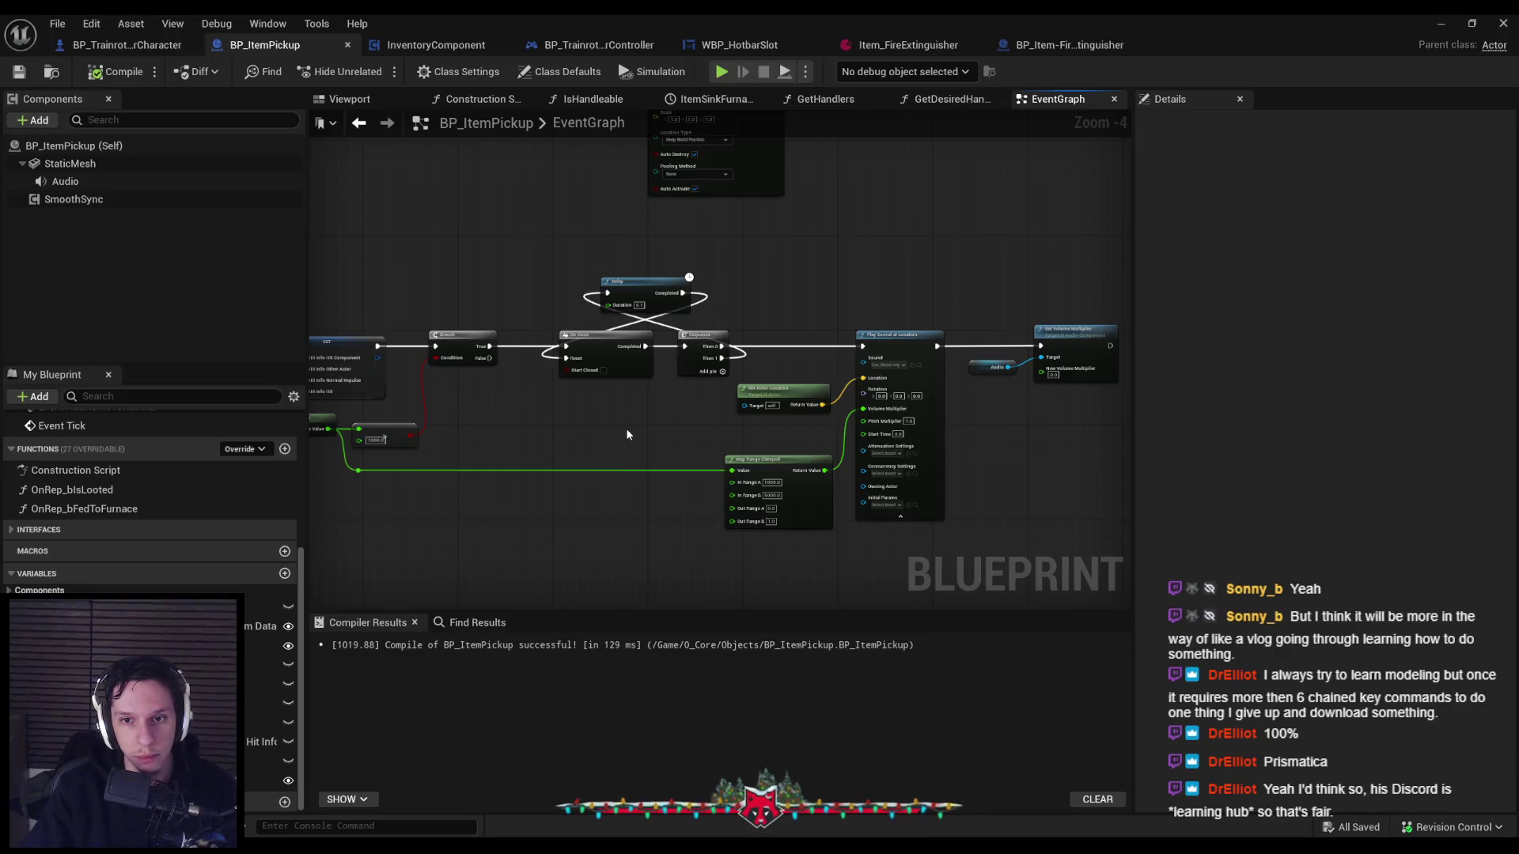
Move the Delay, Do Once and Sequence nodes up and shift the Play Sound group left.
{"action": "left_click_drag", "start_coordinate": [625, 429], "coordinate": [685, 317]}
{"action": "left_click_drag", "start_coordinate": [685, 372], "coordinate": [680, 396]}
{"action": "left_click", "coordinate": [716, 401]}
{"action": "left_click_drag", "start_coordinate": [773, 391], "coordinate": [775, 407]}
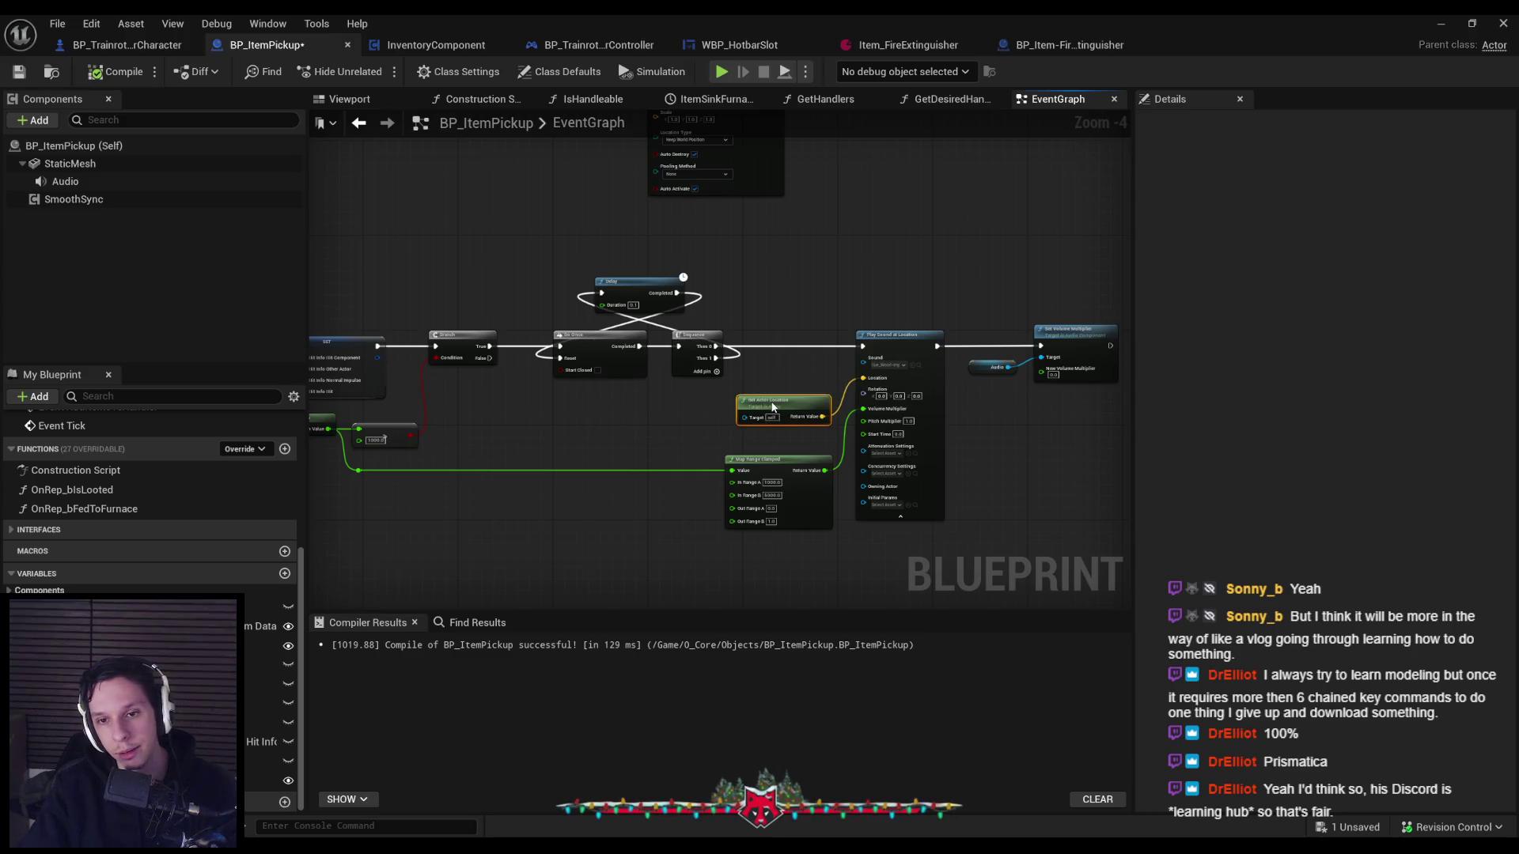
{"action": "left_click_drag", "start_coordinate": [794, 317], "coordinate": [1093, 539]}
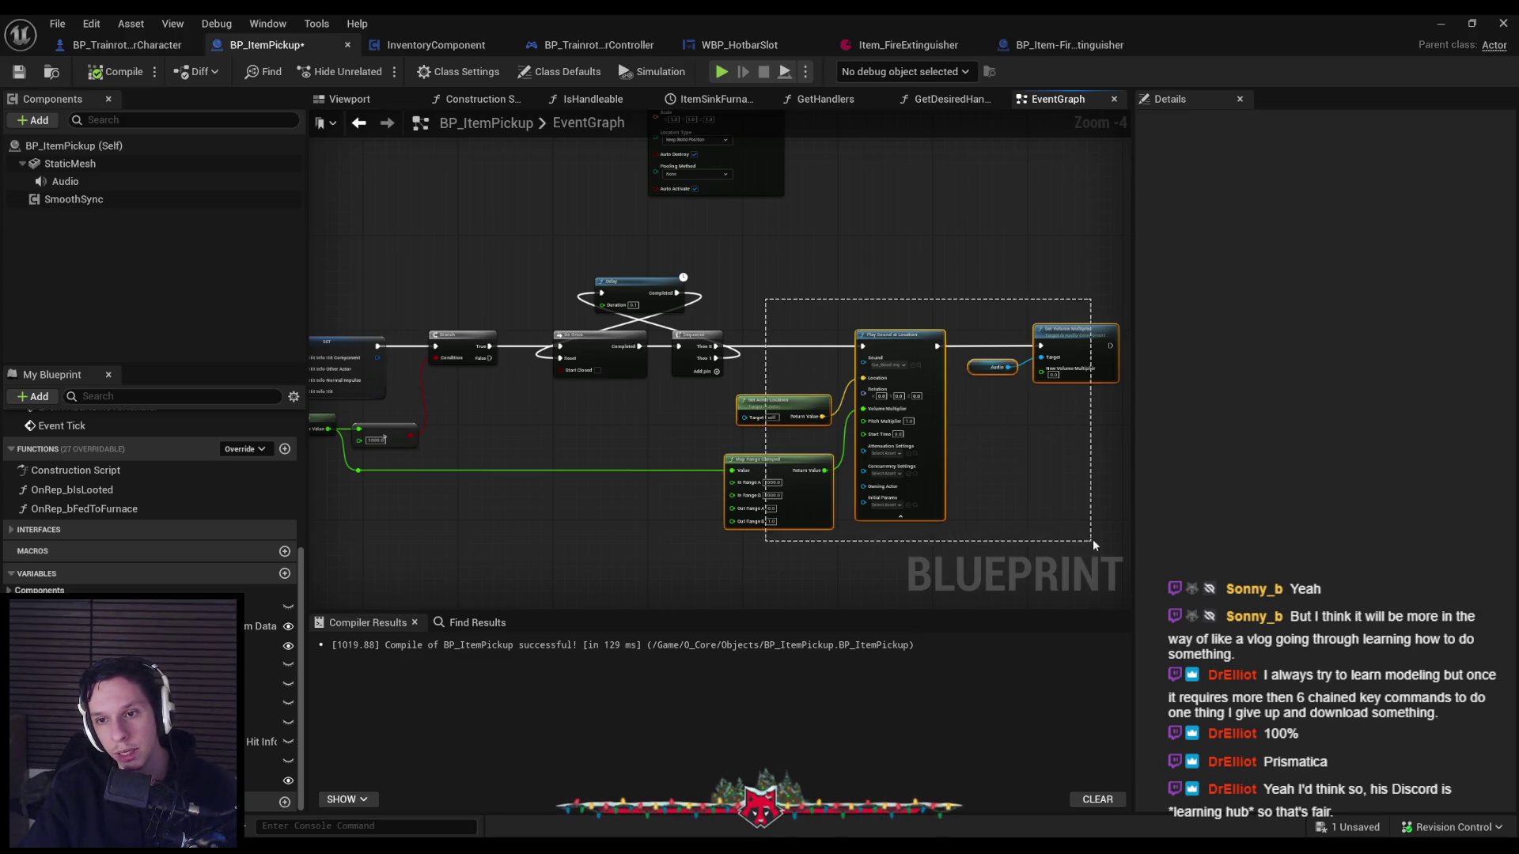
{"action": "left_click_drag", "start_coordinate": [970, 467], "coordinate": [972, 473]}
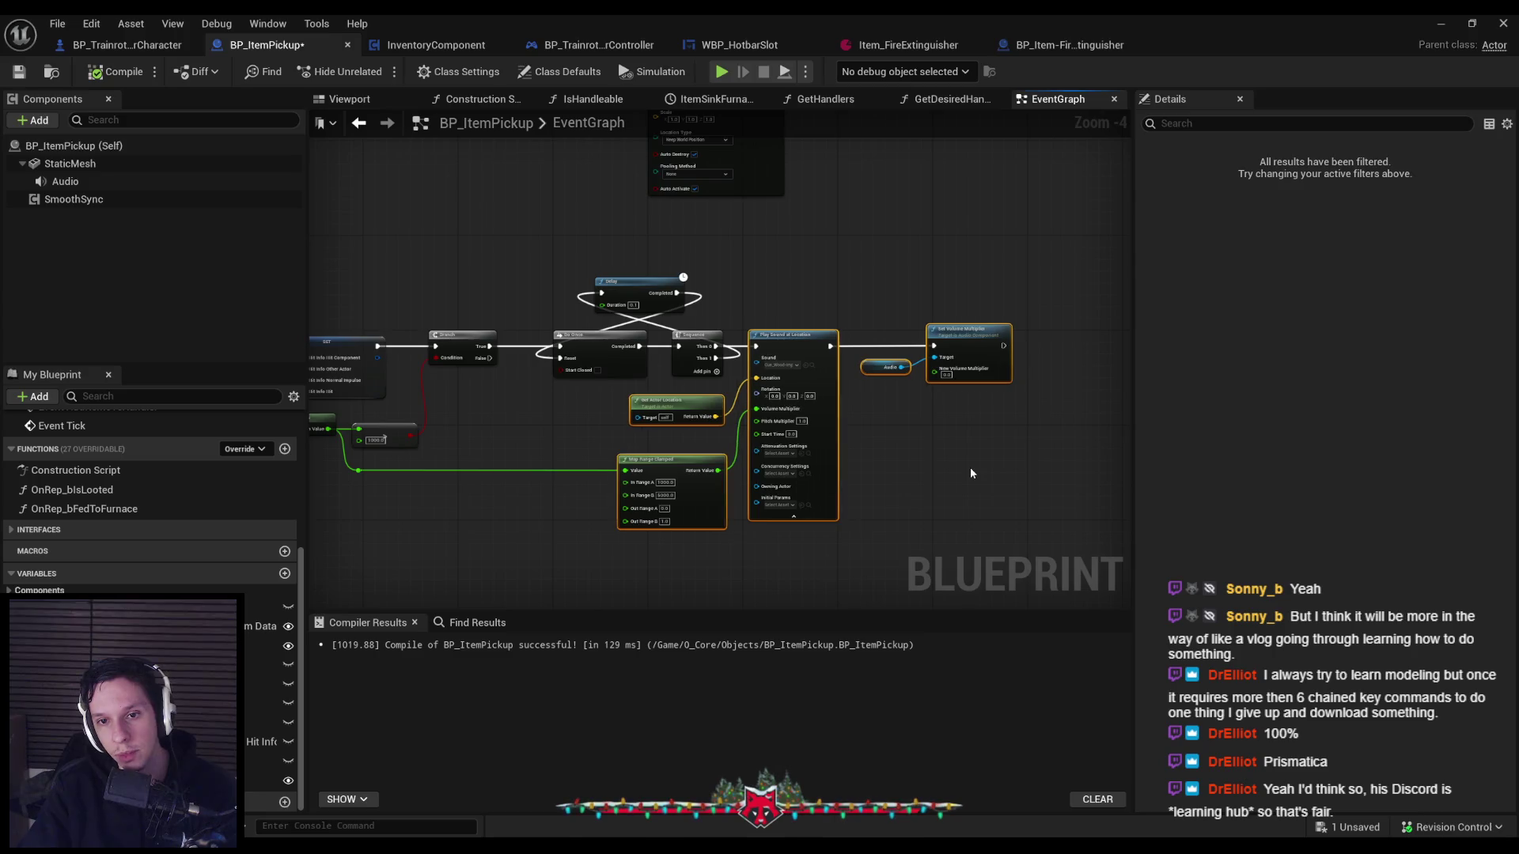
{"action": "left_click", "coordinate": [972, 474]}
{"action": "scroll", "coordinate": [712, 419], "scroll_direction": "up", "scroll_amount": 4}
Compile BP_ItemPickup and move the lower chain of nodes to the right.
{"action": "left_click", "coordinate": [106, 73]}
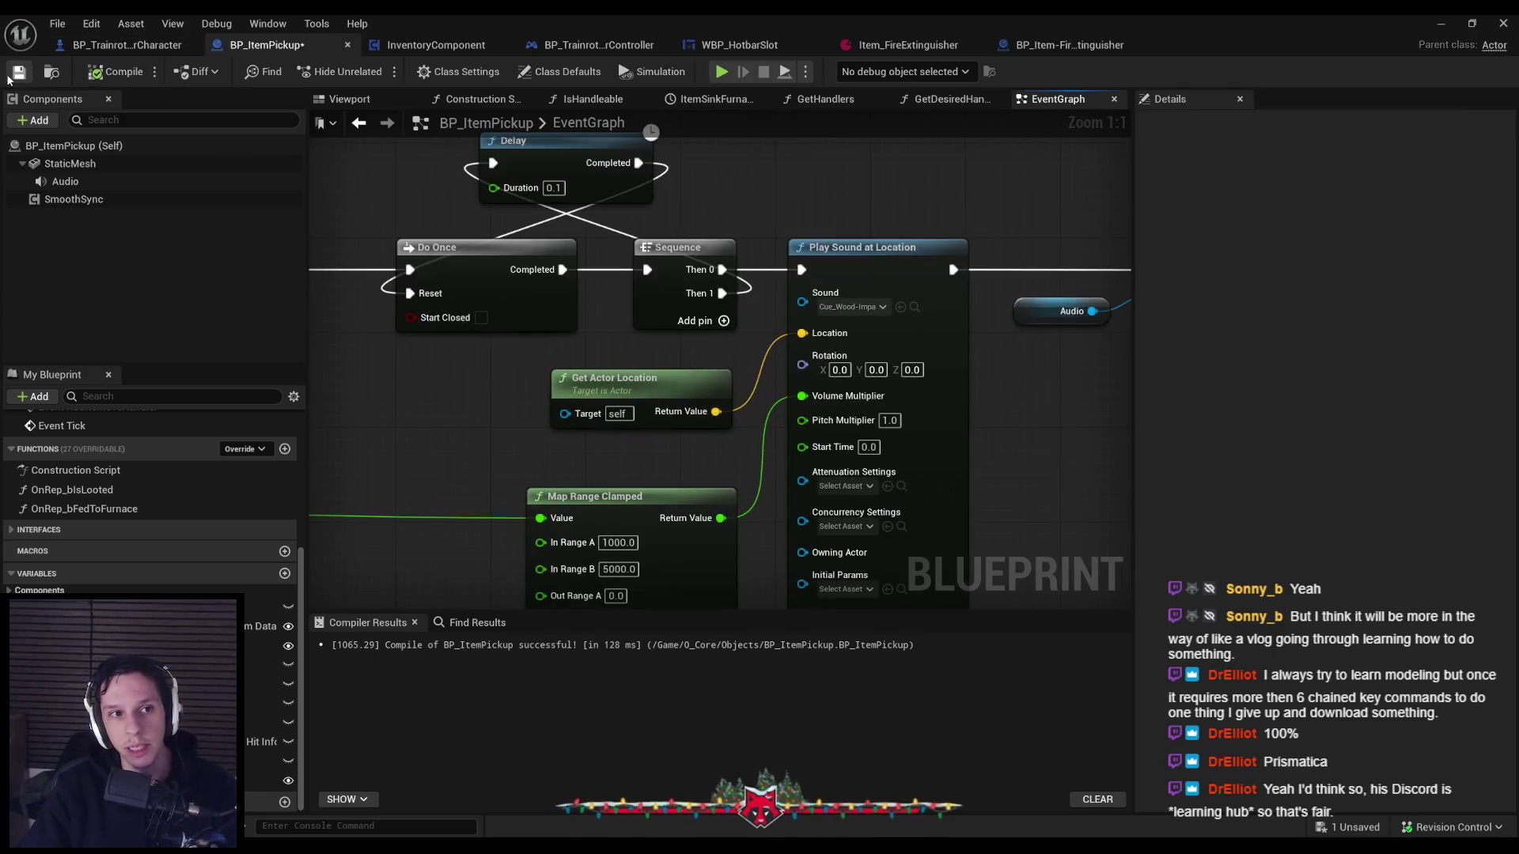
{"action": "scroll", "coordinate": [475, 372], "scroll_direction": "down", "scroll_amount": 4}
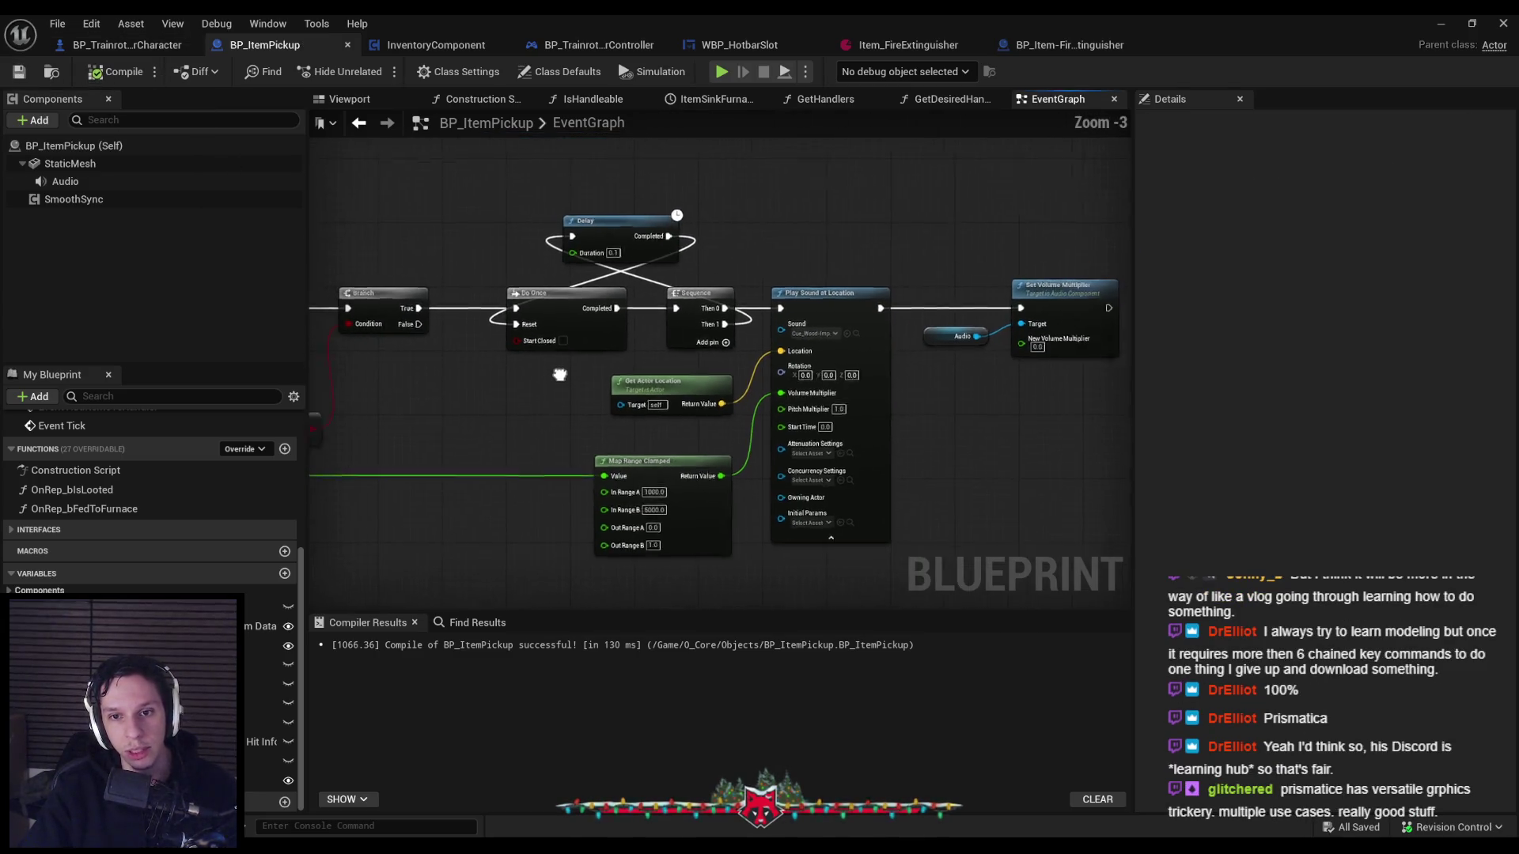
{"action": "scroll", "coordinate": [688, 372], "scroll_direction": "up", "scroll_amount": 3}
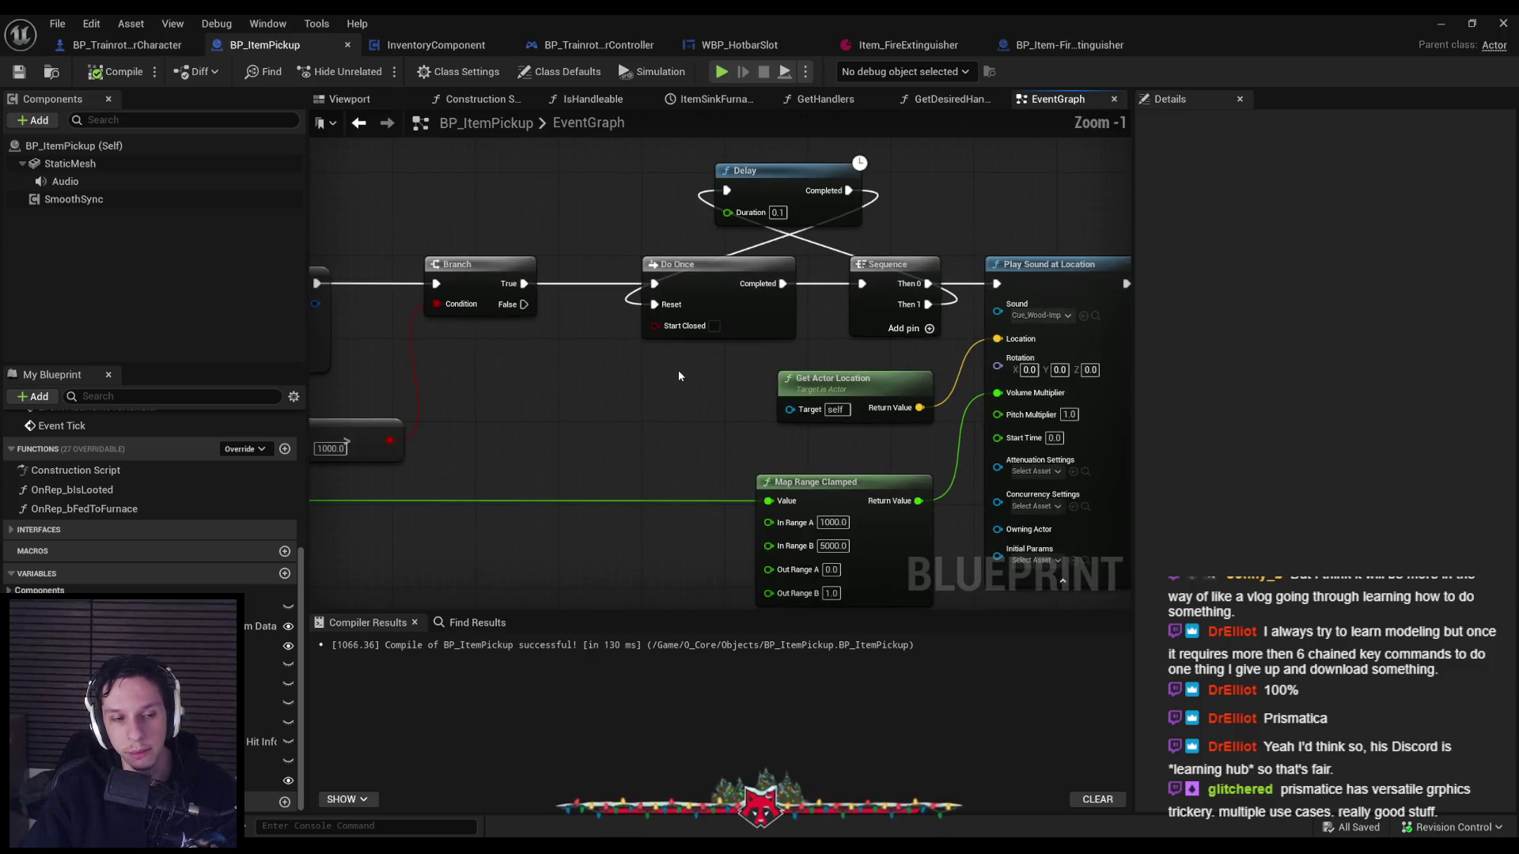
{"action": "scroll", "coordinate": [679, 376], "scroll_direction": "down", "scroll_amount": 1}
{"action": "scroll", "coordinate": [678, 376], "scroll_direction": "up", "scroll_amount": 1}
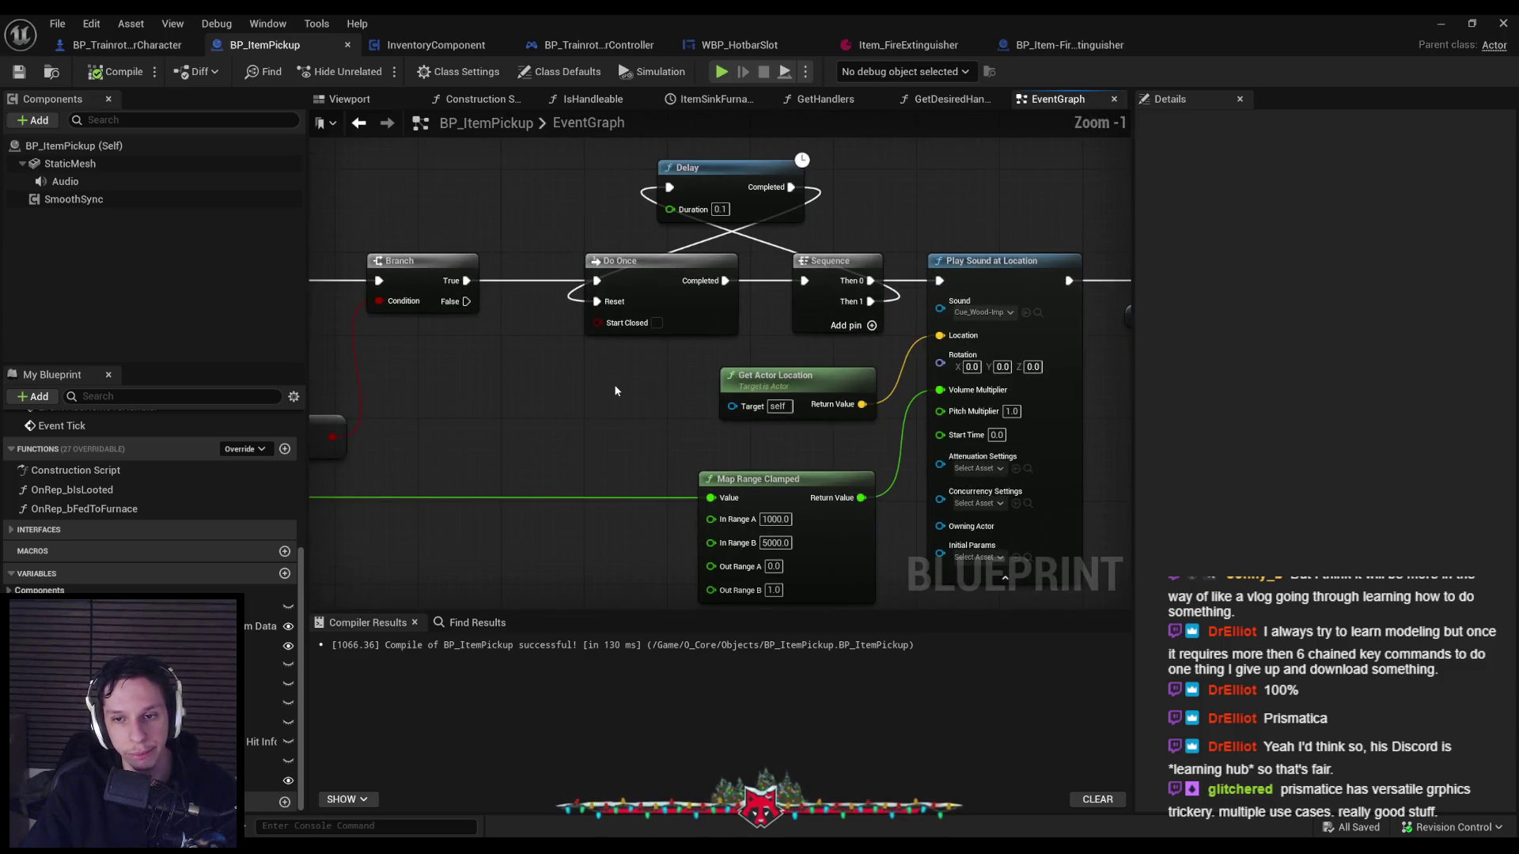
{"action": "scroll", "coordinate": [615, 391], "scroll_direction": "down", "scroll_amount": 2}
{"action": "mouse_move", "coordinate": [761, 357]}
{"action": "left_mouse_down"}
{"action": "mouse_move", "coordinate": [840, 355]}
{"action": "mouse_move", "coordinate": [776, 380]}
{"action": "mouse_move", "coordinate": [722, 343]}
{"action": "mouse_move", "coordinate": [533, 424]}
{"action": "mouse_move", "coordinate": [558, 410]}
{"action": "mouse_move", "coordinate": [500, 467]}
{"action": "mouse_move", "coordinate": [472, 372]}
{"action": "mouse_move", "coordinate": [709, 356]}
{"action": "left_mouse_up"}
{"action": "scroll", "coordinate": [749, 361], "scroll_direction": "down", "scroll_amount": 1}
{"action": "scroll", "coordinate": [558, 413], "scroll_direction": "down", "scroll_amount": 1}
{"action": "left_click_drag", "start_coordinate": [393, 342], "coordinate": [1115, 574]}
{"action": "mouse_move", "coordinate": [383, 356]}
{"action": "left_mouse_down"}
{"action": "mouse_move", "coordinate": [486, 363]}
{"action": "mouse_move", "coordinate": [485, 349]}
{"action": "left_mouse_up"}
{"action": "left_click", "coordinate": [666, 277]}
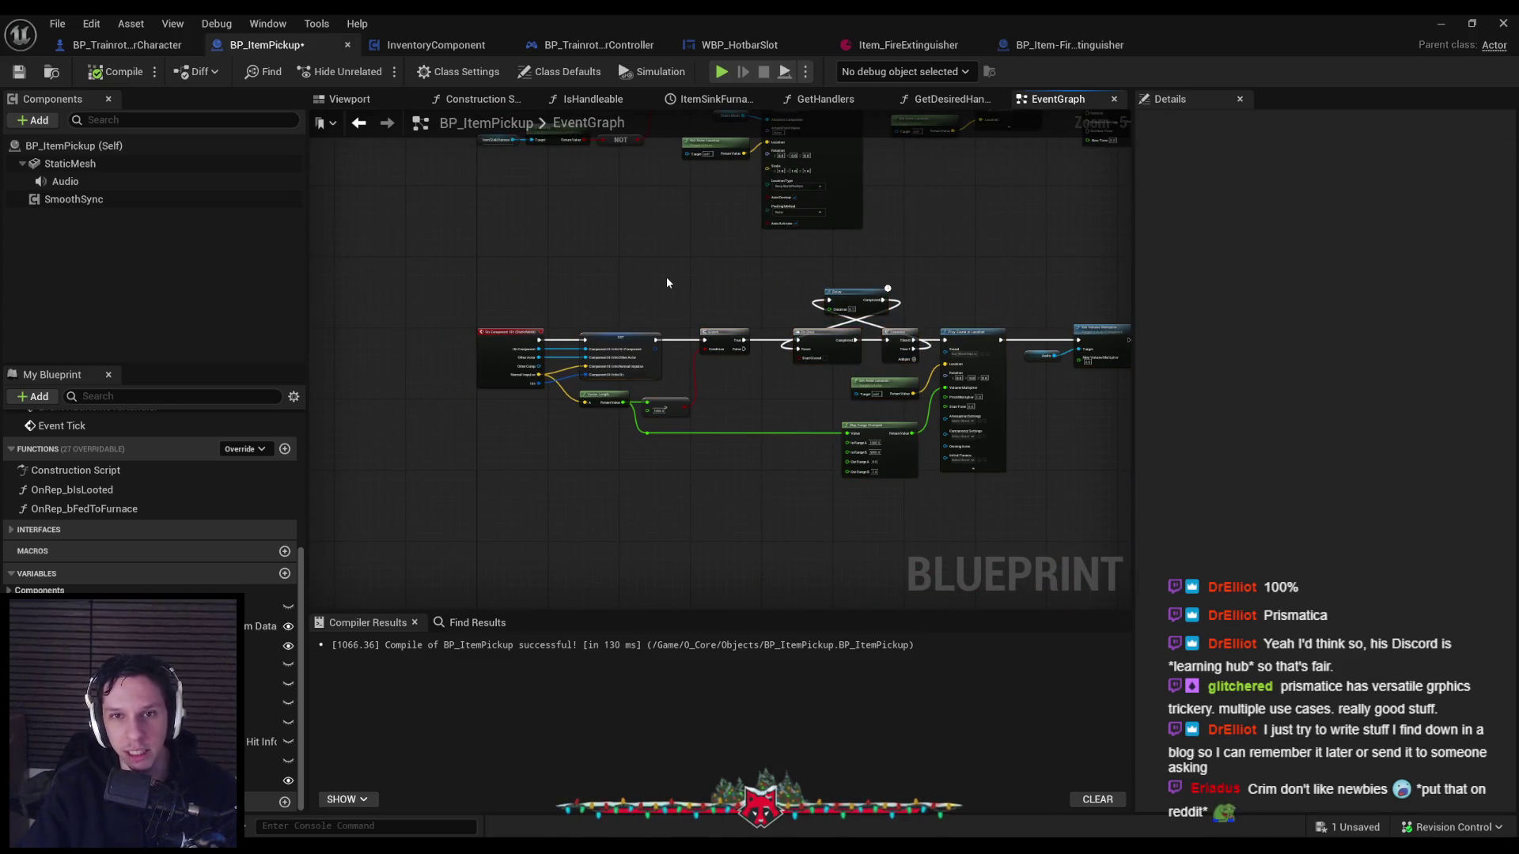
Save BP_ItemPickup and minimize the Blueprint editor to return to Lvl_ThirdPerson.
{"action": "key", "text": "ctrl+s"}
{"action": "scroll", "coordinate": [738, 508], "scroll_direction": "down", "scroll_amount": 3}
{"action": "scroll", "coordinate": [642, 364], "scroll_direction": "up", "scroll_amount": 3}
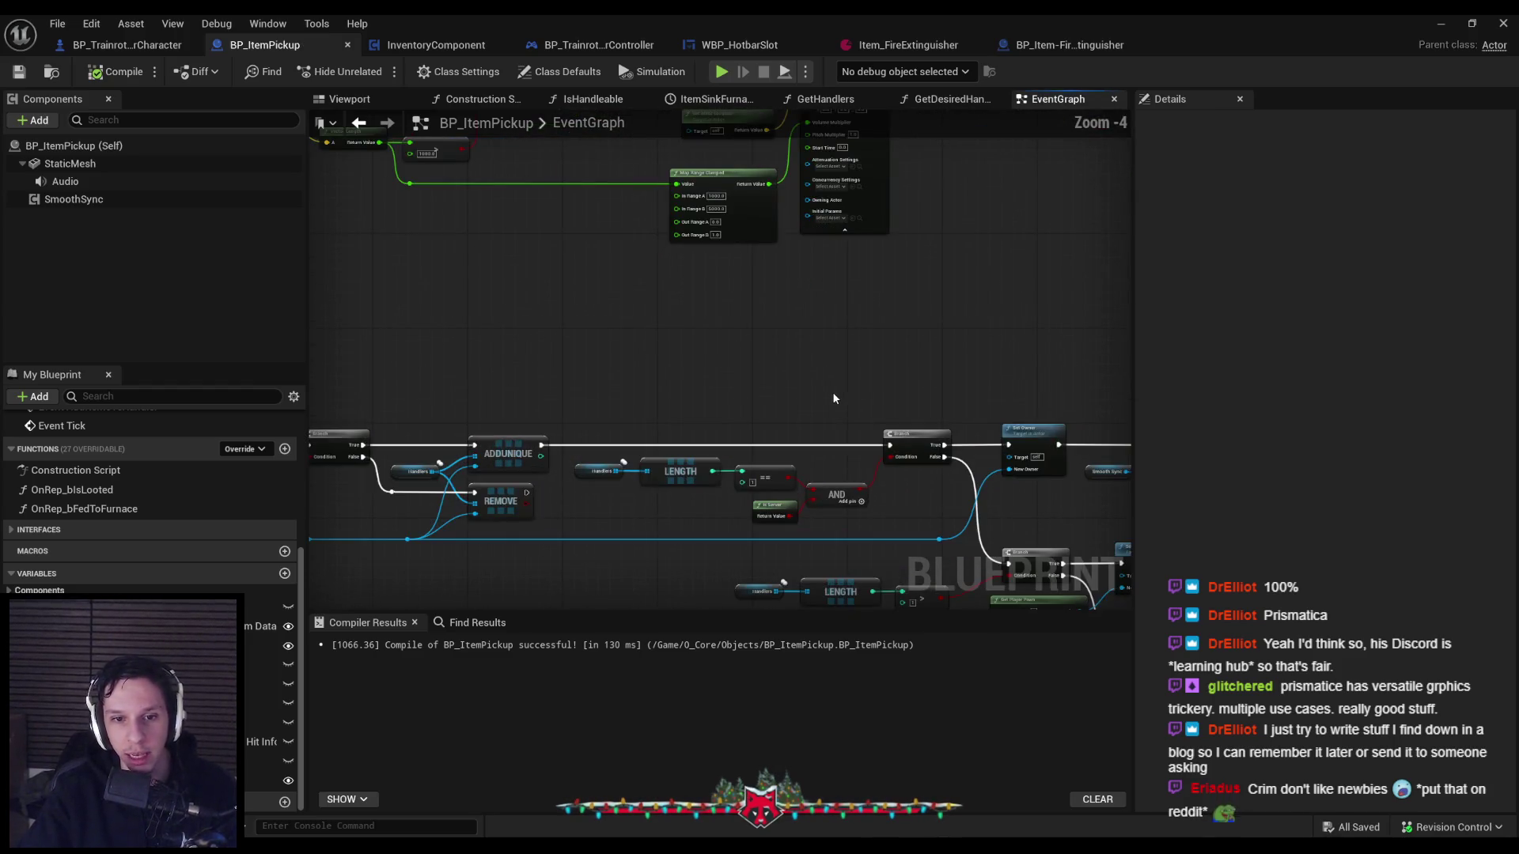
{"action": "scroll", "coordinate": [801, 349], "scroll_direction": "down", "scroll_amount": 2}
{"action": "left_click_drag", "start_coordinate": [800, 349], "coordinate": [576, 529]}
{"action": "scroll", "coordinate": [619, 347], "scroll_direction": "up", "scroll_amount": 2}
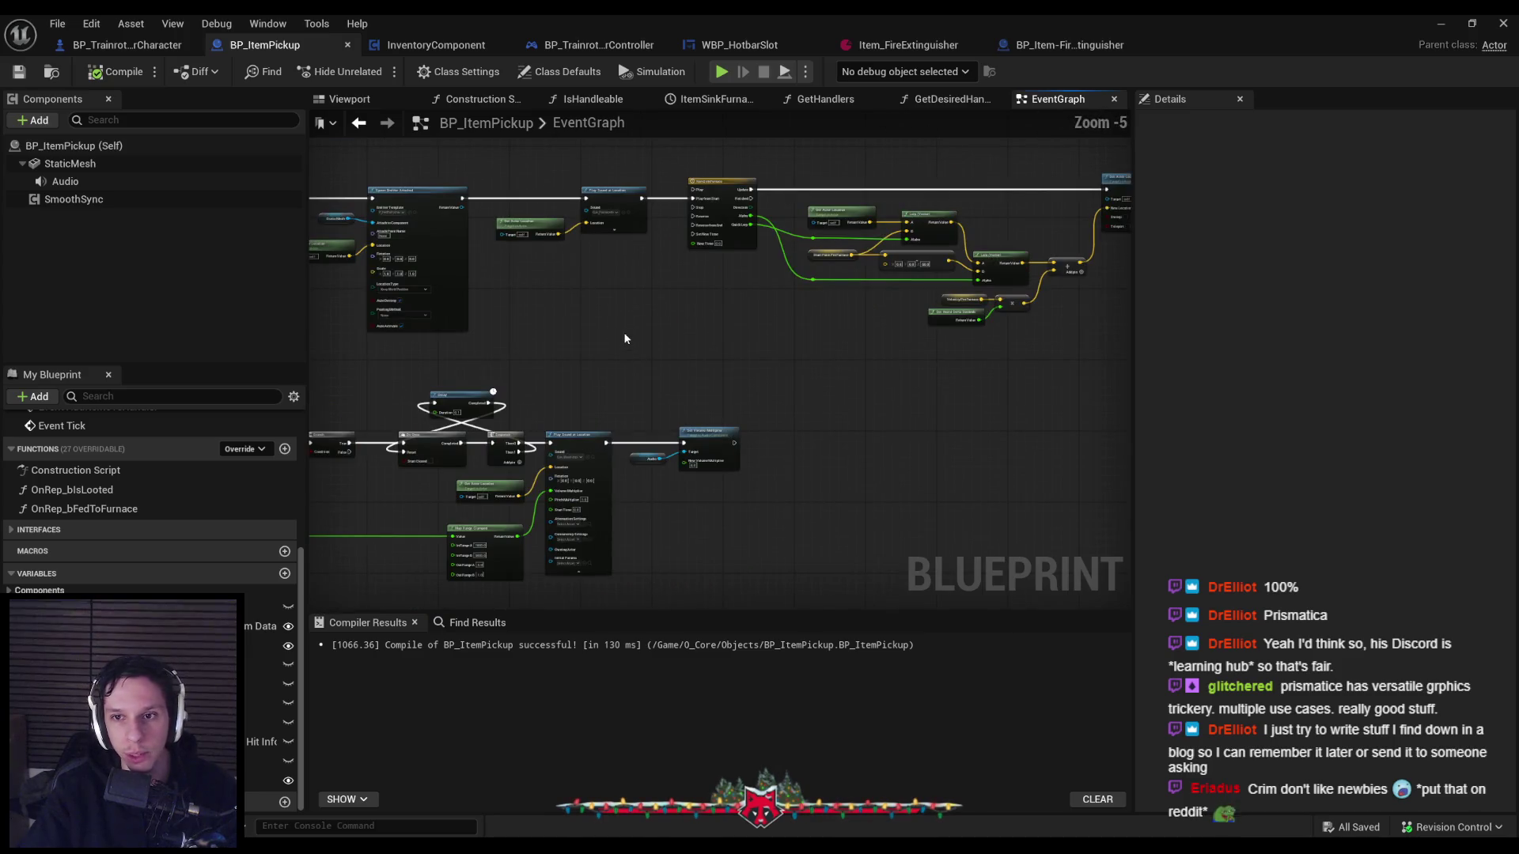
{"action": "left_click", "coordinate": [1440, 21]}
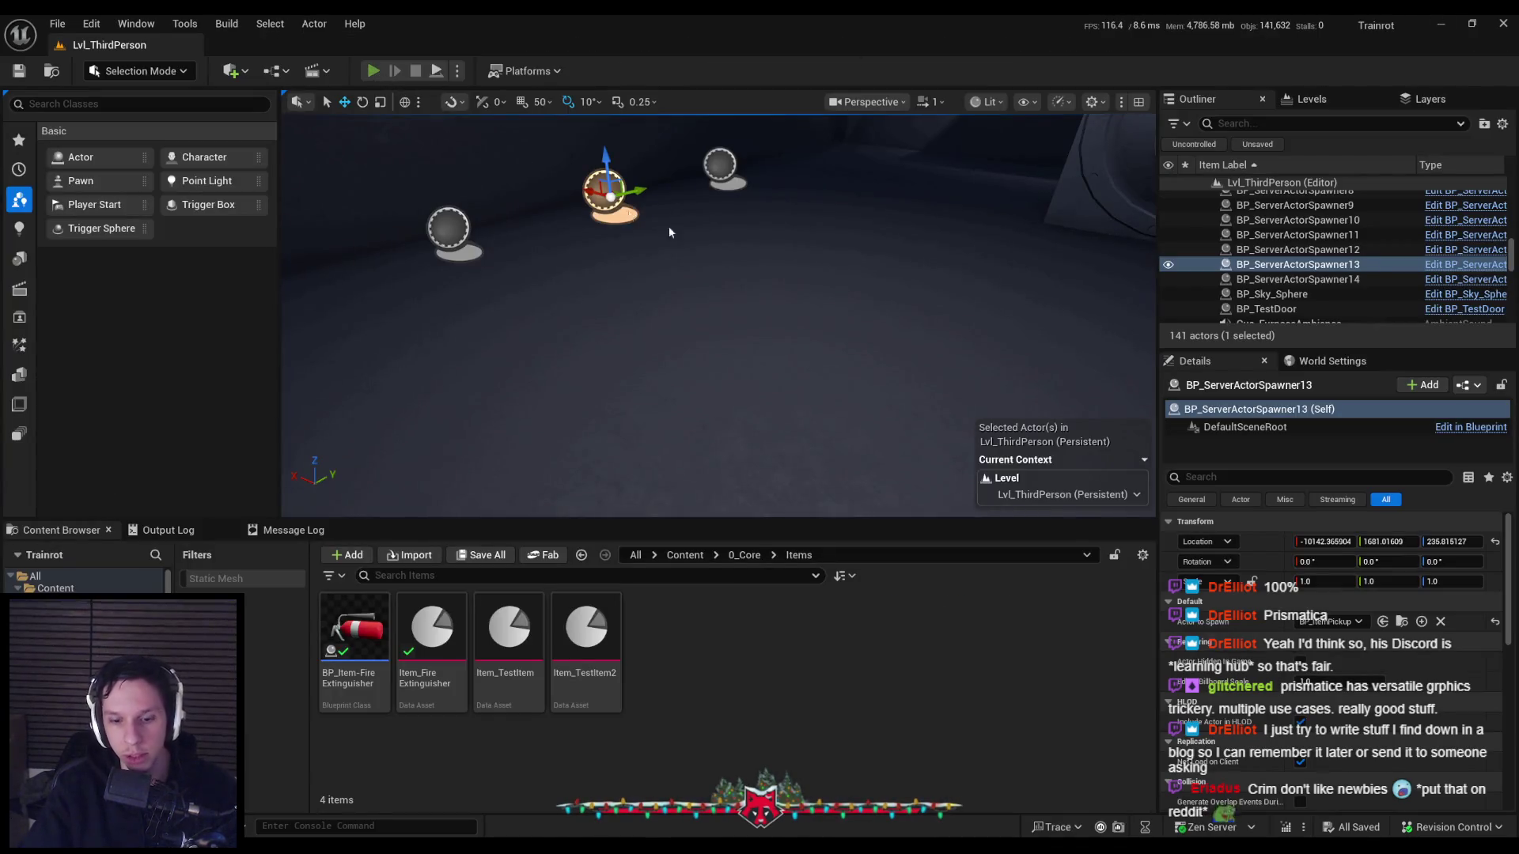
Playtest picking up, spraying, dropping (G) and re-picking (E) the fire extinguisher, then stop PIE.
{"action": "key", "text": "alt+p"}
{"action": "key", "text": "e"}
{"action": "left_click_drag", "start_coordinate": [760, 428], "coordinate": [761, 428]}
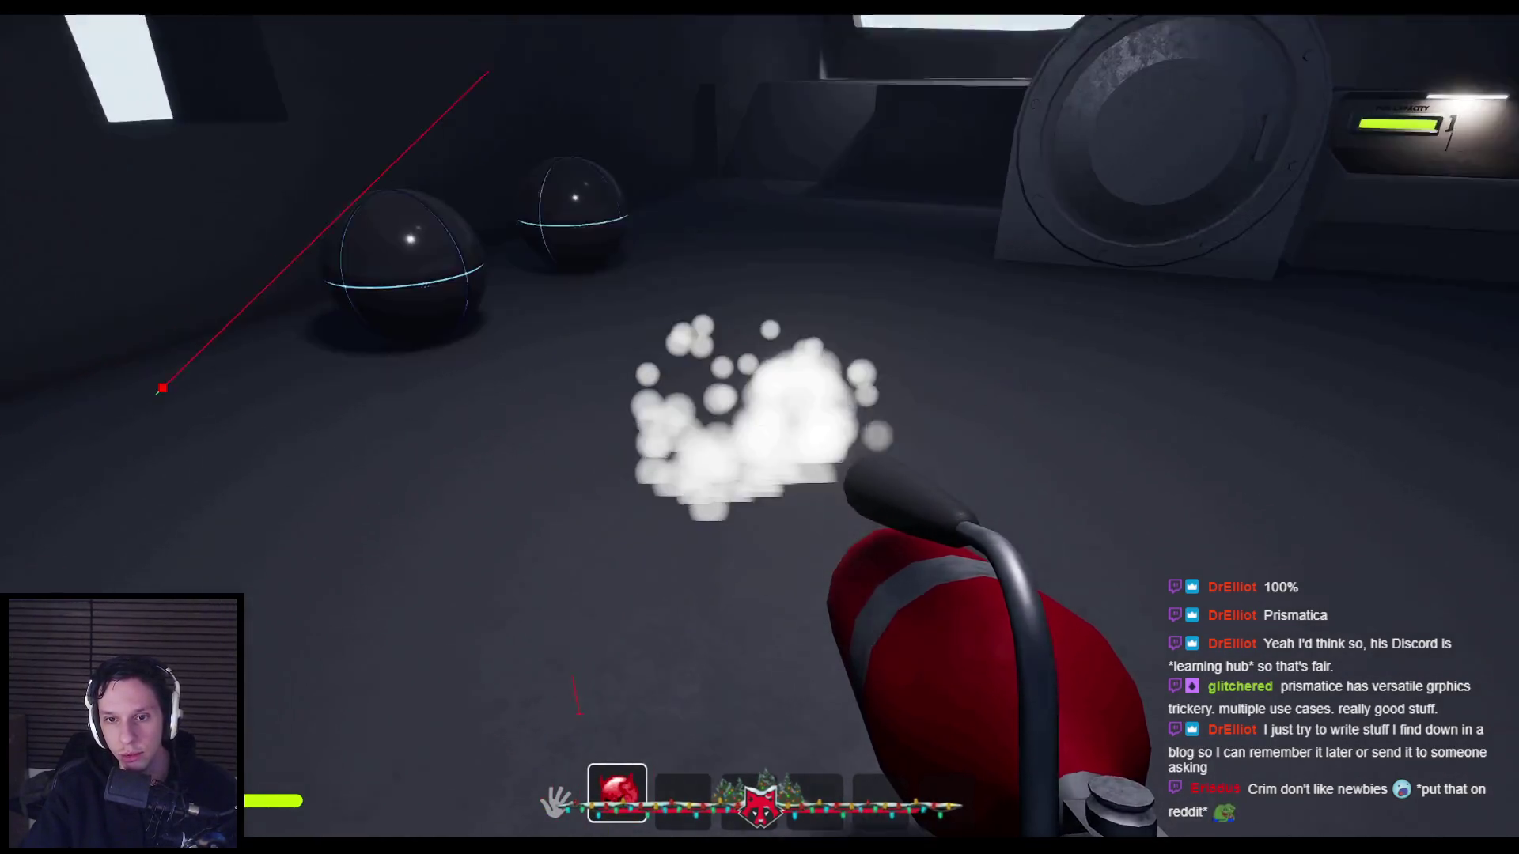
{"action": "key", "text": "r"}
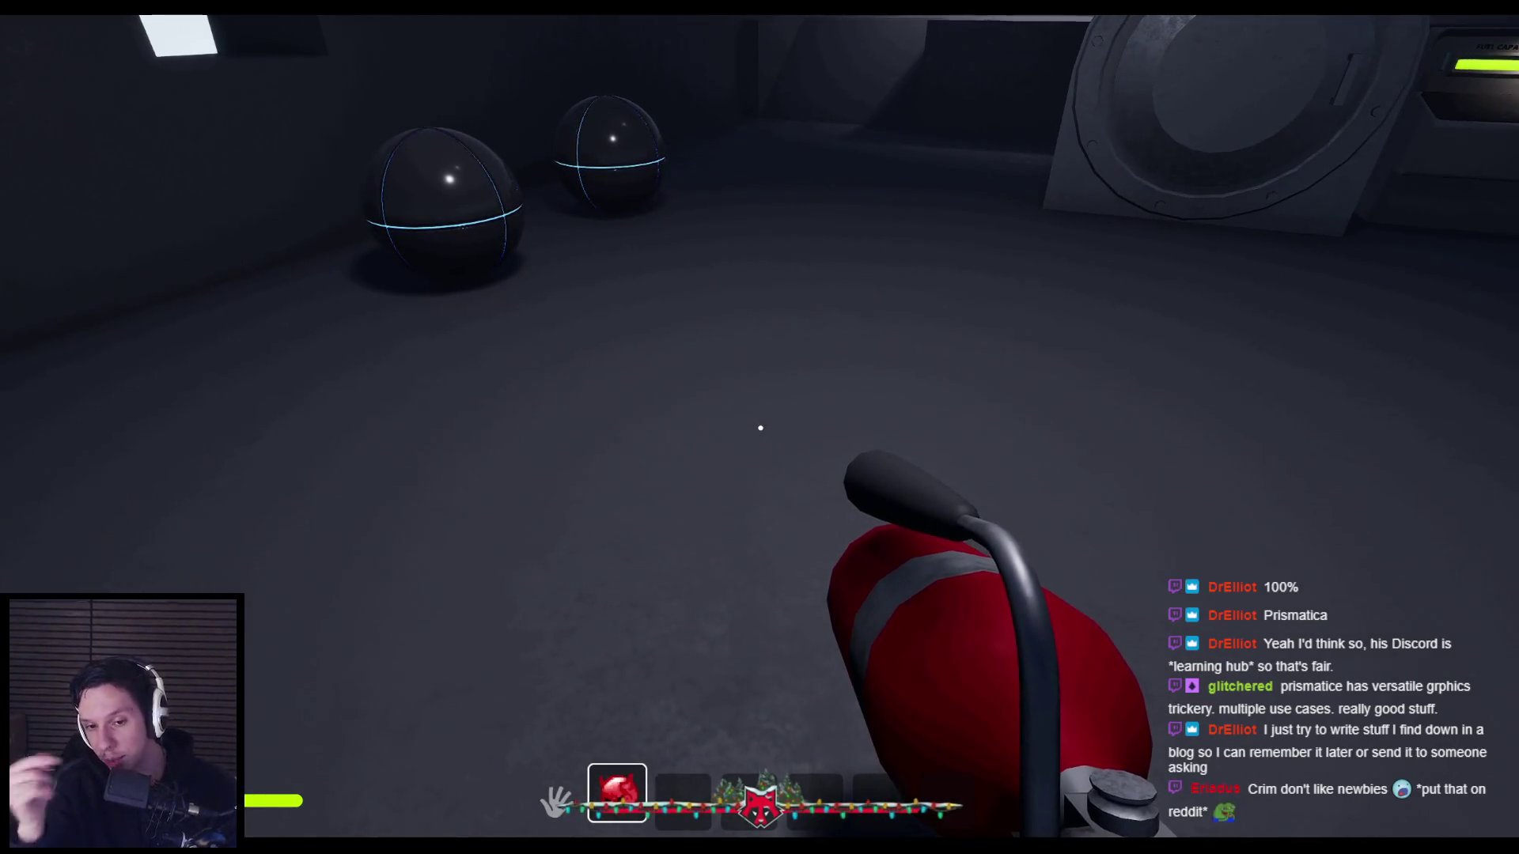
{"action": "key", "text": "g"}
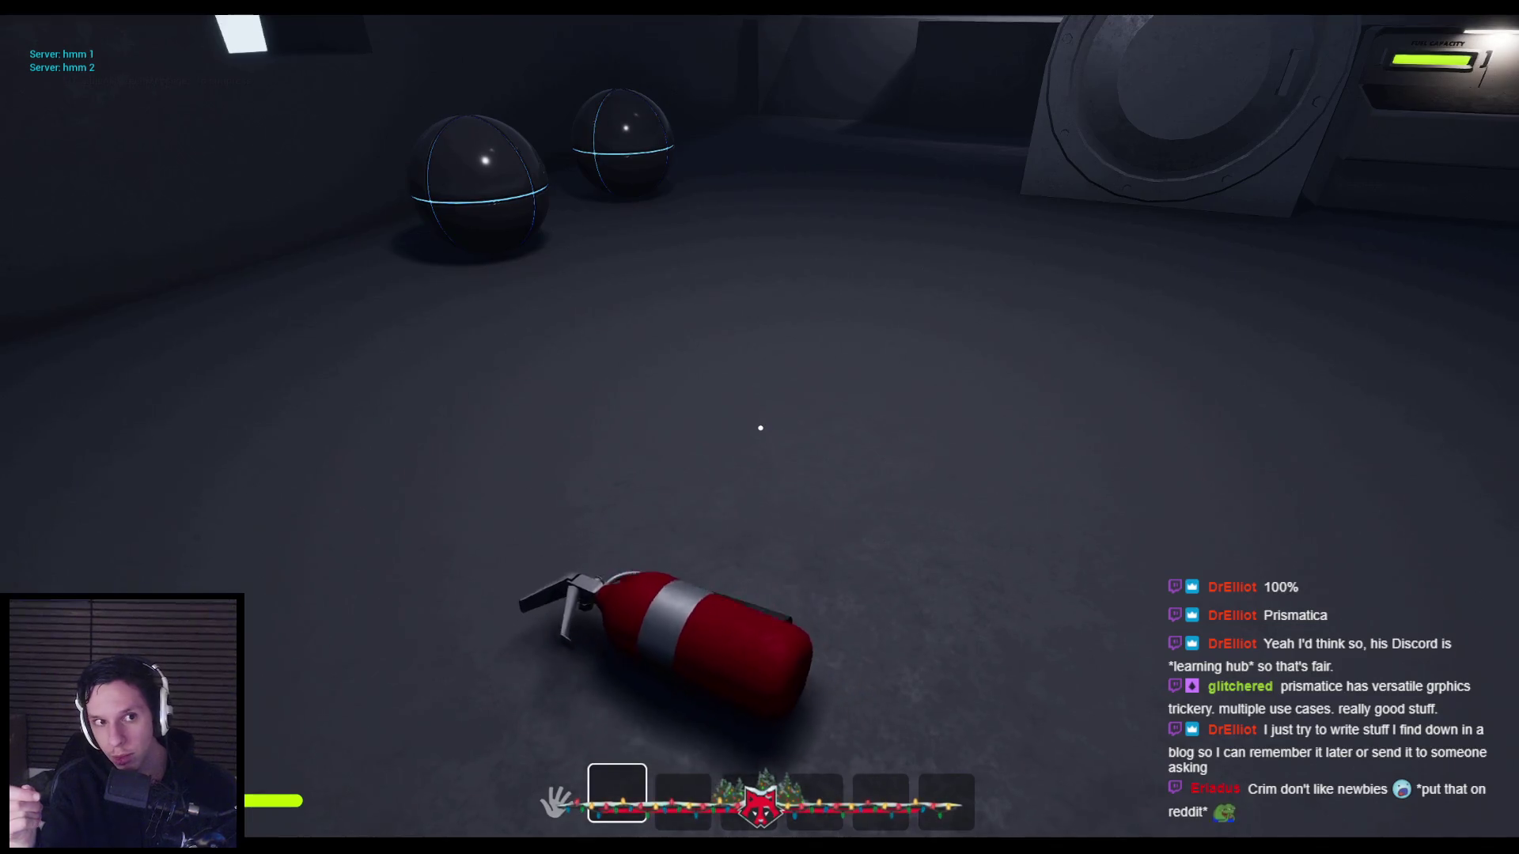
{"action": "key", "text": "e"}
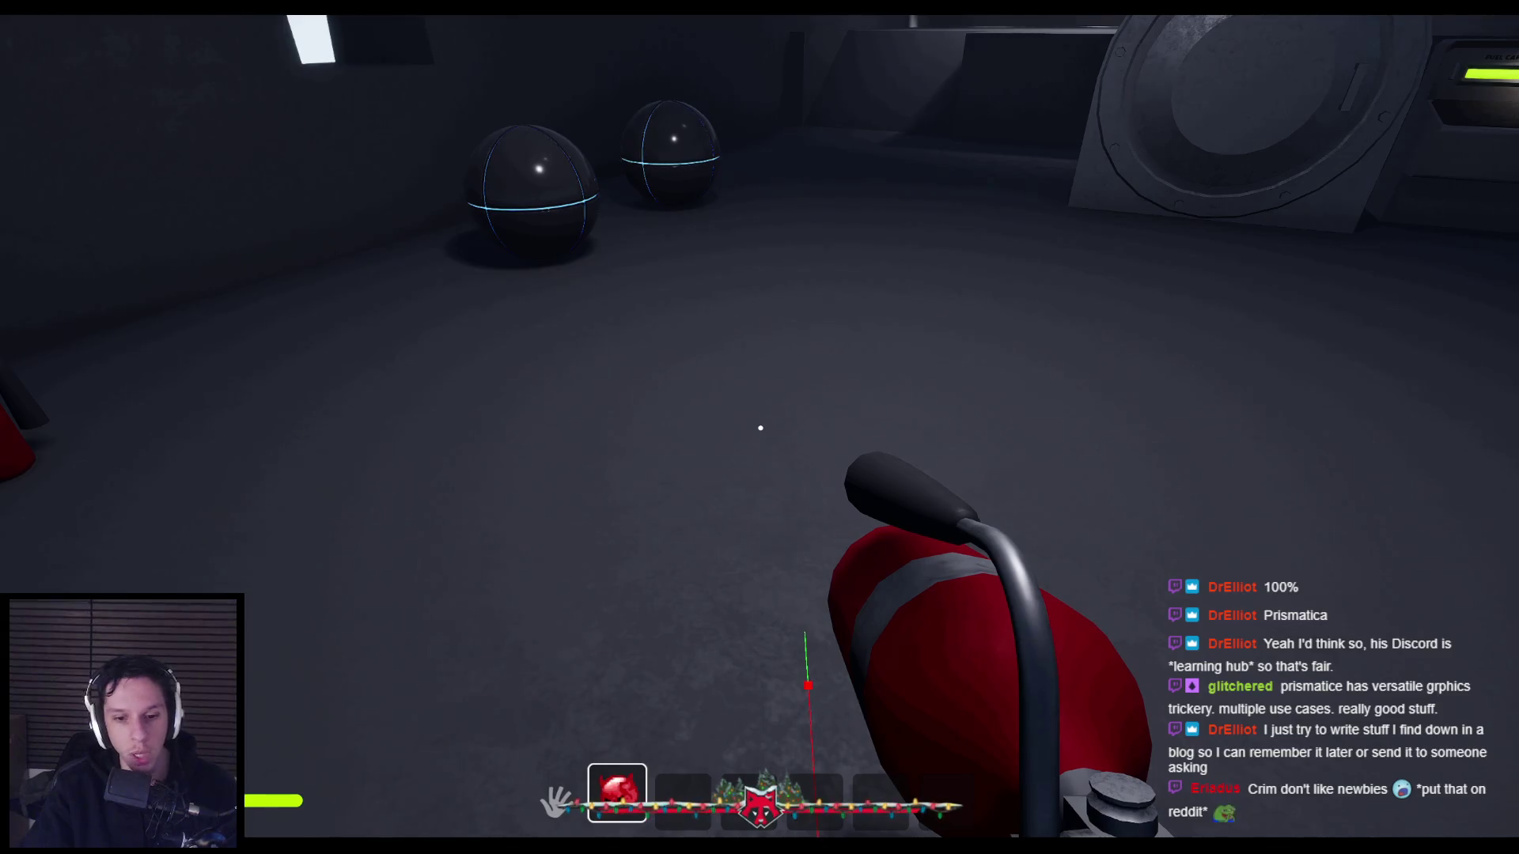
{"action": "key", "text": "Escape"}
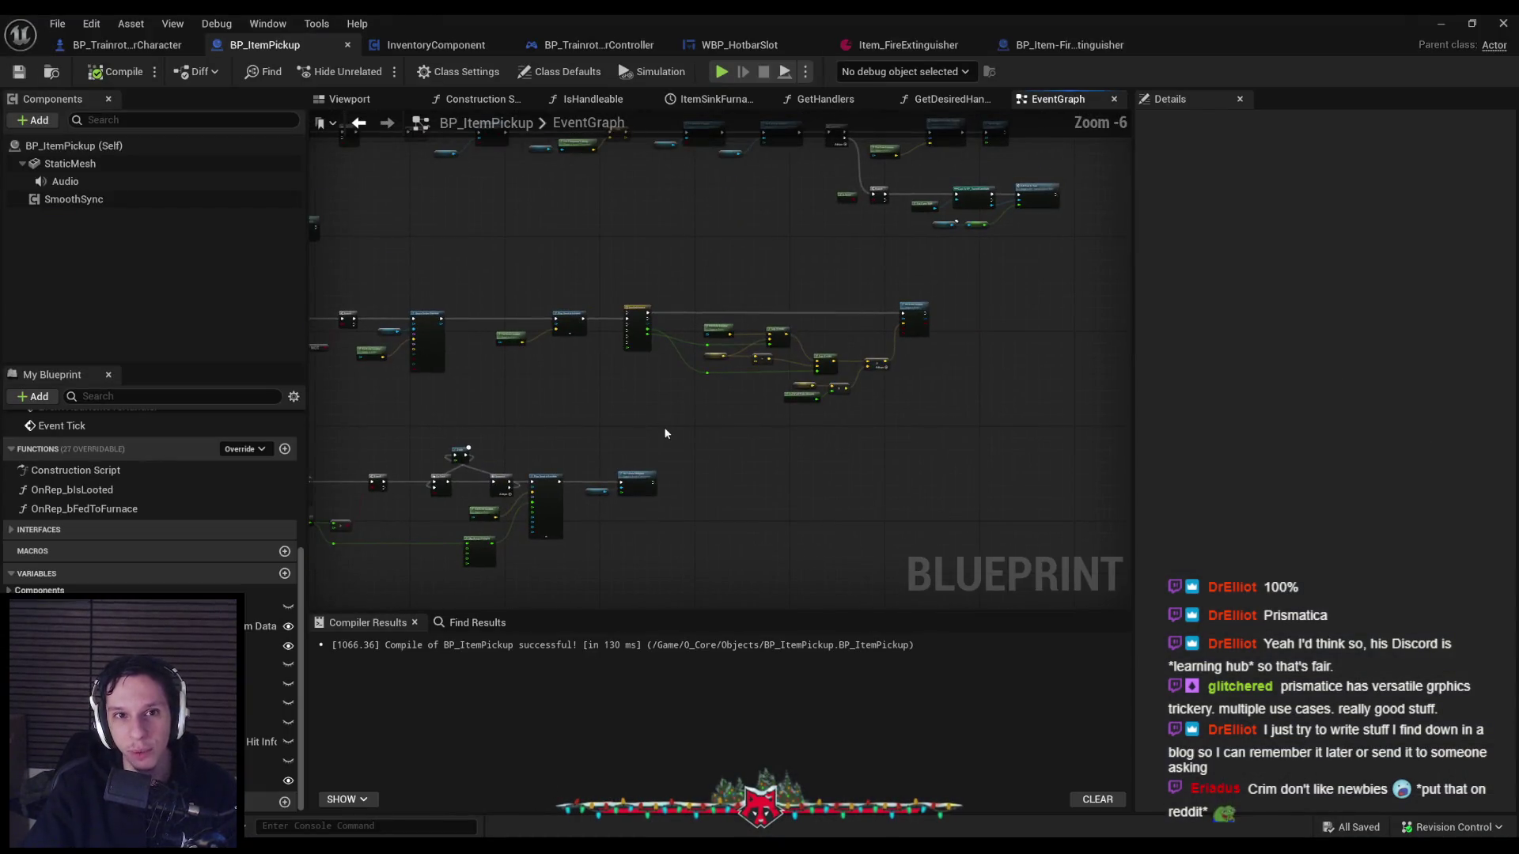
In BP_TrainrotPlayerCharacter, search 'drop' and jump to the ServerPlayerDropItem event.
{"action": "scroll", "coordinate": [665, 433], "scroll_direction": "up", "scroll_amount": 2}
{"action": "scroll", "coordinate": [693, 192], "scroll_direction": "down", "scroll_amount": 2}
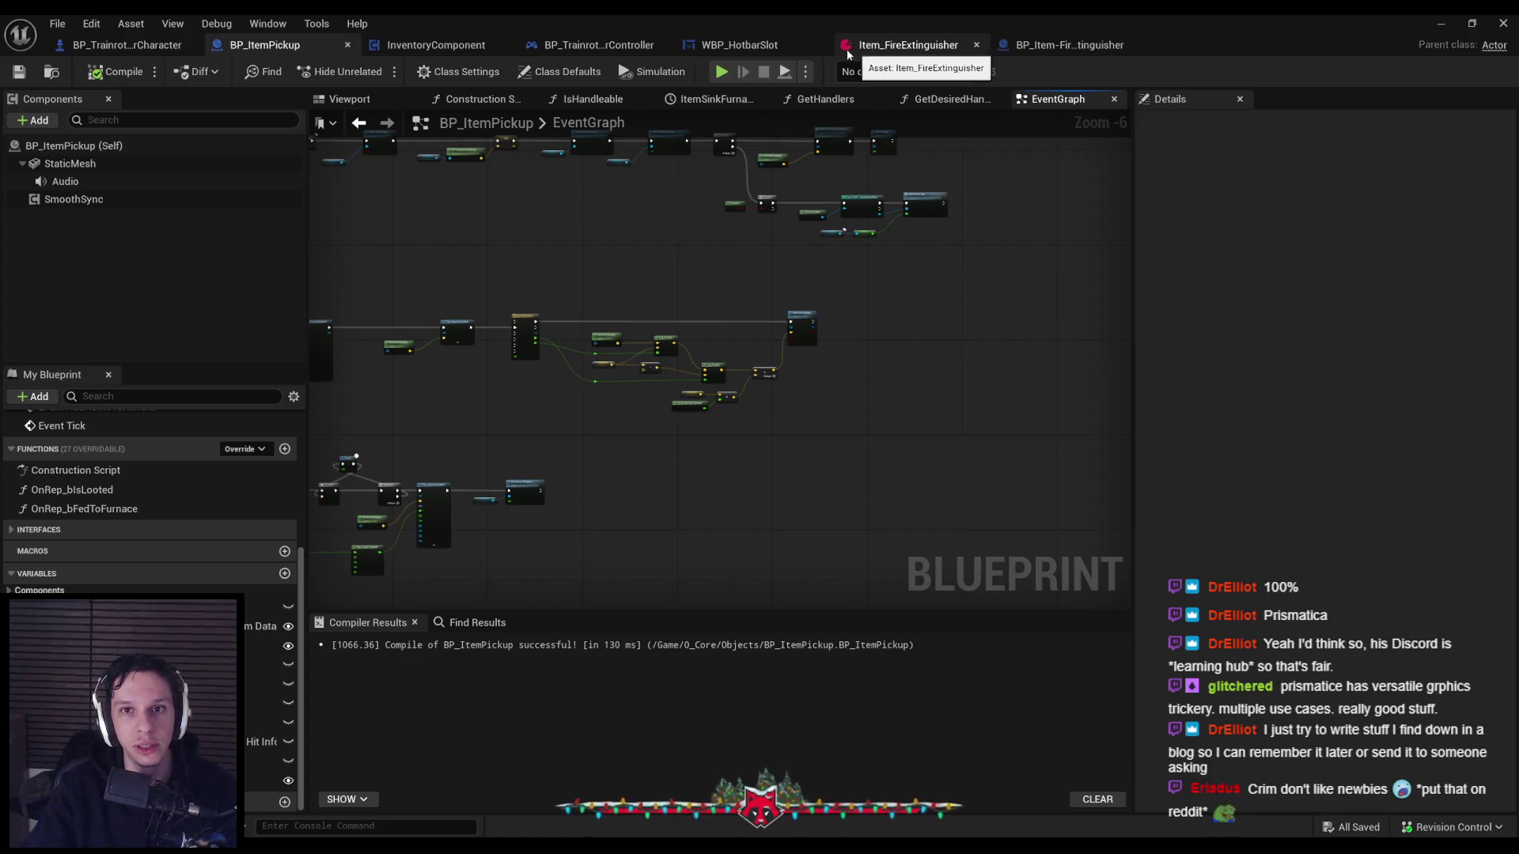
{"action": "left_click", "coordinate": [126, 44]}
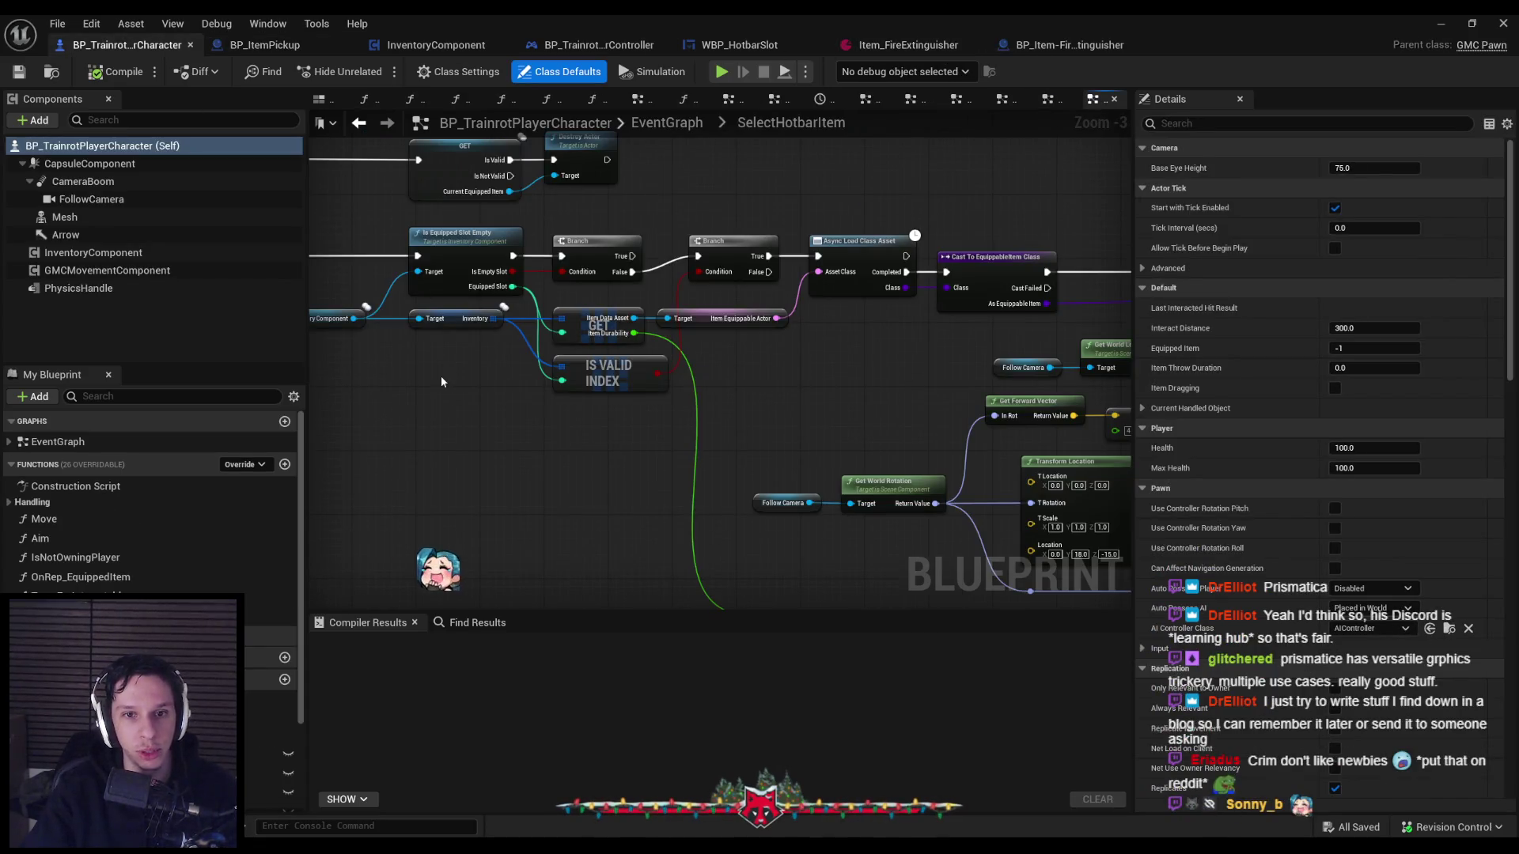
{"action": "scroll", "coordinate": [663, 328], "scroll_direction": "down", "scroll_amount": 2}
{"action": "scroll", "coordinate": [663, 328], "scroll_direction": "up", "scroll_amount": 2}
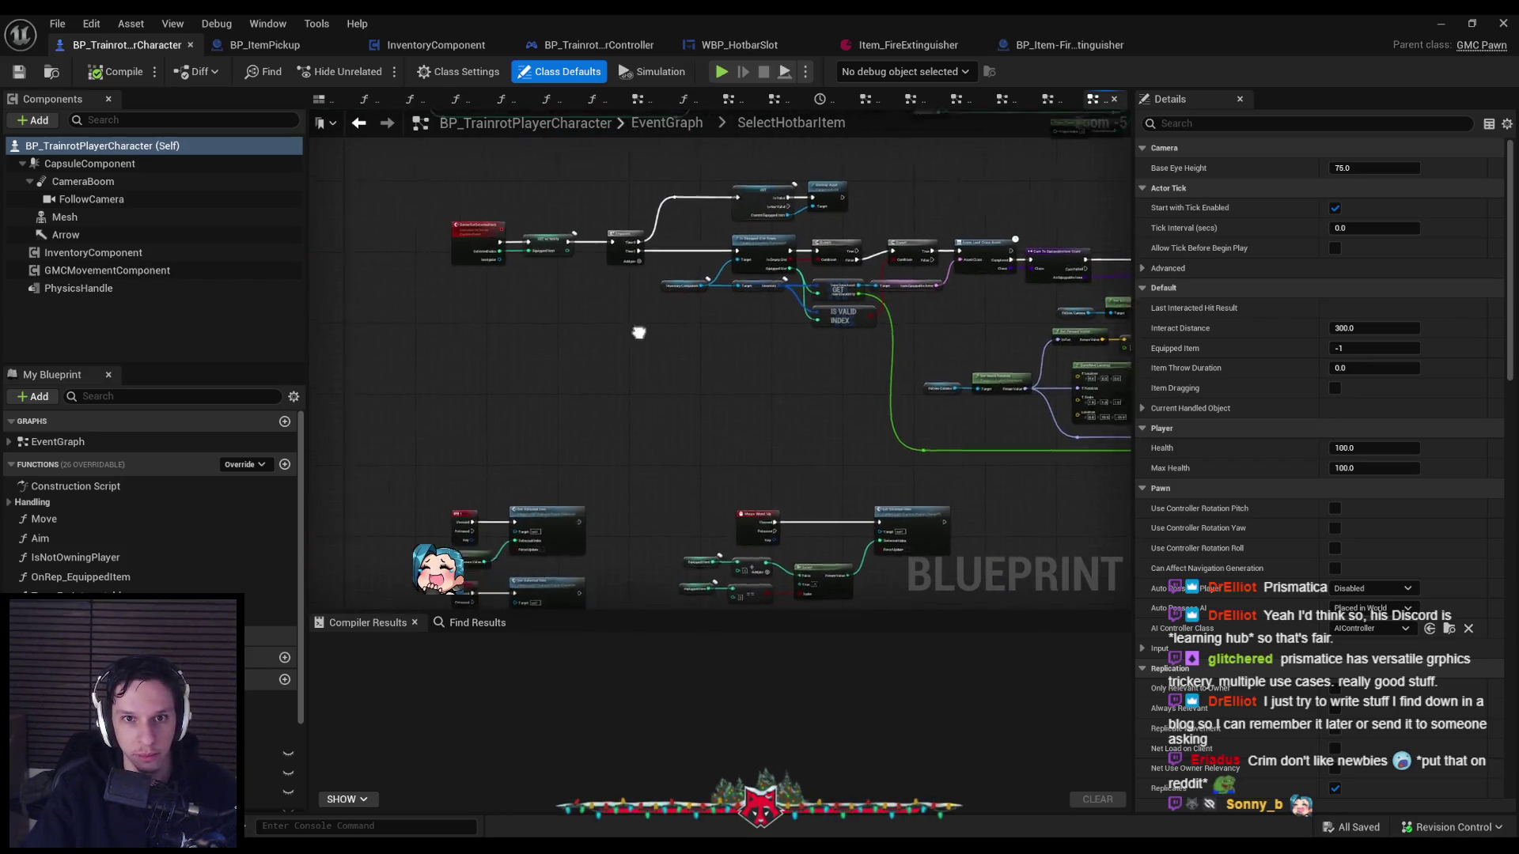
{"action": "left_click", "coordinate": [120, 396]}
{"action": "type", "text": "drop"}
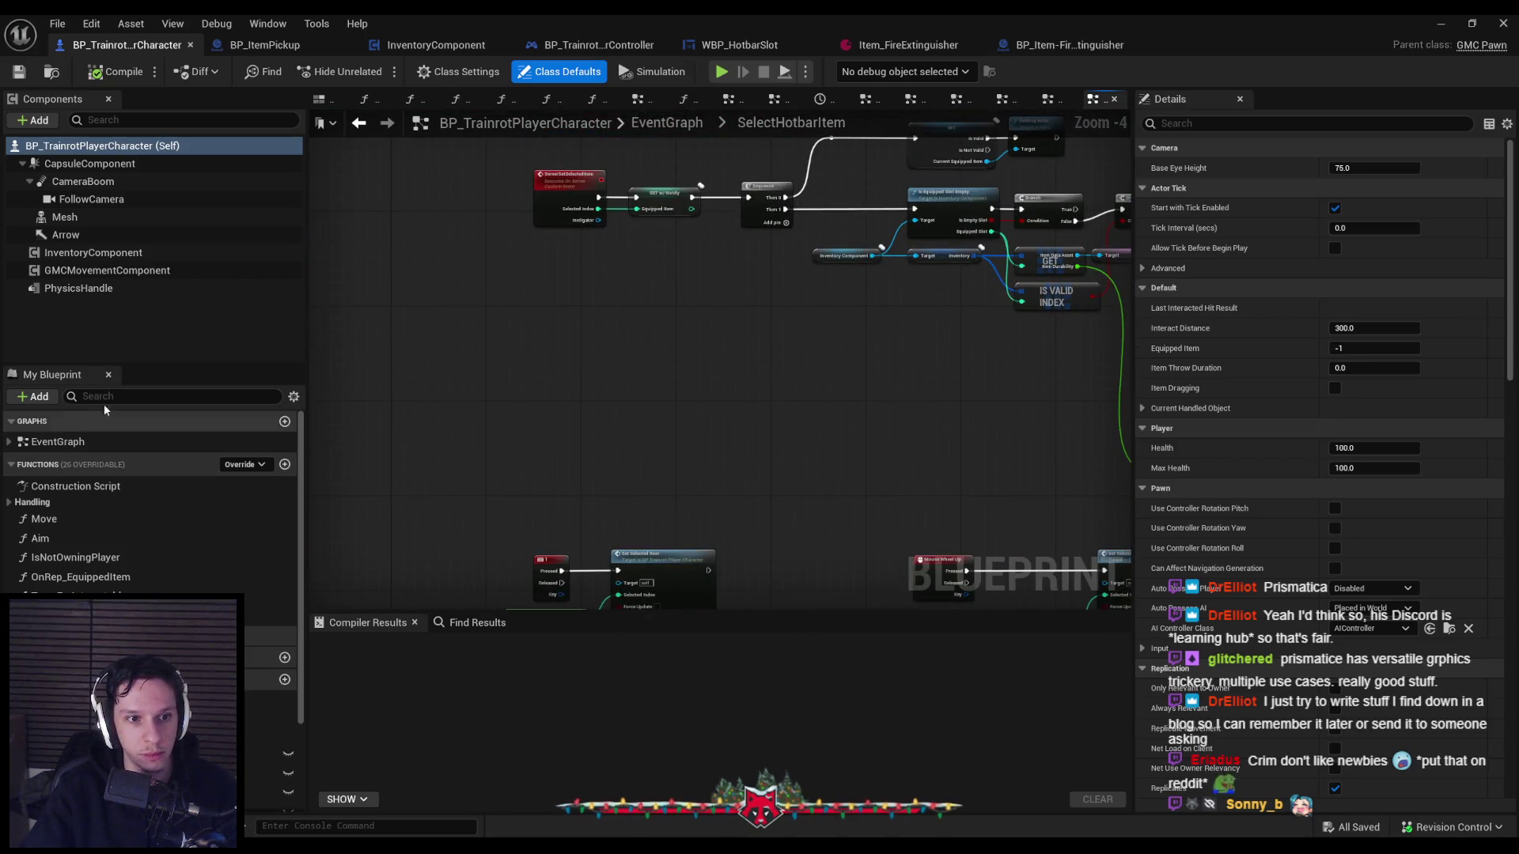
{"action": "double_click", "coordinate": [79, 455]}
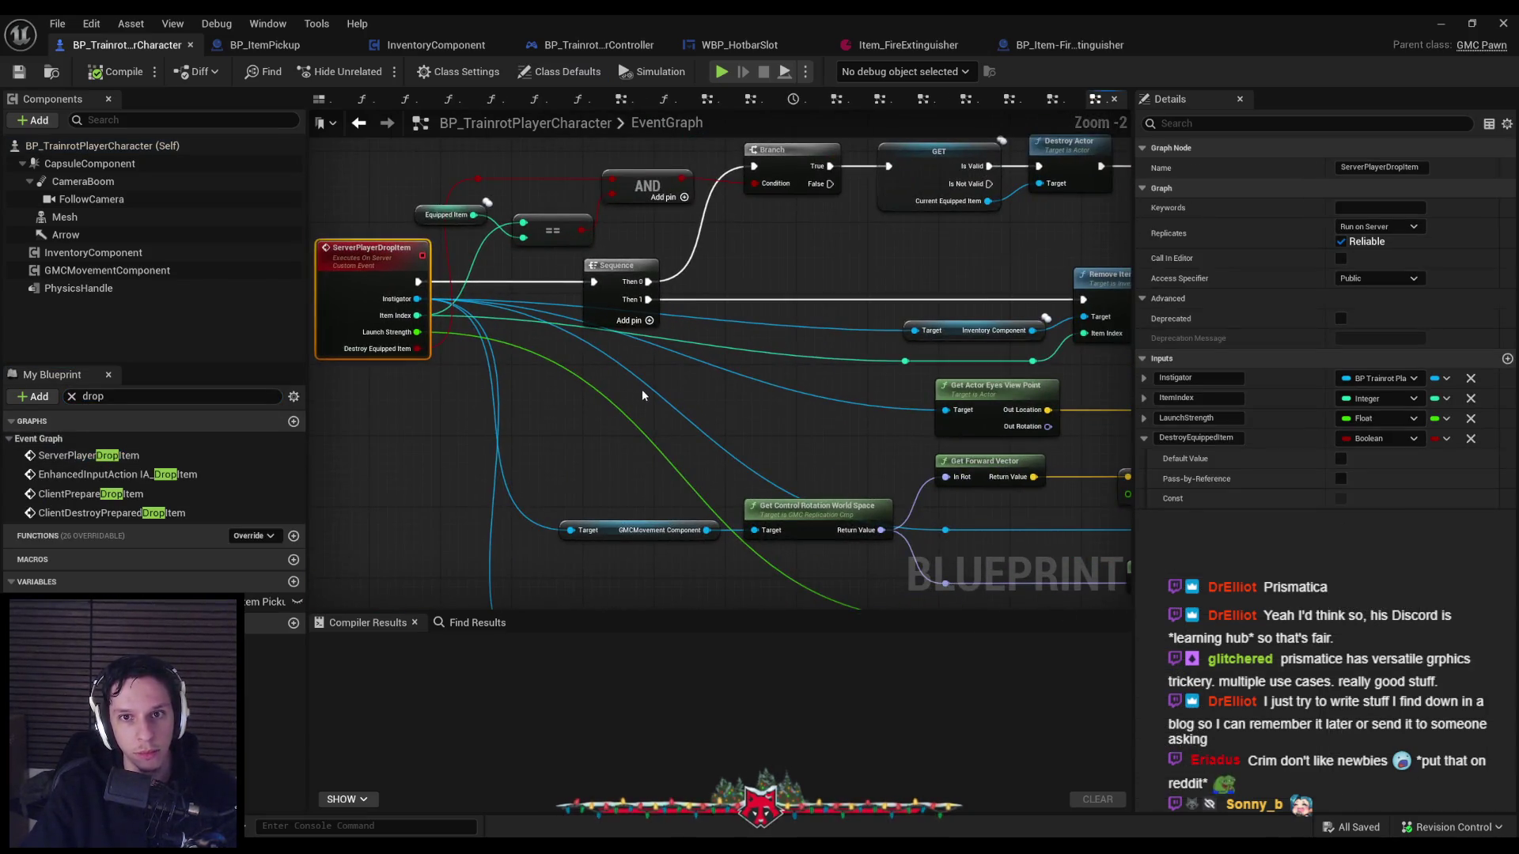
Open RemoveItemFromInventory from its node and bring its Return Node into view.
{"action": "scroll", "coordinate": [514, 380], "scroll_direction": "down", "scroll_amount": 1}
{"action": "mouse_move", "coordinate": [569, 401]}
{"action": "left_mouse_down"}
{"action": "mouse_move", "coordinate": [610, 343]}
{"action": "mouse_move", "coordinate": [739, 282]}
{"action": "mouse_move", "coordinate": [906, 272]}
{"action": "mouse_move", "coordinate": [880, 258]}
{"action": "left_mouse_up"}
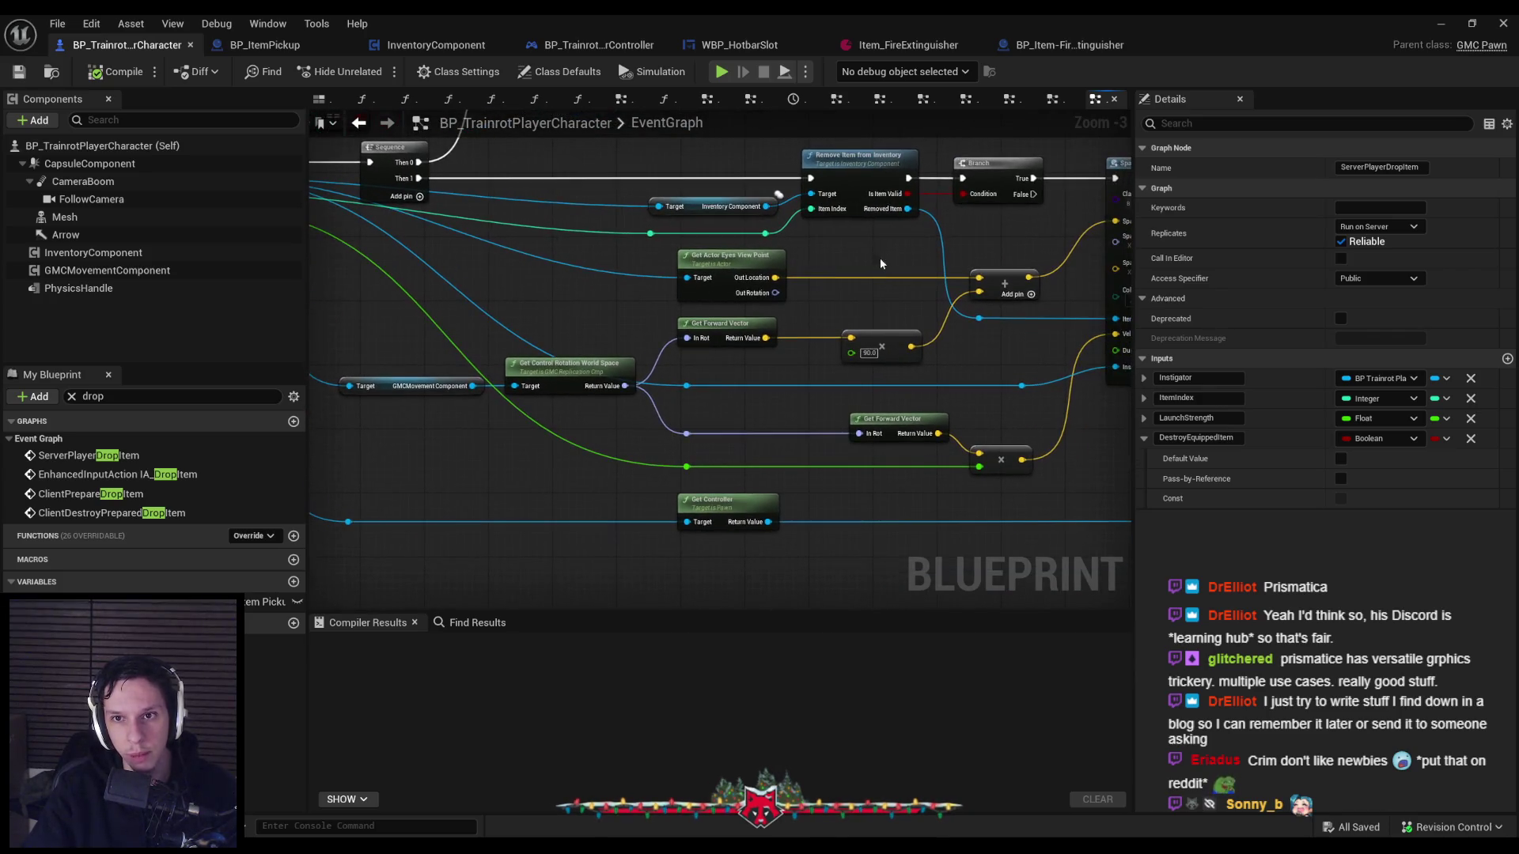
{"action": "double_click", "coordinate": [862, 169]}
{"action": "mouse_move", "coordinate": [863, 343]}
{"action": "left_mouse_down"}
{"action": "mouse_move", "coordinate": [361, 413]}
{"action": "mouse_move", "coordinate": [518, 423]}
{"action": "mouse_move", "coordinate": [417, 417]}
{"action": "left_mouse_up"}
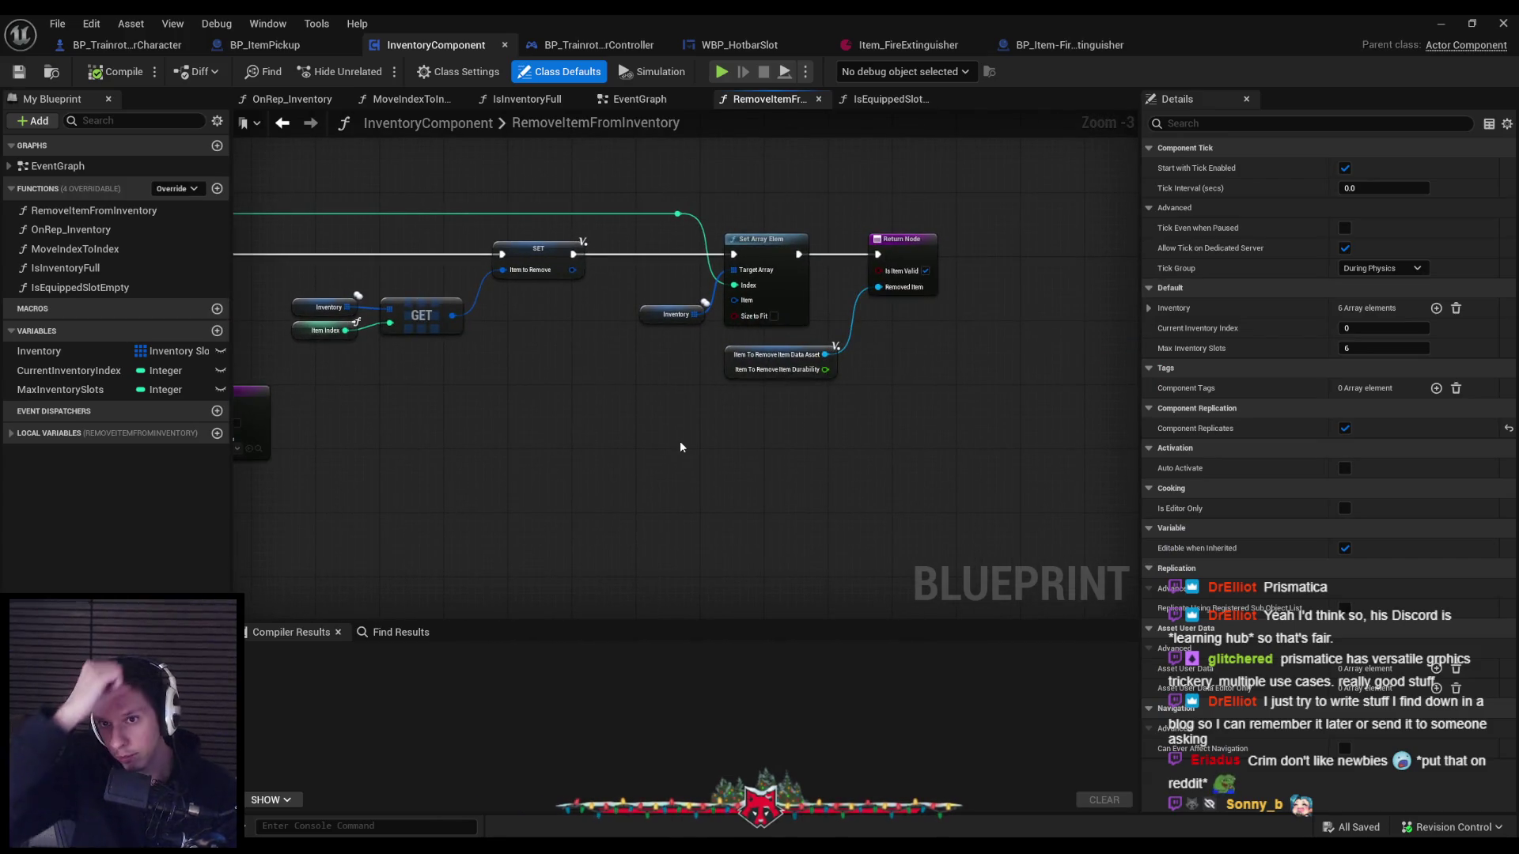
Add the durability pin to the Return Node as a new output named 'Item Durability'.
{"action": "scroll", "coordinate": [826, 368], "scroll_direction": "up", "scroll_amount": 3}
{"action": "left_click_drag", "start_coordinate": [831, 364], "coordinate": [926, 237]}
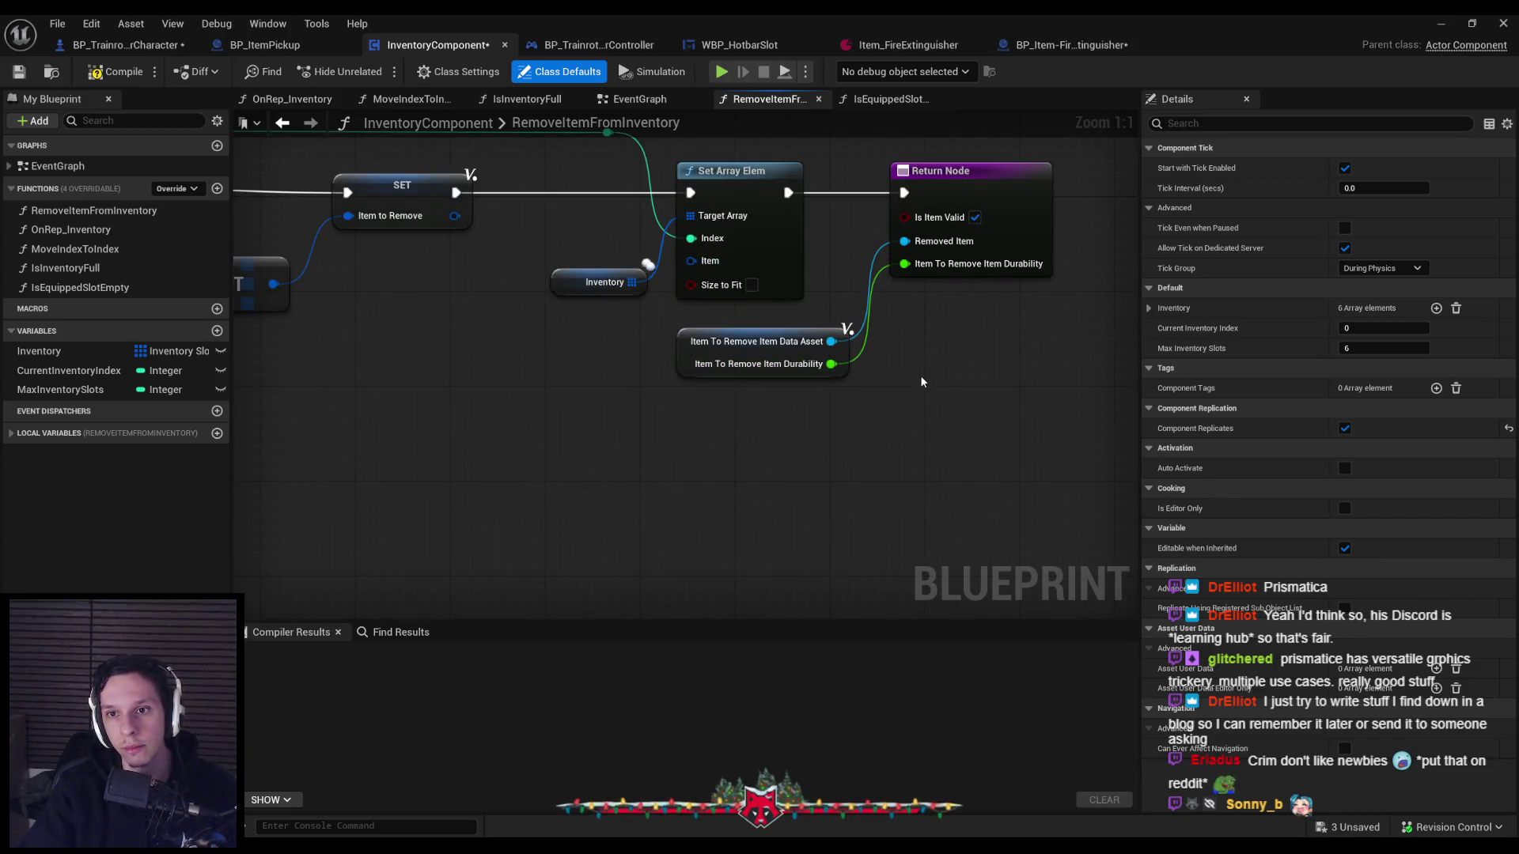
{"action": "left_click", "coordinate": [1014, 254]}
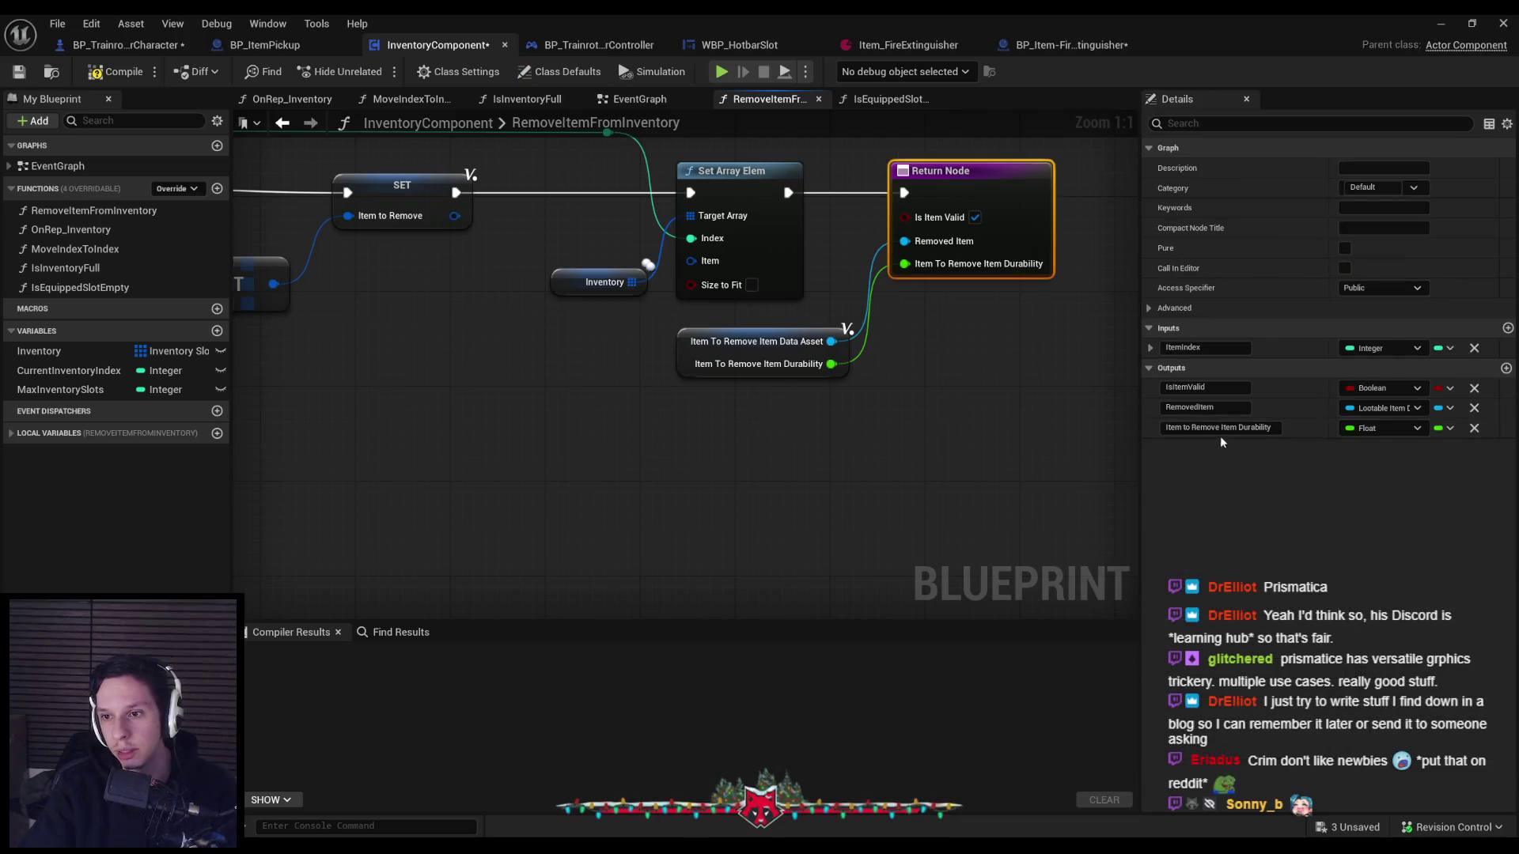
{"action": "left_click_drag", "start_coordinate": [1221, 428], "coordinate": [1133, 435]}
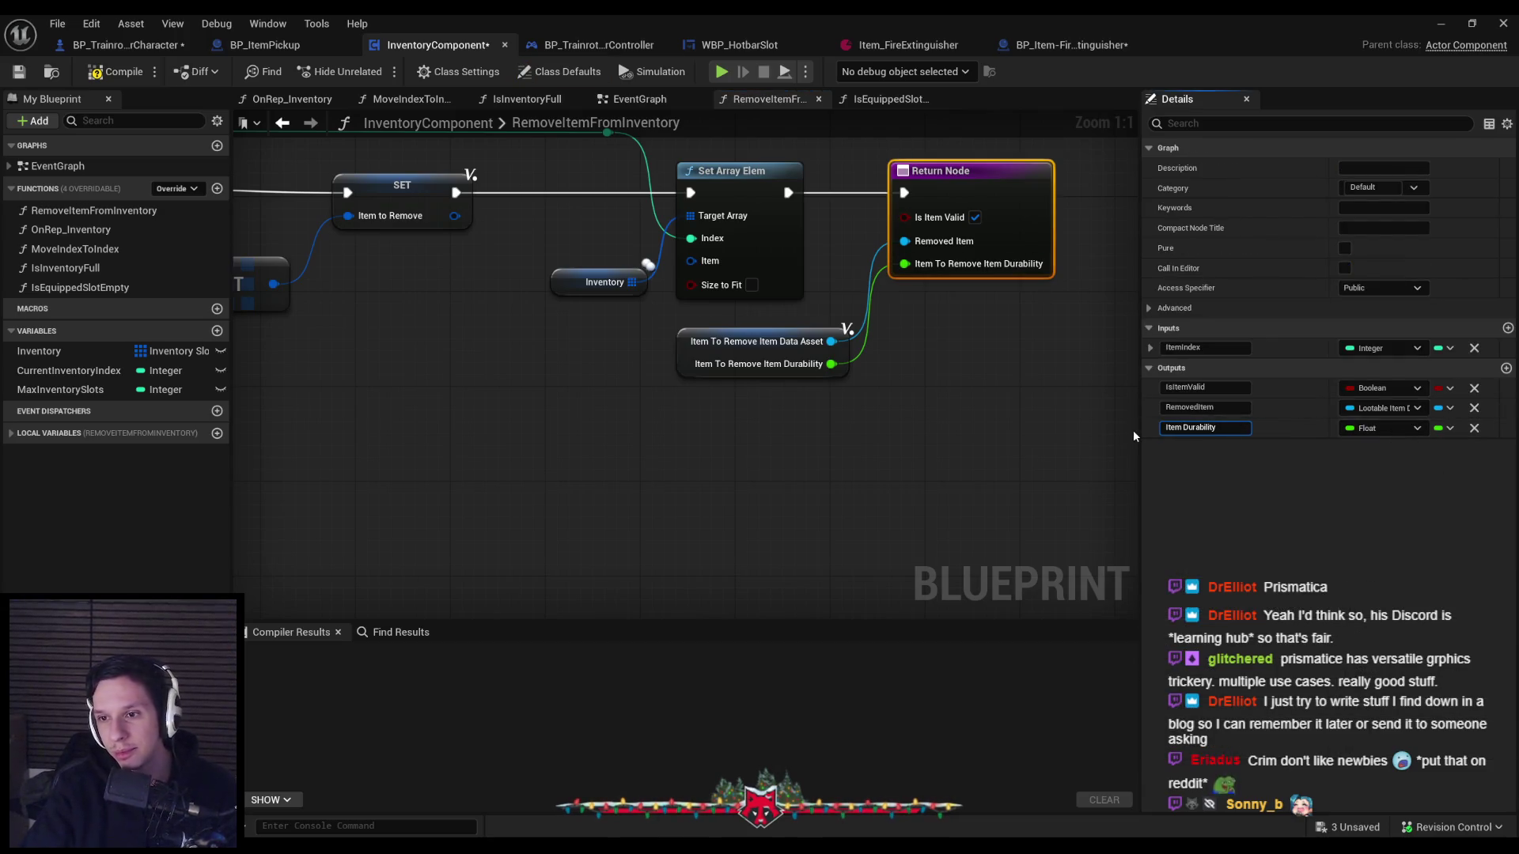
{"action": "key", "text": "Return"}
{"action": "left_click", "coordinate": [871, 399]}
Compile InventoryComponent and check the second Return Node and function entry.
{"action": "scroll", "coordinate": [520, 360], "scroll_direction": "down", "scroll_amount": 3}
{"action": "left_click", "coordinate": [116, 71]}
{"action": "left_click_drag", "start_coordinate": [821, 443], "coordinate": [900, 339]}
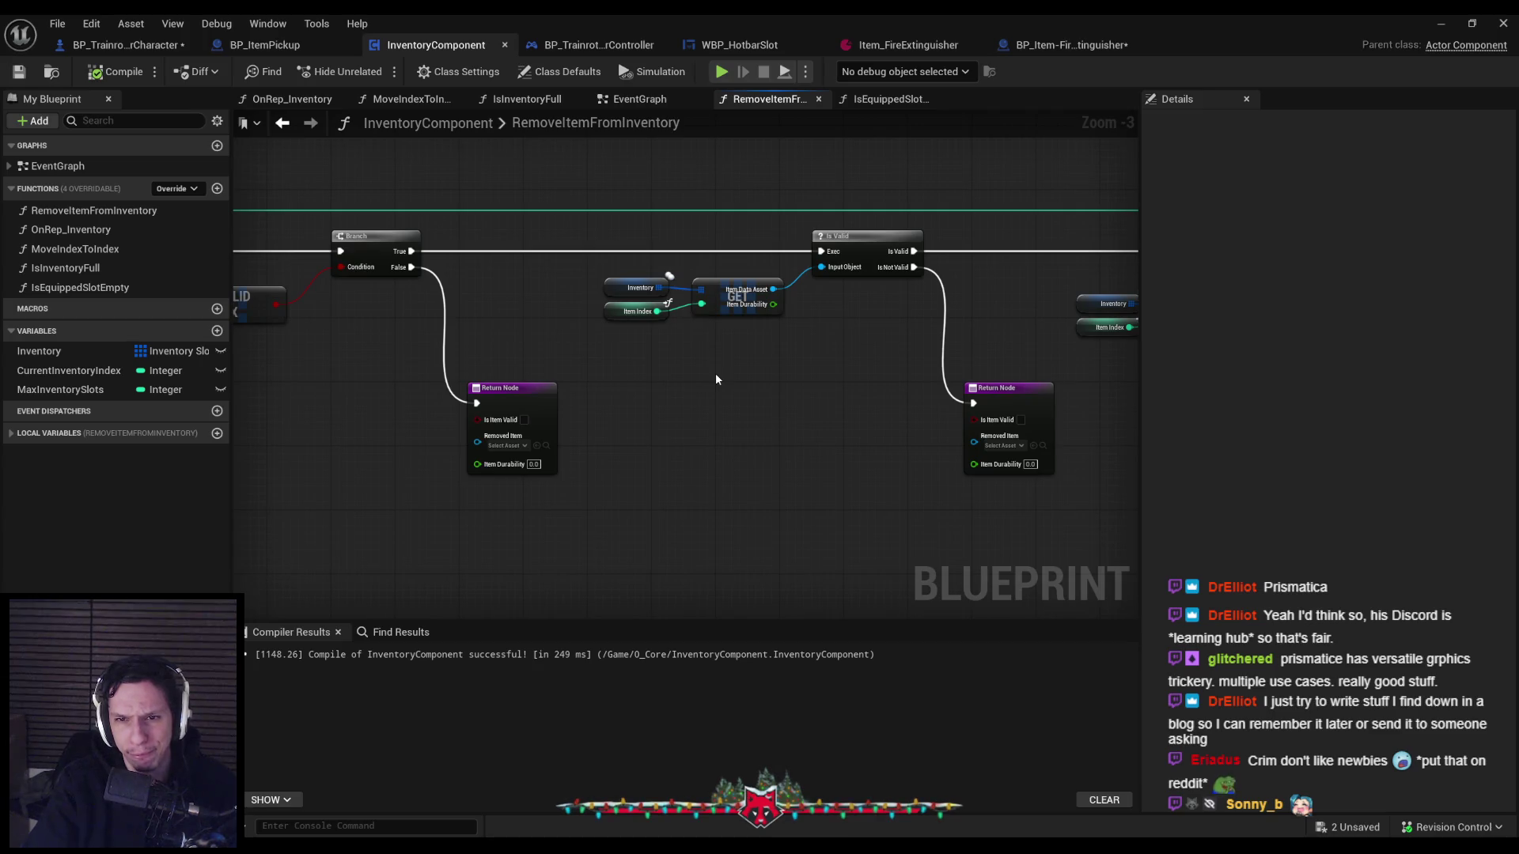
{"action": "mouse_move", "coordinate": [715, 416]}
{"action": "left_mouse_down"}
{"action": "mouse_move", "coordinate": [1004, 400]}
{"action": "mouse_move", "coordinate": [426, 447]}
{"action": "left_mouse_up"}
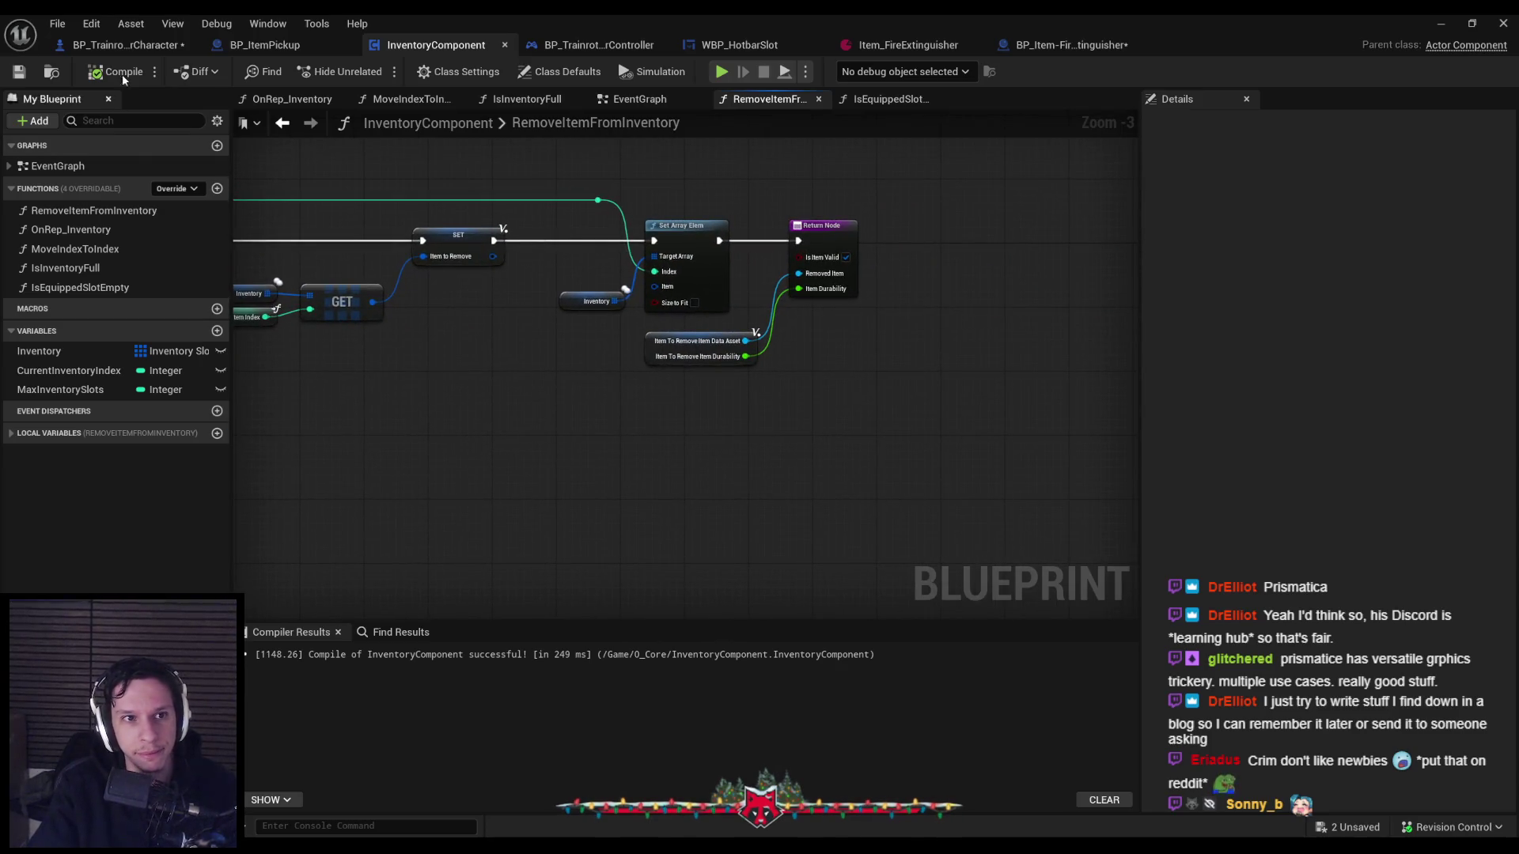
{"action": "left_click", "coordinate": [125, 44]}
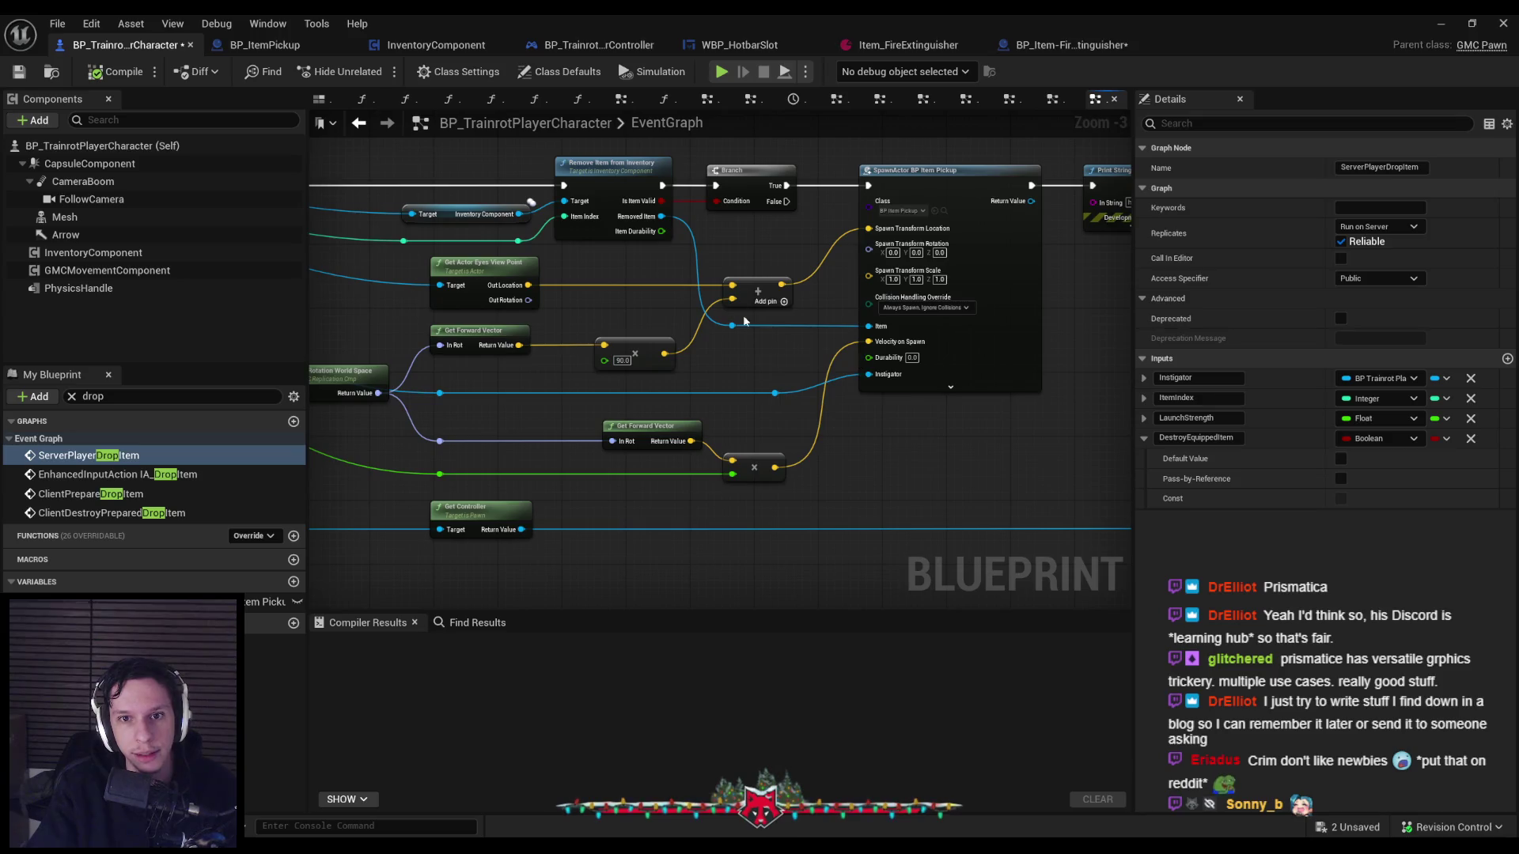
Wire Item Durability into SpawnActor's Durability pin via a reroute node and compile.
{"action": "scroll", "coordinate": [744, 320], "scroll_direction": "up", "scroll_amount": 2}
{"action": "mouse_move", "coordinate": [662, 226]}
{"action": "left_mouse_down"}
{"action": "mouse_move", "coordinate": [853, 369]}
{"action": "mouse_move", "coordinate": [930, 387]}
{"action": "mouse_move", "coordinate": [752, 386]}
{"action": "left_mouse_up"}
{"action": "double_click", "coordinate": [866, 377]}
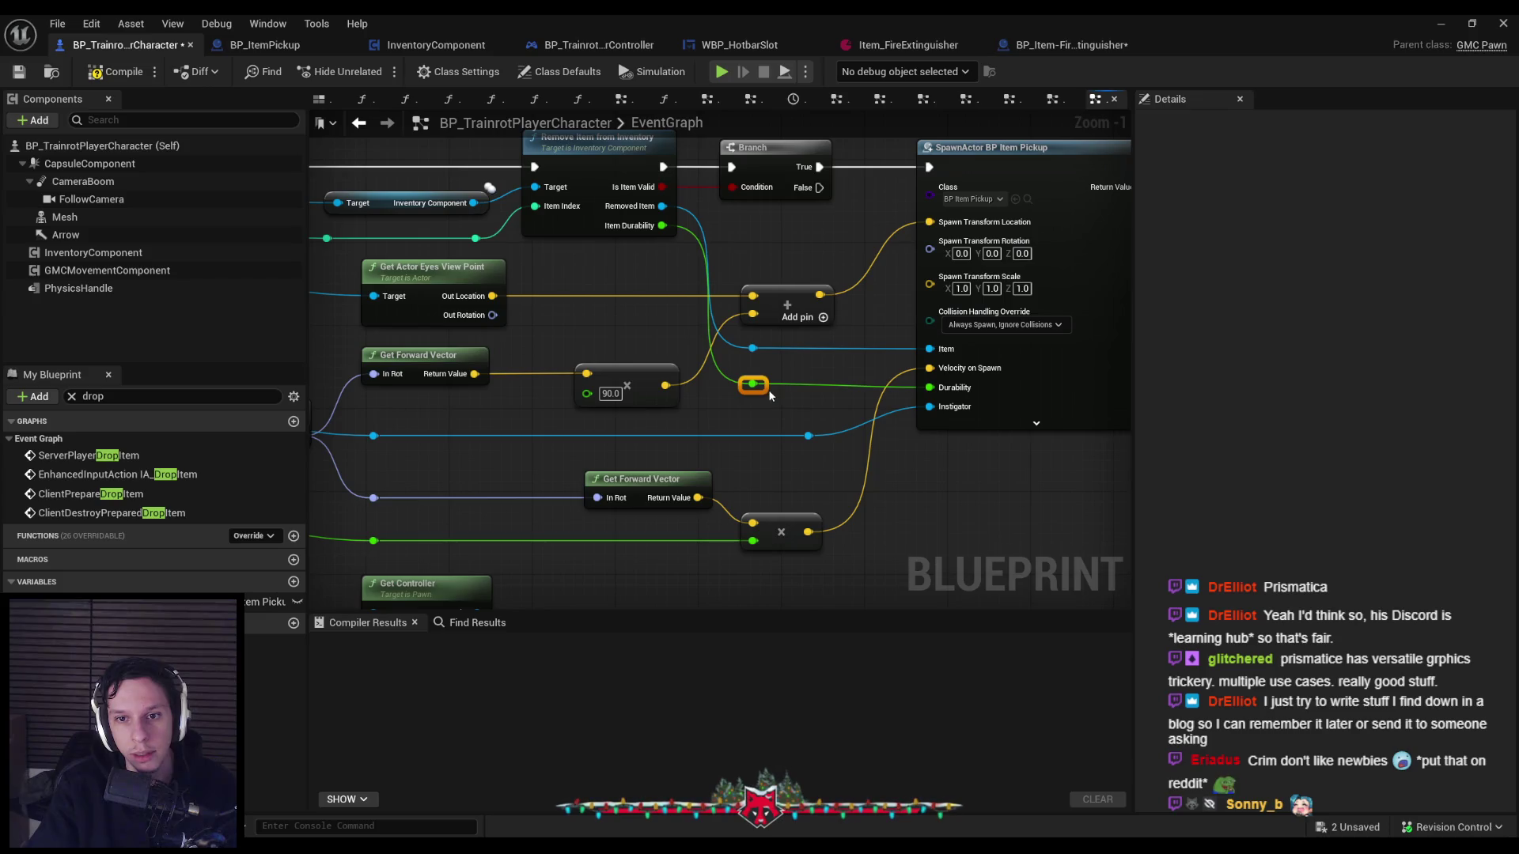
{"action": "left_click", "coordinate": [96, 72]}
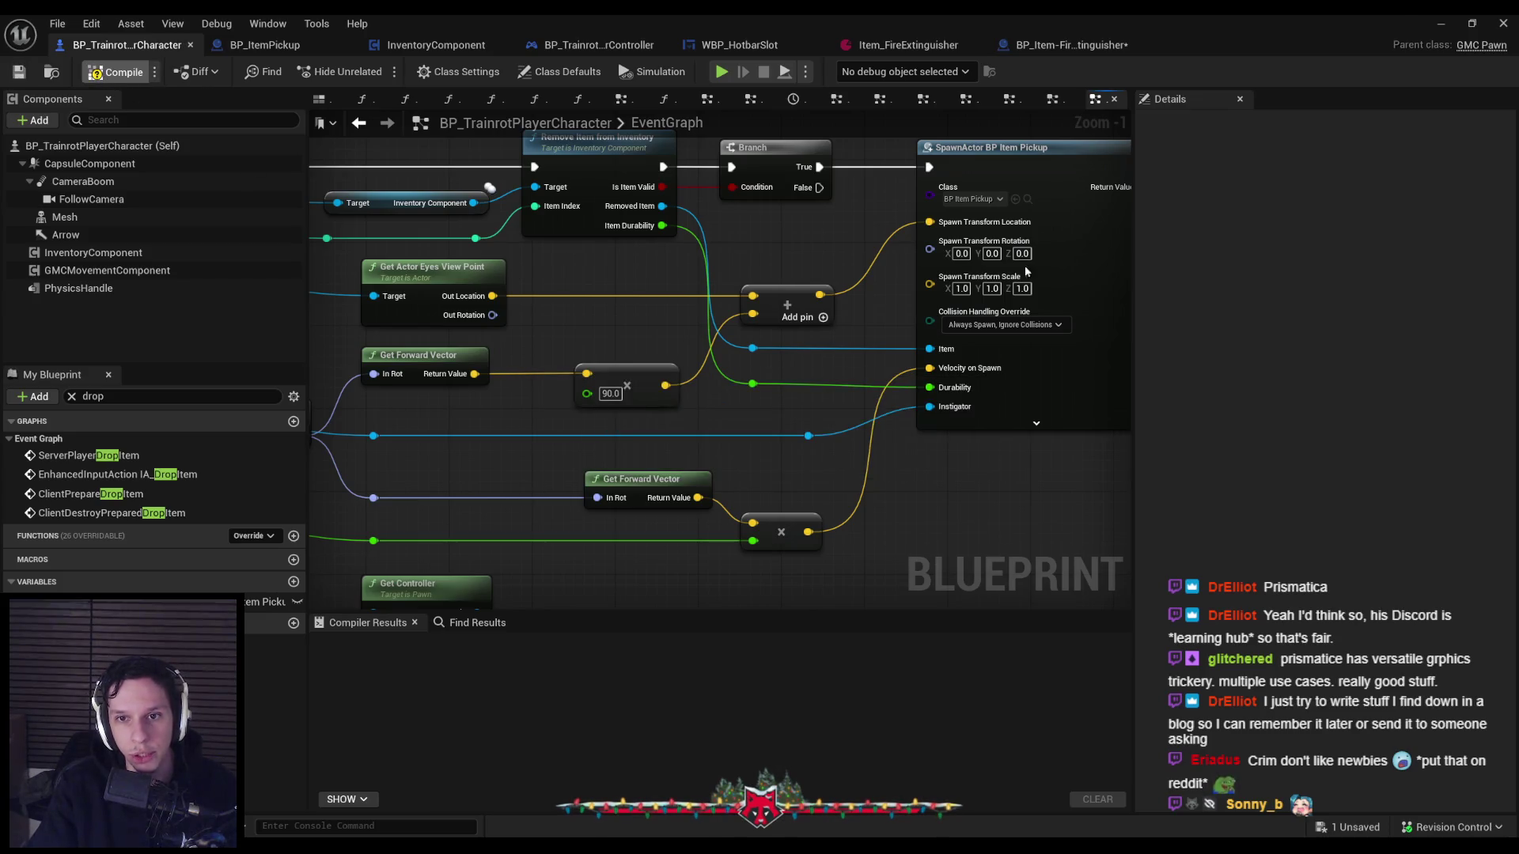
{"action": "left_click", "coordinate": [1440, 23]}
{"action": "key", "text": "alt+p"}
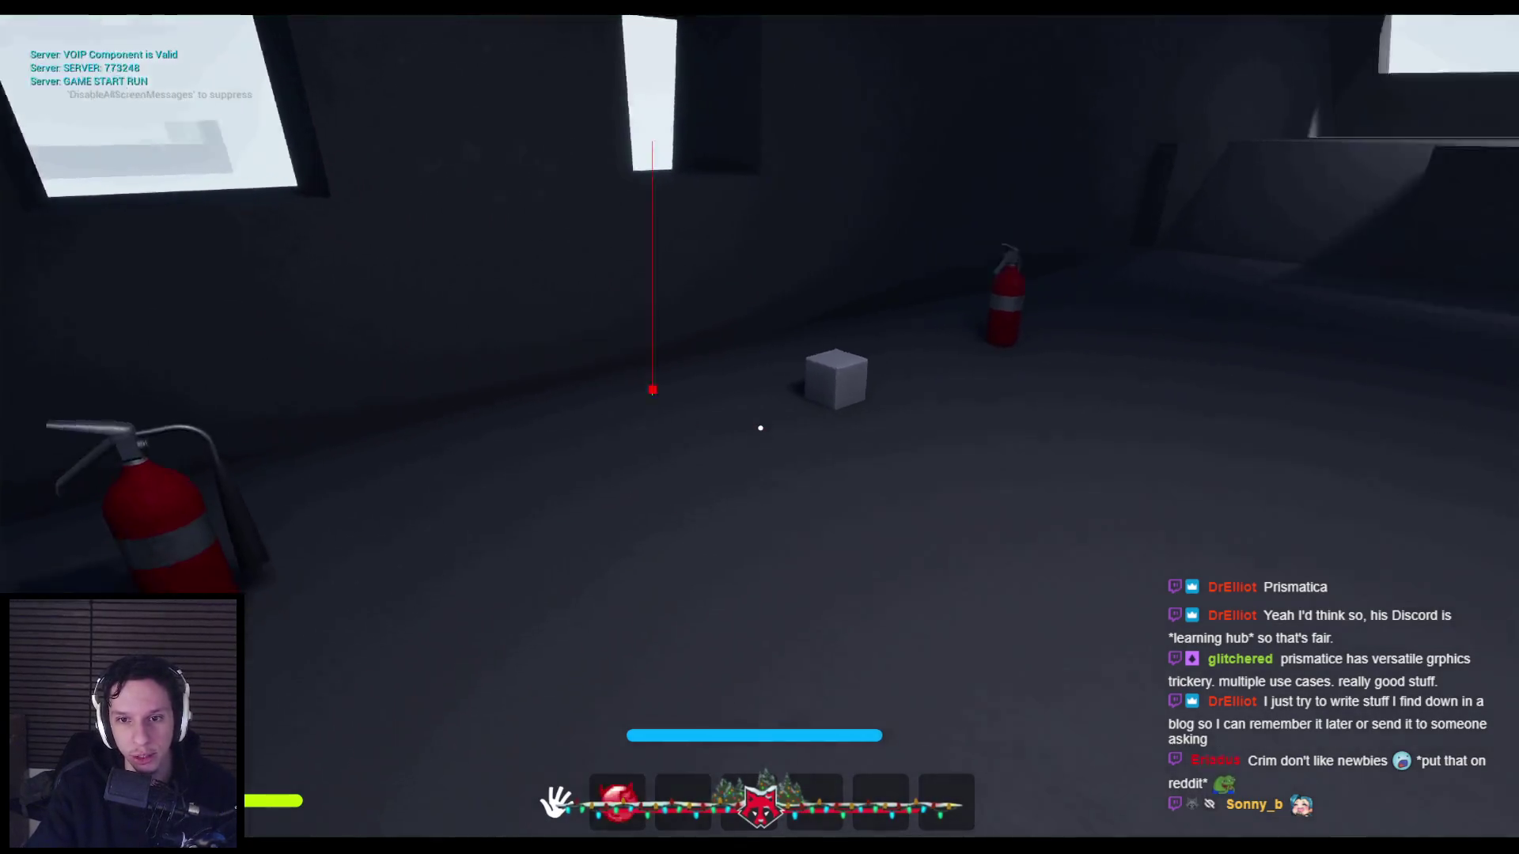
Spray, drop and re-pick the extinguisher three times, equipping it from hotbar slot 1.
{"action": "left_click", "coordinate": [760, 428]}
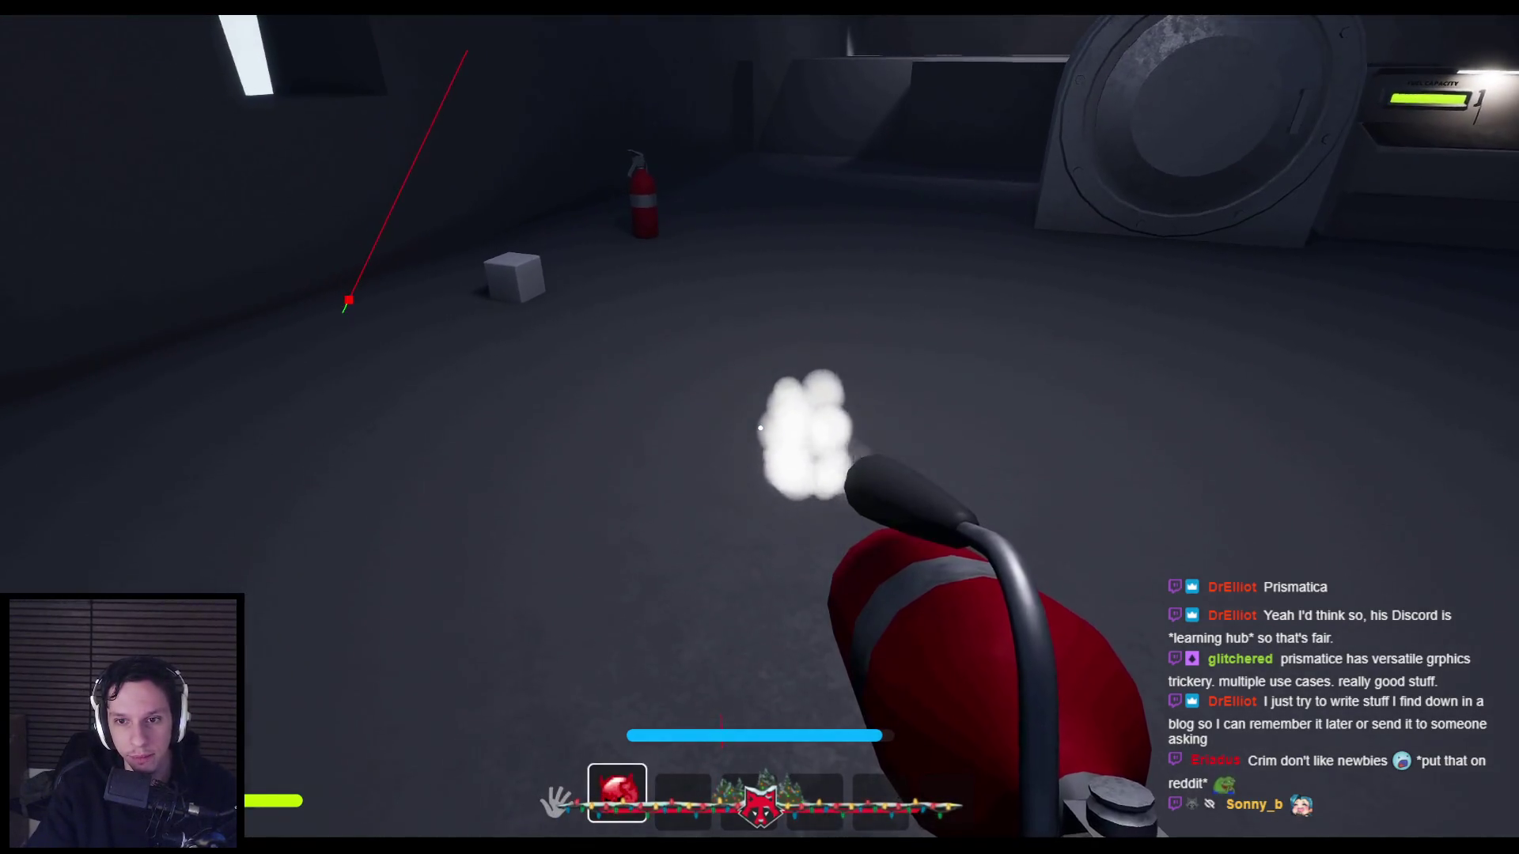
{"action": "key", "text": "g"}
{"action": "key", "text": "e"}
{"action": "key", "text": "1"}
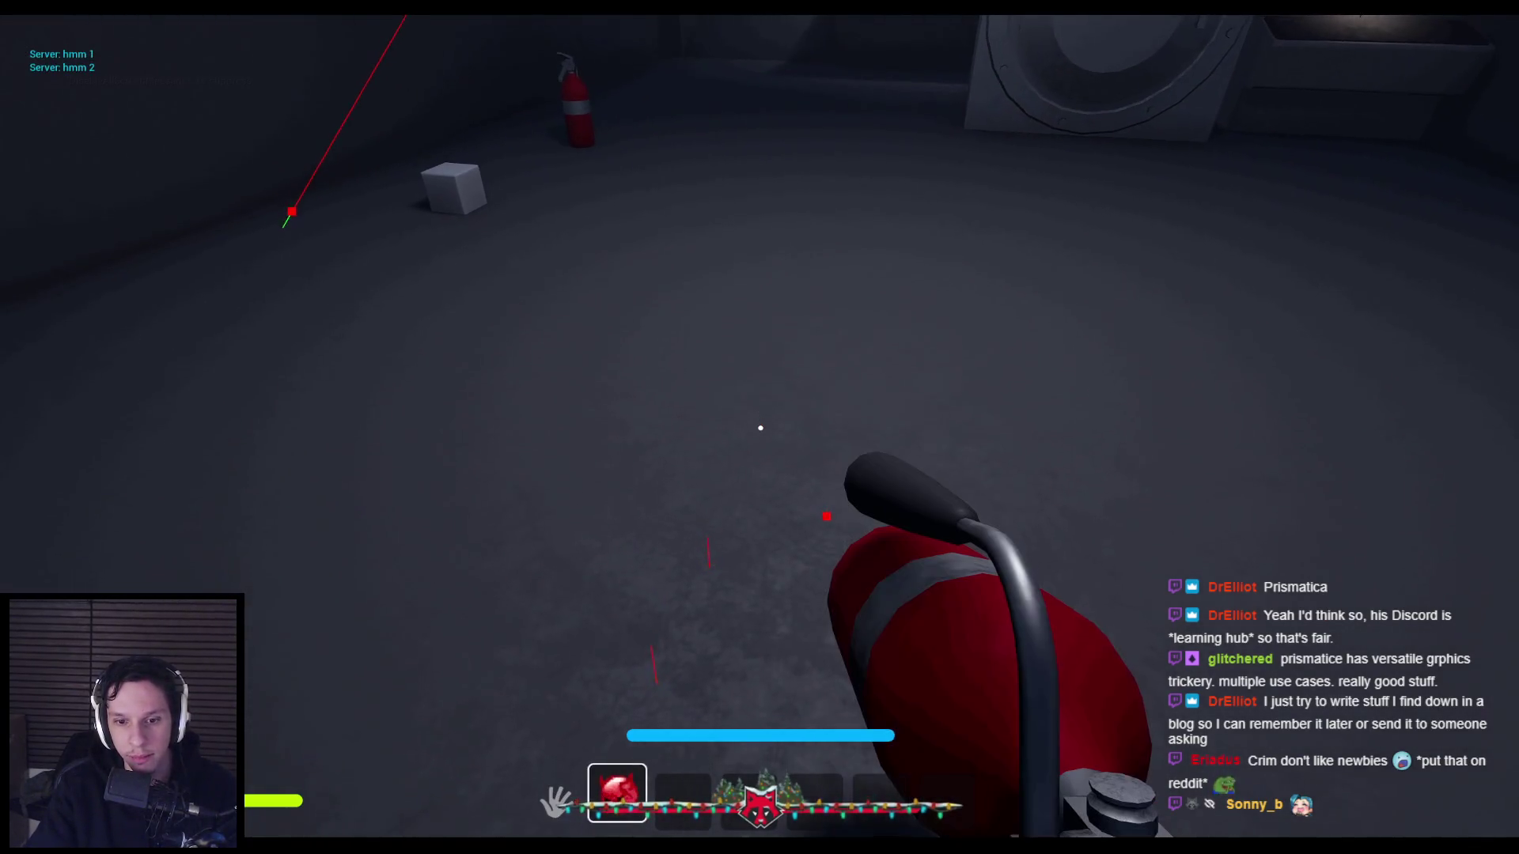
{"action": "left_click", "coordinate": [760, 428]}
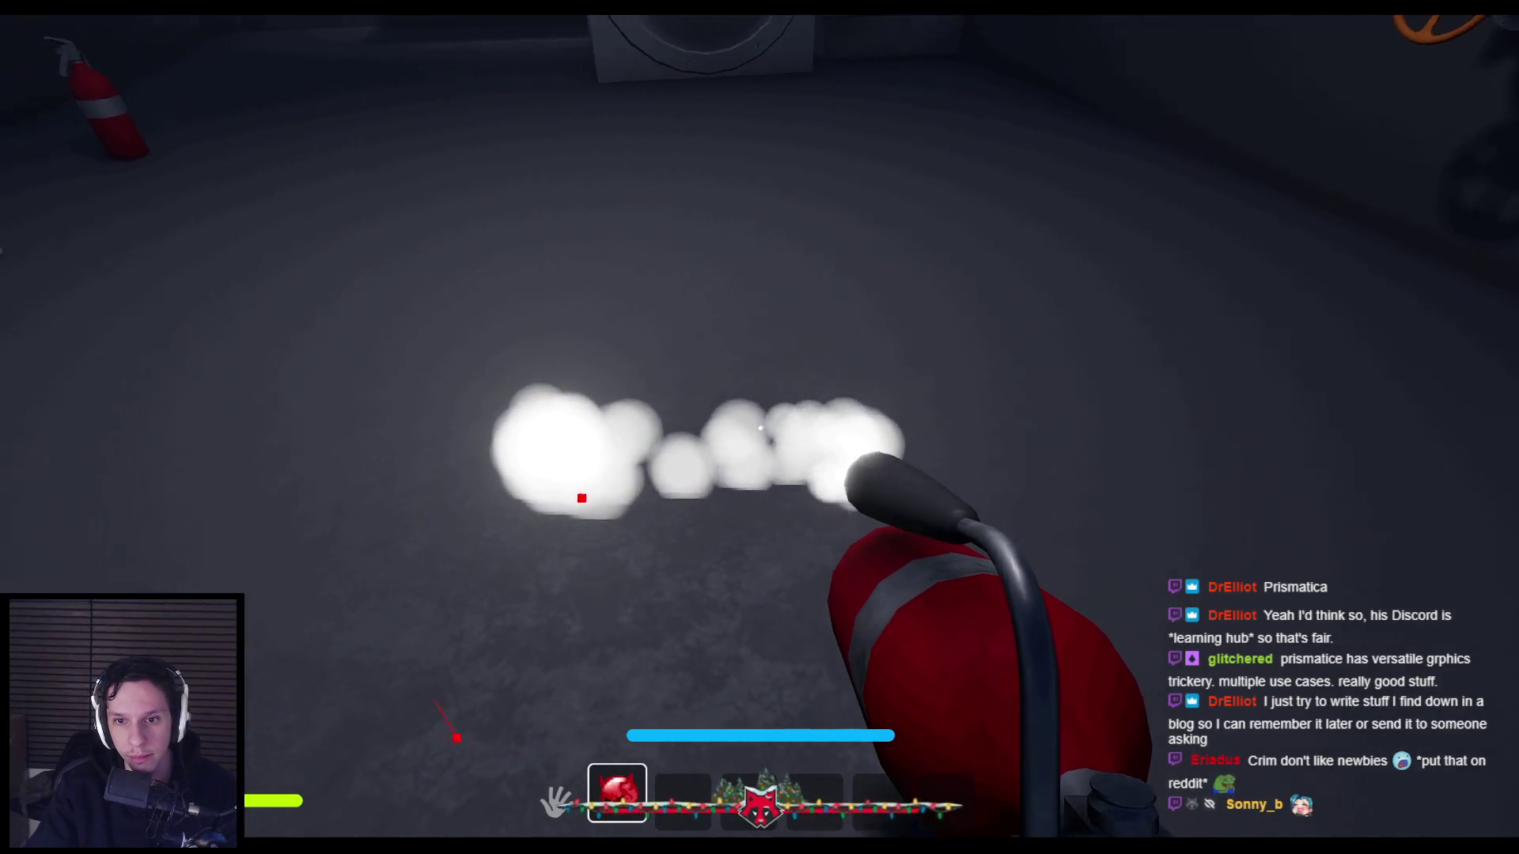
{"action": "key", "text": "g"}
{"action": "key", "text": "e"}
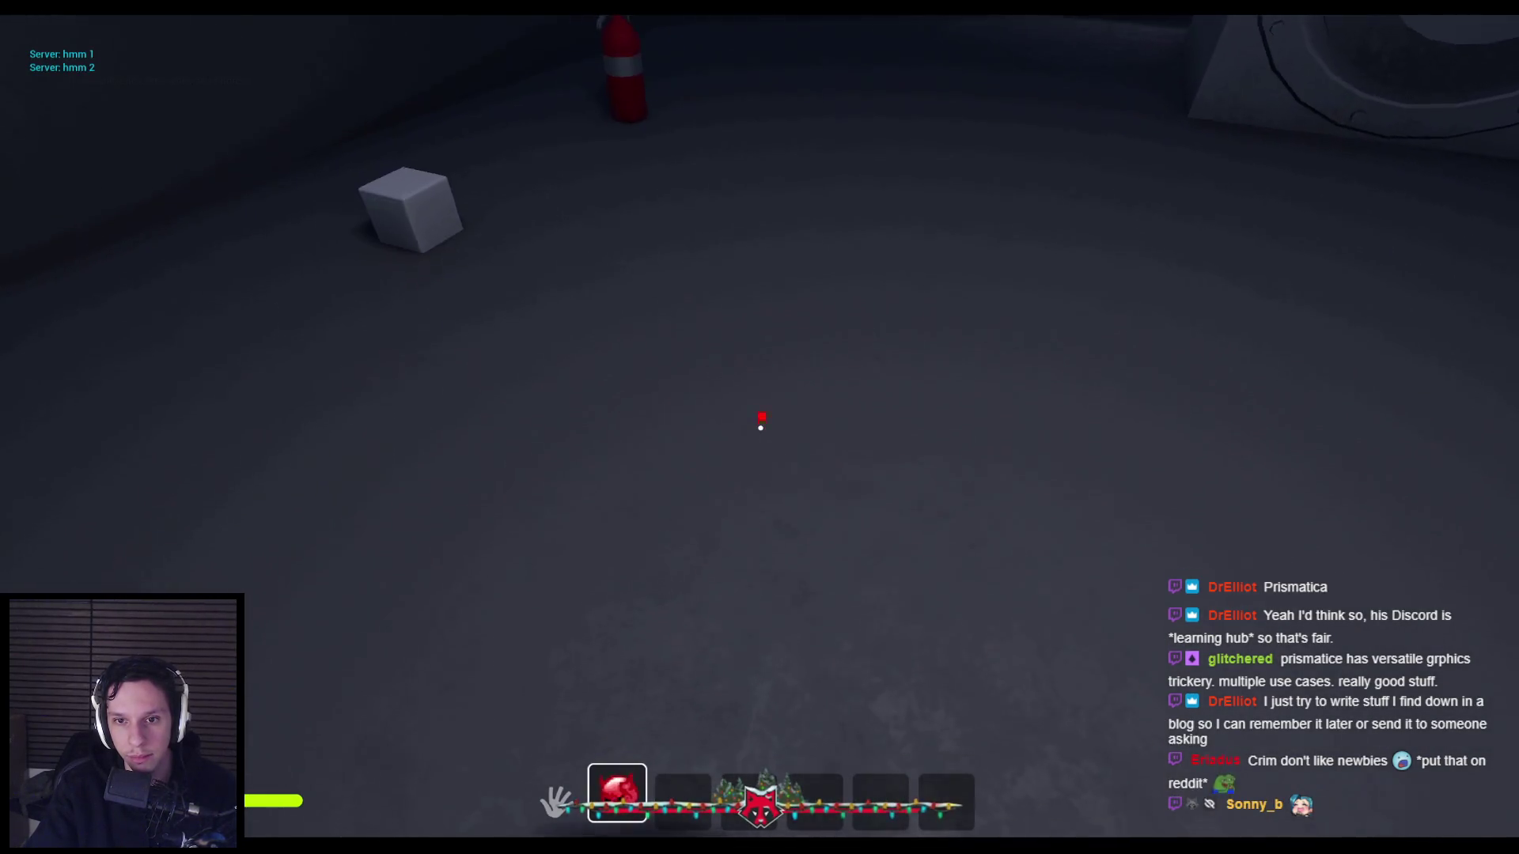
{"action": "left_click", "coordinate": [760, 429]}
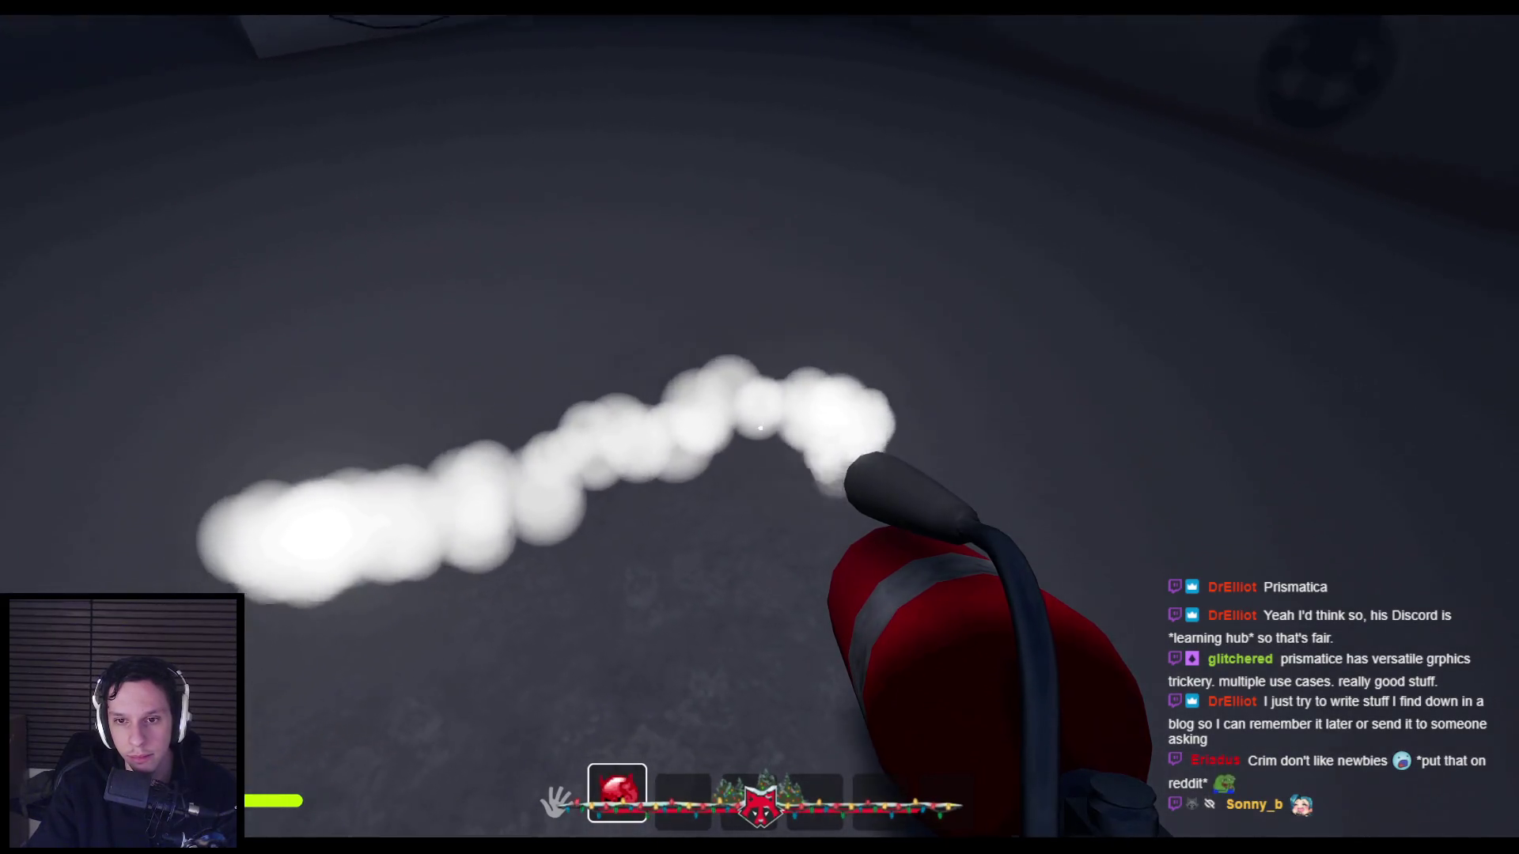
{"action": "key", "text": "g"}
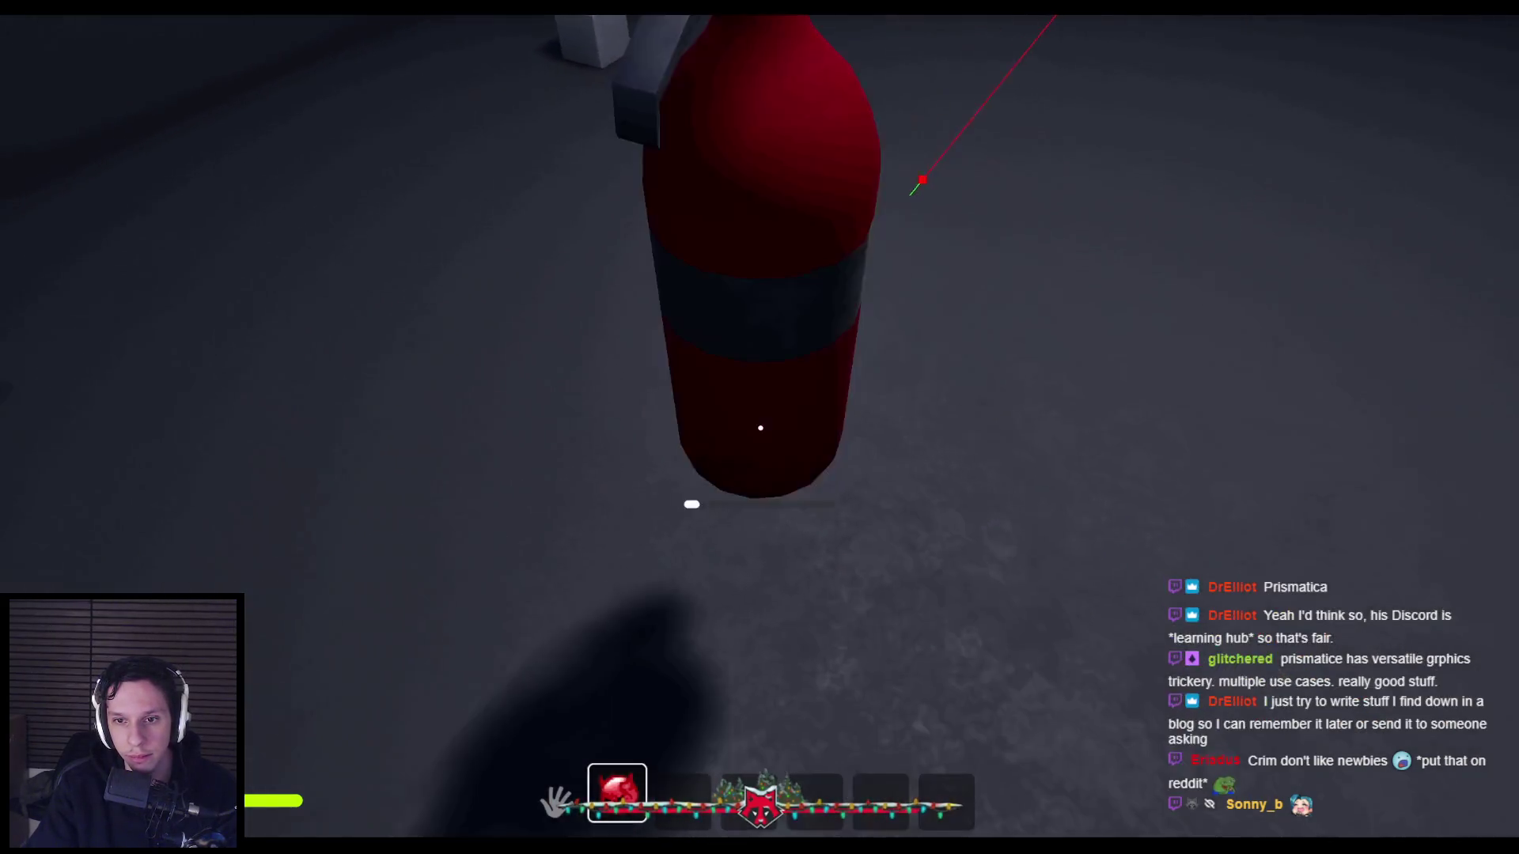
{"action": "key", "text": "e"}
{"action": "left_click", "coordinate": [760, 428]}
{"action": "key", "text": "shift+F1"}
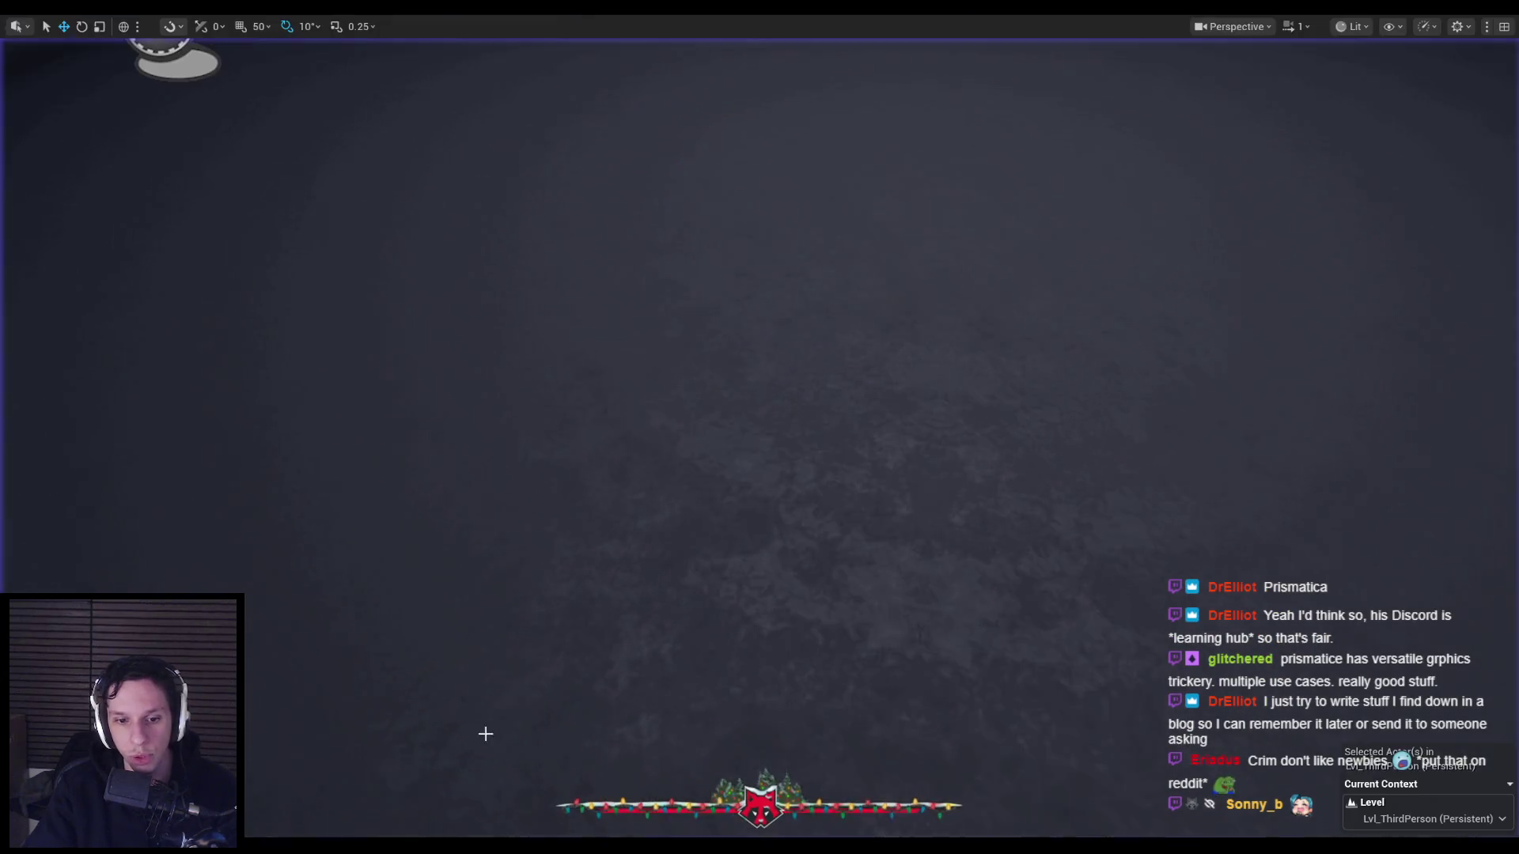
Return to the Blueprint editor and select the blue reroute knot.
{"action": "left_click", "coordinate": [549, 791]}
{"action": "right_click", "coordinate": [775, 396]}
{"action": "key", "text": "Escape"}
{"action": "left_click", "coordinate": [752, 348]}
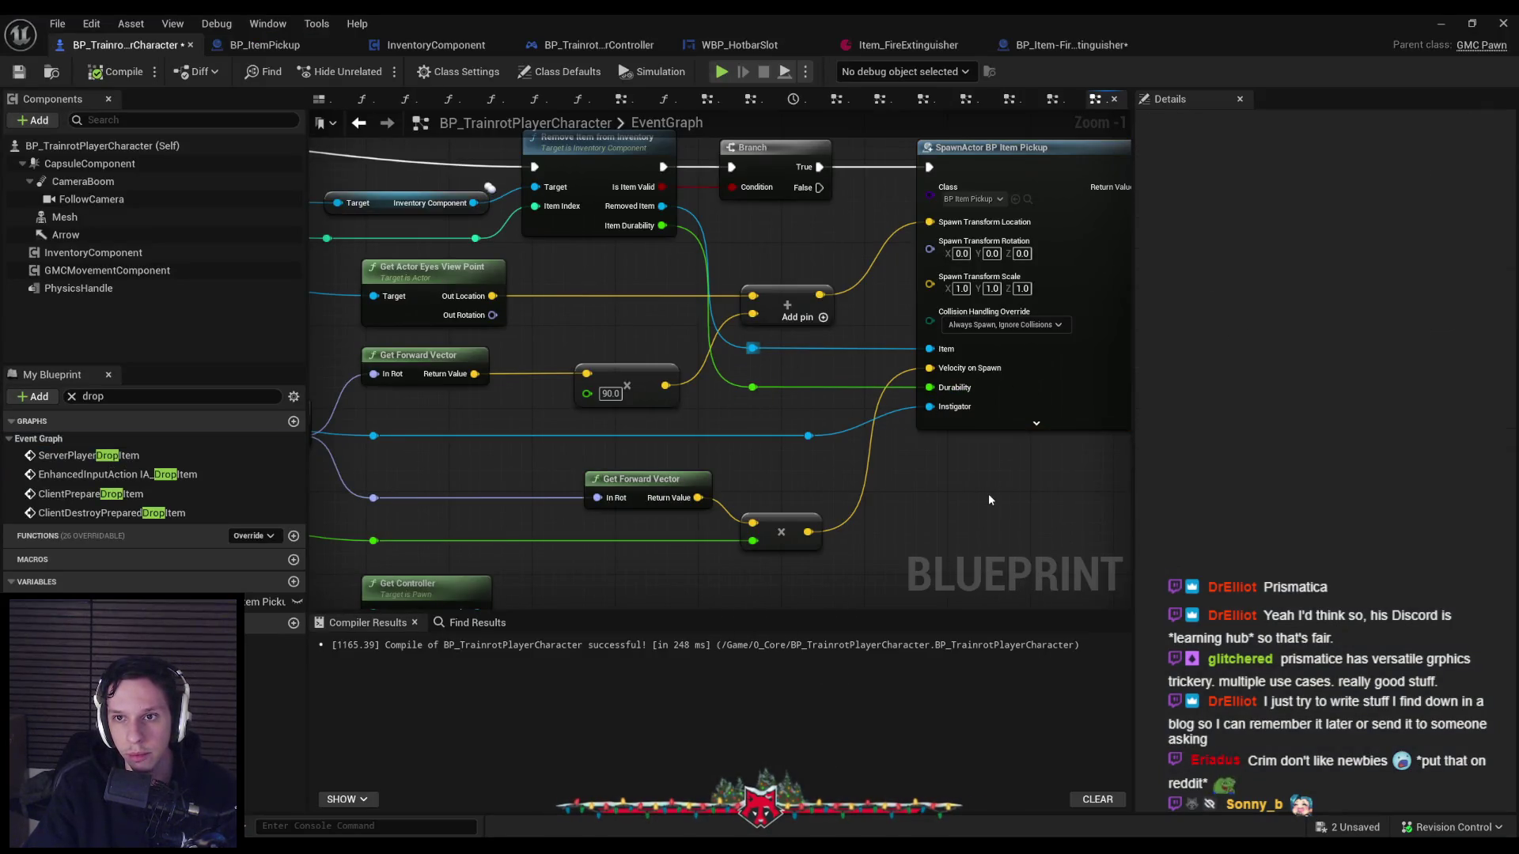
Save the player character blueprint, review ServerPlayerDropItem's nodes, then open BP_Item-FireExtinguisher.
{"action": "scroll", "coordinate": [788, 401], "scroll_direction": "down", "scroll_amount": 1}
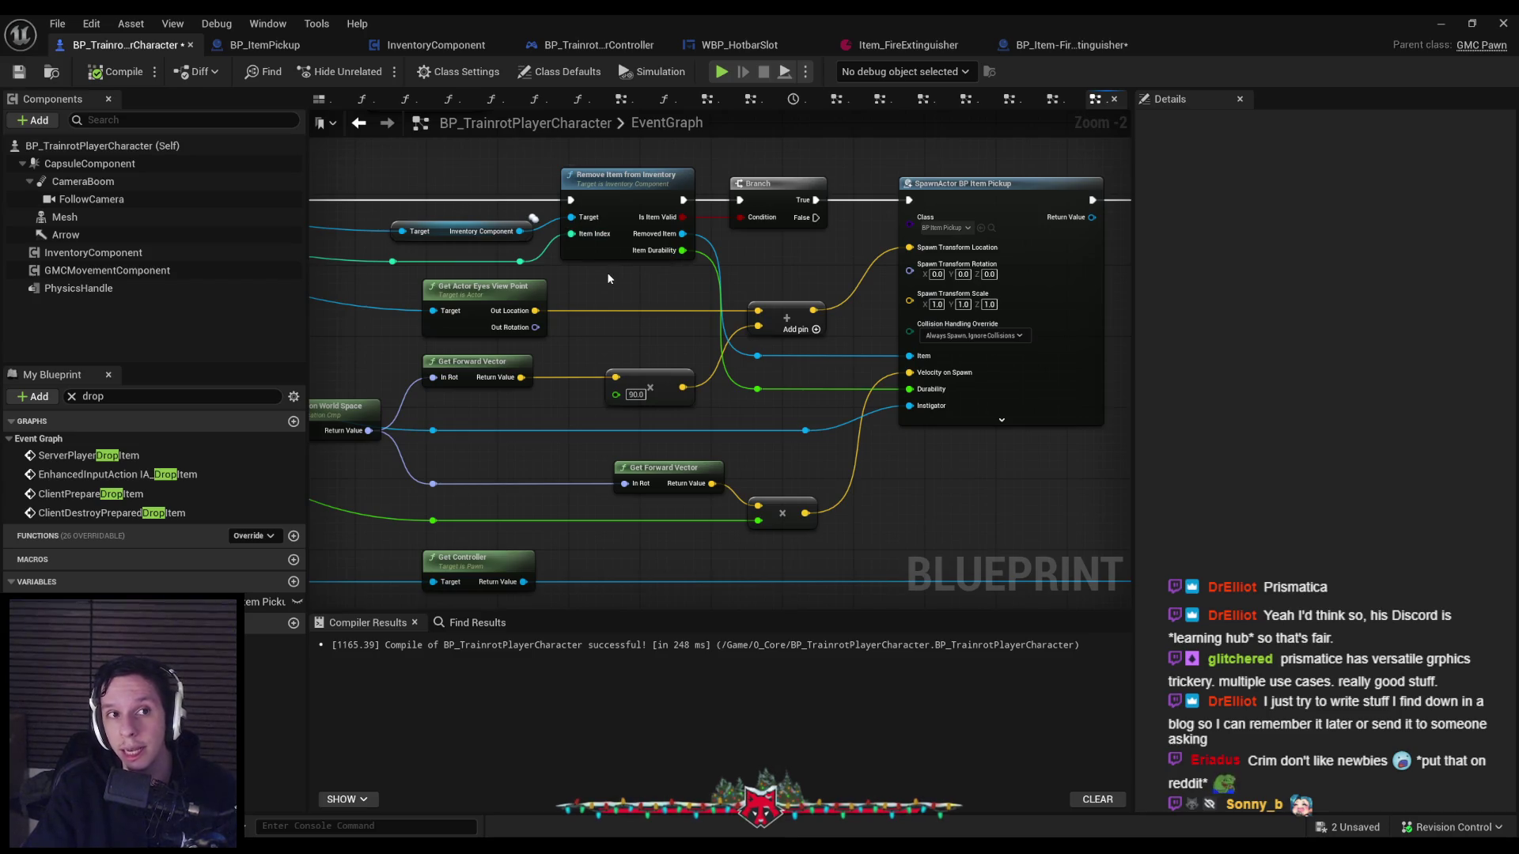
{"action": "left_click", "coordinate": [19, 72]}
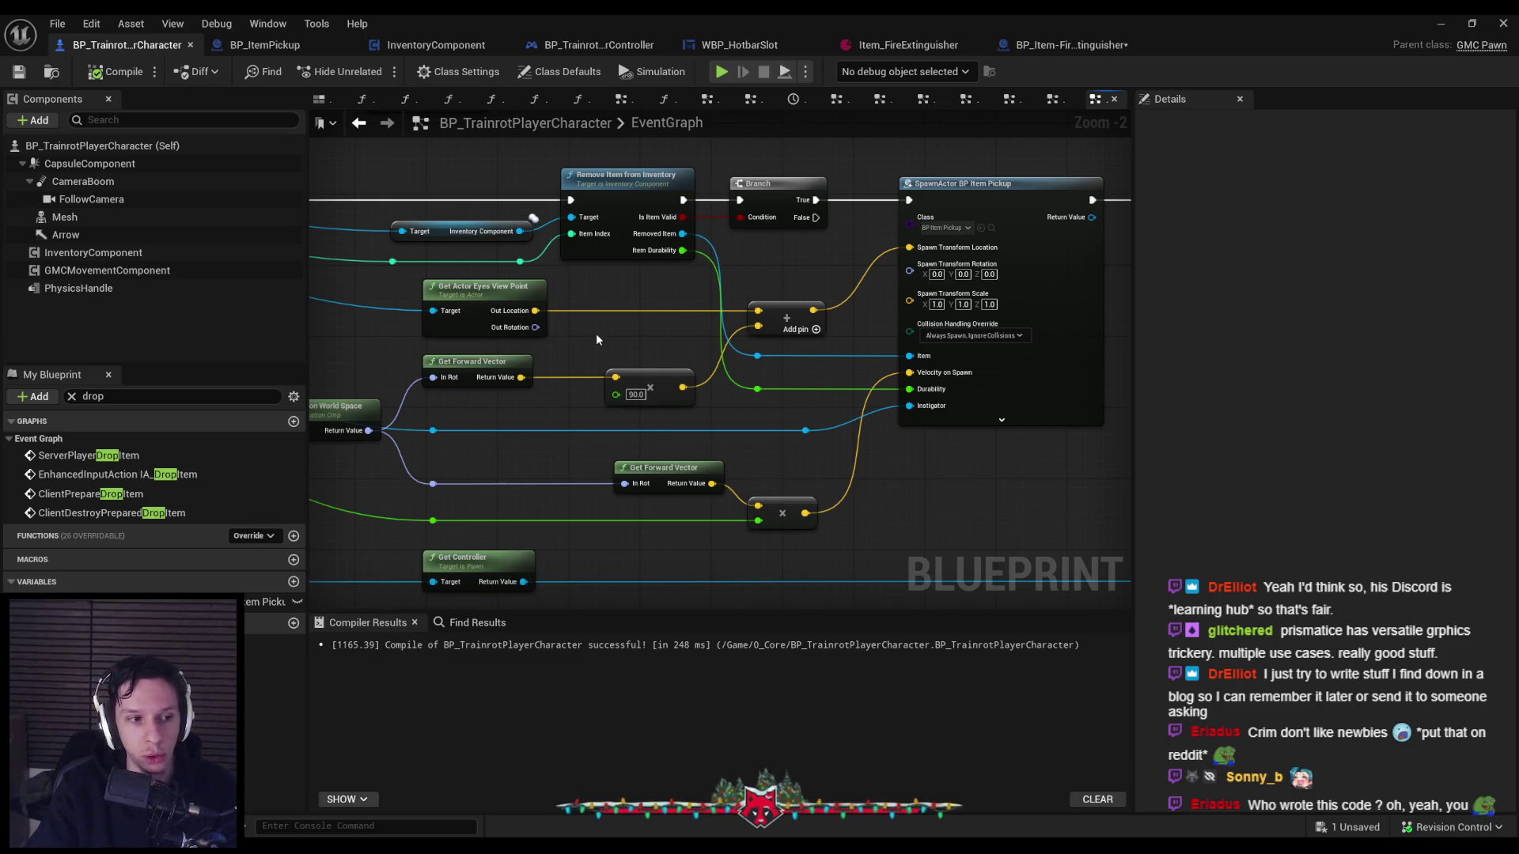
{"action": "left_click_drag", "start_coordinate": [595, 334], "coordinate": [657, 305]}
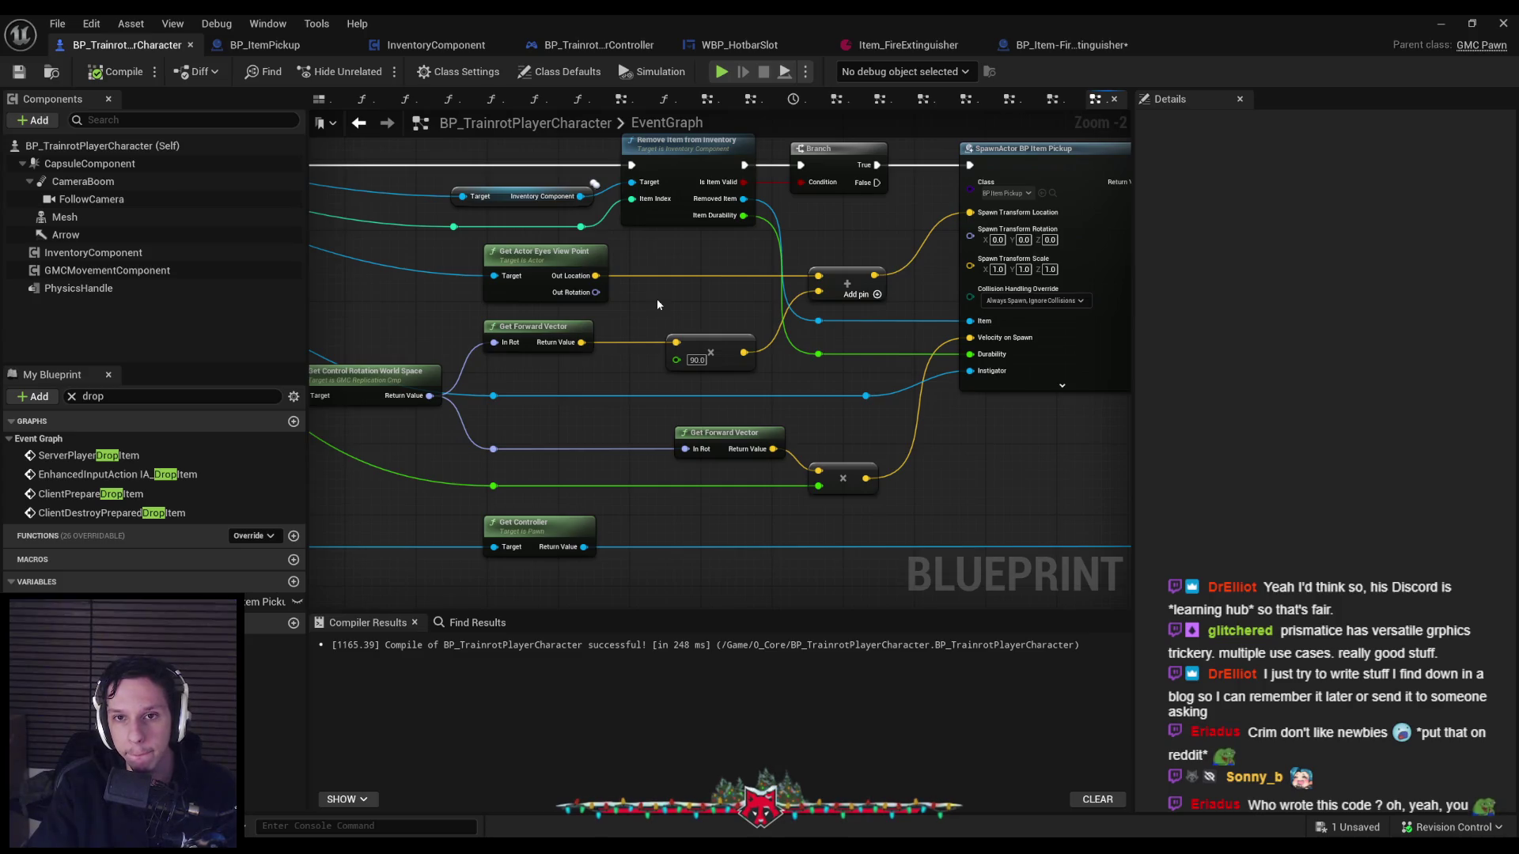
{"action": "left_click_drag", "start_coordinate": [657, 305], "coordinate": [1113, 344]}
{"action": "scroll", "coordinate": [831, 336], "scroll_direction": "down", "scroll_amount": 1}
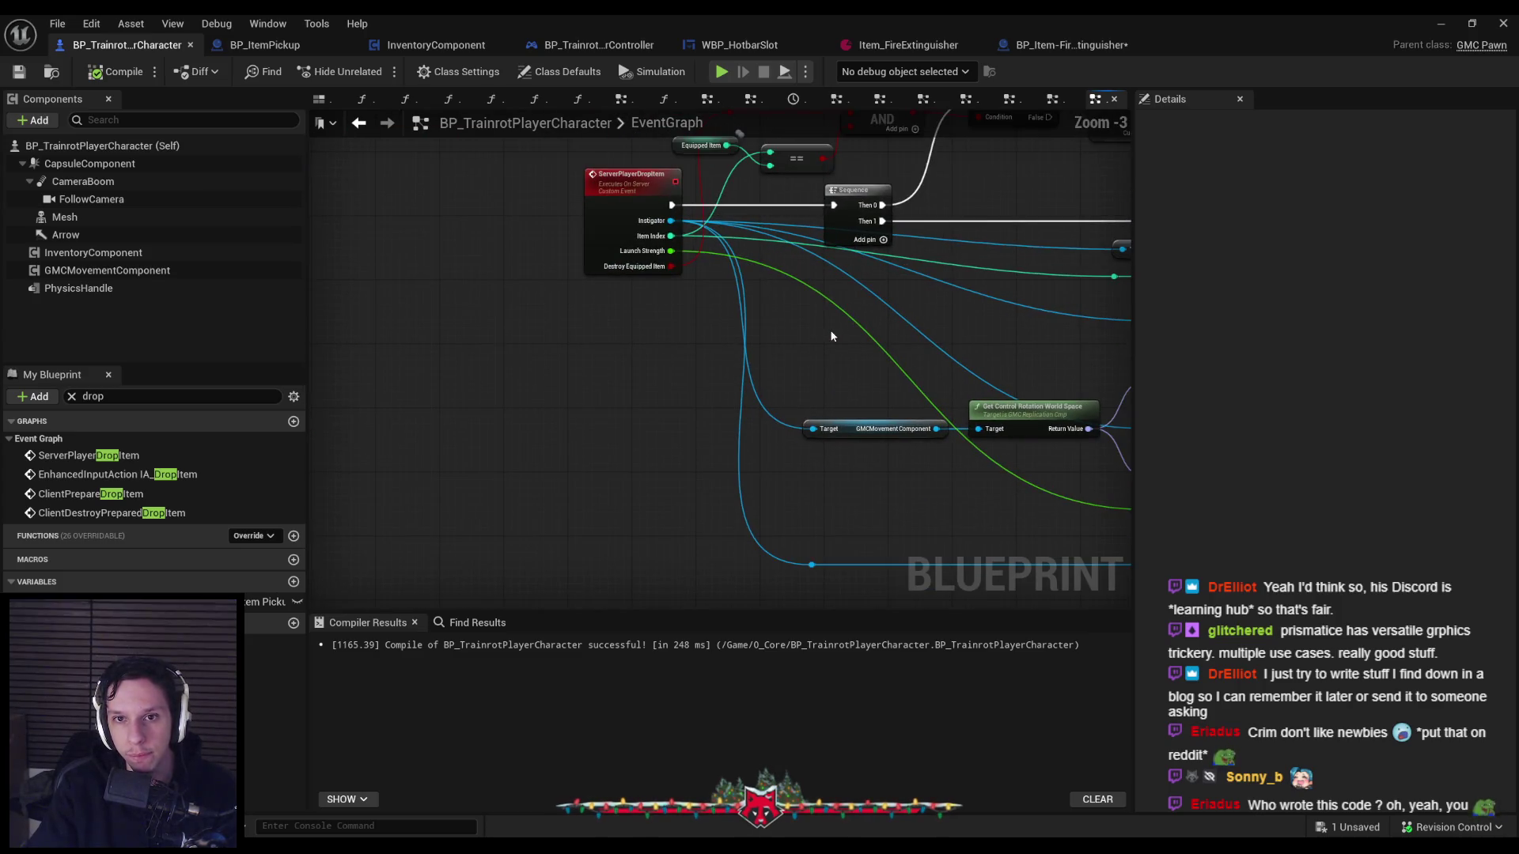
{"action": "mouse_move", "coordinate": [941, 336]}
{"action": "left_mouse_down"}
{"action": "mouse_move", "coordinate": [460, 337]}
{"action": "mouse_move", "coordinate": [552, 328]}
{"action": "left_mouse_up"}
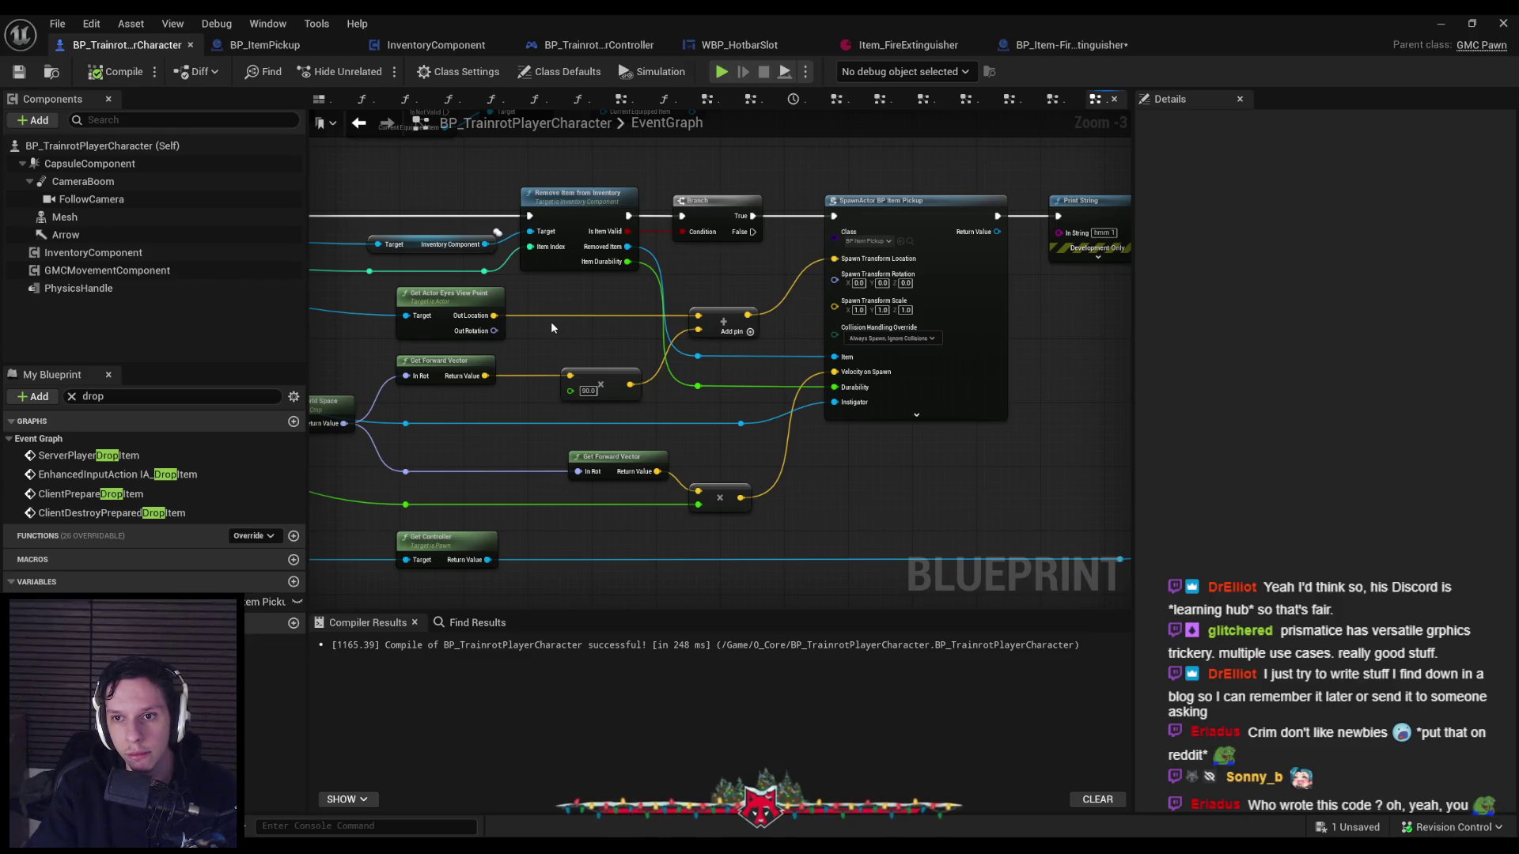
{"action": "left_click", "coordinate": [1064, 45]}
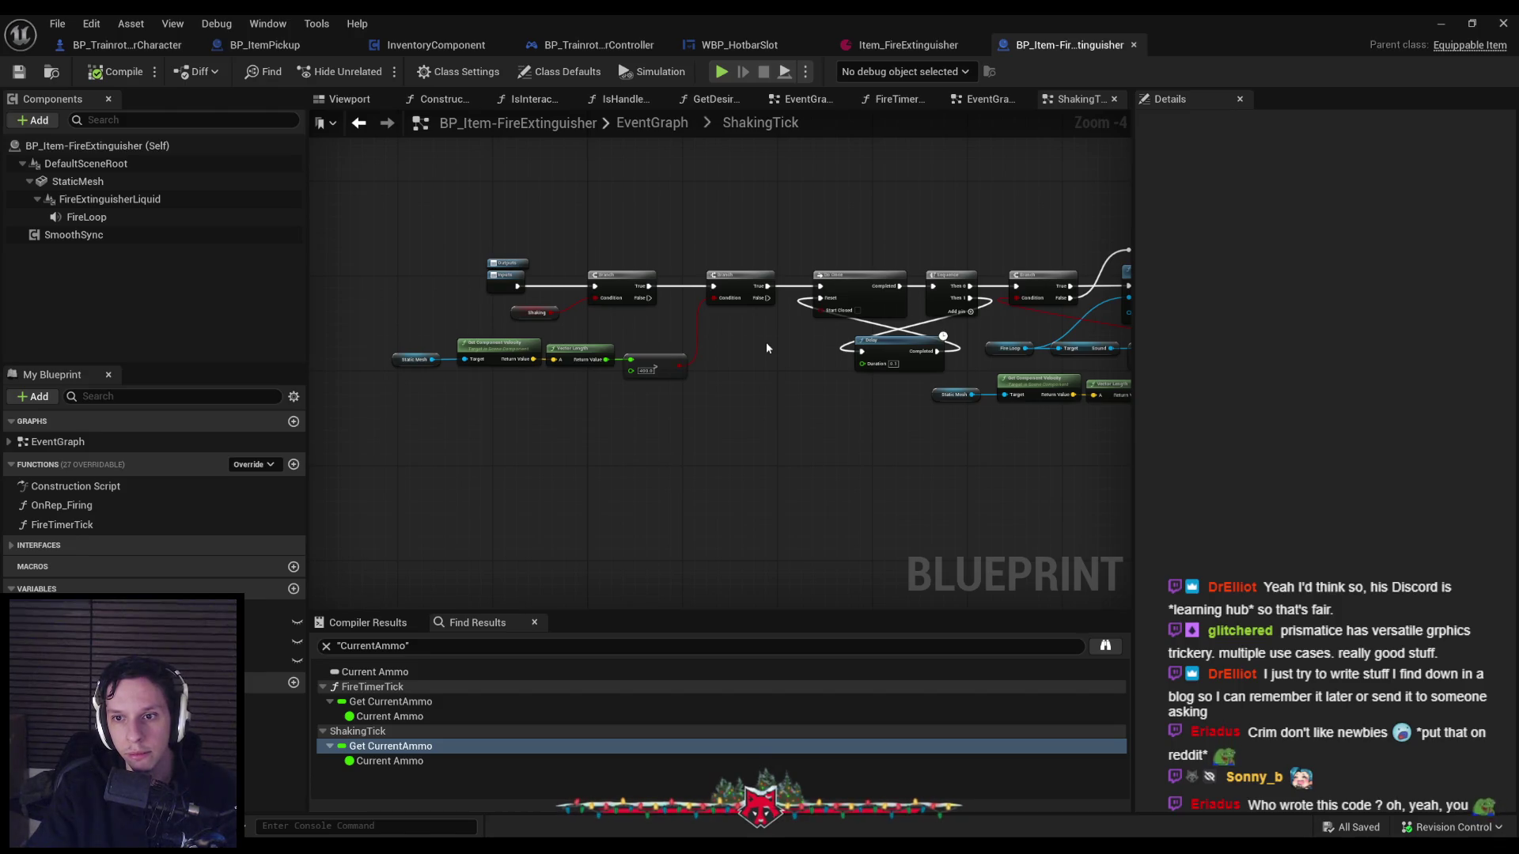
Inspect the EventGraph's Multicast Explode Item, Client Release Grab, Damage Actor and Destroy Actor nodes.
{"action": "left_click", "coordinate": [632, 125]}
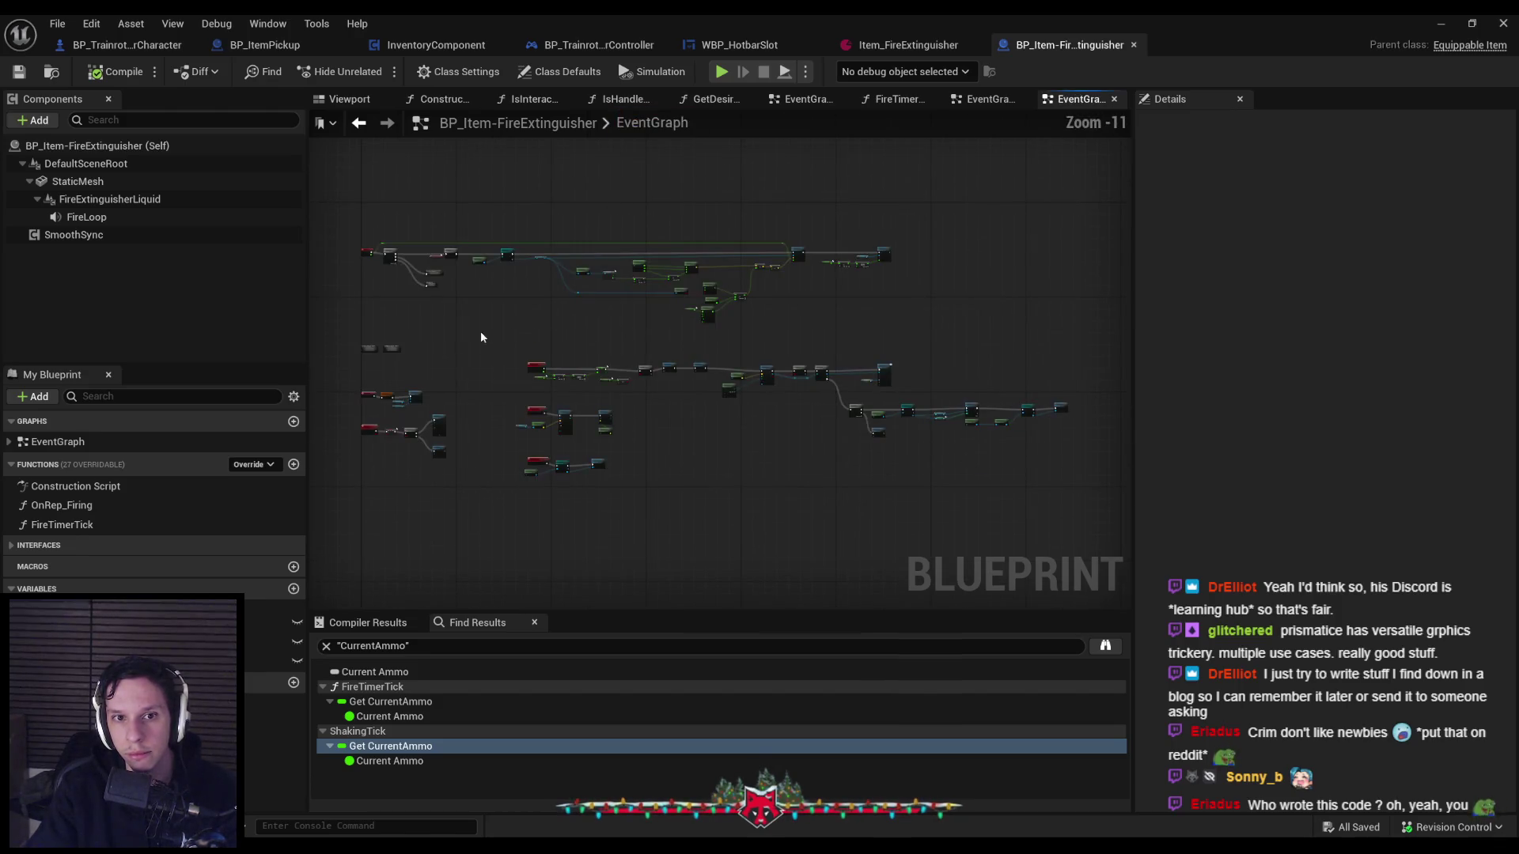
{"action": "scroll", "coordinate": [385, 353], "scroll_direction": "up", "scroll_amount": 3}
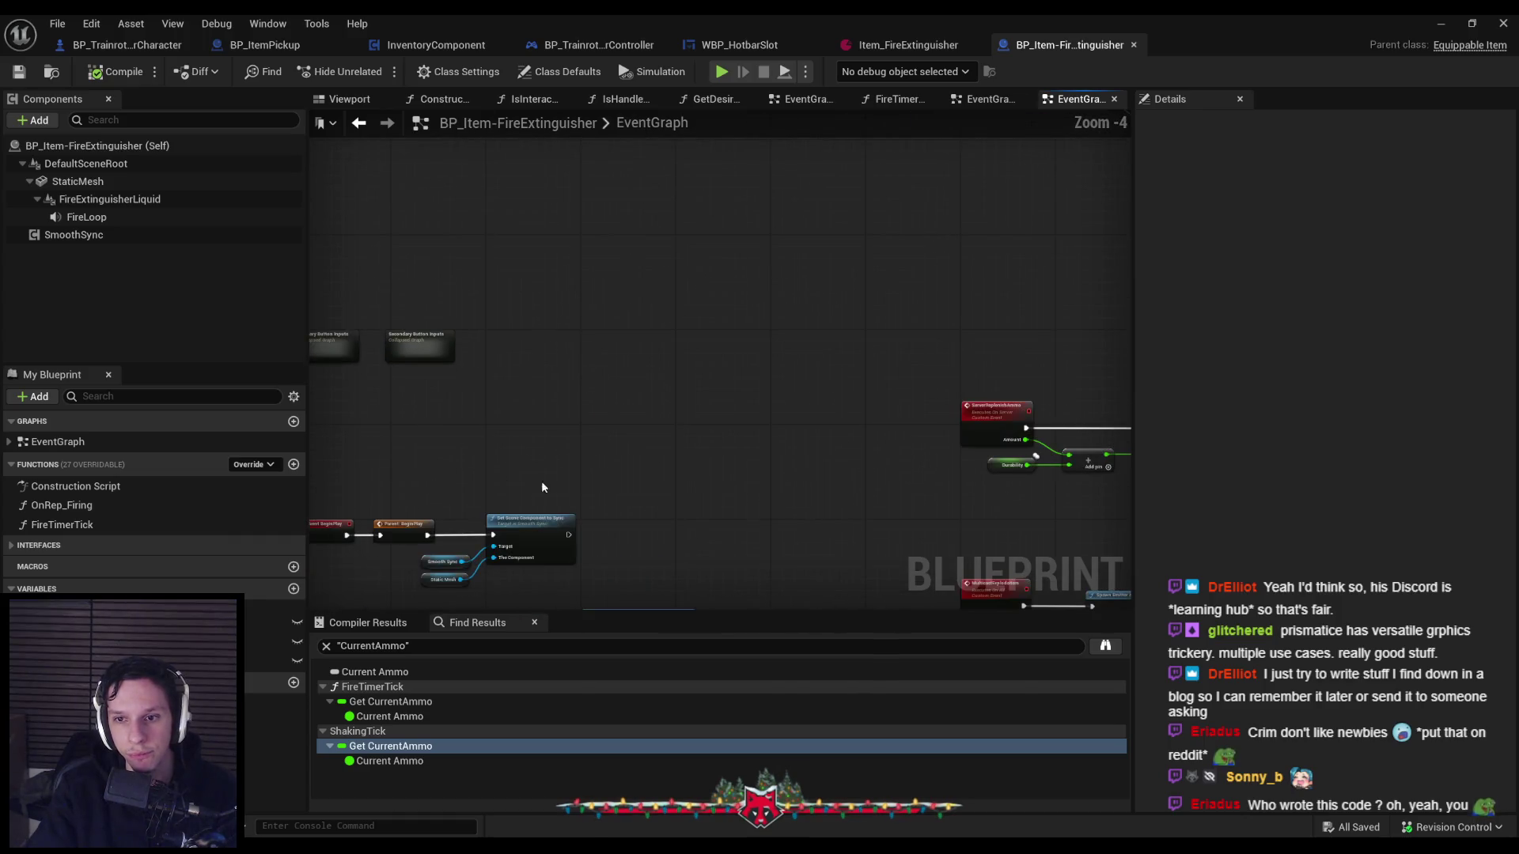
{"action": "left_click_drag", "start_coordinate": [541, 481], "coordinate": [325, 378]}
{"action": "scroll", "coordinate": [647, 355], "scroll_direction": "up", "scroll_amount": 2}
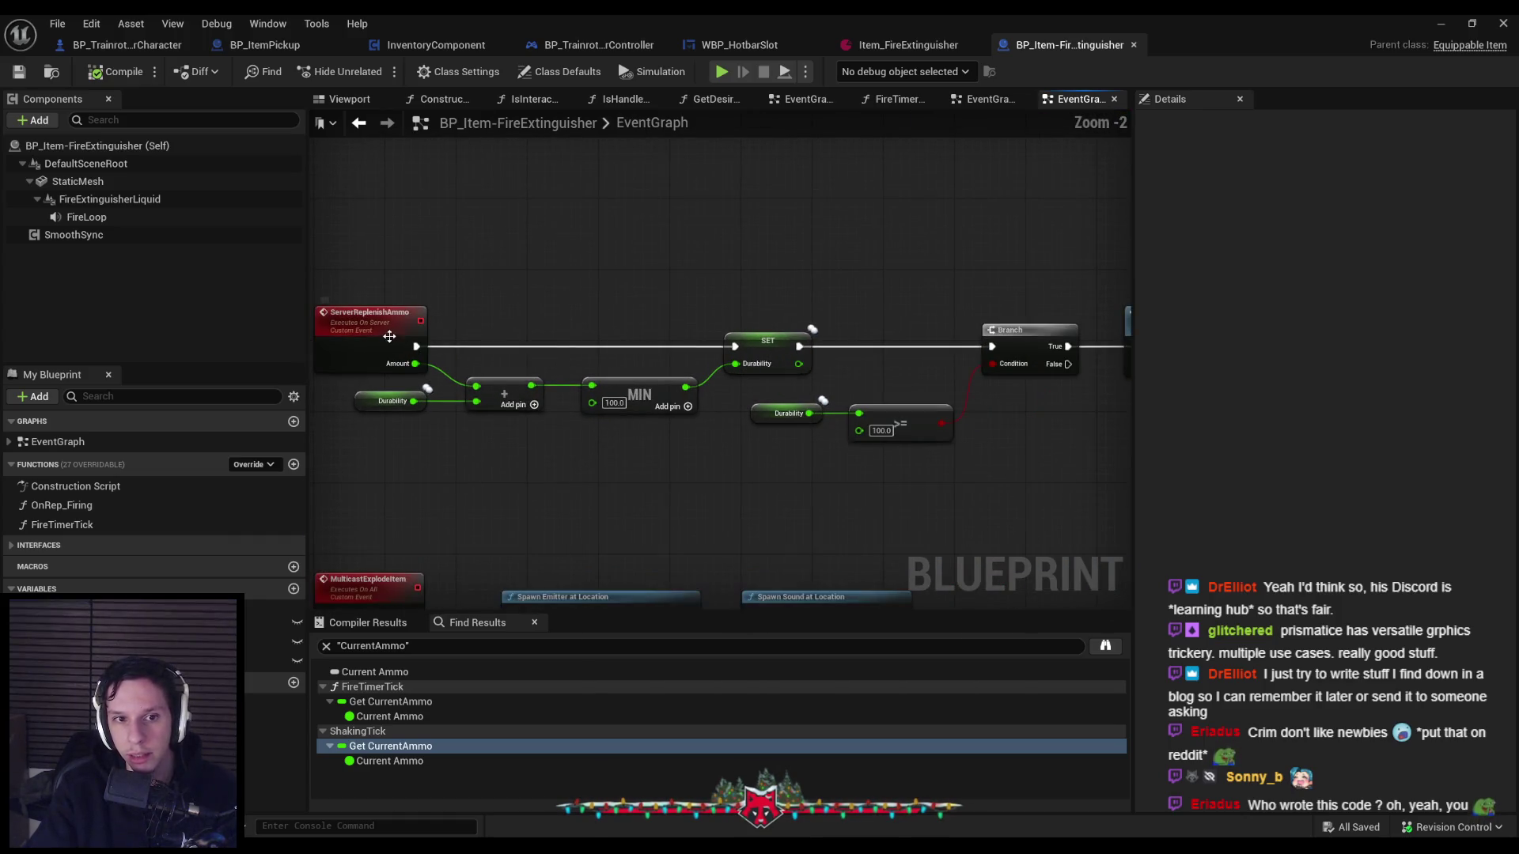
{"action": "scroll", "coordinate": [406, 347], "scroll_direction": "down", "scroll_amount": 1}
{"action": "mouse_move", "coordinate": [407, 346]}
{"action": "left_mouse_down"}
{"action": "mouse_move", "coordinate": [414, 362]}
{"action": "mouse_move", "coordinate": [364, 341]}
{"action": "left_mouse_up"}
{"action": "mouse_move", "coordinate": [712, 356]}
{"action": "left_mouse_down"}
{"action": "mouse_move", "coordinate": [325, 350]}
{"action": "mouse_move", "coordinate": [696, 374]}
{"action": "mouse_move", "coordinate": [620, 271]}
{"action": "left_mouse_up"}
{"action": "scroll", "coordinate": [682, 453], "scroll_direction": "up", "scroll_amount": 1}
{"action": "scroll", "coordinate": [681, 454], "scroll_direction": "down", "scroll_amount": 2}
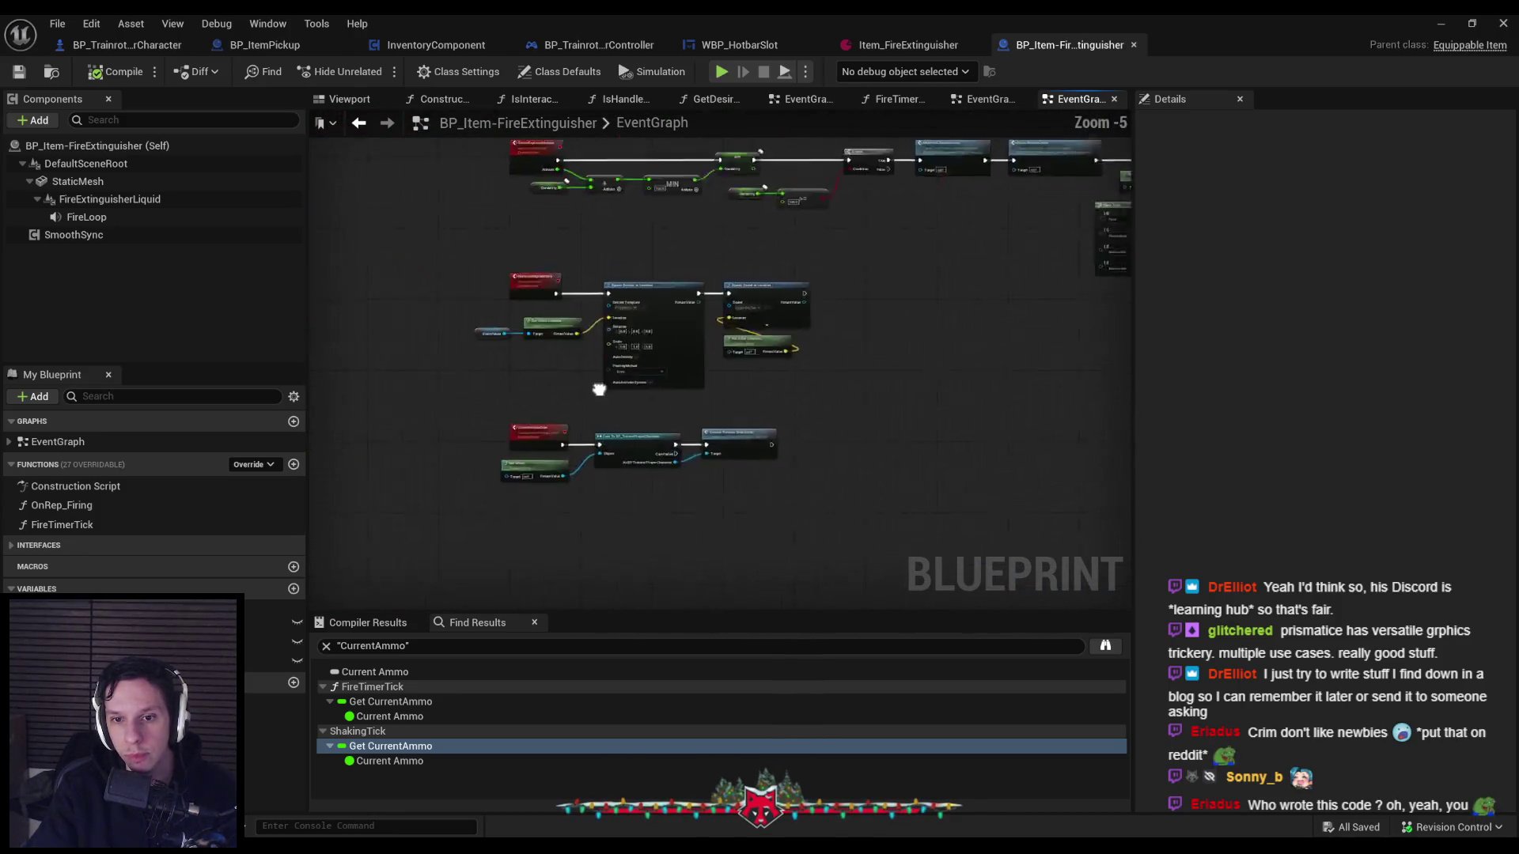
{"action": "scroll", "coordinate": [649, 412], "scroll_direction": "up", "scroll_amount": 1}
{"action": "left_click_drag", "start_coordinate": [644, 397], "coordinate": [649, 435]}
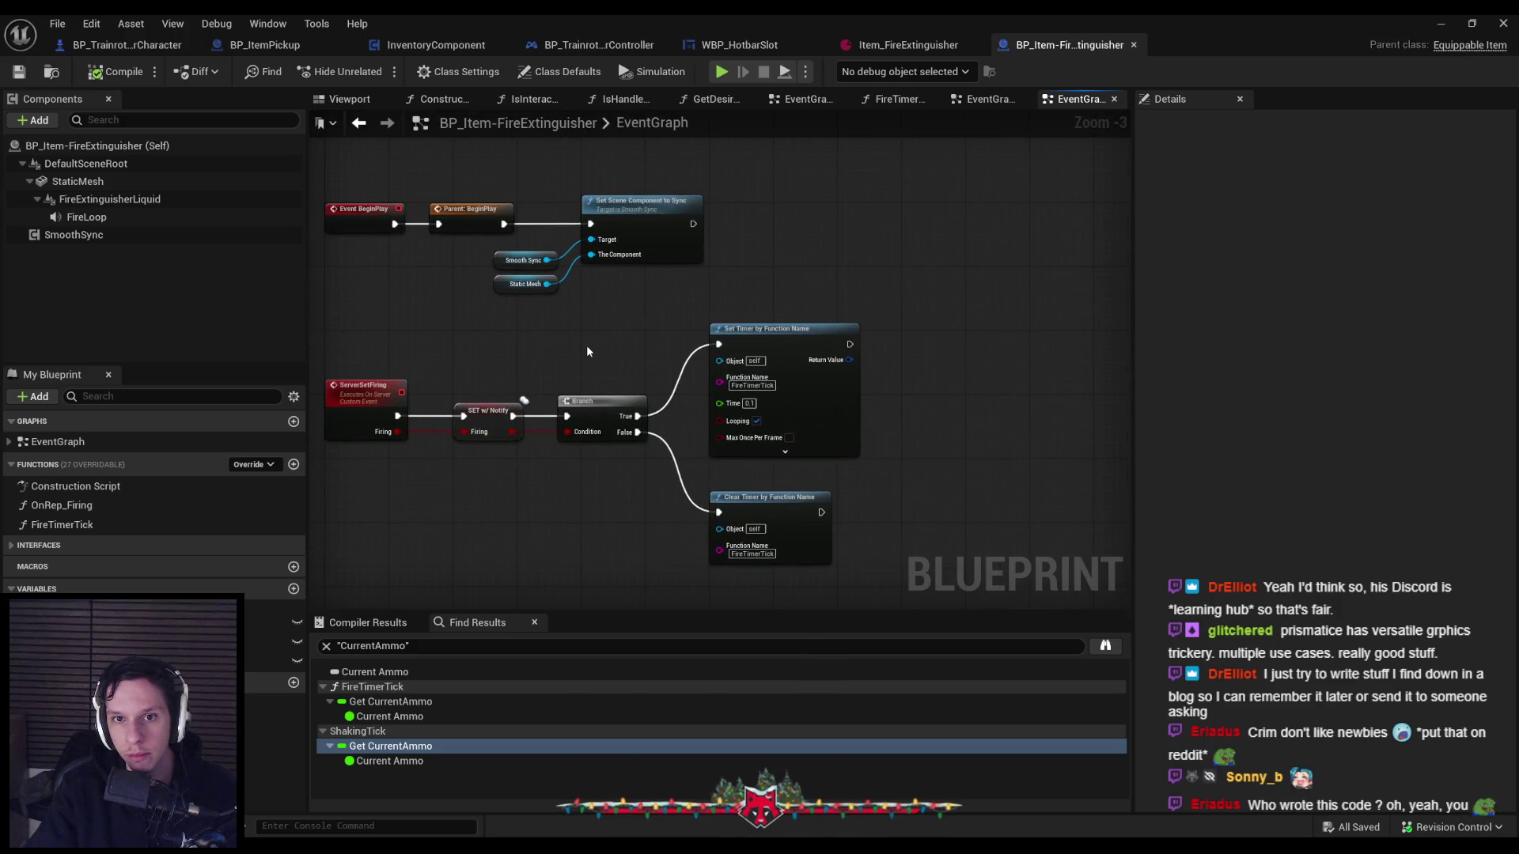
Pan across Secondary Button Inputs, BeginPlay, ServerSetFiring, Event Tick and Sequence nodes.
{"action": "scroll", "coordinate": [586, 351], "scroll_direction": "down", "scroll_amount": 2}
{"action": "mouse_move", "coordinate": [586, 352]}
{"action": "left_mouse_down"}
{"action": "mouse_move", "coordinate": [571, 467]}
{"action": "mouse_move", "coordinate": [519, 440]}
{"action": "mouse_move", "coordinate": [644, 416]}
{"action": "left_mouse_up"}
{"action": "scroll", "coordinate": [519, 440], "scroll_direction": "up", "scroll_amount": 3}
{"action": "scroll", "coordinate": [644, 416], "scroll_direction": "down", "scroll_amount": 2}
{"action": "scroll", "coordinate": [652, 348], "scroll_direction": "up", "scroll_amount": 3}
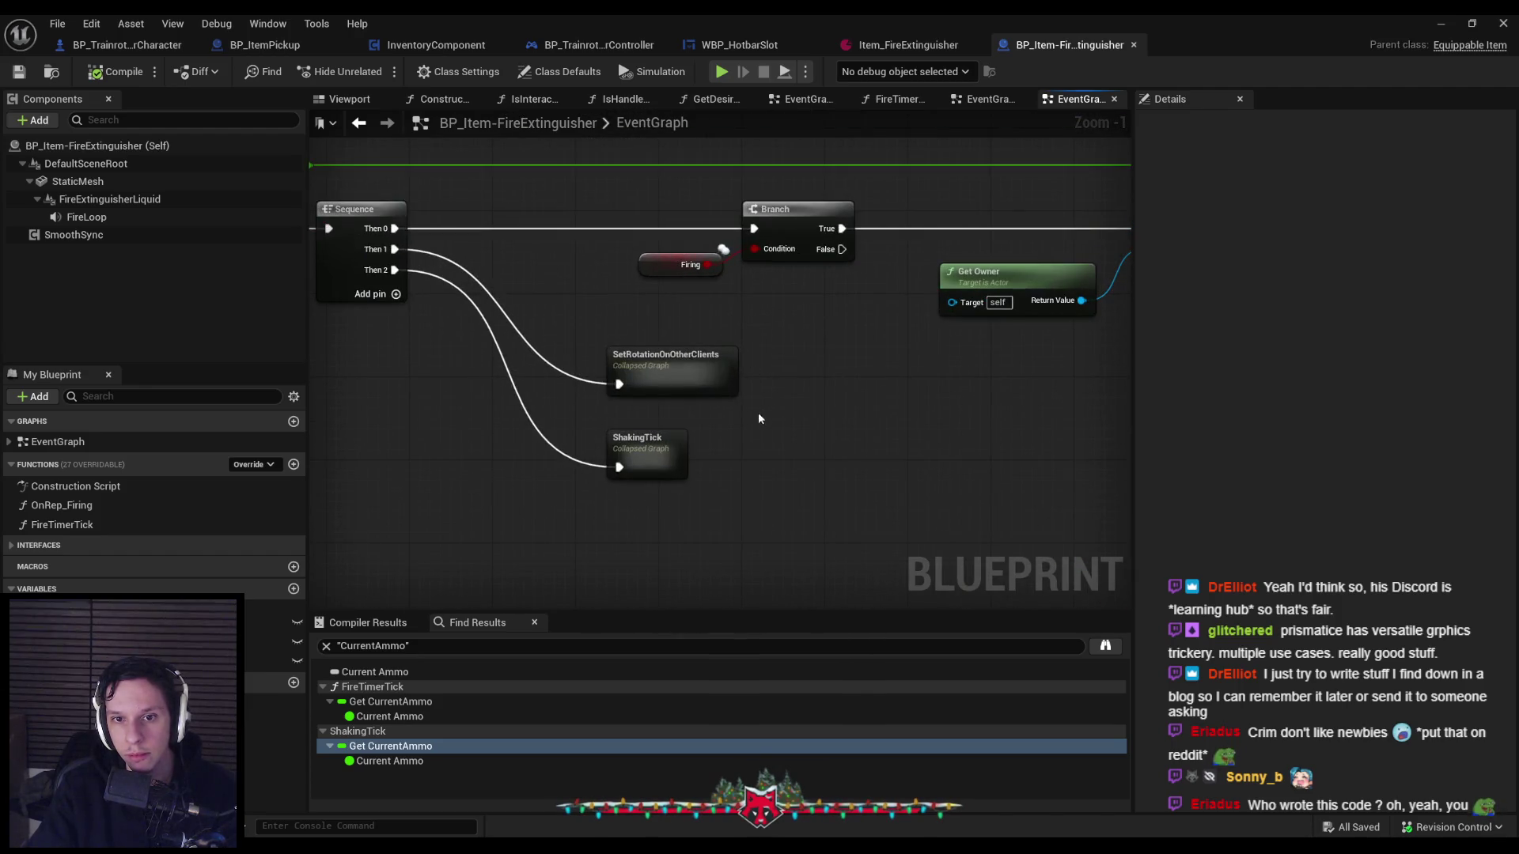
{"action": "scroll", "coordinate": [753, 425], "scroll_direction": "down", "scroll_amount": 3}
{"action": "mouse_move", "coordinate": [803, 430]}
{"action": "left_mouse_down"}
{"action": "mouse_move", "coordinate": [665, 467]}
{"action": "mouse_move", "coordinate": [678, 366]}
{"action": "mouse_move", "coordinate": [625, 458]}
{"action": "mouse_move", "coordinate": [614, 401]}
{"action": "mouse_move", "coordinate": [644, 424]}
{"action": "mouse_move", "coordinate": [521, 561]}
{"action": "left_mouse_up"}
{"action": "scroll", "coordinate": [568, 334], "scroll_direction": "up", "scroll_amount": 2}
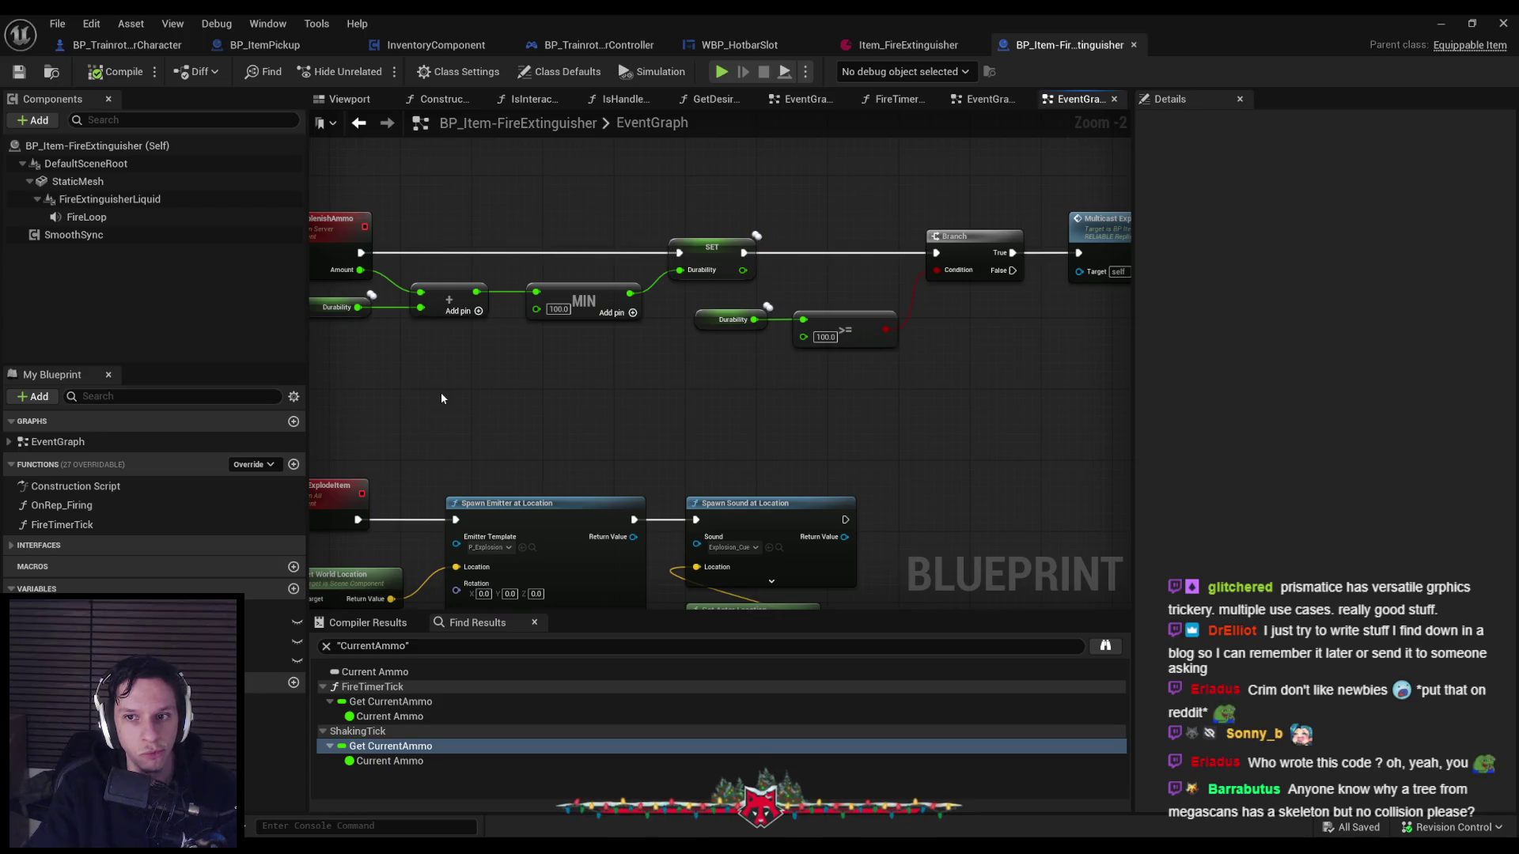
{"action": "scroll", "coordinate": [441, 398], "scroll_direction": "down", "scroll_amount": 3}
{"action": "mouse_move", "coordinate": [441, 398]}
{"action": "left_mouse_down"}
{"action": "mouse_move", "coordinate": [704, 317]}
{"action": "mouse_move", "coordinate": [556, 339]}
{"action": "mouse_move", "coordinate": [441, 427]}
{"action": "left_mouse_up"}
{"action": "left_click_drag", "start_coordinate": [726, 352], "coordinate": [641, 361]}
{"action": "scroll", "coordinate": [683, 328], "scroll_direction": "up", "scroll_amount": 3}
{"action": "scroll", "coordinate": [666, 433], "scroll_direction": "down", "scroll_amount": 2}
{"action": "mouse_move", "coordinate": [616, 426]}
{"action": "left_mouse_down"}
{"action": "mouse_move", "coordinate": [875, 410]}
{"action": "mouse_move", "coordinate": [872, 397]}
{"action": "mouse_move", "coordinate": [1072, 431]}
{"action": "mouse_move", "coordinate": [882, 299]}
{"action": "left_mouse_up"}
{"action": "scroll", "coordinate": [881, 299], "scroll_direction": "up", "scroll_amount": 1}
{"action": "left_click_drag", "start_coordinate": [700, 377], "coordinate": [937, 354]}
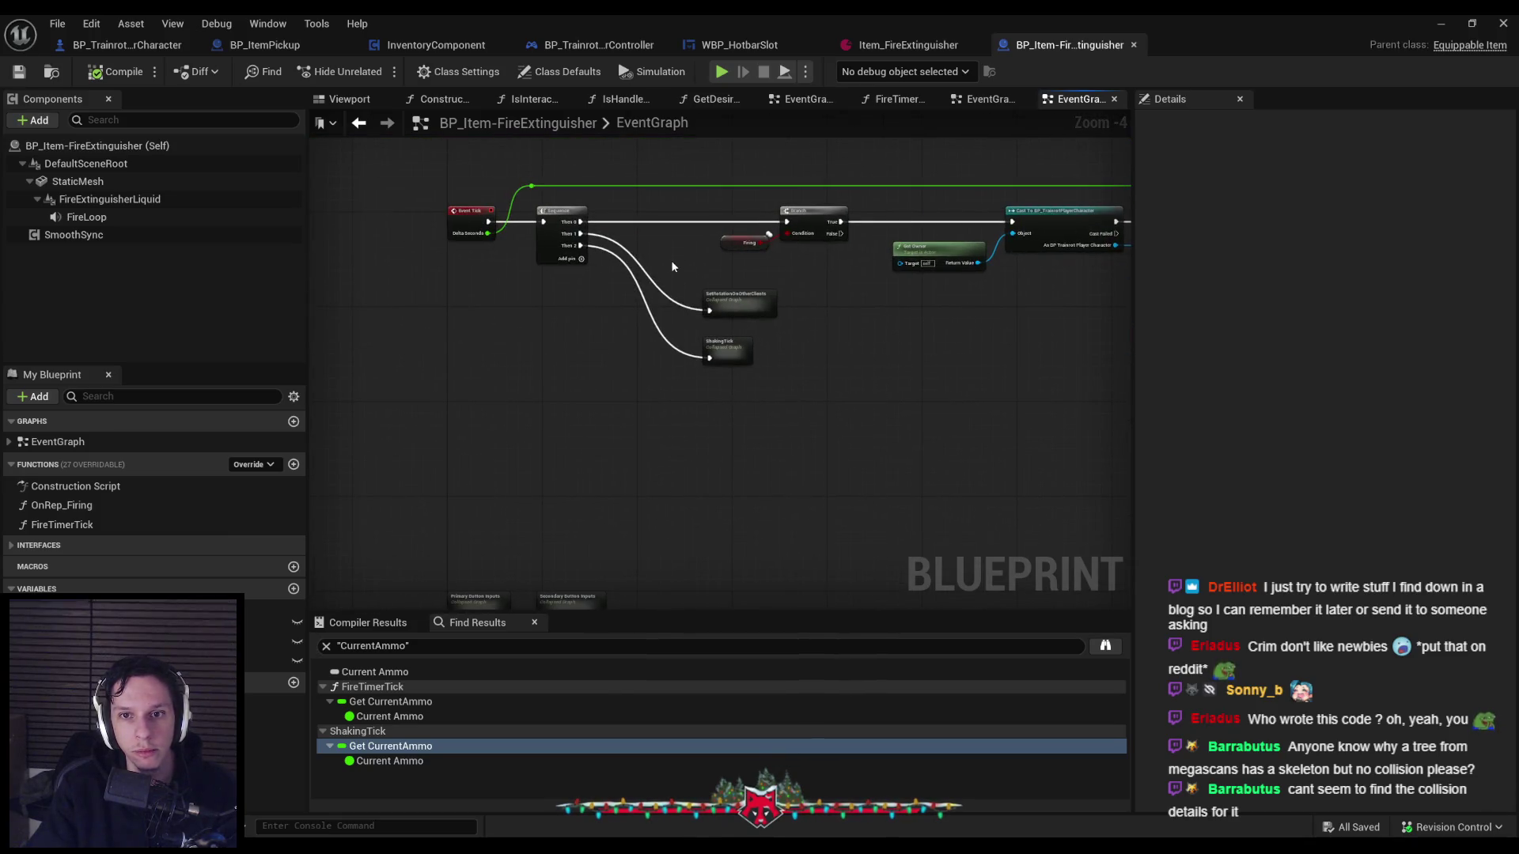
{"action": "scroll", "coordinate": [673, 268], "scroll_direction": "up", "scroll_amount": 1}
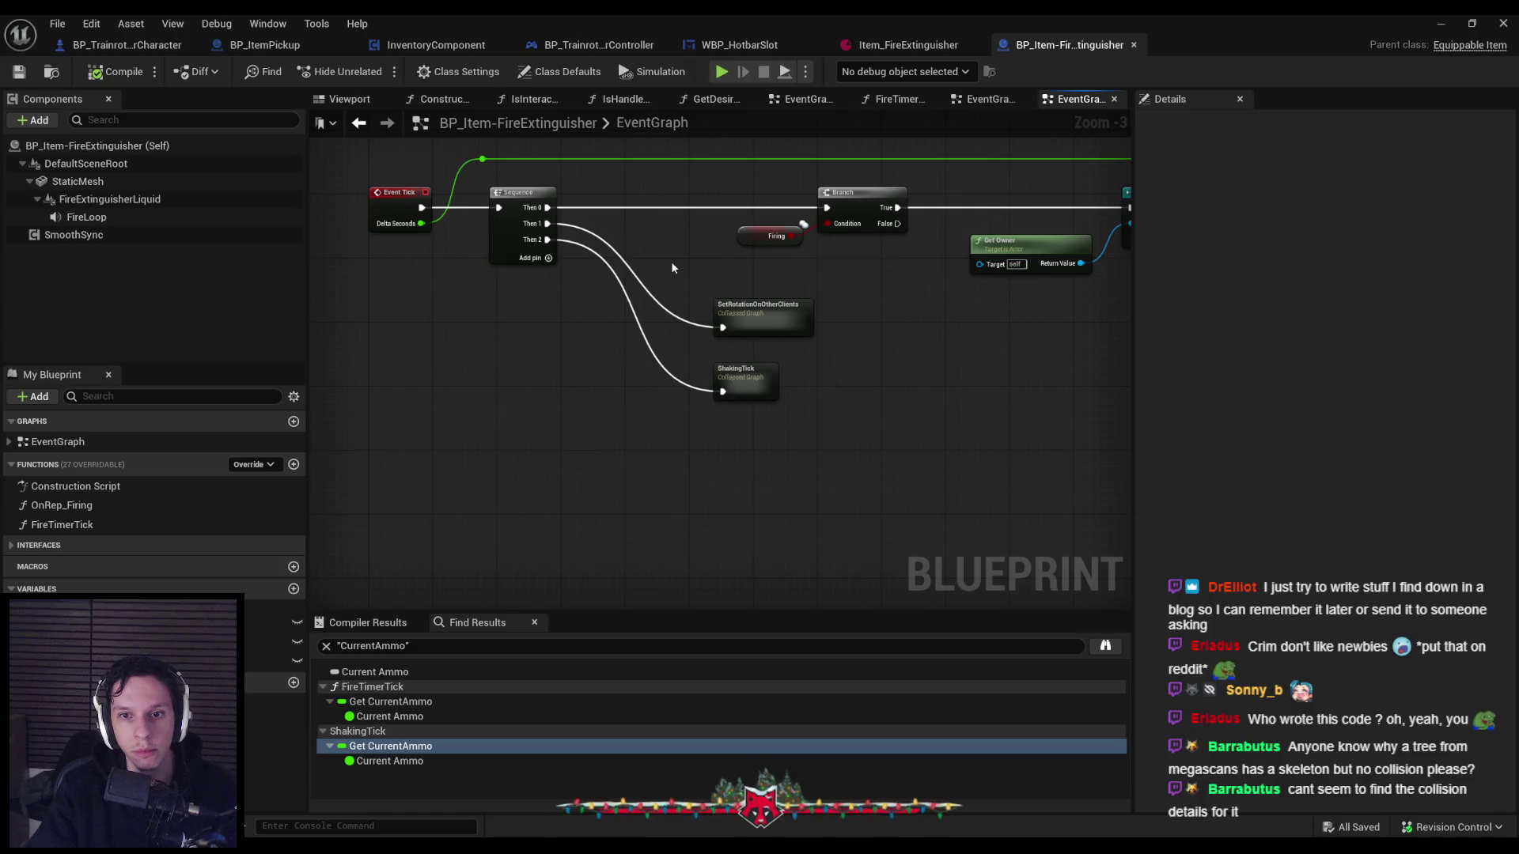
Open ShakingTick, jump to ServerReplenishAmmo and review its SET, Branch and Sphere Overlap logic.
{"action": "left_click", "coordinate": [731, 377]}
{"action": "double_click", "coordinate": [731, 377]}
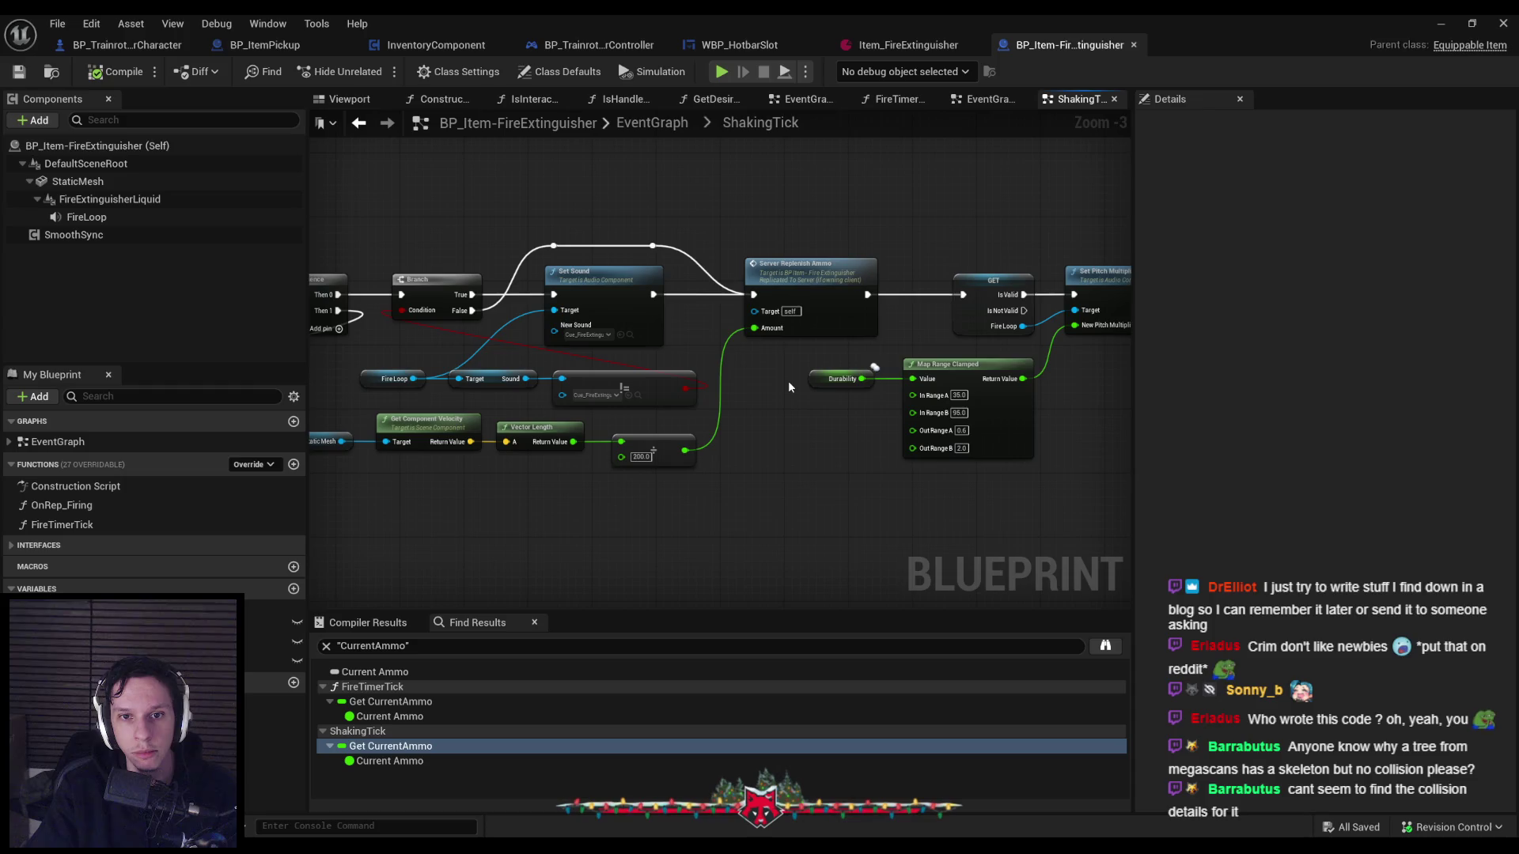
{"action": "double_click", "coordinate": [823, 321]}
{"action": "scroll", "coordinate": [873, 428], "scroll_direction": "down", "scroll_amount": 2}
{"action": "mouse_move", "coordinate": [519, 411]}
{"action": "left_mouse_down"}
{"action": "mouse_move", "coordinate": [696, 449]}
{"action": "mouse_move", "coordinate": [724, 383]}
{"action": "mouse_move", "coordinate": [749, 380]}
{"action": "left_mouse_up"}
{"action": "scroll", "coordinate": [725, 383], "scroll_direction": "down", "scroll_amount": 1}
{"action": "scroll", "coordinate": [749, 379], "scroll_direction": "up", "scroll_amount": 2}
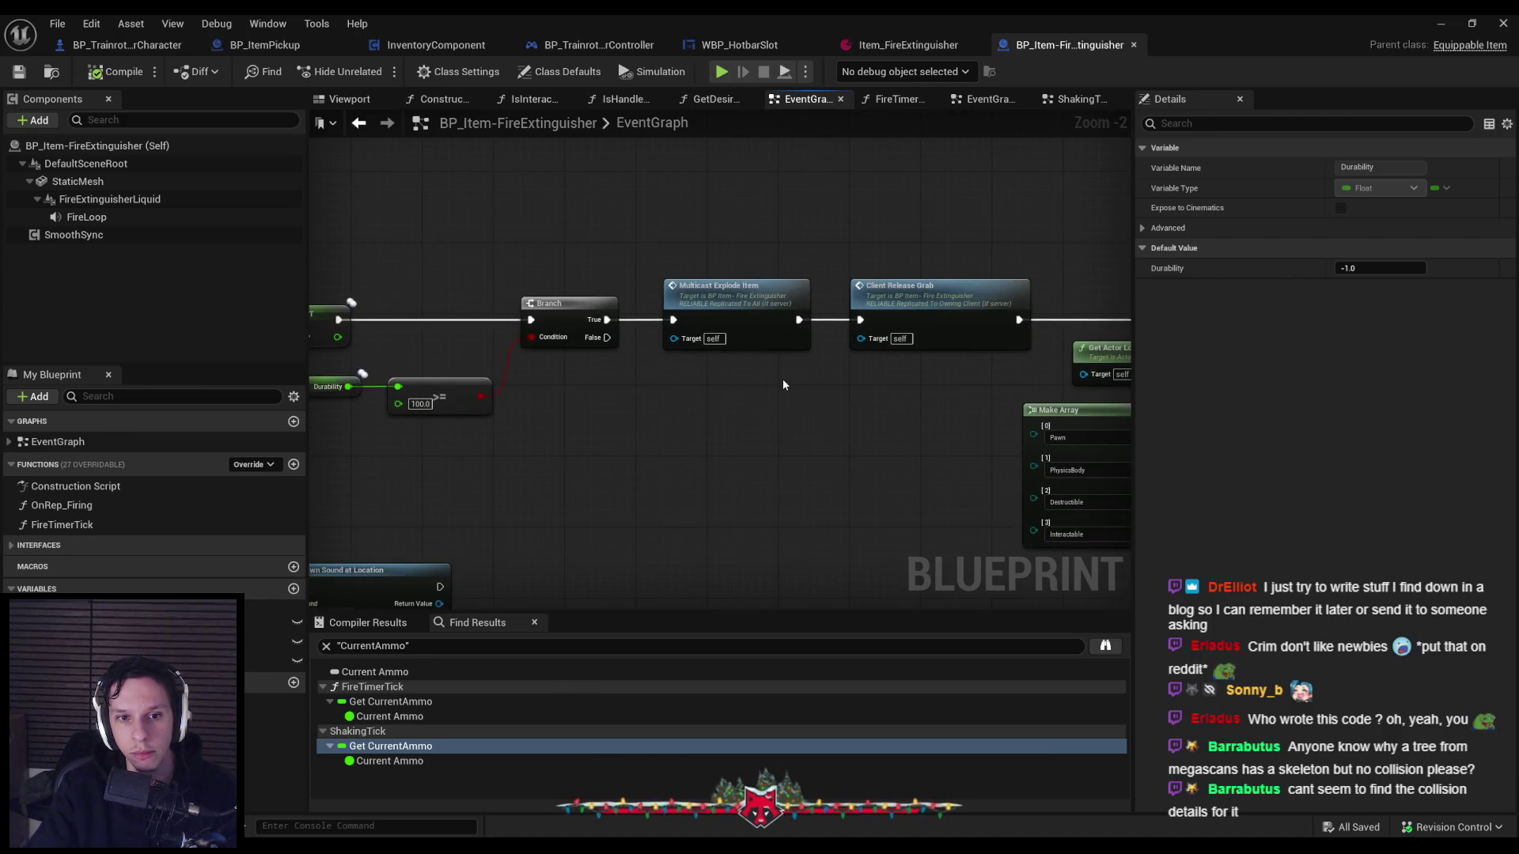
{"action": "scroll", "coordinate": [782, 379], "scroll_direction": "down", "scroll_amount": 2}
{"action": "mouse_move", "coordinate": [782, 378]}
{"action": "left_mouse_down"}
{"action": "mouse_move", "coordinate": [493, 310]}
{"action": "mouse_move", "coordinate": [970, 353]}
{"action": "left_mouse_up"}
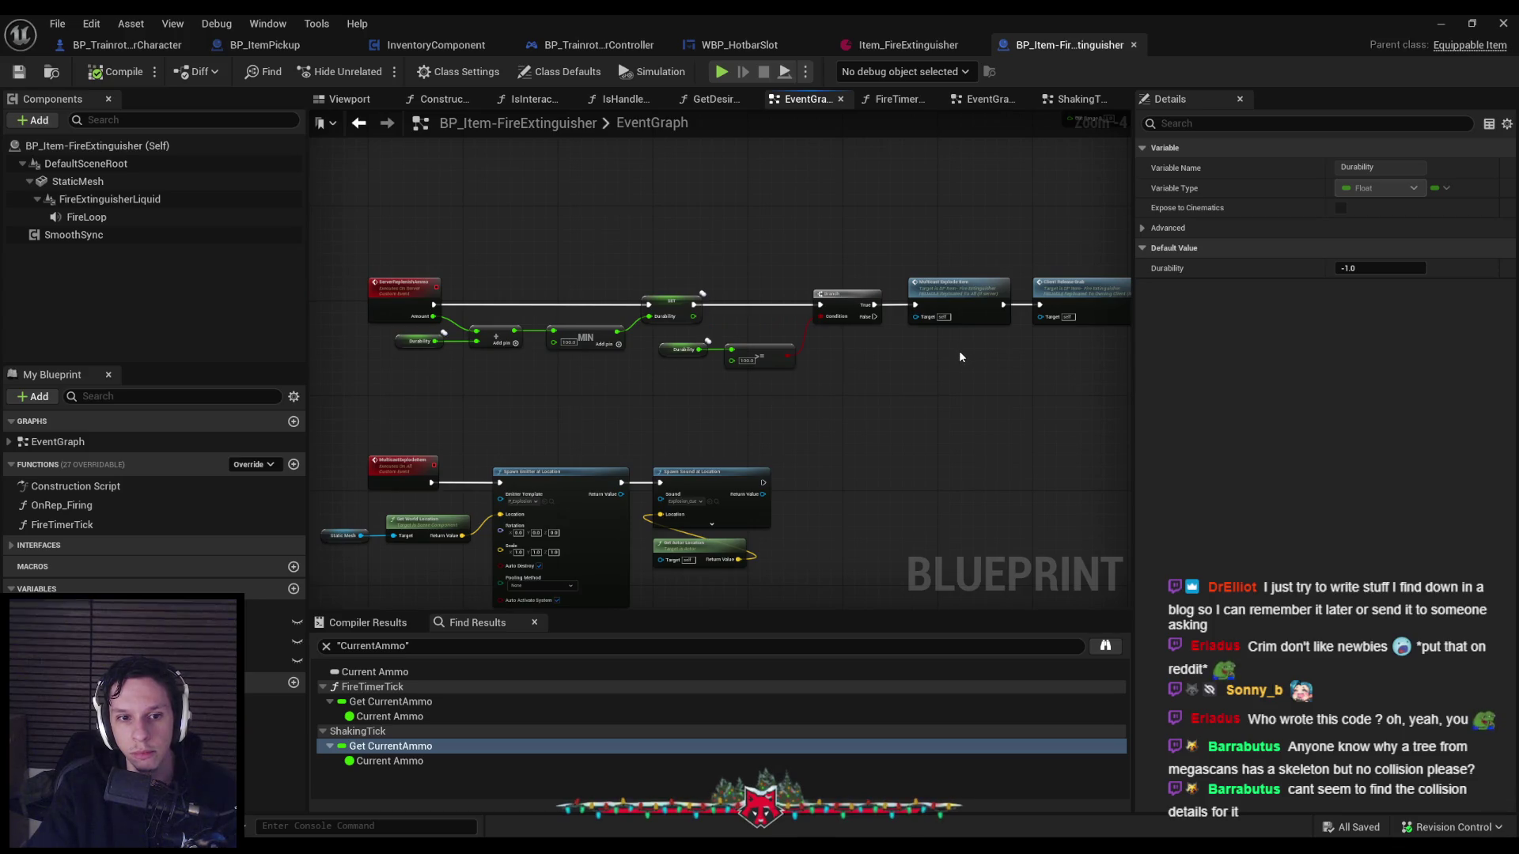
{"action": "left_click_drag", "start_coordinate": [598, 245], "coordinate": [695, 441]}
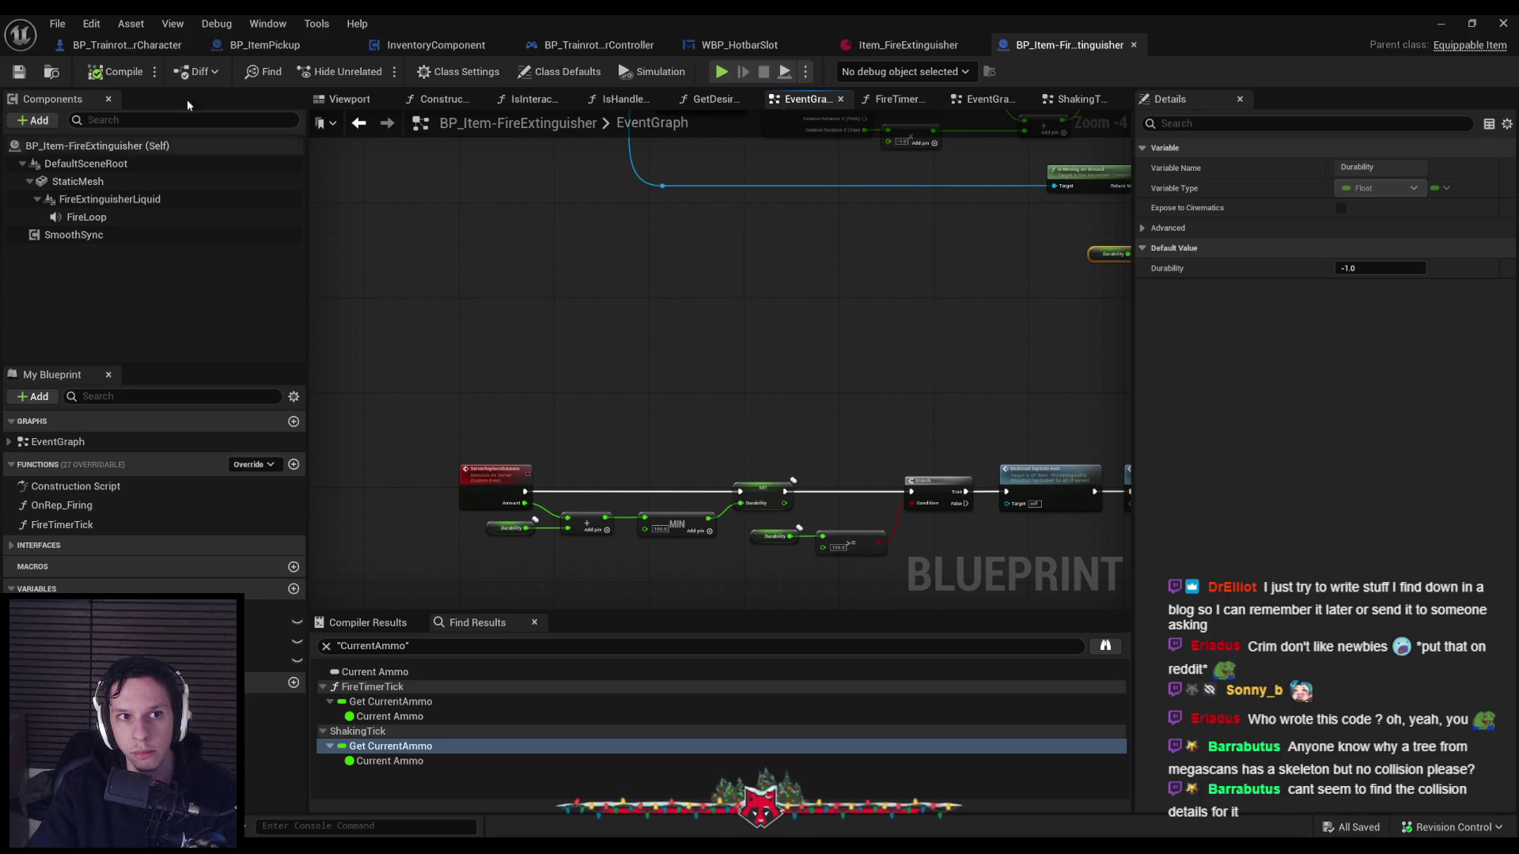
{"action": "left_click", "coordinate": [126, 44]}
Clear the 'drop' search filter, expand EventGraph and open SelectHotbarItem.
{"action": "scroll", "coordinate": [671, 234], "scroll_direction": "up", "scroll_amount": 5}
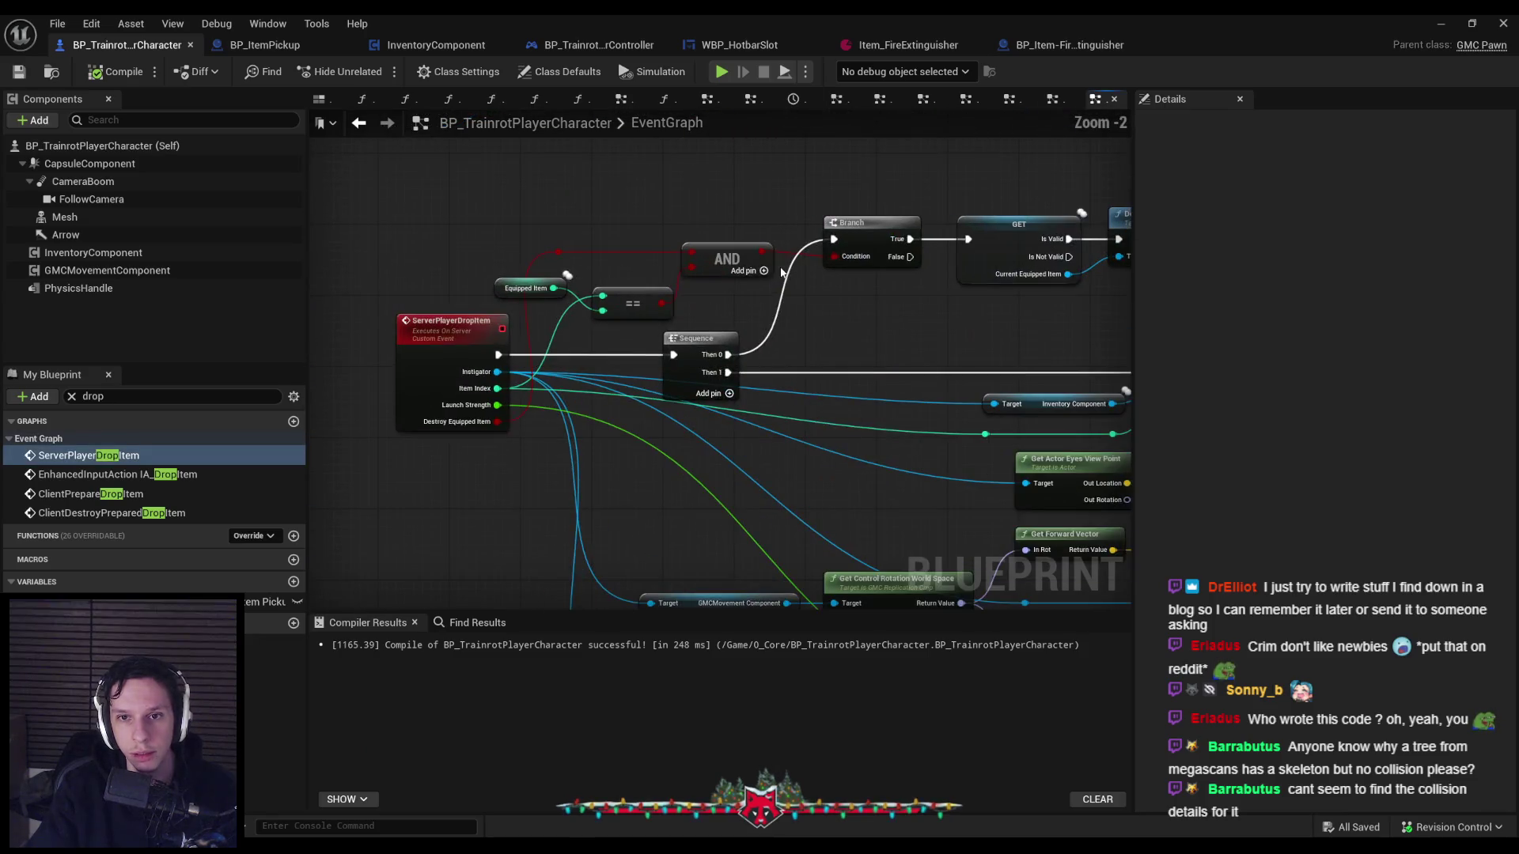
{"action": "scroll", "coordinate": [661, 291], "scroll_direction": "down", "scroll_amount": 1}
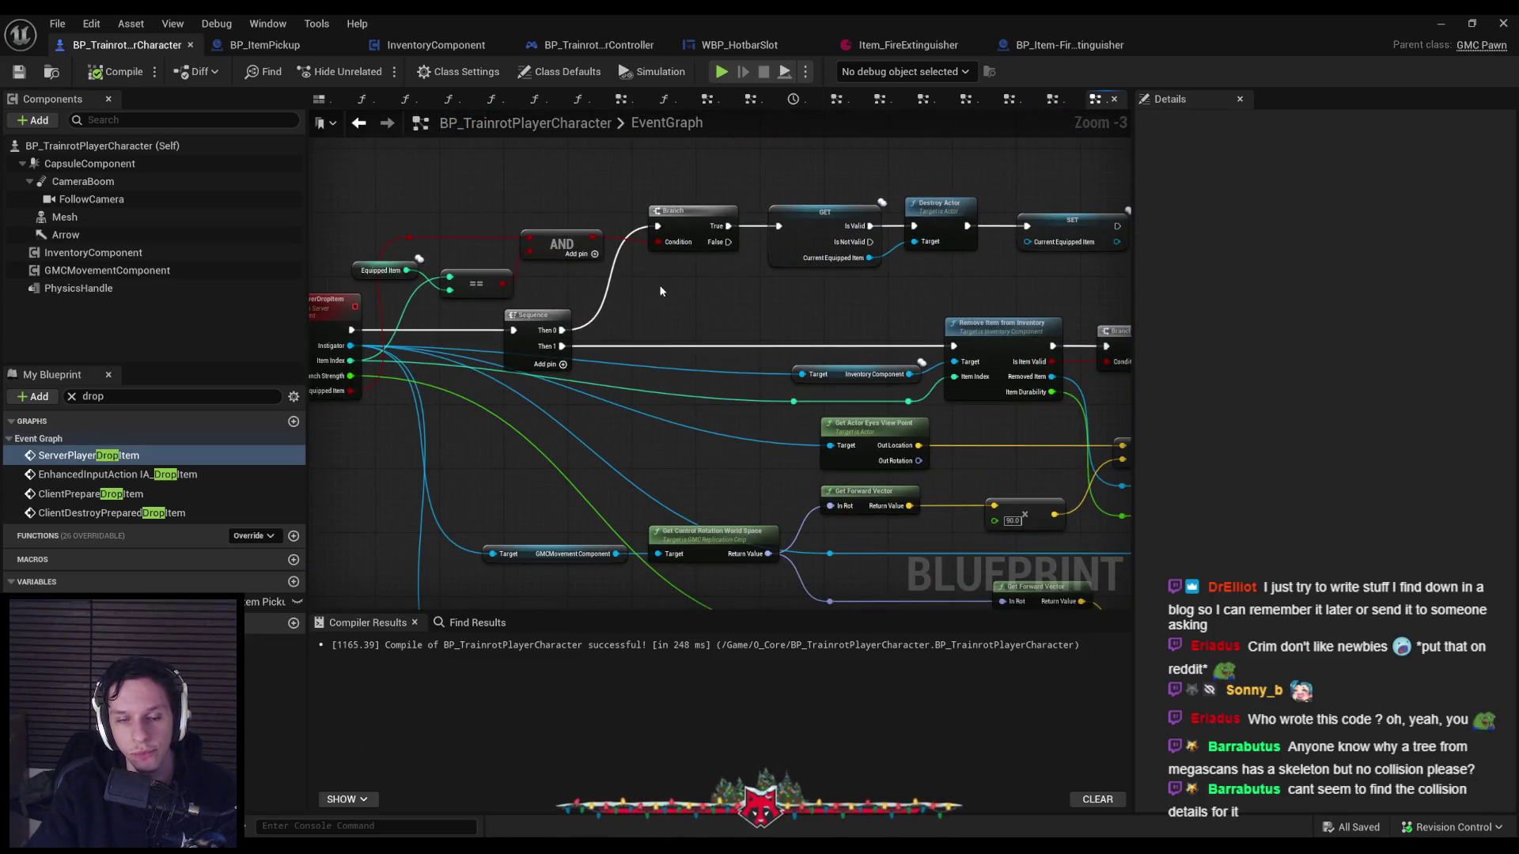
{"action": "left_click", "coordinate": [72, 398]}
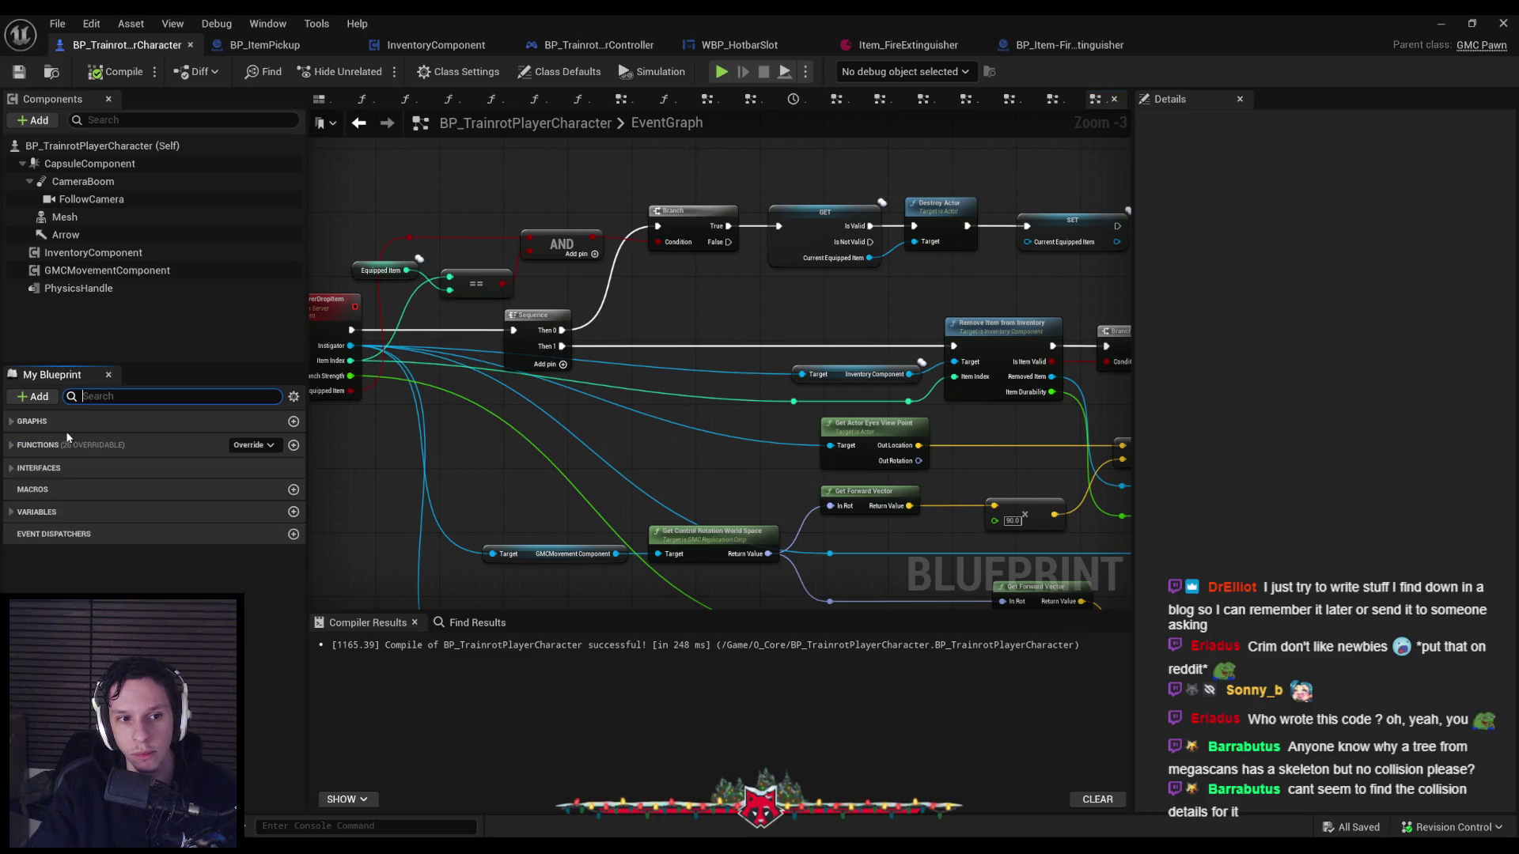
{"action": "left_click", "coordinate": [15, 448]}
{"action": "left_click", "coordinate": [12, 442]}
{"action": "double_click", "coordinate": [77, 480]}
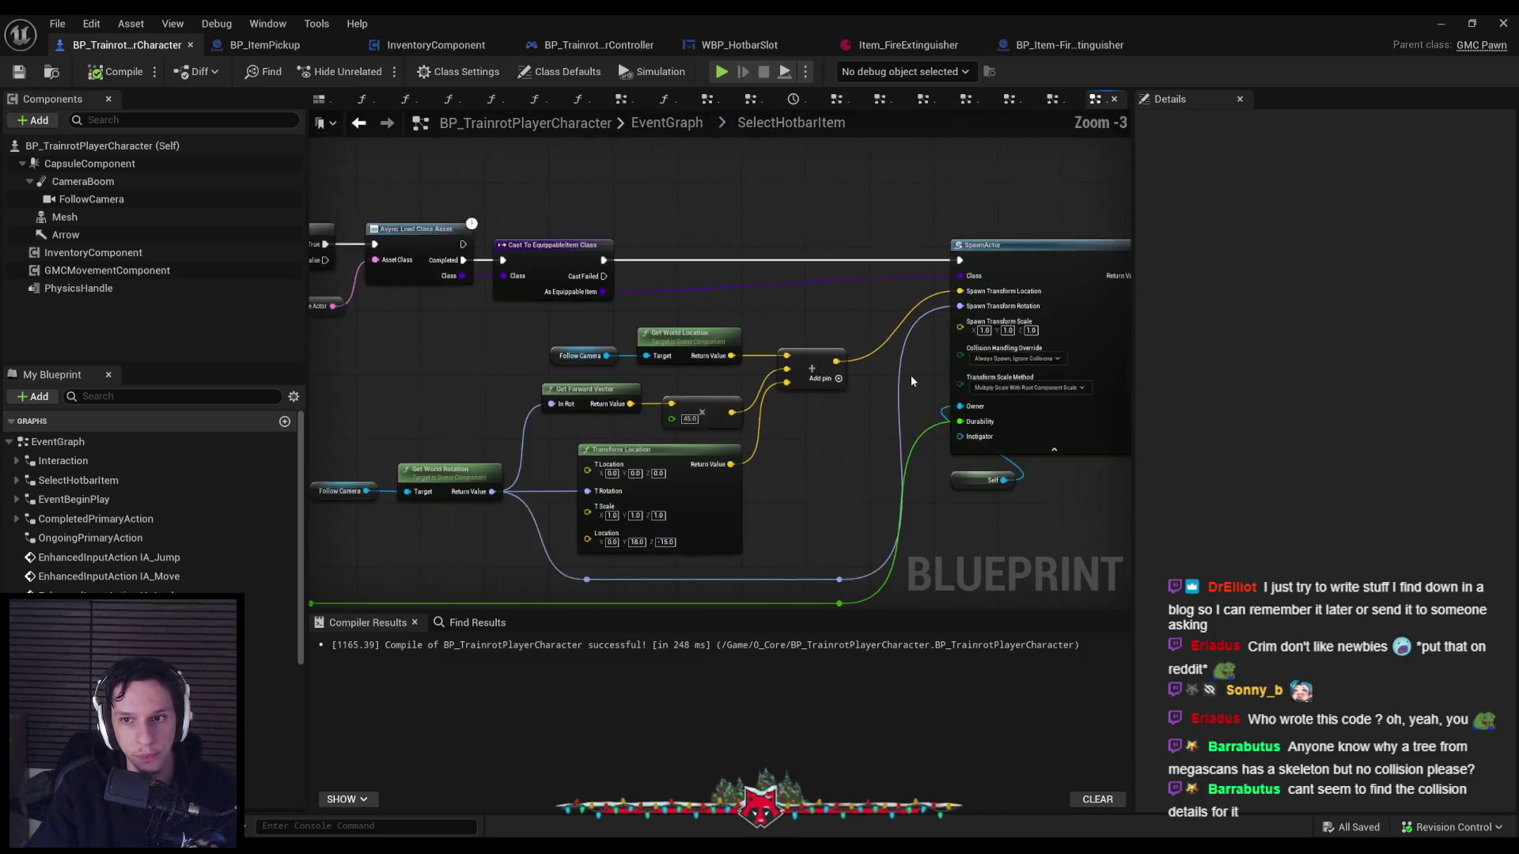
Pan to the GET and Destroy Actor nodes in SelectHotbarItem, selecting and then deselecting them.
{"action": "scroll", "coordinate": [697, 415], "scroll_direction": "up", "scroll_amount": 1}
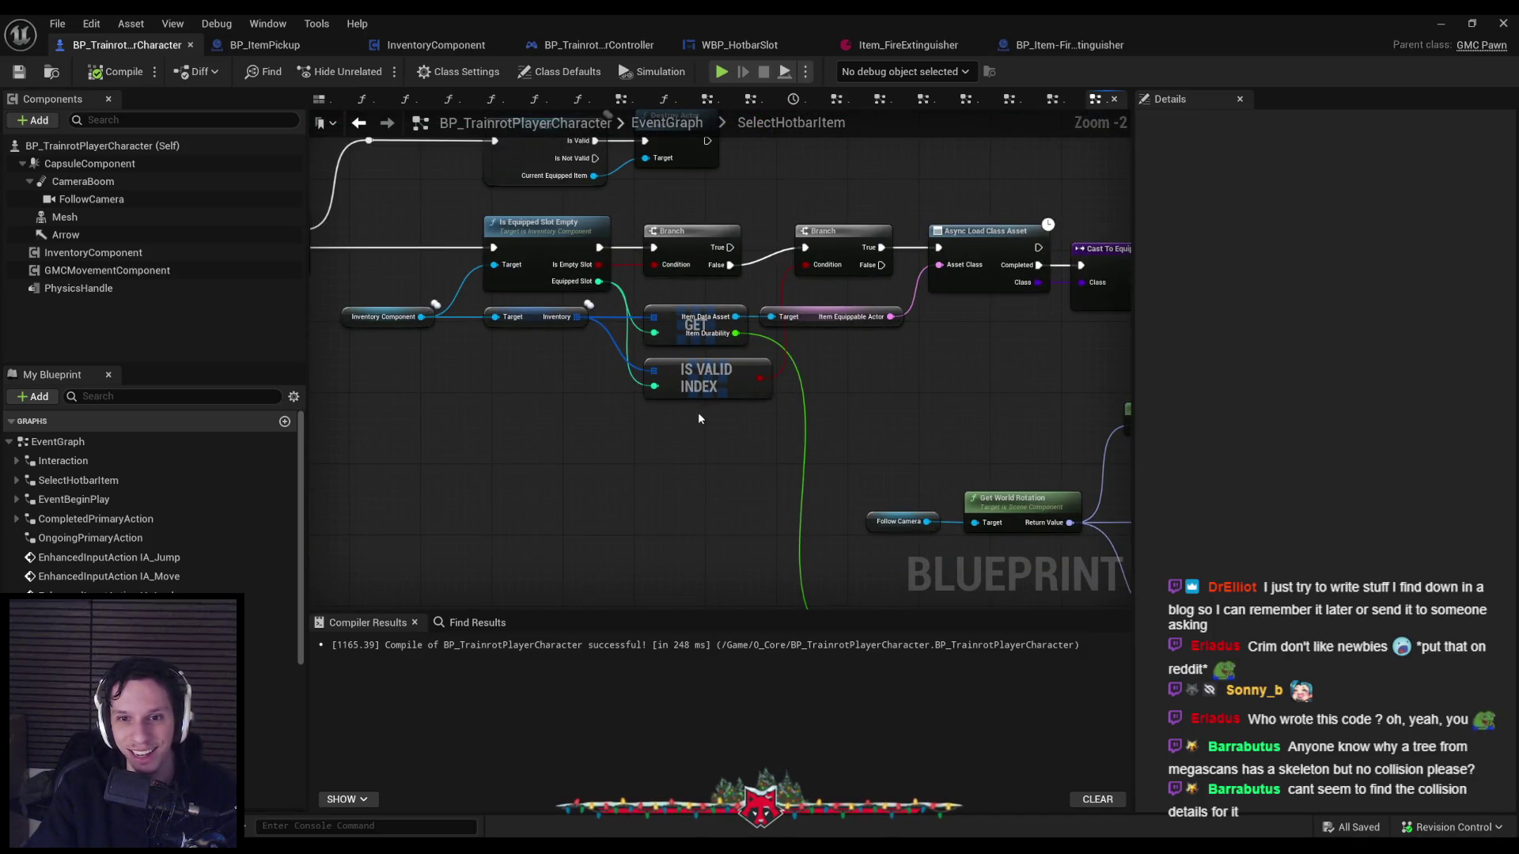
{"action": "scroll", "coordinate": [821, 408], "scroll_direction": "up", "scroll_amount": 1}
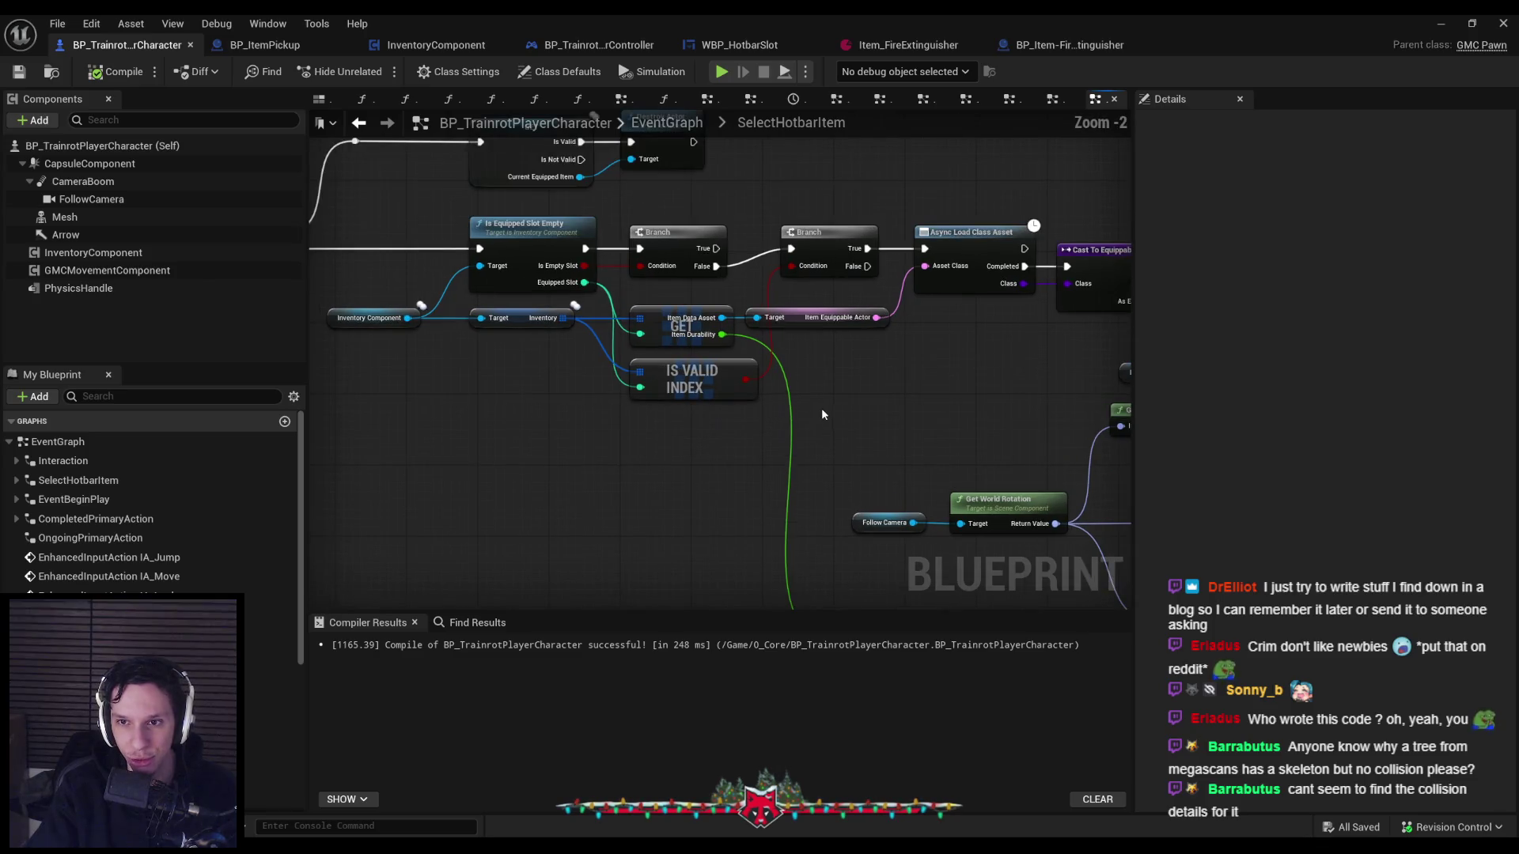
{"action": "mouse_move", "coordinate": [610, 458]}
{"action": "left_mouse_down"}
{"action": "mouse_move", "coordinate": [639, 485]}
{"action": "mouse_move", "coordinate": [695, 491]}
{"action": "mouse_move", "coordinate": [900, 479]}
{"action": "mouse_move", "coordinate": [587, 513]}
{"action": "mouse_move", "coordinate": [714, 471]}
{"action": "mouse_move", "coordinate": [685, 546]}
{"action": "left_mouse_up"}
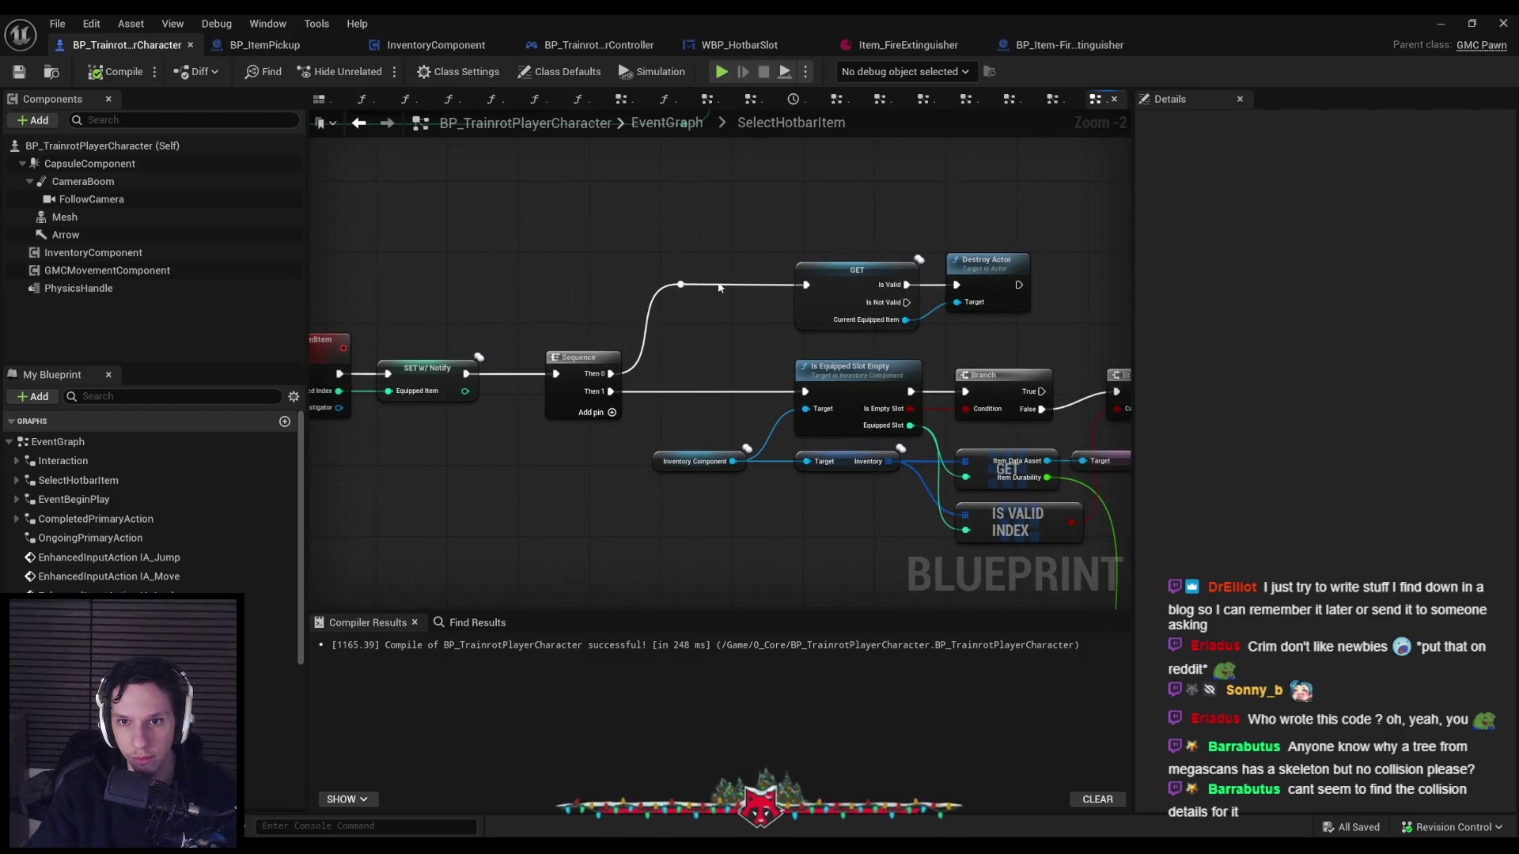
{"action": "mouse_move", "coordinate": [641, 241]}
{"action": "left_mouse_down"}
{"action": "mouse_move", "coordinate": [1019, 308]}
{"action": "mouse_move", "coordinate": [786, 248]}
{"action": "mouse_move", "coordinate": [1046, 342]}
{"action": "mouse_move", "coordinate": [785, 245]}
{"action": "left_mouse_up"}
{"action": "left_click", "coordinate": [933, 330]}
{"action": "left_click", "coordinate": [786, 249]}
{"action": "left_click", "coordinate": [1038, 345]}
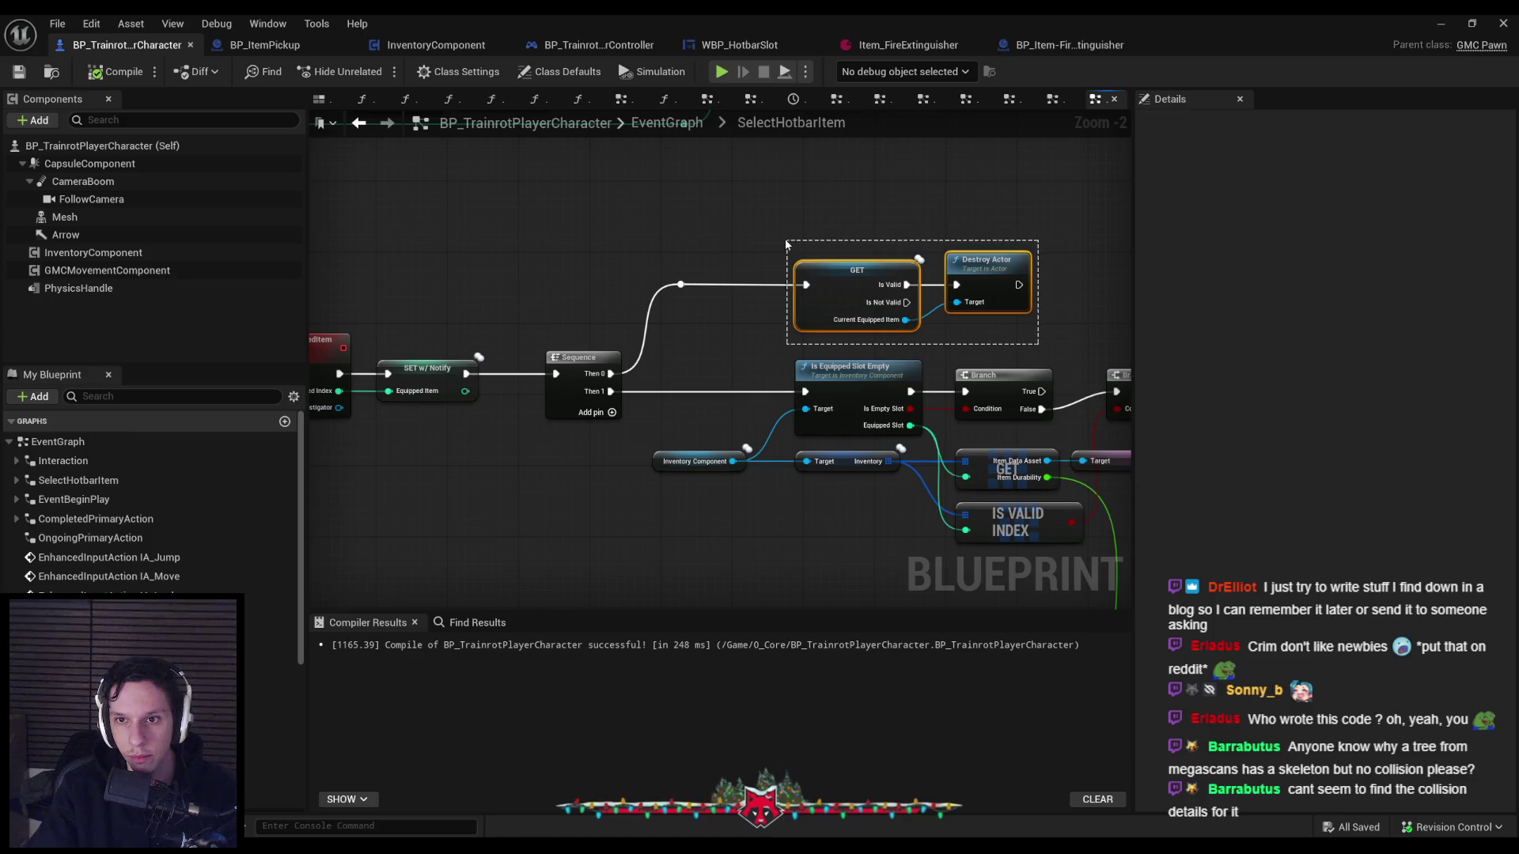
{"action": "left_click", "coordinate": [786, 247]}
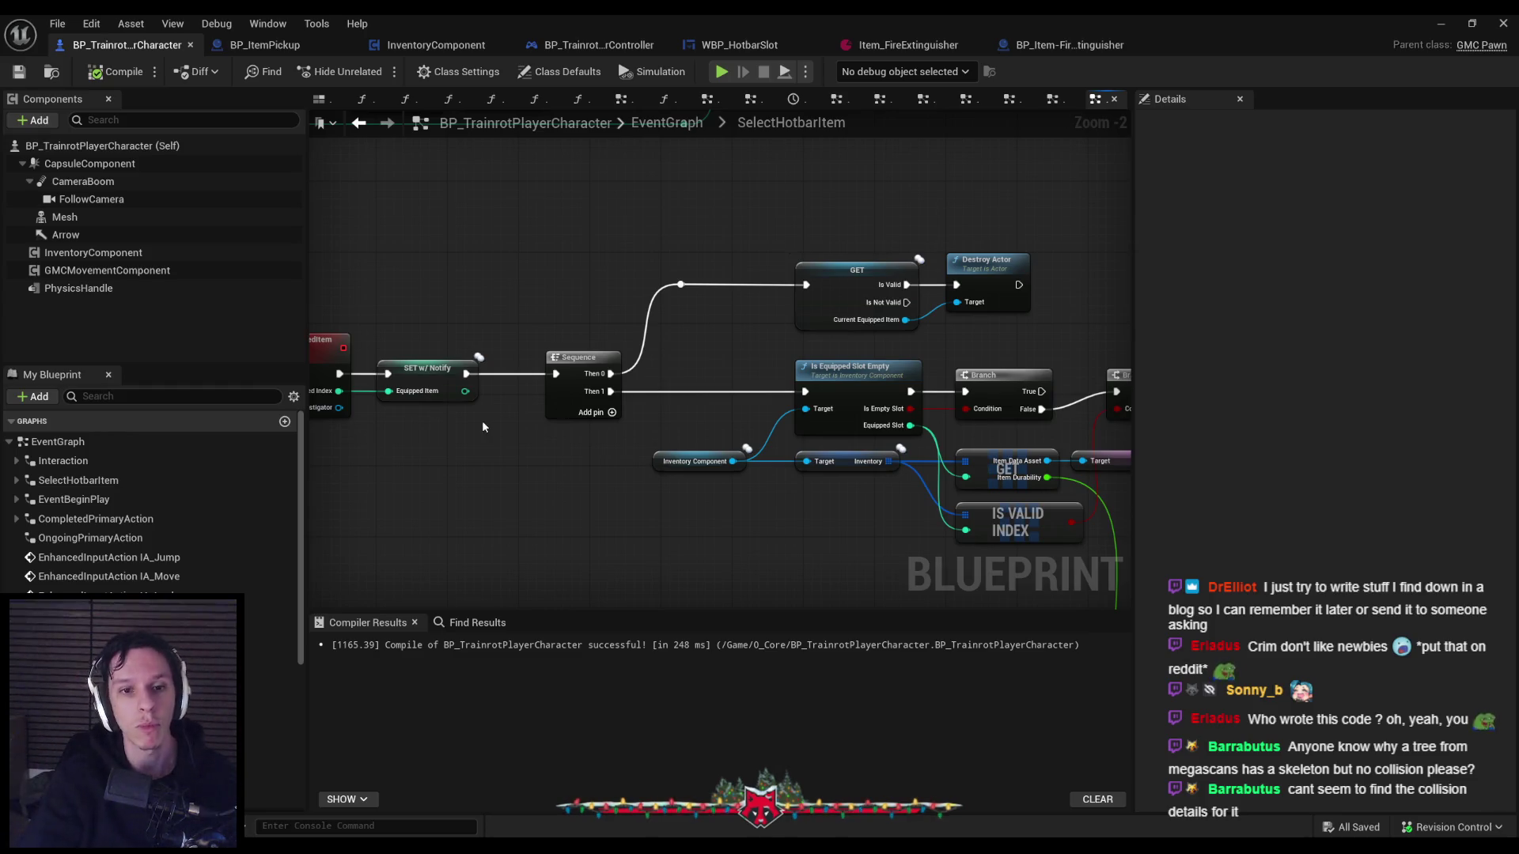
Review the ServerSetSelectedItem, Branch and SET nodes, then switch to BP_ItemPickup.
{"action": "left_click_drag", "start_coordinate": [482, 420], "coordinate": [558, 422]}
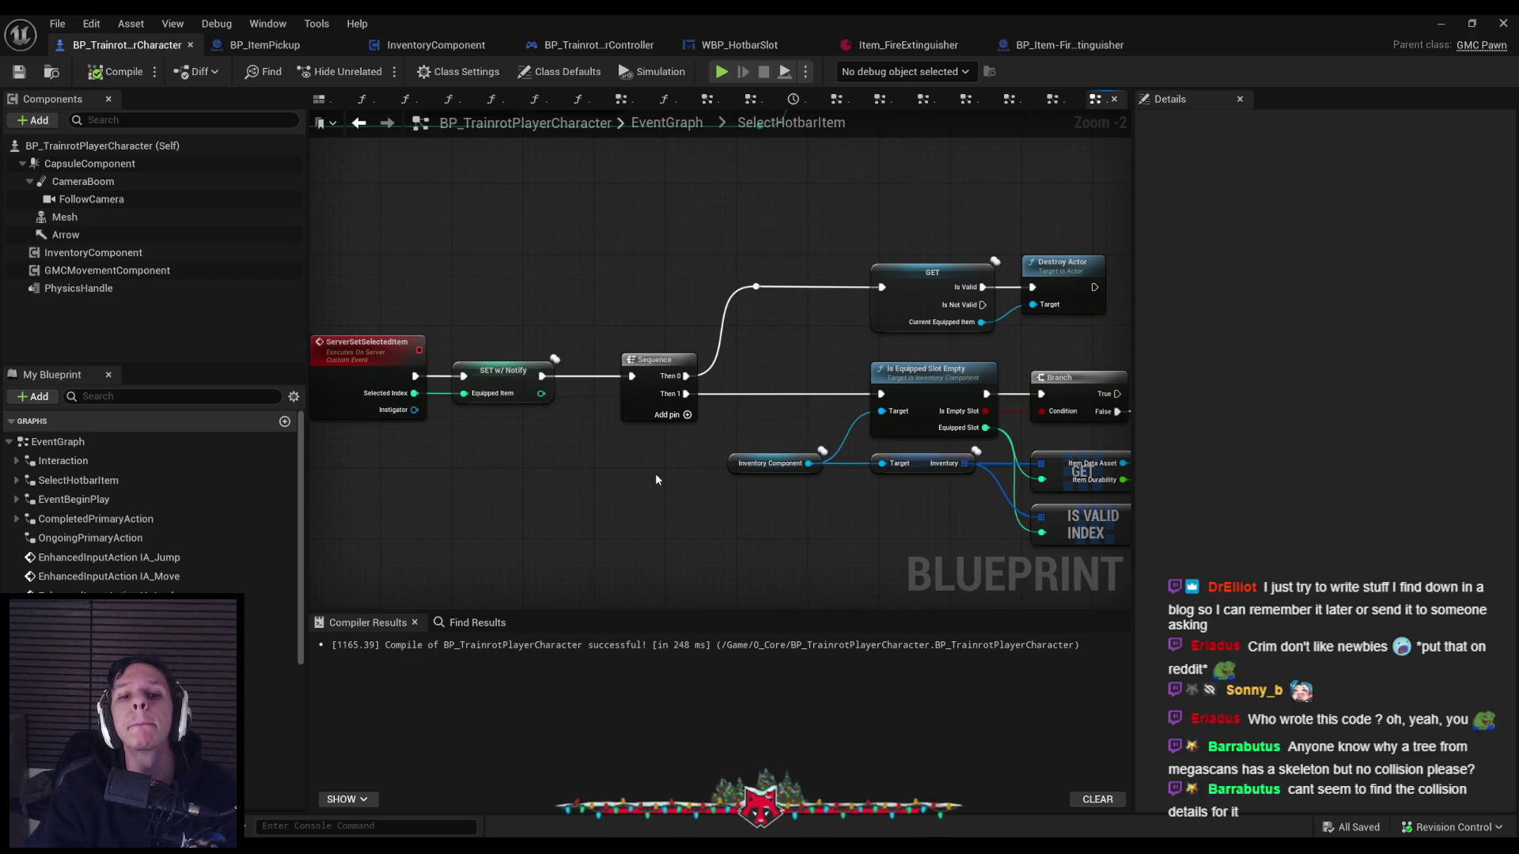
{"action": "left_click_drag", "start_coordinate": [655, 480], "coordinate": [974, 443]}
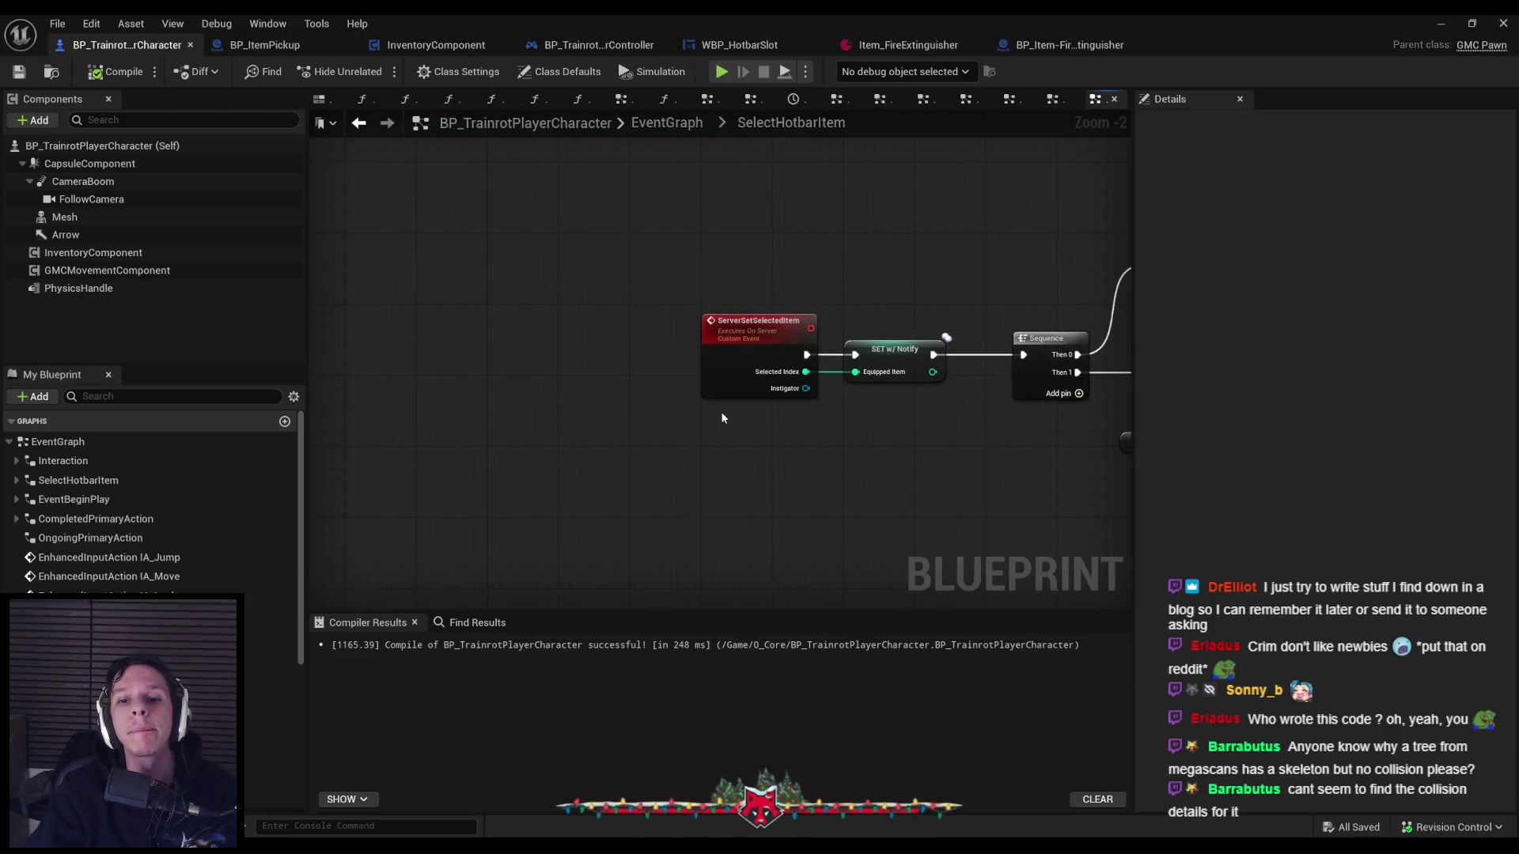
{"action": "left_click_drag", "start_coordinate": [720, 412], "coordinate": [686, 433]}
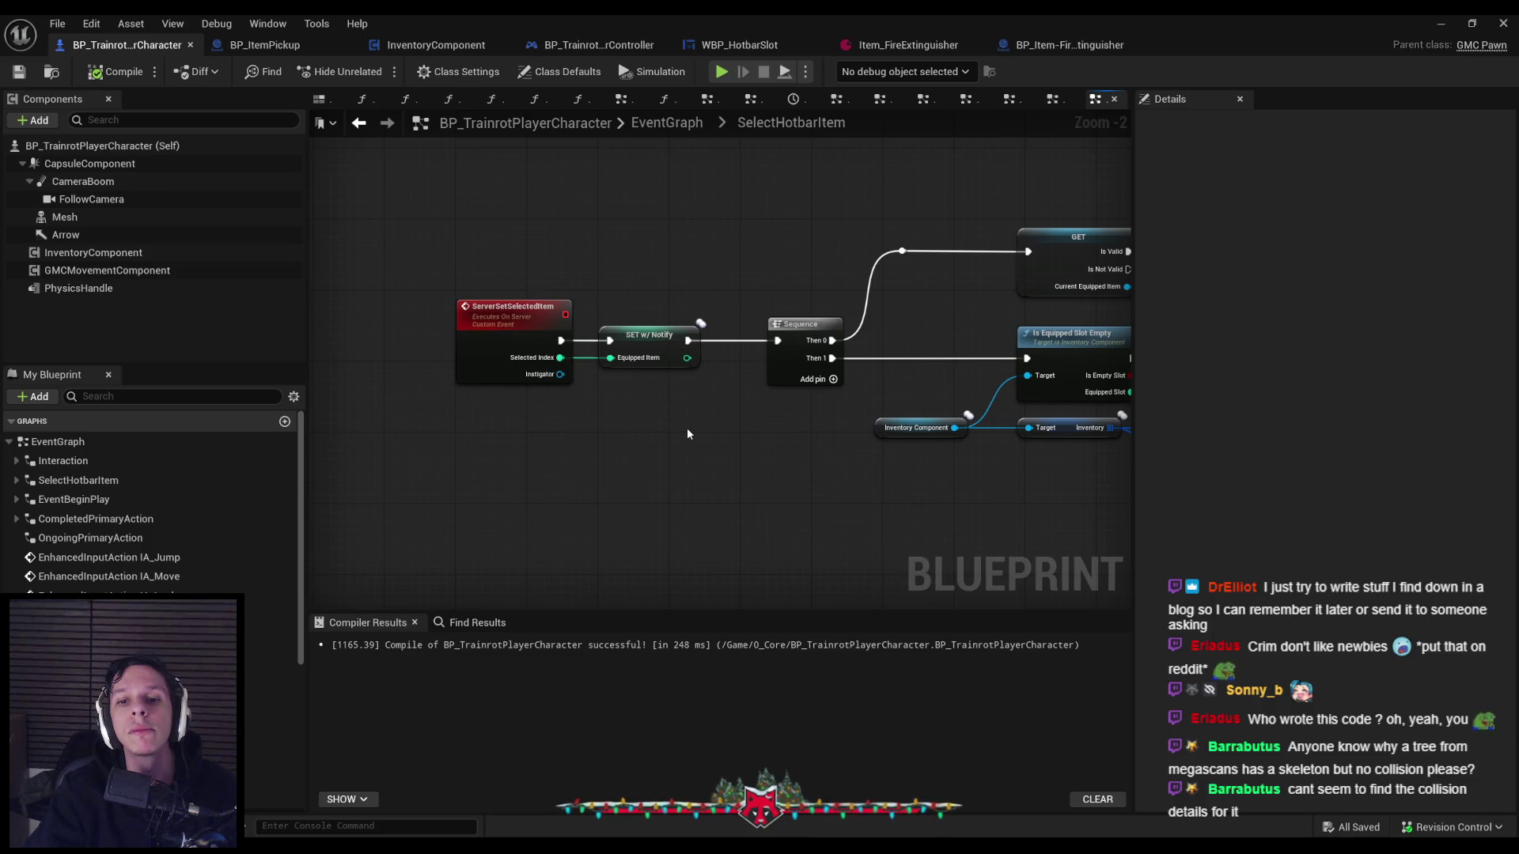
{"action": "mouse_move", "coordinate": [686, 431]}
{"action": "left_mouse_down"}
{"action": "mouse_move", "coordinate": [600, 465]}
{"action": "mouse_move", "coordinate": [668, 470]}
{"action": "left_mouse_up"}
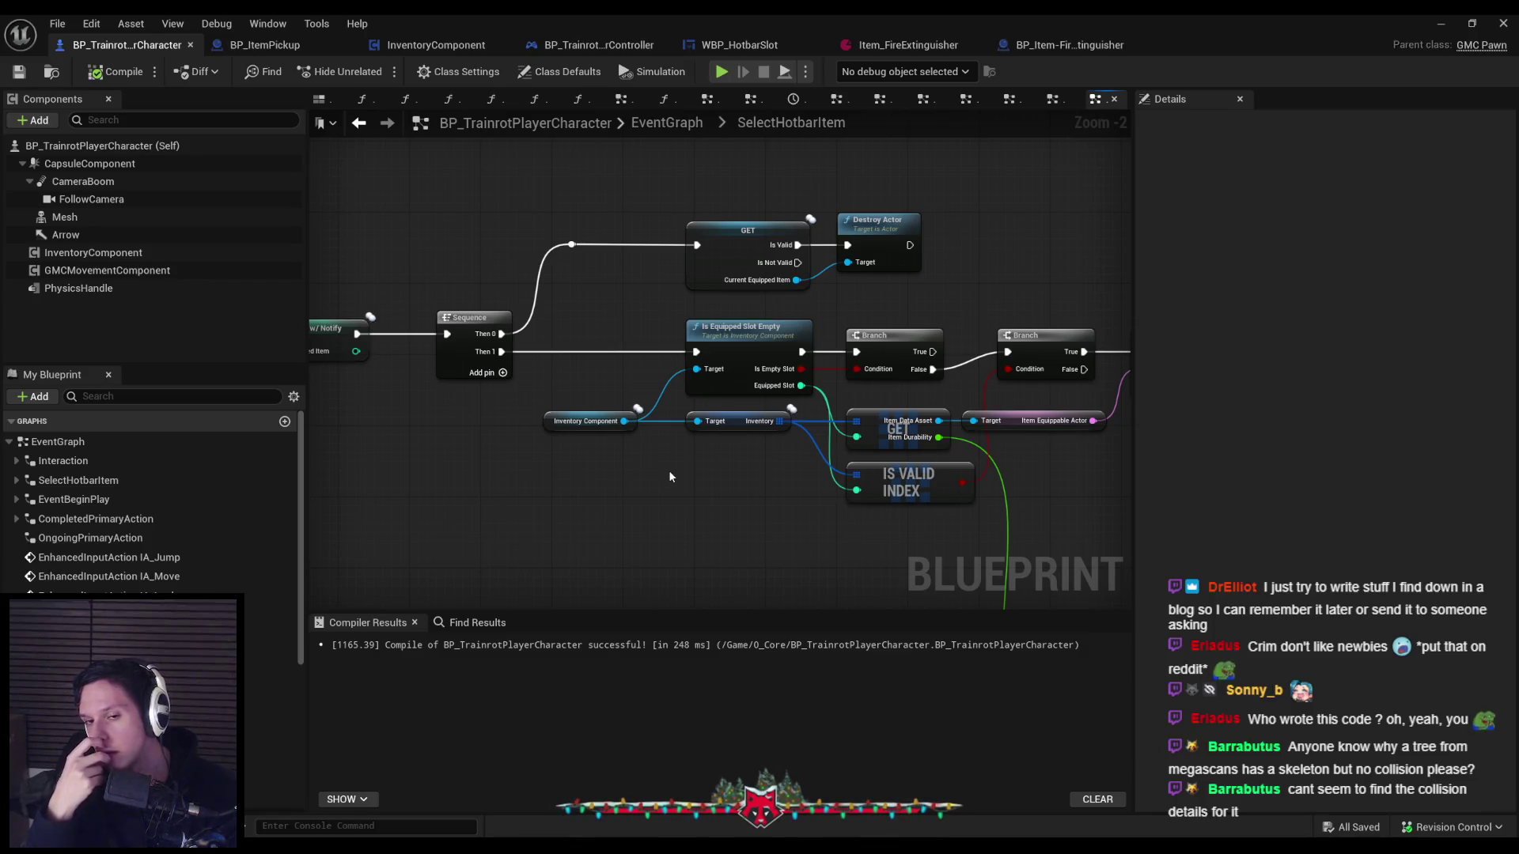
{"action": "left_click_drag", "start_coordinate": [675, 472], "coordinate": [733, 464]}
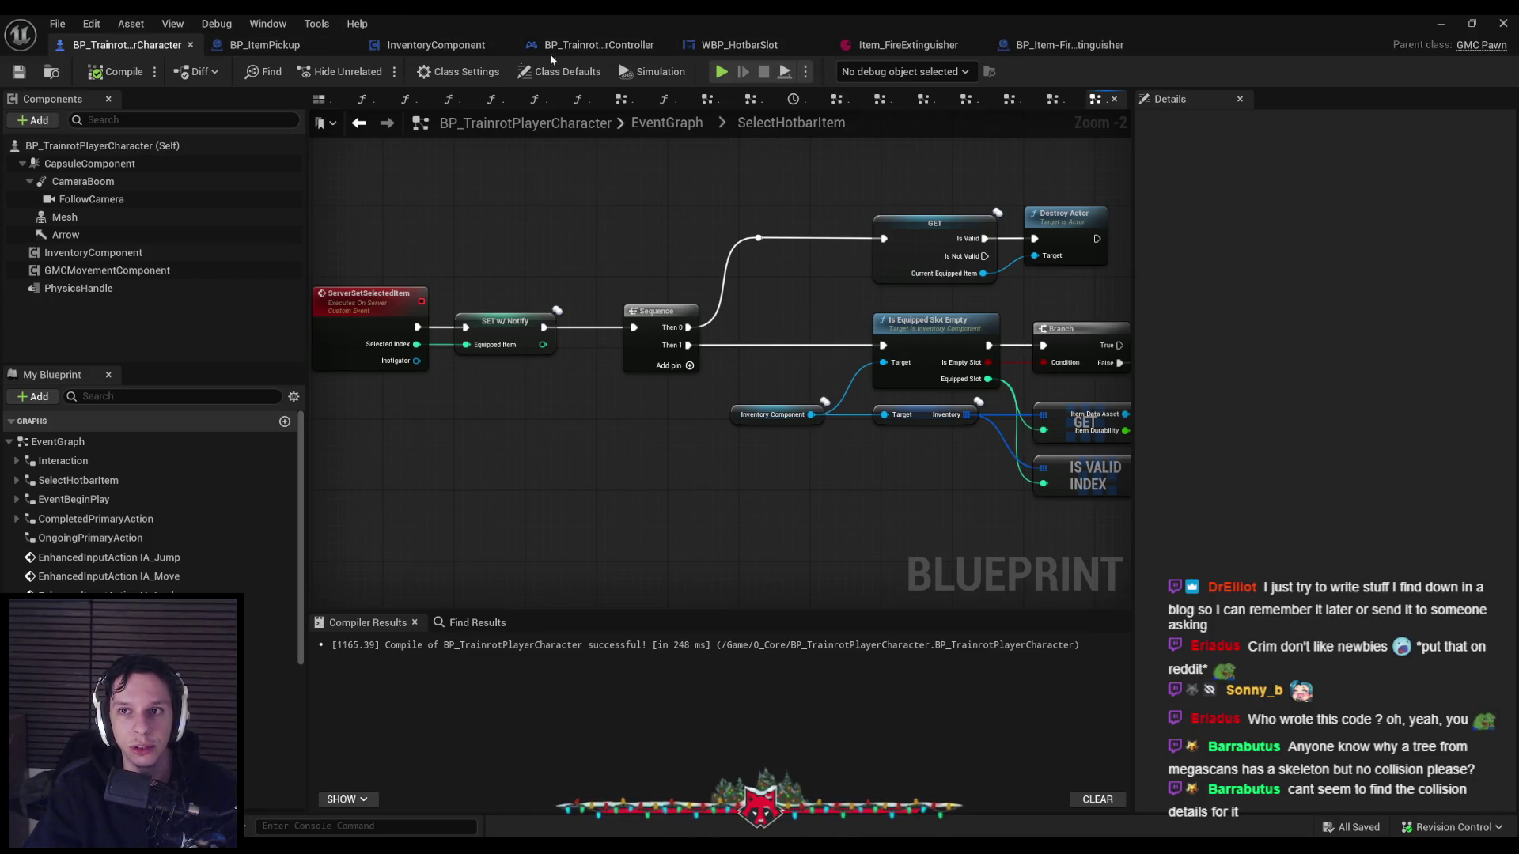
{"action": "left_click", "coordinate": [261, 45]}
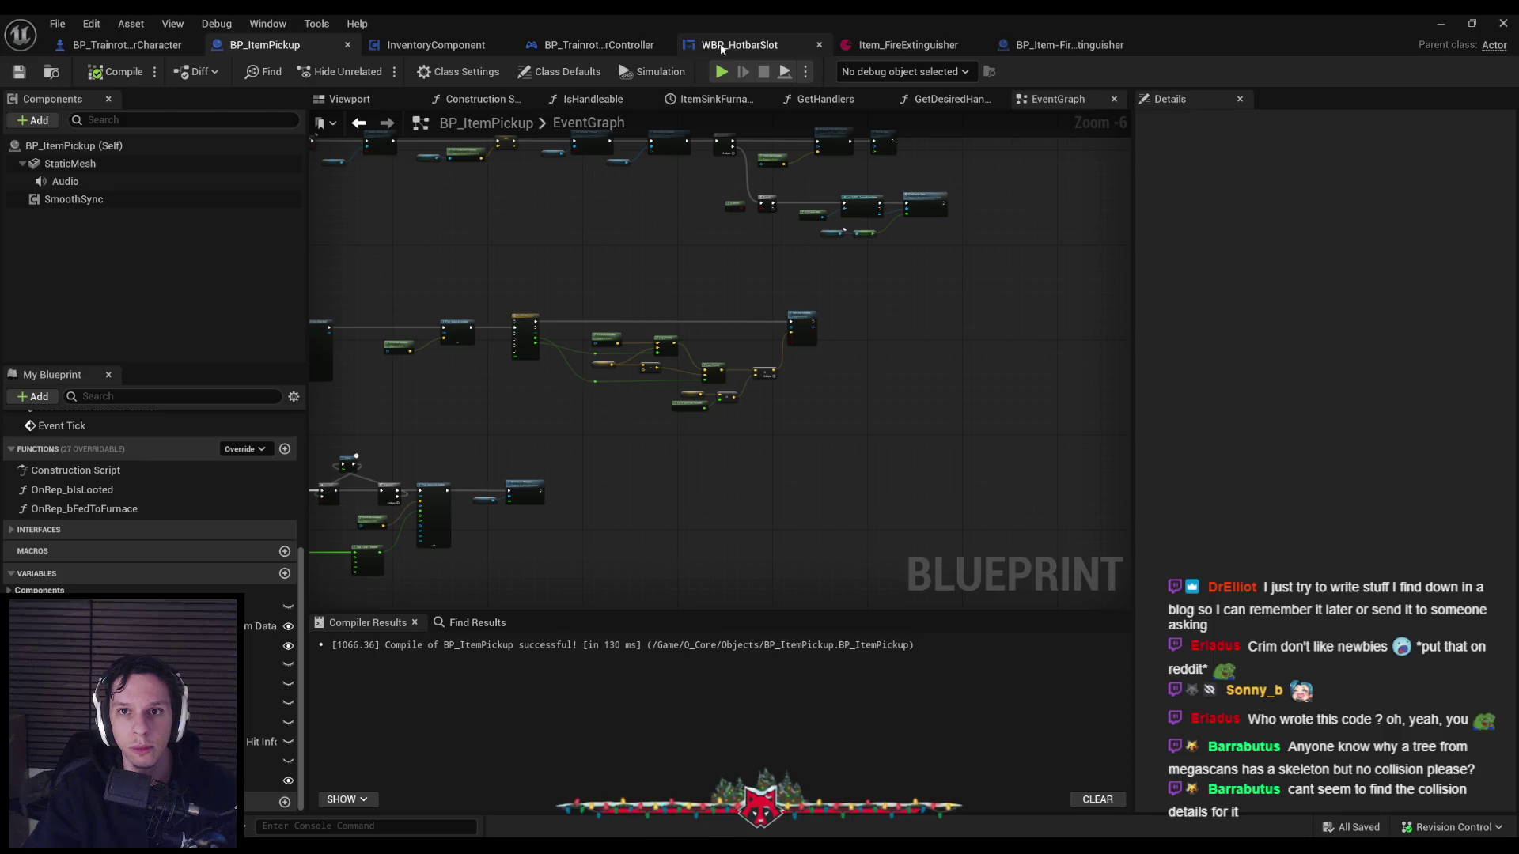
Switch to BP_Item-FireExtinguisher and zoom in on its ServerReplenishAmmo durability logic.
{"action": "left_click", "coordinate": [1068, 41]}
{"action": "scroll", "coordinate": [829, 360], "scroll_direction": "up", "scroll_amount": 1}
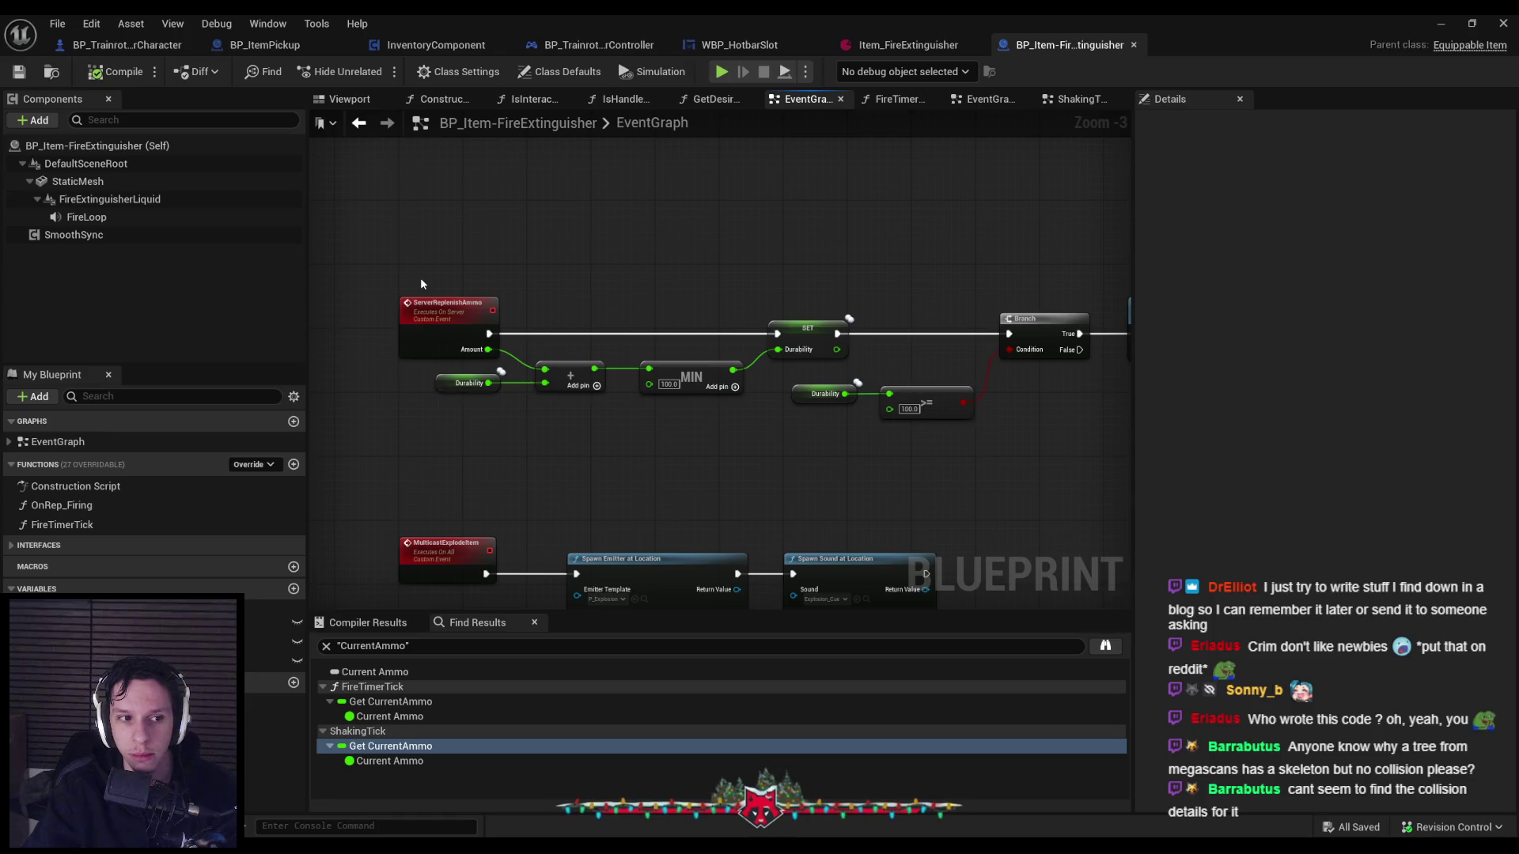
Select the ServerReplenishAmmo durability nodes, then clear the selection.
{"action": "scroll", "coordinate": [421, 281], "scroll_direction": "up", "scroll_amount": 1}
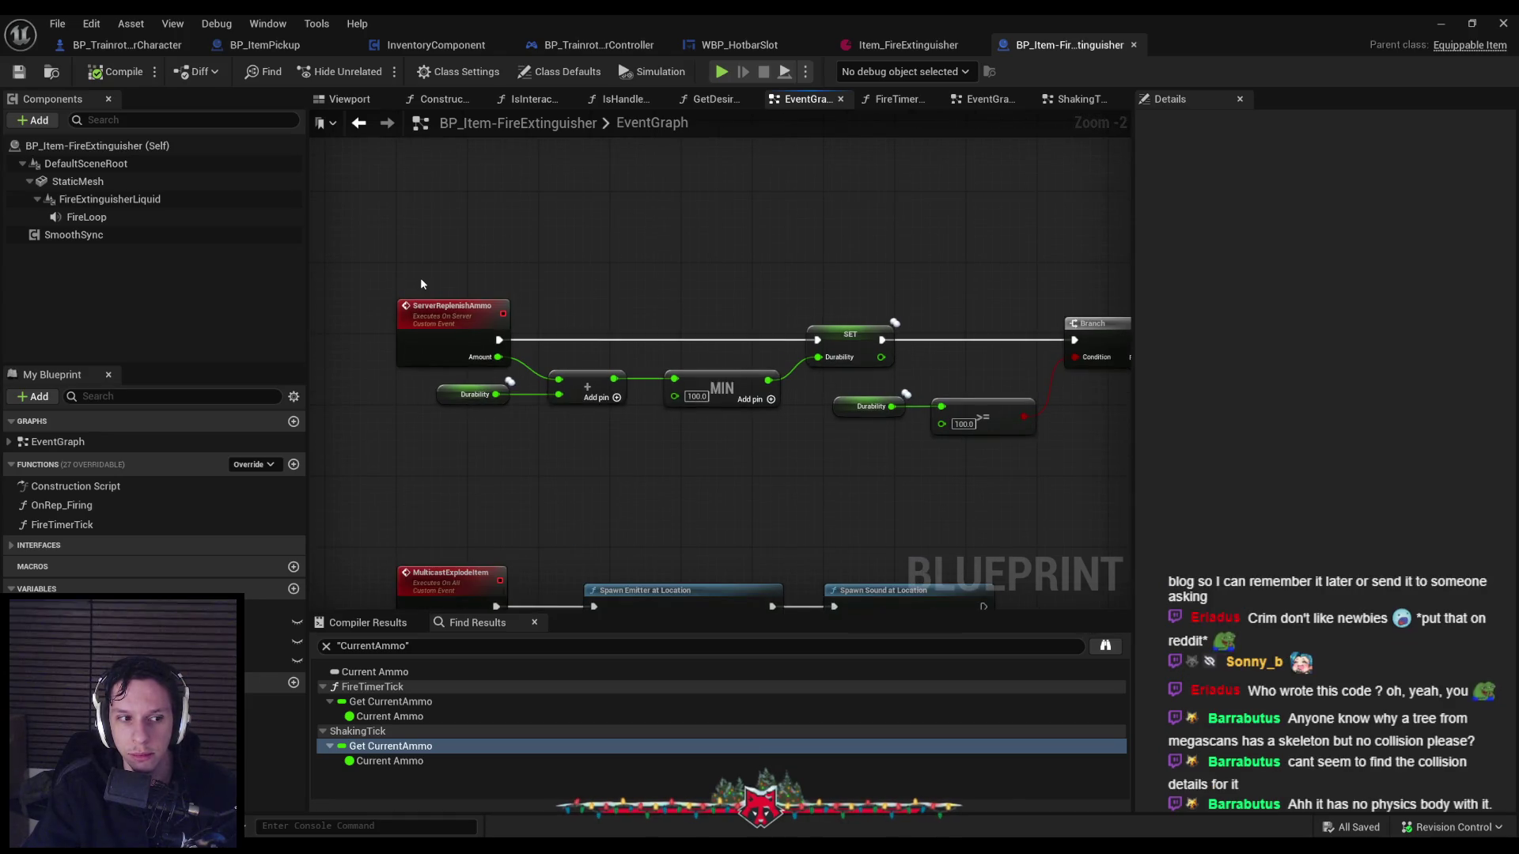
{"action": "left_click_drag", "start_coordinate": [420, 277], "coordinate": [813, 434]}
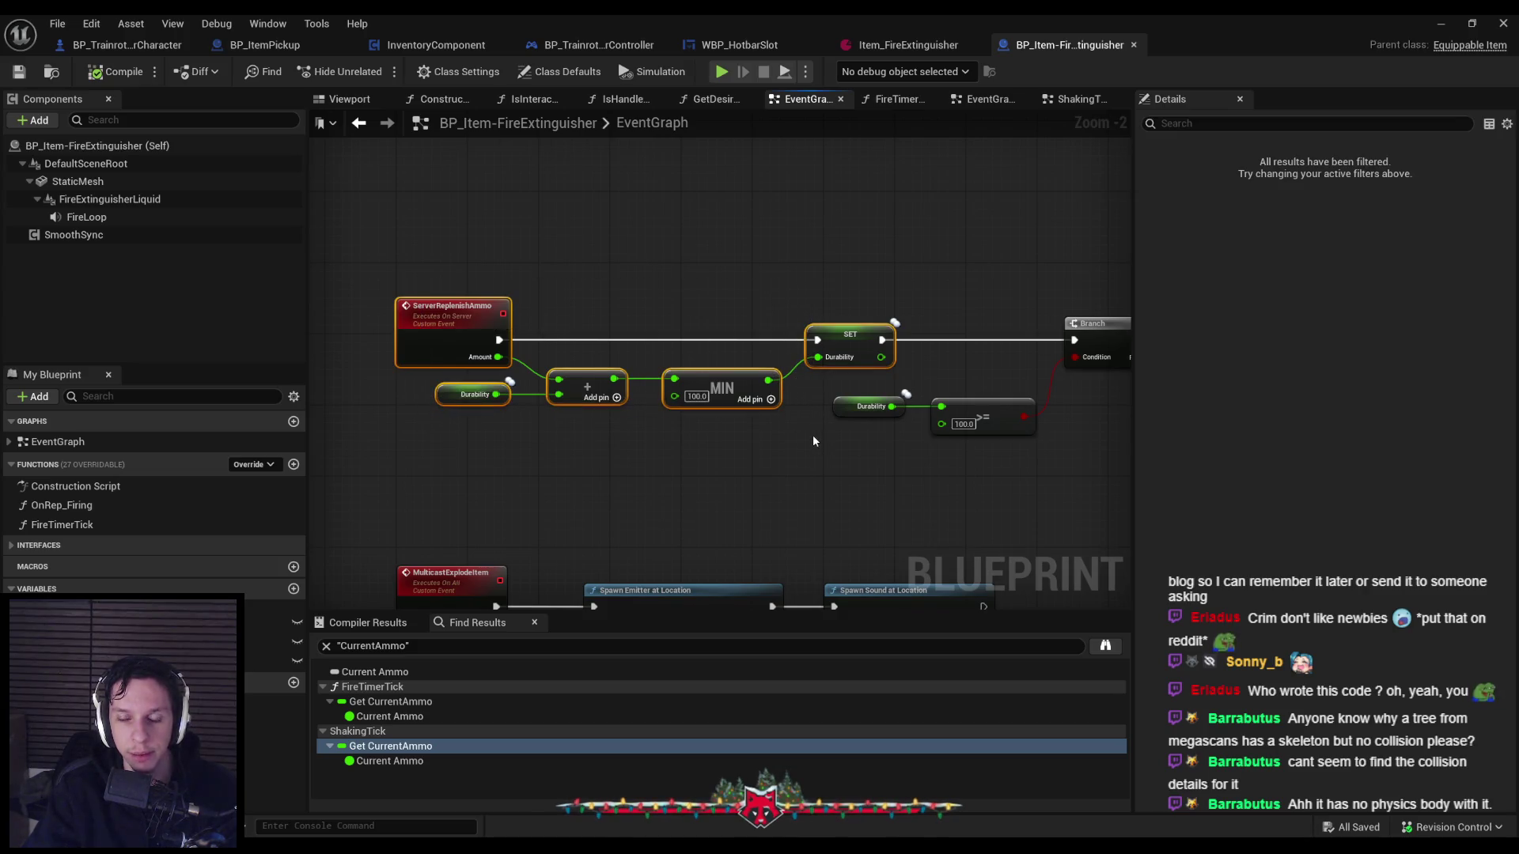
{"action": "scroll", "coordinate": [797, 383], "scroll_direction": "down", "scroll_amount": 3}
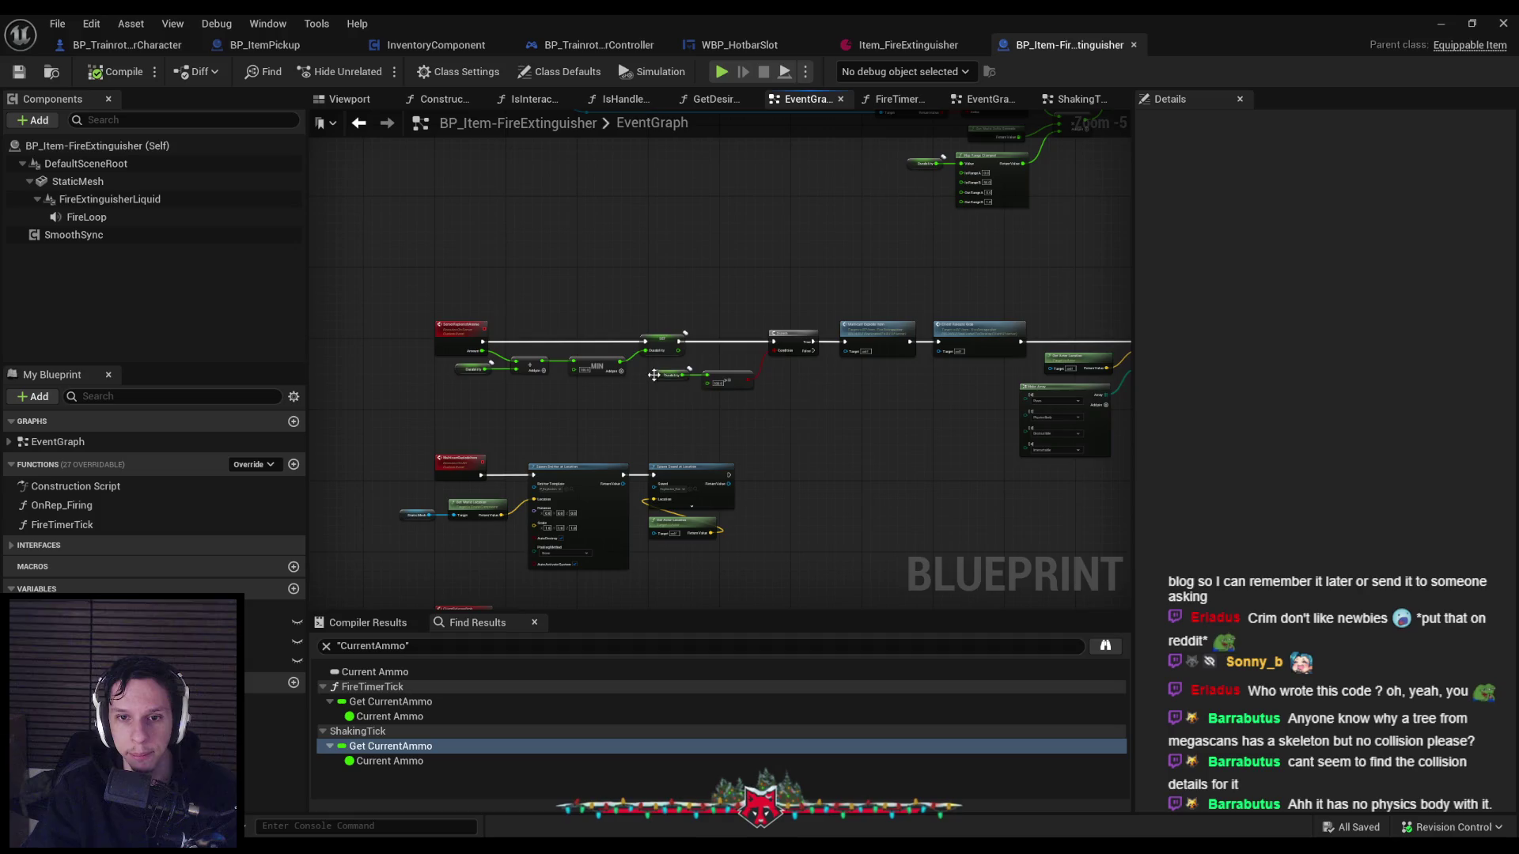
{"action": "left_click", "coordinate": [732, 414]}
{"action": "scroll", "coordinate": [520, 279], "scroll_direction": "up", "scroll_amount": 2}
{"action": "scroll", "coordinate": [521, 273], "scroll_direction": "down", "scroll_amount": 1}
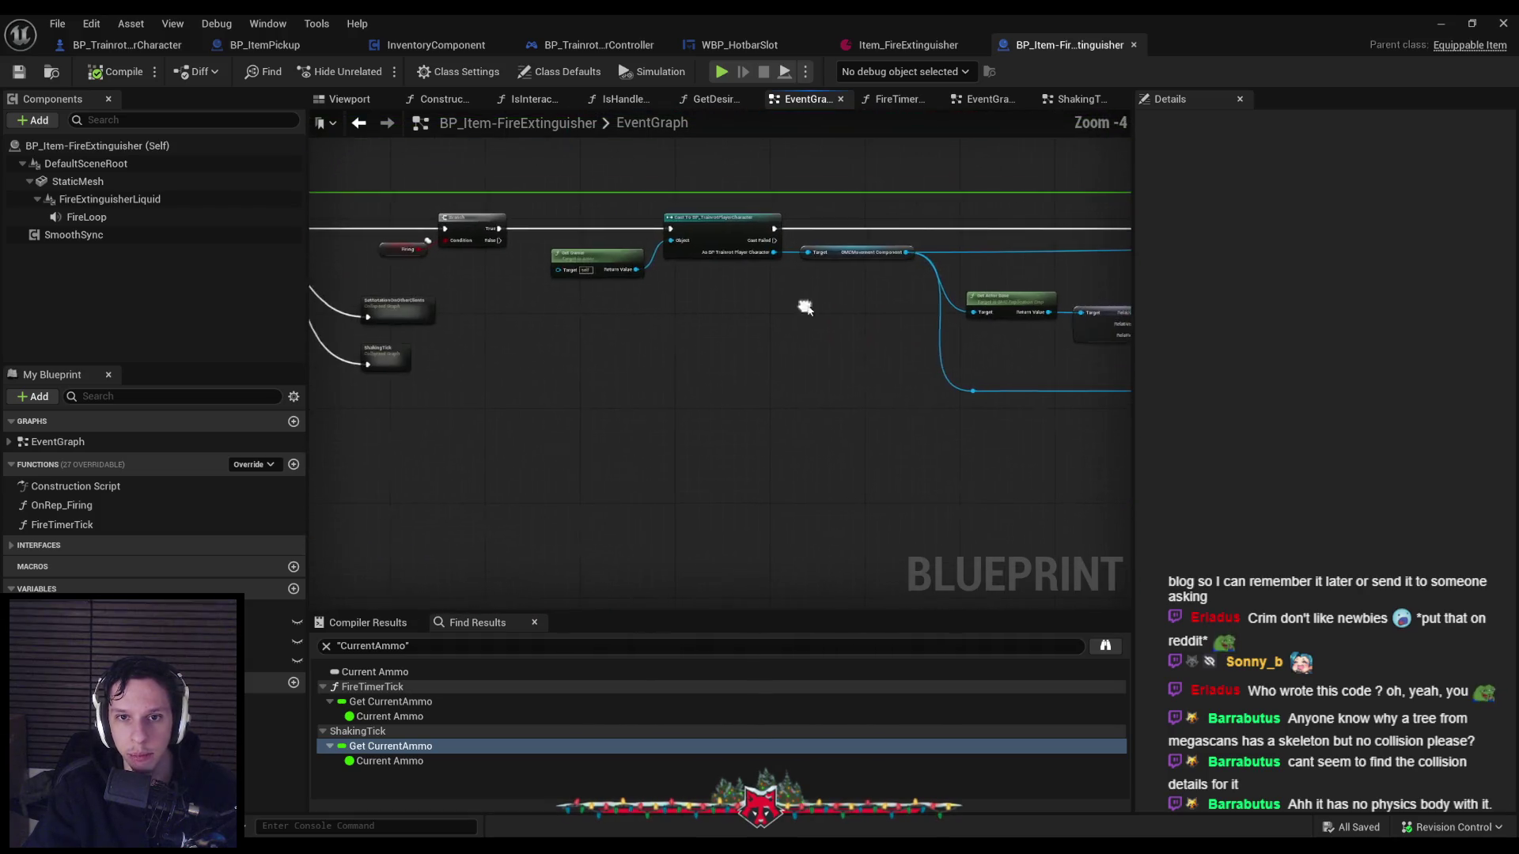
Inspect the Event Tick, Branch, Add Velocity and Durability nodes, then switch to WBP_HotbarSlot.
{"action": "mouse_move", "coordinate": [807, 304]}
{"action": "left_mouse_down"}
{"action": "mouse_move", "coordinate": [949, 380]}
{"action": "mouse_move", "coordinate": [454, 342]}
{"action": "left_mouse_up"}
{"action": "scroll", "coordinate": [454, 343], "scroll_direction": "down", "scroll_amount": 1}
{"action": "scroll", "coordinate": [802, 360], "scroll_direction": "up", "scroll_amount": 1}
{"action": "left_click_drag", "start_coordinate": [950, 384], "coordinate": [585, 369]}
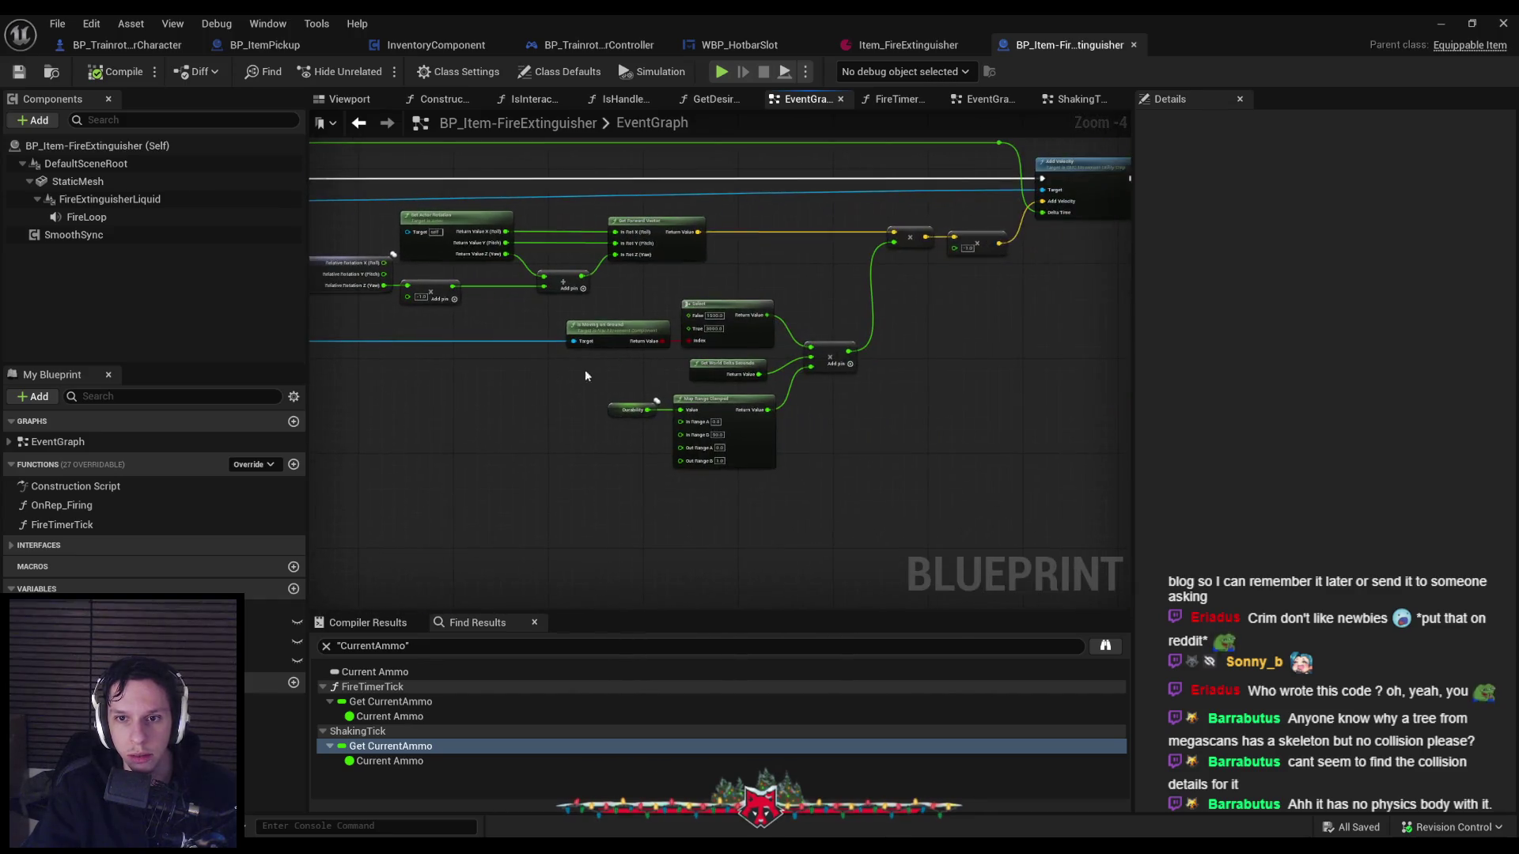
{"action": "mouse_move", "coordinate": [897, 385]}
{"action": "left_mouse_down"}
{"action": "mouse_move", "coordinate": [461, 424]}
{"action": "mouse_move", "coordinate": [669, 444]}
{"action": "mouse_move", "coordinate": [847, 431]}
{"action": "mouse_move", "coordinate": [883, 398]}
{"action": "left_mouse_up"}
{"action": "scroll", "coordinate": [669, 444], "scroll_direction": "up", "scroll_amount": 2}
{"action": "scroll", "coordinate": [611, 446], "scroll_direction": "down", "scroll_amount": 1}
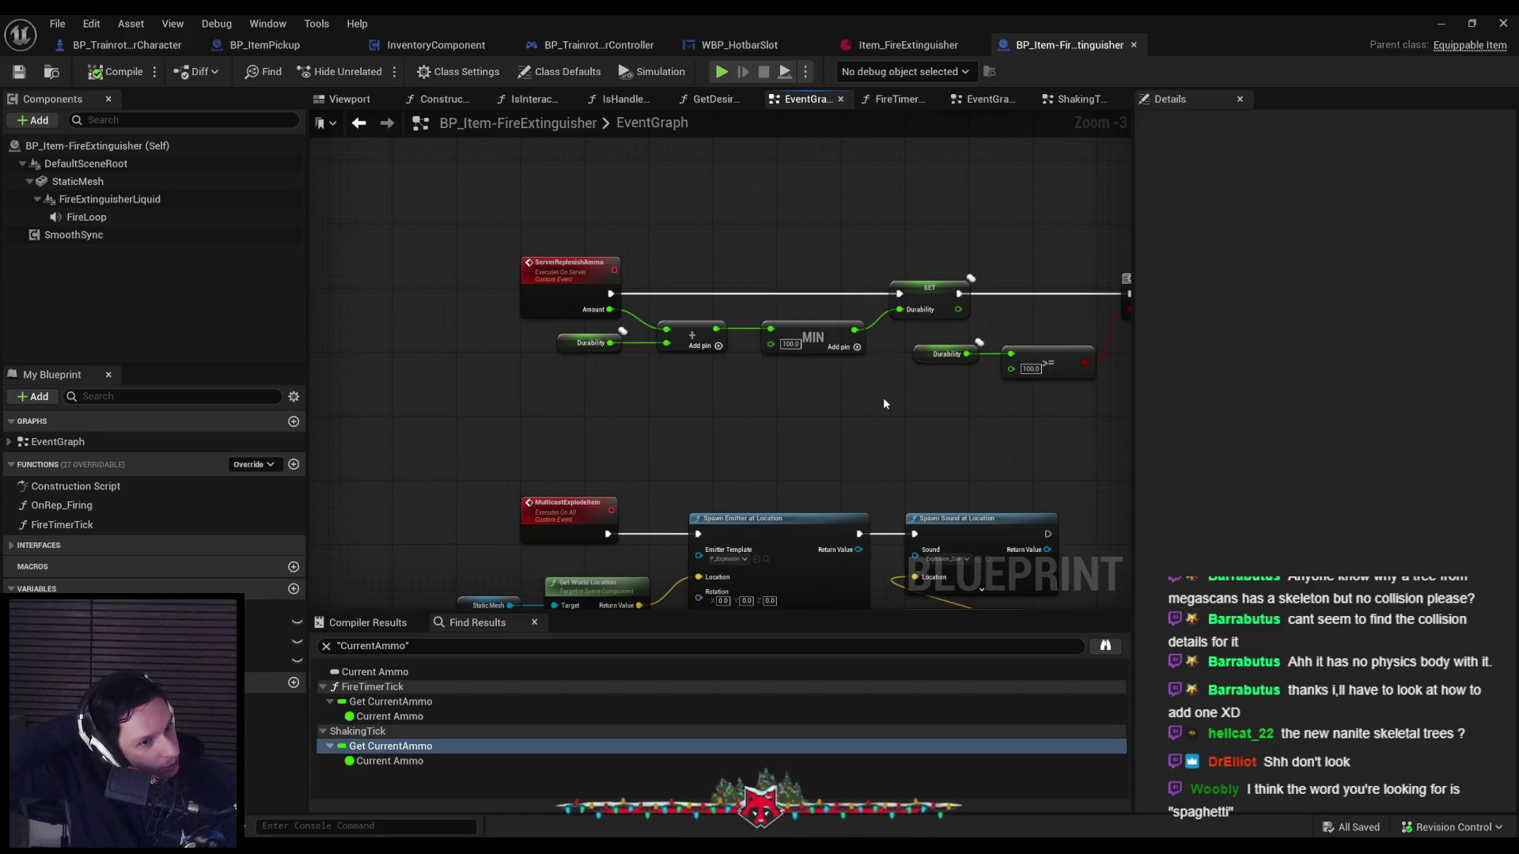
{"action": "left_click", "coordinate": [750, 46]}
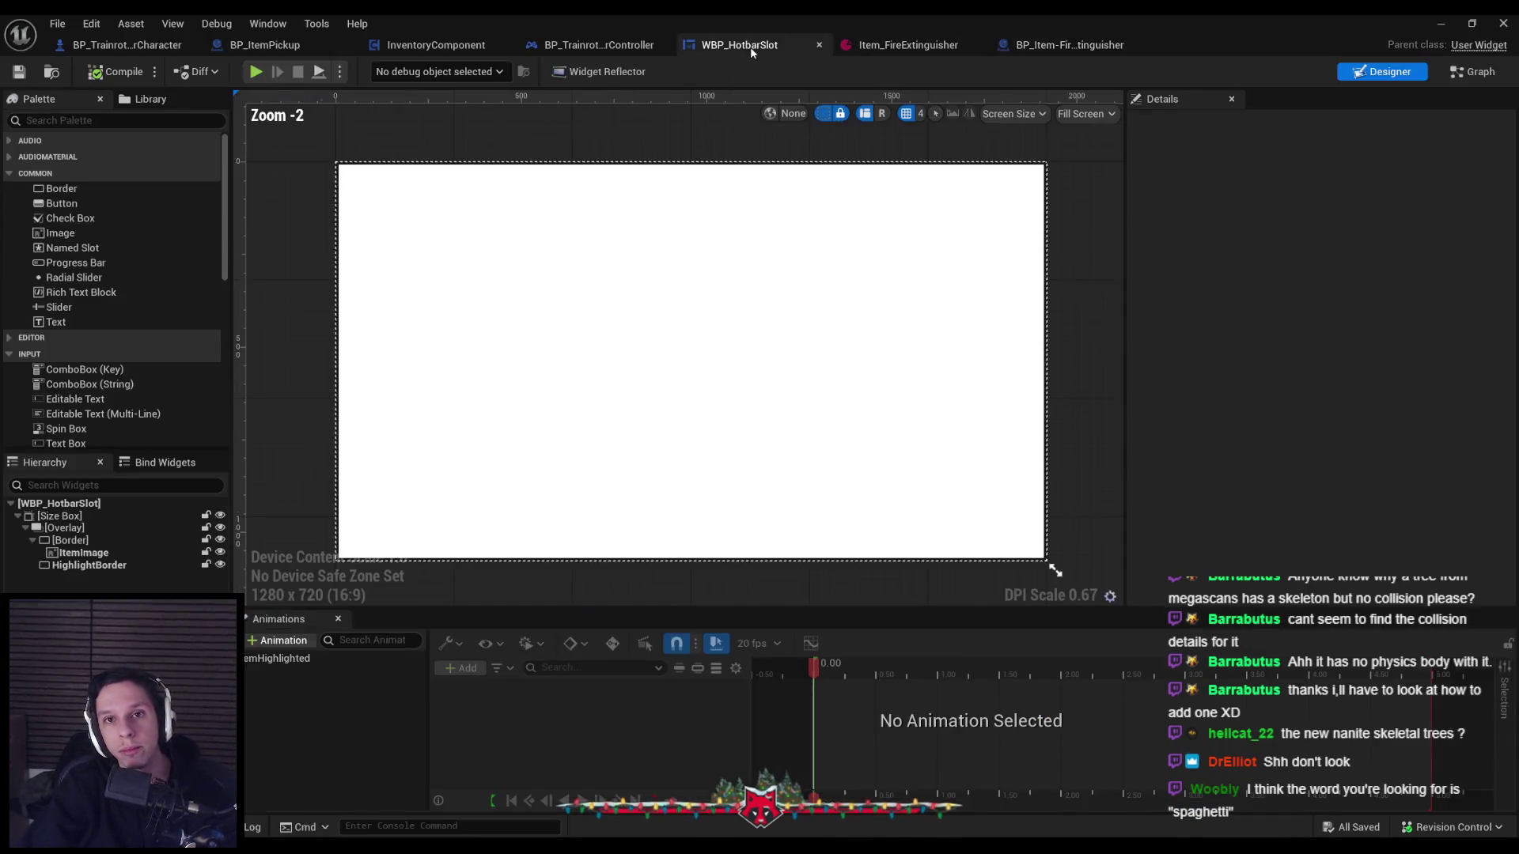
In BP_TrainrotPlayerController, frame UpdateInventorySlotUI's Cast To WBP_HotbarSlot and Set Item Data nodes.
{"action": "left_click", "coordinate": [599, 45]}
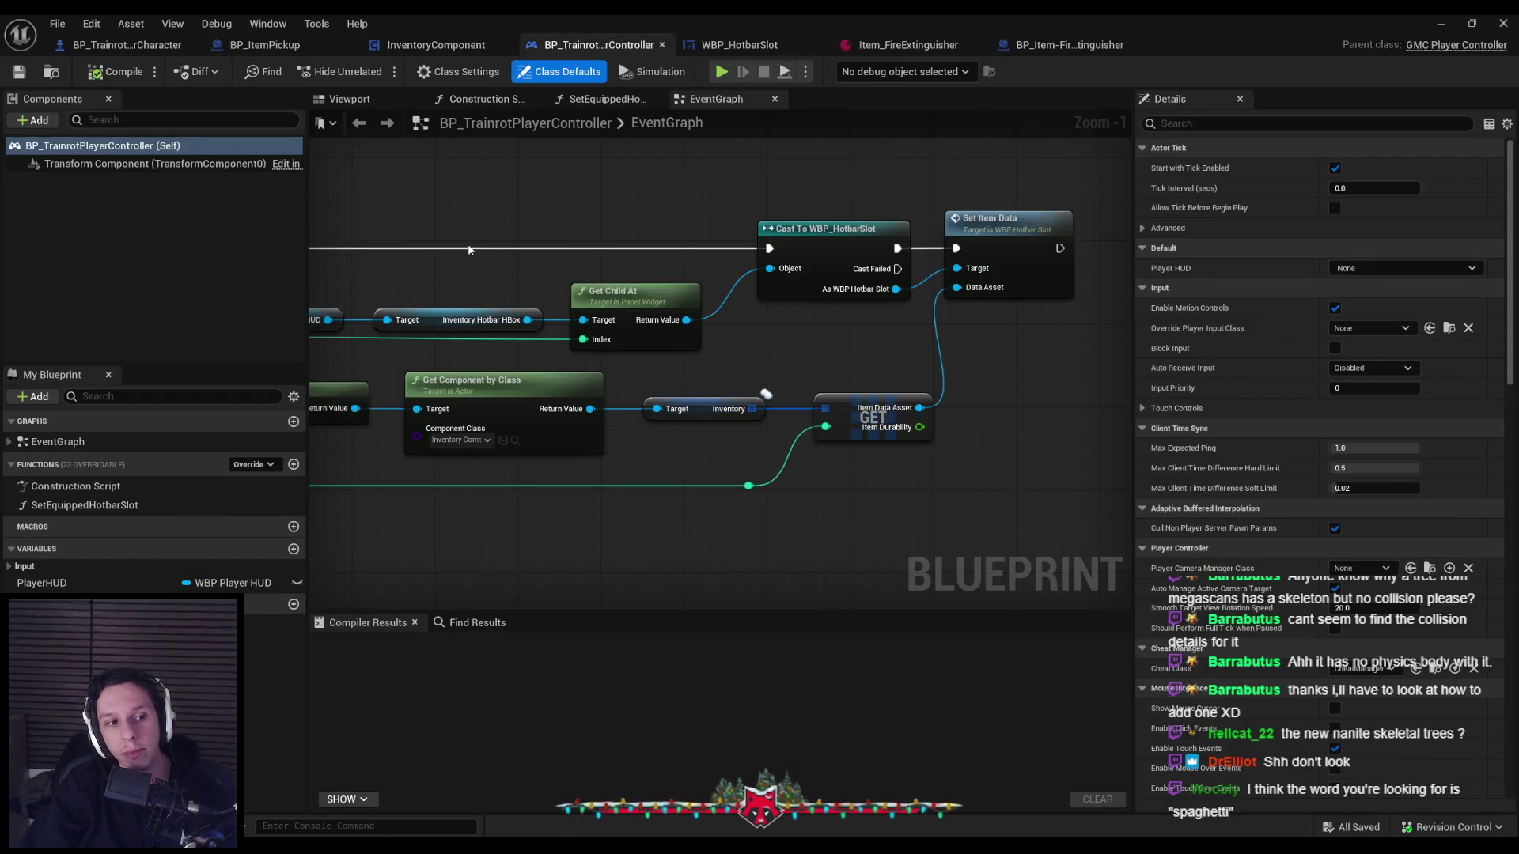
{"action": "scroll", "coordinate": [563, 327], "scroll_direction": "down", "scroll_amount": 1}
{"action": "scroll", "coordinate": [563, 326], "scroll_direction": "down", "scroll_amount": 1}
{"action": "left_click_drag", "start_coordinate": [563, 327], "coordinate": [862, 384]}
{"action": "scroll", "coordinate": [791, 410], "scroll_direction": "down", "scroll_amount": 1}
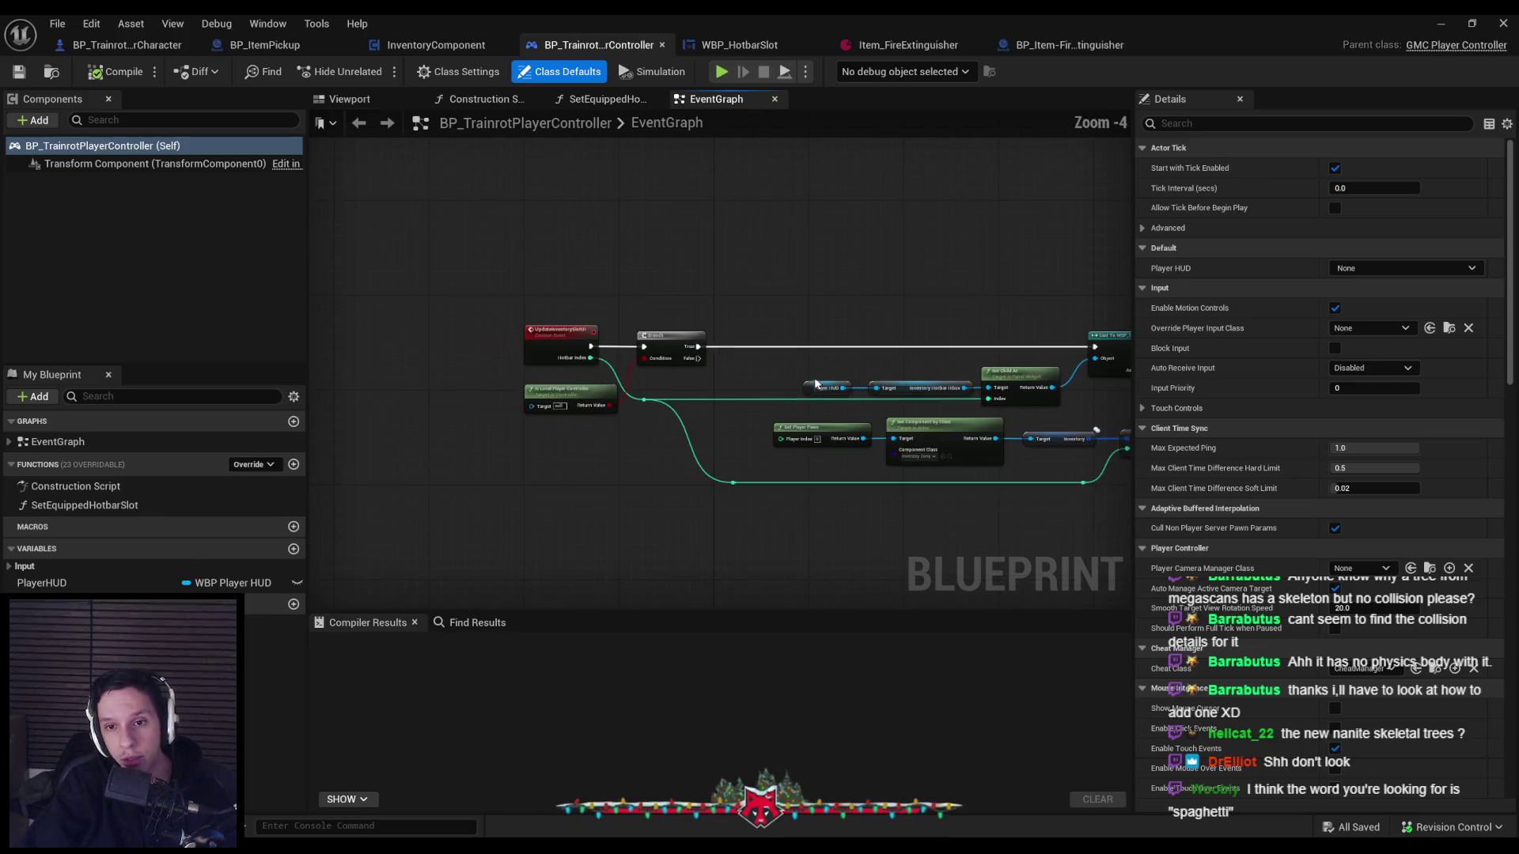
{"action": "scroll", "coordinate": [882, 378], "scroll_direction": "up", "scroll_amount": 2}
{"action": "mouse_move", "coordinate": [865, 379]}
{"action": "left_mouse_down"}
{"action": "mouse_move", "coordinate": [712, 372]}
{"action": "mouse_move", "coordinate": [831, 396]}
{"action": "mouse_move", "coordinate": [723, 413]}
{"action": "left_mouse_up"}
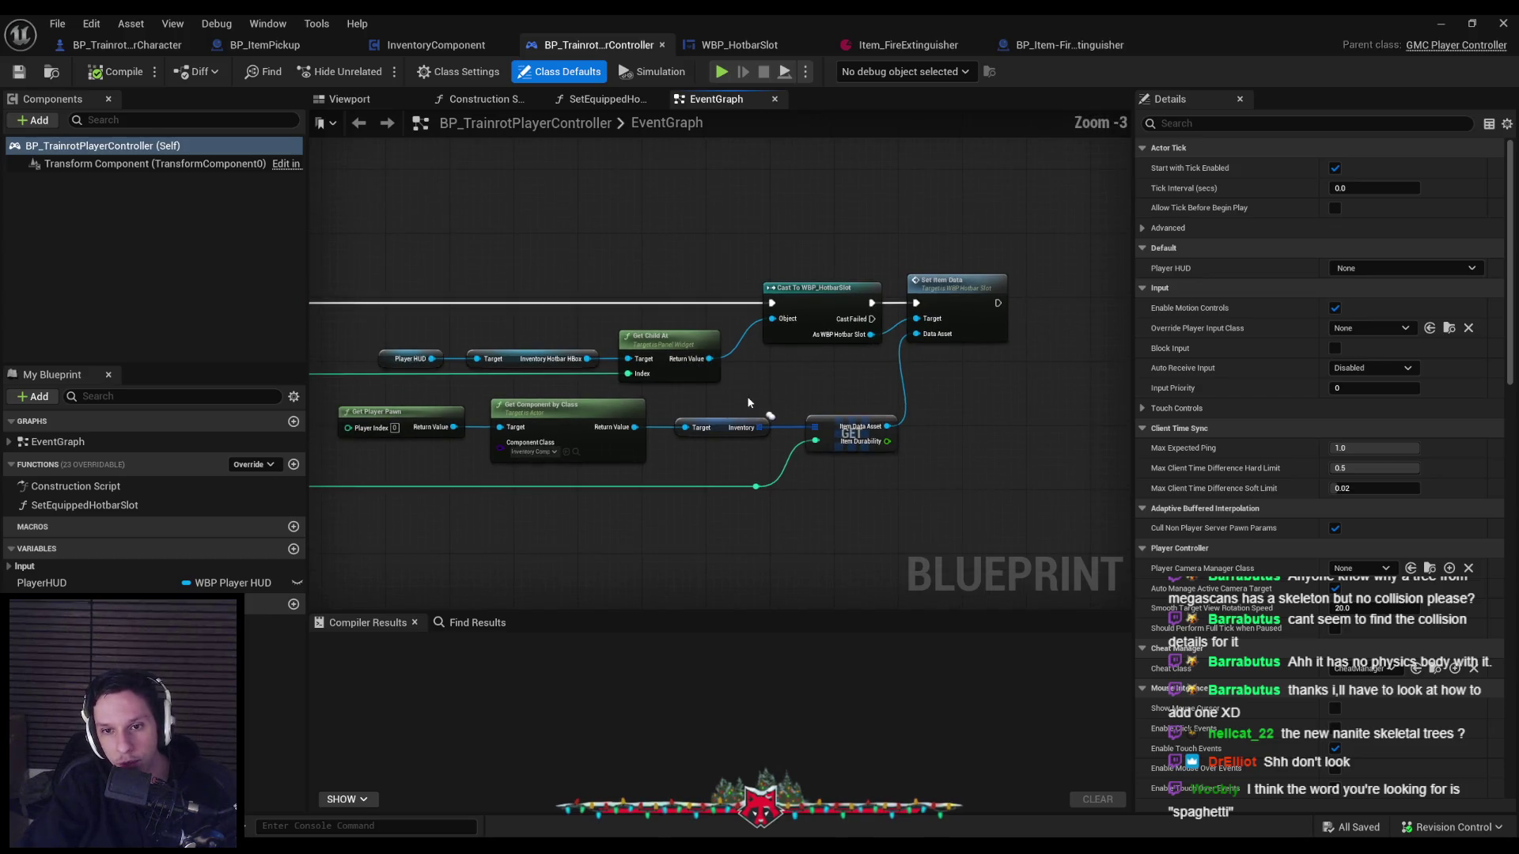
{"action": "scroll", "coordinate": [749, 402], "scroll_direction": "up", "scroll_amount": 1}
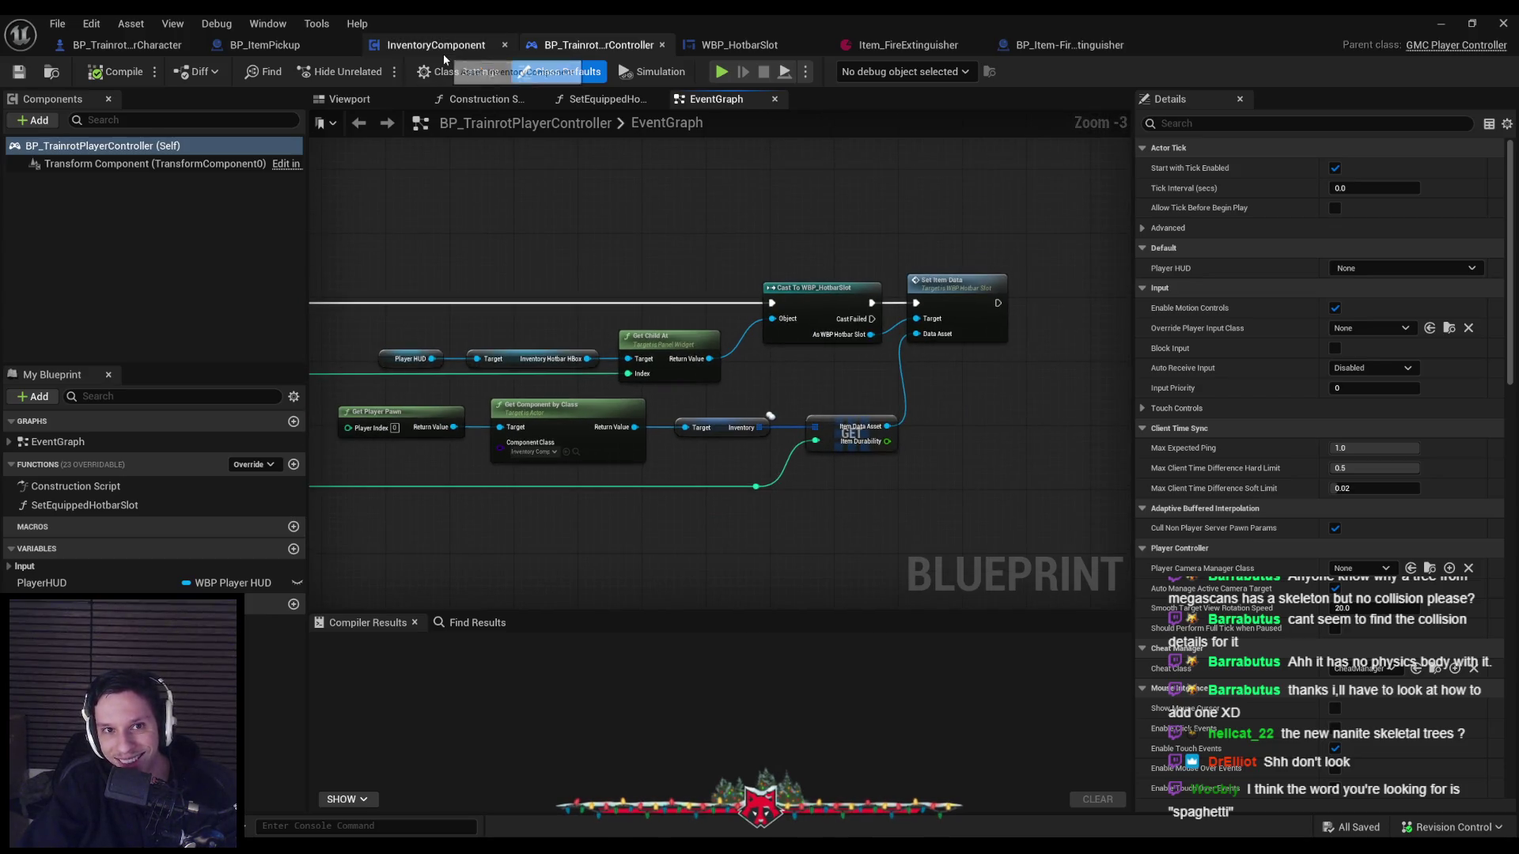
Pass through InventoryComponent and BP_ItemPickup back to the character's ServerSetSelectedItem nodes.
{"action": "left_click", "coordinate": [443, 50]}
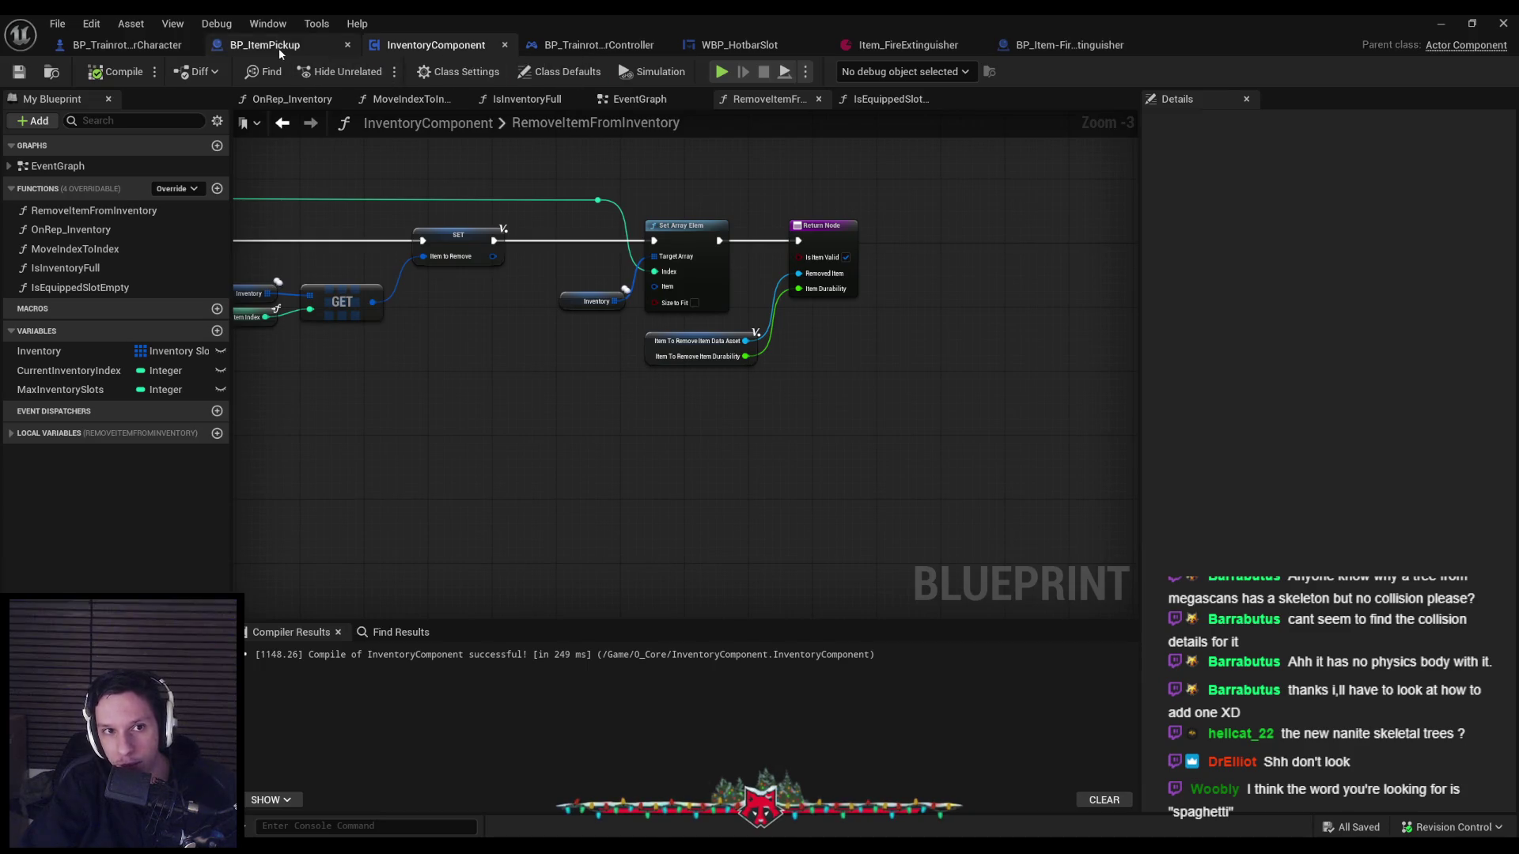
{"action": "left_click", "coordinate": [278, 49]}
{"action": "scroll", "coordinate": [549, 397], "scroll_direction": "up", "scroll_amount": 2}
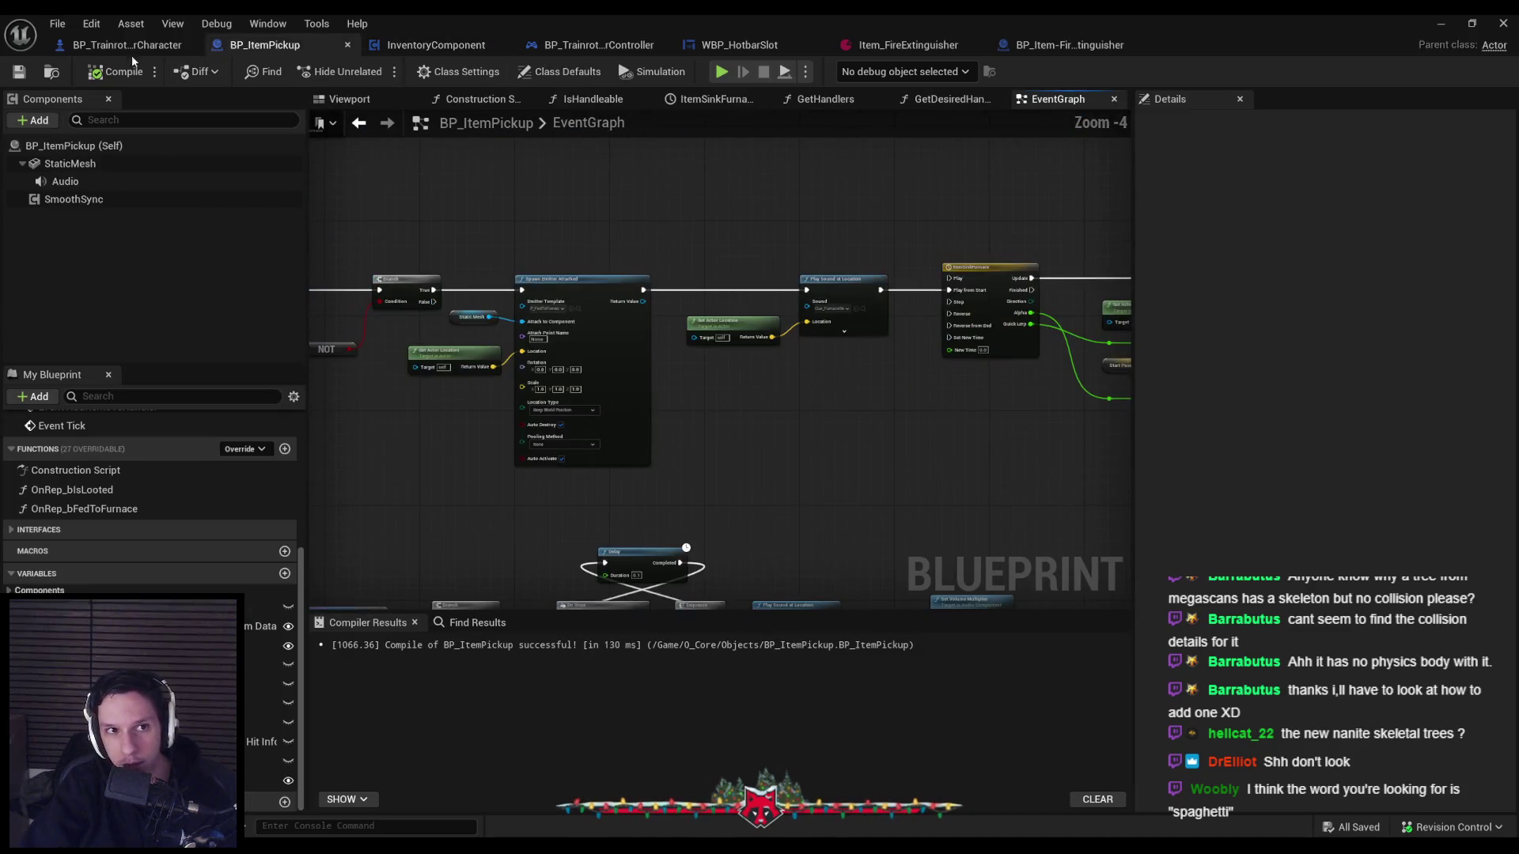
{"action": "left_click", "coordinate": [127, 47]}
{"action": "scroll", "coordinate": [639, 435], "scroll_direction": "down", "scroll_amount": 1}
{"action": "mouse_move", "coordinate": [671, 463]}
{"action": "left_mouse_down"}
{"action": "mouse_move", "coordinate": [888, 565]}
{"action": "mouse_move", "coordinate": [633, 490]}
{"action": "mouse_move", "coordinate": [1064, 466]}
{"action": "left_mouse_up"}
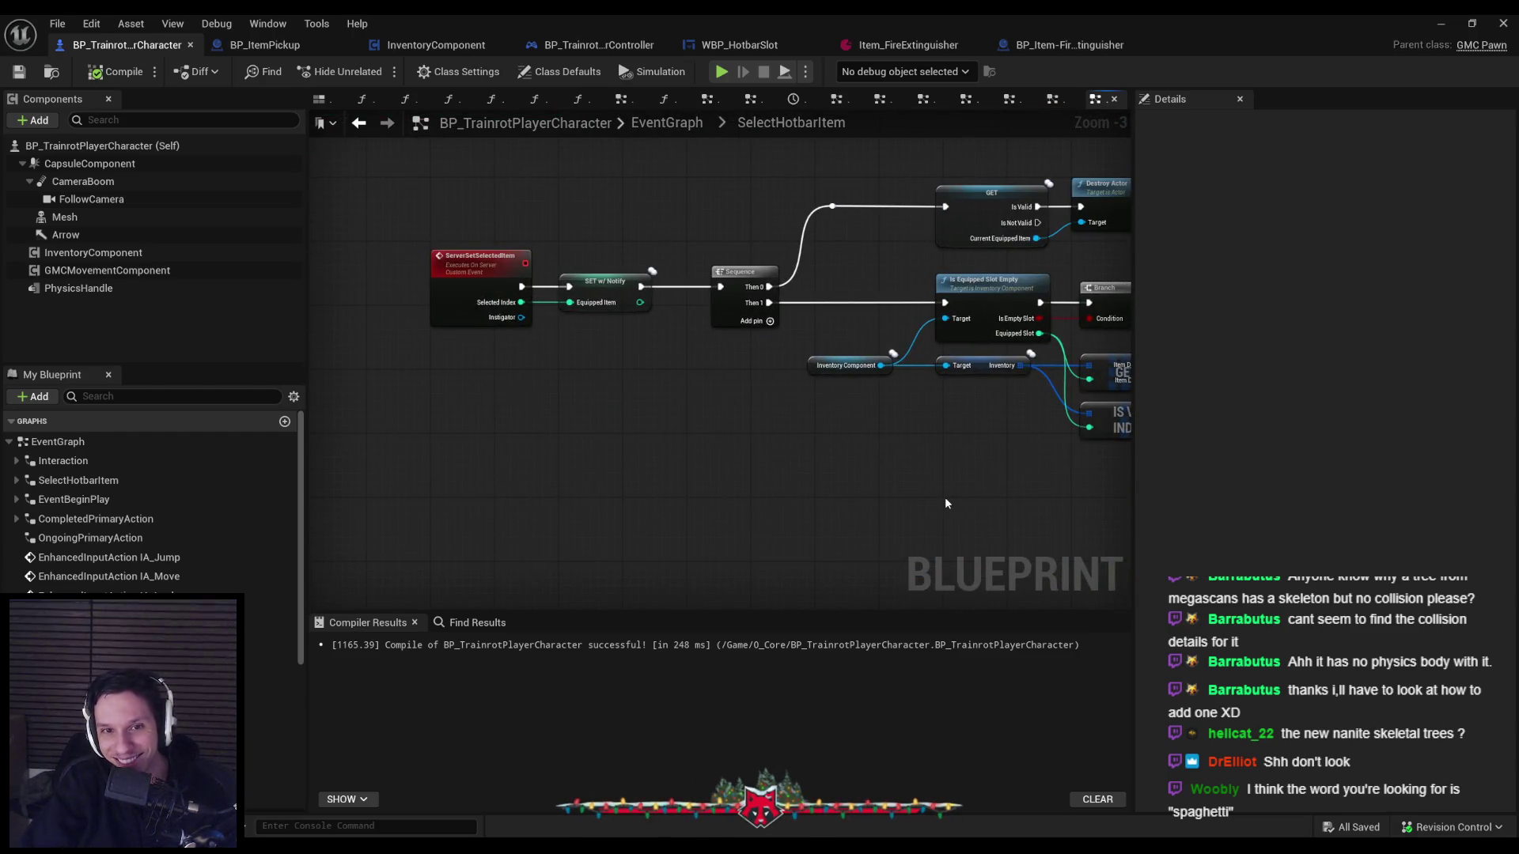
{"action": "scroll", "coordinate": [941, 500], "scroll_direction": "down", "scroll_amount": 1}
{"action": "mouse_move", "coordinate": [942, 501]}
{"action": "left_mouse_down"}
{"action": "mouse_move", "coordinate": [532, 488]}
{"action": "mouse_move", "coordinate": [910, 473]}
{"action": "left_mouse_up"}
{"action": "scroll", "coordinate": [890, 486], "scroll_direction": "up", "scroll_amount": 2}
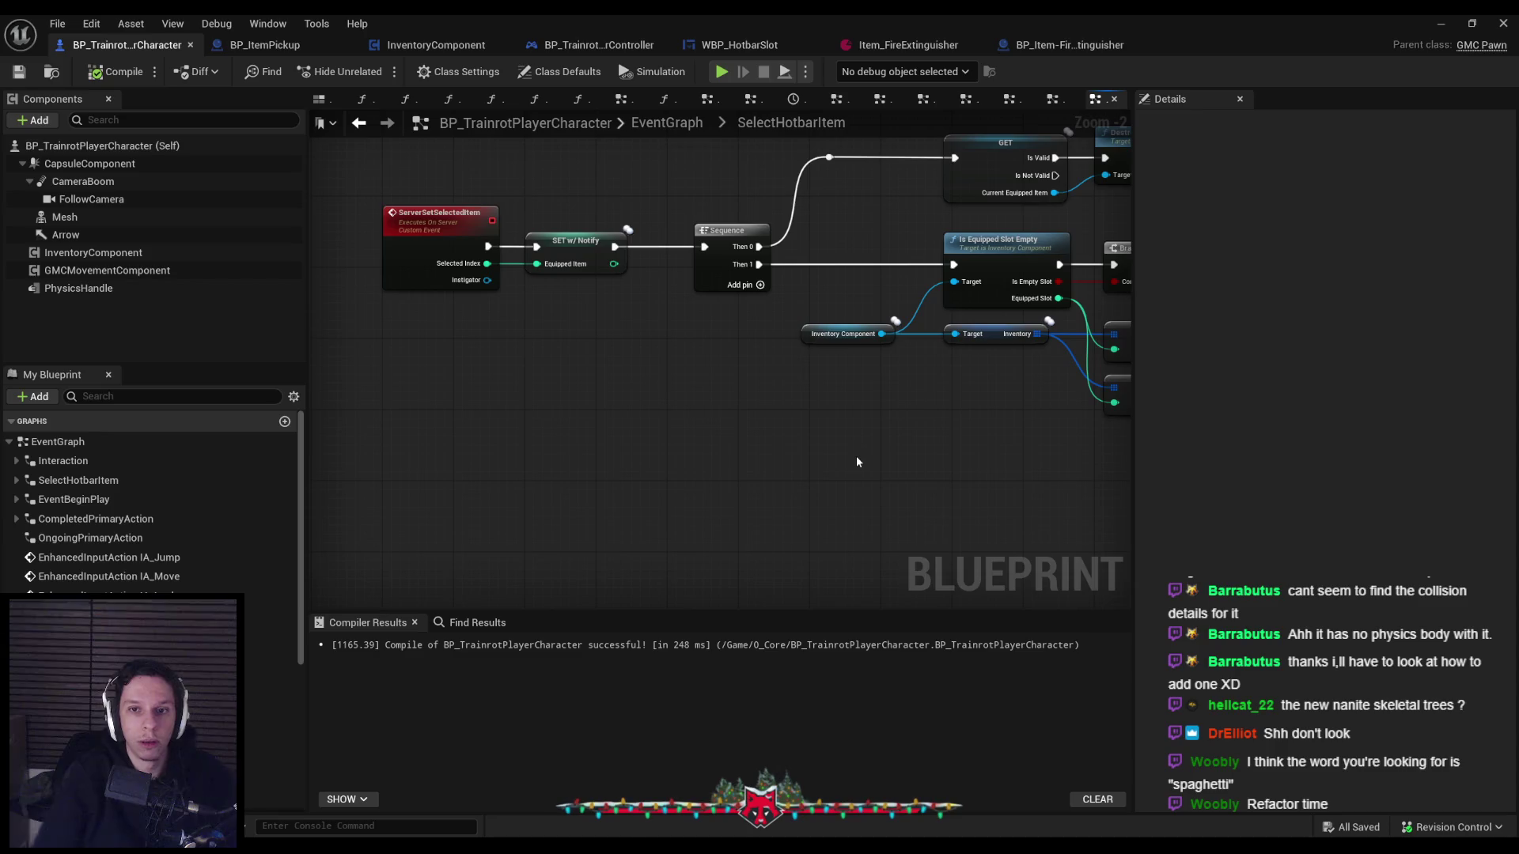
Move the Sequence node beside ServerSetSelectedItem and rewire SET Equipped Item to its second output.
{"action": "left_click", "coordinate": [617, 269]}
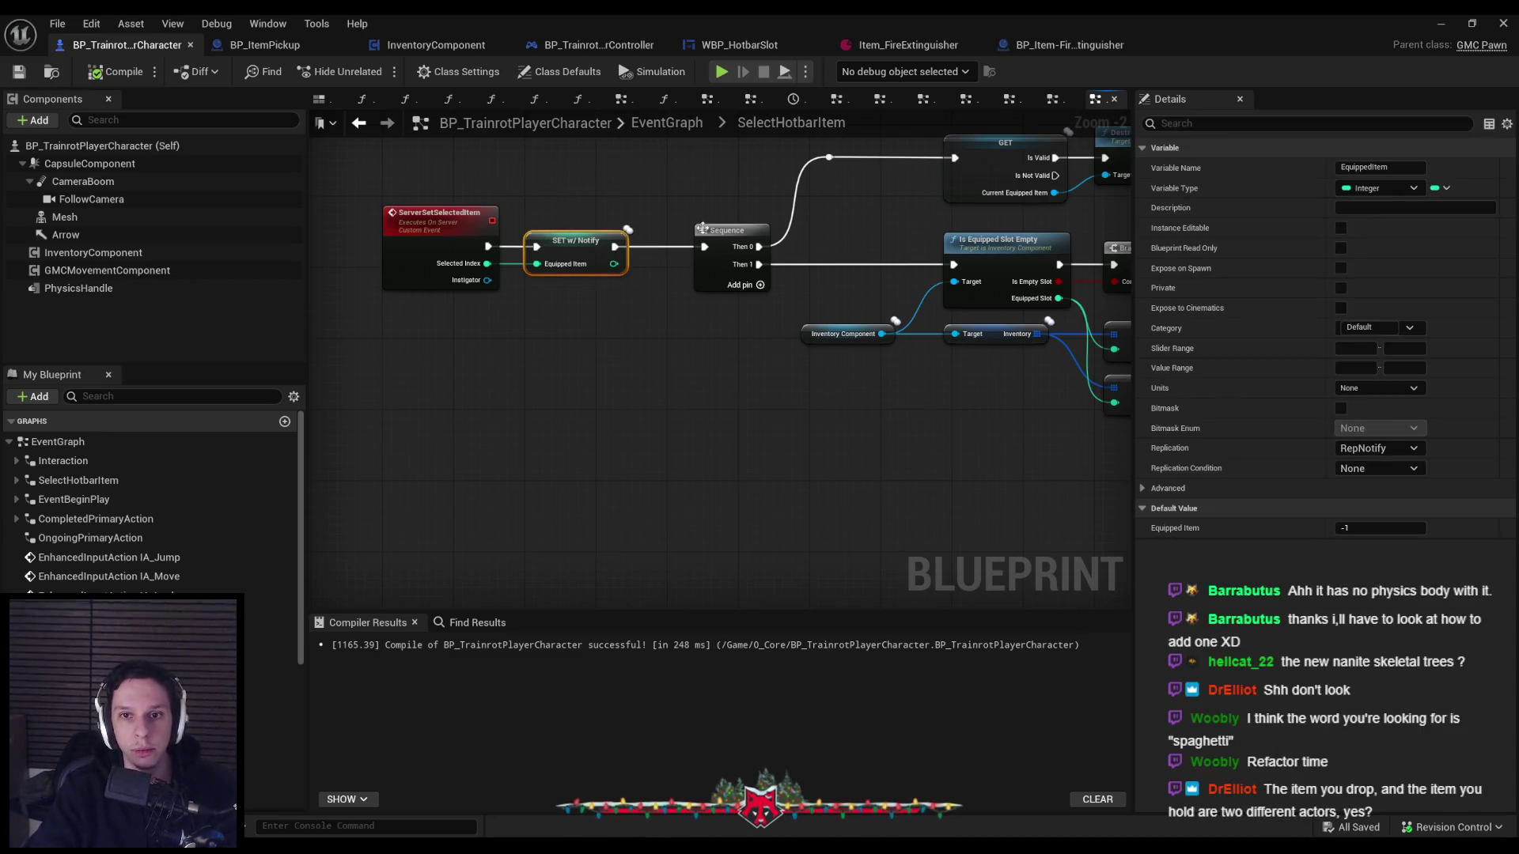
{"action": "key", "text": "Delete"}
{"action": "left_click_drag", "start_coordinate": [664, 182], "coordinate": [792, 311]}
{"action": "mouse_move", "coordinate": [688, 306]}
{"action": "left_mouse_down"}
{"action": "mouse_move", "coordinate": [536, 315]}
{"action": "mouse_move", "coordinate": [507, 292]}
{"action": "mouse_move", "coordinate": [451, 290]}
{"action": "left_mouse_up"}
{"action": "key", "text": "ctrl+v"}
{"action": "mouse_move", "coordinate": [571, 307]}
{"action": "left_mouse_down"}
{"action": "mouse_move", "coordinate": [659, 307]}
{"action": "mouse_move", "coordinate": [600, 339]}
{"action": "mouse_move", "coordinate": [455, 316]}
{"action": "left_mouse_up"}
Add two reroute knots to square up the Selected Index wire.
{"action": "double_click", "coordinate": [624, 325]}
{"action": "mouse_move", "coordinate": [624, 325]}
{"action": "left_mouse_down"}
{"action": "mouse_move", "coordinate": [610, 383]}
{"action": "mouse_move", "coordinate": [627, 365]}
{"action": "mouse_move", "coordinate": [503, 371]}
{"action": "mouse_move", "coordinate": [549, 418]}
{"action": "left_mouse_up"}
{"action": "double_click", "coordinate": [569, 341]}
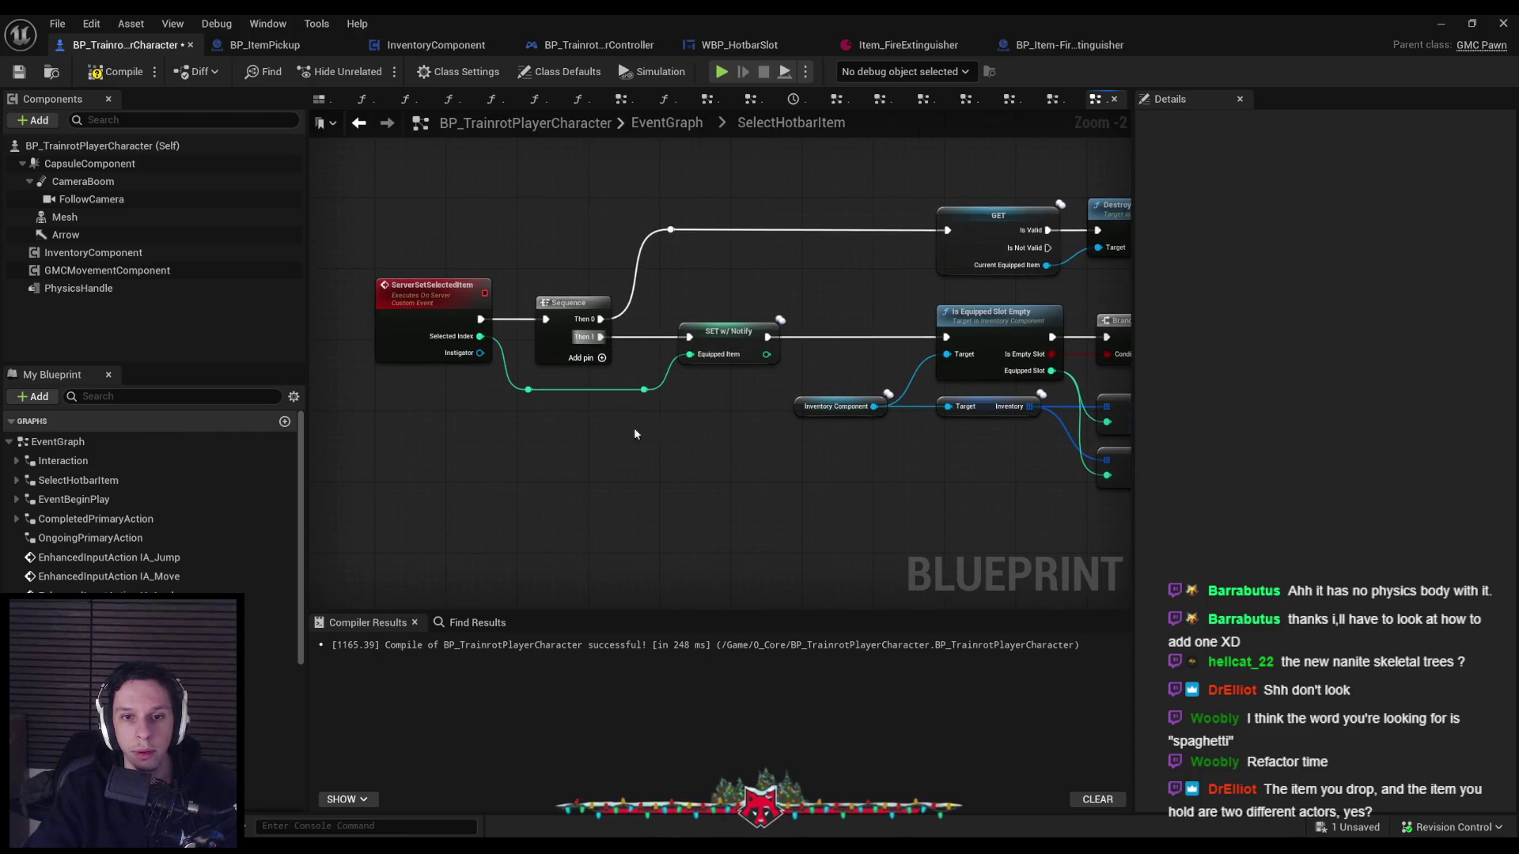
{"action": "left_click_drag", "start_coordinate": [644, 390], "coordinate": [616, 389]}
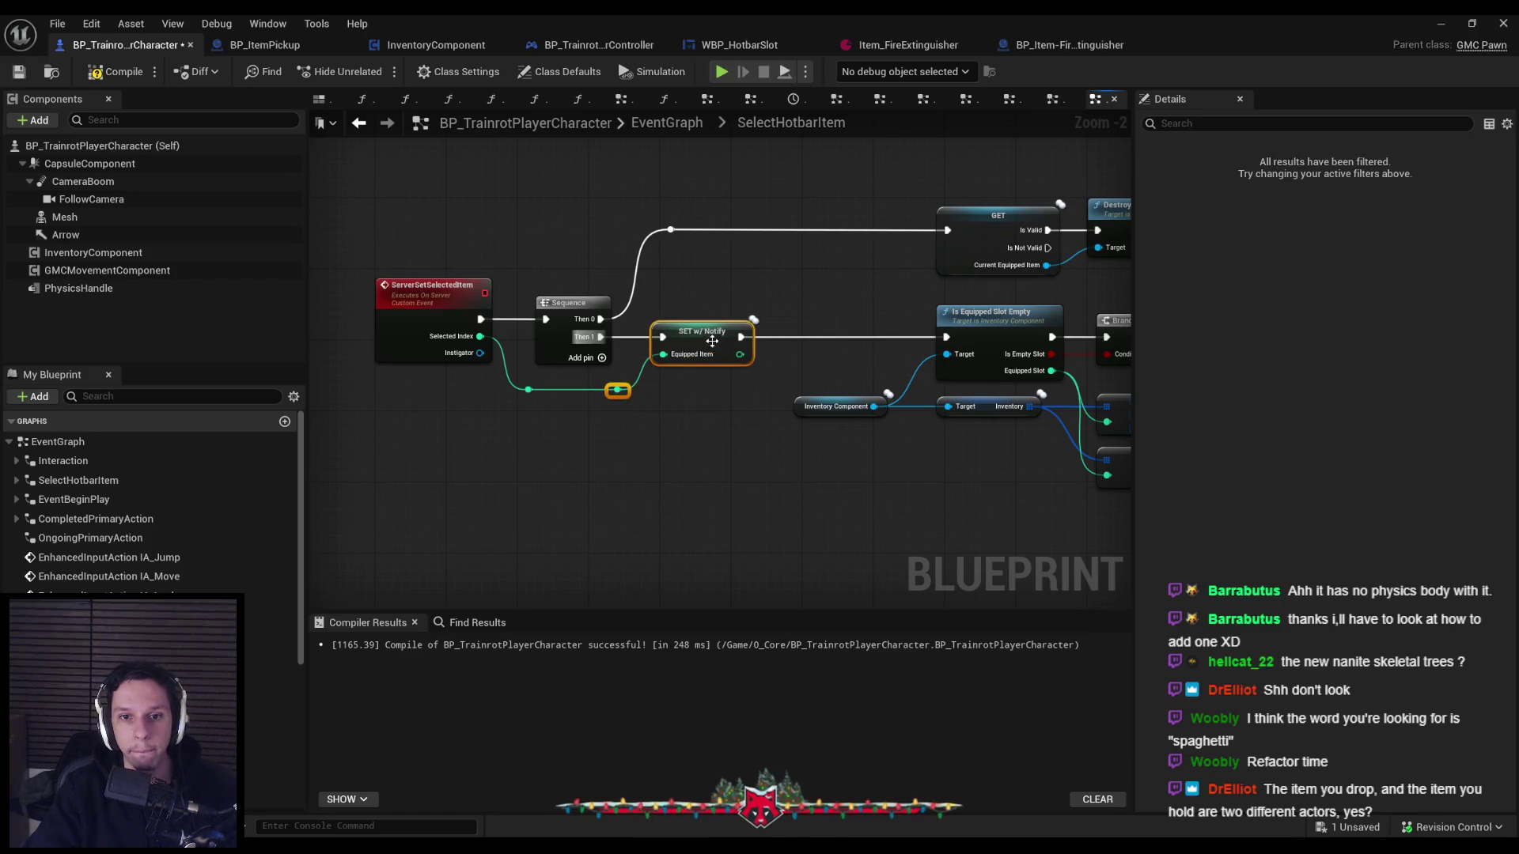
{"action": "scroll", "coordinate": [709, 412], "scroll_direction": "down", "scroll_amount": 1}
{"action": "scroll", "coordinate": [729, 437], "scroll_direction": "up", "scroll_amount": 2}
{"action": "mouse_move", "coordinate": [740, 300]}
{"action": "left_mouse_down"}
{"action": "mouse_move", "coordinate": [571, 300]}
{"action": "mouse_move", "coordinate": [744, 324]}
{"action": "left_mouse_up"}
Cancel an '=' comparison and place a Get Equipped Item node left of the Sequence.
{"action": "left_click_drag", "start_coordinate": [473, 375], "coordinate": [584, 277]}
{"action": "type", "text": "="}
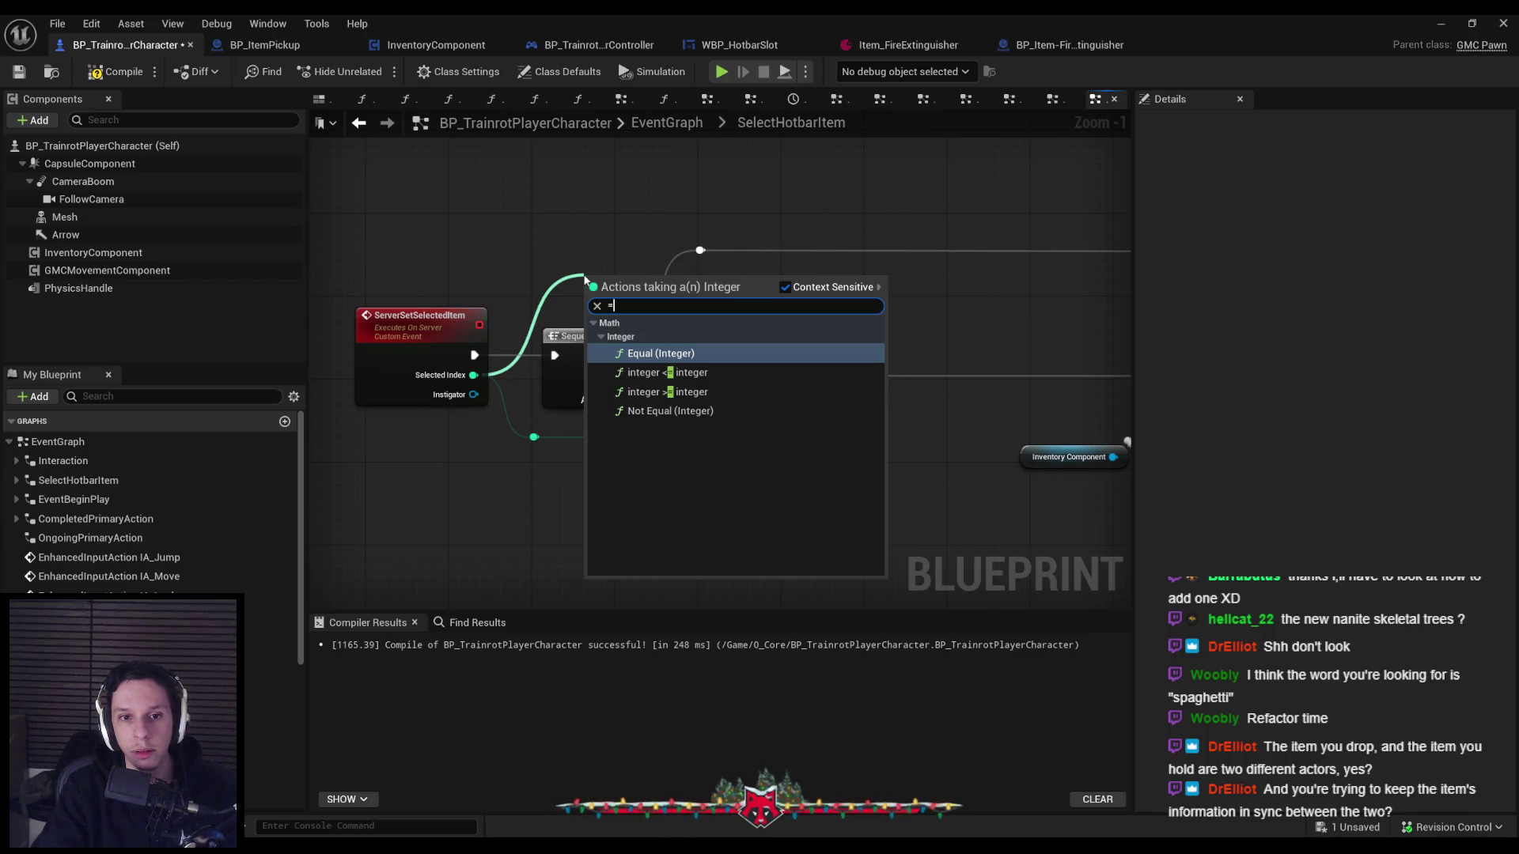
{"action": "key", "text": "Escape"}
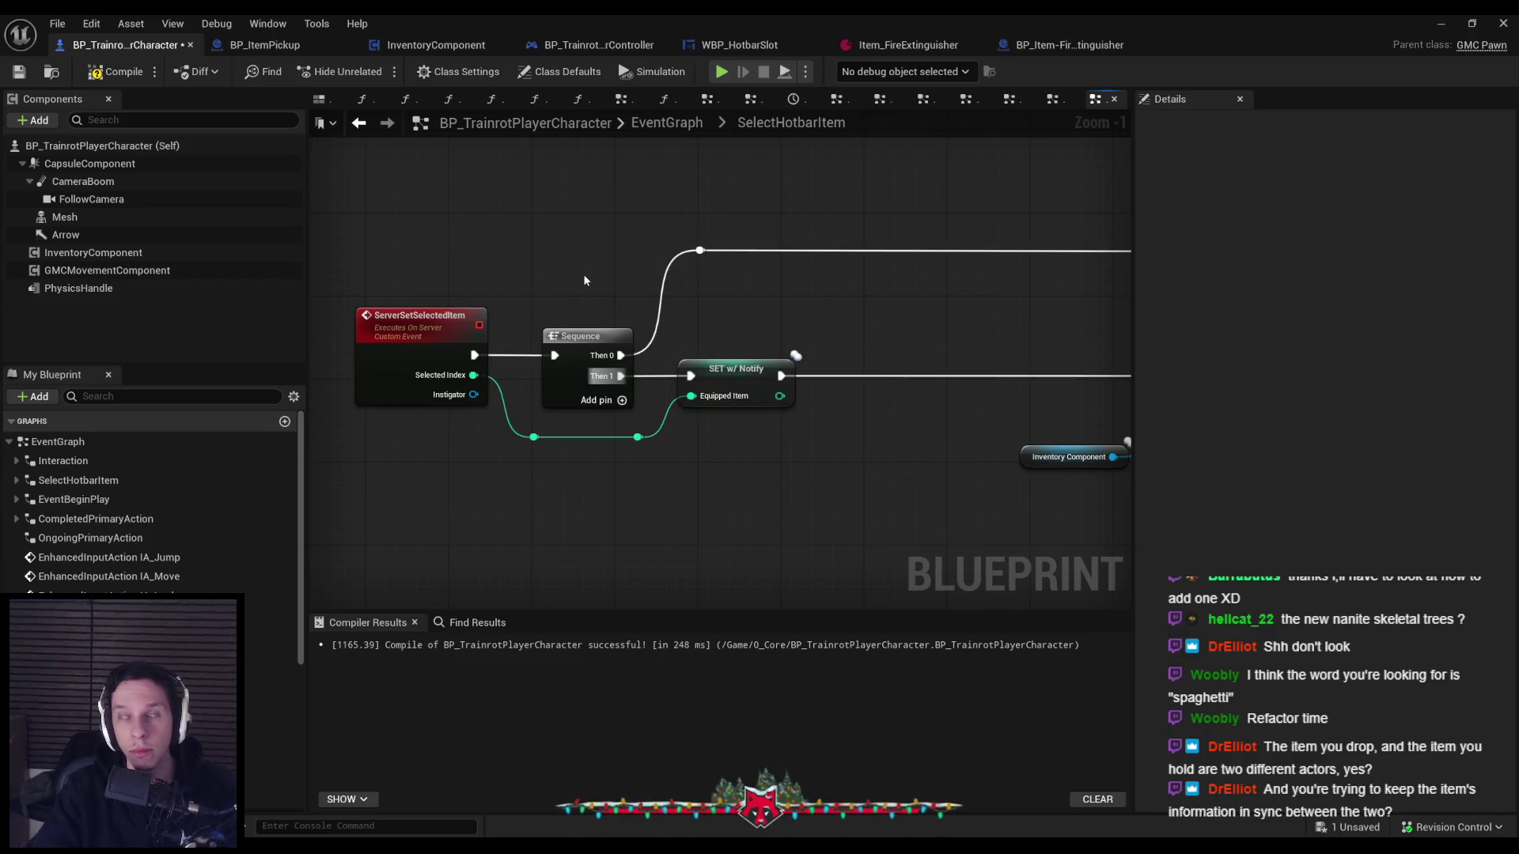
{"action": "scroll", "coordinate": [772, 292], "scroll_direction": "down", "scroll_amount": 1}
{"action": "right_click", "coordinate": [657, 318]}
{"action": "type", "text": "get equipped"}
{"action": "key", "text": "Return"}
{"action": "left_click_drag", "start_coordinate": [657, 313], "coordinate": [571, 309]}
{"action": "left_click", "coordinate": [750, 478]}
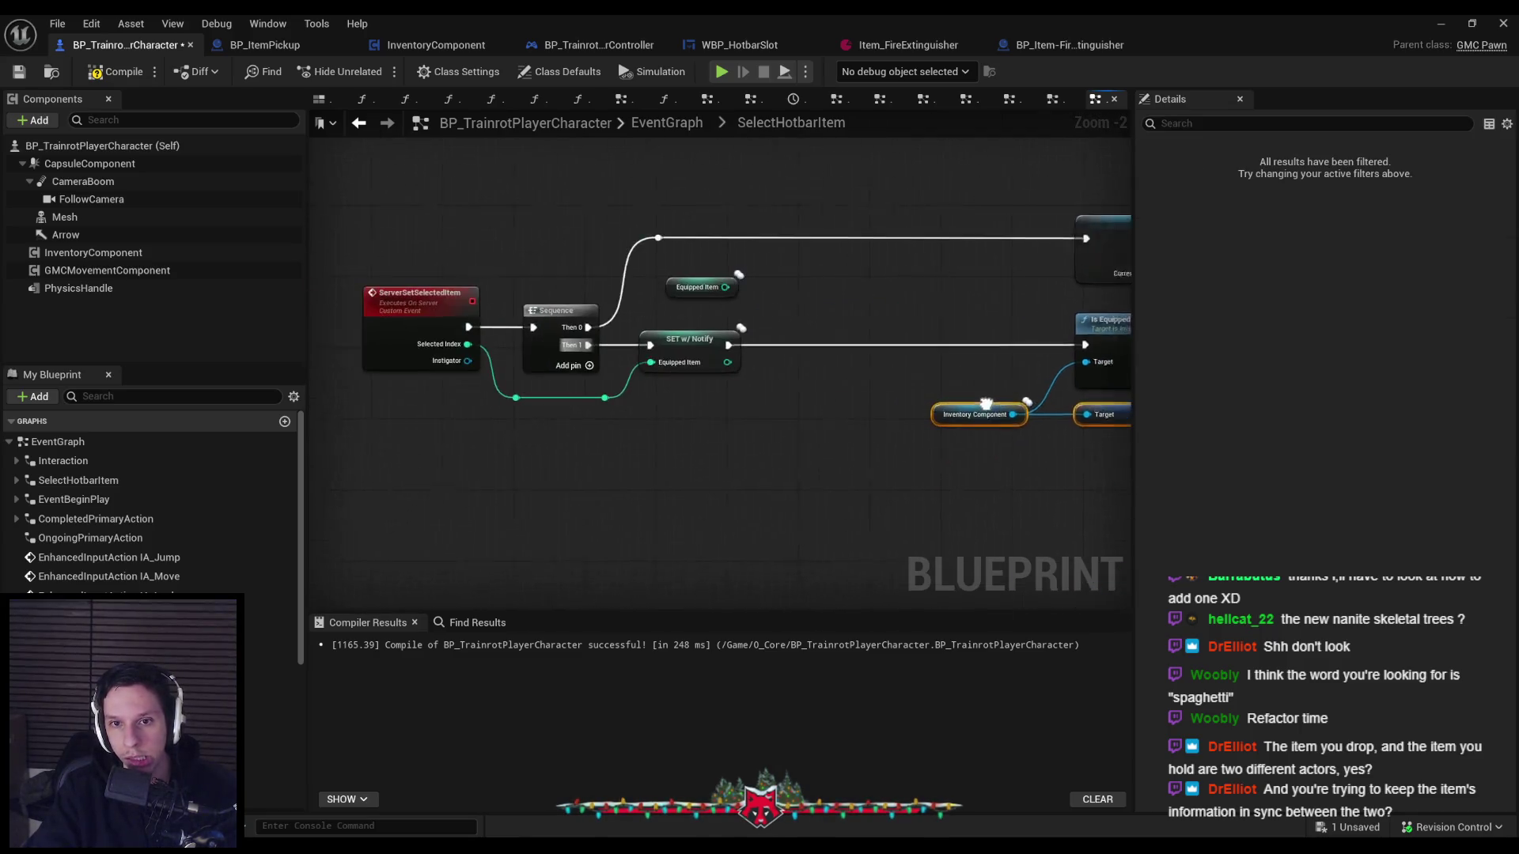
{"action": "left_click_drag", "start_coordinate": [340, 419], "coordinate": [752, 225]}
Paste Inventory Component and Inventory getters and add a GET indexed by Equipped Item.
{"action": "left_click_drag", "start_coordinate": [736, 298], "coordinate": [549, 297]}
{"action": "key", "text": "ctrl+v"}
{"action": "scroll", "coordinate": [619, 279], "scroll_direction": "up", "scroll_amount": 2}
{"action": "left_click", "coordinate": [761, 282]}
{"action": "left_click_drag", "start_coordinate": [761, 282], "coordinate": [734, 283]}
{"action": "mouse_move", "coordinate": [592, 315]}
{"action": "left_mouse_down"}
{"action": "mouse_move", "coordinate": [721, 315]}
{"action": "mouse_move", "coordinate": [806, 286]}
{"action": "mouse_move", "coordinate": [712, 333]}
{"action": "mouse_move", "coordinate": [761, 315]}
{"action": "left_mouse_up"}
{"action": "type", "text": "get"}
{"action": "left_click", "coordinate": [872, 377]}
{"action": "left_click", "coordinate": [850, 330]}
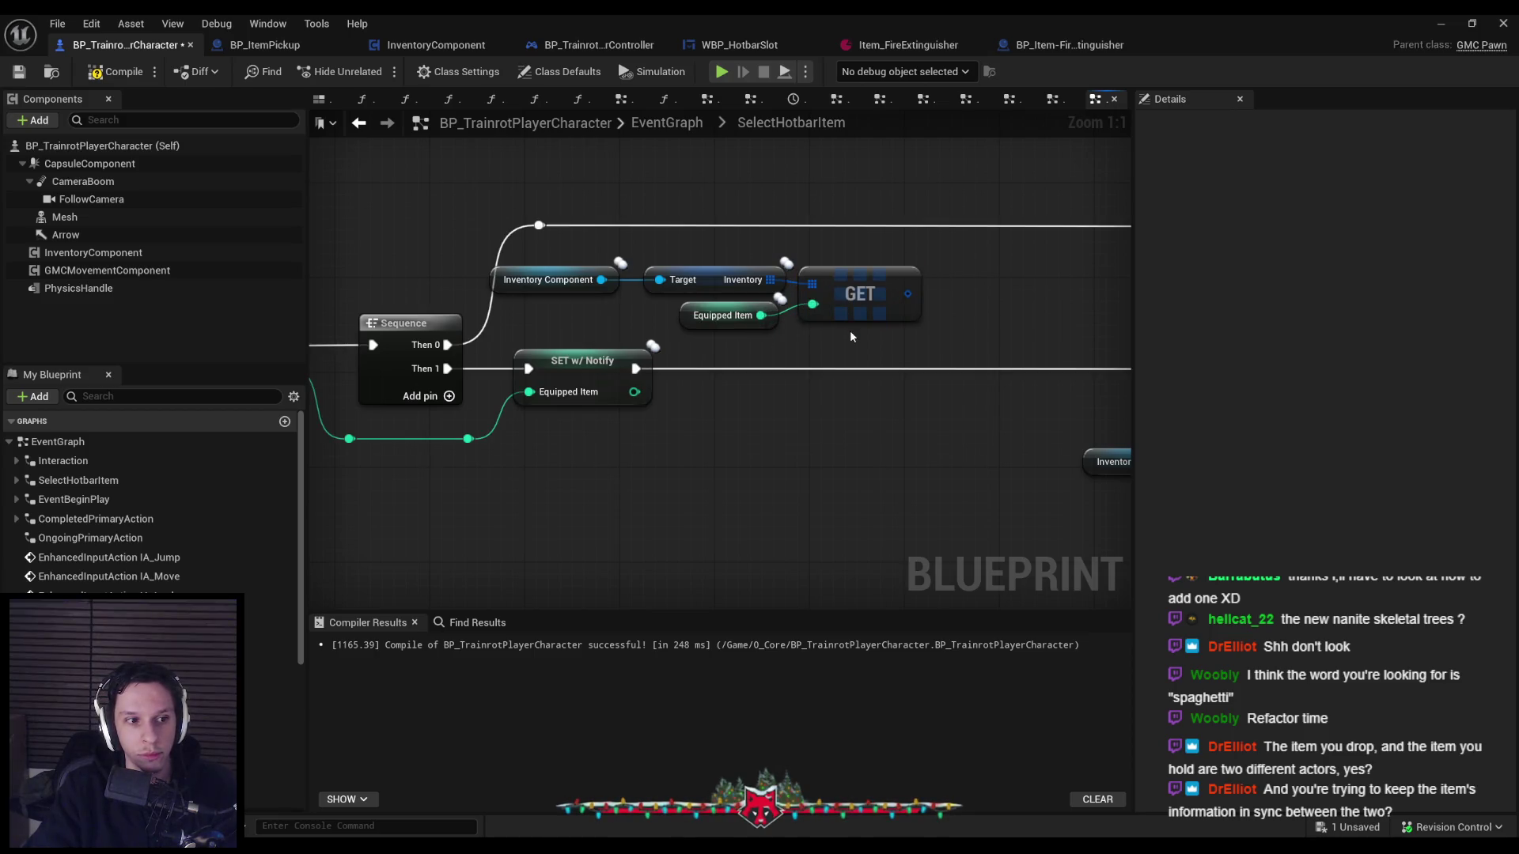
Left-align Inventory Component with the SET node, then compile and save the character blueprint.
{"action": "scroll", "coordinate": [850, 330], "scroll_direction": "down", "scroll_amount": 1}
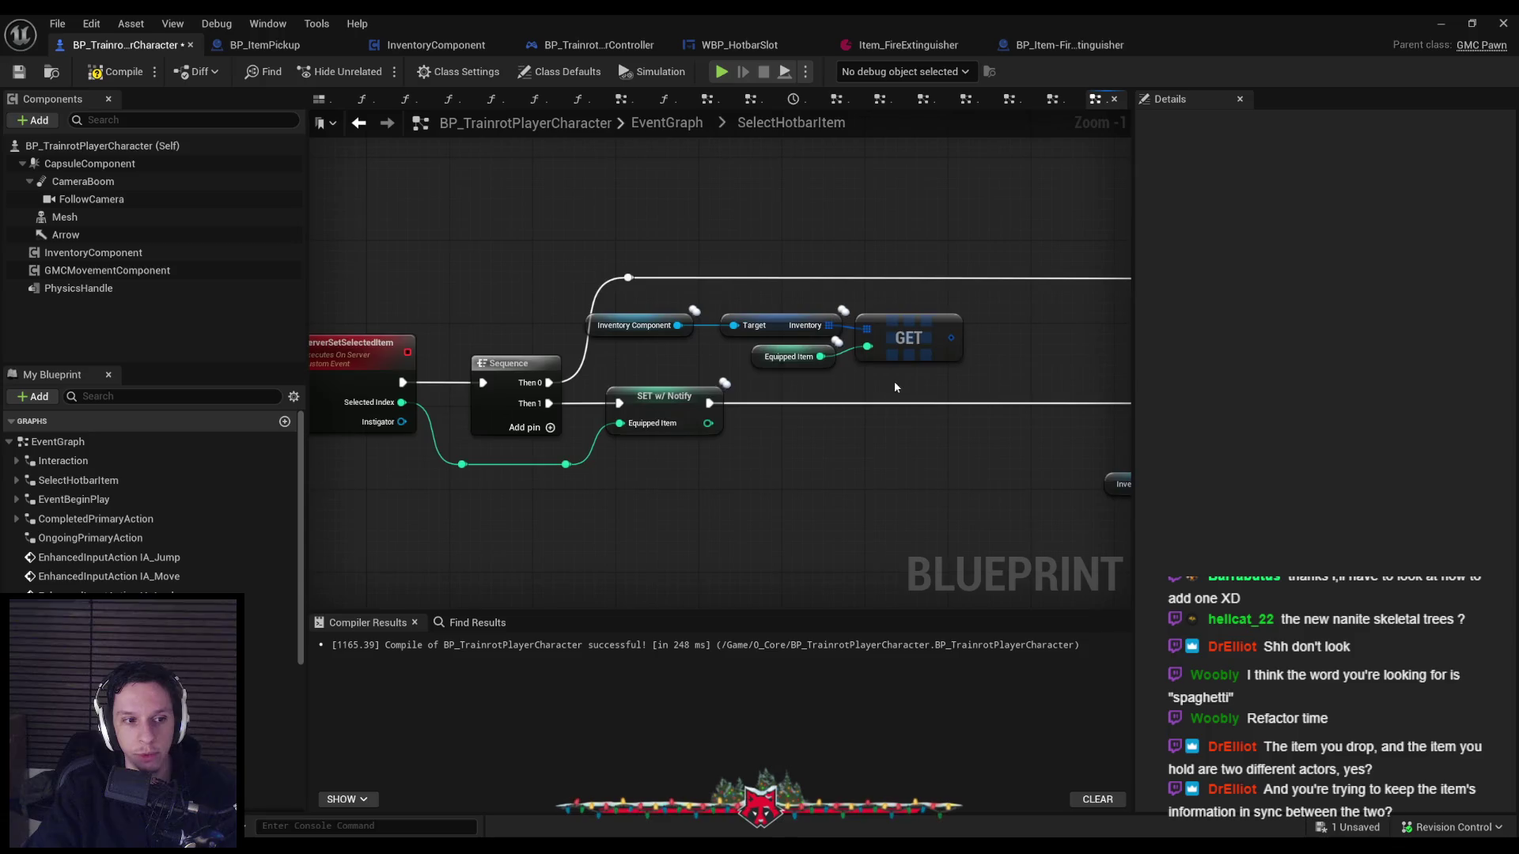
{"action": "scroll", "coordinate": [746, 353], "scroll_direction": "up", "scroll_amount": 1}
{"action": "left_click", "coordinate": [621, 321]}
{"action": "left_click_drag", "start_coordinate": [811, 342], "coordinate": [972, 349]}
{"action": "left_click", "coordinate": [722, 484]}
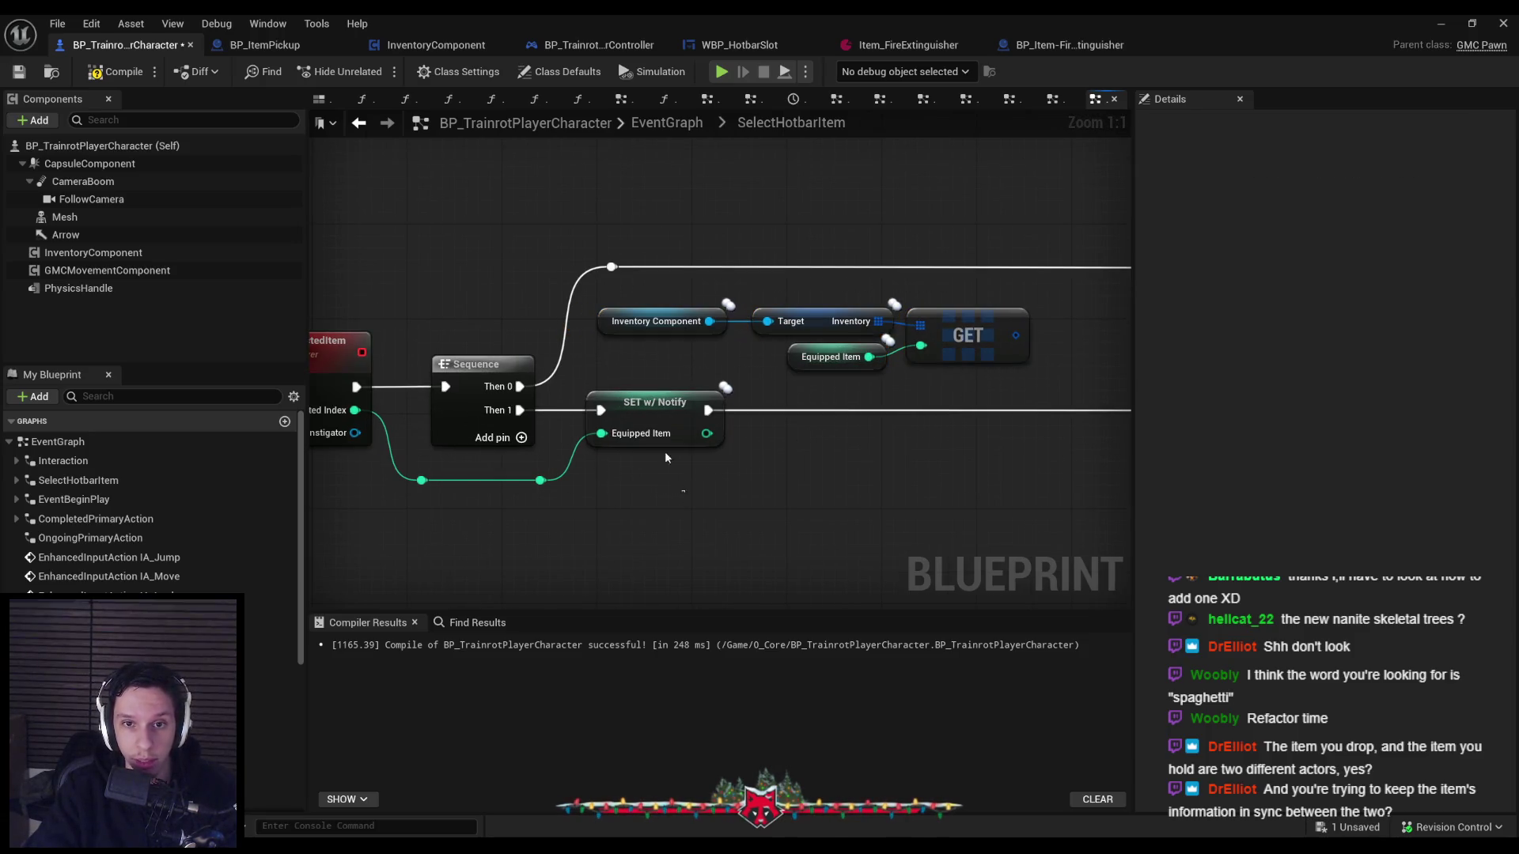
{"action": "left_click_drag", "start_coordinate": [665, 451], "coordinate": [576, 242]}
{"action": "key", "text": "shift+a"}
{"action": "left_click", "coordinate": [672, 490]}
{"action": "left_click", "coordinate": [25, 73]}
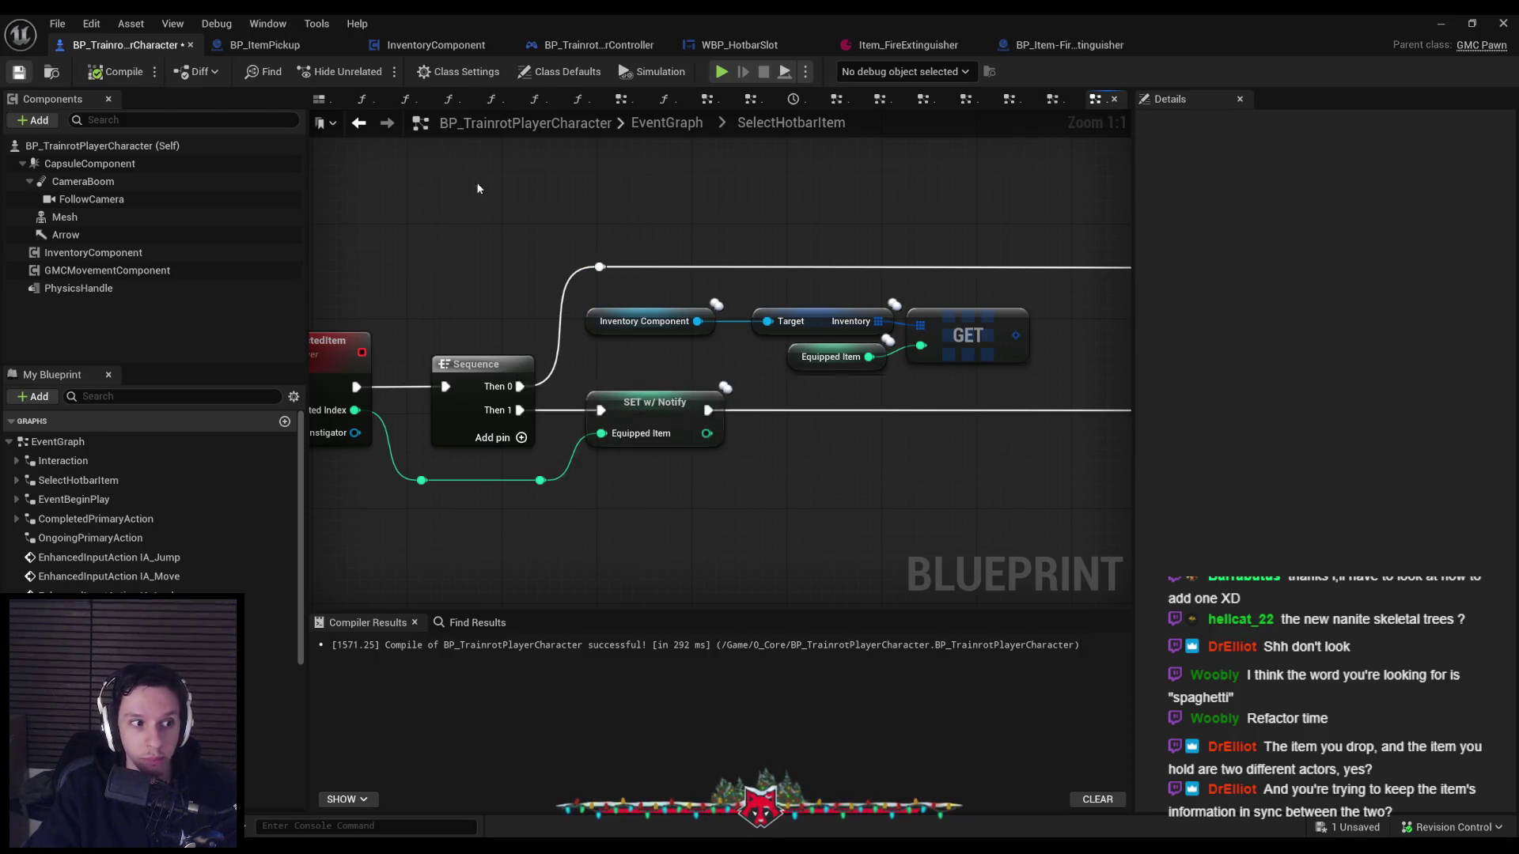
{"action": "left_click_drag", "start_coordinate": [643, 326], "coordinate": [652, 325]}
{"action": "left_click", "coordinate": [114, 71]}
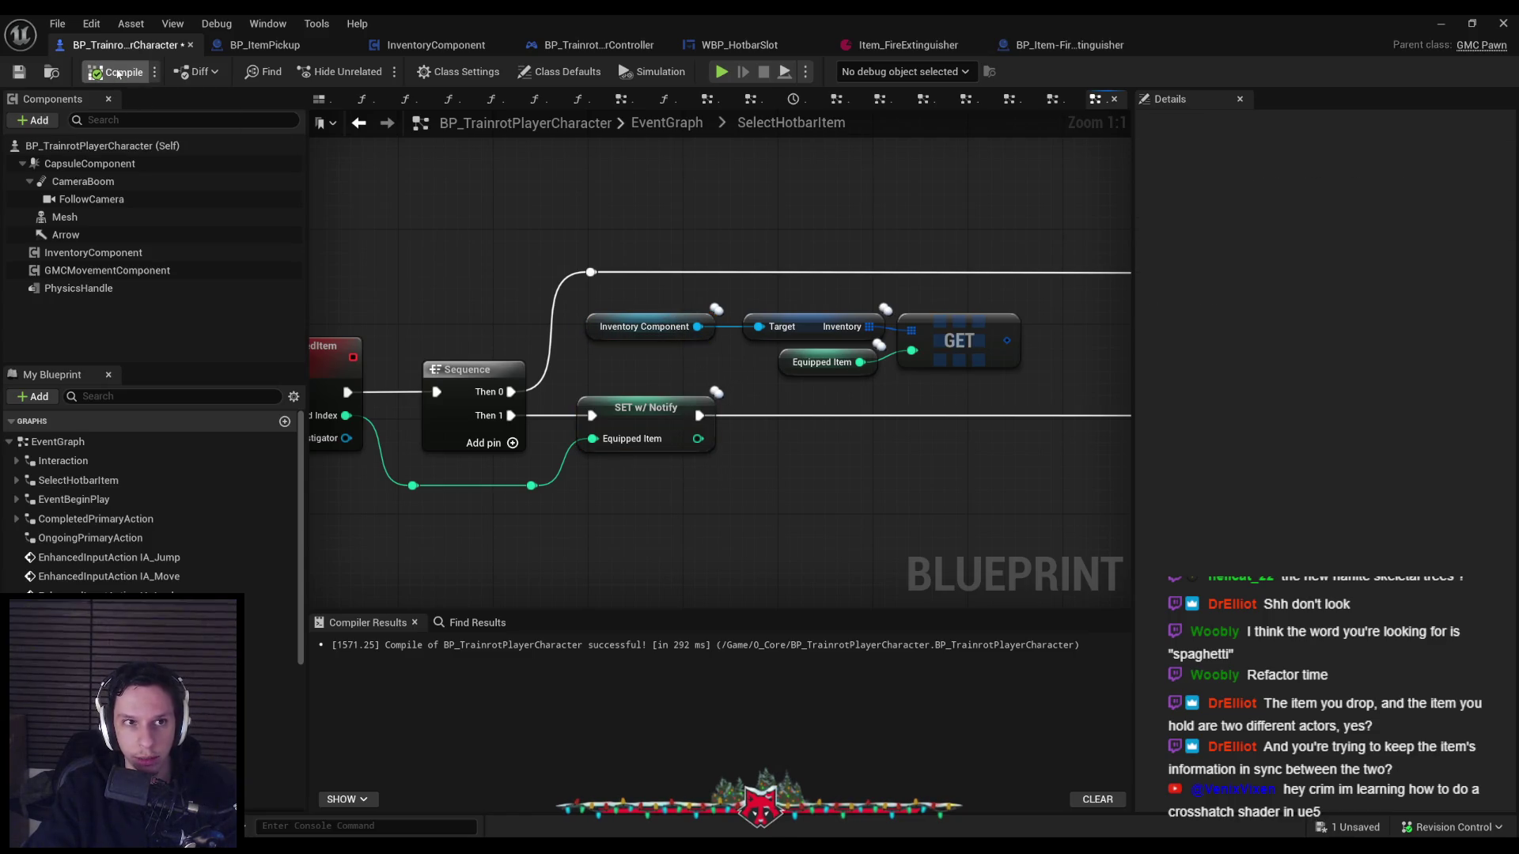
{"action": "left_click", "coordinate": [18, 71]}
Move the inventory lookup chain below the main flow and shift the validity check left.
{"action": "scroll", "coordinate": [650, 219], "scroll_direction": "down", "scroll_amount": 1}
{"action": "scroll", "coordinate": [801, 311], "scroll_direction": "down", "scroll_amount": 1}
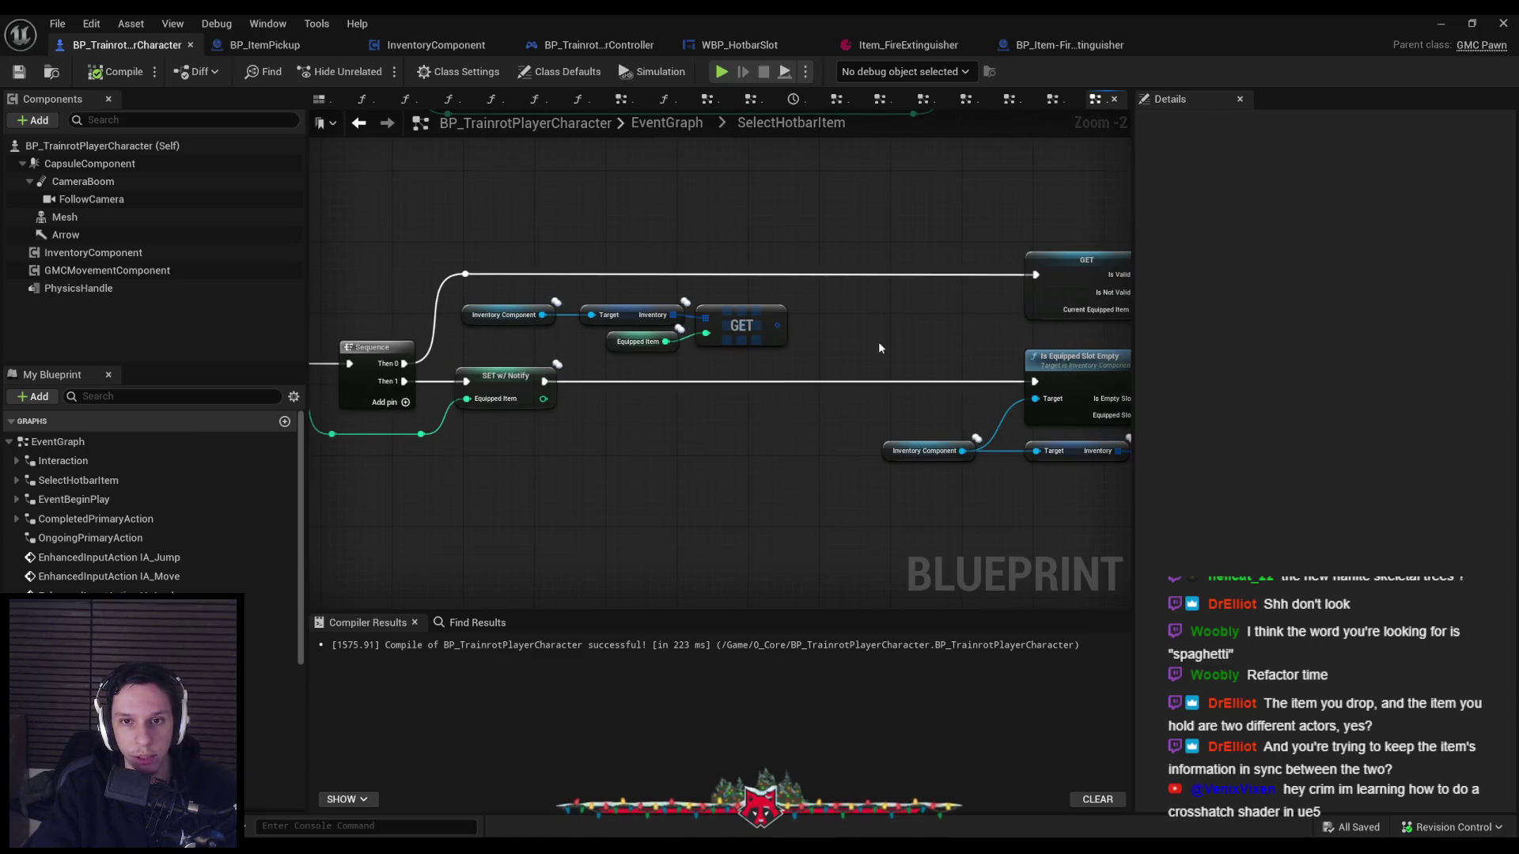
{"action": "scroll", "coordinate": [737, 327], "scroll_direction": "up", "scroll_amount": 2}
{"action": "left_click_drag", "start_coordinate": [631, 346], "coordinate": [639, 346]}
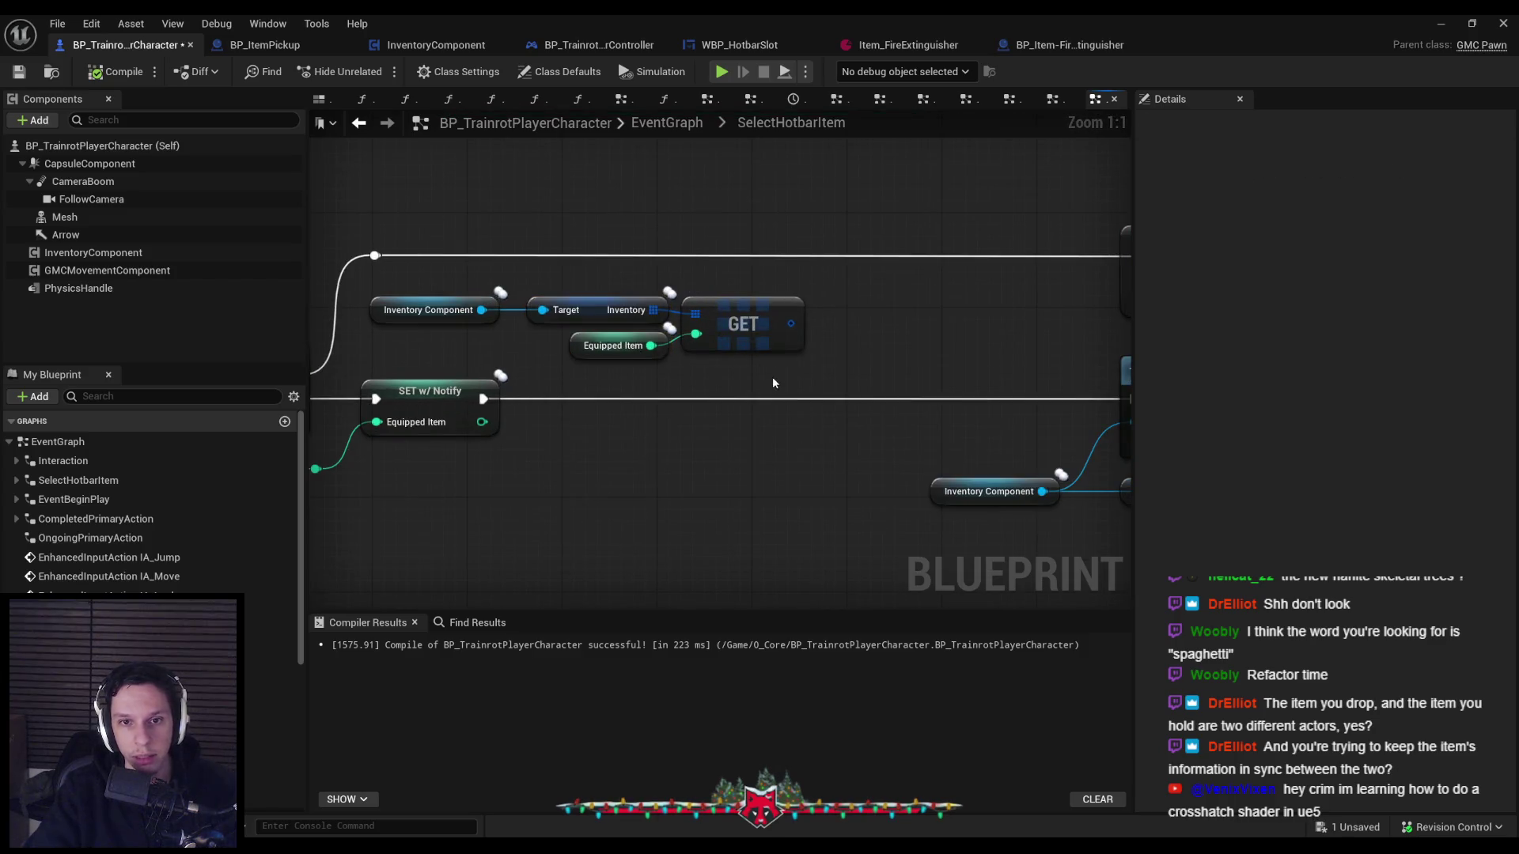
{"action": "scroll", "coordinate": [434, 331], "scroll_direction": "down", "scroll_amount": 1}
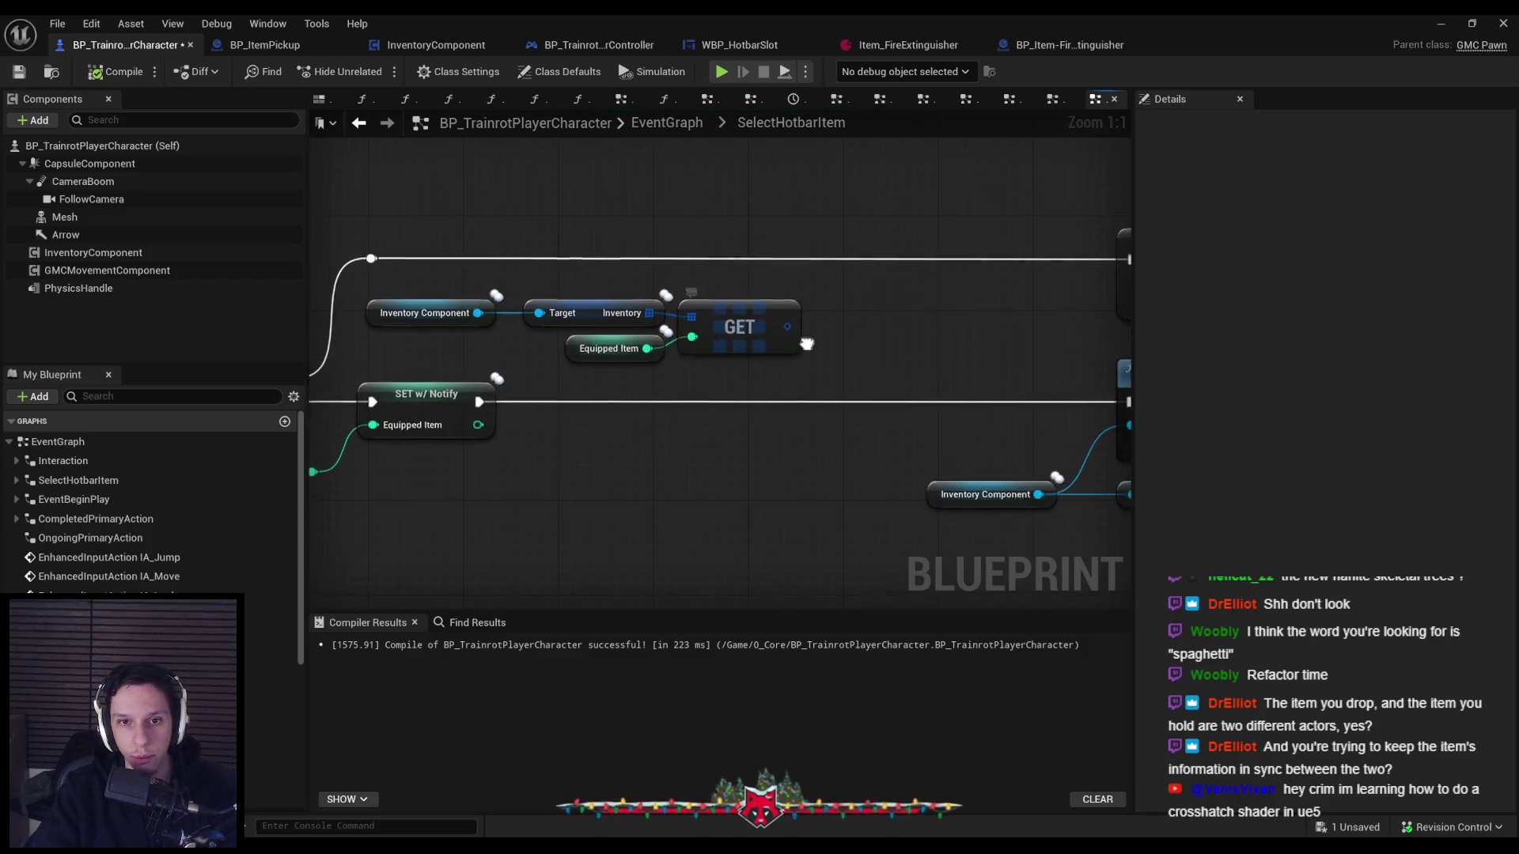
{"action": "scroll", "coordinate": [575, 333], "scroll_direction": "down", "scroll_amount": 2}
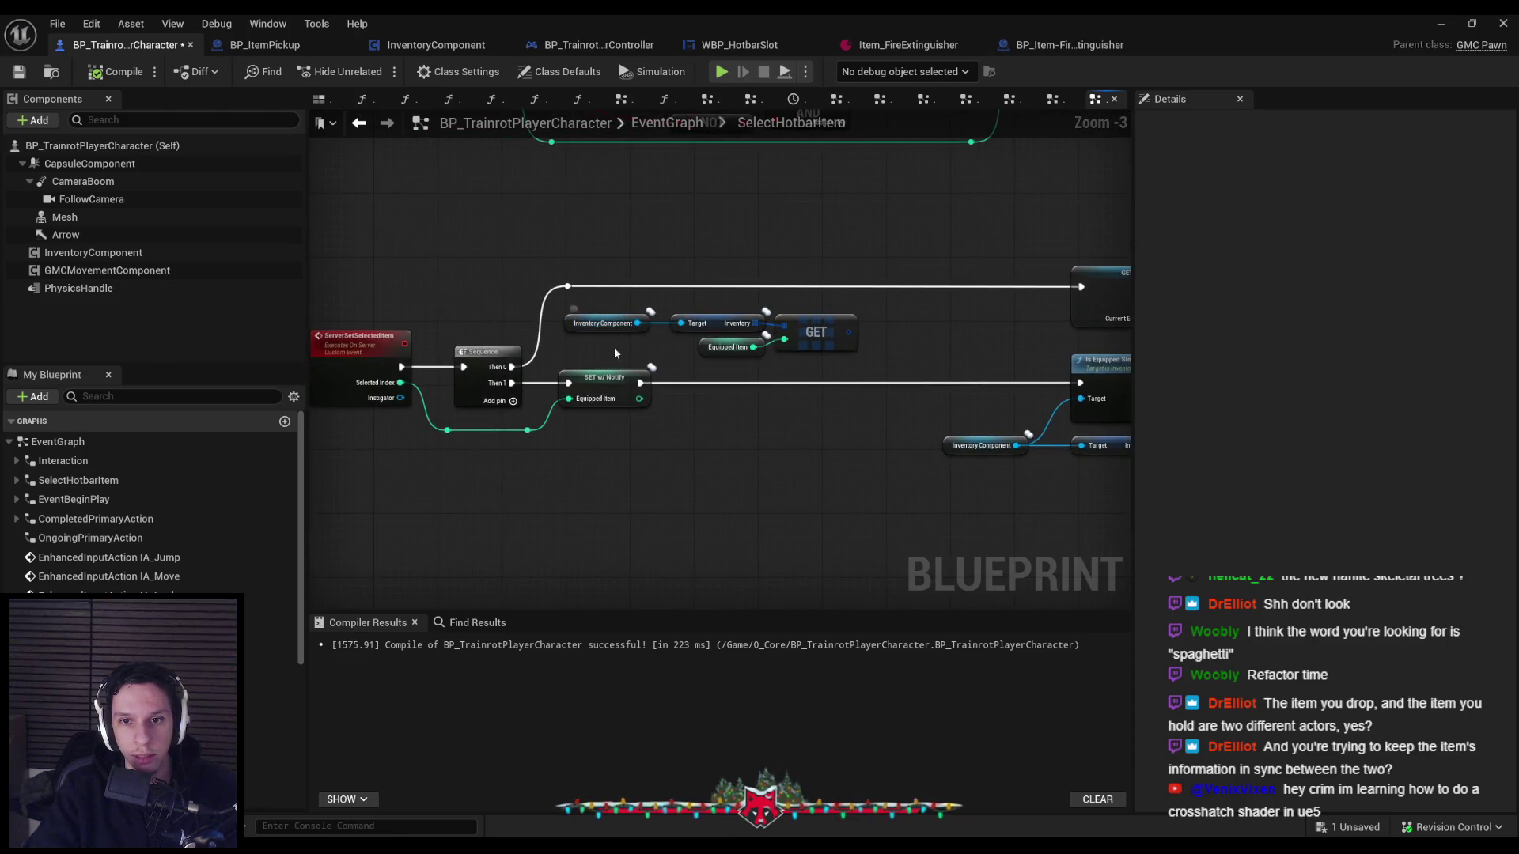
{"action": "mouse_move", "coordinate": [839, 335]}
{"action": "left_mouse_down"}
{"action": "mouse_move", "coordinate": [684, 350]}
{"action": "mouse_move", "coordinate": [826, 349]}
{"action": "mouse_move", "coordinate": [717, 382]}
{"action": "mouse_move", "coordinate": [475, 325]}
{"action": "left_mouse_up"}
{"action": "mouse_move", "coordinate": [728, 348]}
{"action": "left_mouse_down"}
{"action": "mouse_move", "coordinate": [610, 378]}
{"action": "mouse_move", "coordinate": [691, 525]}
{"action": "left_mouse_up"}
{"action": "left_click_drag", "start_coordinate": [917, 338], "coordinate": [446, 337]}
{"action": "left_click_drag", "start_coordinate": [600, 445], "coordinate": [648, 388]}
{"action": "left_click", "coordinate": [661, 428]}
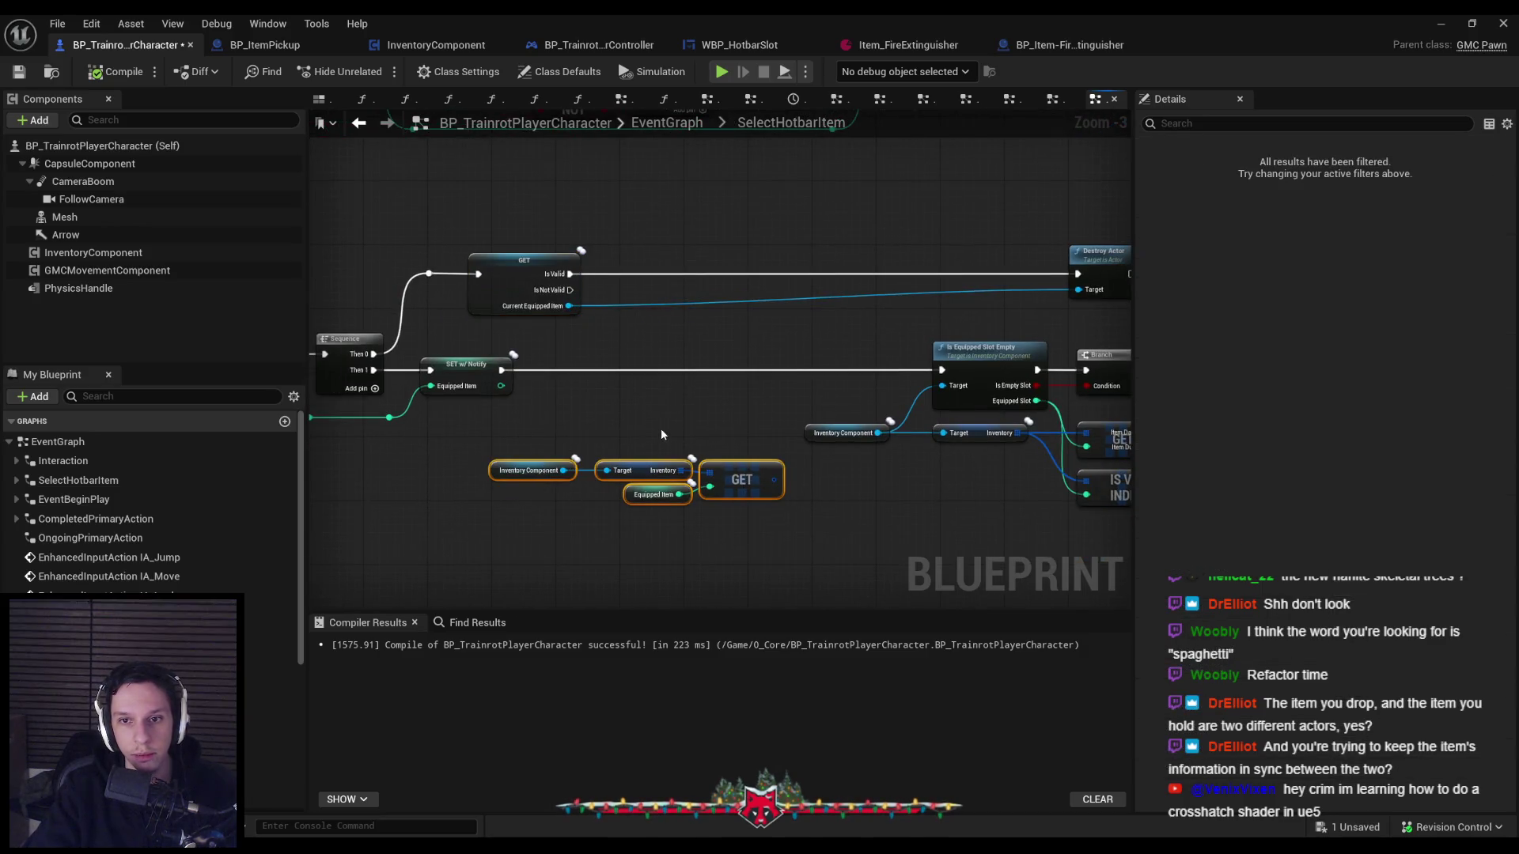
Delete a stray reroute knot and give Destroy Actor's Target its own Current Equipped Item getter.
{"action": "left_click_drag", "start_coordinate": [411, 244], "coordinate": [1099, 308]}
{"action": "left_click", "coordinate": [401, 273]}
{"action": "key", "text": "Delete"}
{"action": "left_click_drag", "start_coordinate": [481, 269], "coordinate": [433, 268]}
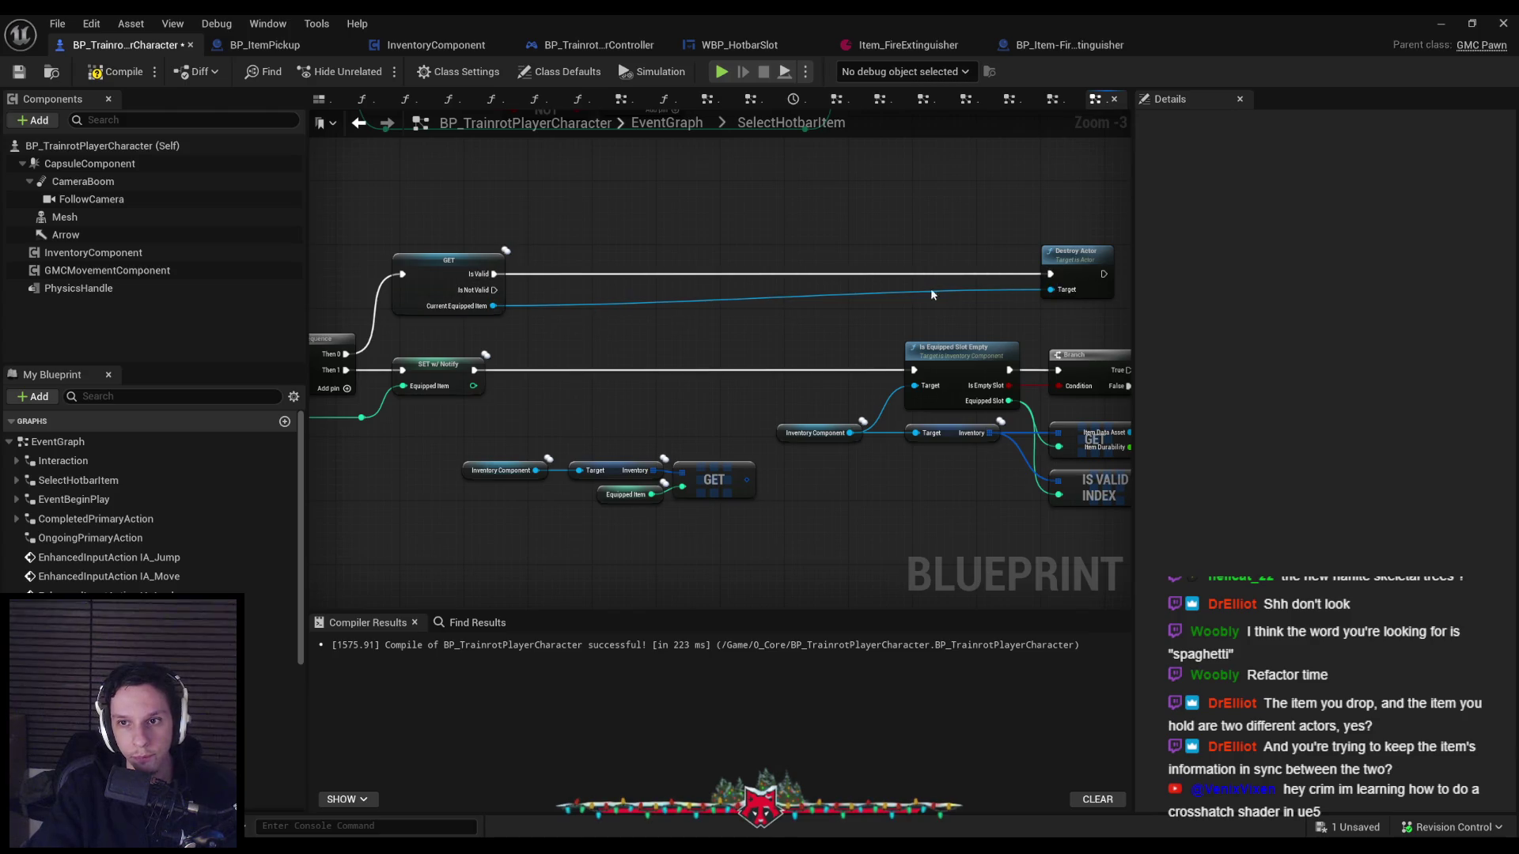
{"action": "left_click", "coordinate": [1051, 289], "text": "alt"}
{"action": "left_click_drag", "start_coordinate": [1051, 290], "coordinate": [1014, 316]}
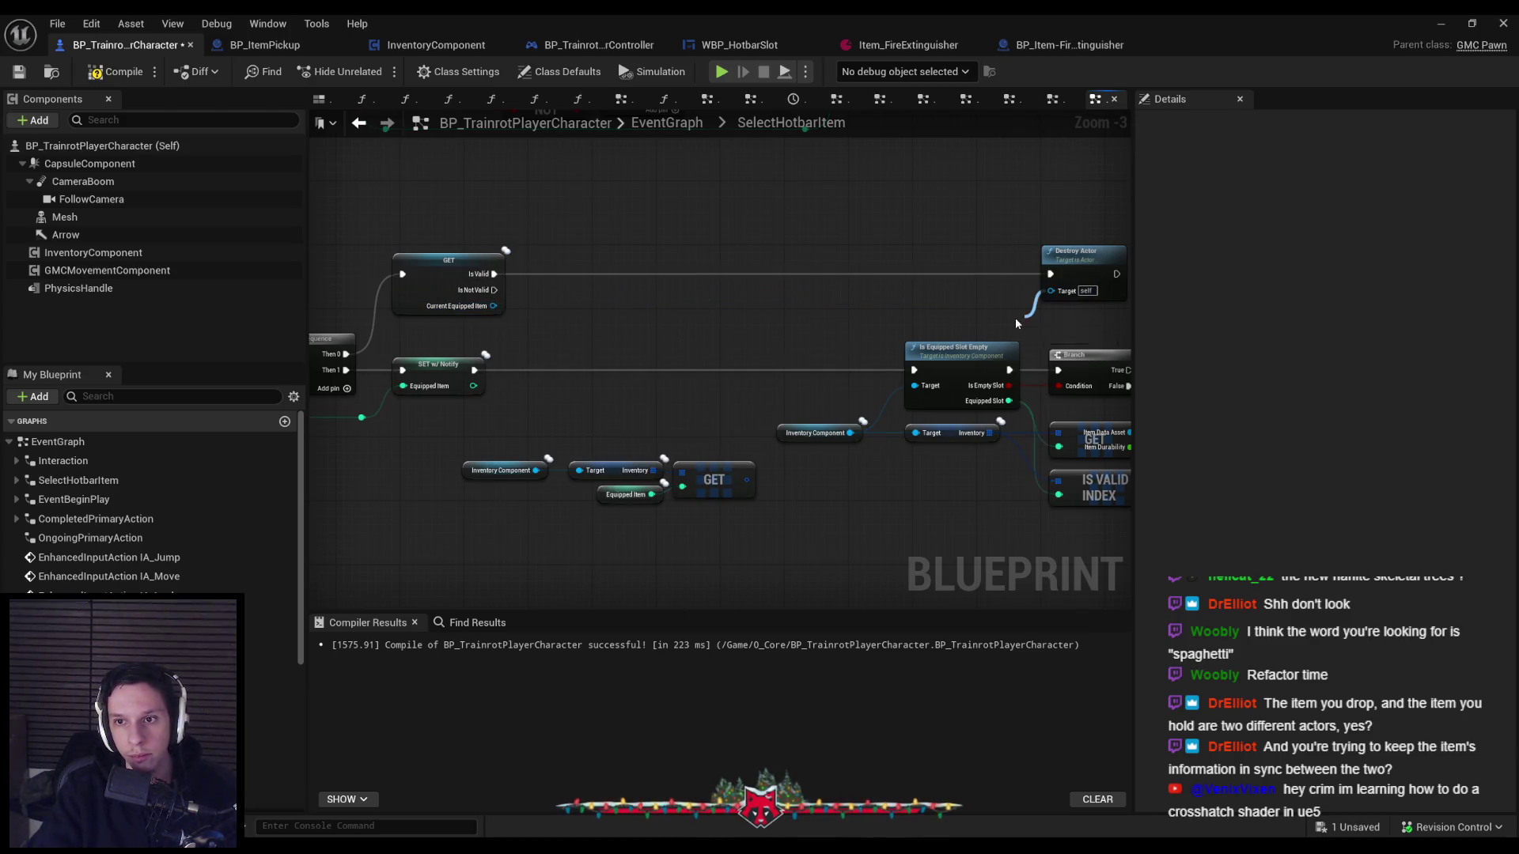
{"action": "type", "text": "currente"}
{"action": "left_click", "coordinate": [1092, 409]}
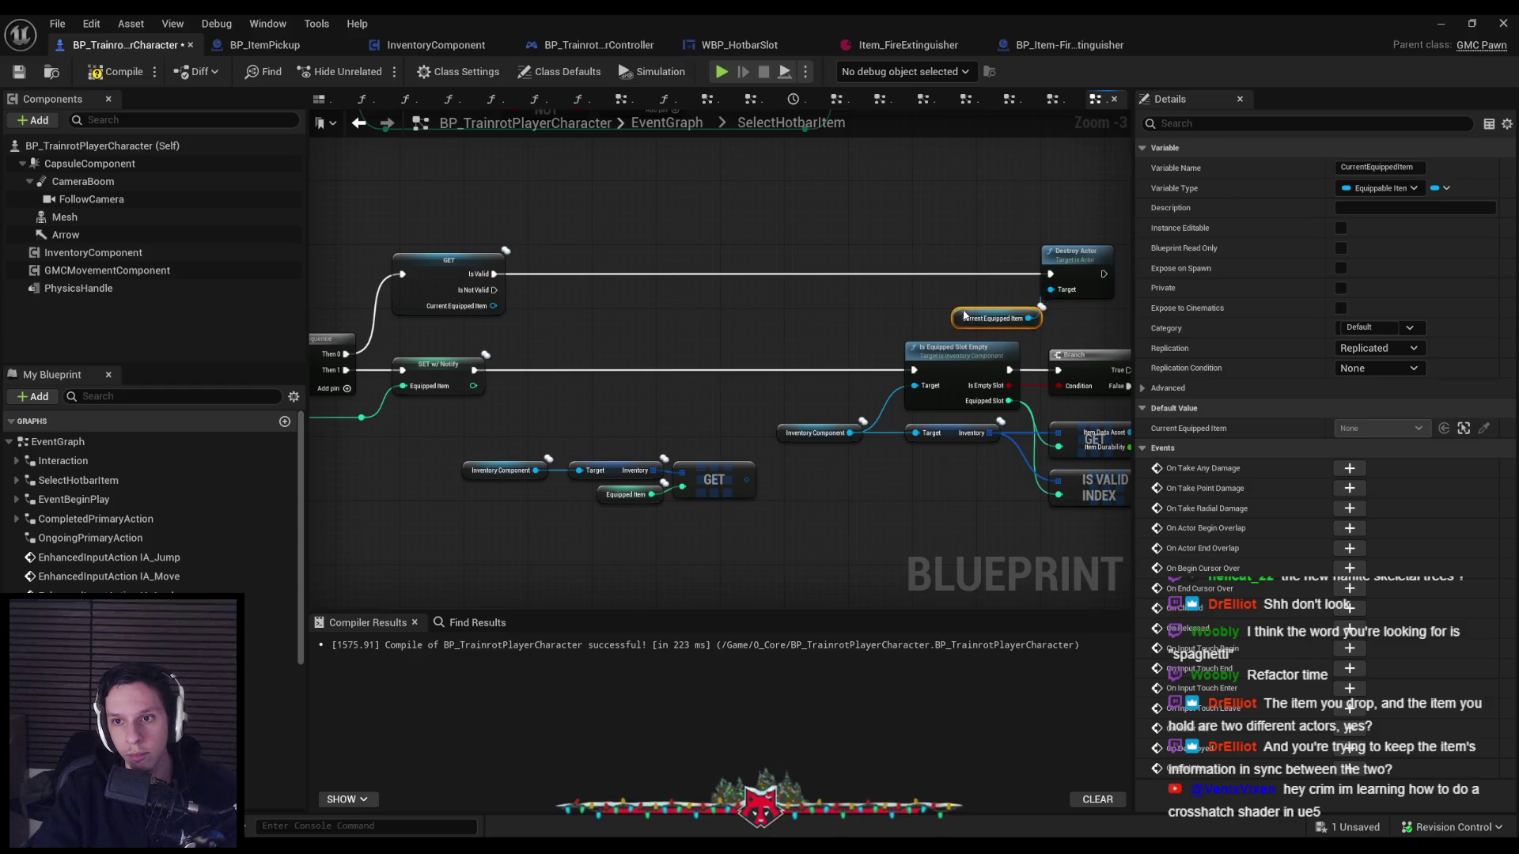
Attach a Set Inventory Slot Info Structure (by ref) node to the Inventory GET result via 'setby'.
{"action": "scroll", "coordinate": [490, 434], "scroll_direction": "down", "scroll_amount": 1}
{"action": "left_click_drag", "start_coordinate": [530, 234], "coordinate": [1028, 320]}
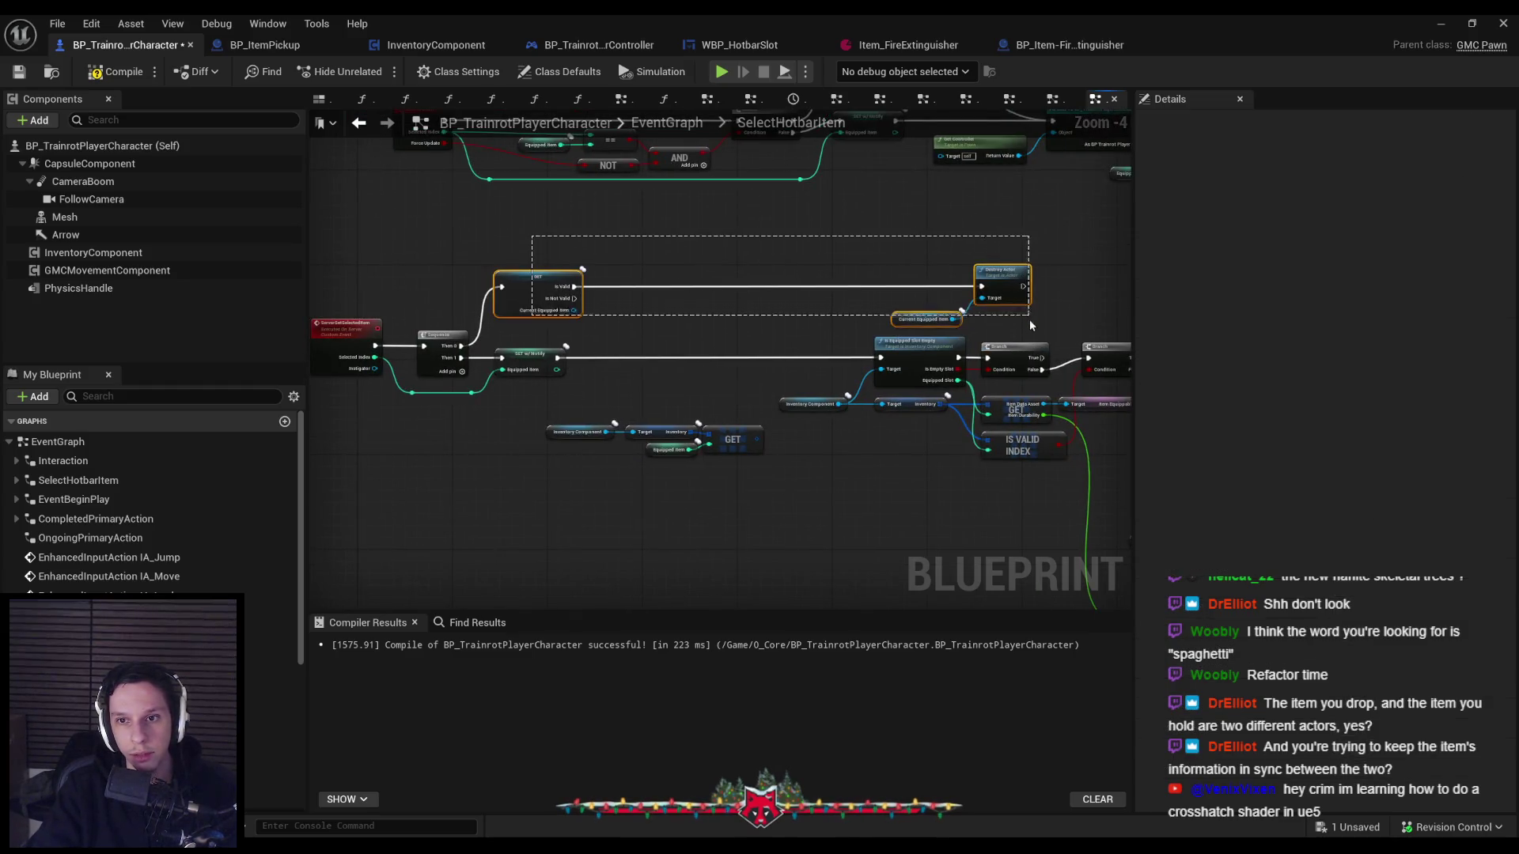
{"action": "left_click", "coordinate": [706, 309]}
{"action": "scroll", "coordinate": [706, 308], "scroll_direction": "down", "scroll_amount": 3}
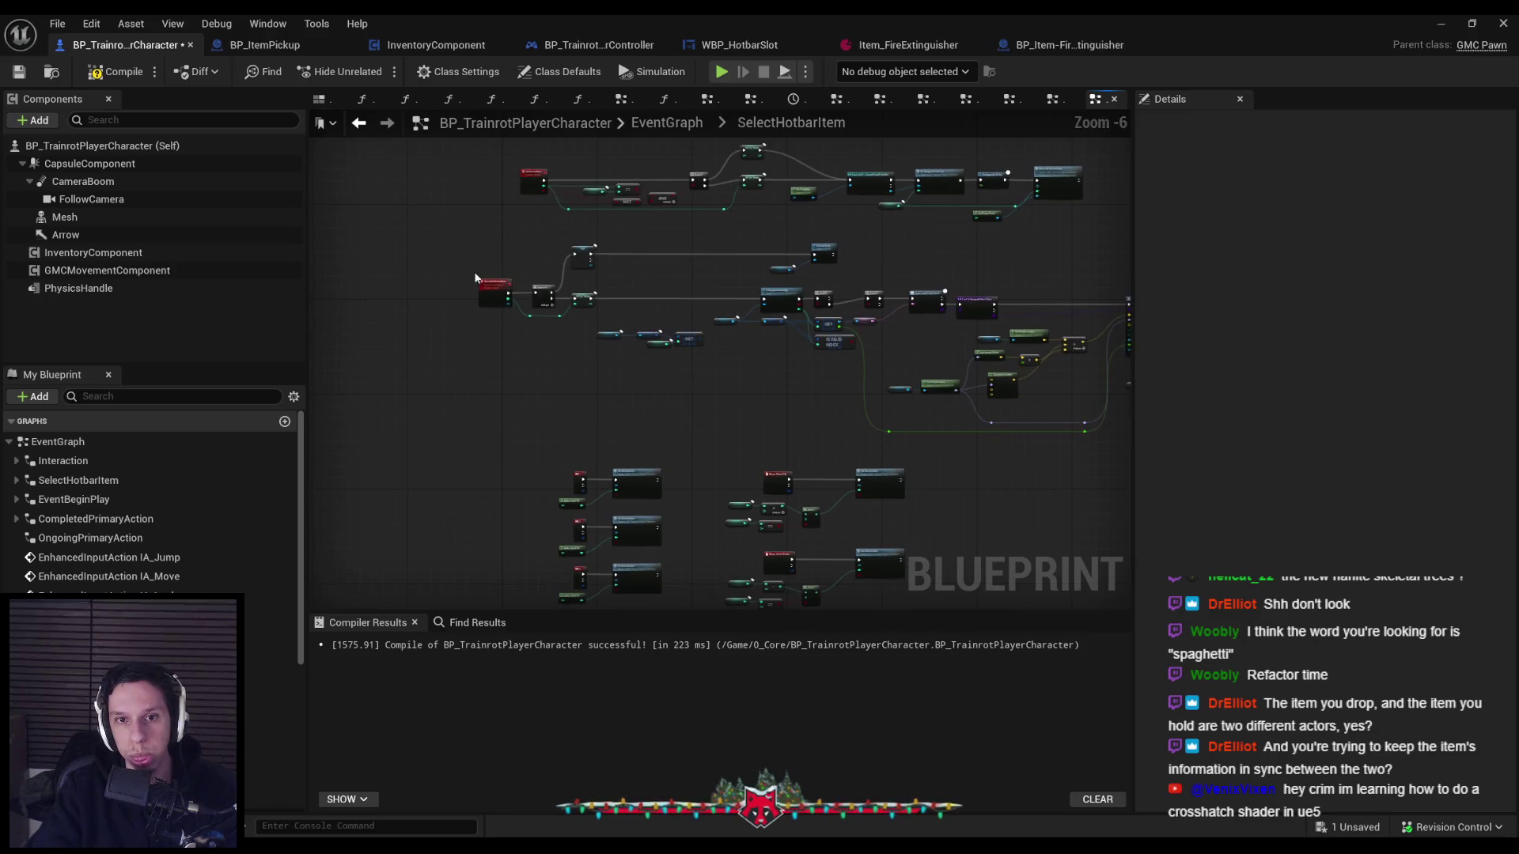
{"action": "left_click_drag", "start_coordinate": [479, 278], "coordinate": [858, 553]}
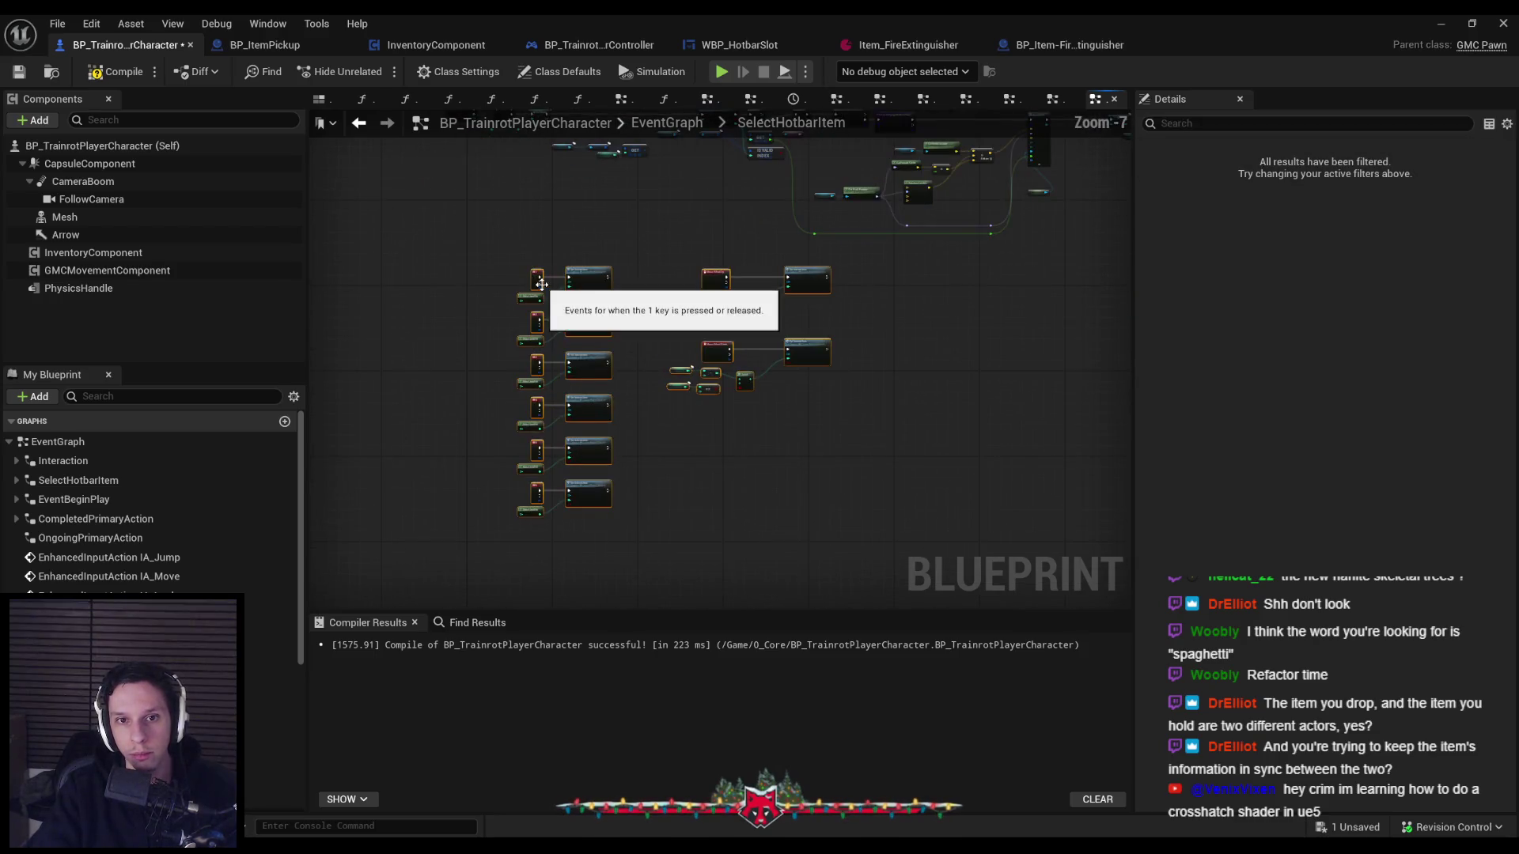
{"action": "scroll", "coordinate": [652, 440], "scroll_direction": "up", "scroll_amount": 5}
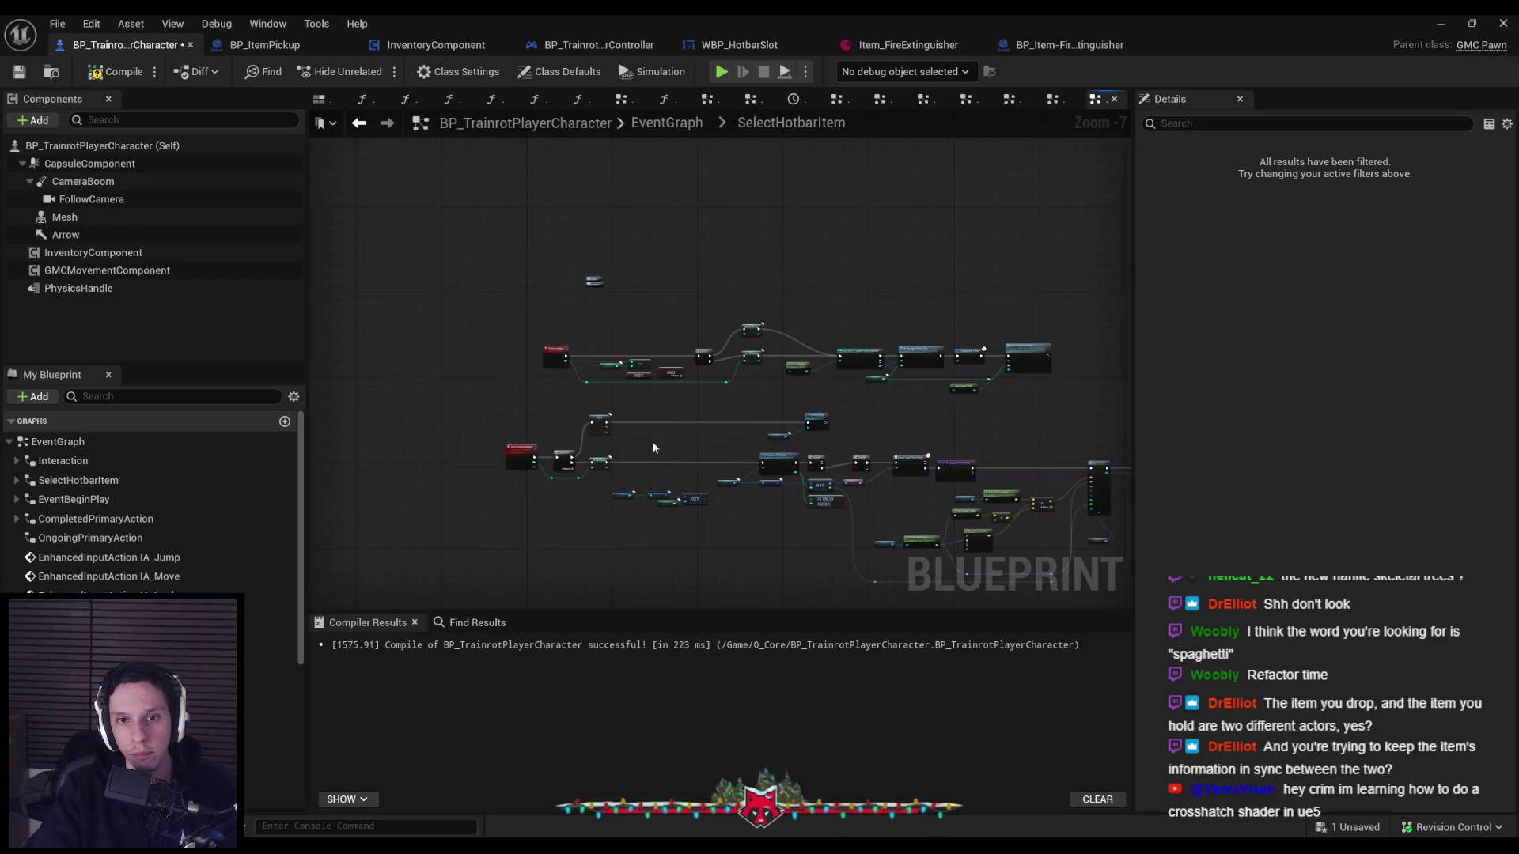
{"action": "mouse_move", "coordinate": [657, 450]}
{"action": "left_mouse_down"}
{"action": "mouse_move", "coordinate": [646, 299]}
{"action": "mouse_move", "coordinate": [540, 372]}
{"action": "left_mouse_up"}
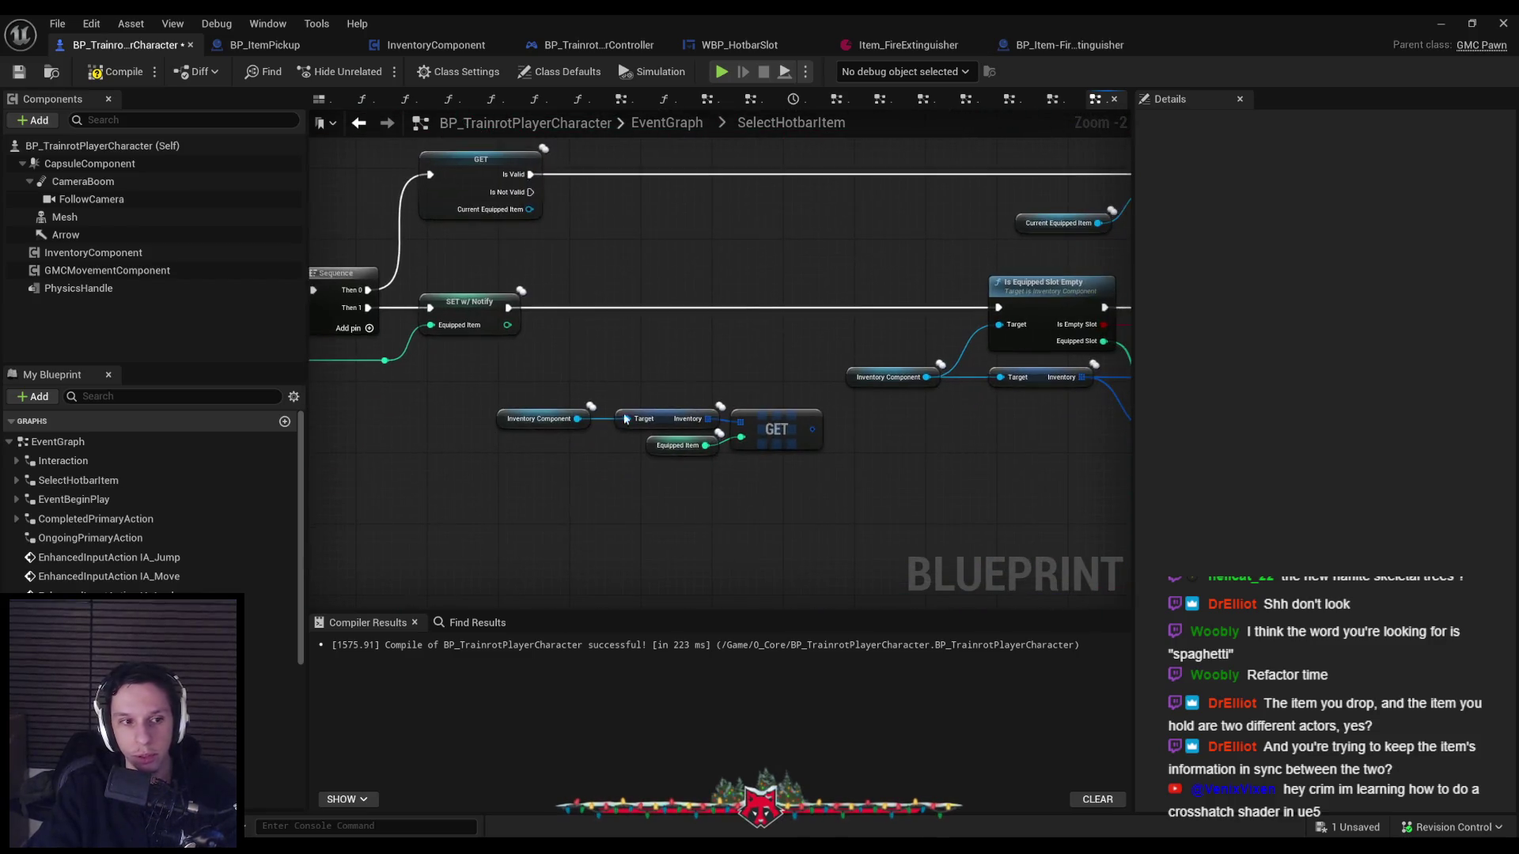
{"action": "mouse_move", "coordinate": [815, 443]}
{"action": "left_mouse_down"}
{"action": "mouse_move", "coordinate": [643, 497]}
{"action": "mouse_move", "coordinate": [629, 461]}
{"action": "mouse_move", "coordinate": [672, 429]}
{"action": "left_mouse_up"}
{"action": "type", "text": "setby"}
{"action": "left_click", "coordinate": [720, 510]}
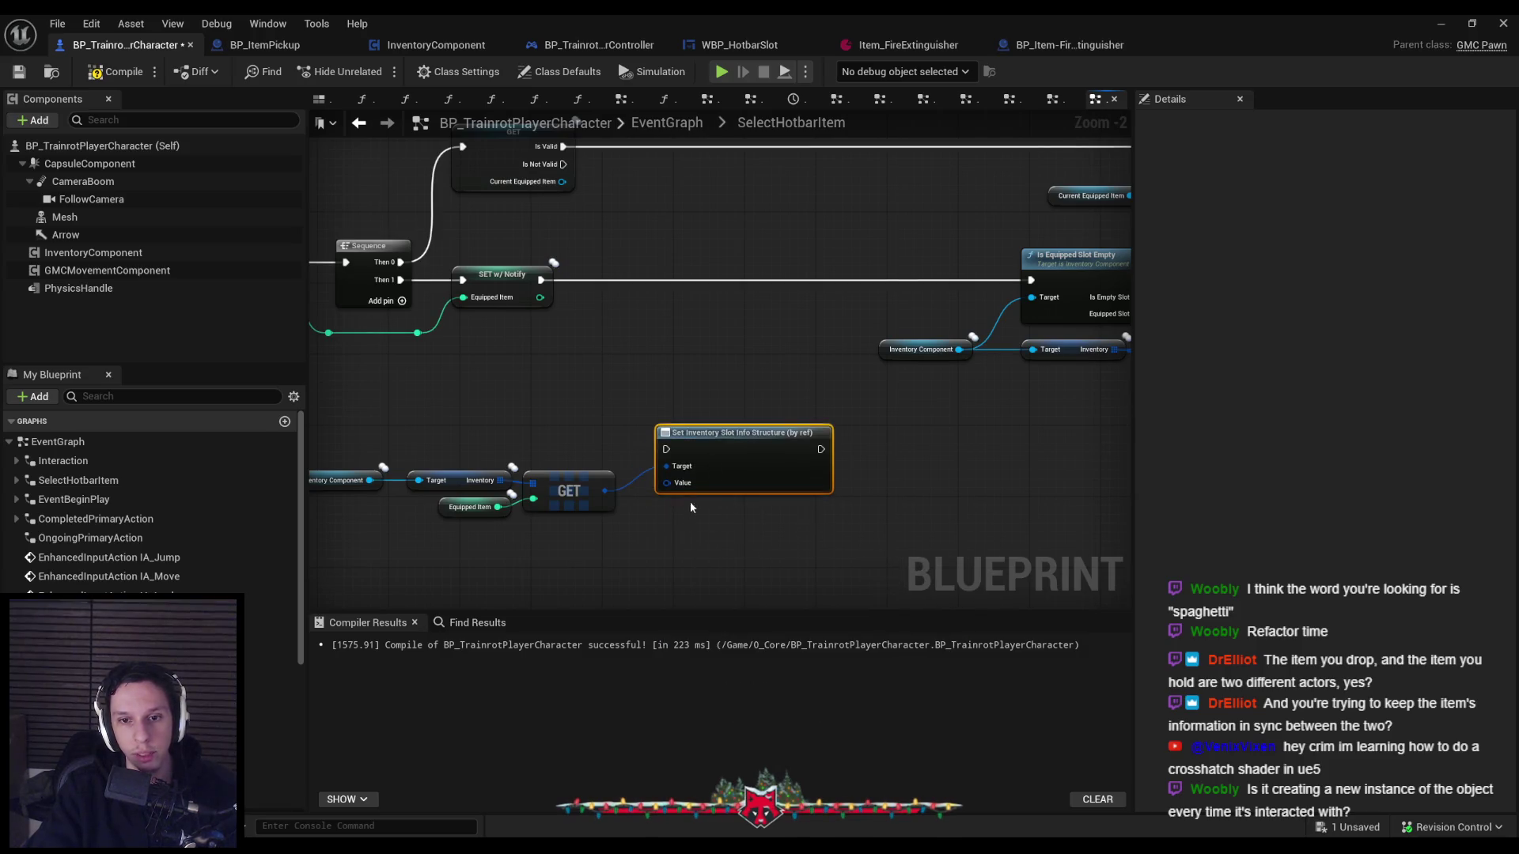
Replace the by-ref node with Set members in Inventory Slot Info, showing an Item Durability pin.
{"action": "left_click_drag", "start_coordinate": [690, 501], "coordinate": [756, 478]}
{"action": "left_click", "coordinate": [772, 466]}
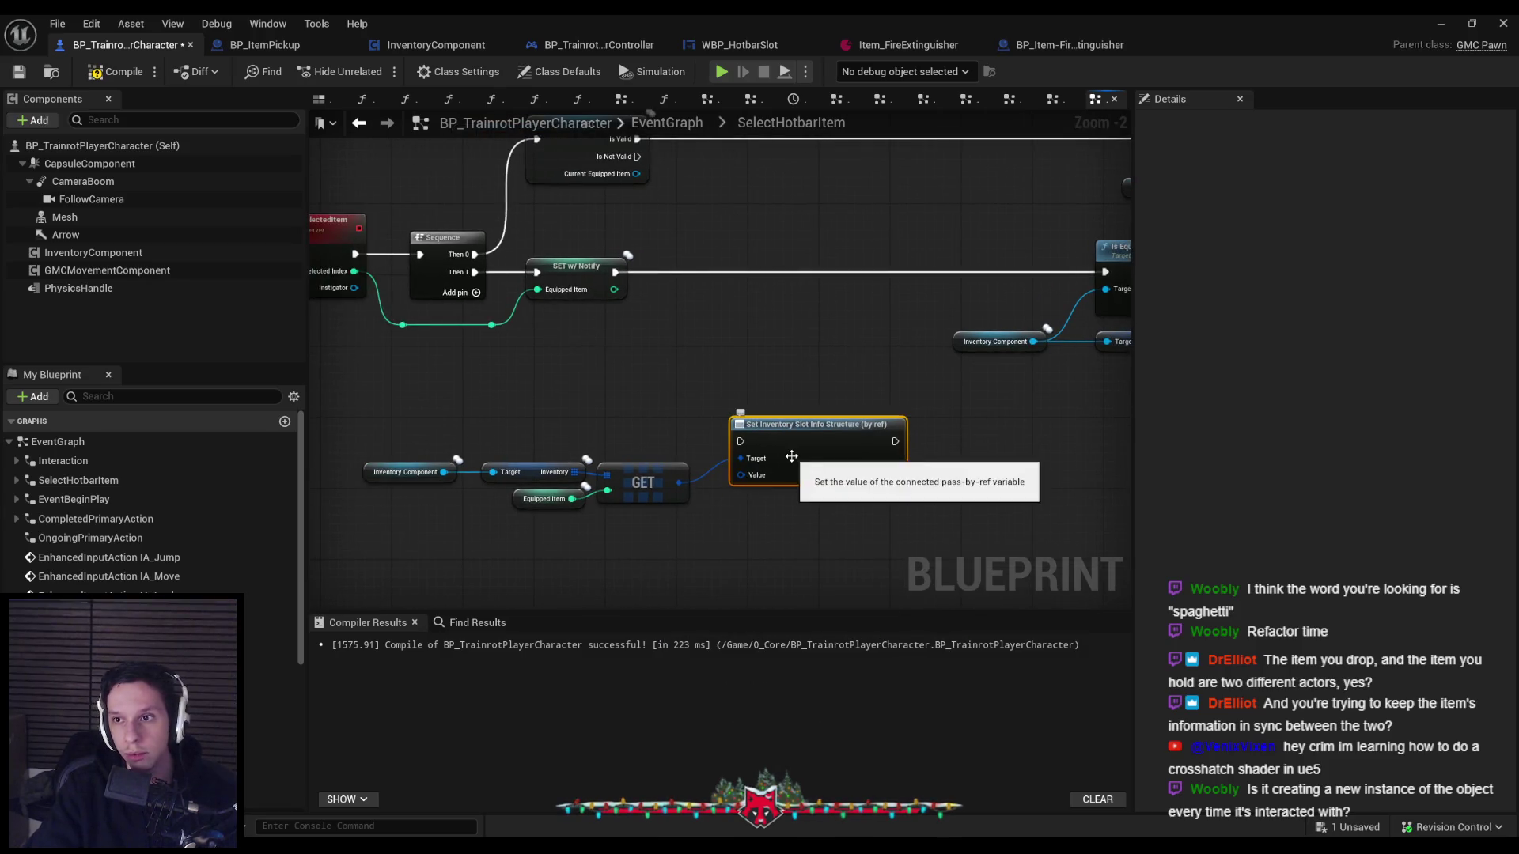
{"action": "key", "text": "Delete"}
{"action": "left_click_drag", "start_coordinate": [679, 483], "coordinate": [727, 447]}
{"action": "type", "text": "set"}
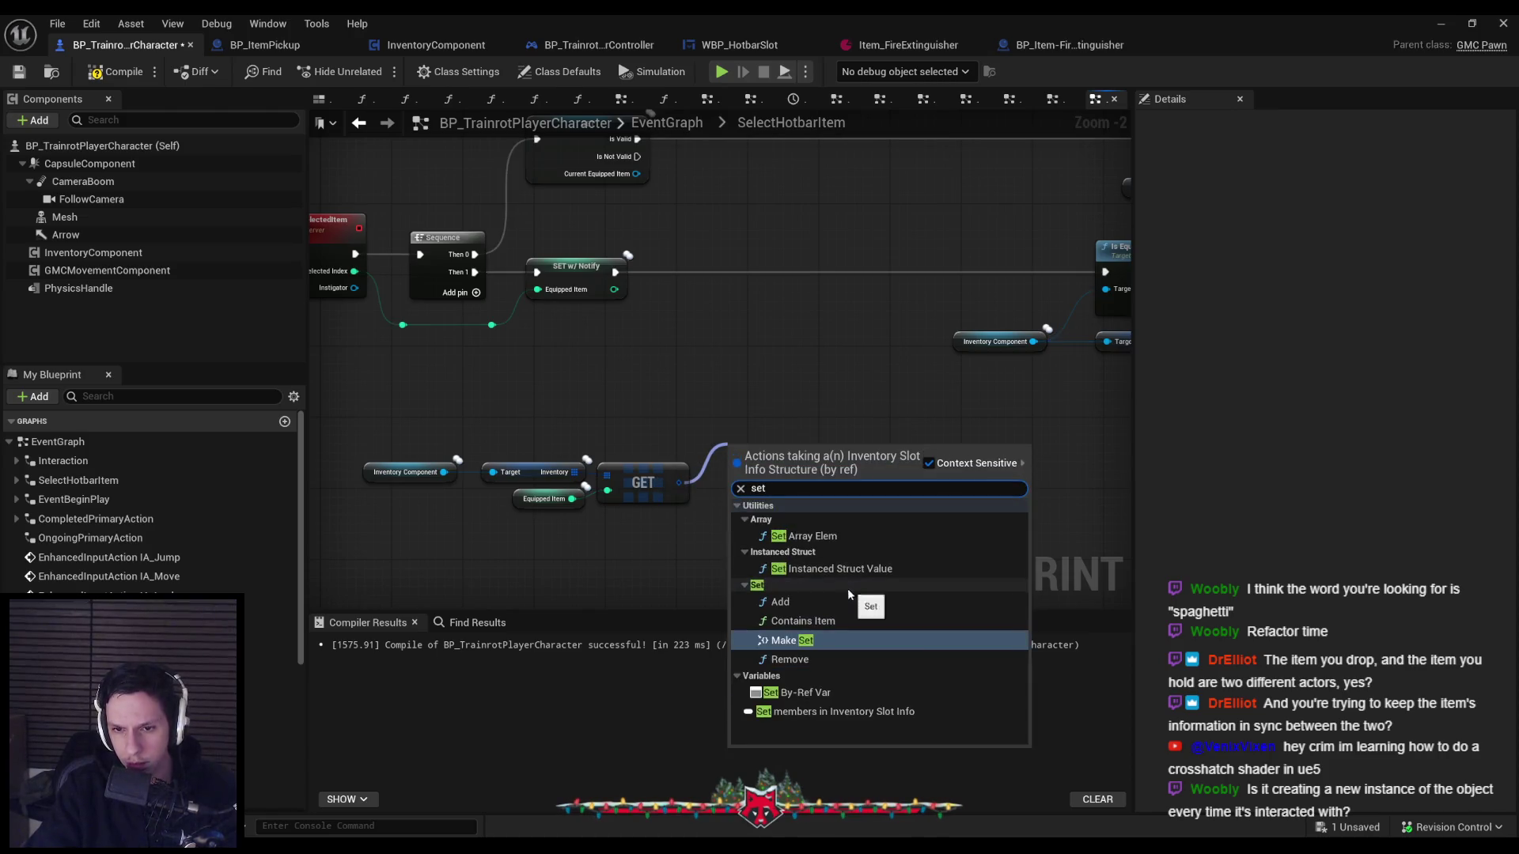
{"action": "left_click", "coordinate": [799, 711]}
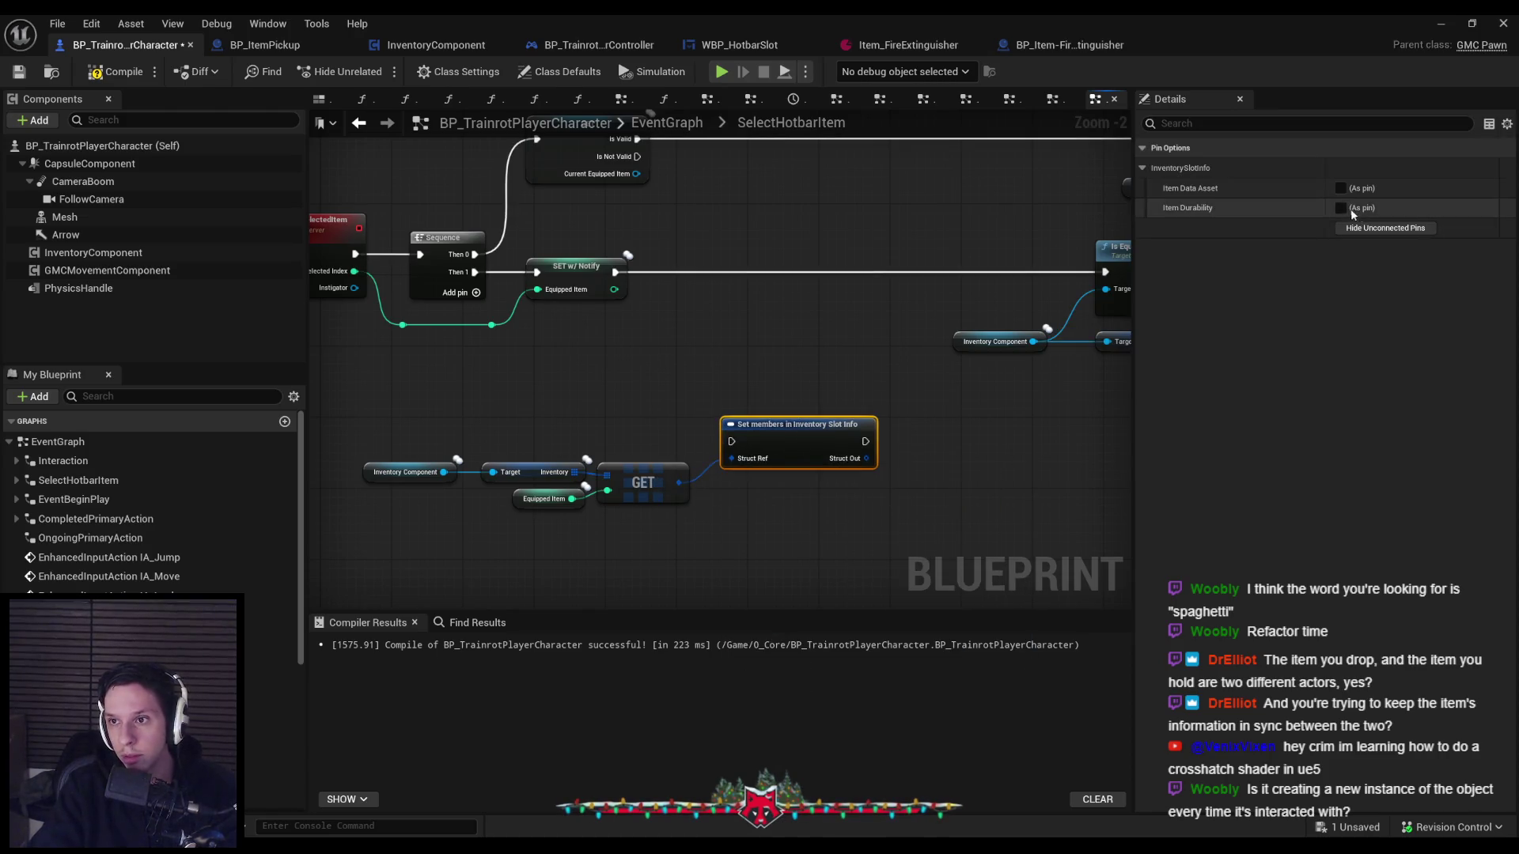
{"action": "mouse_move", "coordinate": [779, 446]}
{"action": "left_mouse_down"}
{"action": "mouse_move", "coordinate": [790, 474]}
{"action": "mouse_move", "coordinate": [788, 446]}
{"action": "left_mouse_up"}
{"action": "left_click", "coordinate": [780, 546]}
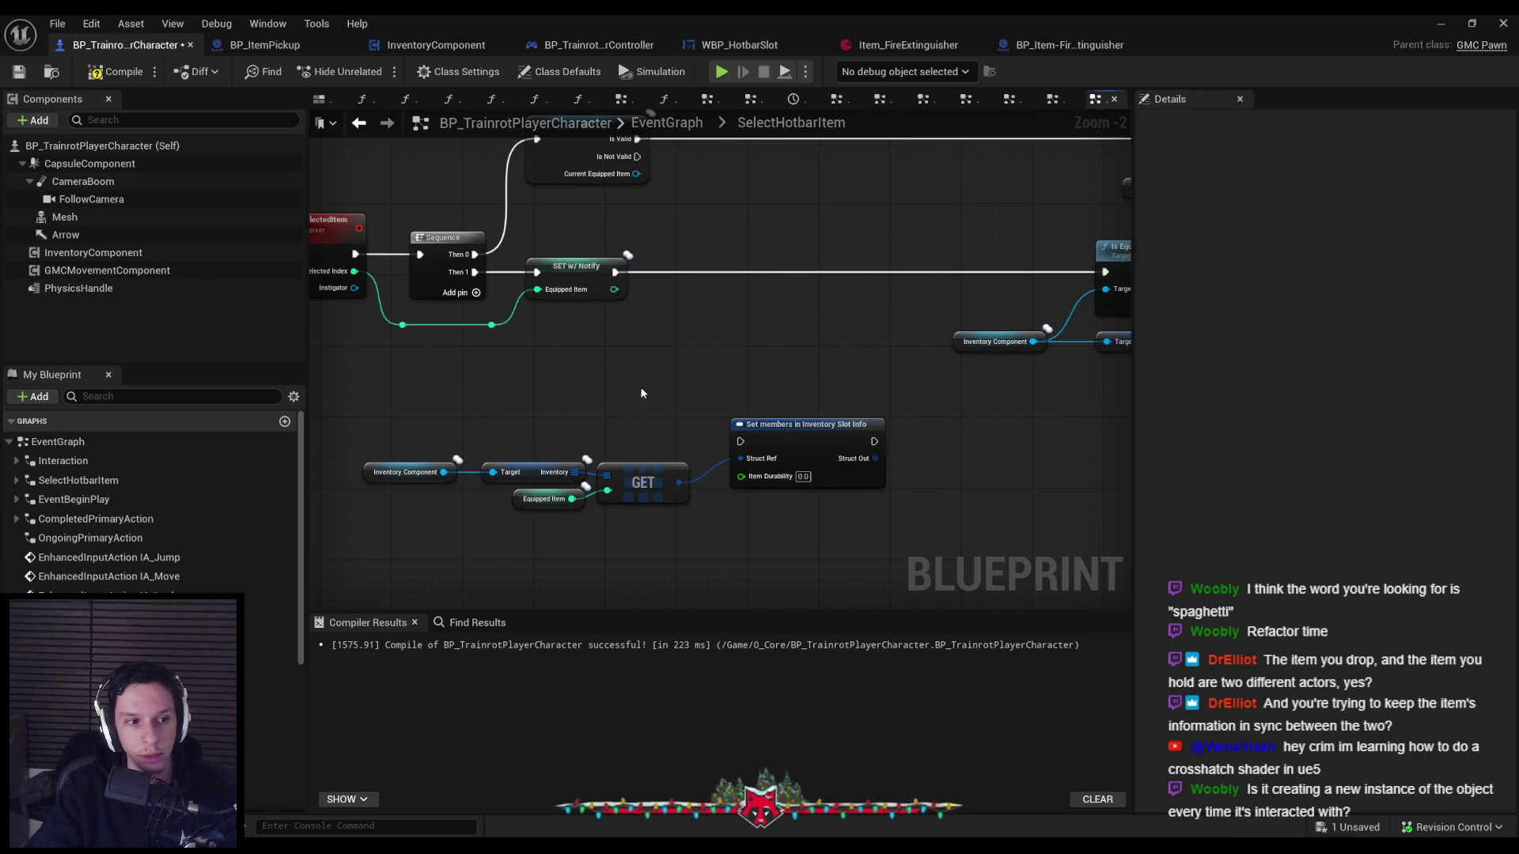
{"action": "scroll", "coordinate": [639, 386], "scroll_direction": "down", "scroll_amount": 1}
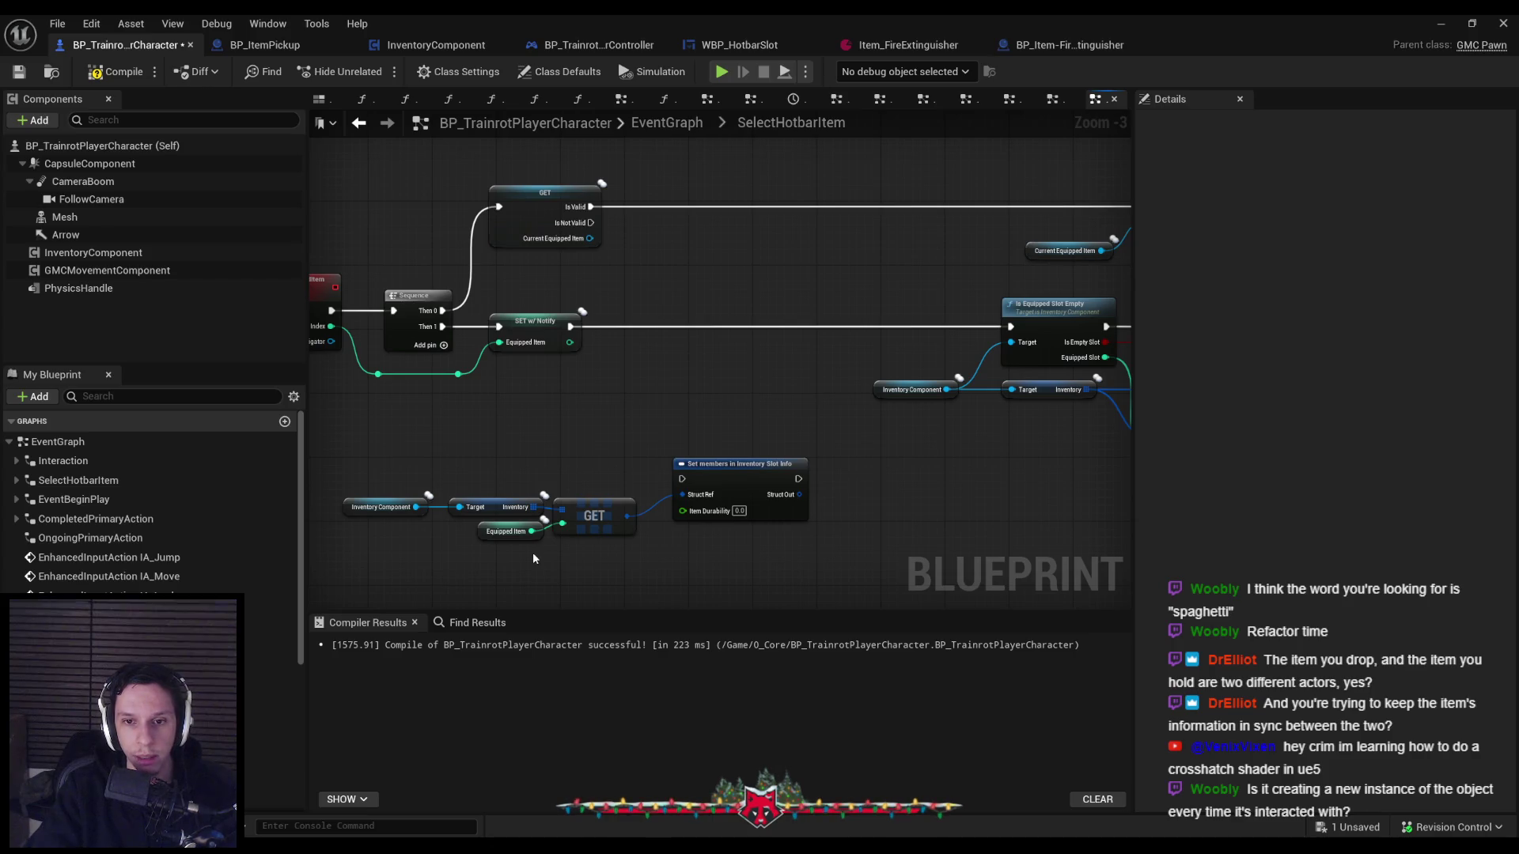
{"action": "scroll", "coordinate": [907, 418], "scroll_direction": "down", "scroll_amount": 1}
{"action": "mouse_move", "coordinate": [907, 417]}
{"action": "left_mouse_down"}
{"action": "mouse_move", "coordinate": [971, 350]}
{"action": "mouse_move", "coordinate": [927, 348]}
{"action": "mouse_move", "coordinate": [809, 402]}
{"action": "left_mouse_up"}
{"action": "scroll", "coordinate": [723, 507], "scroll_direction": "up", "scroll_amount": 3}
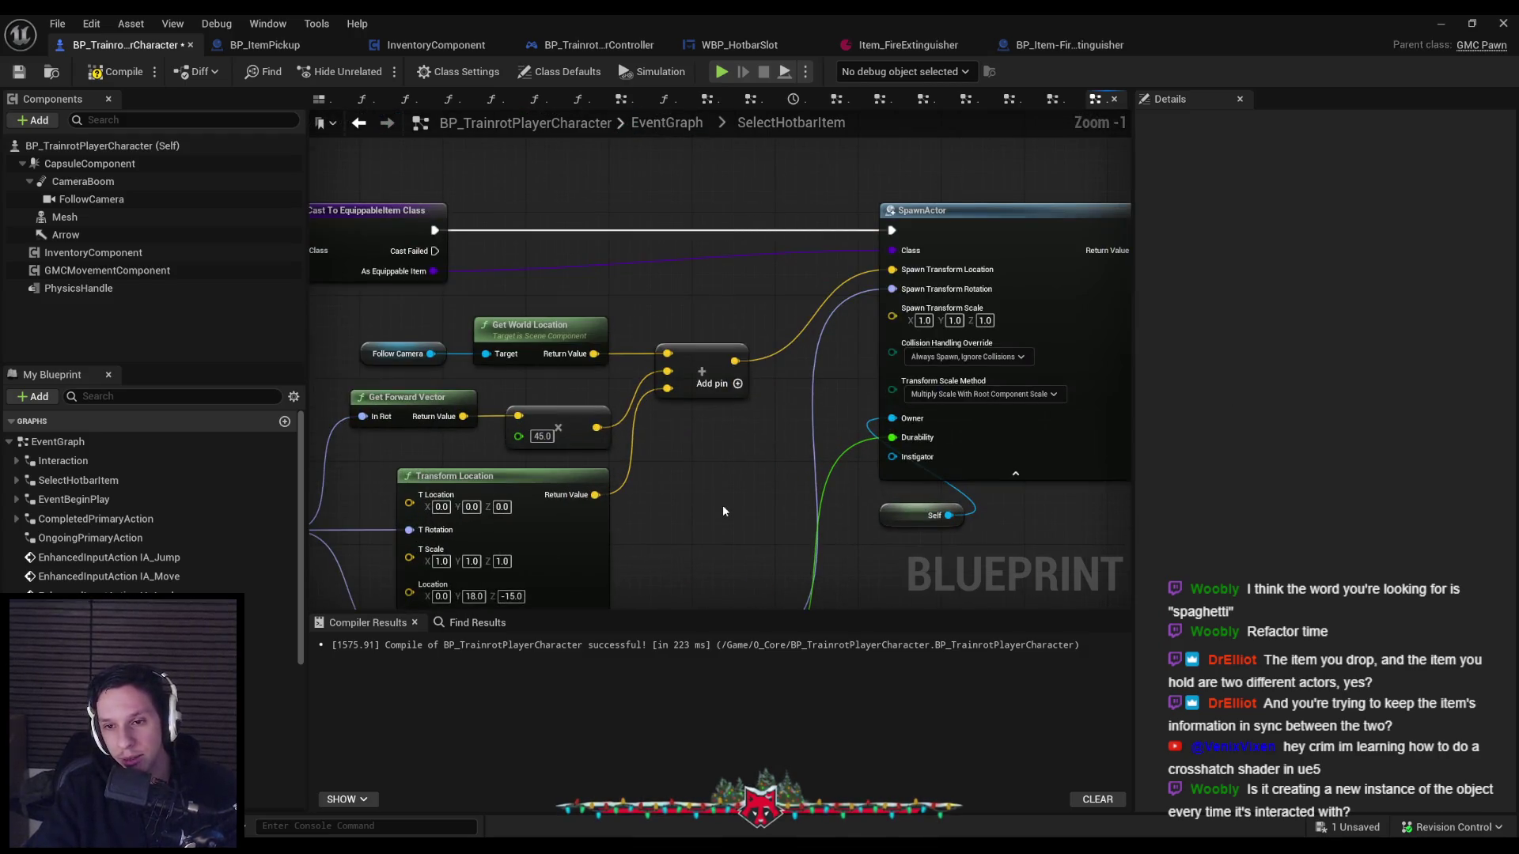
{"action": "scroll", "coordinate": [730, 519], "scroll_direction": "down", "scroll_amount": 2}
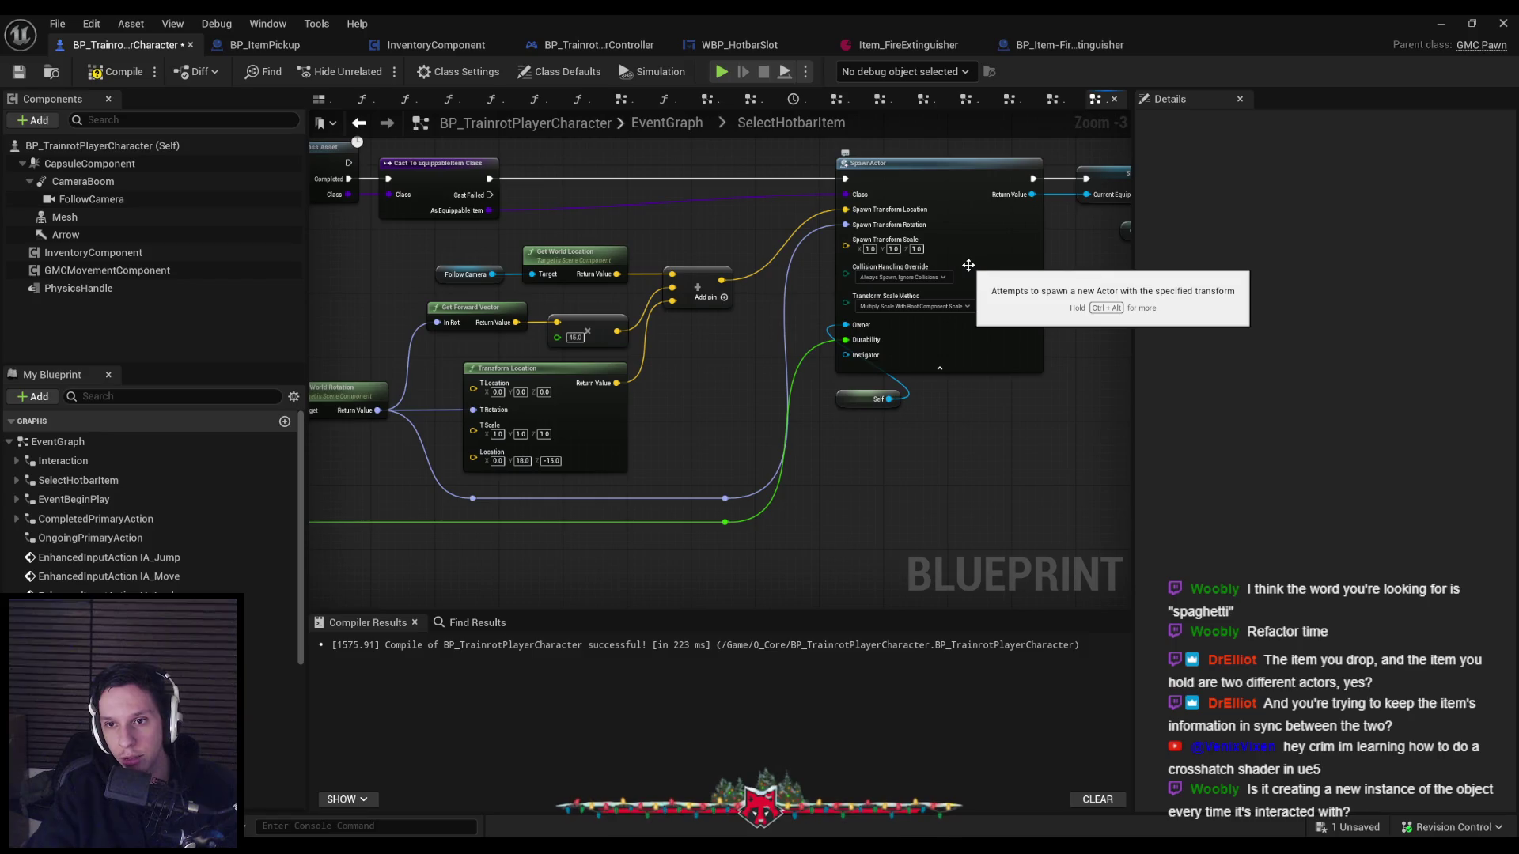
{"action": "mouse_move", "coordinate": [732, 375]}
{"action": "left_mouse_down"}
{"action": "mouse_move", "coordinate": [907, 380]}
{"action": "mouse_move", "coordinate": [711, 378]}
{"action": "left_mouse_up"}
{"action": "scroll", "coordinate": [907, 380], "scroll_direction": "down", "scroll_amount": 1}
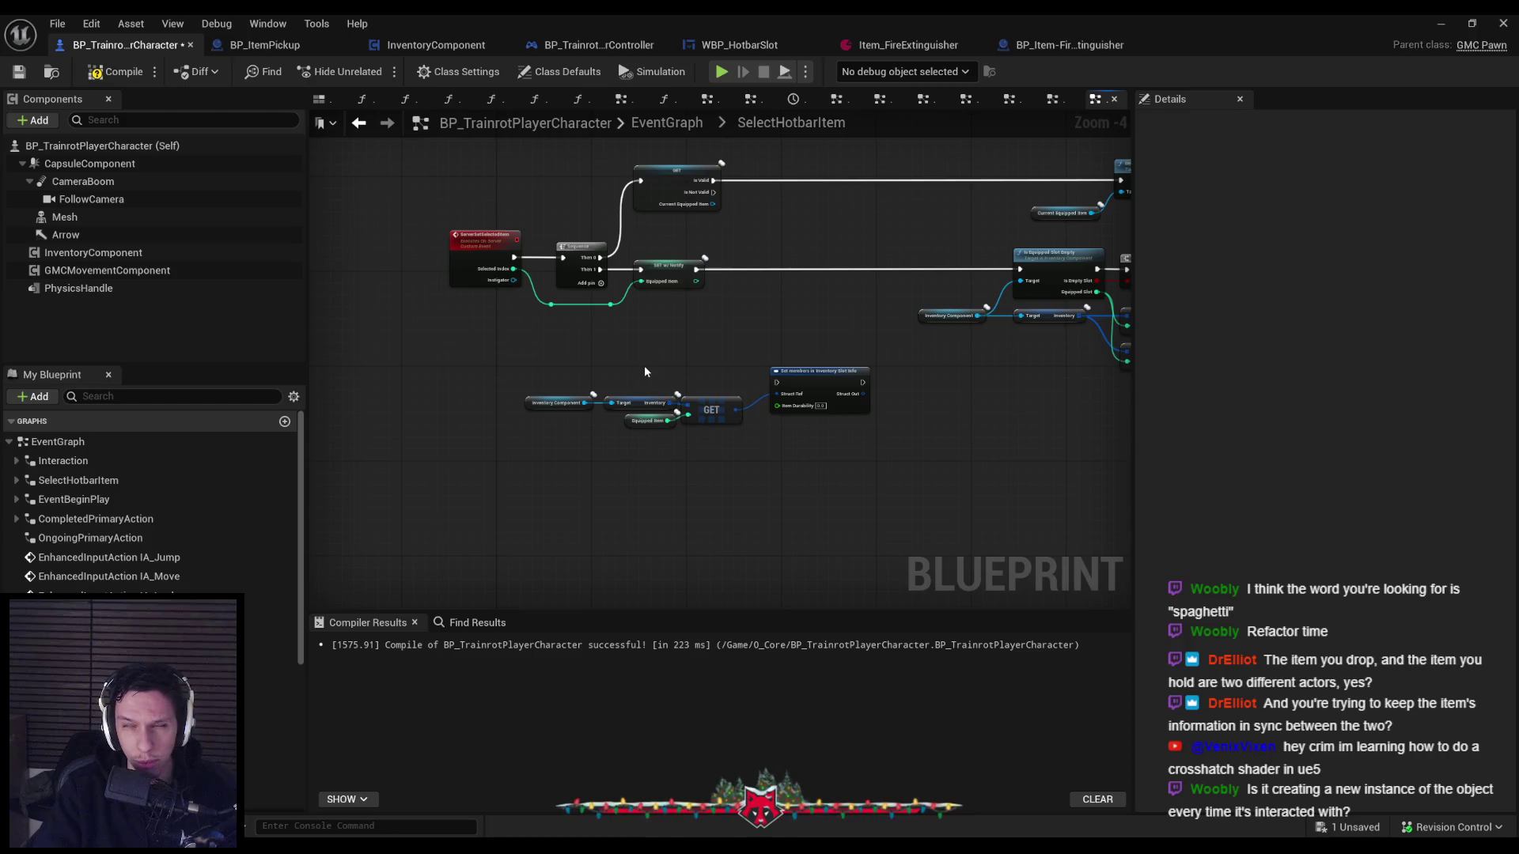
{"action": "scroll", "coordinate": [553, 364], "scroll_direction": "up", "scroll_amount": 2}
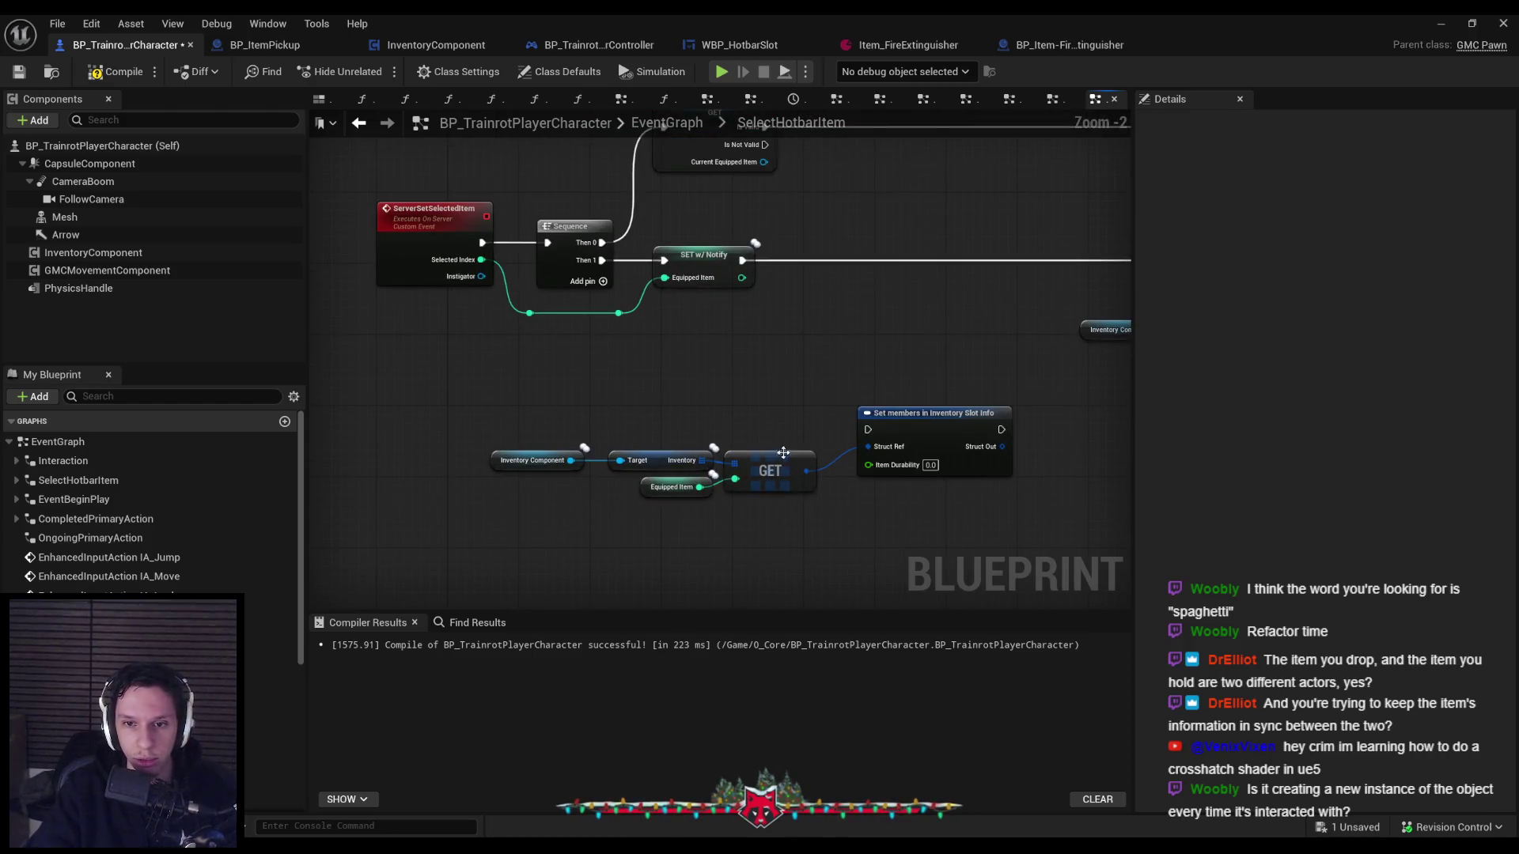
Add a Durability getter pulled from the Current Equipped Item pin.
{"action": "left_click_drag", "start_coordinate": [916, 439], "coordinate": [907, 440]}
{"action": "left_click", "coordinate": [890, 522]}
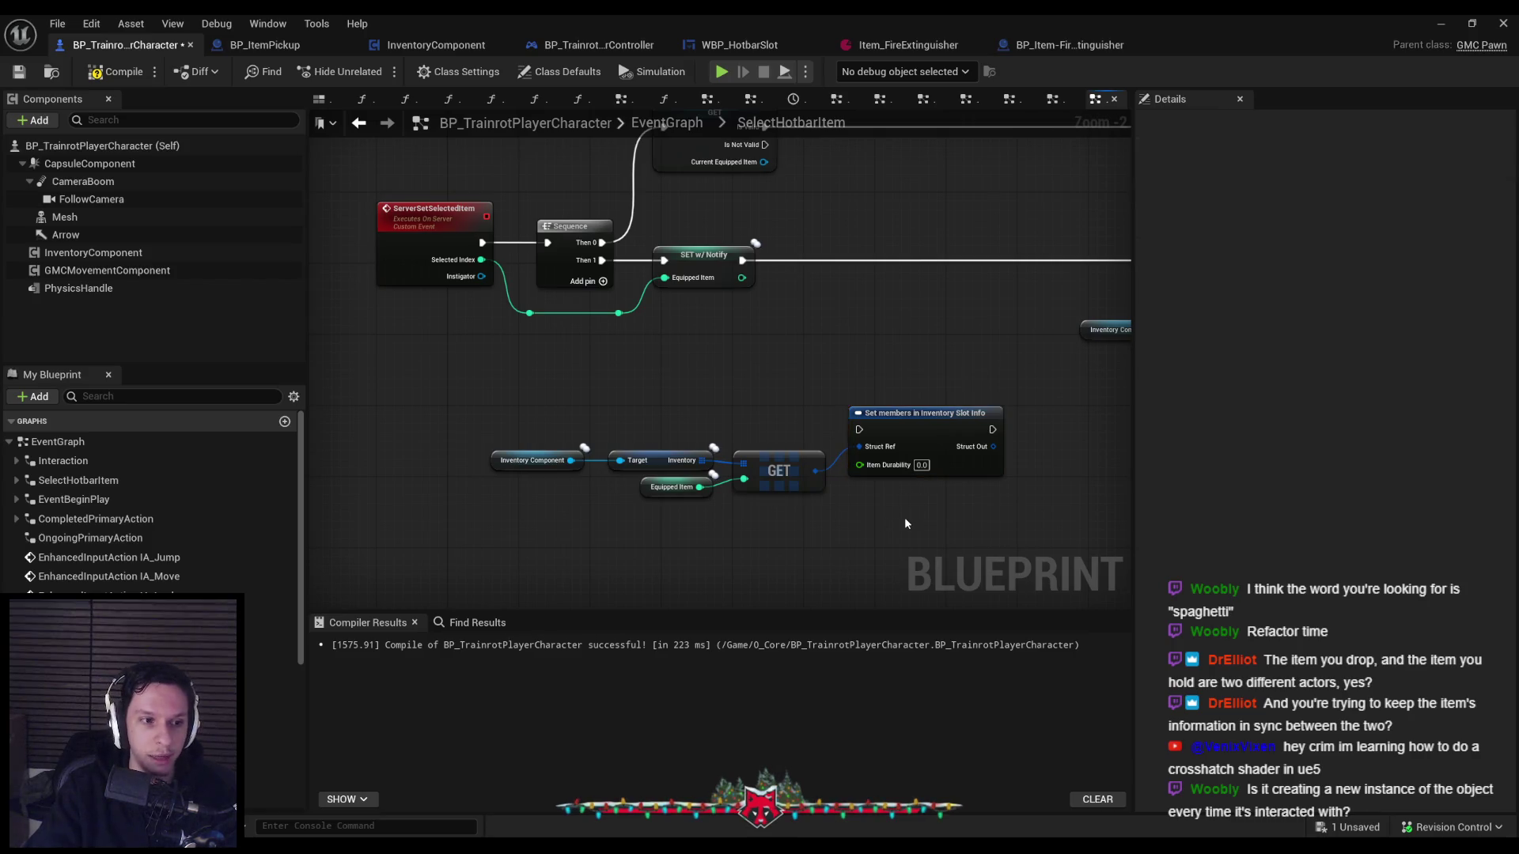
{"action": "left_click_drag", "start_coordinate": [739, 353], "coordinate": [675, 460]}
{"action": "scroll", "coordinate": [676, 460], "scroll_direction": "down", "scroll_amount": 1}
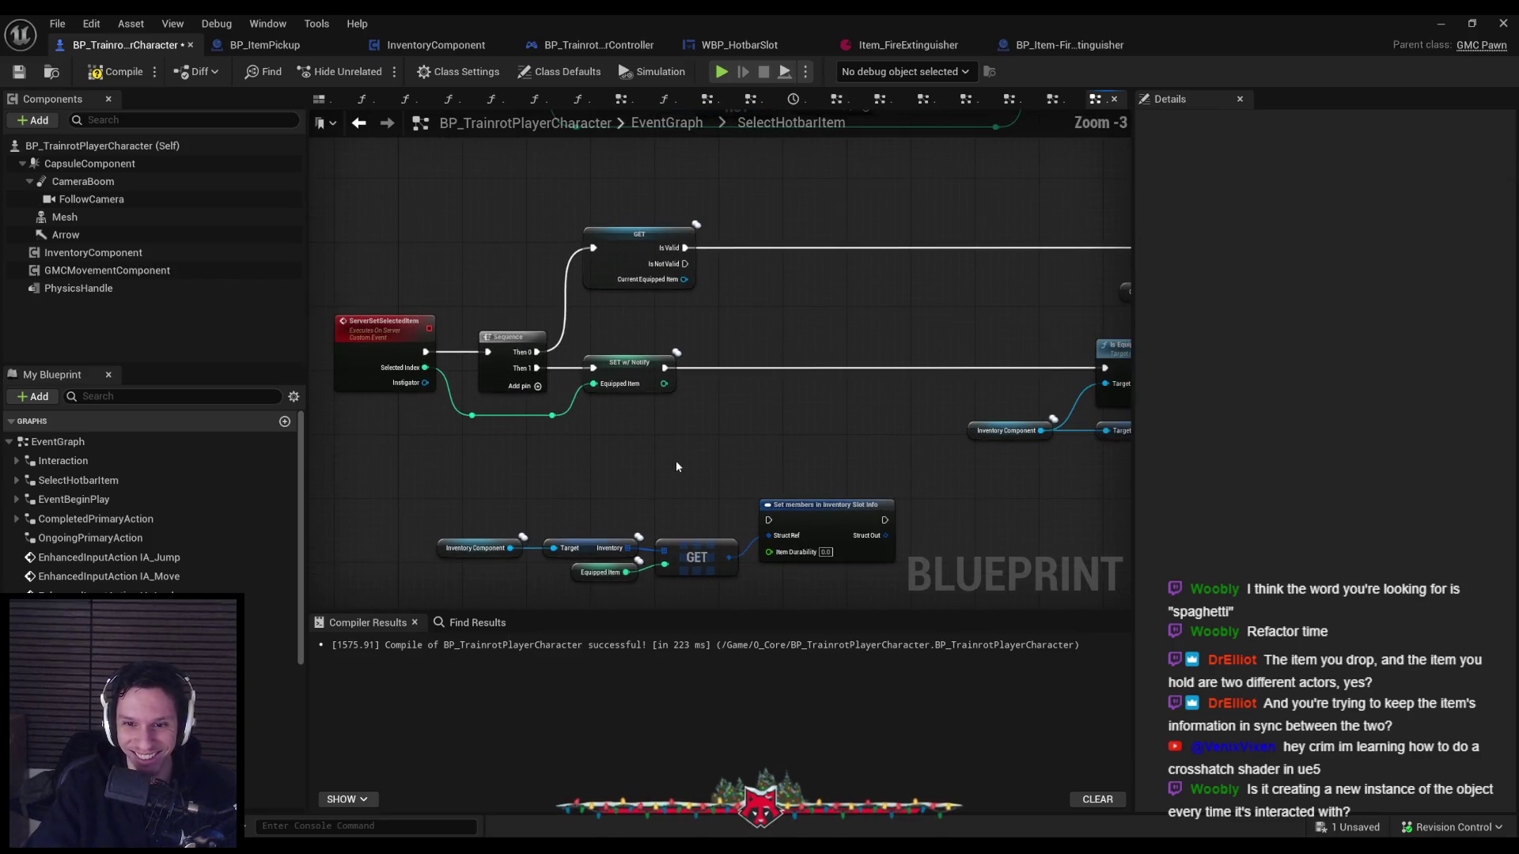
{"action": "left_click_drag", "start_coordinate": [684, 280], "coordinate": [739, 300]}
{"action": "type", "text": "valid"}
{"action": "key", "text": "Escape"}
{"action": "type", "text": "durability"}
{"action": "key", "text": "Return"}
Move the inventory lookup nodes up beside the new Durability getter.
{"action": "left_click_drag", "start_coordinate": [450, 487], "coordinate": [894, 582]}
{"action": "mouse_move", "coordinate": [814, 509]}
{"action": "left_mouse_down"}
{"action": "mouse_move", "coordinate": [675, 565]}
{"action": "mouse_move", "coordinate": [894, 313]}
{"action": "mouse_move", "coordinate": [984, 287]}
{"action": "left_mouse_up"}
{"action": "scroll", "coordinate": [981, 281], "scroll_direction": "up", "scroll_amount": 1}
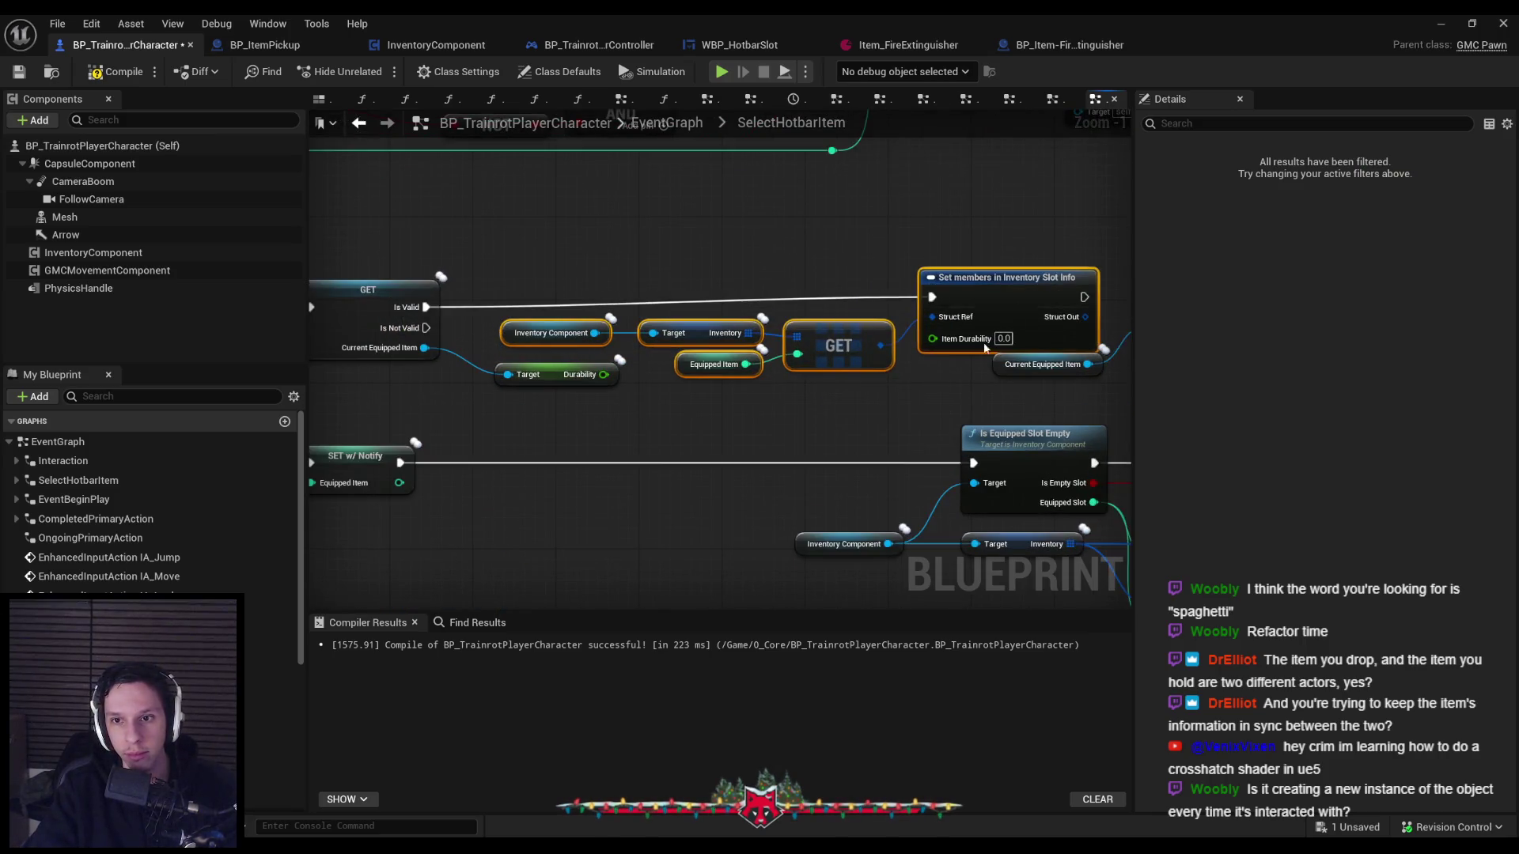
{"action": "scroll", "coordinate": [814, 372], "scroll_direction": "up", "scroll_amount": 1}
{"action": "left_click", "coordinate": [779, 317]}
{"action": "mouse_move", "coordinate": [776, 366]}
{"action": "left_mouse_down"}
{"action": "mouse_move", "coordinate": [1080, 372]}
{"action": "mouse_move", "coordinate": [1085, 288]}
{"action": "mouse_move", "coordinate": [901, 272]}
{"action": "left_mouse_up"}
{"action": "left_click", "coordinate": [909, 348]}
{"action": "left_click", "coordinate": [655, 371]}
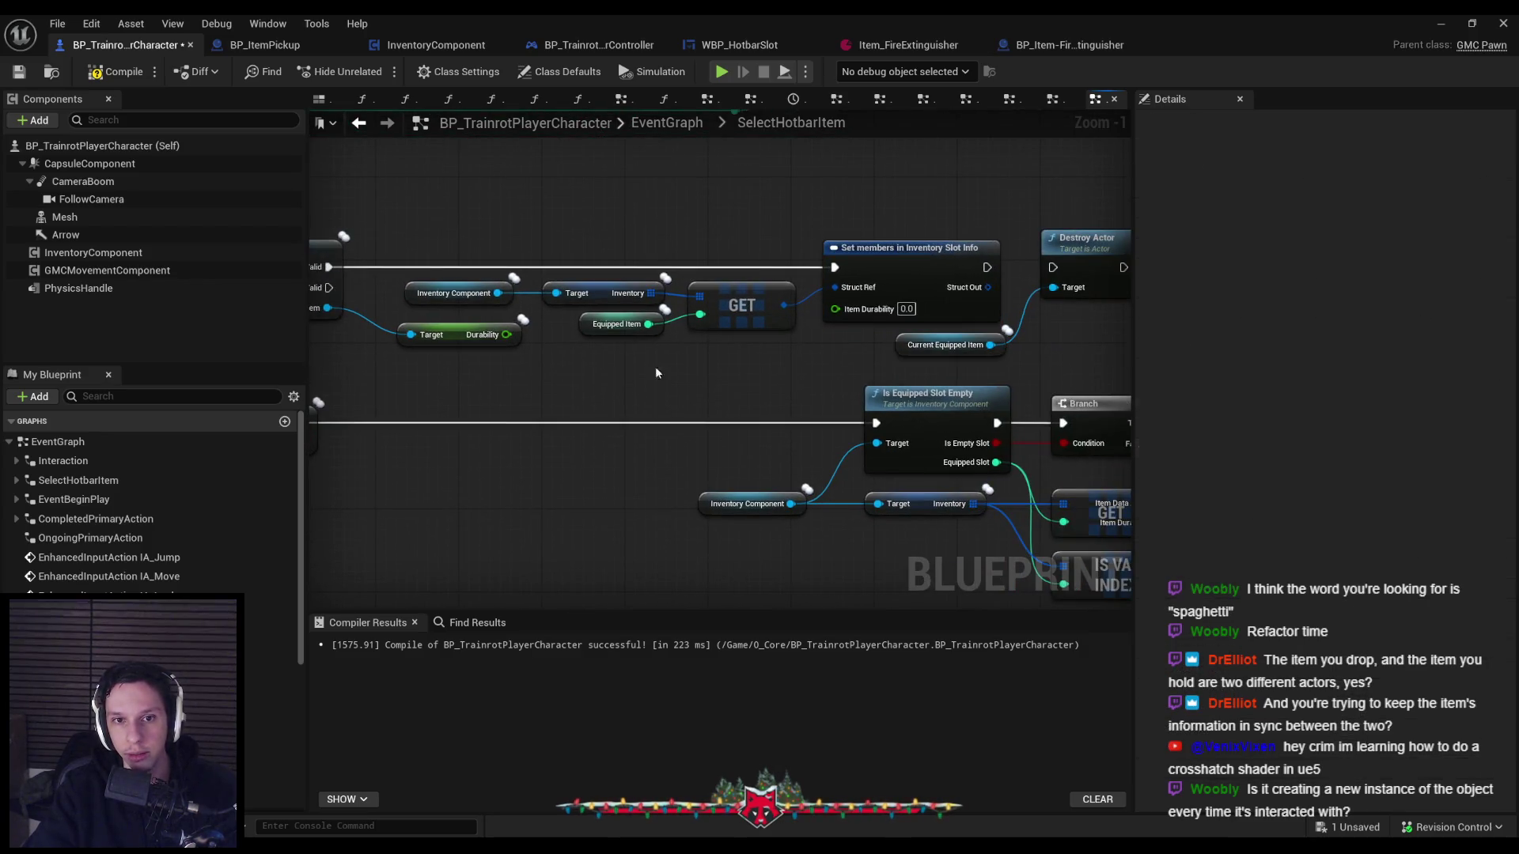
Connect Durability to Item Durability through a tidied reroute node, then compile and save.
{"action": "mouse_move", "coordinate": [474, 346]}
{"action": "left_mouse_down"}
{"action": "mouse_move", "coordinate": [474, 377]}
{"action": "mouse_move", "coordinate": [836, 307]}
{"action": "left_mouse_up"}
{"action": "double_click", "coordinate": [598, 352]}
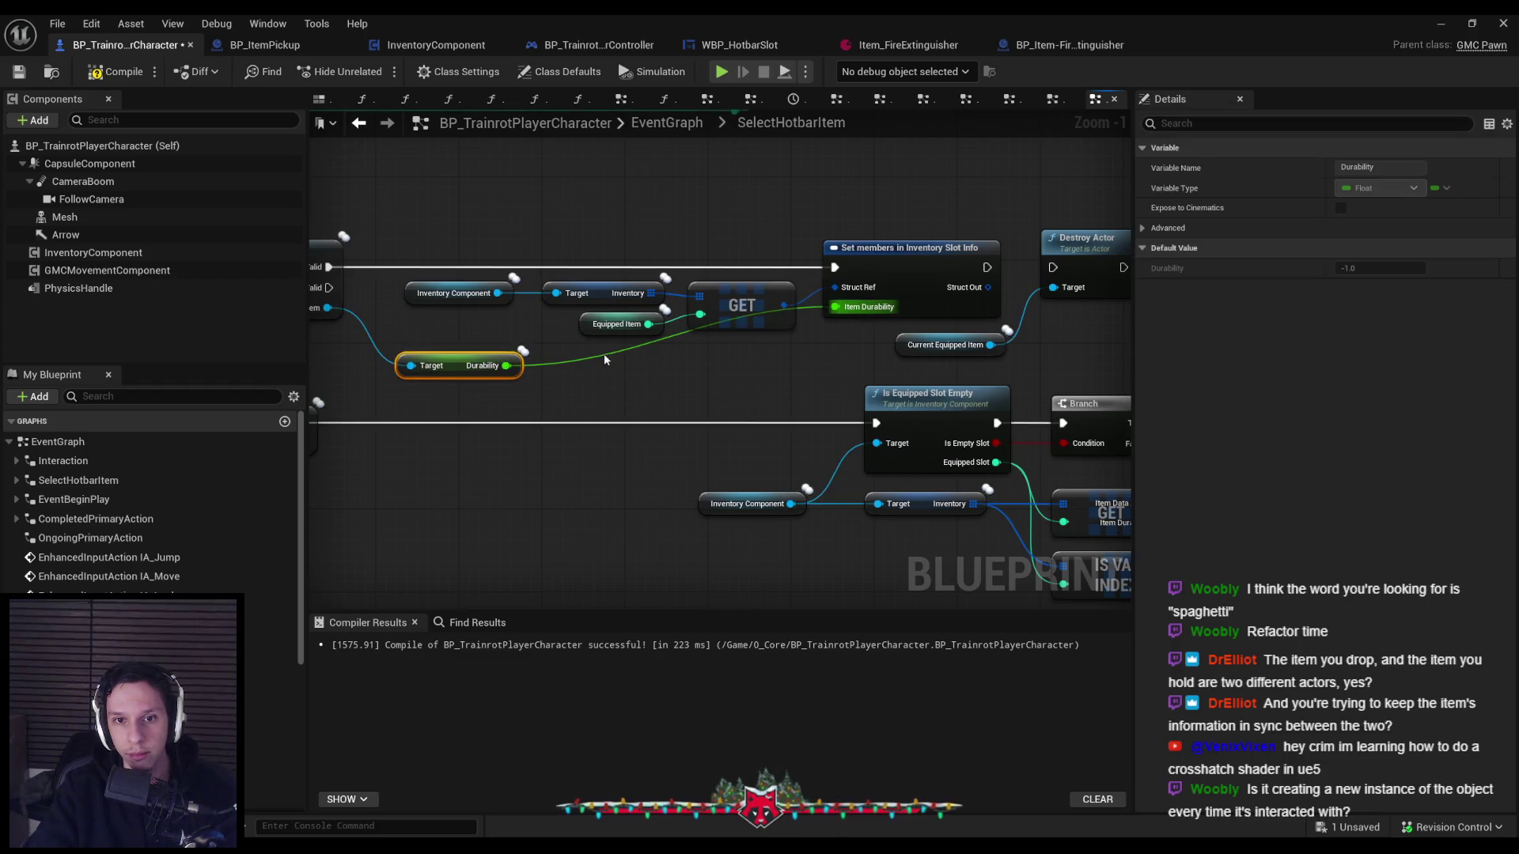
{"action": "left_click_drag", "start_coordinate": [604, 353], "coordinate": [793, 368]}
{"action": "mouse_move", "coordinate": [968, 350]}
{"action": "left_mouse_down"}
{"action": "mouse_move", "coordinate": [904, 357]}
{"action": "mouse_move", "coordinate": [924, 326]}
{"action": "mouse_move", "coordinate": [900, 340]}
{"action": "left_mouse_up"}
{"action": "scroll", "coordinate": [924, 326], "scroll_direction": "down", "scroll_amount": 2}
{"action": "scroll", "coordinate": [583, 336], "scroll_direction": "up", "scroll_amount": 1}
{"action": "key", "text": "ctrl+s"}
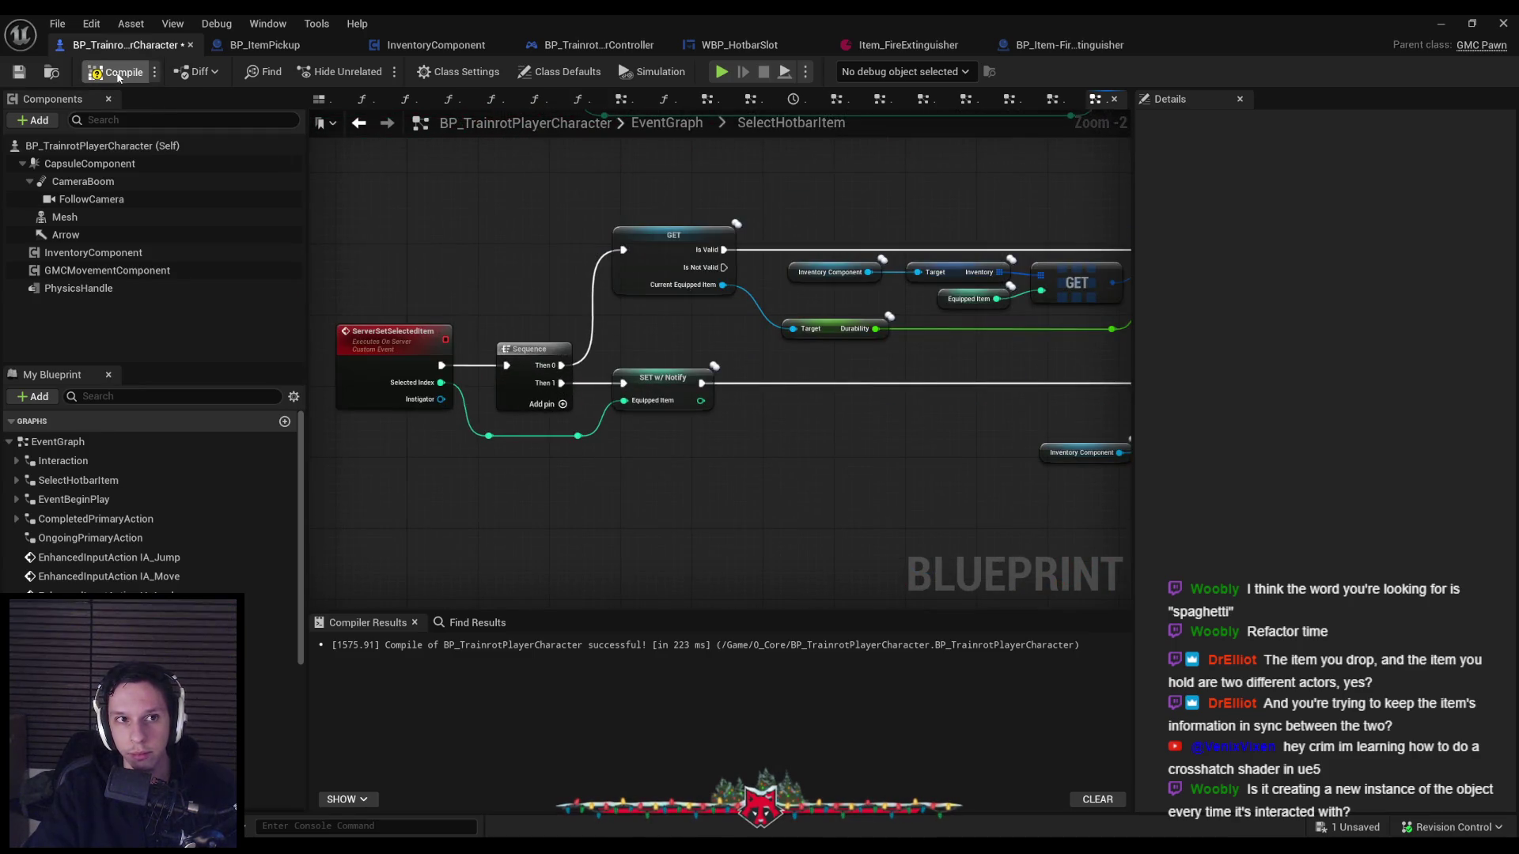
{"action": "scroll", "coordinate": [949, 363], "scroll_direction": "down", "scroll_amount": 1}
{"action": "left_click_drag", "start_coordinate": [989, 364], "coordinate": [715, 383]}
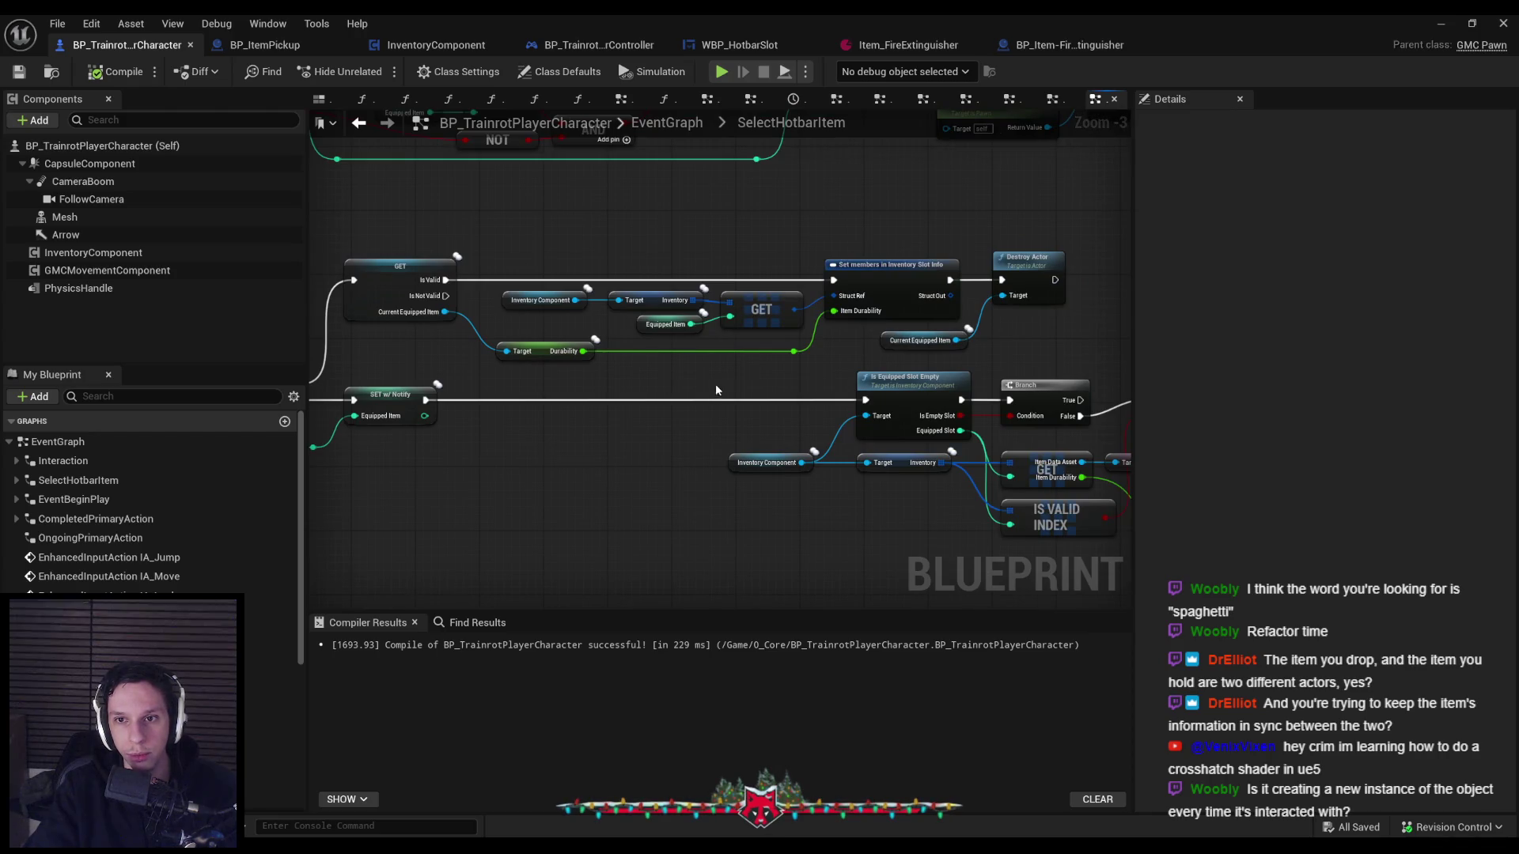
Play in editor: equip the extinguisher from slot 1, spray it, unequip it, then stop.
{"action": "left_click", "coordinate": [1441, 24]}
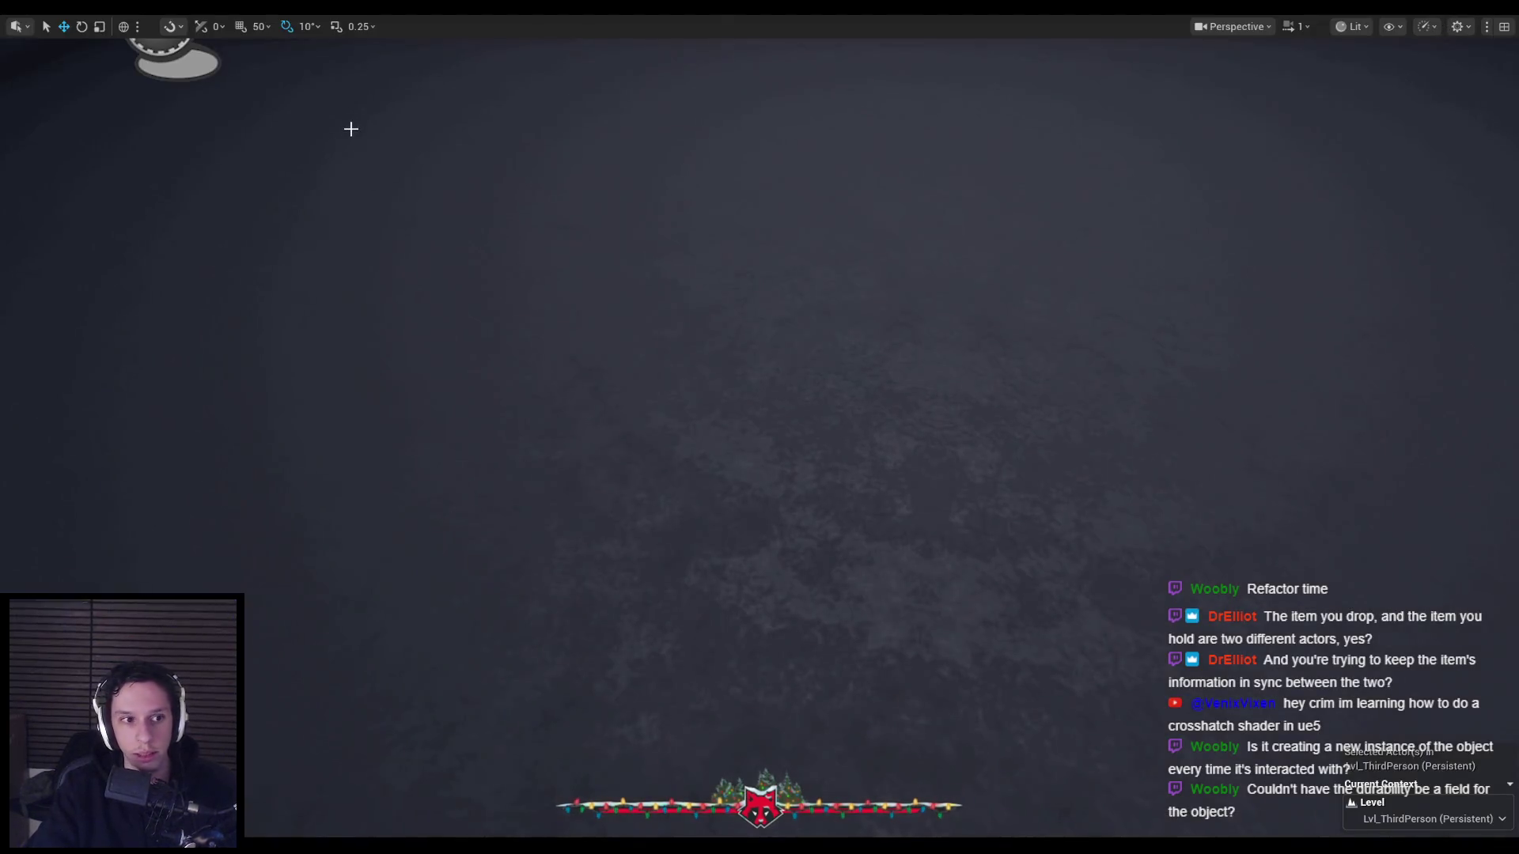
{"action": "key", "text": "alt+p"}
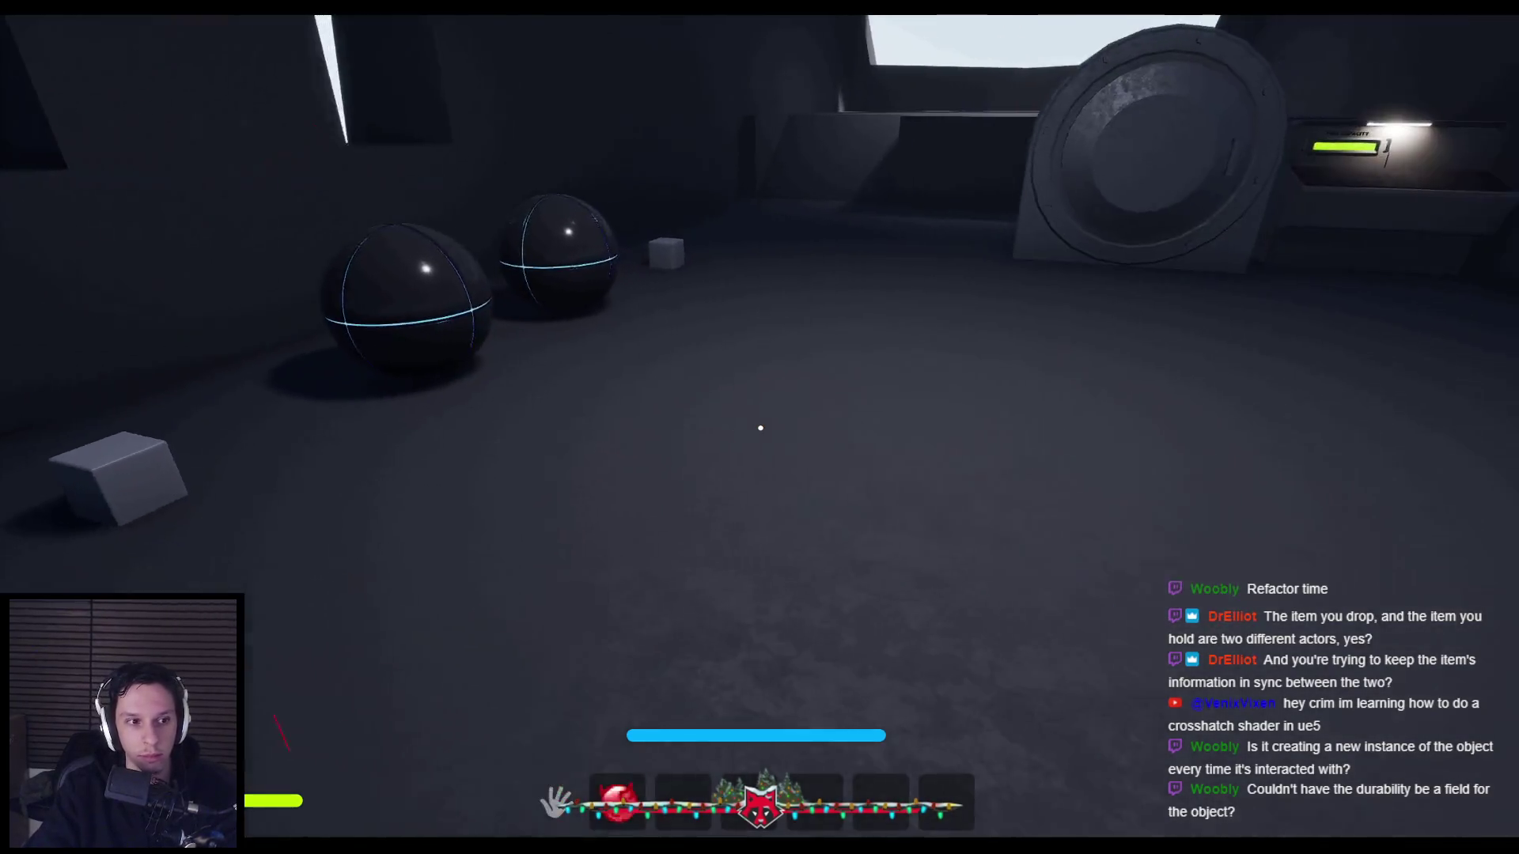
{"action": "key", "text": "1"}
{"action": "left_click", "coordinate": [760, 428]}
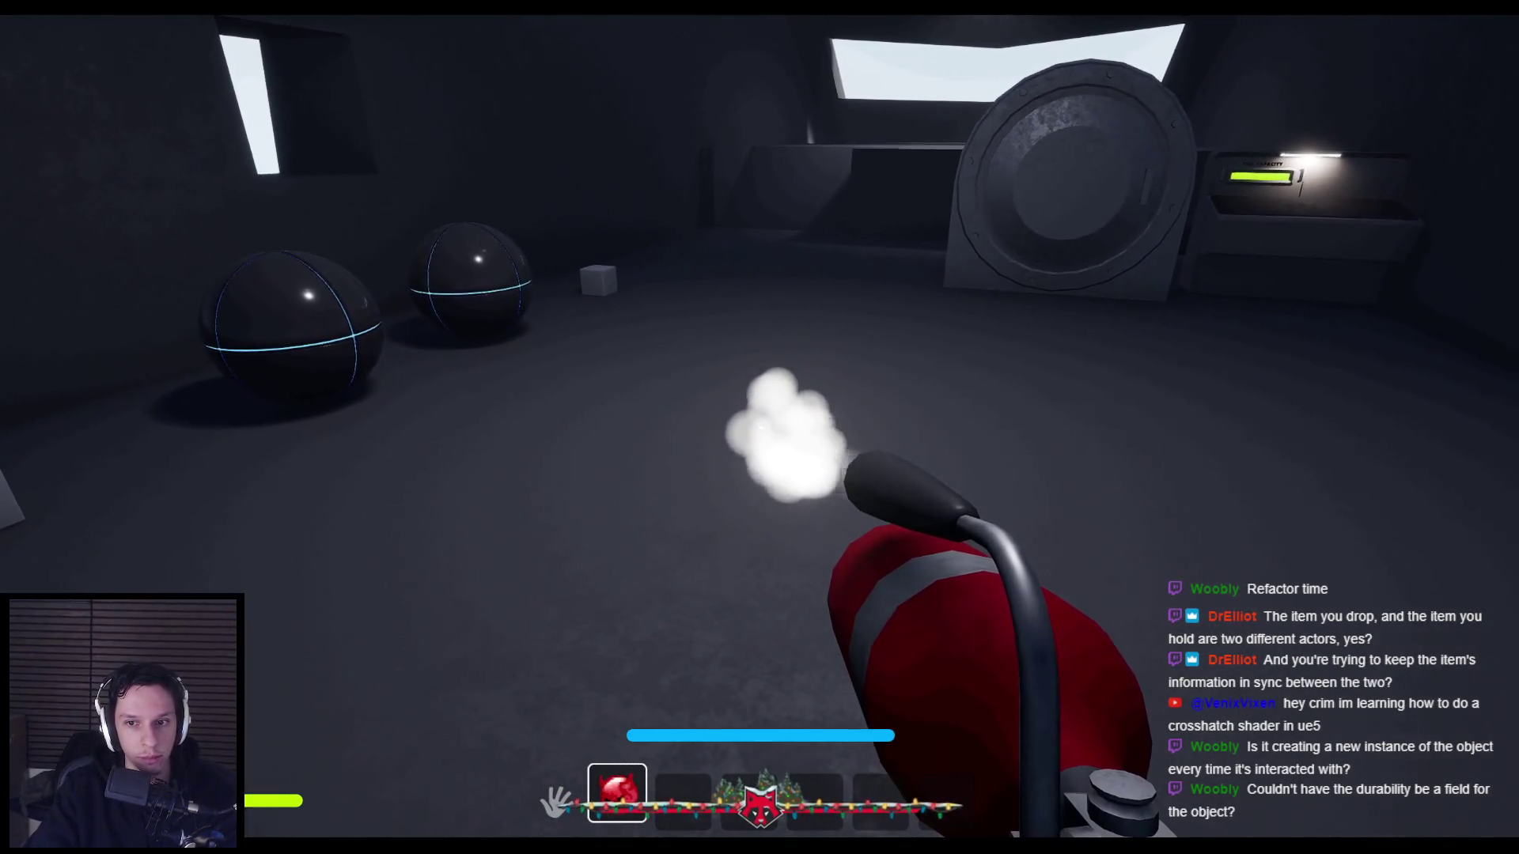
{"action": "left_click_drag", "start_coordinate": [760, 428], "coordinate": [760, 428]}
{"action": "key", "text": "1"}
{"action": "key", "text": "1"}
{"action": "key", "text": "Escape"}
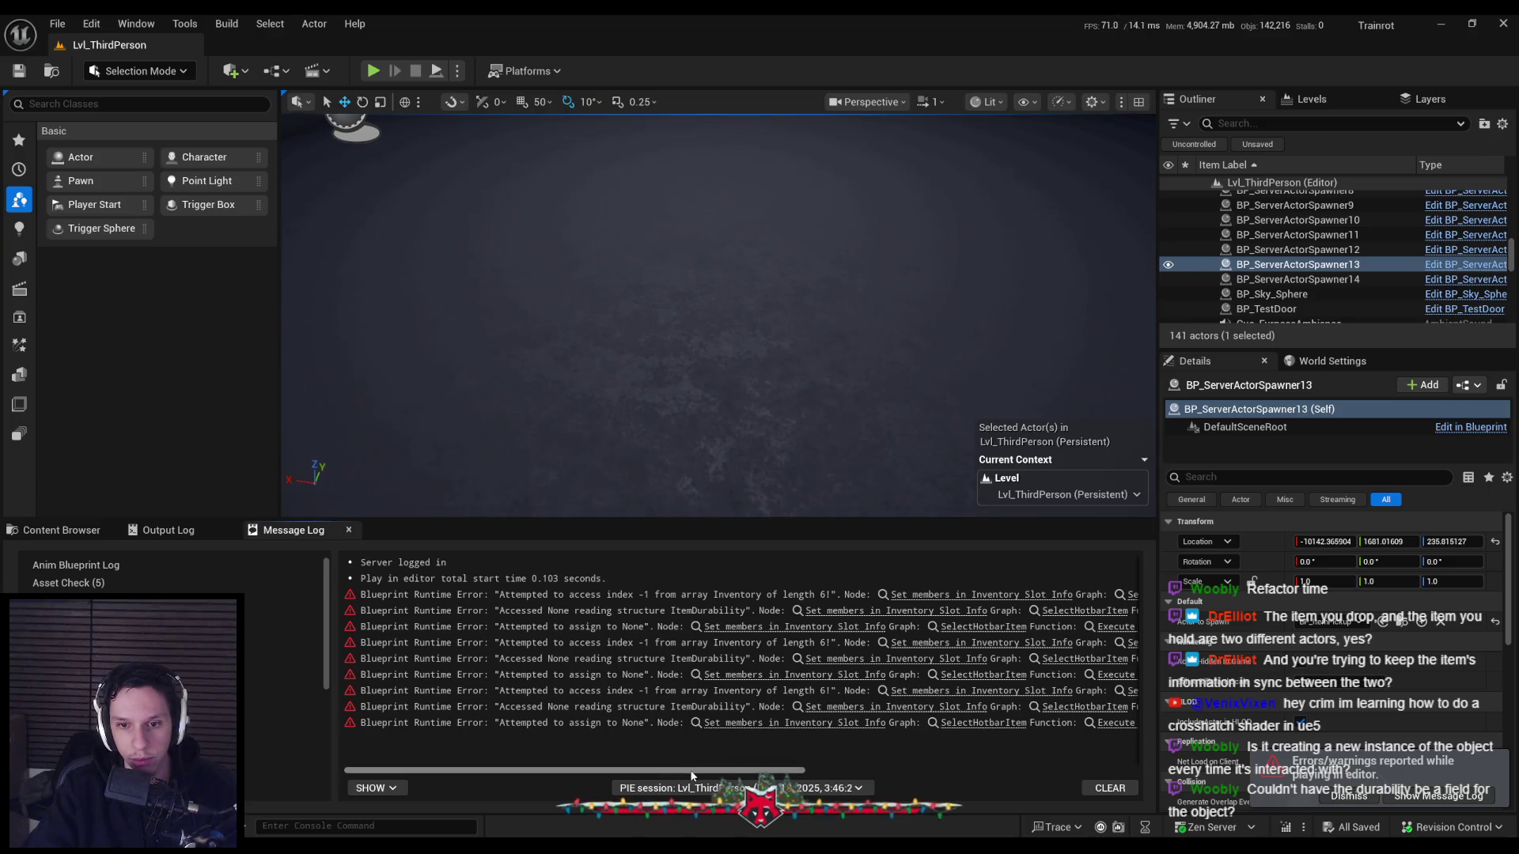
Follow the Message Log's SelectHotbarItem error link into the graph near the ServerSetSelectedItem event.
{"action": "left_click_drag", "start_coordinate": [691, 775], "coordinate": [1020, 779]}
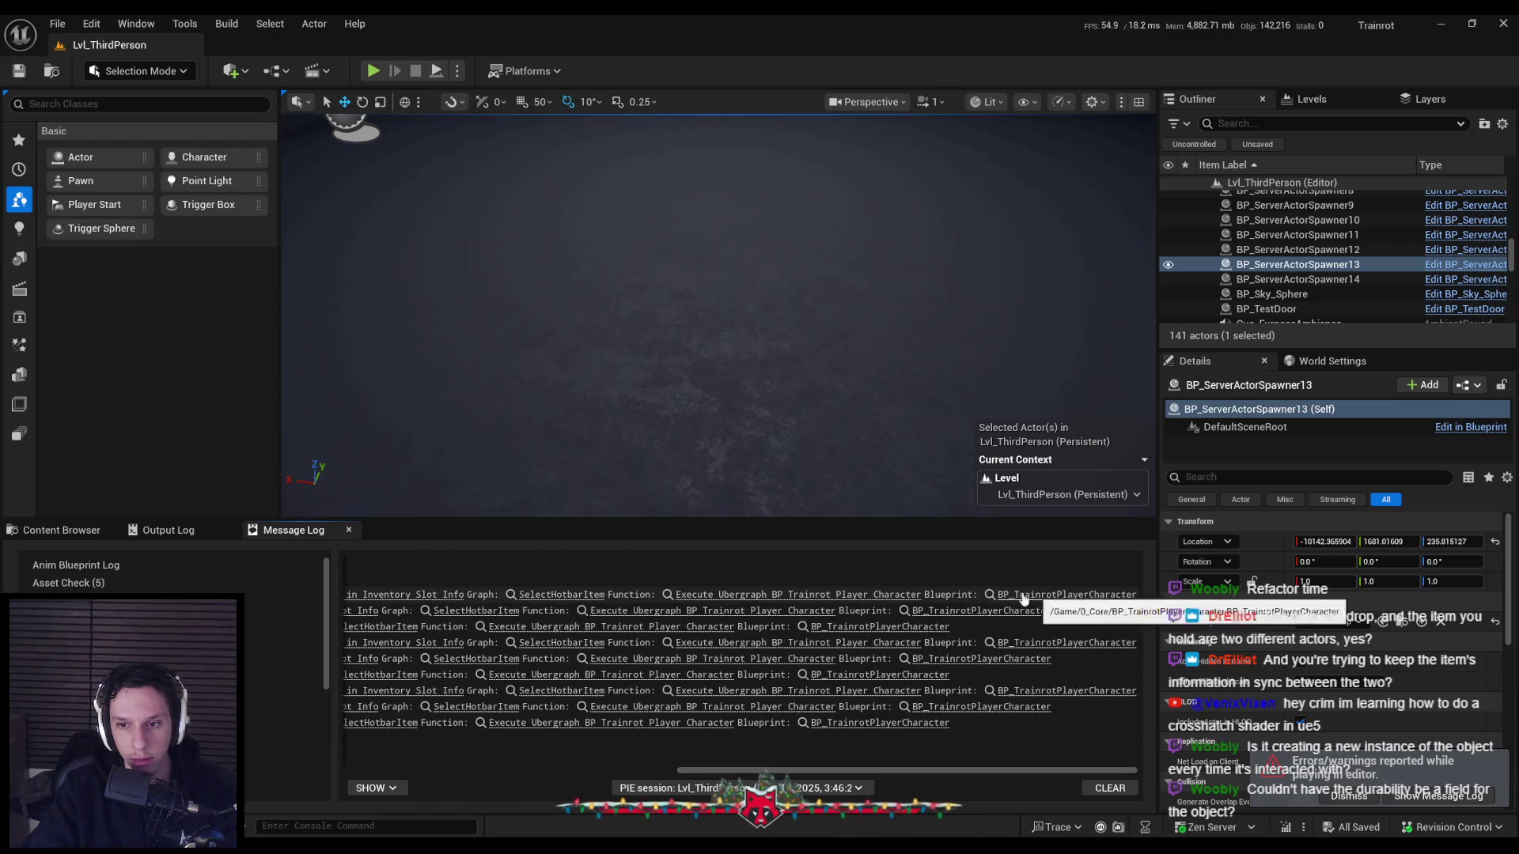
{"action": "left_click_drag", "start_coordinate": [921, 766], "coordinate": [748, 762]}
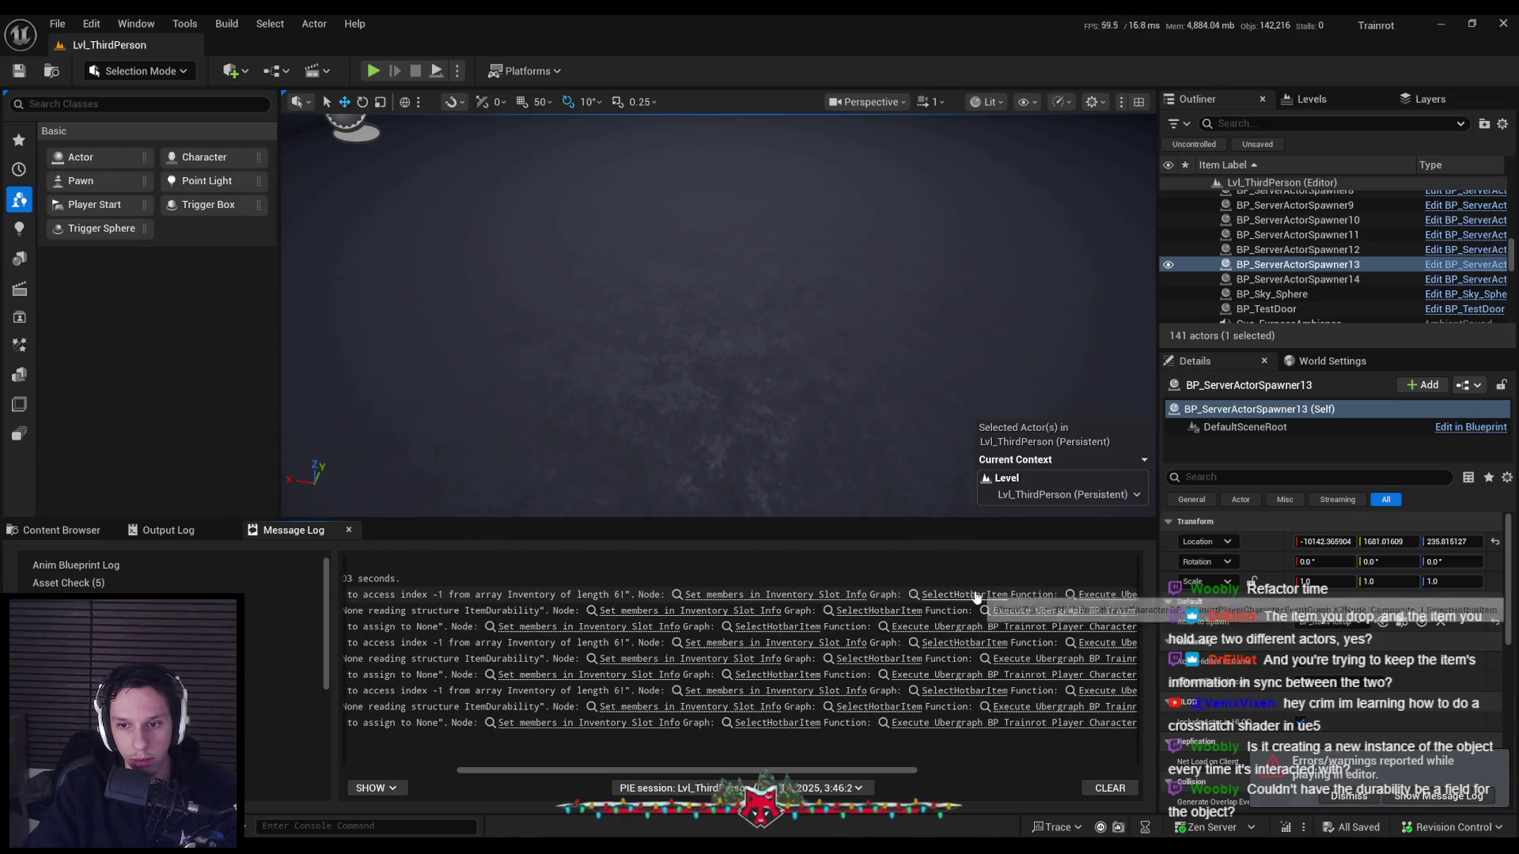
{"action": "left_click", "coordinate": [974, 595]}
{"action": "left_click_drag", "start_coordinate": [607, 472], "coordinate": [864, 483]}
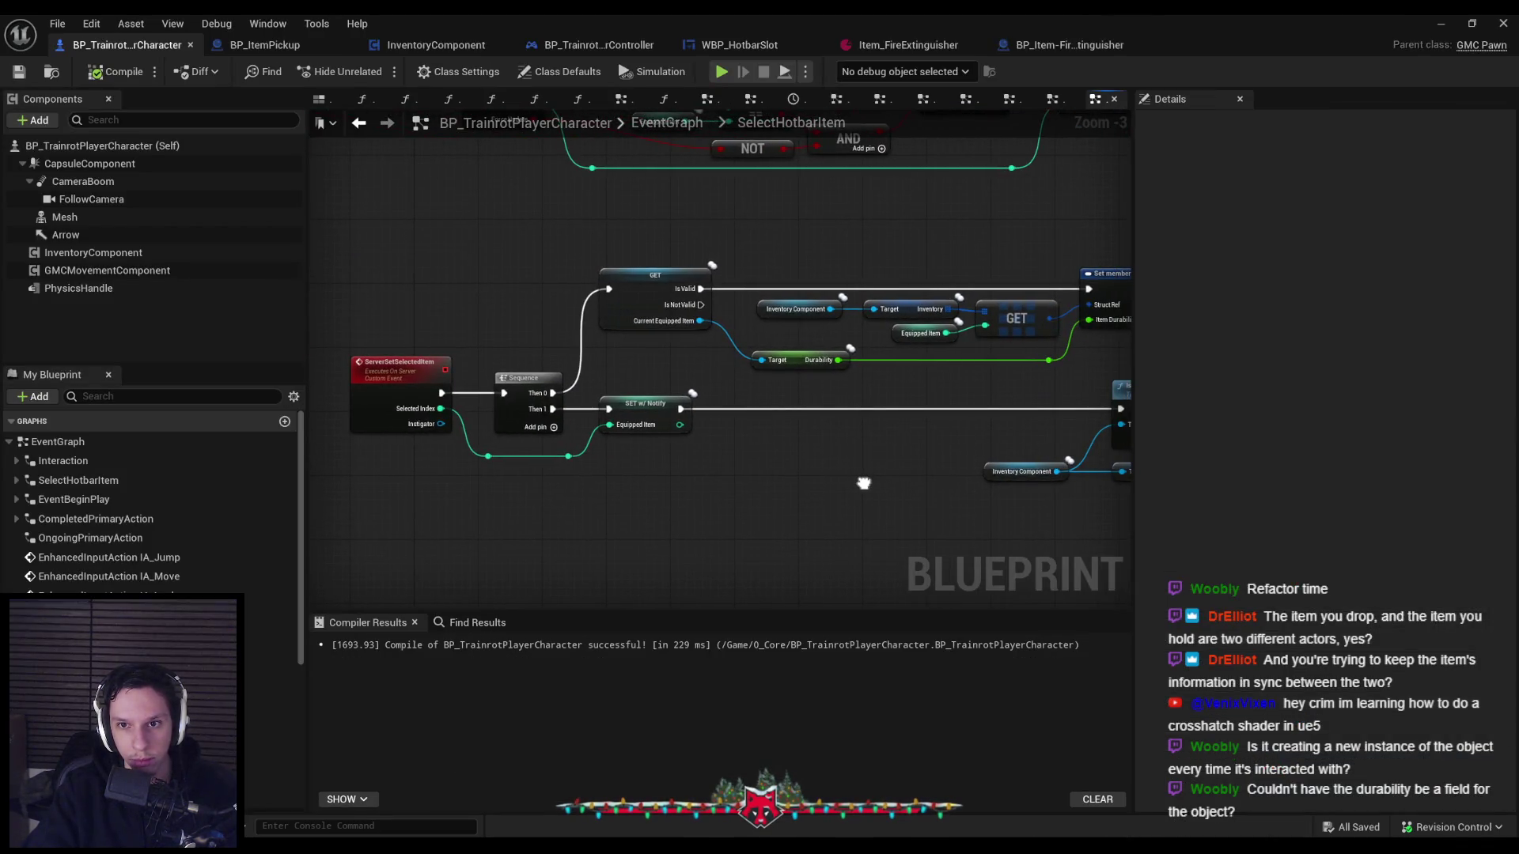
Examine the Equipped Item getter's details, then minimize back to the Lvl_ThirdPerson level.
{"action": "scroll", "coordinate": [967, 324], "scroll_direction": "up", "scroll_amount": 2}
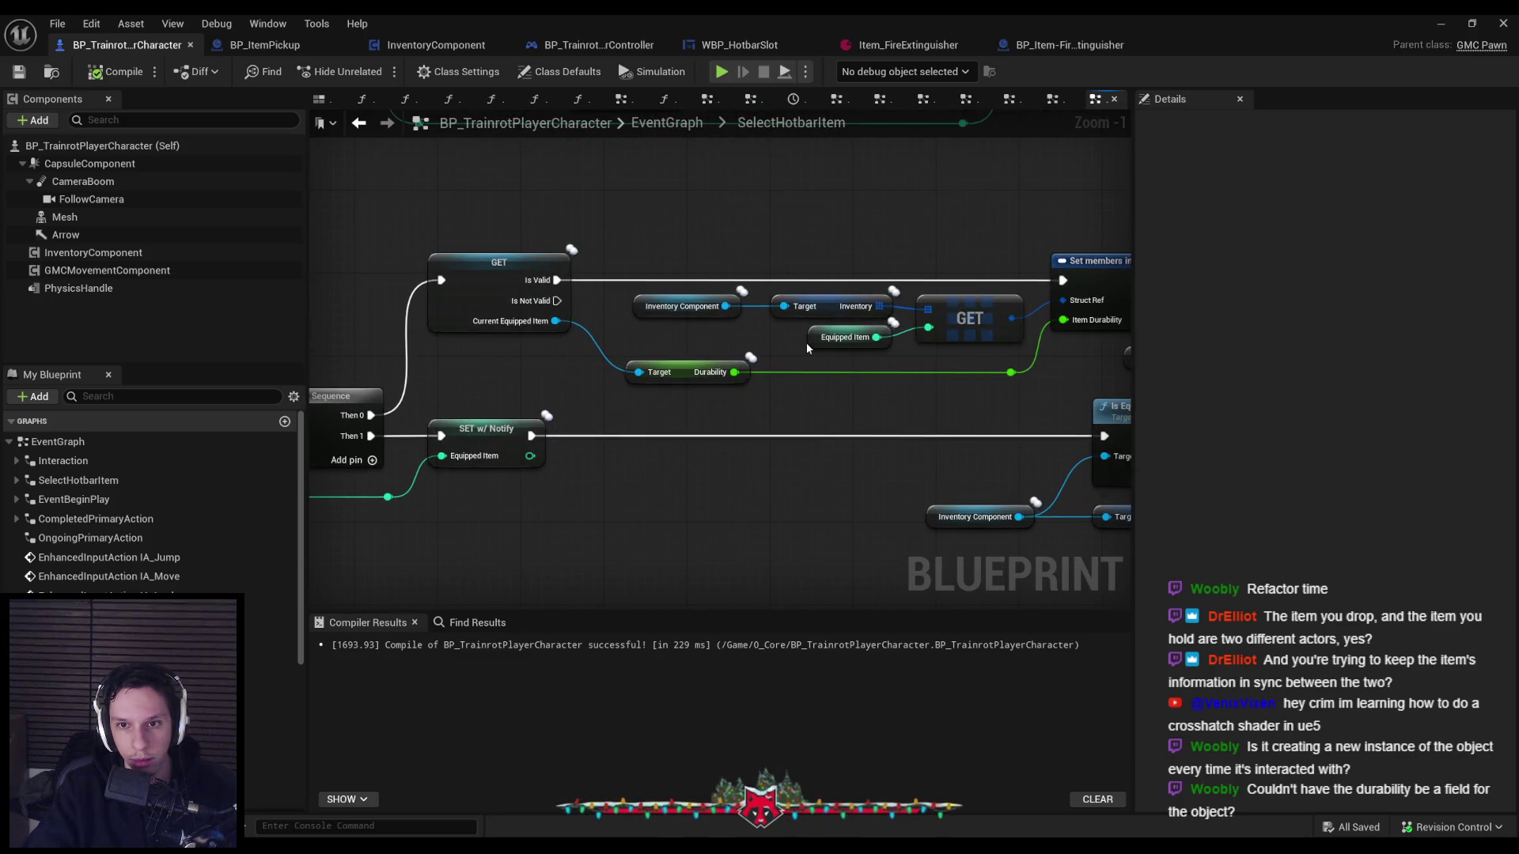
{"action": "left_click", "coordinate": [827, 338]}
{"action": "mouse_move", "coordinate": [833, 396]}
{"action": "left_mouse_down"}
{"action": "mouse_move", "coordinate": [1142, 417]}
{"action": "mouse_move", "coordinate": [876, 411]}
{"action": "left_mouse_up"}
{"action": "scroll", "coordinate": [1076, 407], "scroll_direction": "down", "scroll_amount": 1}
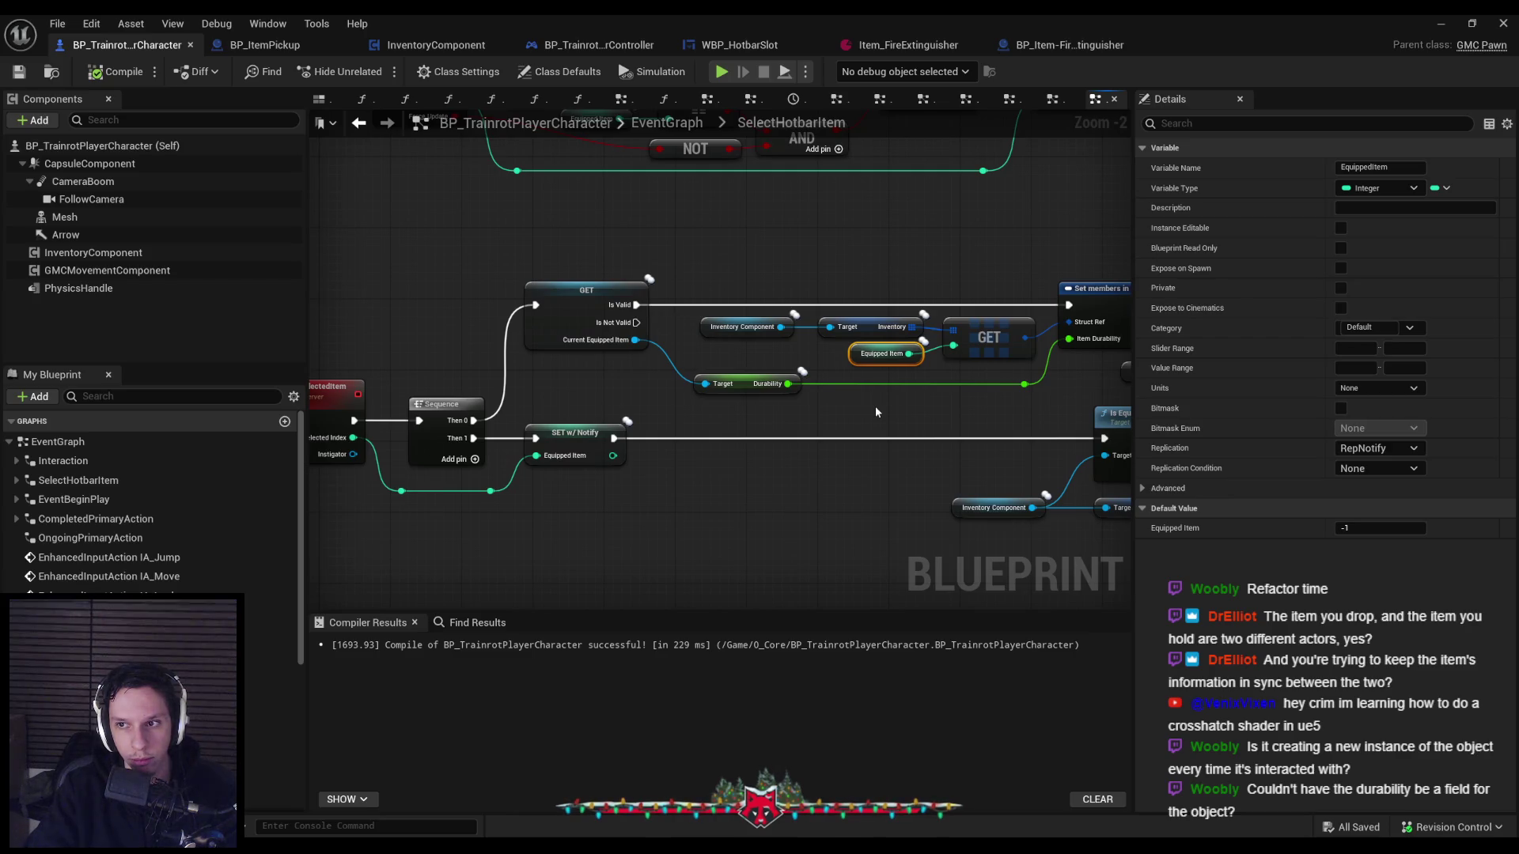
{"action": "mouse_move", "coordinate": [875, 411]}
{"action": "left_mouse_down"}
{"action": "mouse_move", "coordinate": [1022, 387]}
{"action": "mouse_move", "coordinate": [1013, 548]}
{"action": "mouse_move", "coordinate": [522, 552]}
{"action": "mouse_move", "coordinate": [766, 554]}
{"action": "mouse_move", "coordinate": [805, 449]}
{"action": "mouse_move", "coordinate": [803, 481]}
{"action": "left_mouse_up"}
{"action": "scroll", "coordinate": [1021, 387], "scroll_direction": "down", "scroll_amount": 1}
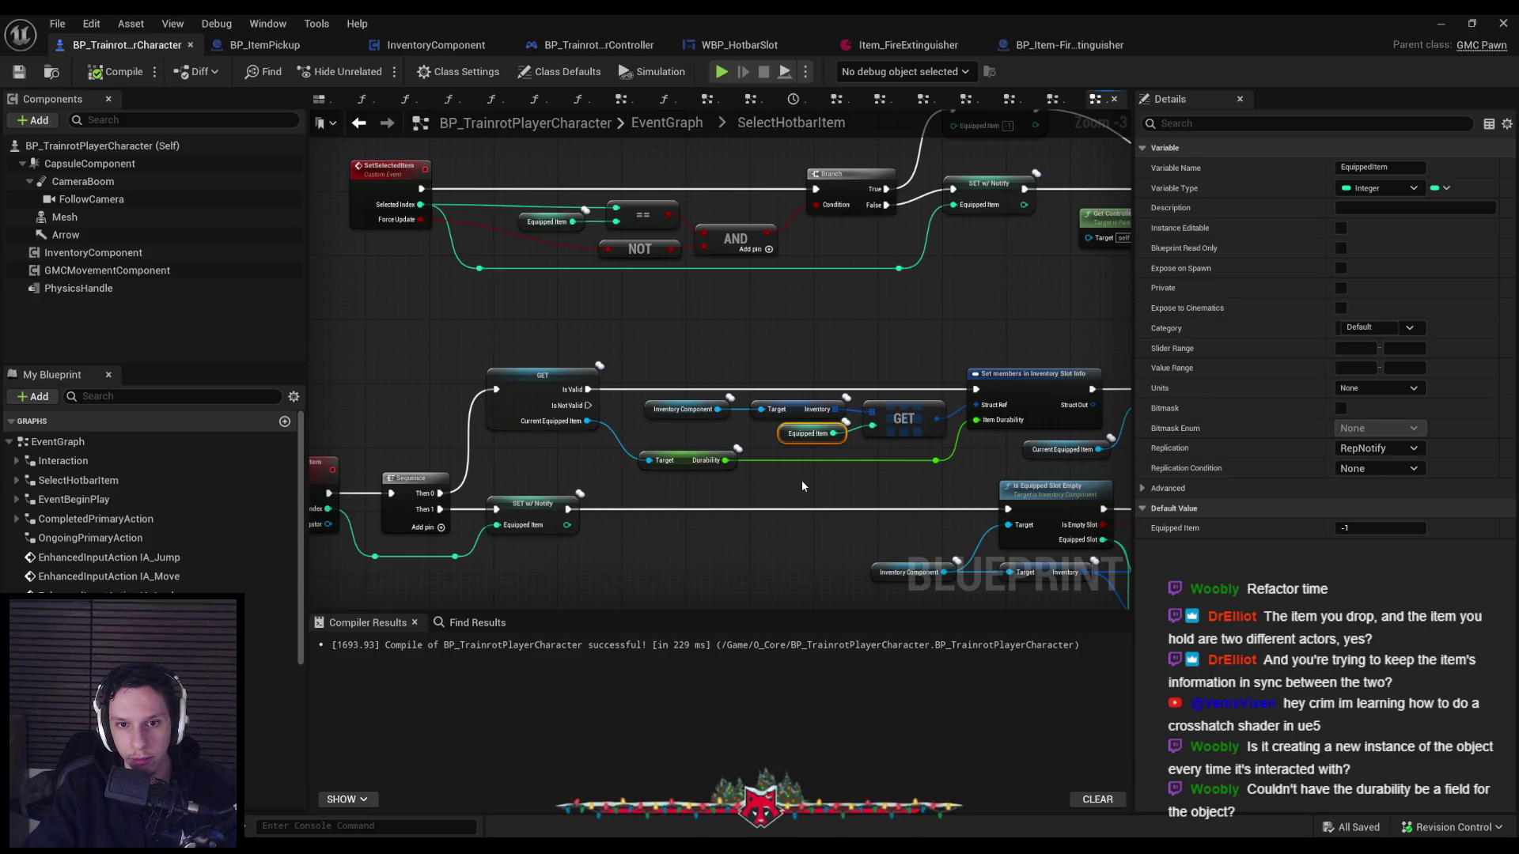
{"action": "mouse_move", "coordinate": [811, 337]}
{"action": "left_mouse_down"}
{"action": "mouse_move", "coordinate": [500, 387]}
{"action": "mouse_move", "coordinate": [586, 396]}
{"action": "mouse_move", "coordinate": [379, 407]}
{"action": "mouse_move", "coordinate": [1123, 409]}
{"action": "mouse_move", "coordinate": [1039, 395]}
{"action": "mouse_move", "coordinate": [1054, 337]}
{"action": "mouse_move", "coordinate": [1069, 398]}
{"action": "mouse_move", "coordinate": [922, 399]}
{"action": "mouse_move", "coordinate": [921, 451]}
{"action": "left_mouse_up"}
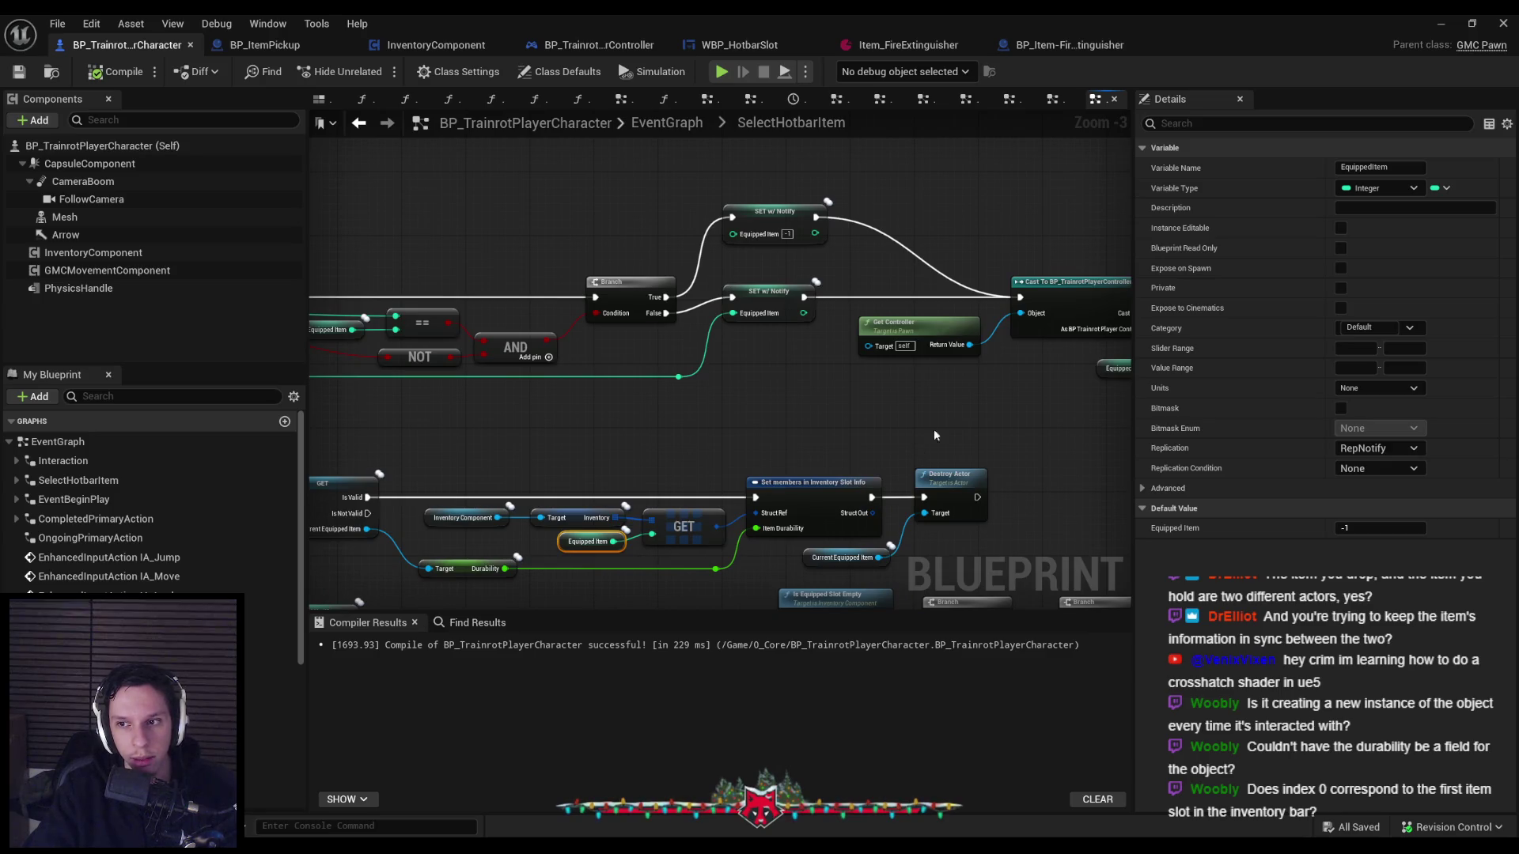
{"action": "left_click", "coordinate": [1443, 26]}
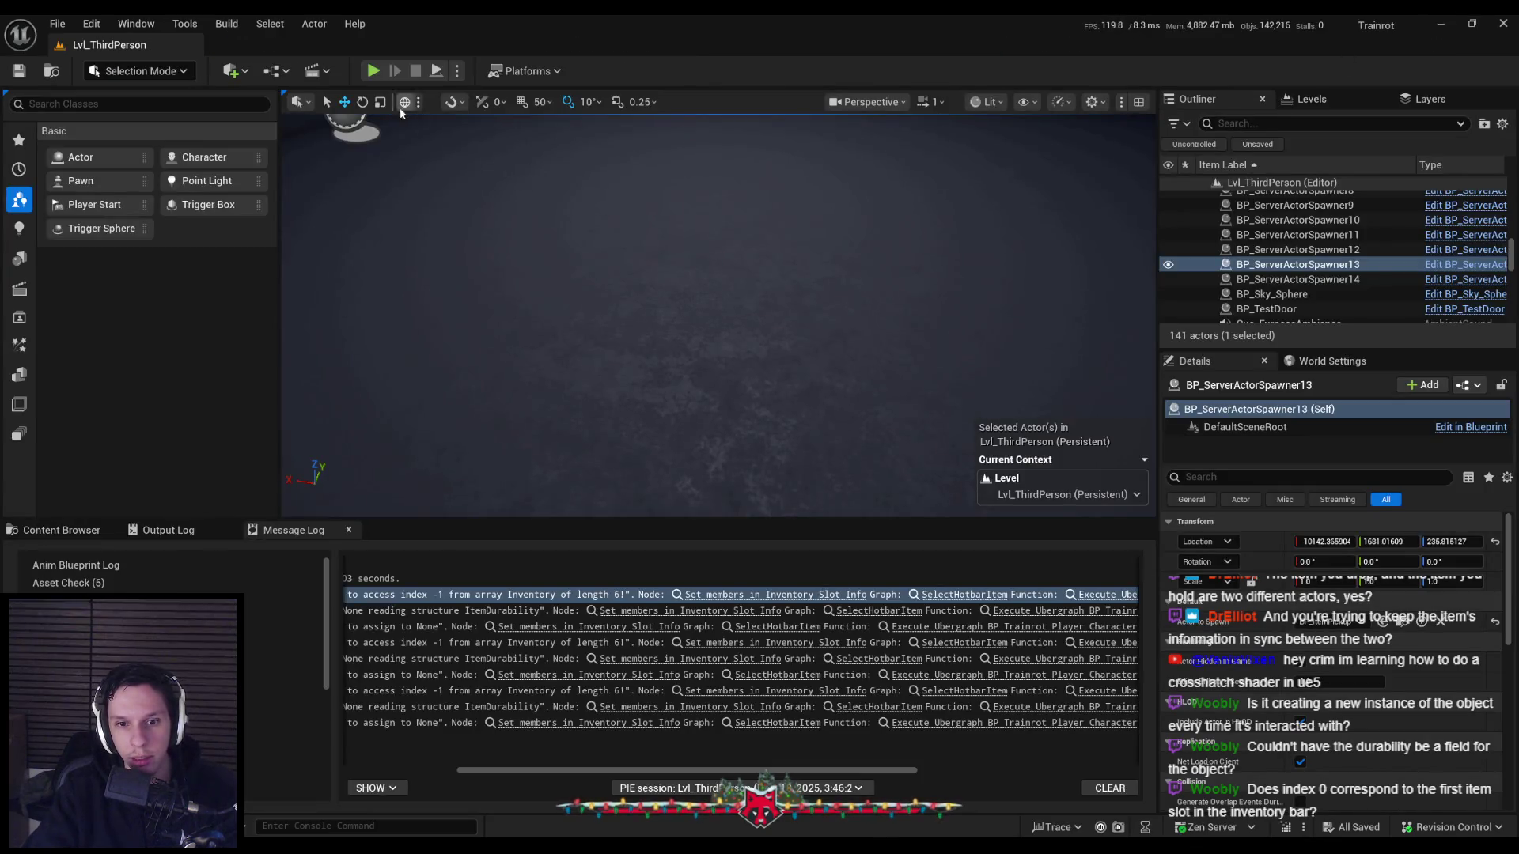
Play again, pick up and equip the extinguisher from slot 1, stop, and return to the blueprint.
{"action": "left_click", "coordinate": [372, 70]}
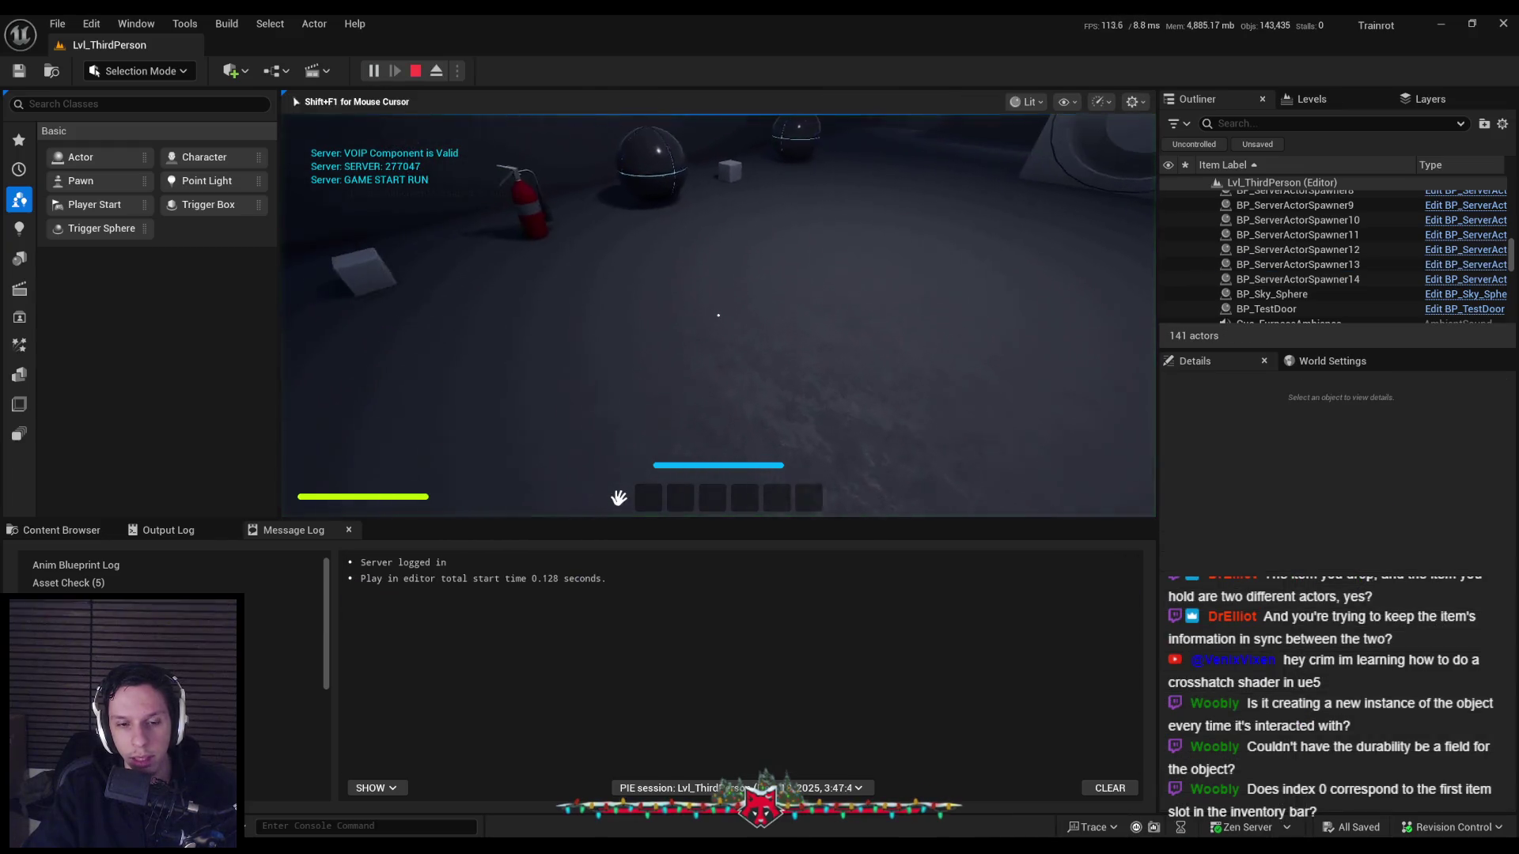
{"action": "key", "text": "e"}
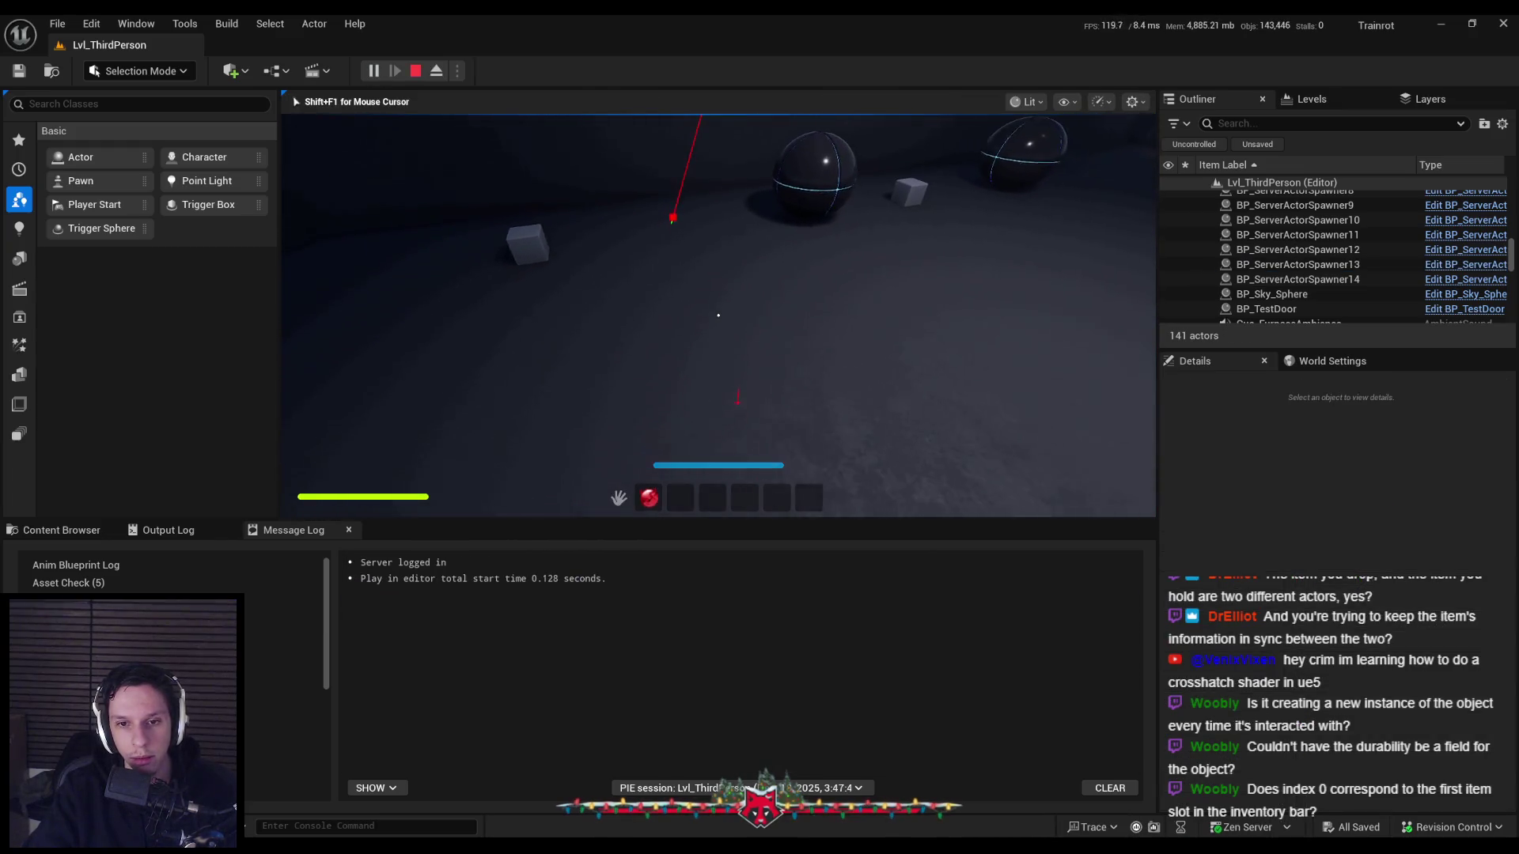
{"action": "key", "text": "s"}
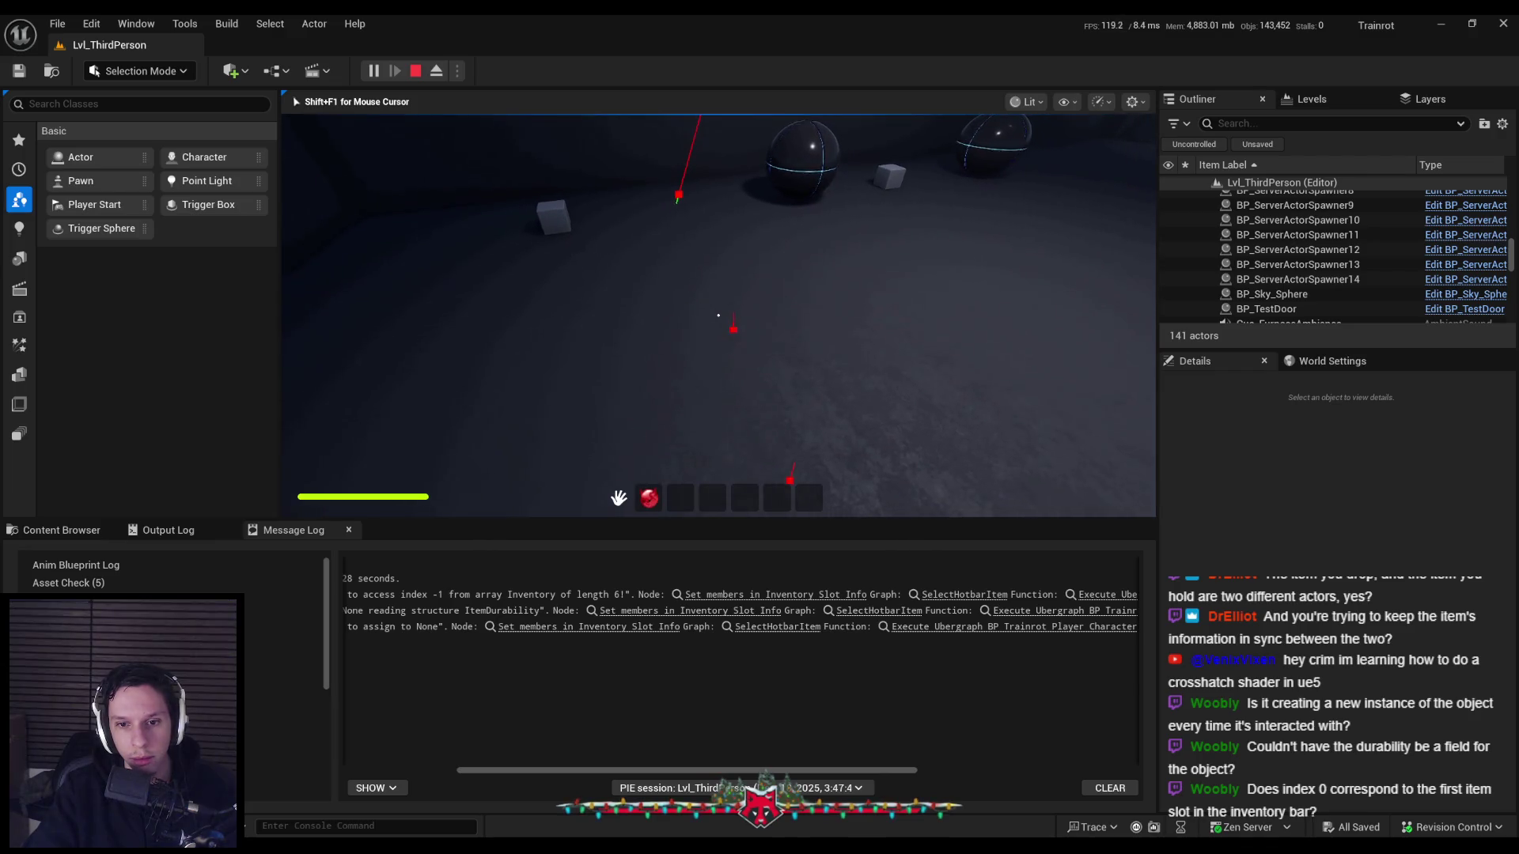
{"action": "key", "text": "1"}
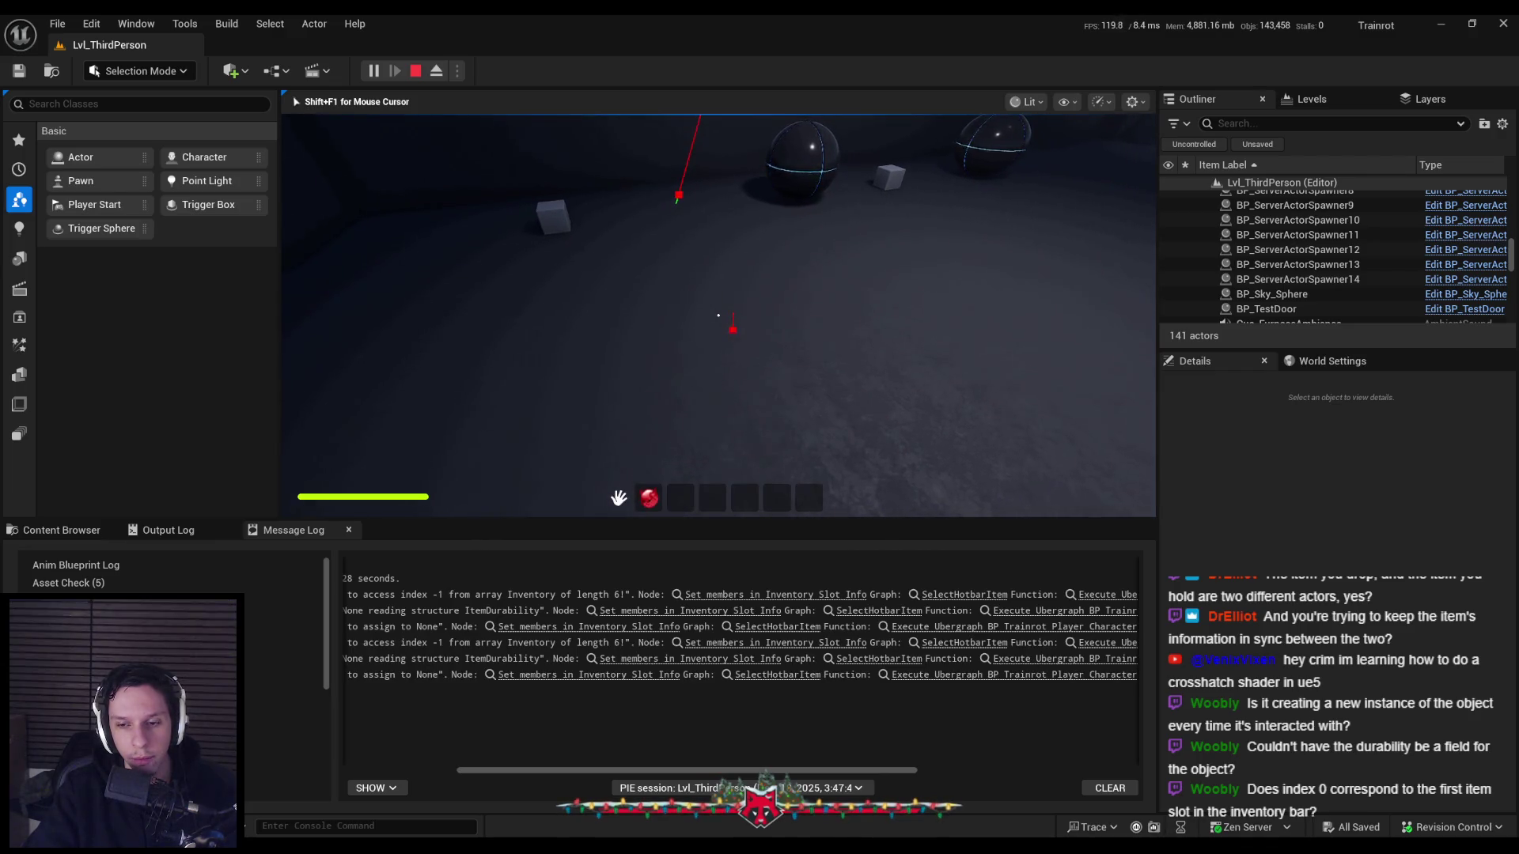
{"action": "key", "text": "Escape"}
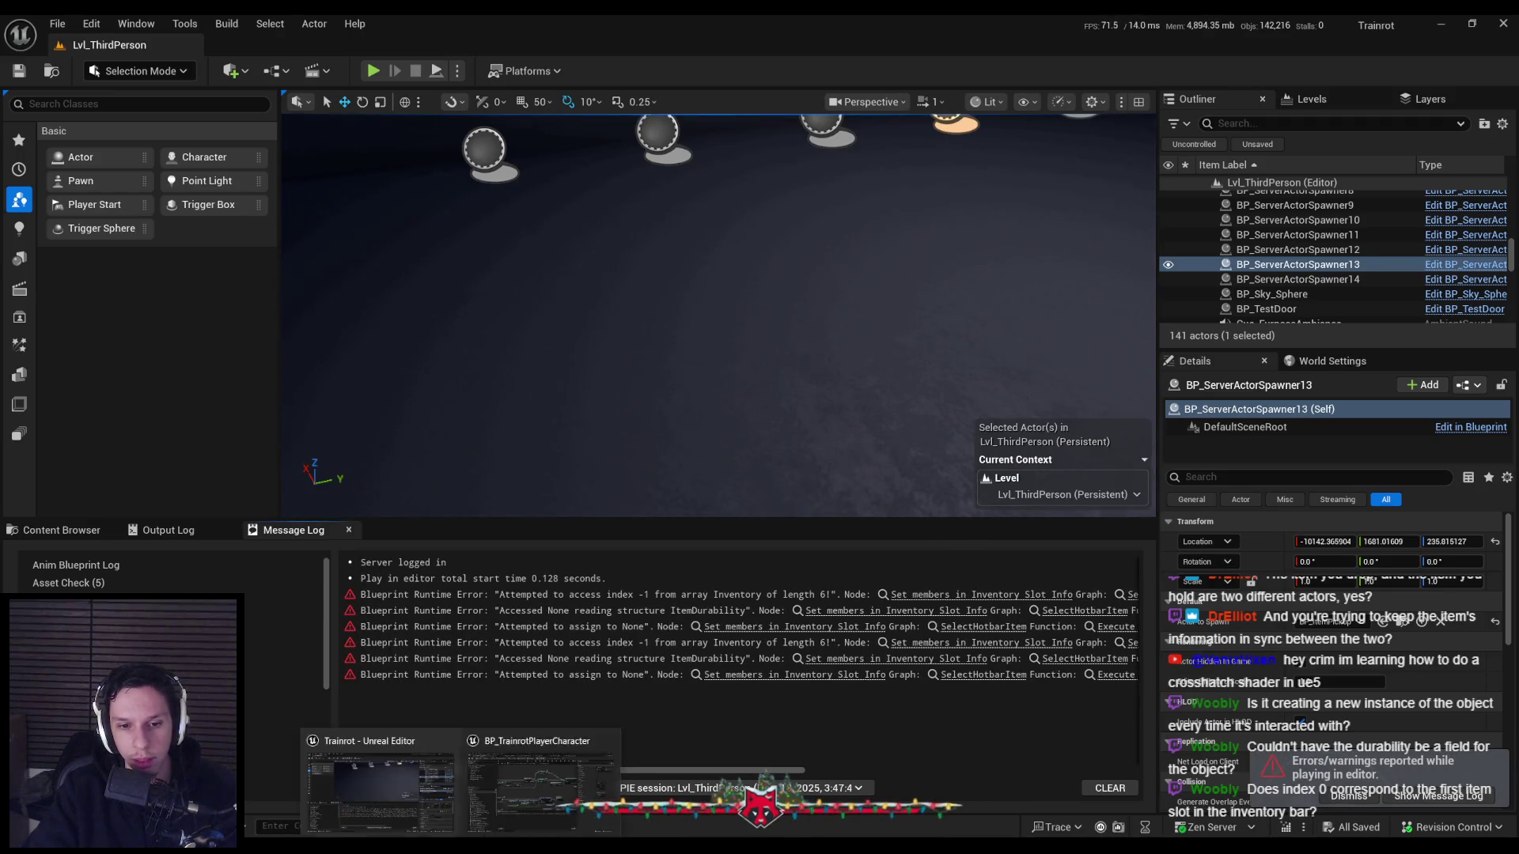
{"action": "key", "text": "alt+Tab"}
{"action": "mouse_move", "coordinate": [696, 432]}
{"action": "left_mouse_down"}
{"action": "mouse_move", "coordinate": [1084, 360]}
{"action": "mouse_move", "coordinate": [1084, 325]}
{"action": "mouse_move", "coordinate": [870, 303]}
{"action": "mouse_move", "coordinate": [619, 410]}
{"action": "mouse_move", "coordinate": [143, 375]}
{"action": "left_mouse_up"}
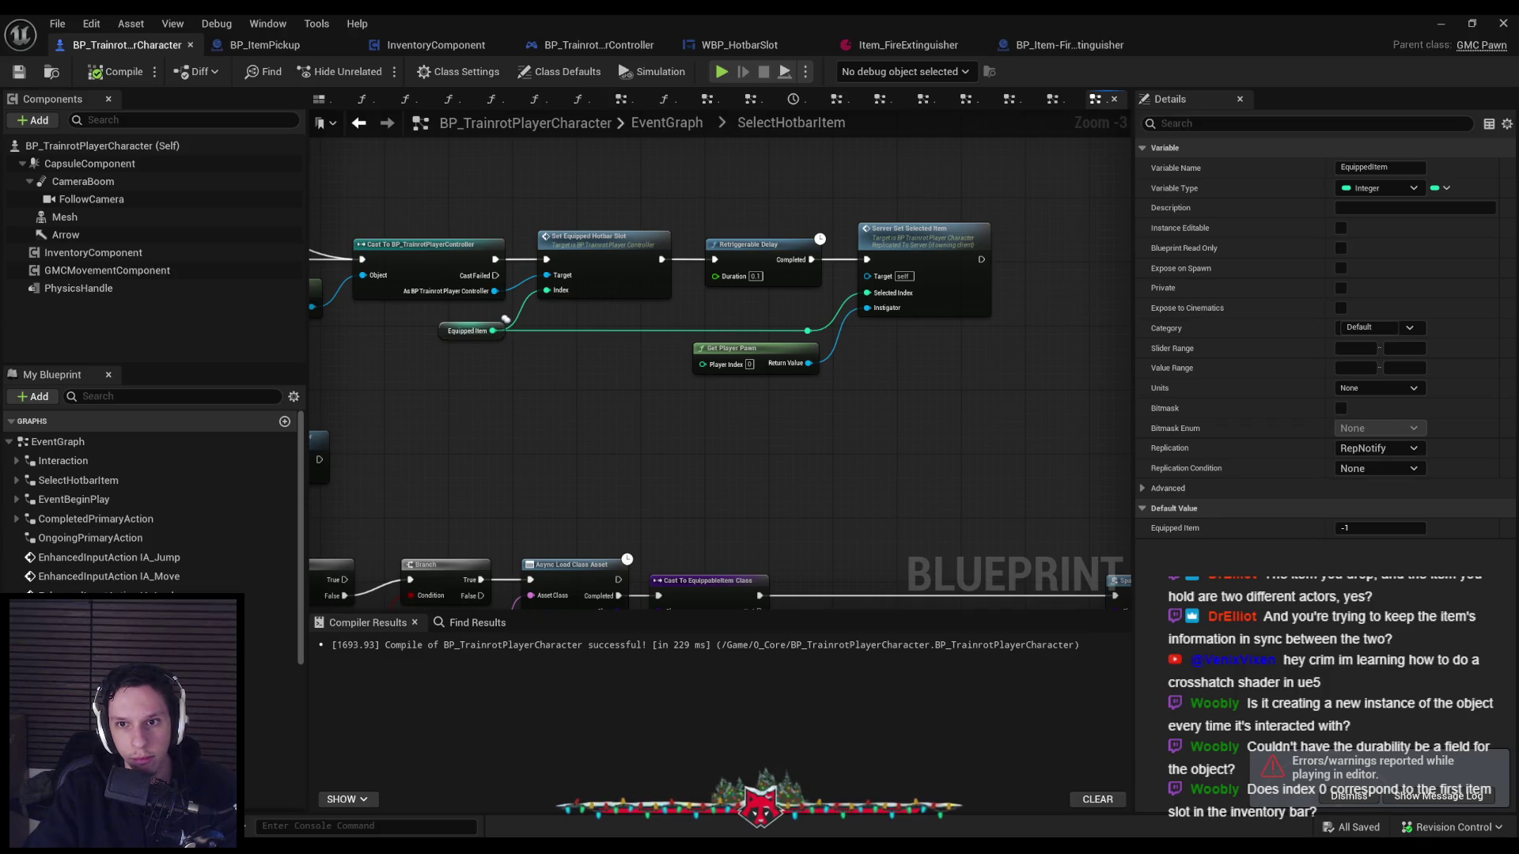
{"action": "left_click_drag", "start_coordinate": [136, 372], "coordinate": [677, 378]}
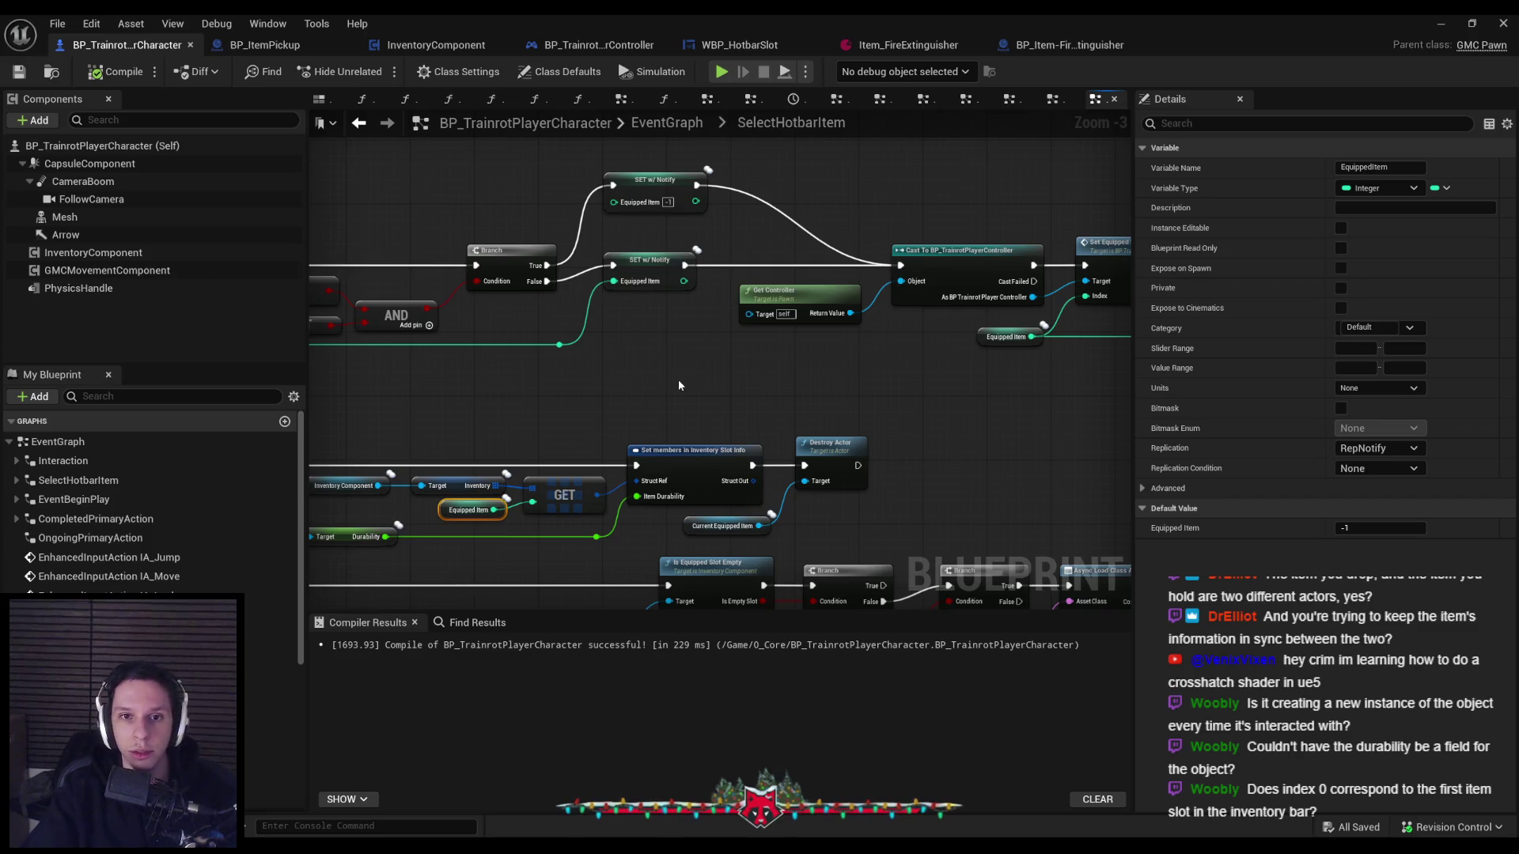
{"action": "left_click_drag", "start_coordinate": [678, 386], "coordinate": [903, 378]}
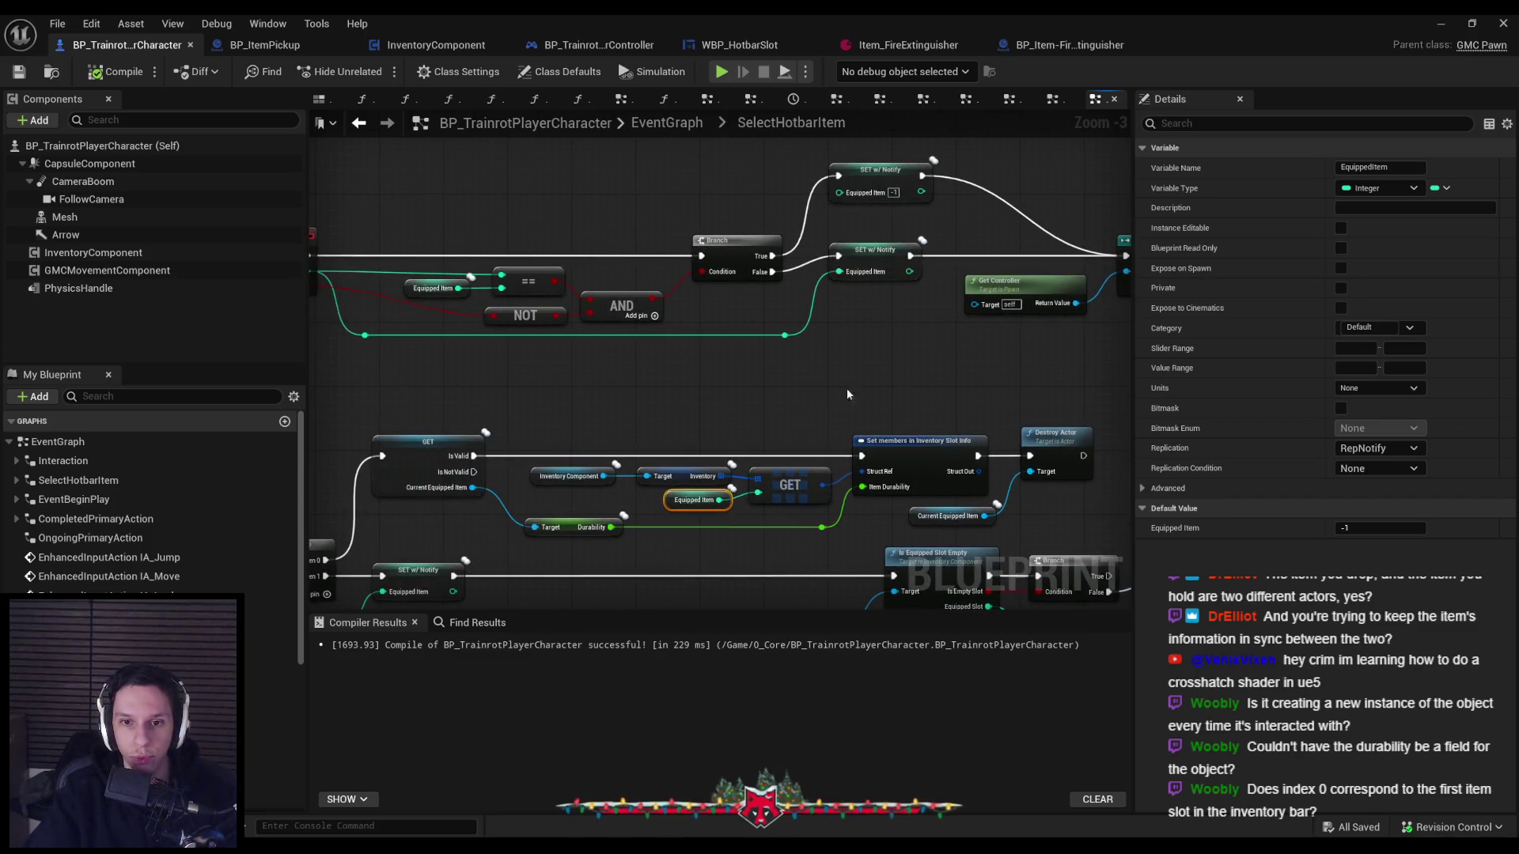
{"action": "mouse_move", "coordinate": [754, 381]}
{"action": "left_mouse_down"}
{"action": "mouse_move", "coordinate": [830, 380]}
{"action": "mouse_move", "coordinate": [705, 329]}
{"action": "left_mouse_up"}
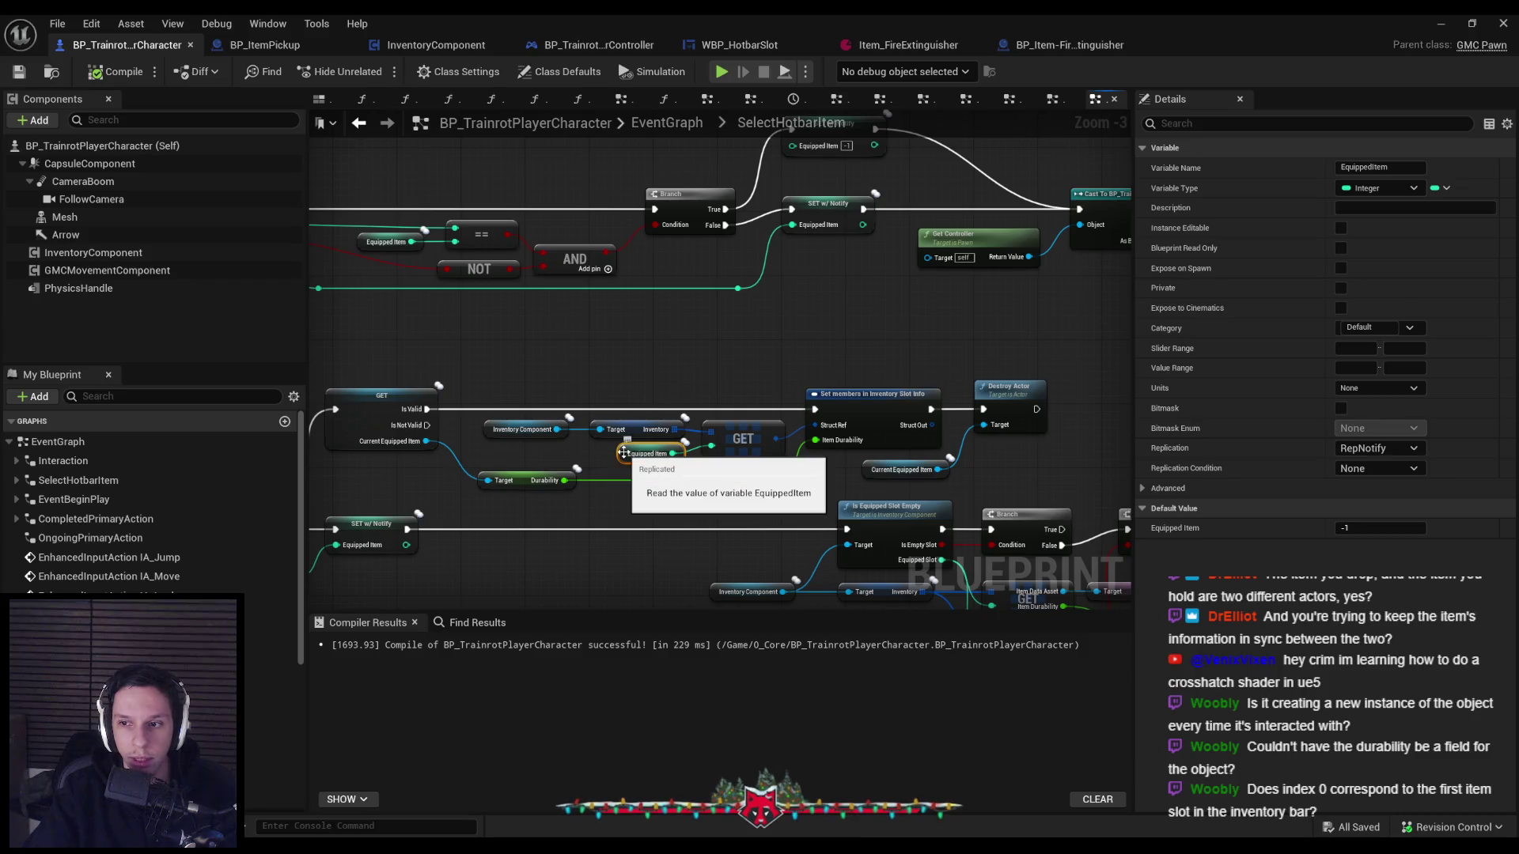
{"action": "left_click_drag", "start_coordinate": [624, 452], "coordinate": [858, 402]}
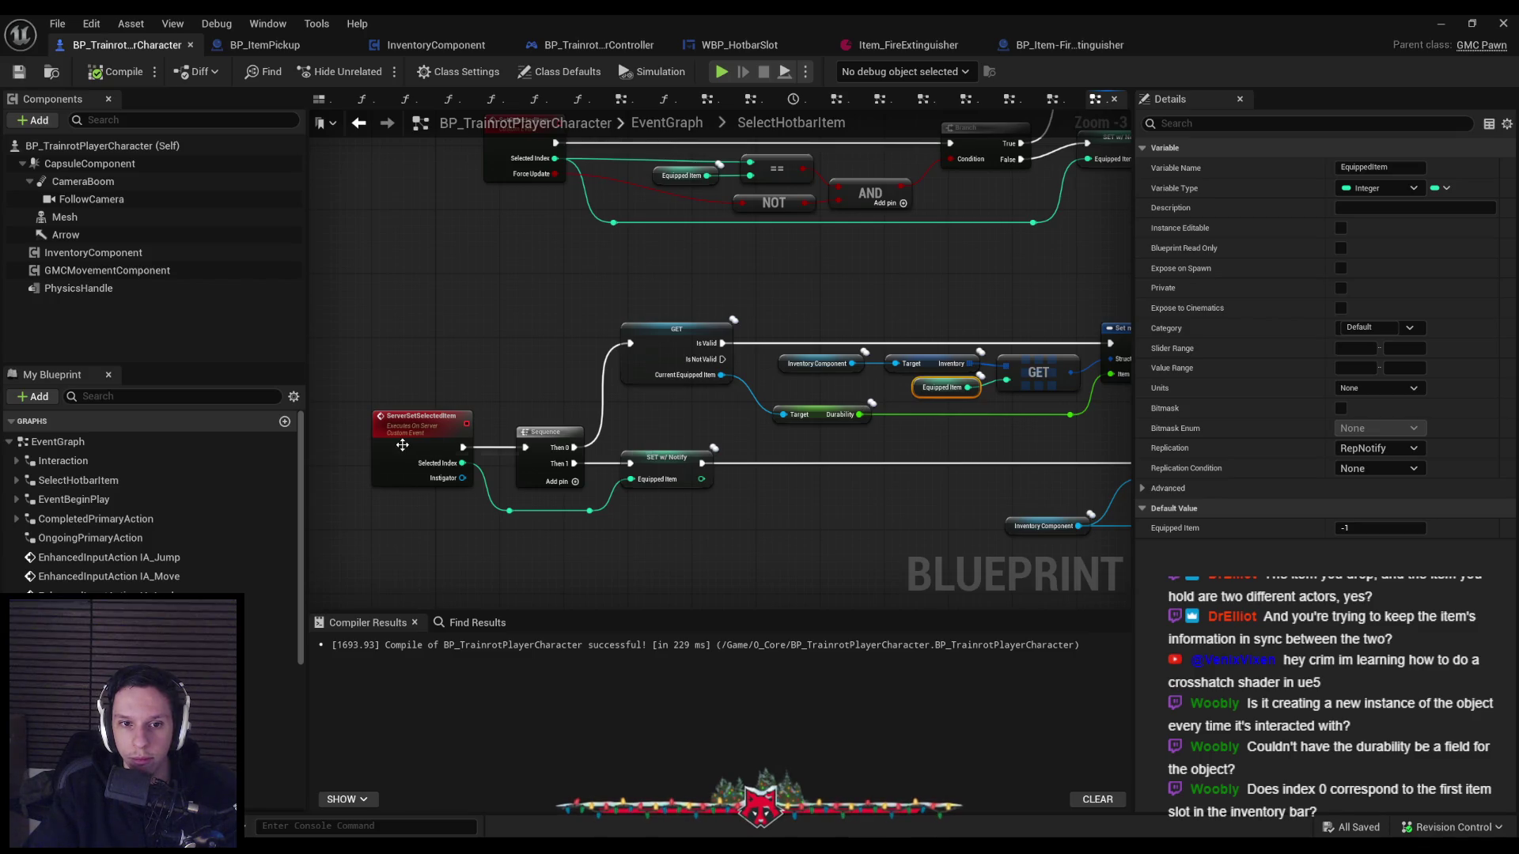
{"action": "left_click_drag", "start_coordinate": [402, 446], "coordinate": [202, 536]}
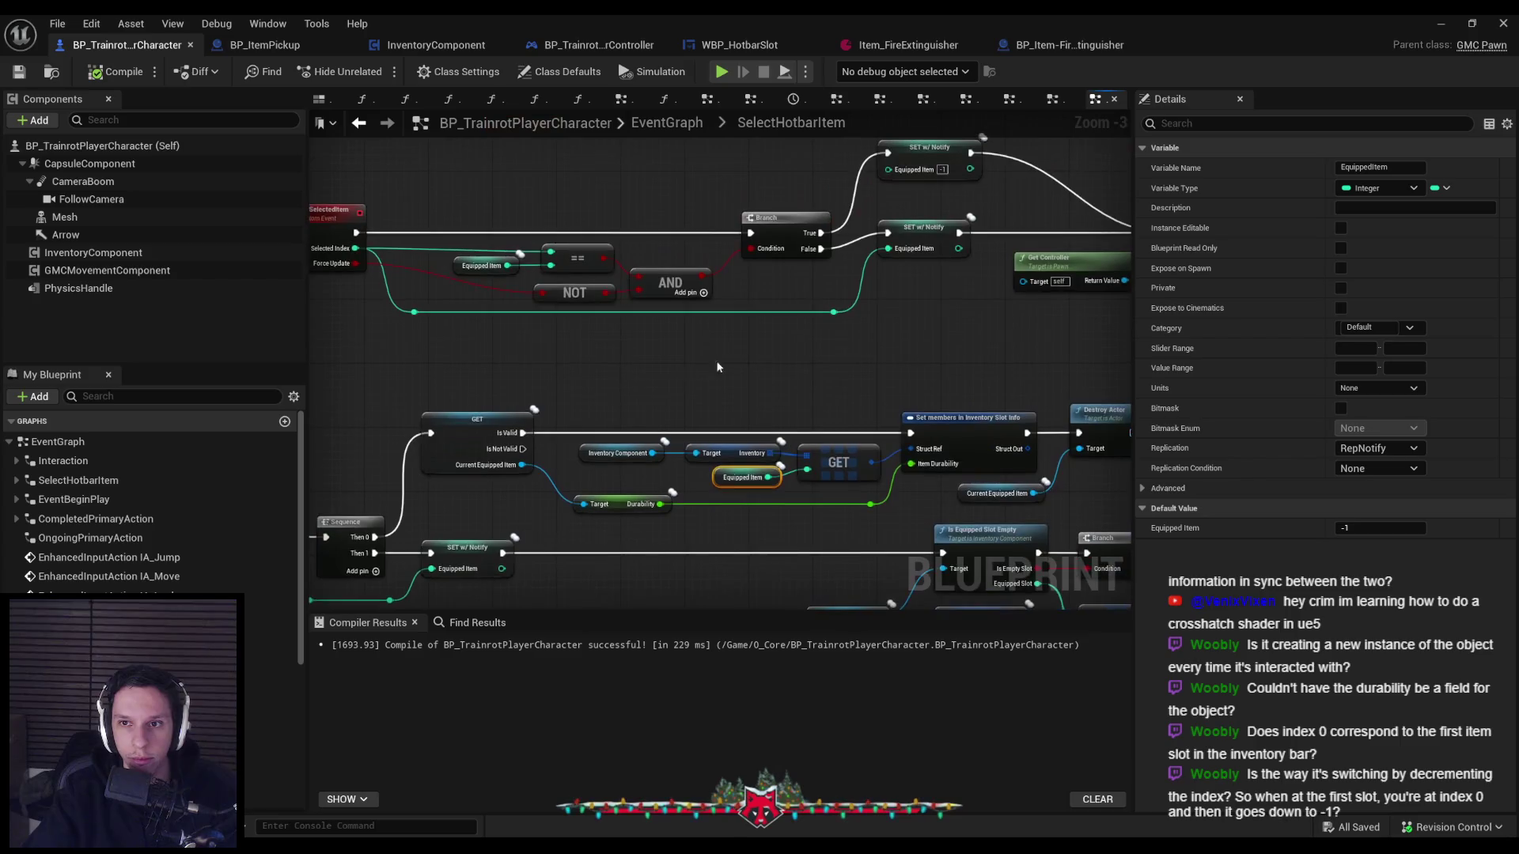
{"action": "left_click", "coordinate": [922, 234]}
{"action": "mouse_move", "coordinate": [922, 234]}
{"action": "left_mouse_down"}
{"action": "mouse_move", "coordinate": [773, 340]}
{"action": "mouse_move", "coordinate": [560, 355]}
{"action": "mouse_move", "coordinate": [978, 352]}
{"action": "left_mouse_up"}
{"action": "left_click", "coordinate": [978, 355]}
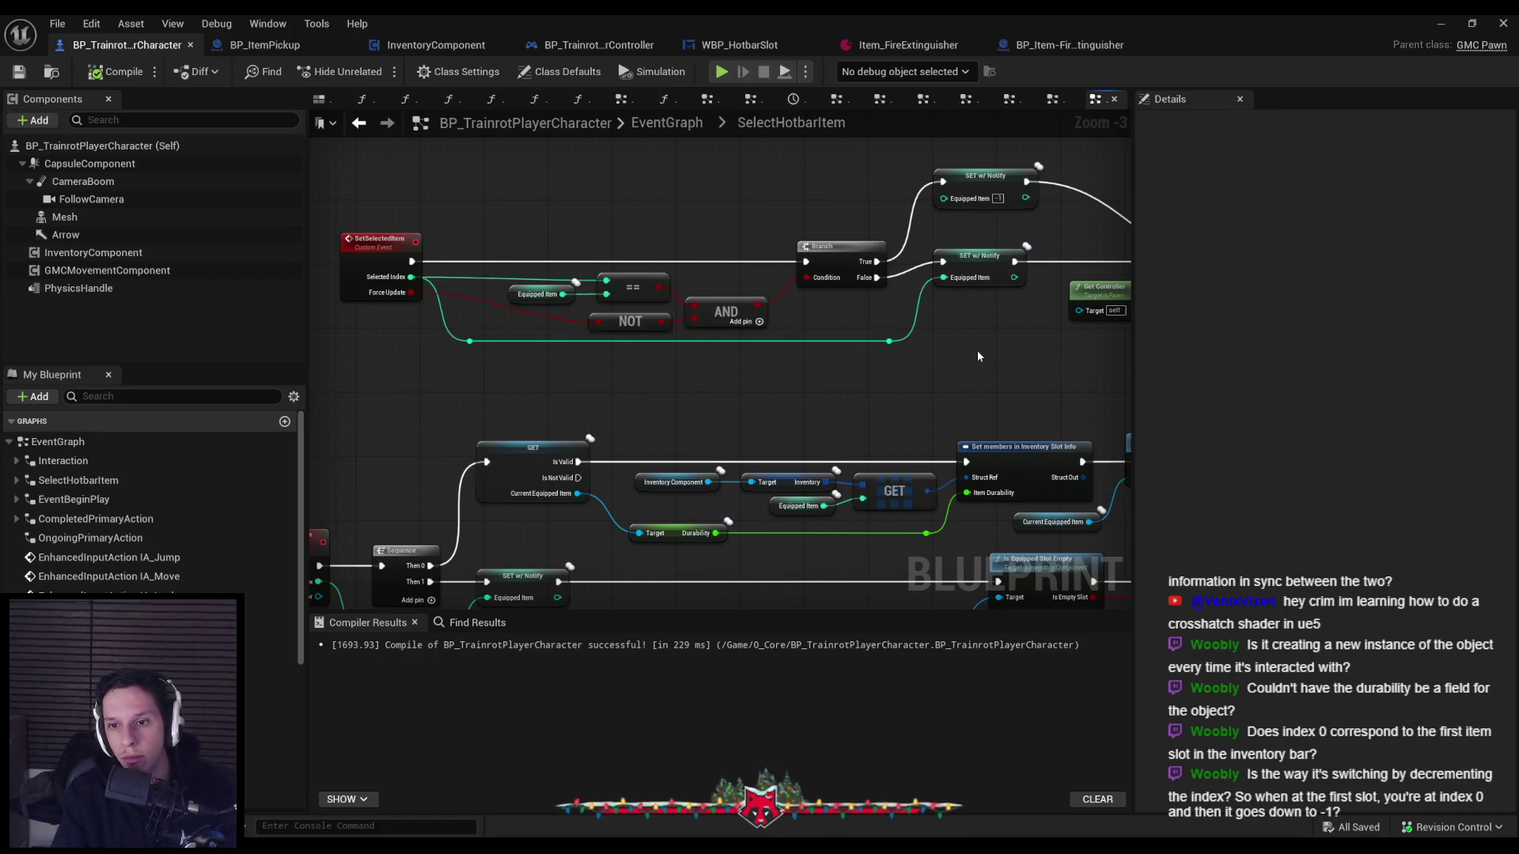
{"action": "mouse_move", "coordinate": [977, 356]}
{"action": "left_mouse_down"}
{"action": "mouse_move", "coordinate": [728, 421]}
{"action": "mouse_move", "coordinate": [660, 335]}
{"action": "mouse_move", "coordinate": [773, 359]}
{"action": "mouse_move", "coordinate": [481, 300]}
{"action": "mouse_move", "coordinate": [813, 341]}
{"action": "mouse_move", "coordinate": [766, 322]}
{"action": "mouse_move", "coordinate": [741, 377]}
{"action": "mouse_move", "coordinate": [638, 368]}
{"action": "mouse_move", "coordinate": [994, 339]}
{"action": "mouse_move", "coordinate": [820, 344]}
{"action": "left_mouse_up"}
{"action": "scroll", "coordinate": [773, 359], "scroll_direction": "down", "scroll_amount": 1}
{"action": "scroll", "coordinate": [637, 369], "scroll_direction": "up", "scroll_amount": 1}
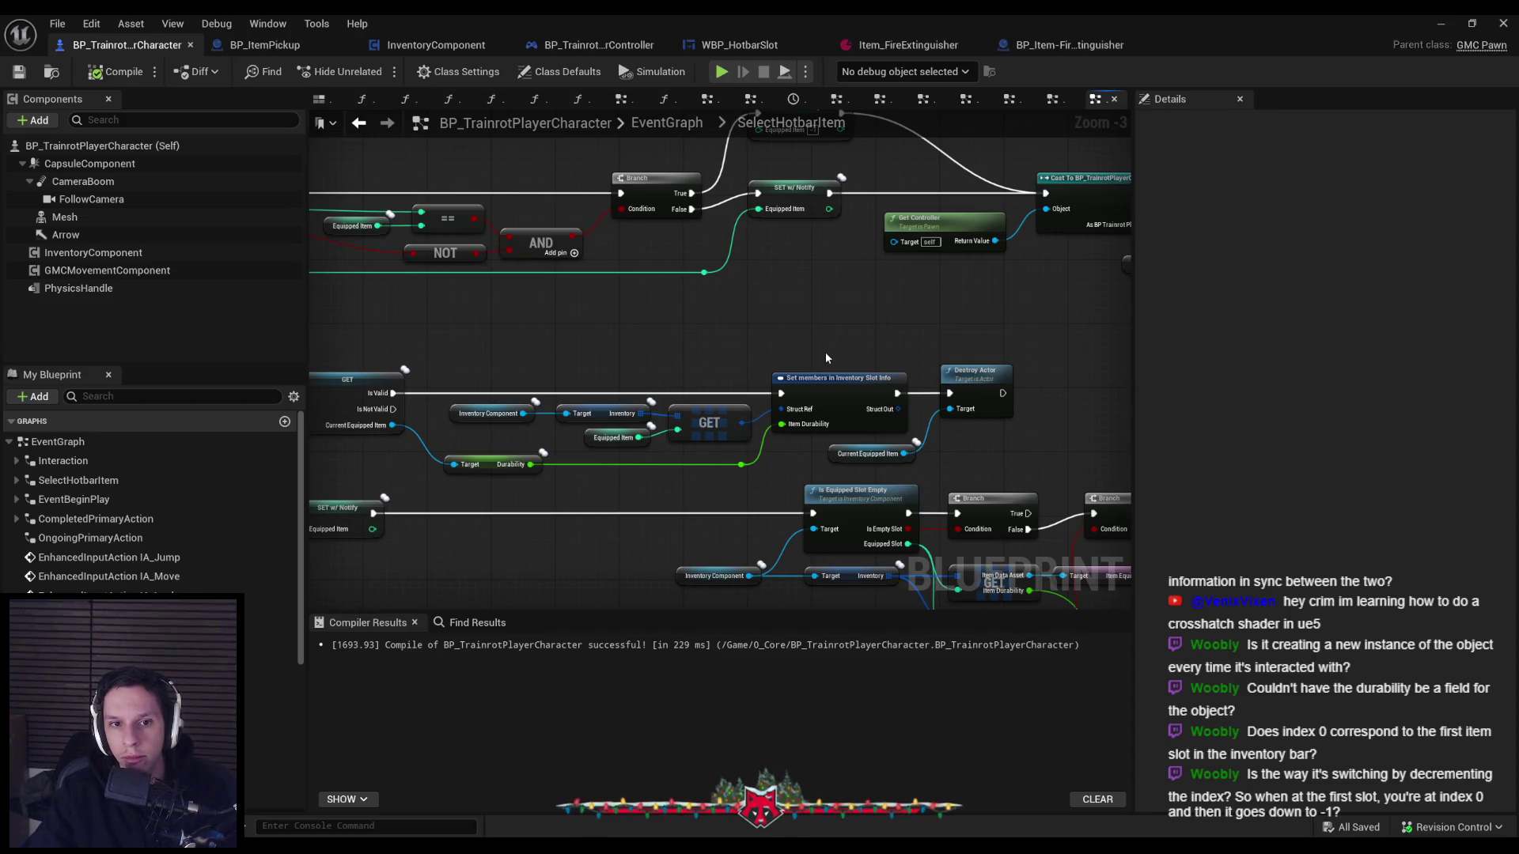
{"action": "left_click_drag", "start_coordinate": [615, 375], "coordinate": [928, 345]}
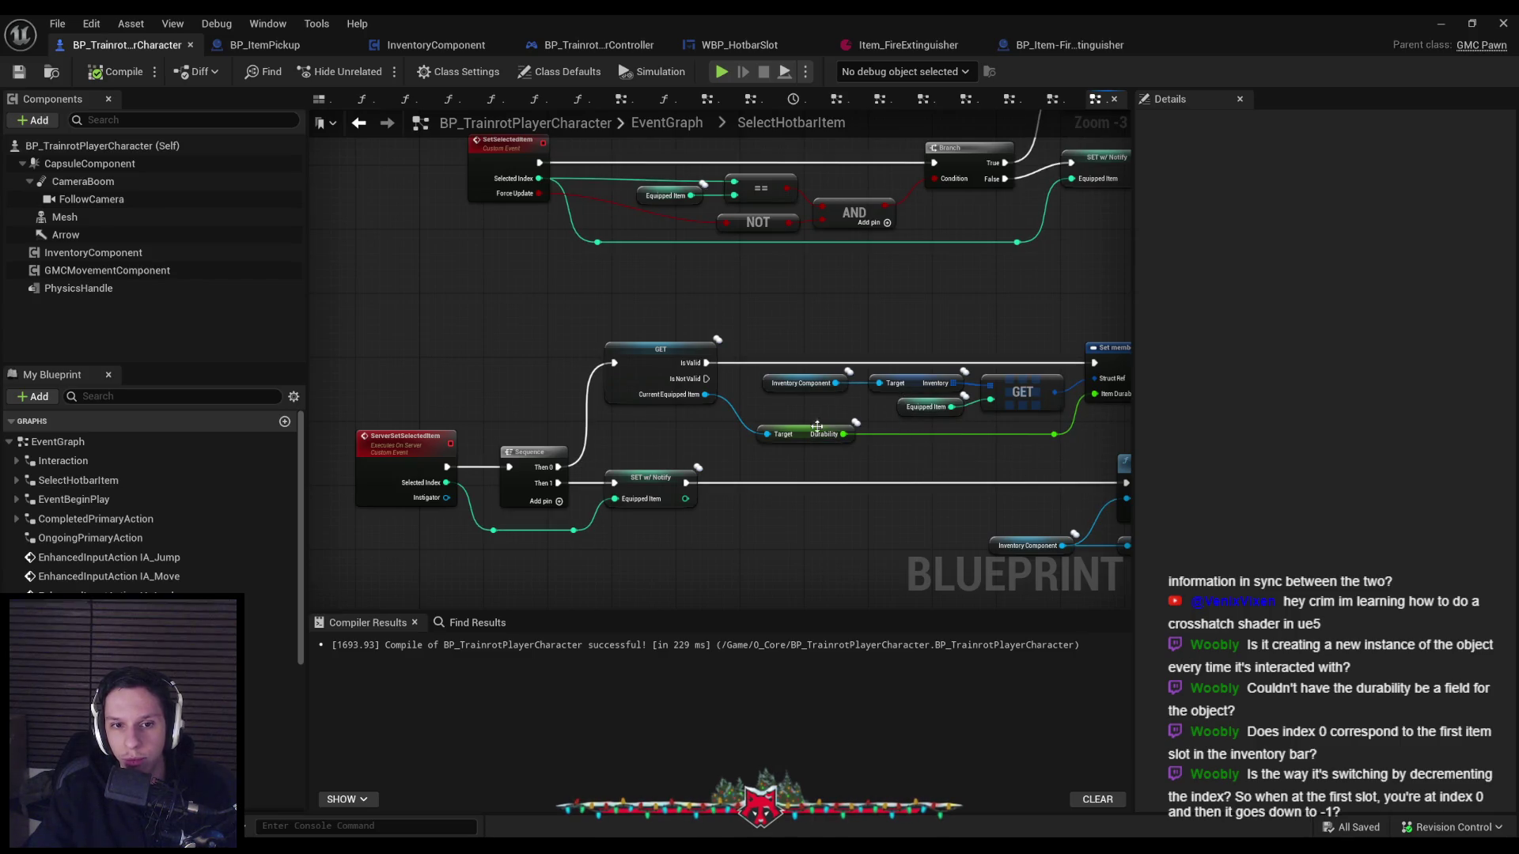
{"action": "mouse_move", "coordinate": [890, 293]}
{"action": "left_mouse_down"}
{"action": "mouse_move", "coordinate": [808, 375]}
{"action": "mouse_move", "coordinate": [662, 278]}
{"action": "mouse_move", "coordinate": [725, 386]}
{"action": "mouse_move", "coordinate": [434, 376]}
{"action": "left_mouse_up"}
{"action": "scroll", "coordinate": [725, 386], "scroll_direction": "down", "scroll_amount": 1}
{"action": "scroll", "coordinate": [434, 376], "scroll_direction": "up", "scroll_amount": 1}
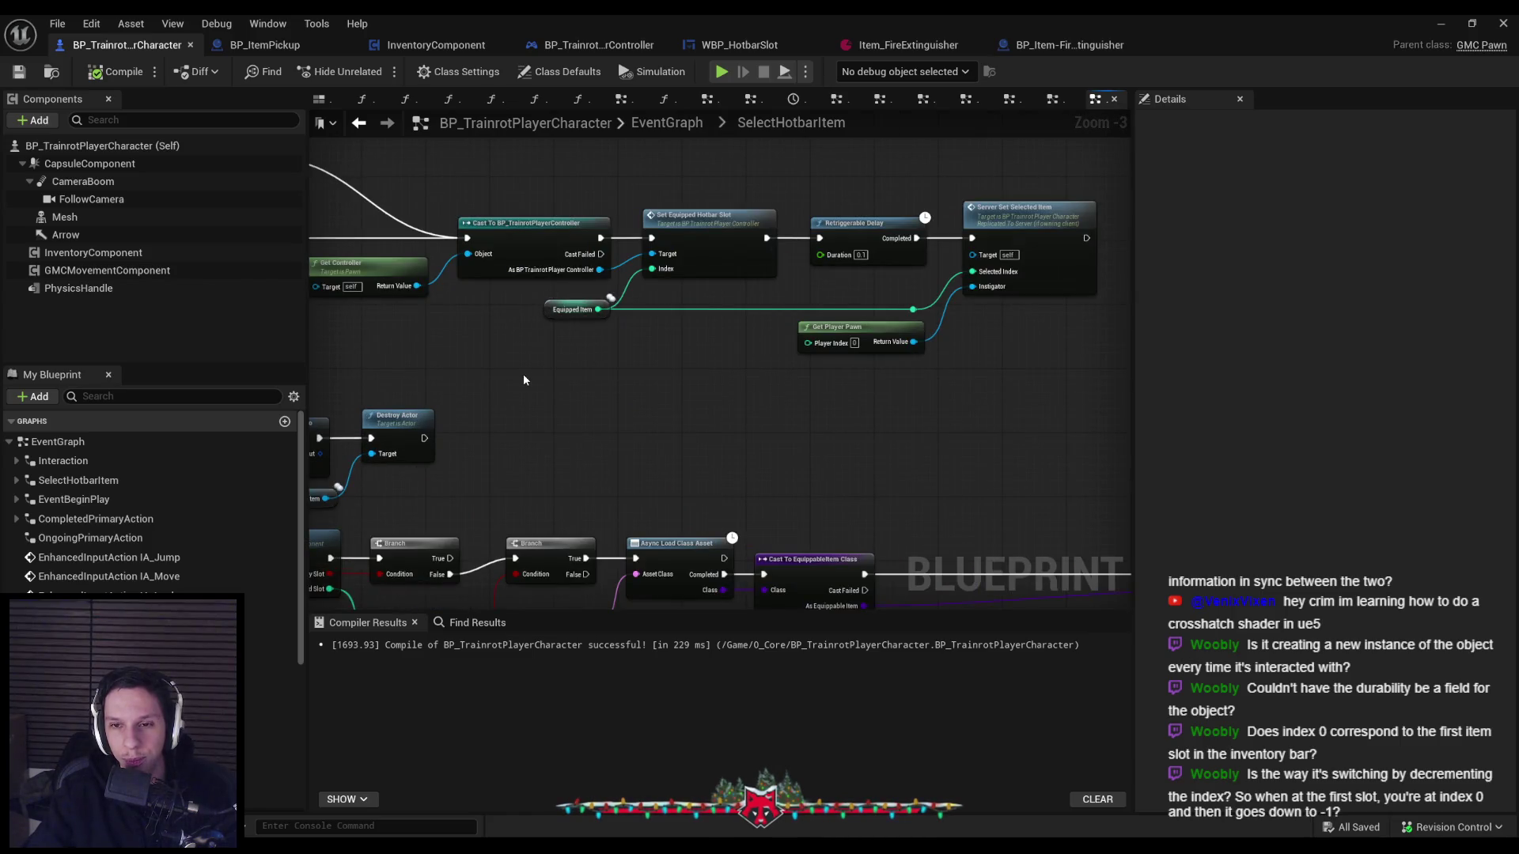
{"action": "scroll", "coordinate": [524, 380], "scroll_direction": "down", "scroll_amount": 1}
{"action": "left_click_drag", "start_coordinate": [524, 380], "coordinate": [858, 296]}
{"action": "scroll", "coordinate": [858, 296], "scroll_direction": "up", "scroll_amount": 2}
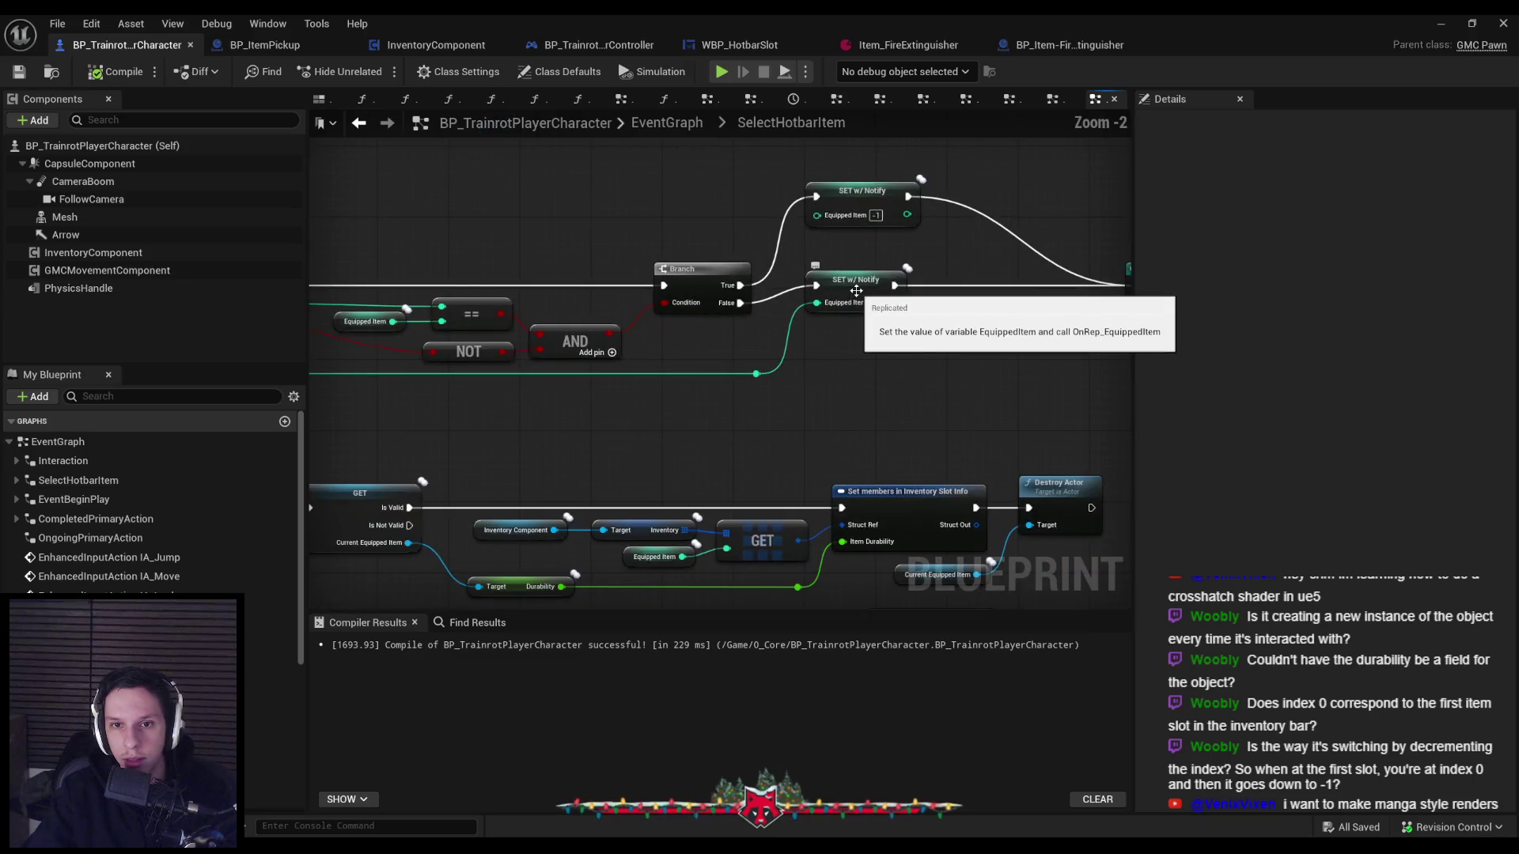
{"action": "left_click", "coordinate": [857, 292]}
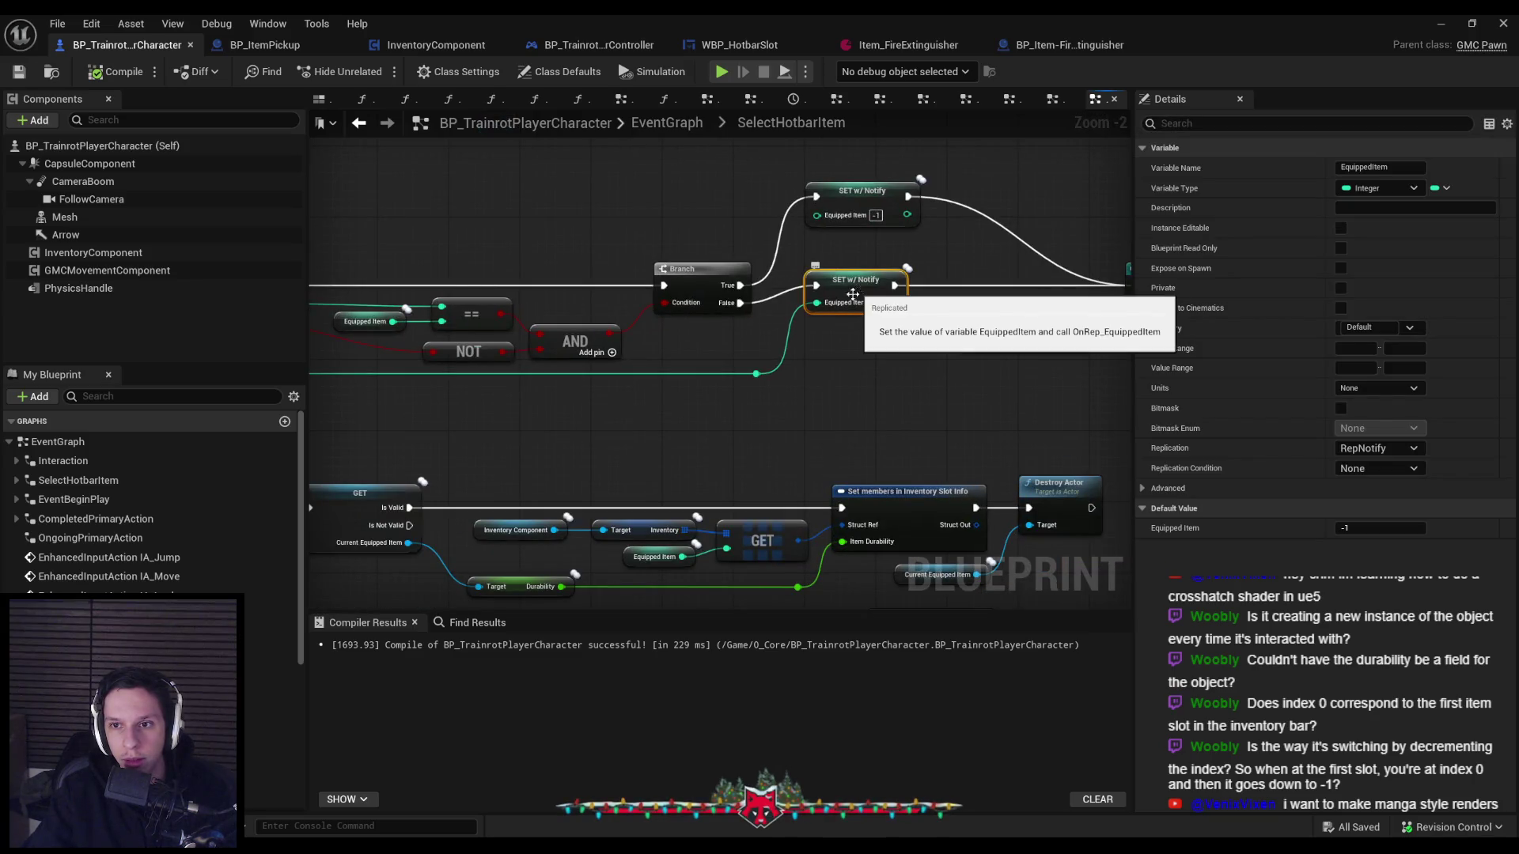
{"action": "scroll", "coordinate": [857, 292], "scroll_direction": "down", "scroll_amount": 3}
{"action": "scroll", "coordinate": [594, 438], "scroll_direction": "up", "scroll_amount": 4}
{"action": "left_click", "coordinate": [594, 437]}
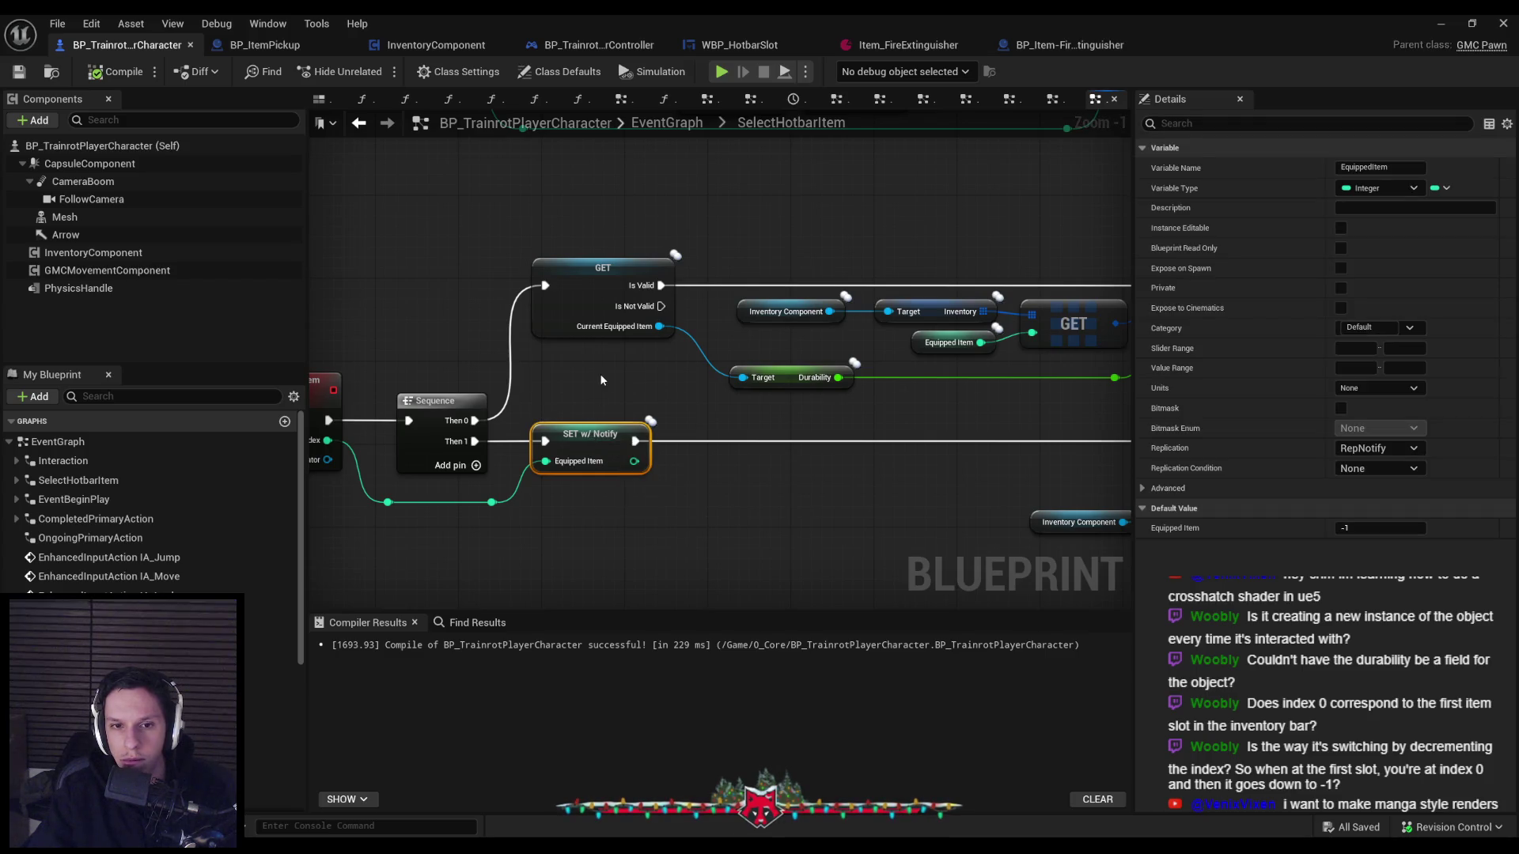
{"action": "scroll", "coordinate": [601, 380], "scroll_direction": "down", "scroll_amount": 1}
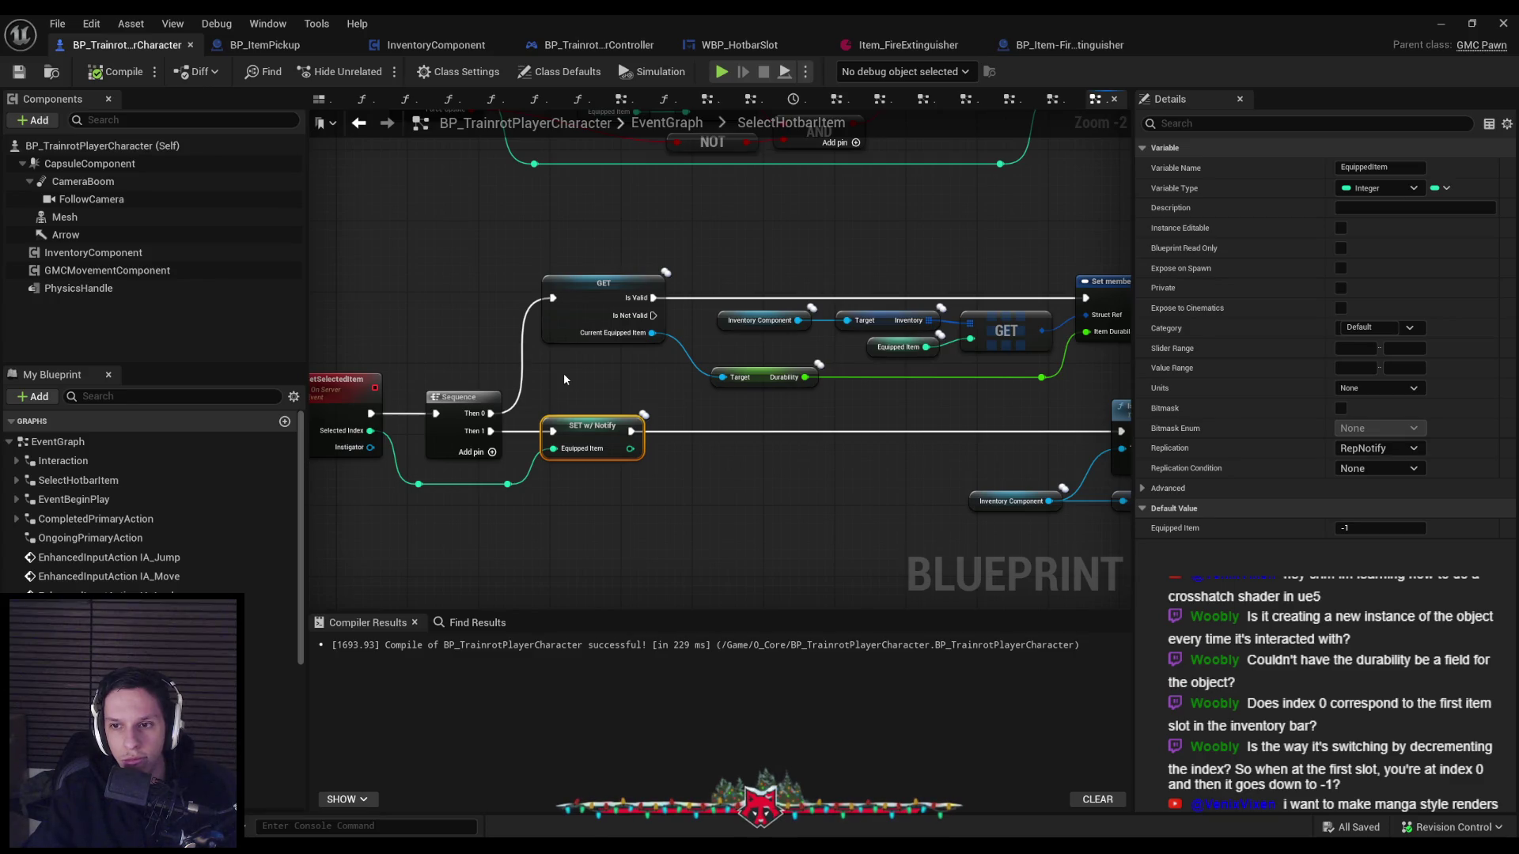
{"action": "scroll", "coordinate": [564, 379], "scroll_direction": "down", "scroll_amount": 1}
{"action": "left_click_drag", "start_coordinate": [564, 379], "coordinate": [503, 467]}
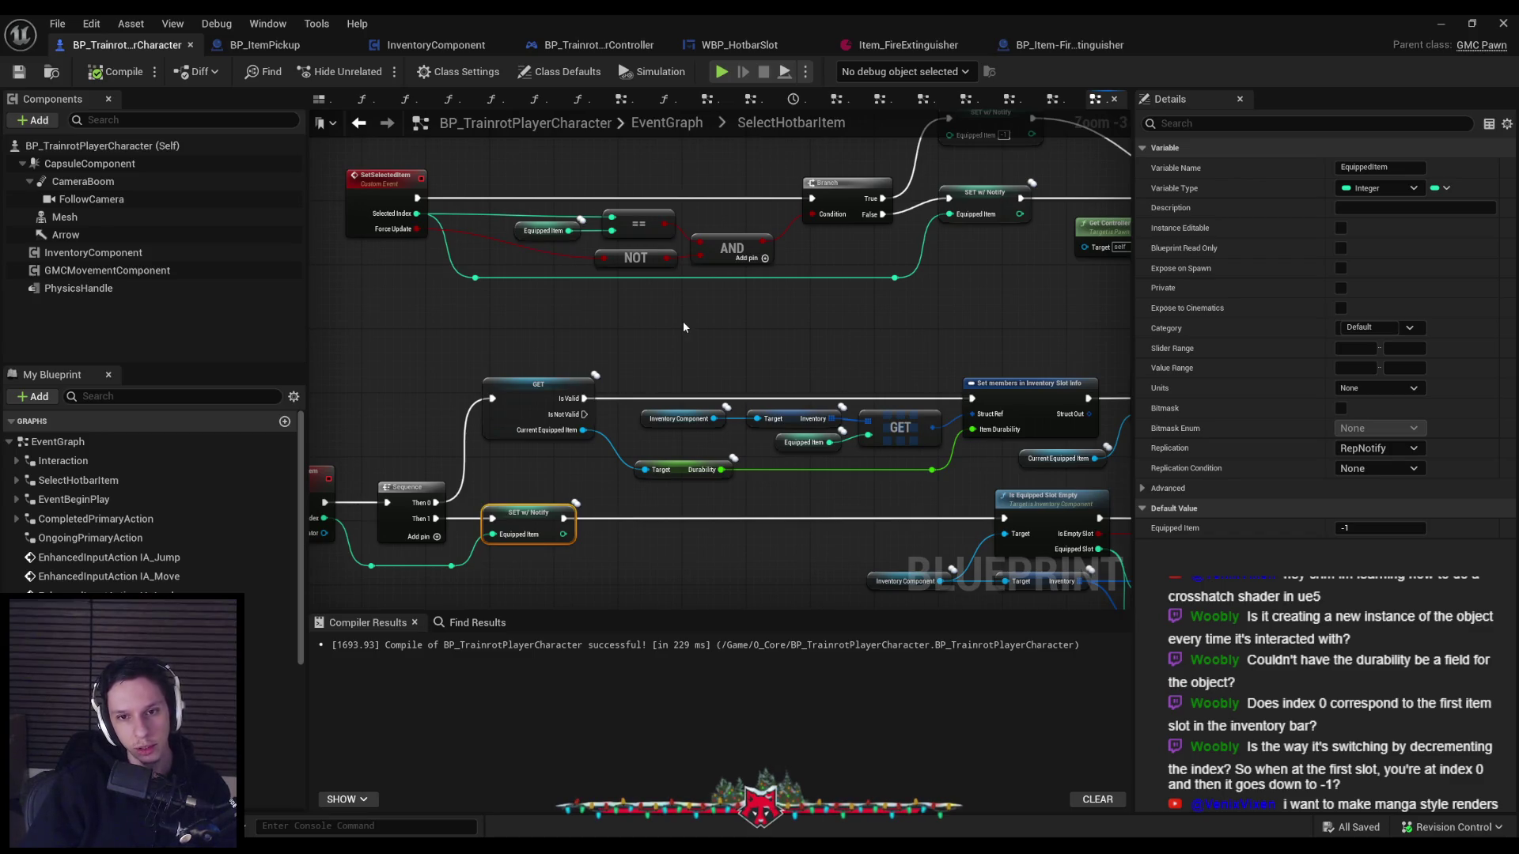
{"action": "mouse_move", "coordinate": [684, 326]}
{"action": "left_mouse_down"}
{"action": "mouse_move", "coordinate": [813, 322]}
{"action": "mouse_move", "coordinate": [741, 320]}
{"action": "left_mouse_up"}
Nudge the Durability and GET nodes and the SET w/ Notify node slightly right.
{"action": "left_click", "coordinate": [590, 470]}
{"action": "left_click", "coordinate": [447, 384], "text": "ctrl"}
{"action": "left_click_drag", "start_coordinate": [447, 384], "coordinate": [455, 384]}
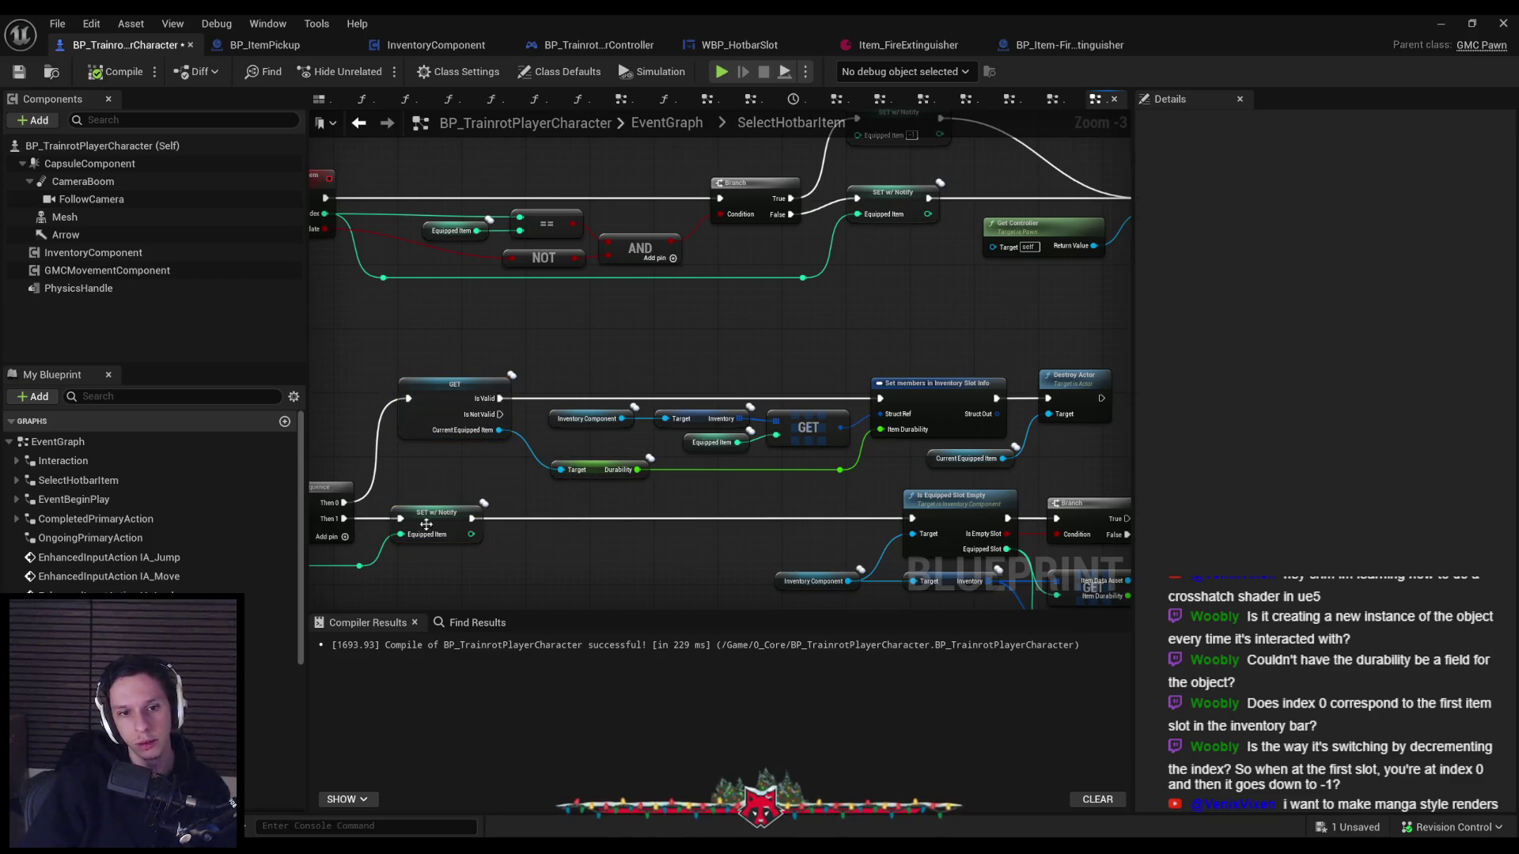
{"action": "left_click_drag", "start_coordinate": [437, 513], "coordinate": [445, 513]}
{"action": "left_click", "coordinate": [467, 458]}
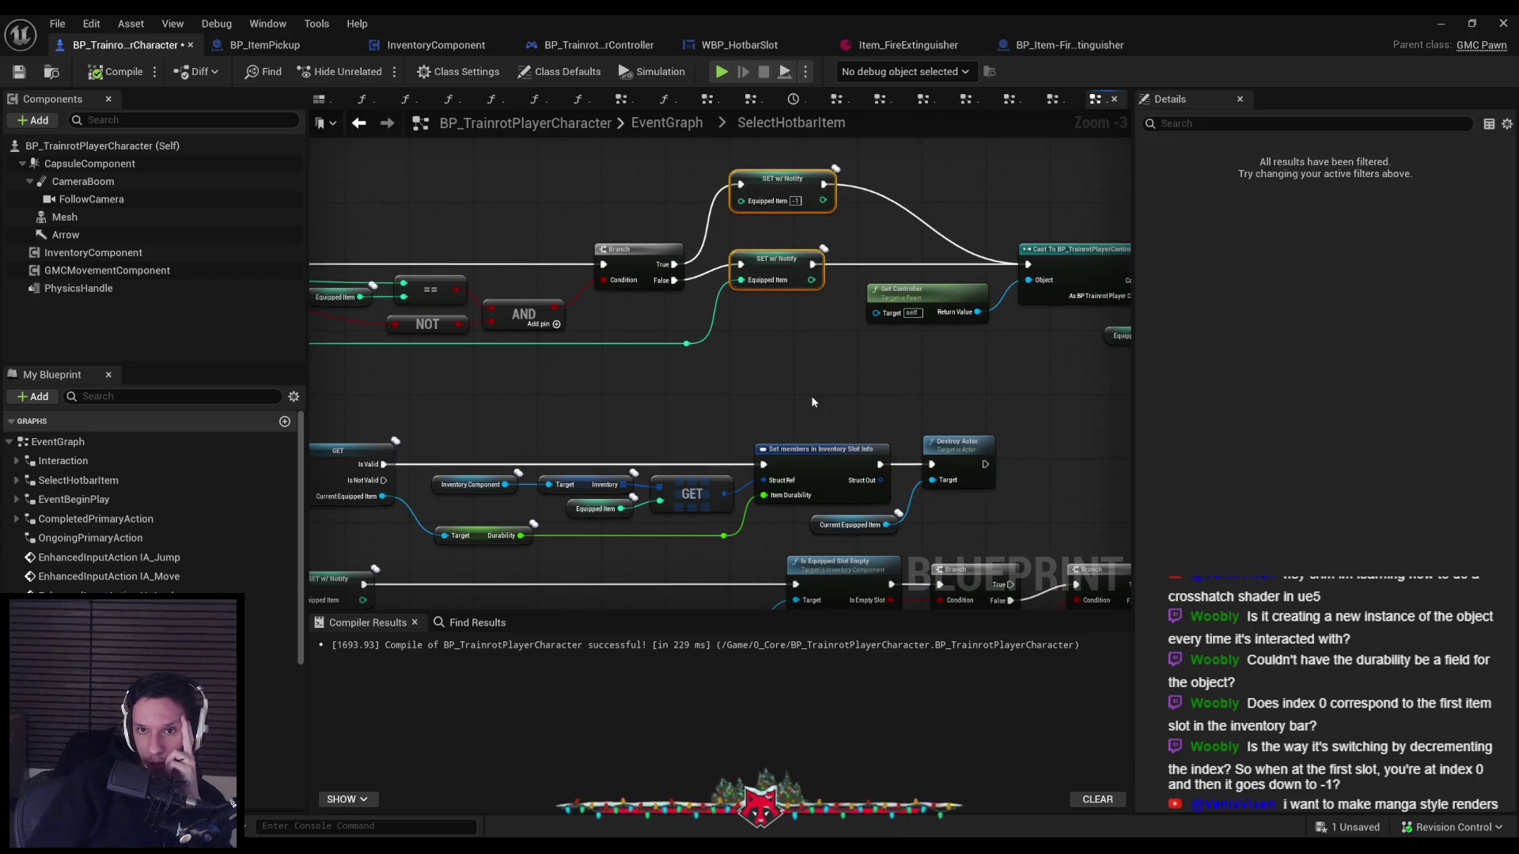
{"action": "scroll", "coordinate": [810, 396], "scroll_direction": "down", "scroll_amount": 1}
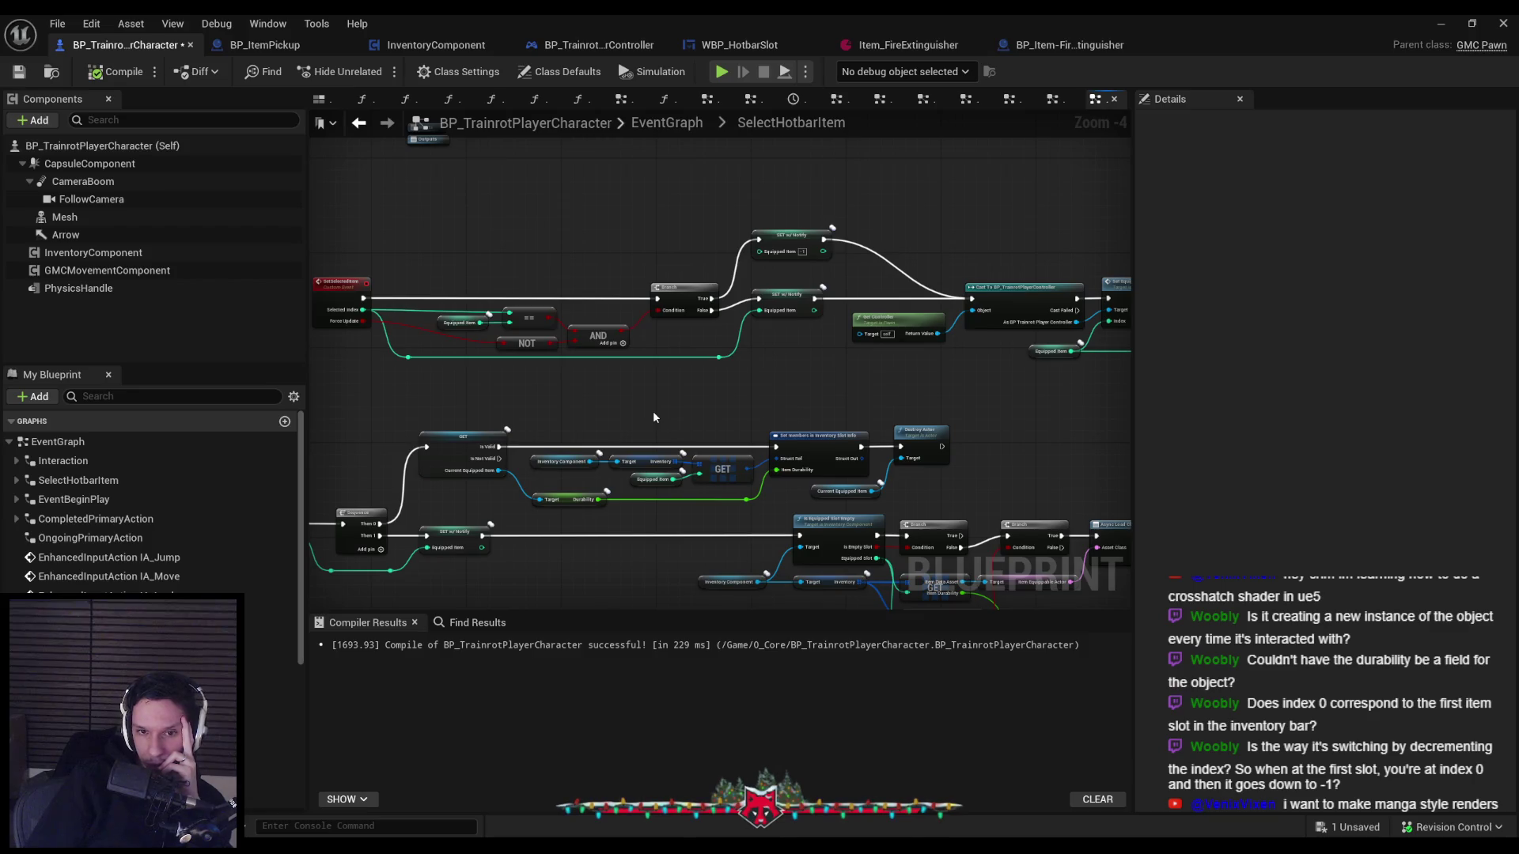
{"action": "scroll", "coordinate": [654, 417], "scroll_direction": "up", "scroll_amount": 1}
{"action": "mouse_move", "coordinate": [606, 427]}
{"action": "left_mouse_down"}
{"action": "mouse_move", "coordinate": [906, 420]}
{"action": "mouse_move", "coordinate": [649, 447]}
{"action": "mouse_move", "coordinate": [713, 310]}
{"action": "left_mouse_up"}
{"action": "scroll", "coordinate": [905, 420], "scroll_direction": "down", "scroll_amount": 1}
{"action": "scroll", "coordinate": [649, 447], "scroll_direction": "up", "scroll_amount": 1}
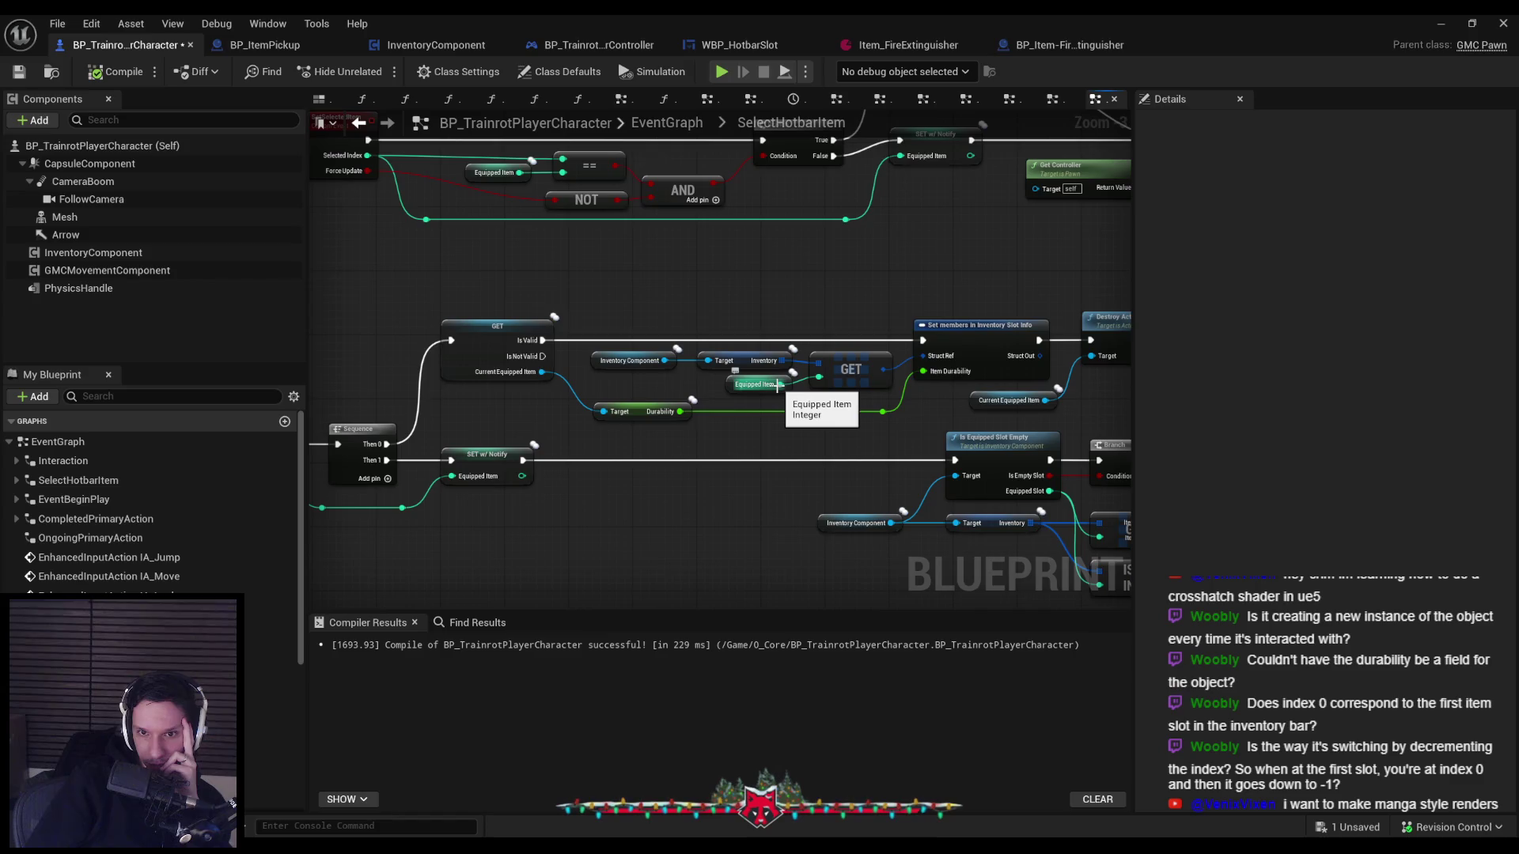
{"action": "right_click", "coordinate": [960, 342]}
Add a breakpoint on Set members in Inventory Slot Info and play, picking up the extinguisher.
{"action": "left_click", "coordinate": [1013, 638]}
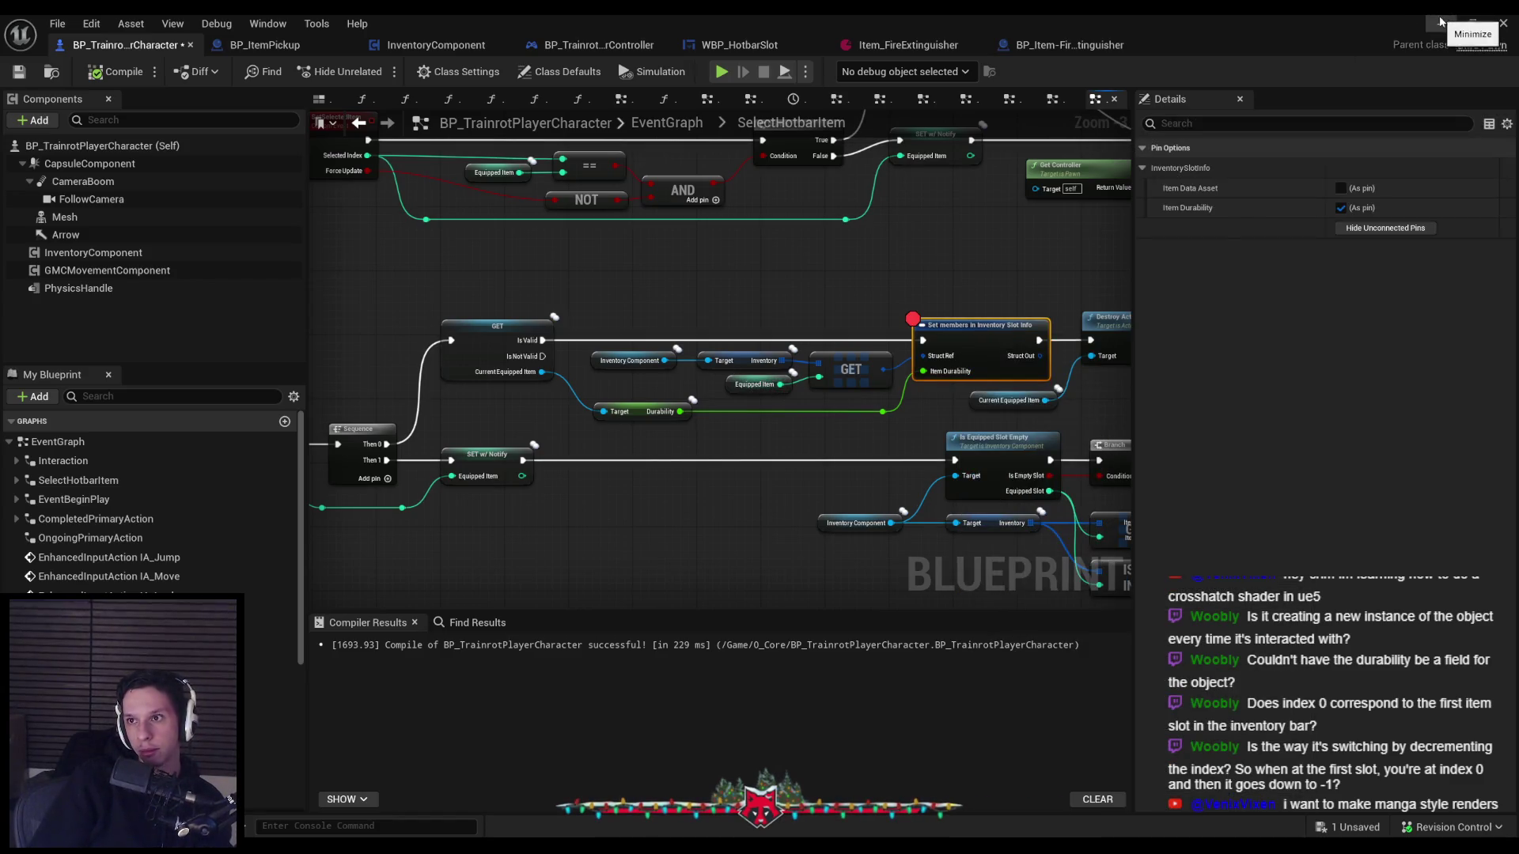
{"action": "left_click", "coordinate": [1440, 21]}
{"action": "left_click", "coordinate": [373, 72]}
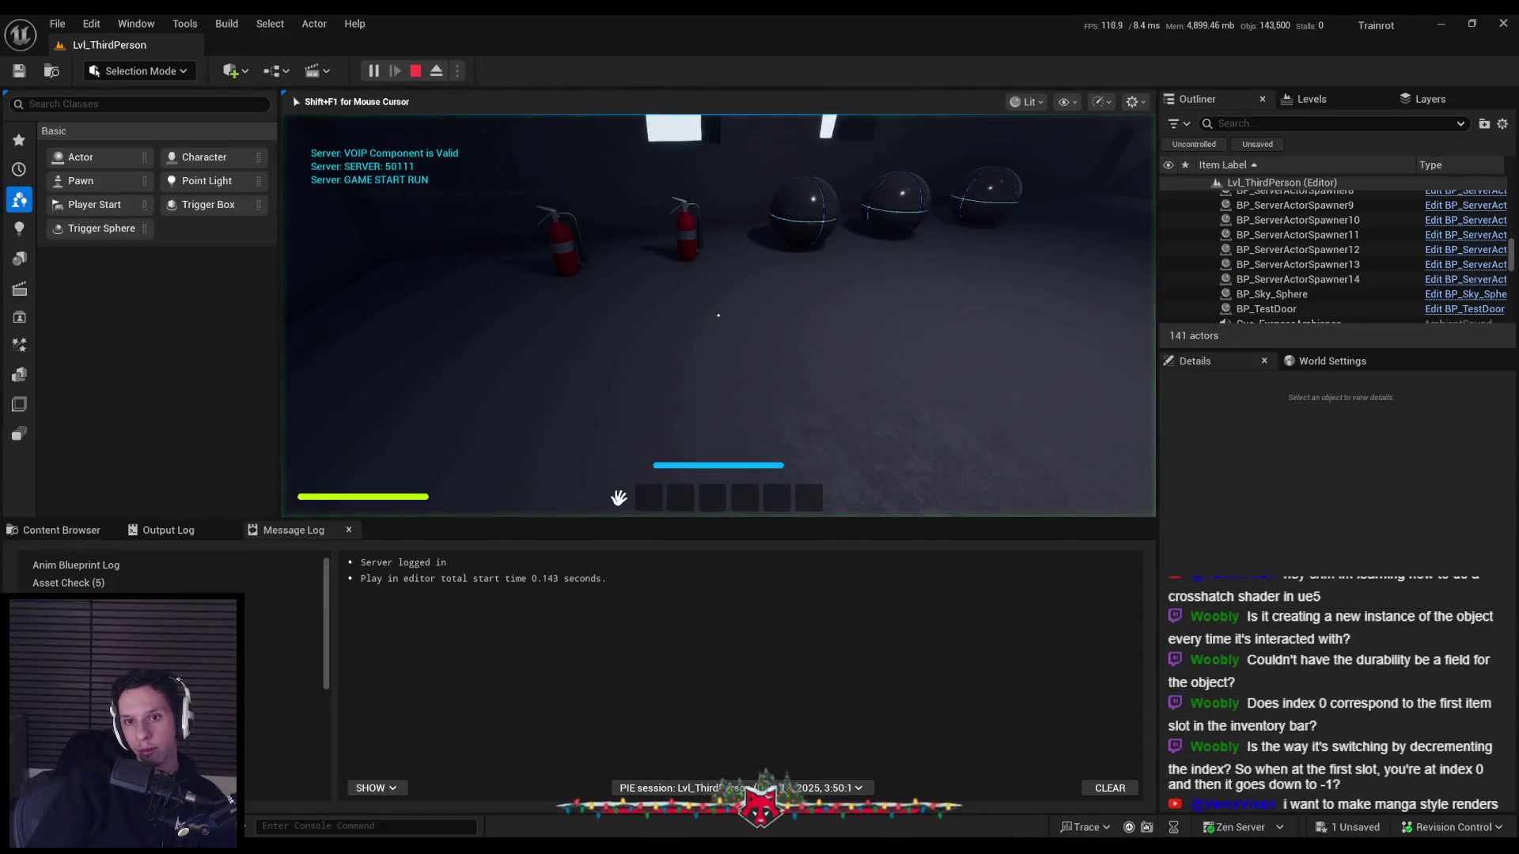
{"action": "key", "text": "e"}
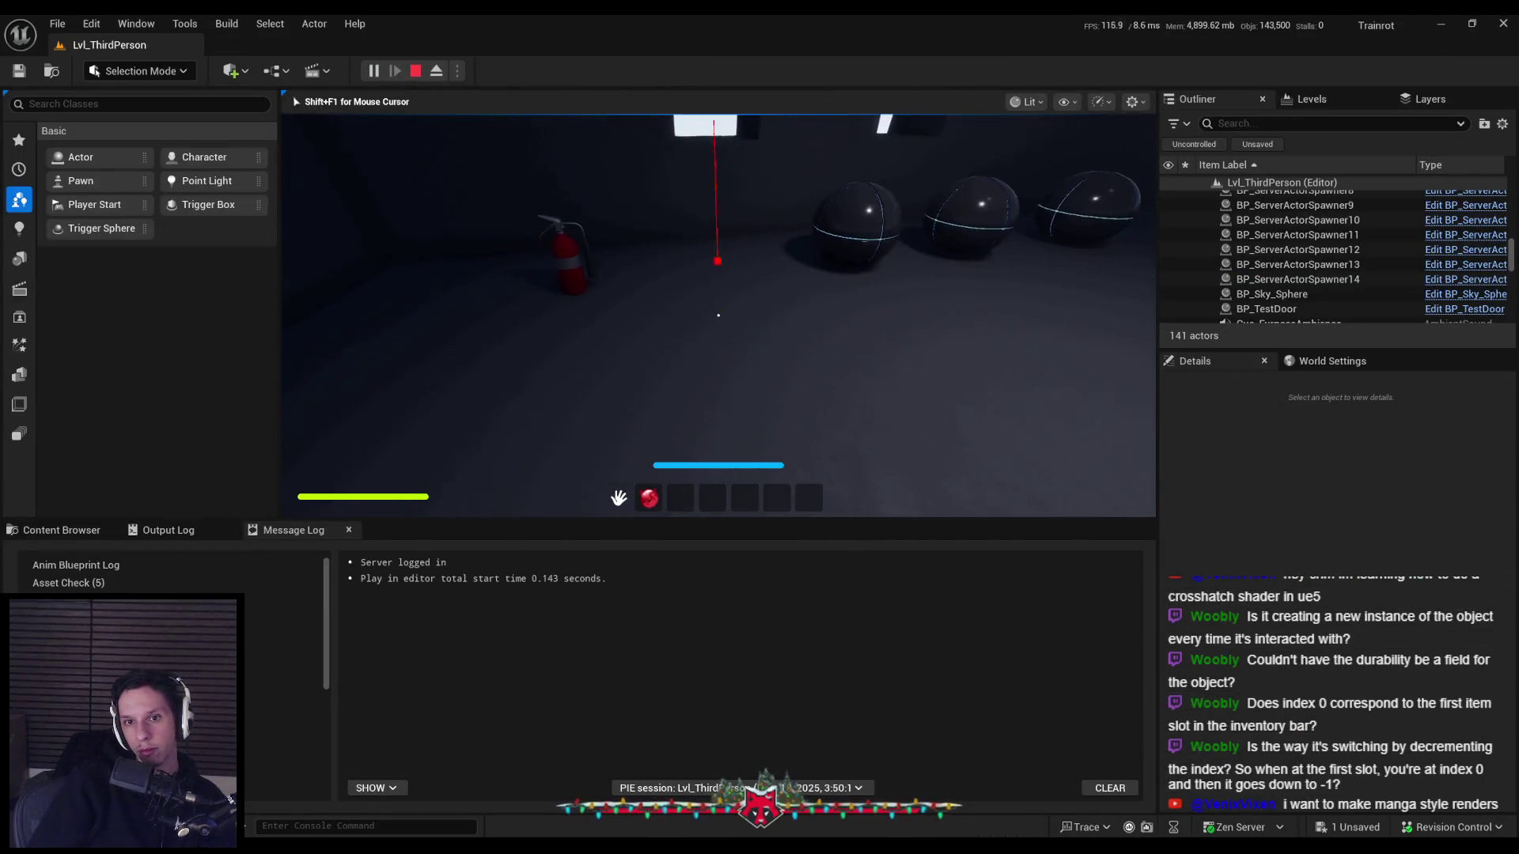
Inspect the paused Set members node and the Cast and Server Set Selected Item nodes.
{"action": "scroll", "coordinate": [718, 314], "scroll_direction": "down", "scroll_amount": 1}
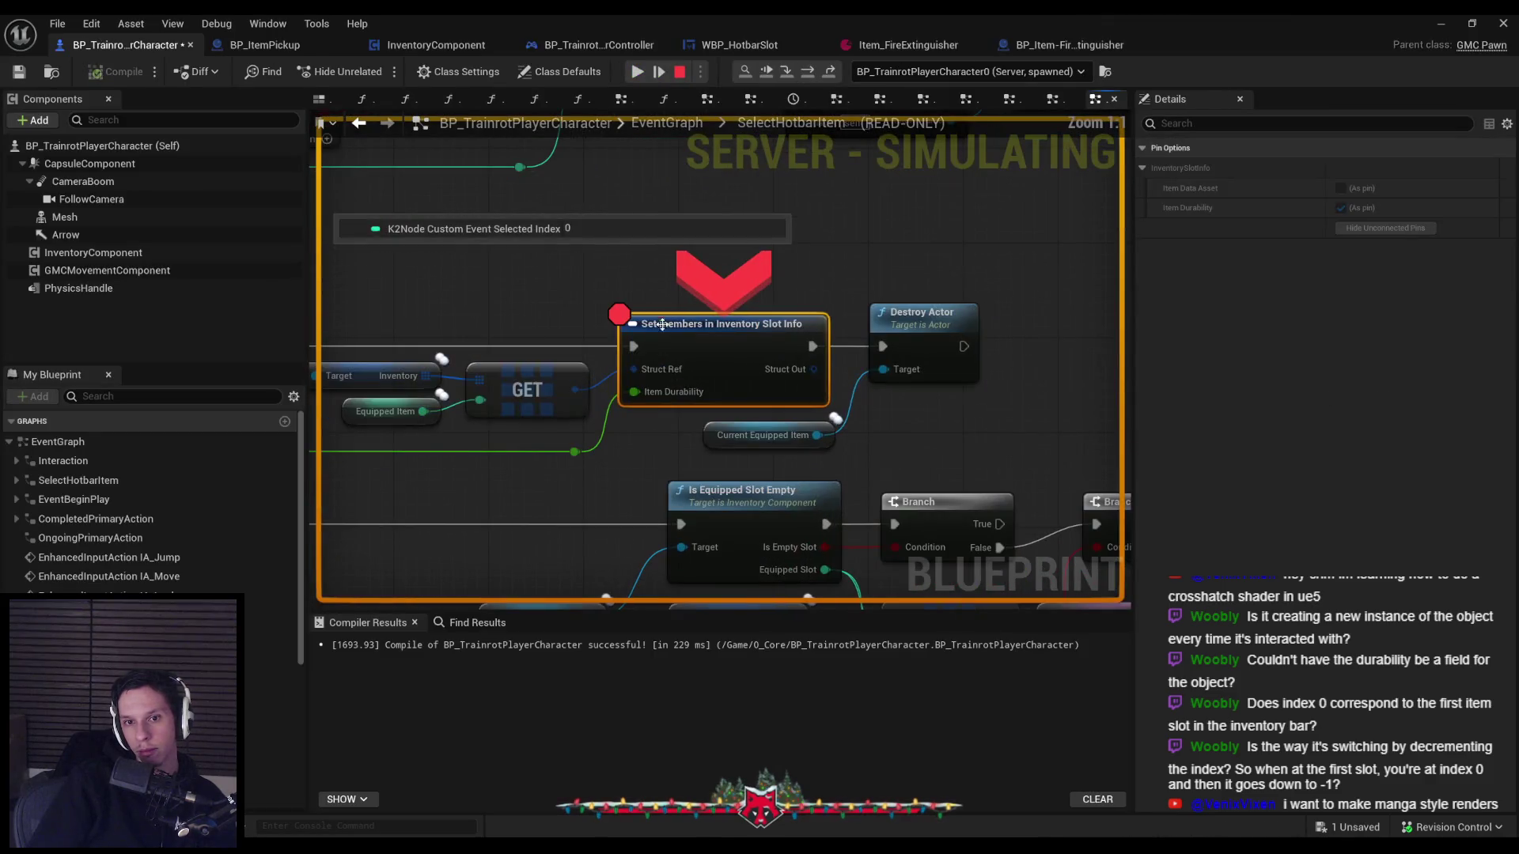
{"action": "mouse_move", "coordinate": [461, 396]}
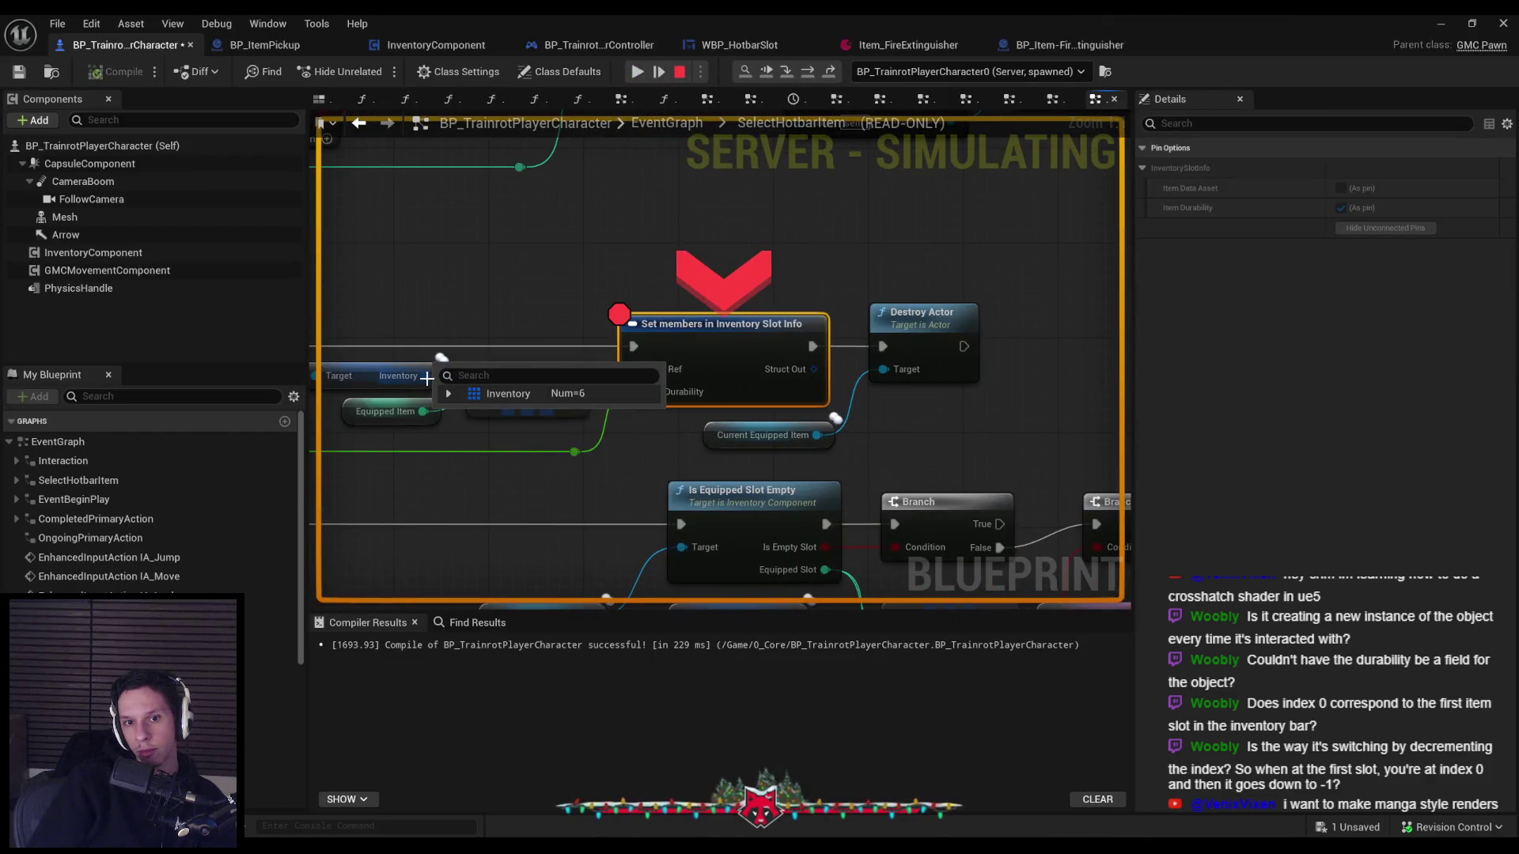
{"action": "mouse_move", "coordinate": [427, 410]}
{"action": "left_mouse_down"}
{"action": "mouse_move", "coordinate": [765, 401]}
{"action": "mouse_move", "coordinate": [1142, 271]}
{"action": "left_mouse_up"}
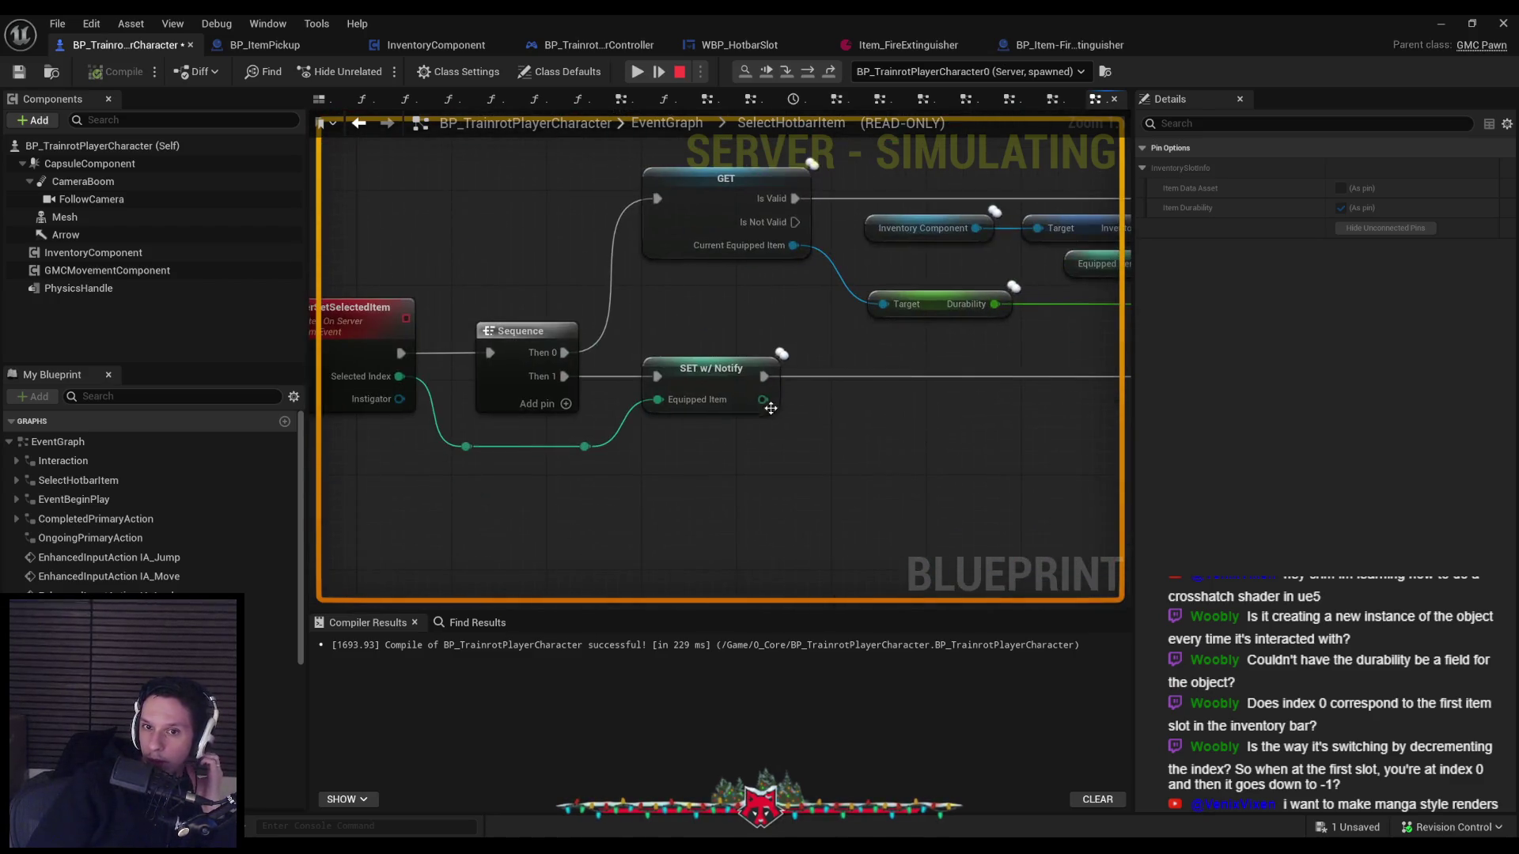
{"action": "mouse_move", "coordinate": [672, 402]}
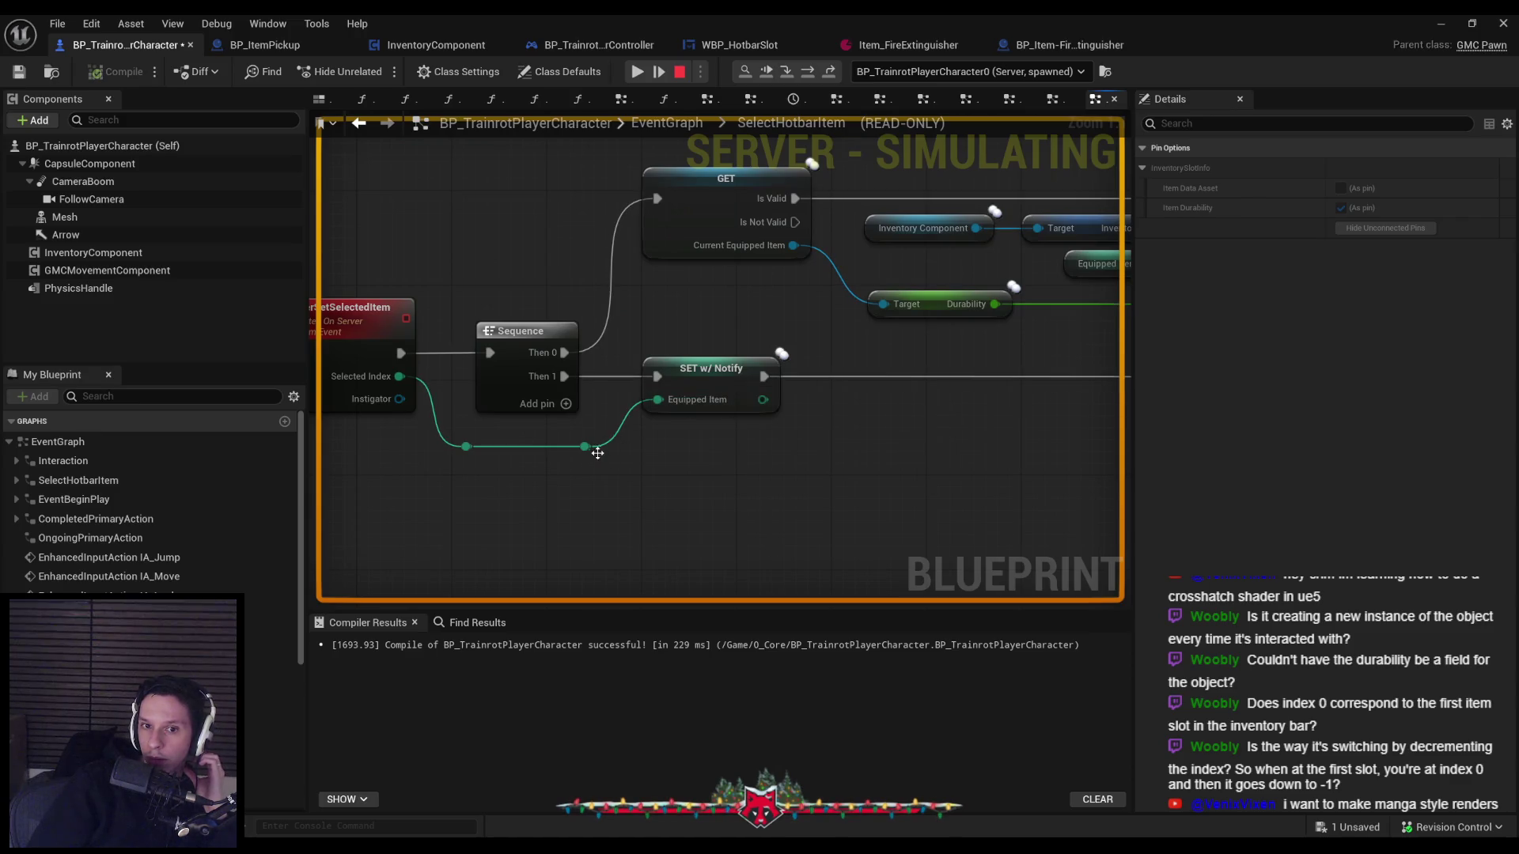
{"action": "left_click_drag", "start_coordinate": [672, 402], "coordinate": [370, 551]}
{"action": "scroll", "coordinate": [369, 552], "scroll_direction": "down", "scroll_amount": 1}
{"action": "scroll", "coordinate": [369, 552], "scroll_direction": "down", "scroll_amount": 1}
{"action": "mouse_move", "coordinate": [872, 292]}
{"action": "left_mouse_down"}
{"action": "mouse_move", "coordinate": [582, 387]}
{"action": "mouse_move", "coordinate": [452, 410]}
{"action": "left_mouse_up"}
{"action": "scroll", "coordinate": [452, 411], "scroll_direction": "down", "scroll_amount": 1}
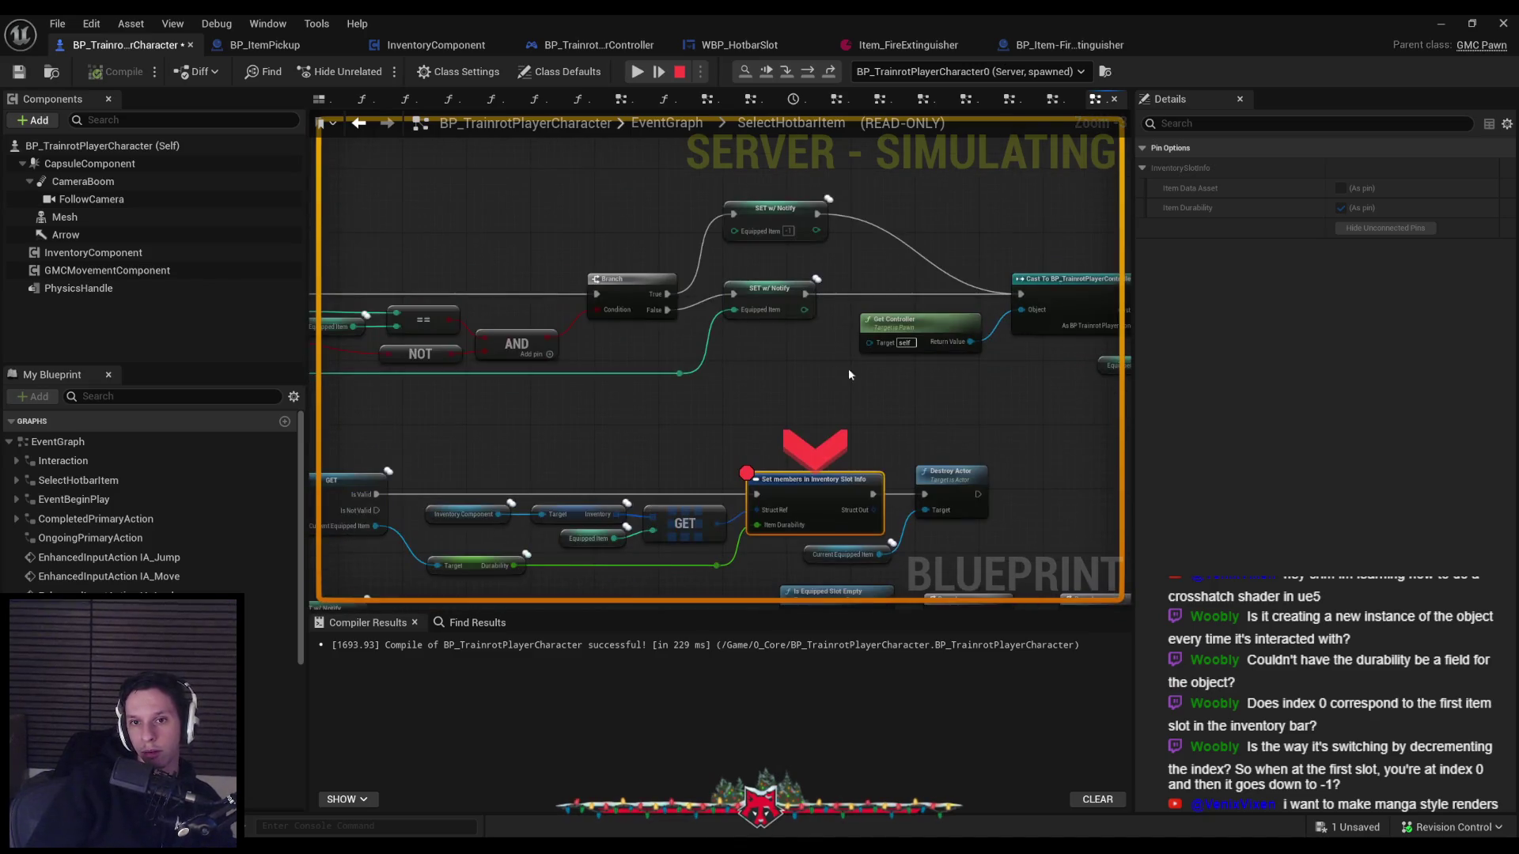
{"action": "right_click", "coordinate": [781, 296]}
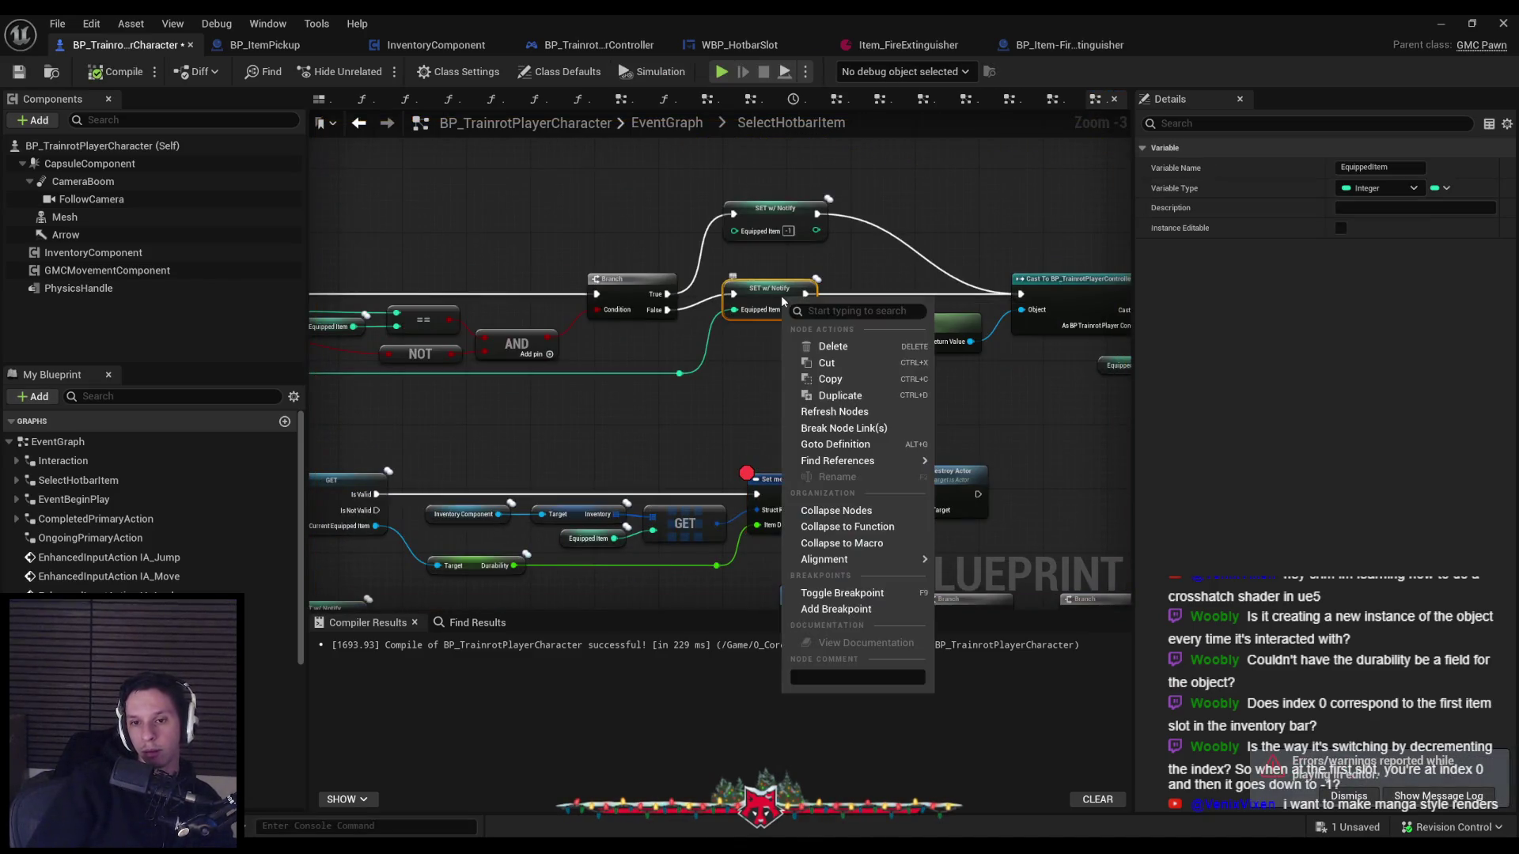
Test with a breakpoint on the SET w/ Notify node, then remove that breakpoint.
{"action": "left_click", "coordinate": [837, 610]}
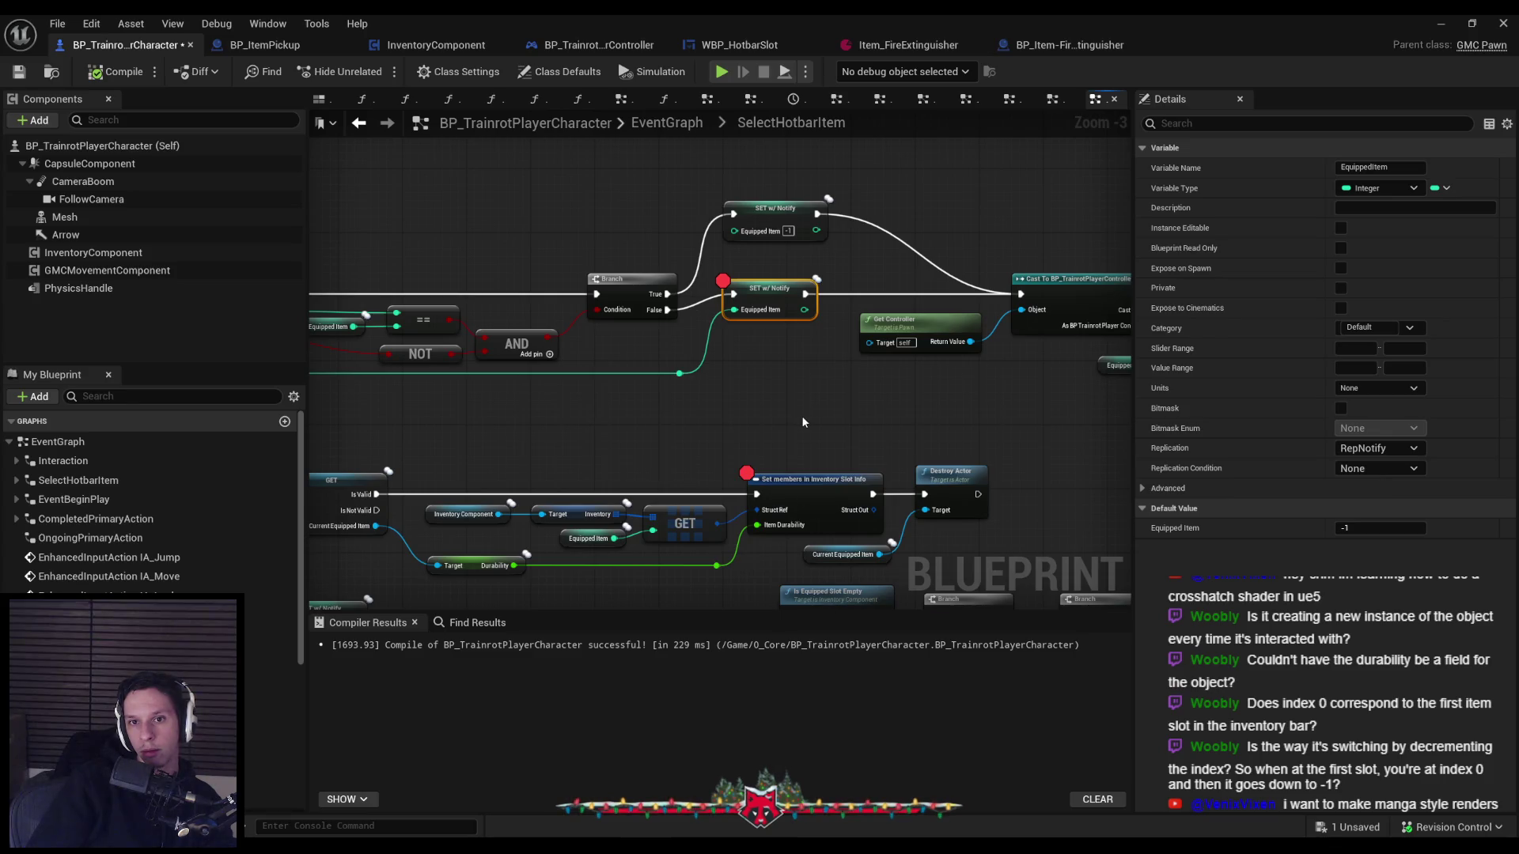
{"action": "left_click_drag", "start_coordinate": [801, 415], "coordinate": [754, 429]}
{"action": "left_click", "coordinate": [1448, 26]}
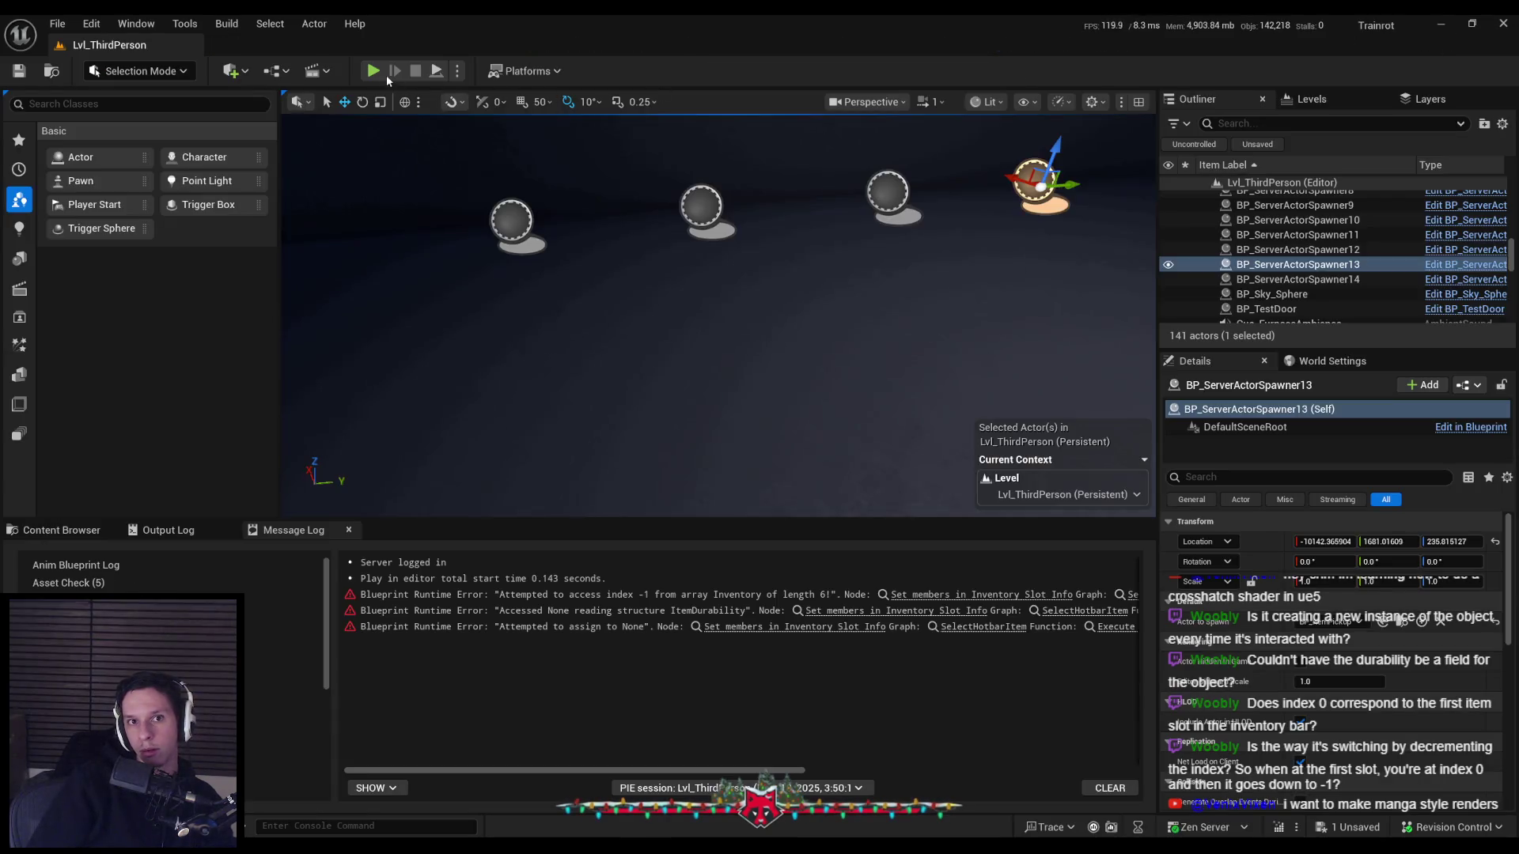
{"action": "left_click", "coordinate": [387, 79]}
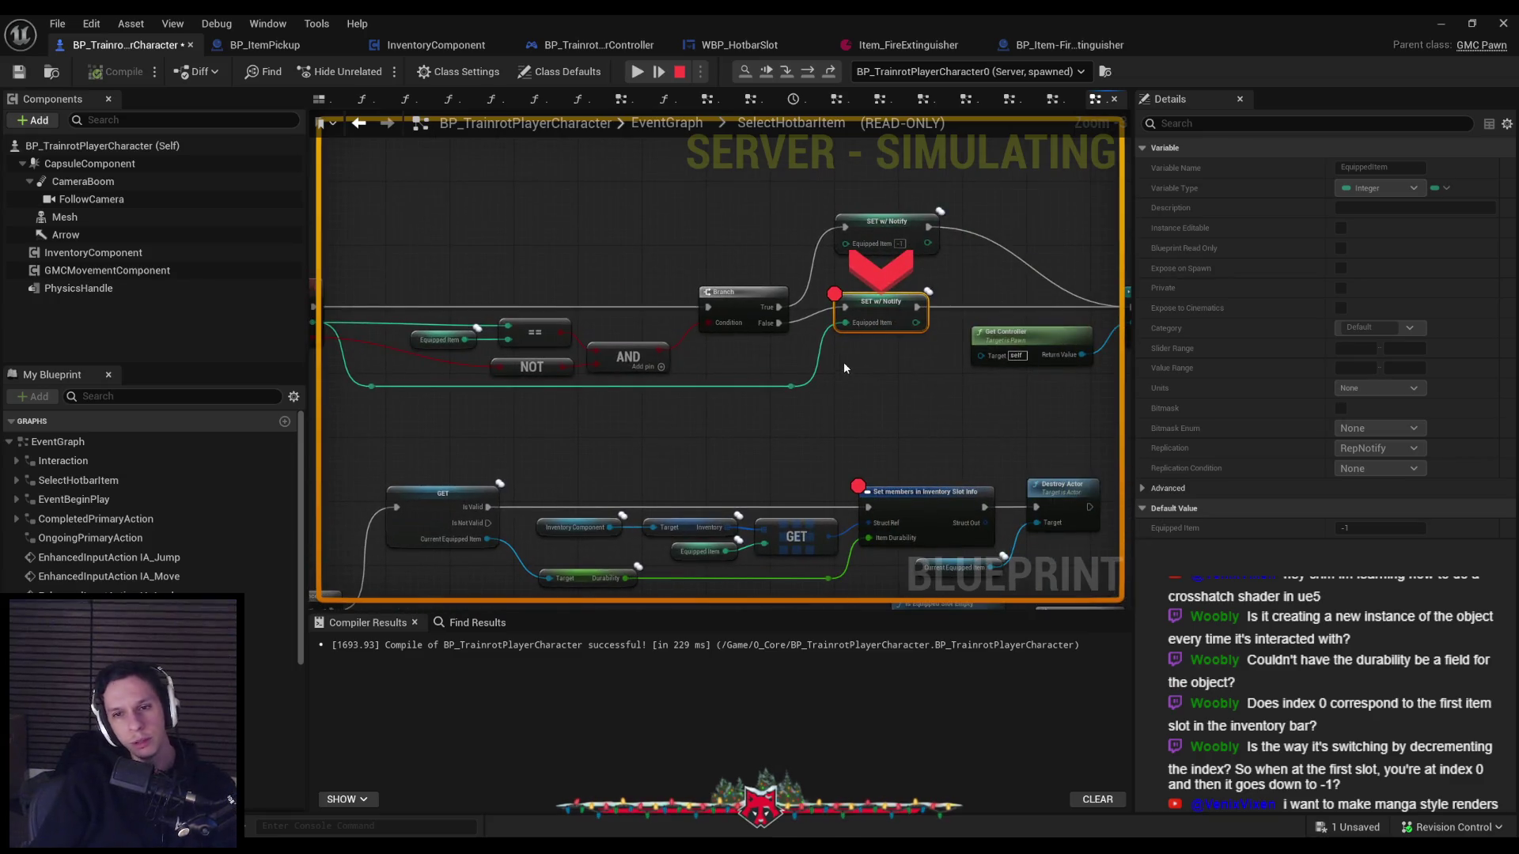
{"action": "mouse_move", "coordinate": [854, 323]}
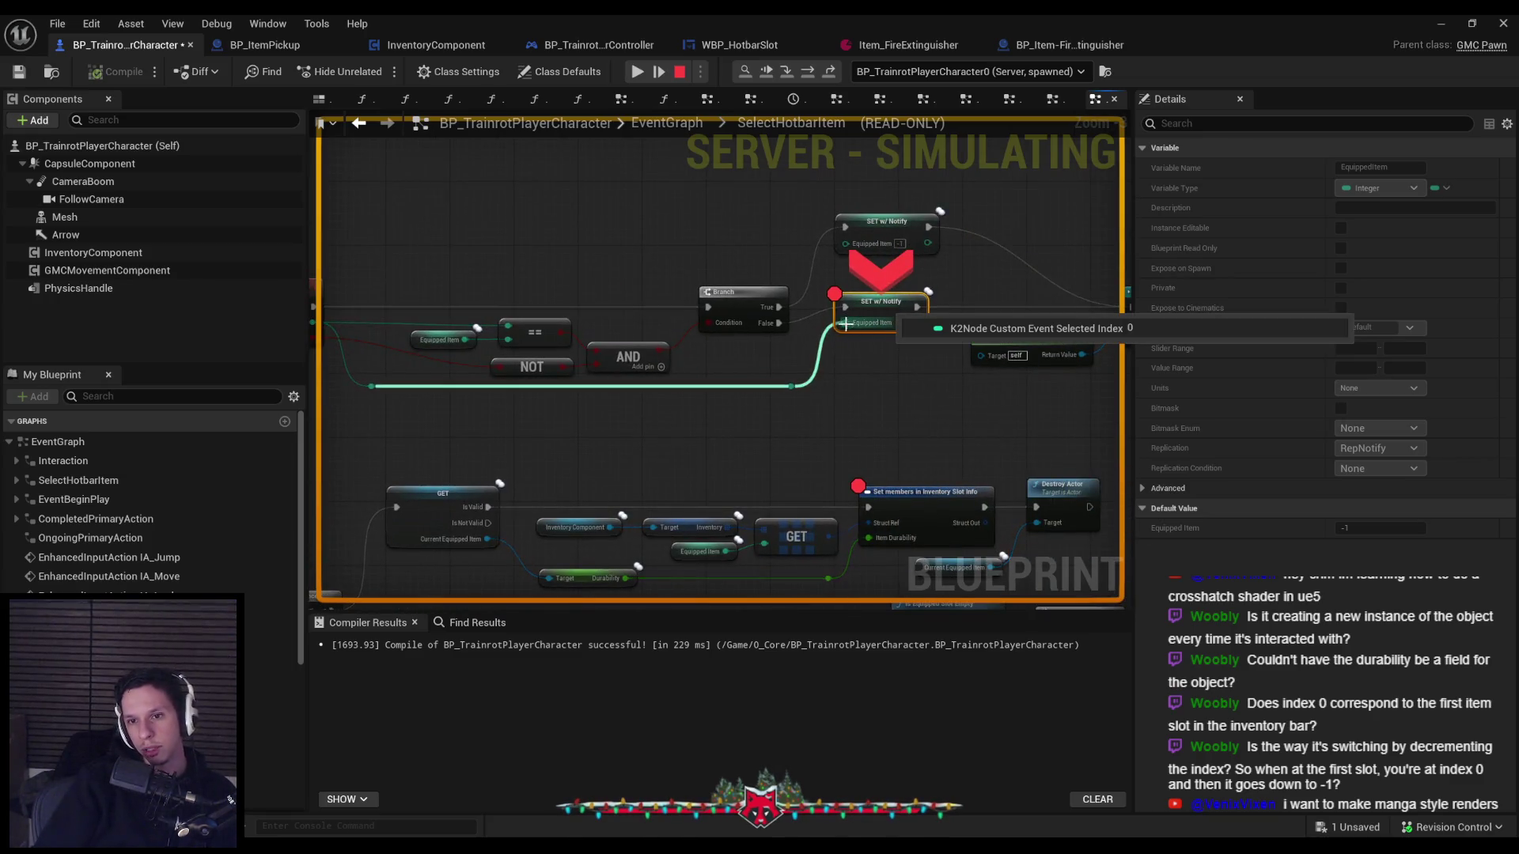
{"action": "key", "text": "Escape"}
{"action": "right_click", "coordinate": [868, 305]}
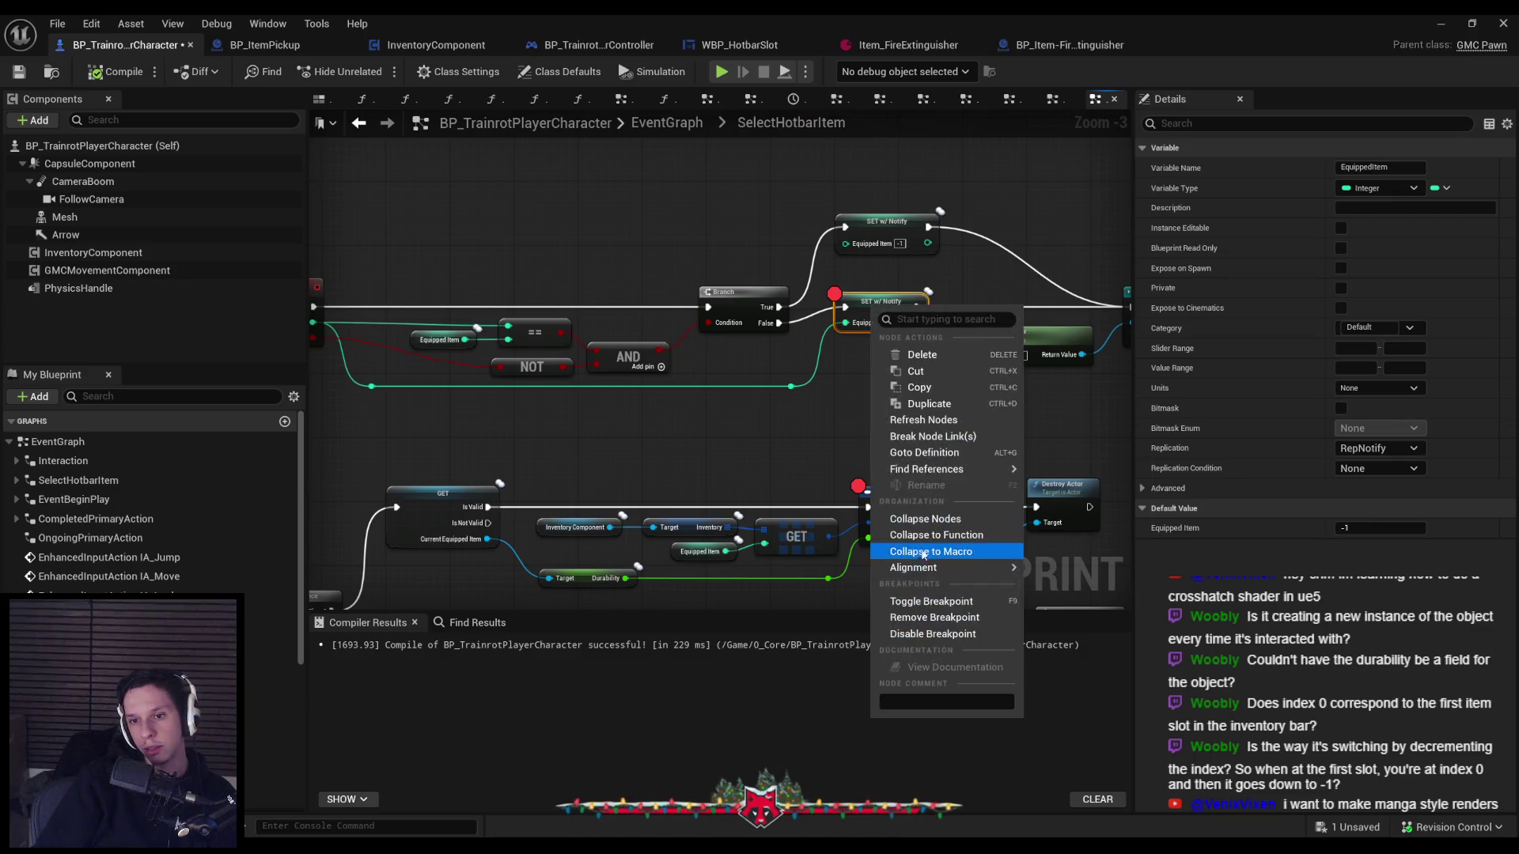
{"action": "left_click", "coordinate": [894, 614]}
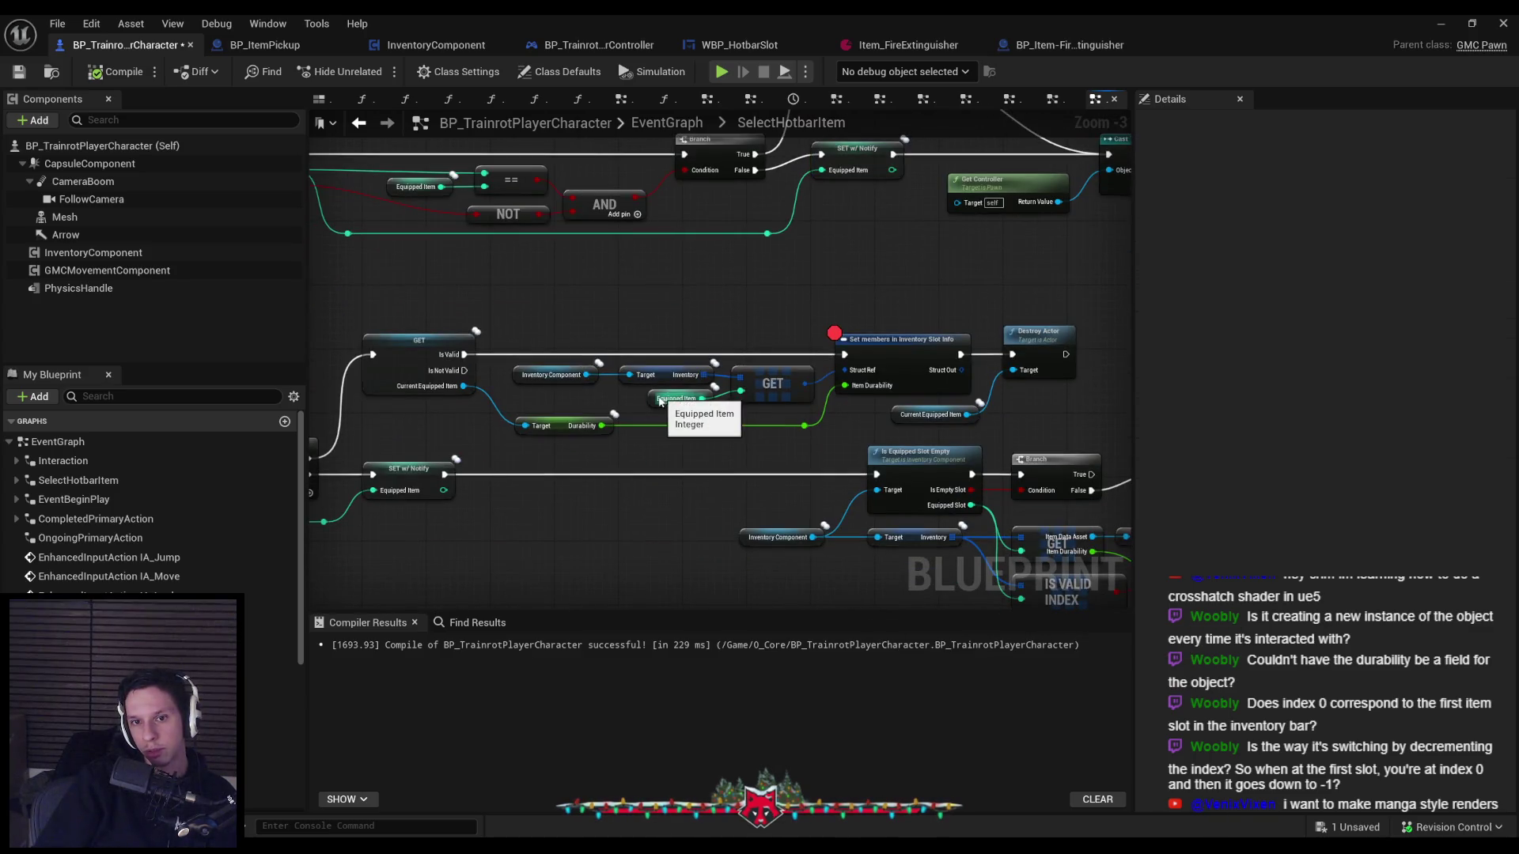
Inspect the EquippedItem getter, ServerSetSelectedItem event and both SET w/ Notify nodes.
{"action": "left_click", "coordinate": [654, 399]}
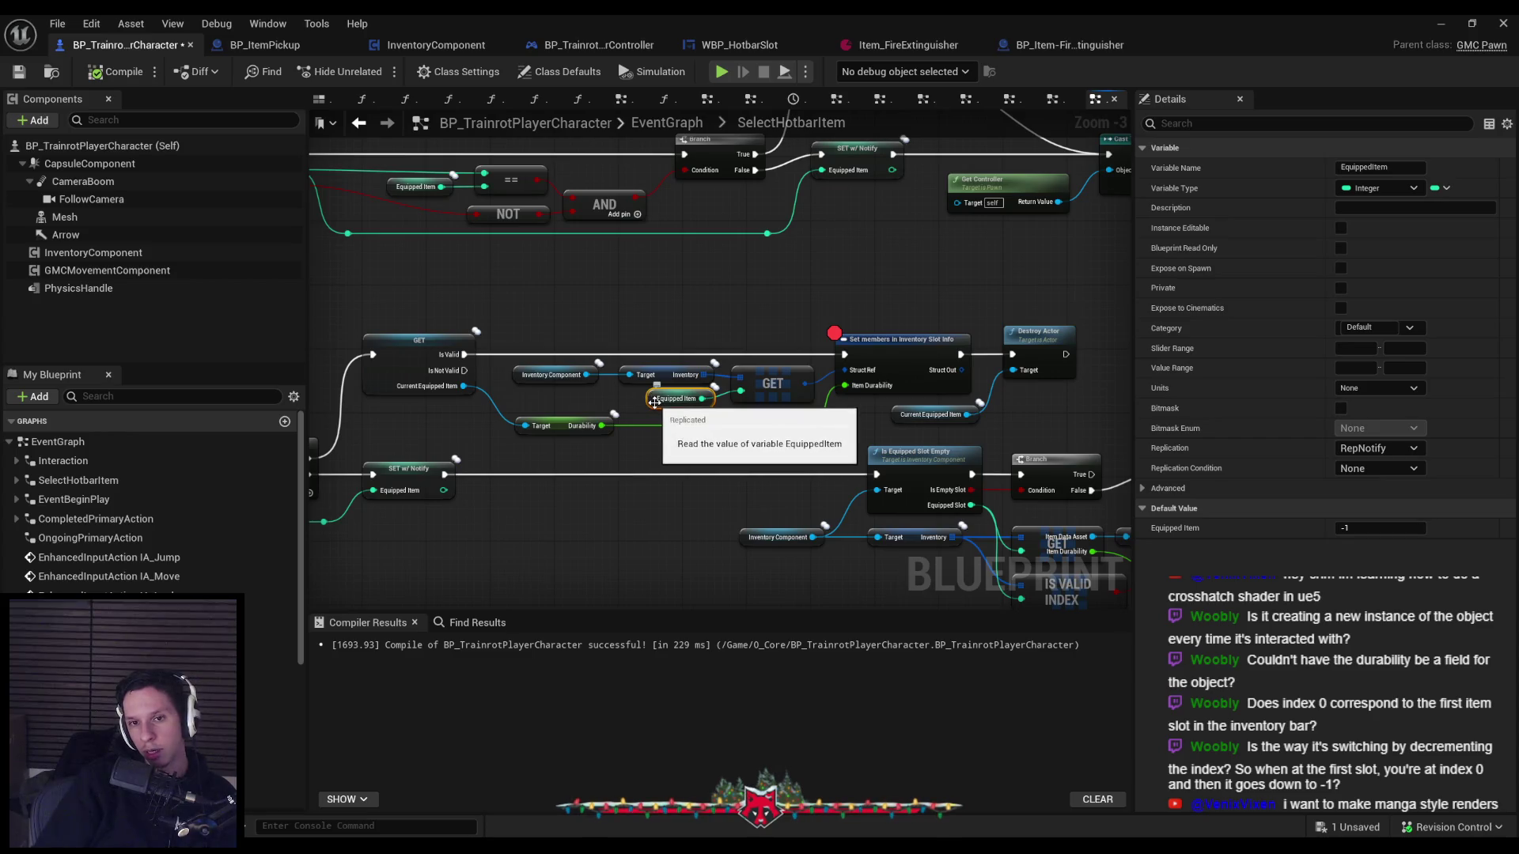
{"action": "left_click_drag", "start_coordinate": [504, 413], "coordinate": [832, 388]}
{"action": "left_click", "coordinate": [504, 413]}
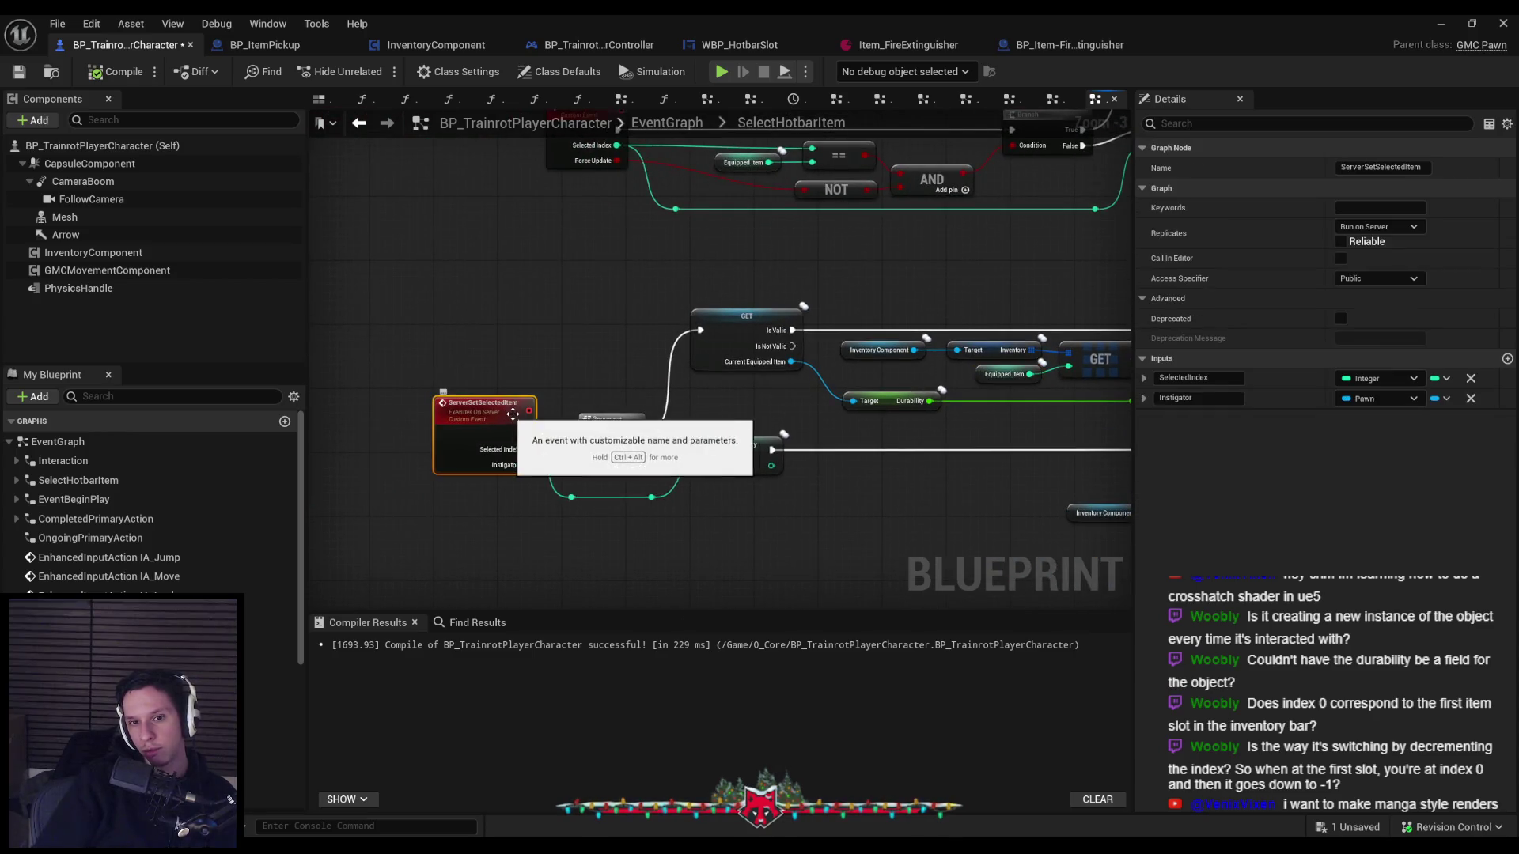
{"action": "left_click", "coordinate": [1004, 375]}
{"action": "left_click_drag", "start_coordinate": [937, 379], "coordinate": [712, 387]}
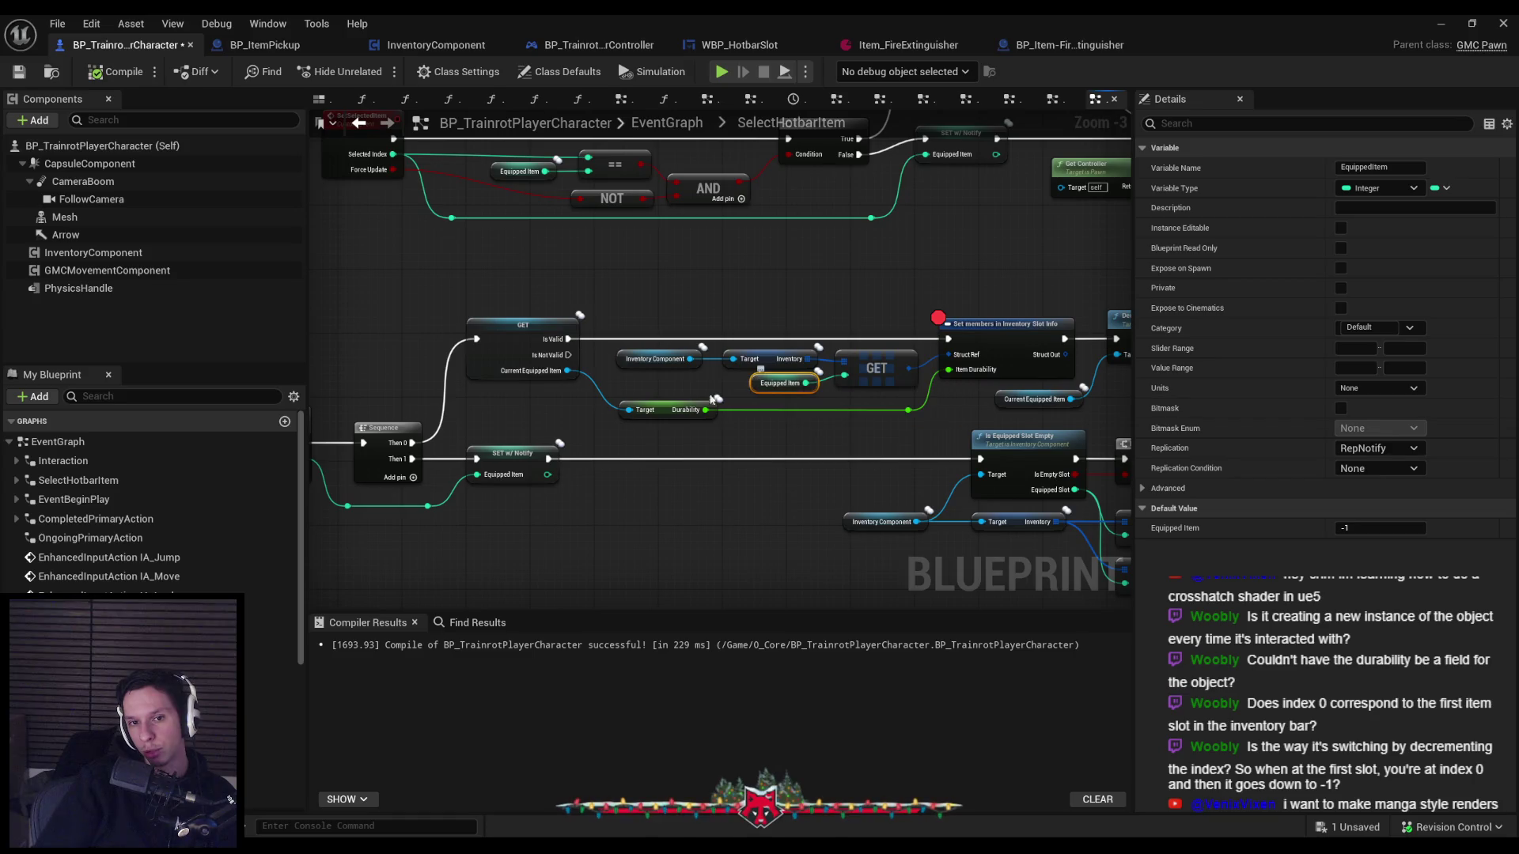
{"action": "left_click", "coordinate": [523, 453]}
{"action": "left_click_drag", "start_coordinate": [970, 138], "coordinate": [768, 326]}
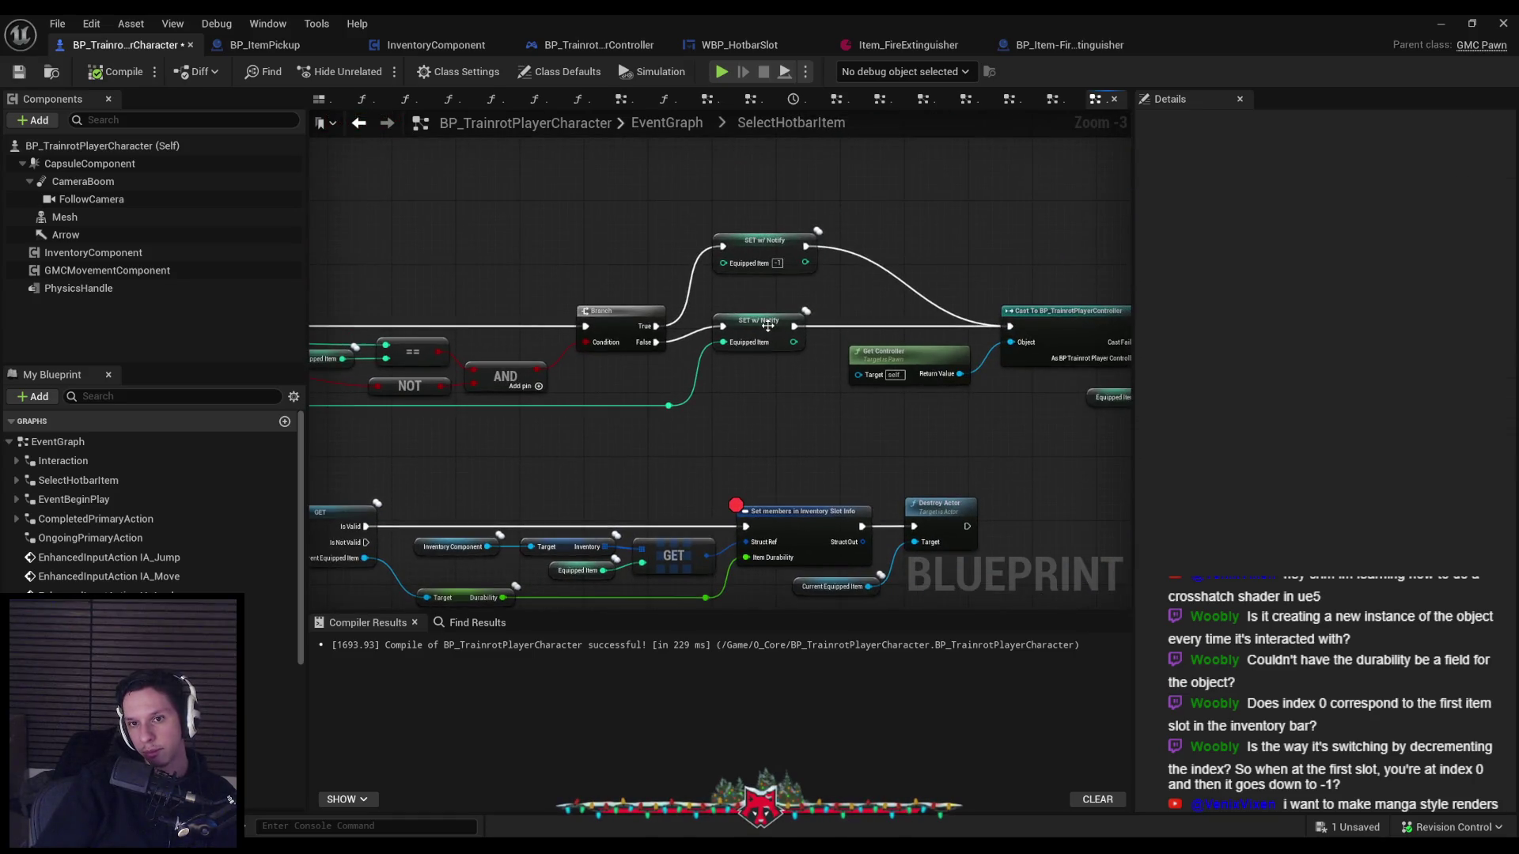
{"action": "left_click", "coordinate": [767, 326]}
{"action": "left_click", "coordinate": [580, 571]}
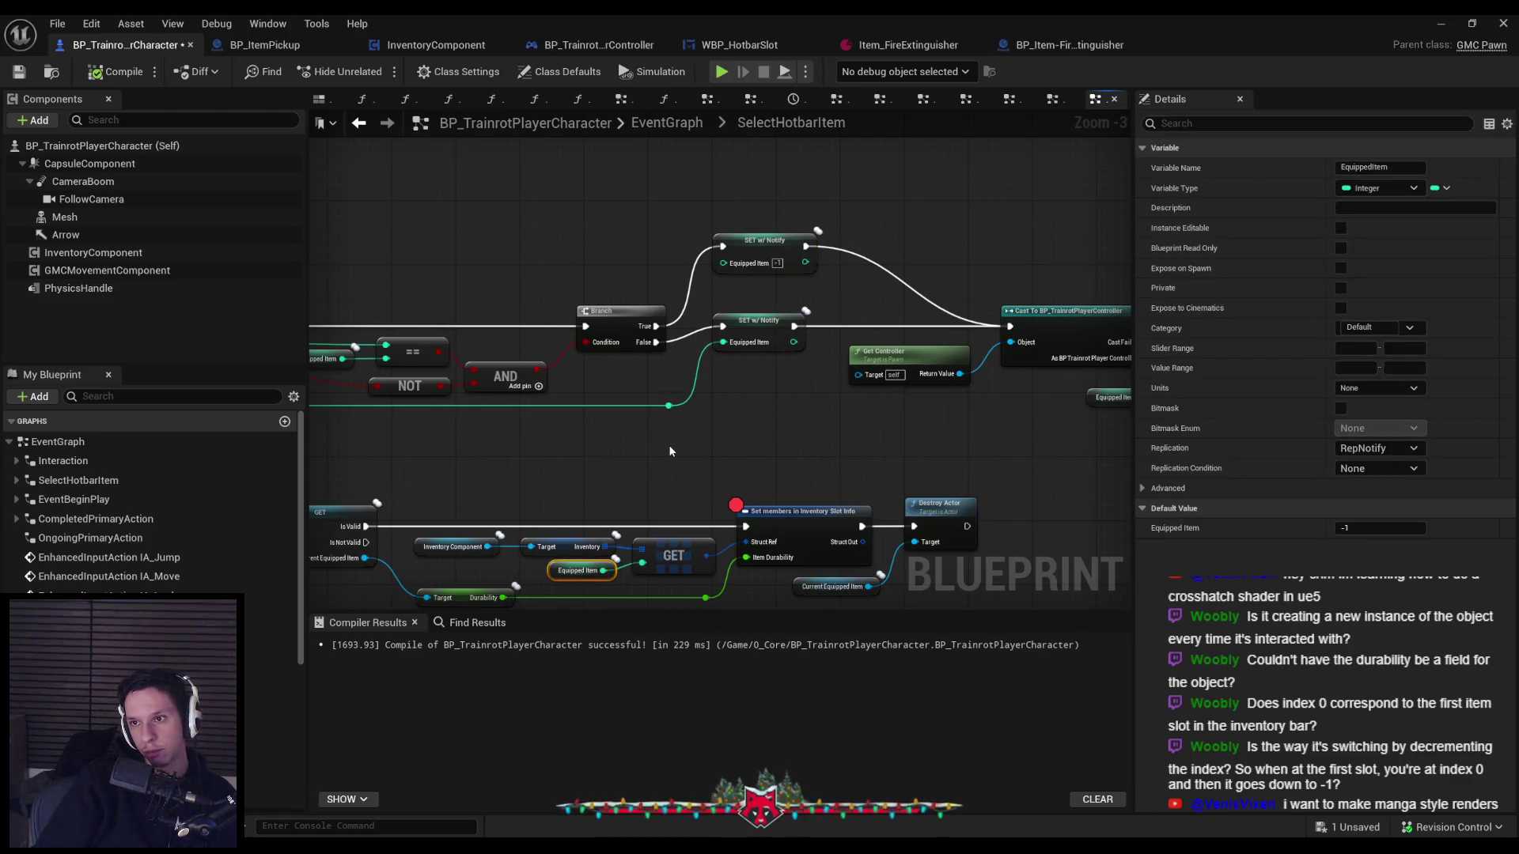
Review the Branch and Retriggerable Delay area, then open integer actions from Selected Index.
{"action": "mouse_move", "coordinate": [669, 451]}
{"action": "left_mouse_down"}
{"action": "mouse_move", "coordinate": [963, 288]}
{"action": "mouse_move", "coordinate": [801, 377]}
{"action": "mouse_move", "coordinate": [537, 382]}
{"action": "left_mouse_up"}
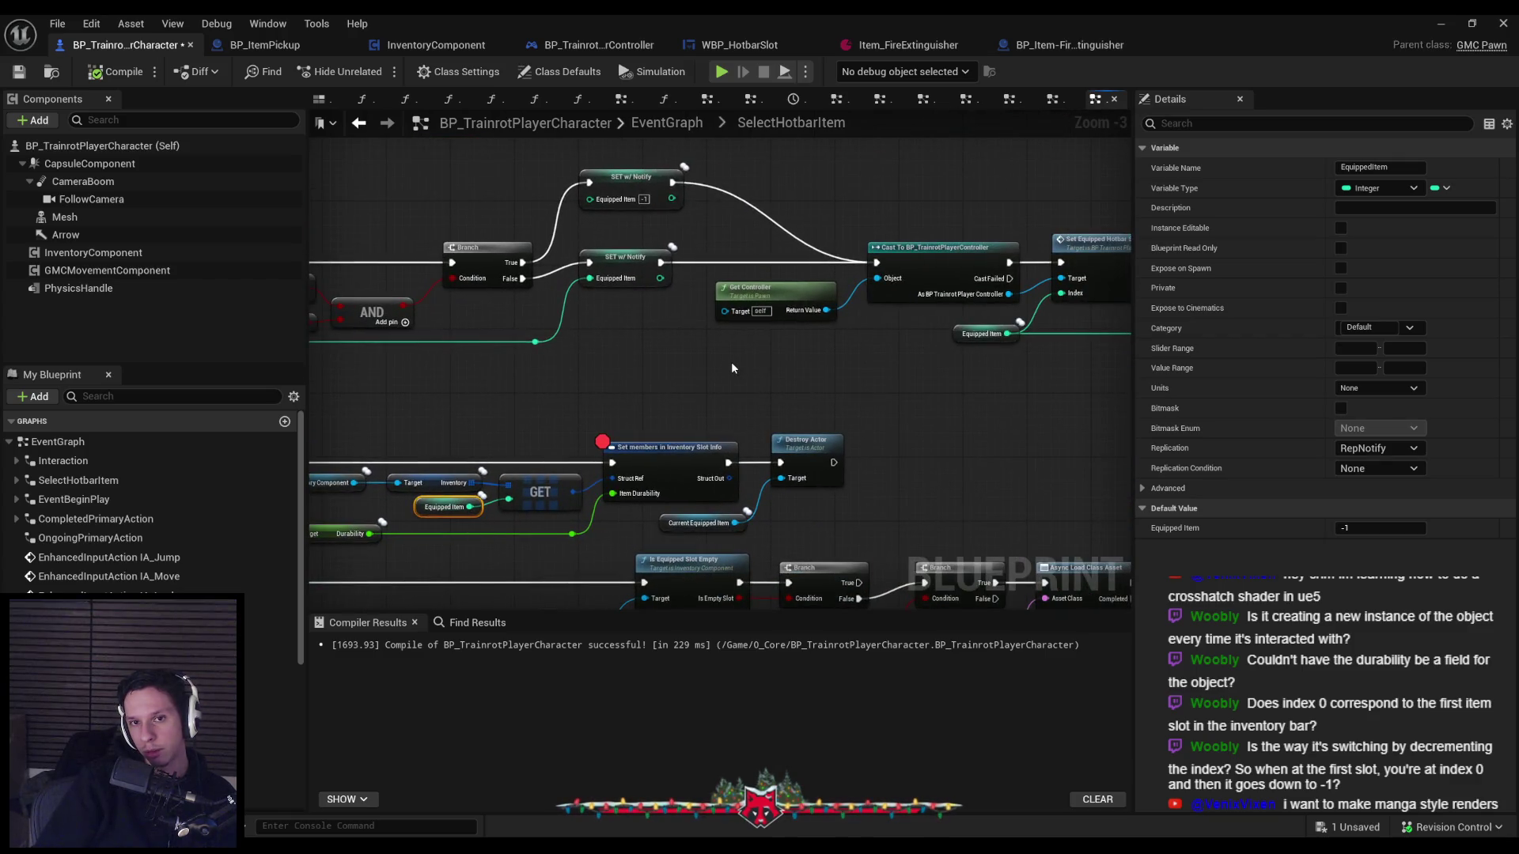
{"action": "left_click", "coordinate": [732, 368]}
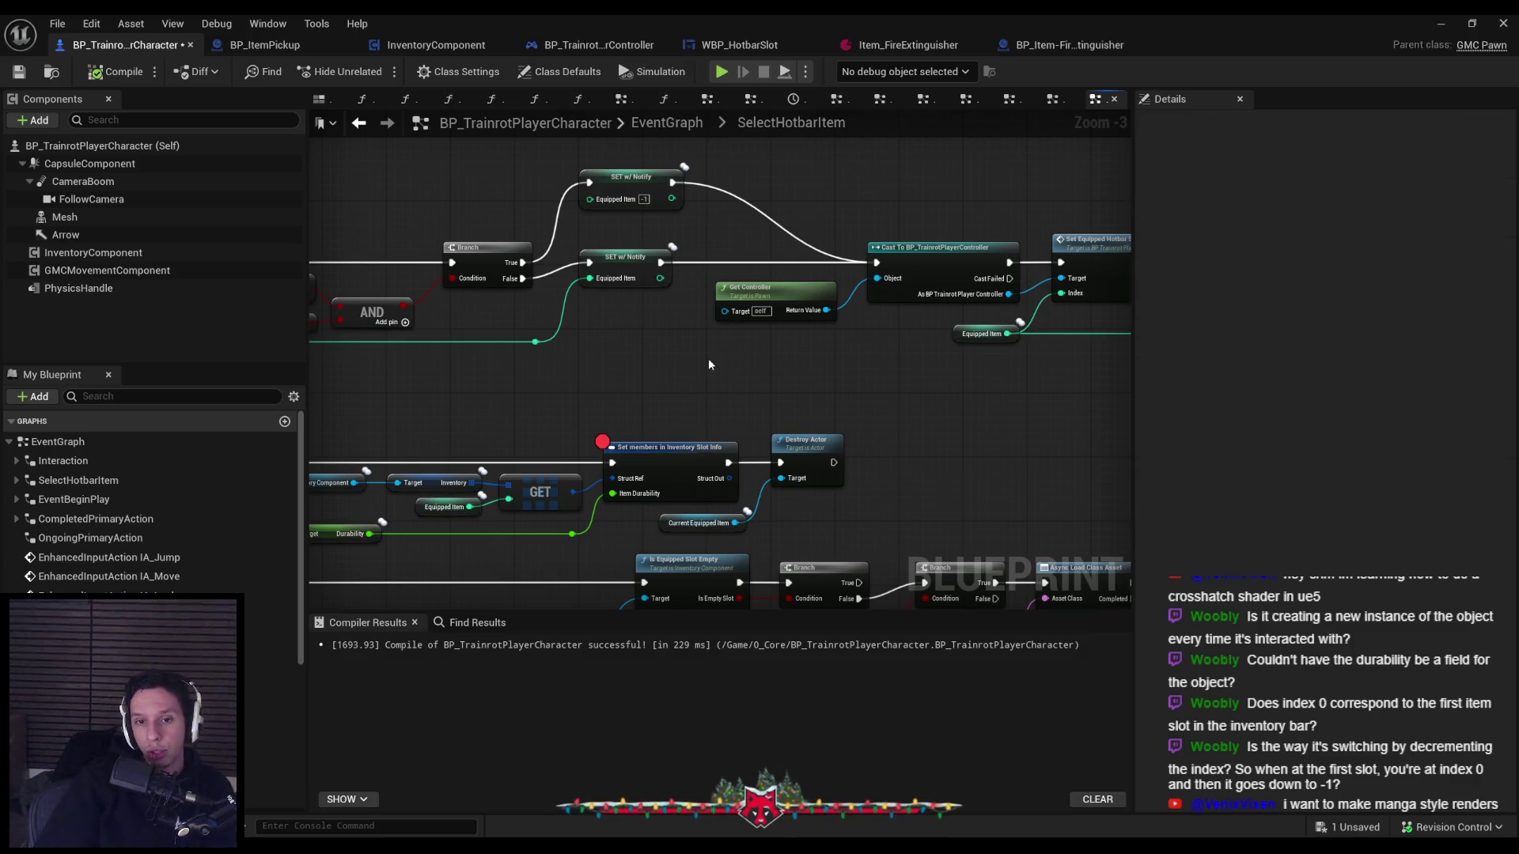
{"action": "mouse_move", "coordinate": [797, 353]}
{"action": "left_mouse_down"}
{"action": "mouse_move", "coordinate": [356, 415]}
{"action": "mouse_move", "coordinate": [352, 382]}
{"action": "left_mouse_up"}
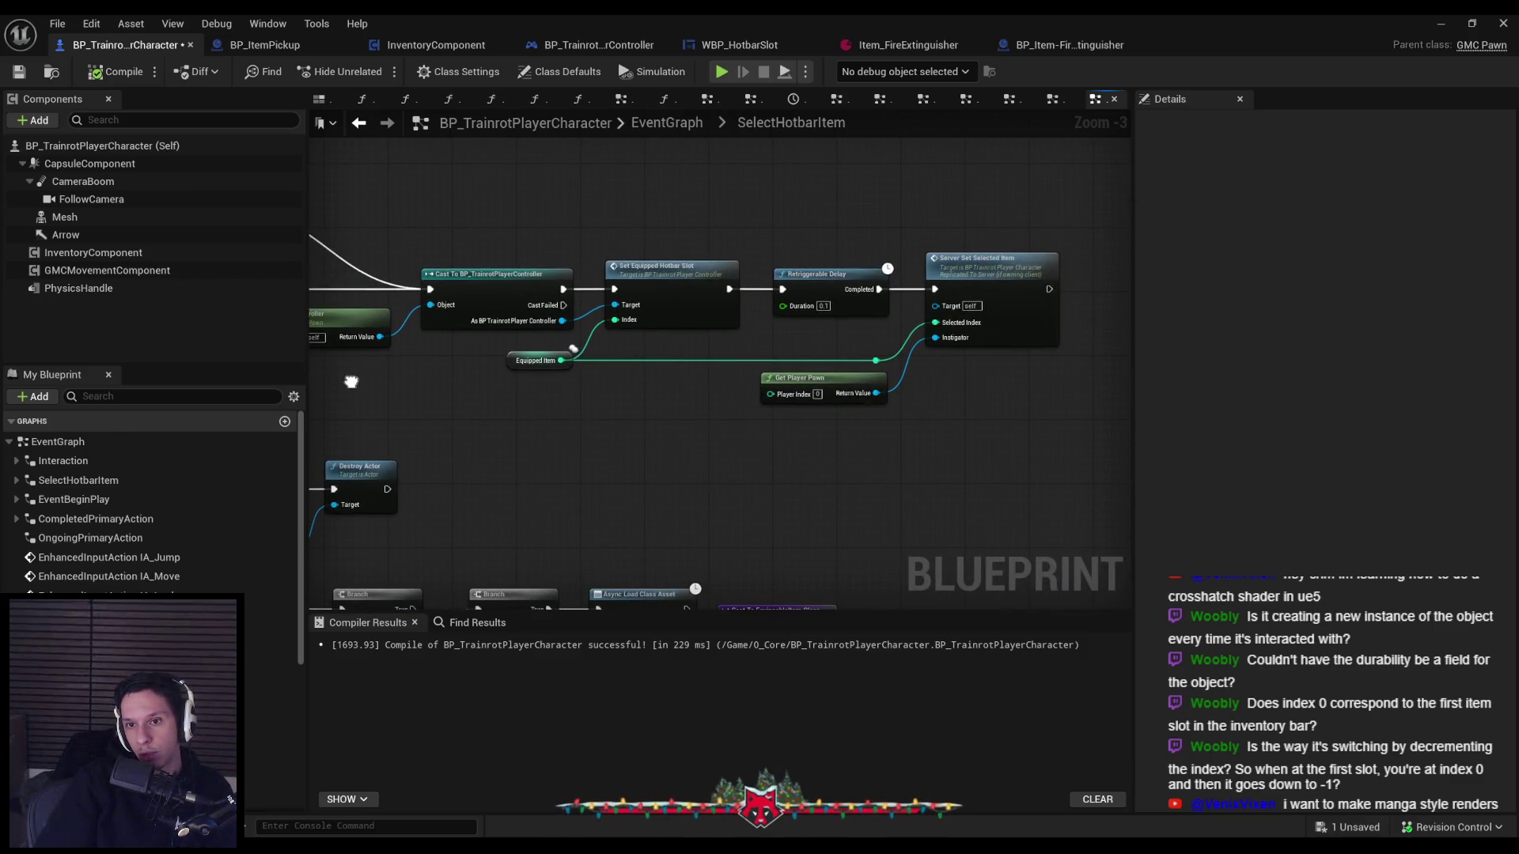
{"action": "left_click_drag", "start_coordinate": [351, 381], "coordinate": [911, 288]}
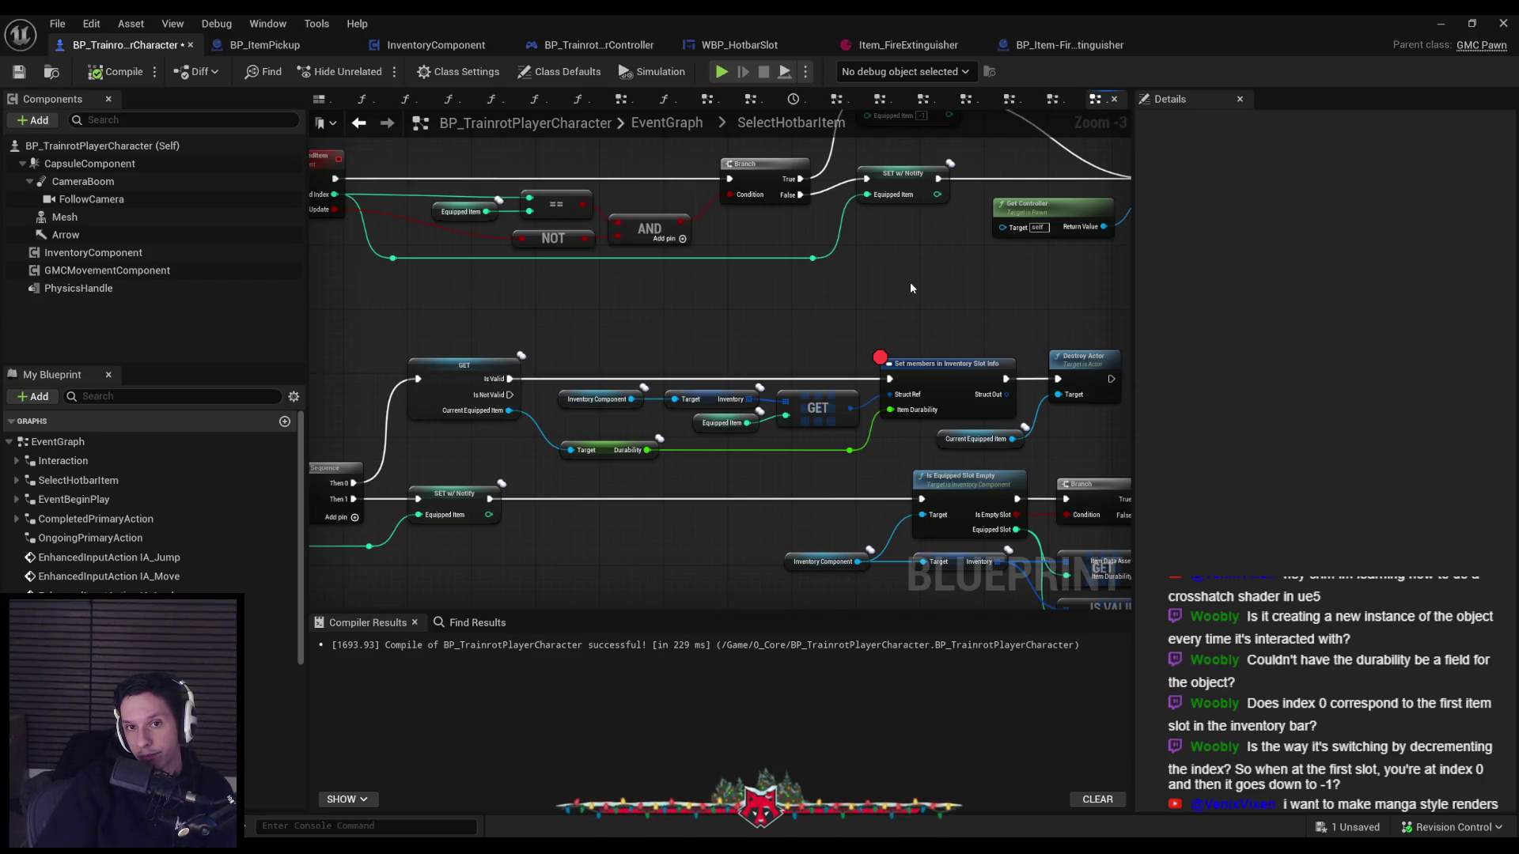
{"action": "left_click_drag", "start_coordinate": [911, 288], "coordinate": [960, 334]}
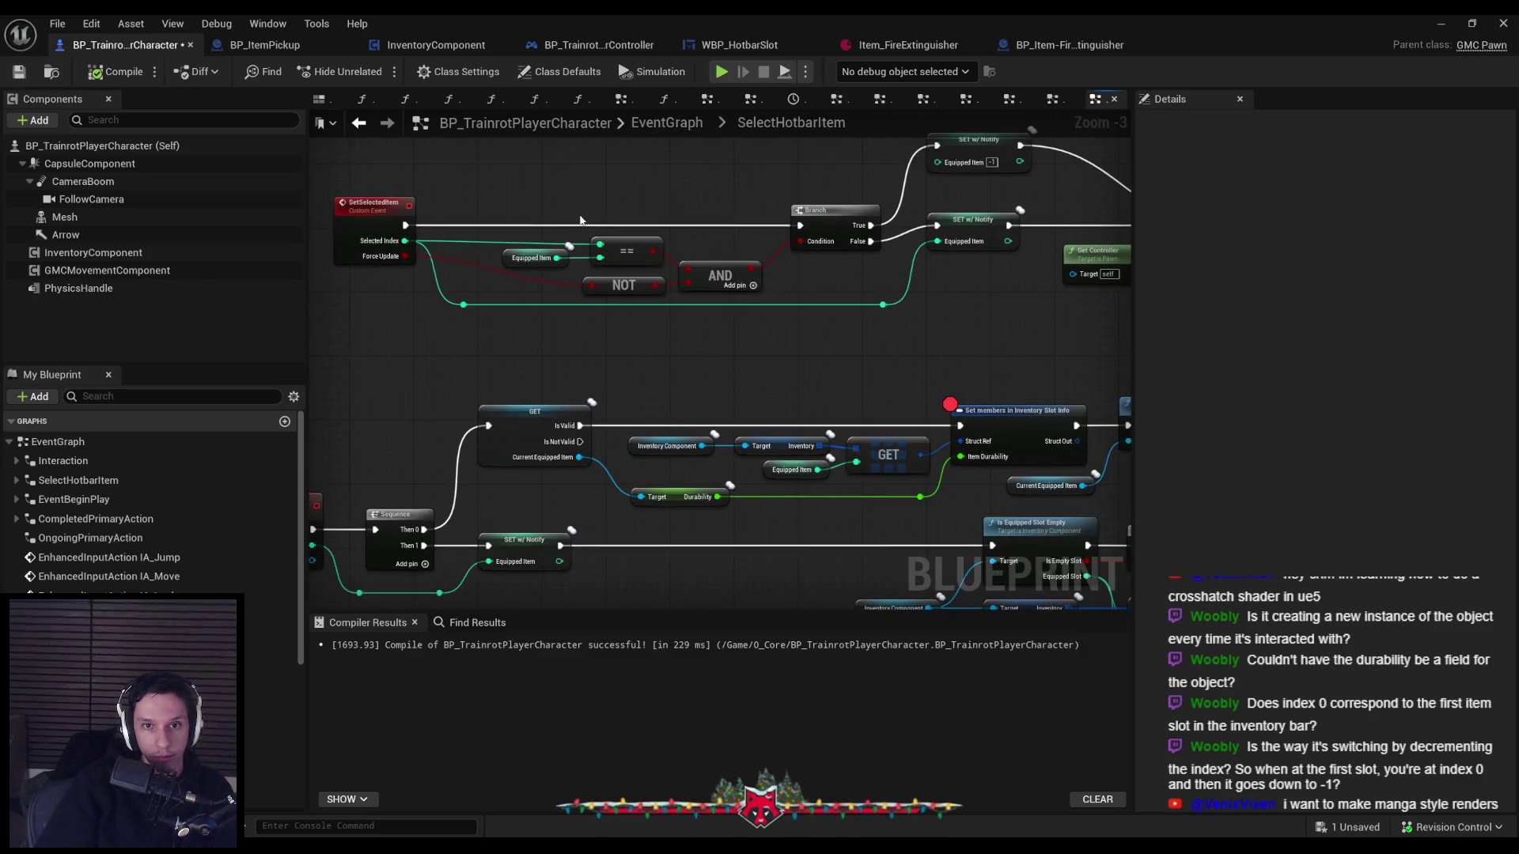
{"action": "scroll", "coordinate": [576, 231], "scroll_direction": "up", "scroll_amount": 2}
{"action": "left_click_drag", "start_coordinate": [567, 251], "coordinate": [576, 219]}
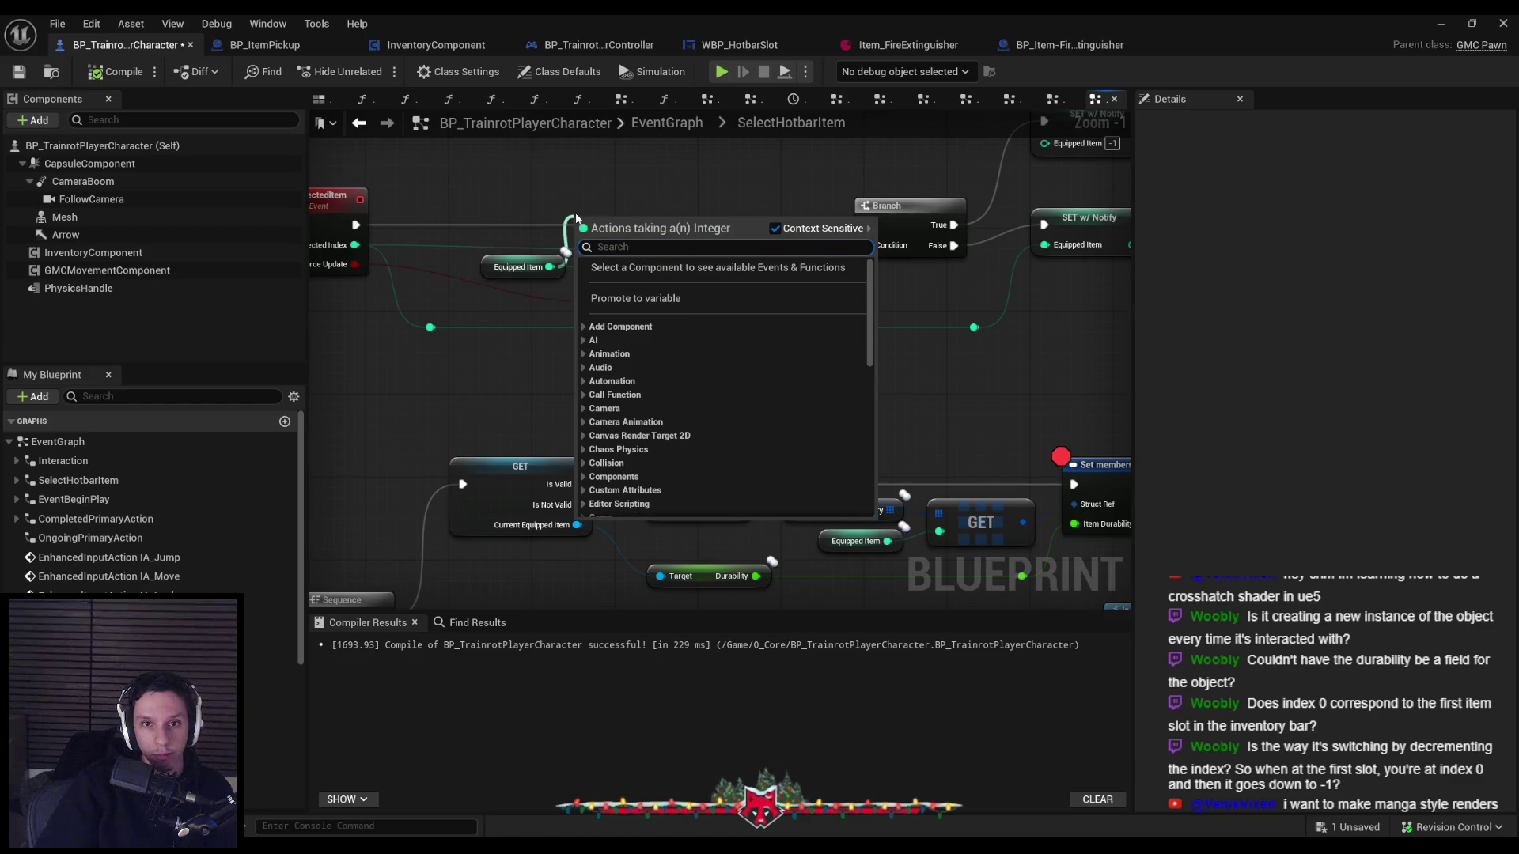
Promote the value to a PreviousEquippedItem variable and make room for its SET node.
{"action": "left_click", "coordinate": [622, 302]}
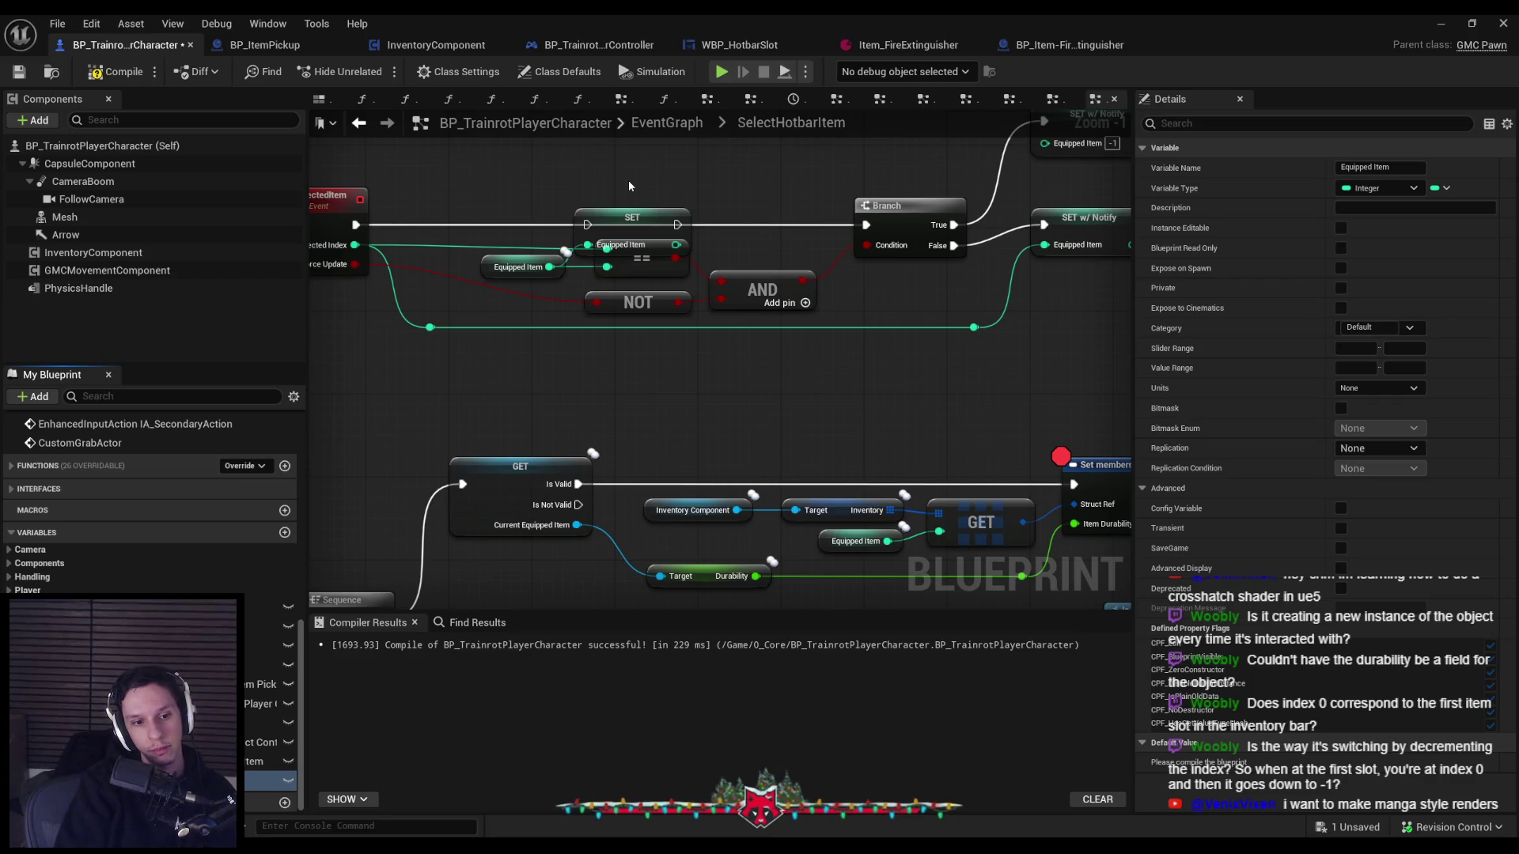
{"action": "key", "text": "Return"}
{"action": "left_click", "coordinate": [158, 781]}
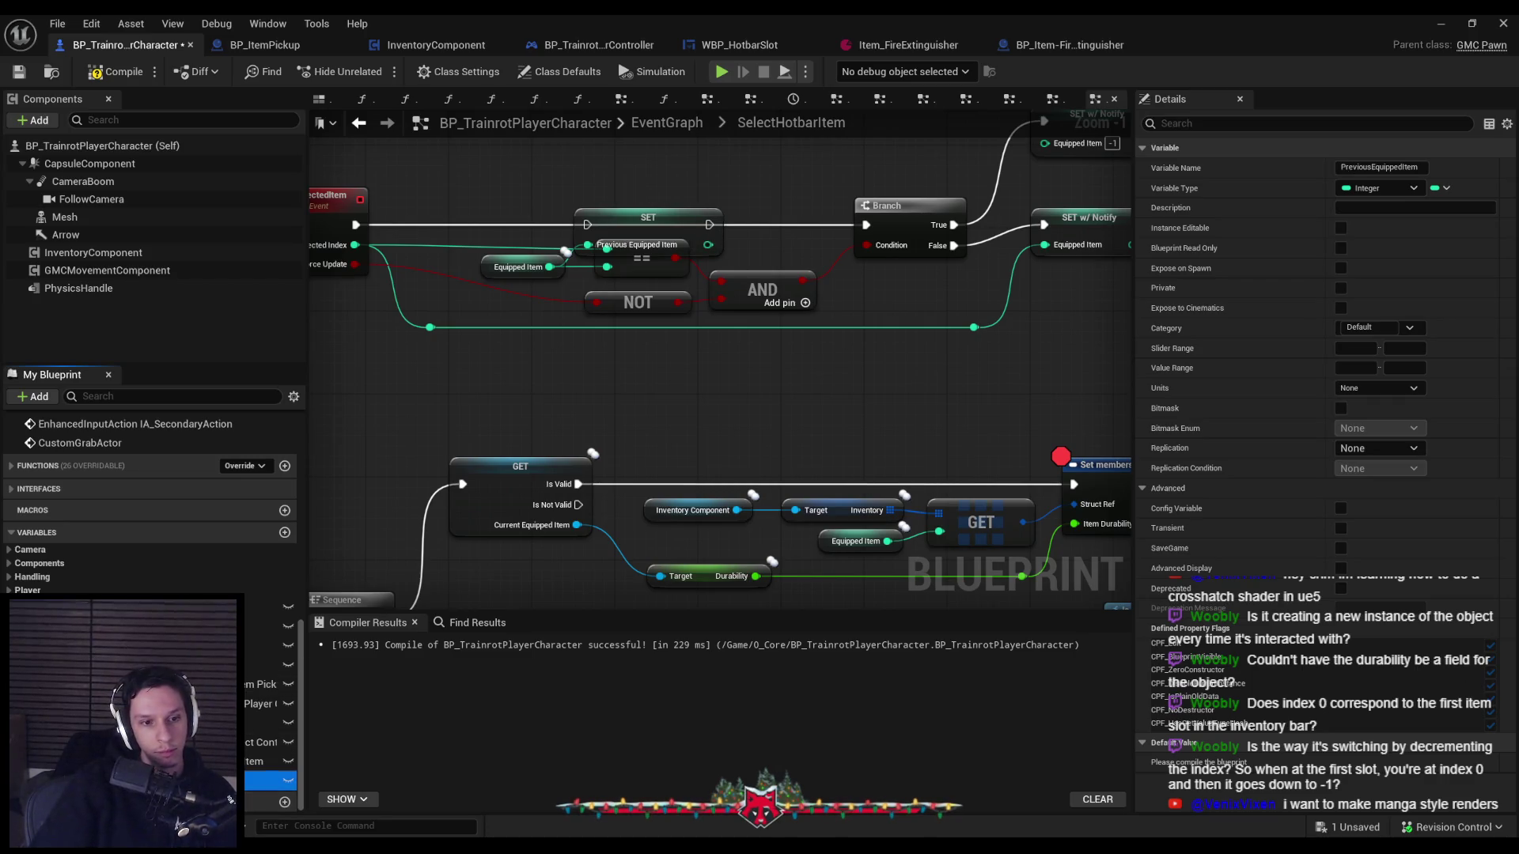
{"action": "mouse_move", "coordinate": [649, 198]}
{"action": "left_mouse_down"}
{"action": "mouse_move", "coordinate": [993, 348]}
{"action": "mouse_move", "coordinate": [712, 316]}
{"action": "mouse_move", "coordinate": [443, 261]}
{"action": "mouse_move", "coordinate": [888, 312]}
{"action": "left_mouse_up"}
{"action": "left_click_drag", "start_coordinate": [780, 294], "coordinate": [779, 325]}
{"action": "left_click", "coordinate": [490, 253]}
{"action": "left_click_drag", "start_coordinate": [684, 237], "coordinate": [704, 237]}
{"action": "scroll", "coordinate": [704, 238], "scroll_direction": "down", "scroll_amount": 1}
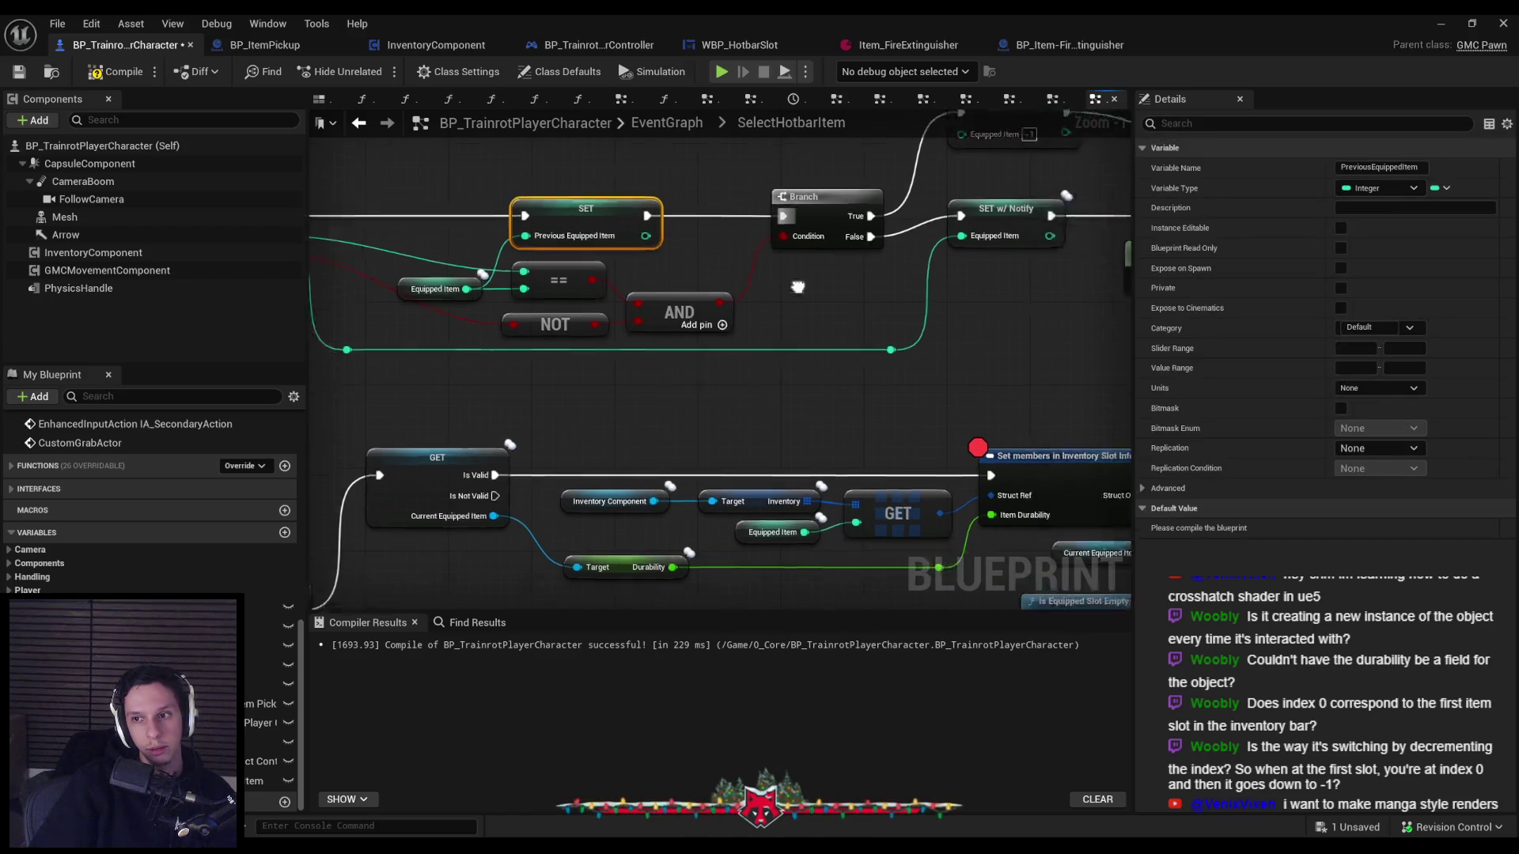
{"action": "left_click", "coordinate": [678, 280]}
Swap the inventory GET index from Equipped Item to Previous Equipped Item and save.
{"action": "left_click", "coordinate": [573, 478]}
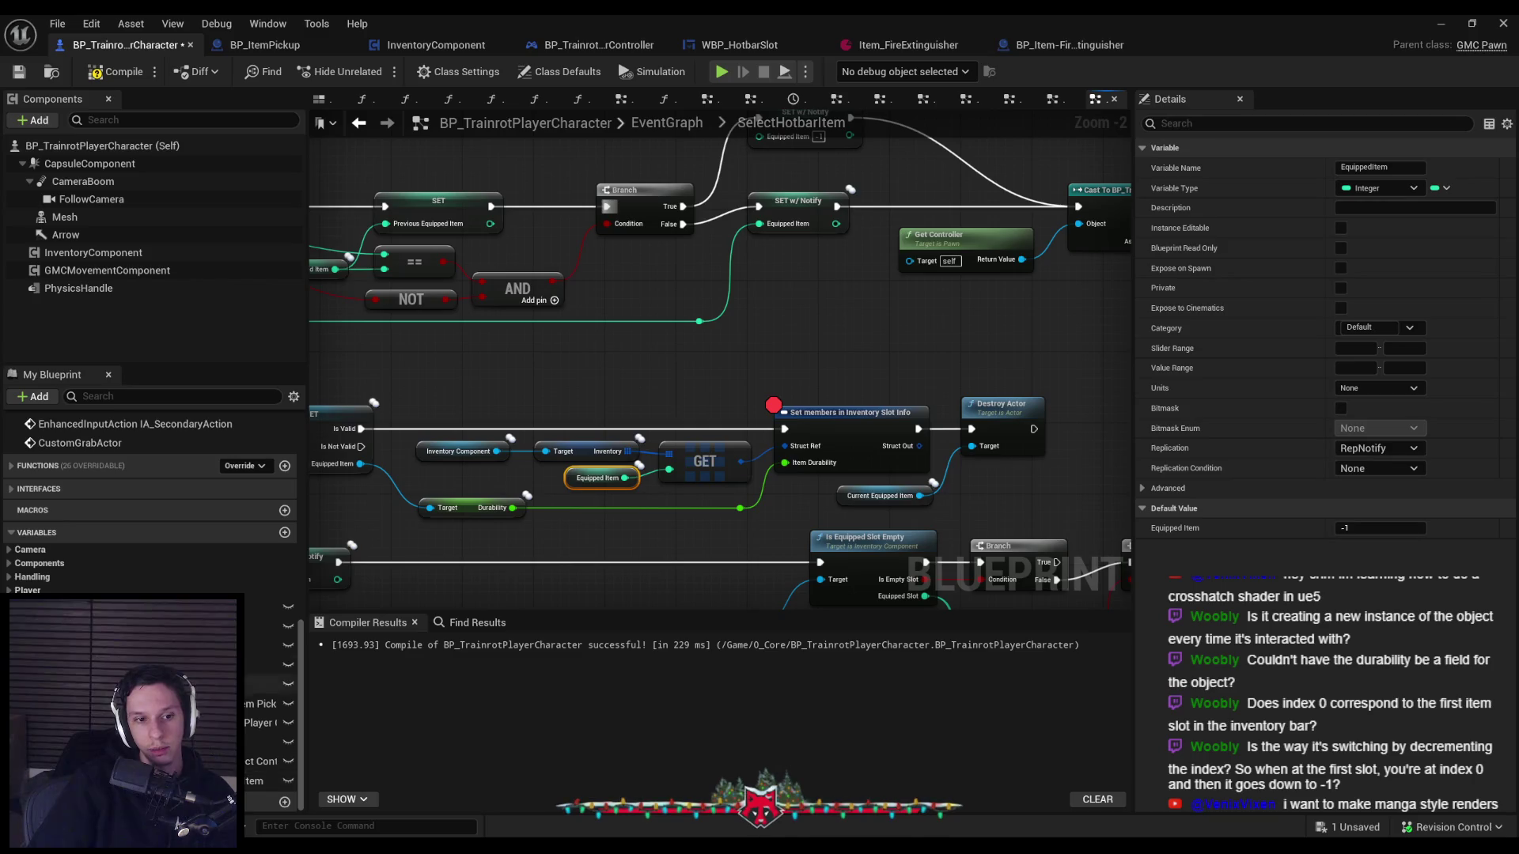
{"action": "mouse_move", "coordinate": [269, 664]}
{"action": "left_mouse_down"}
{"action": "mouse_move", "coordinate": [522, 491]}
{"action": "mouse_move", "coordinate": [663, 460]}
{"action": "left_mouse_up"}
{"action": "left_click", "coordinate": [570, 510]}
{"action": "left_click_drag", "start_coordinate": [649, 355], "coordinate": [846, 389]}
{"action": "key", "text": "ctrl+s"}
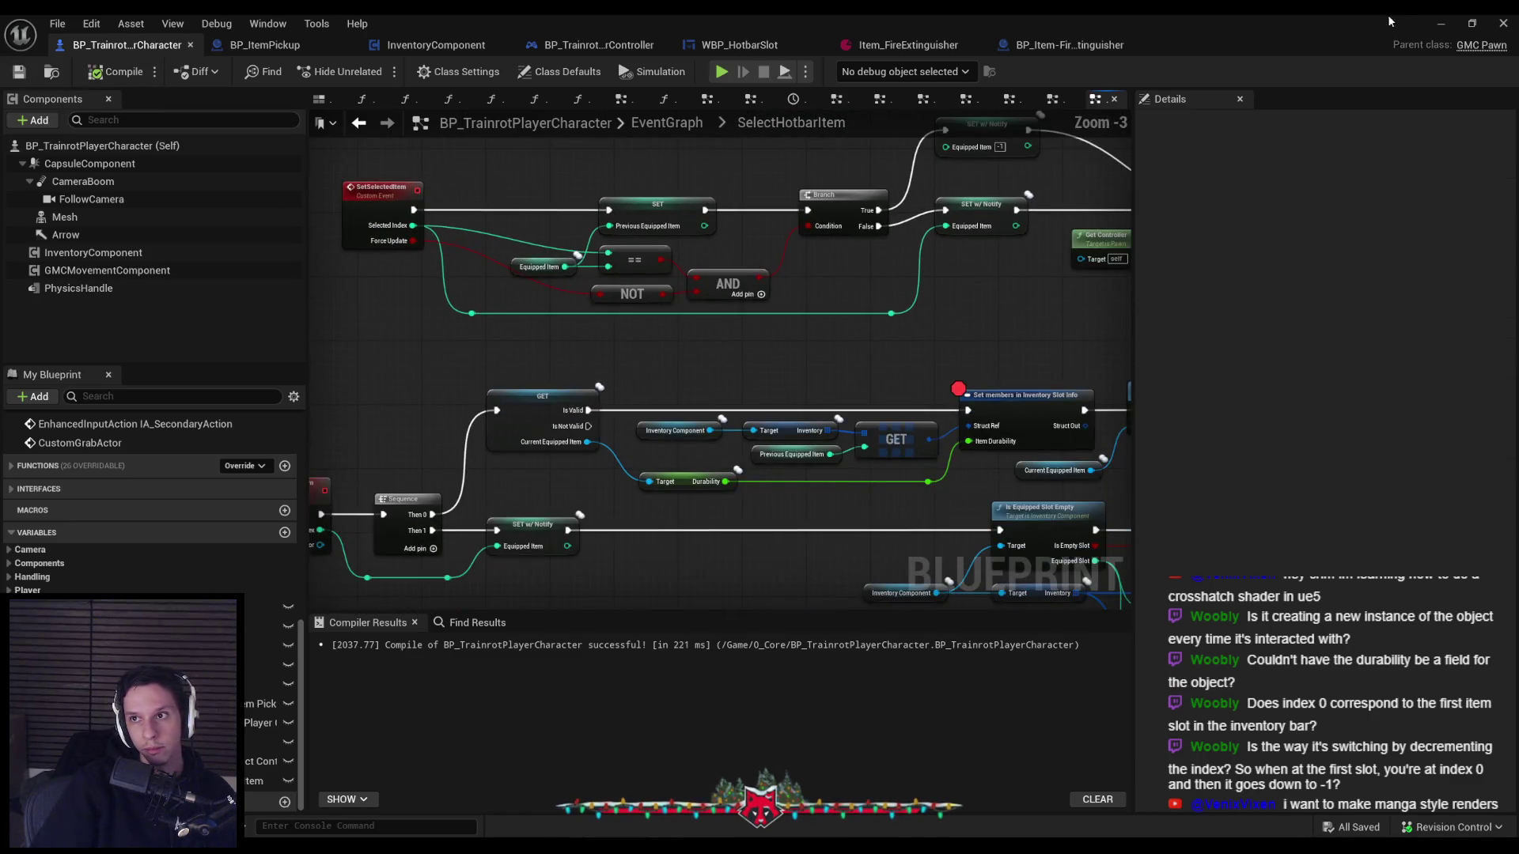
{"action": "left_click", "coordinate": [1440, 23]}
Start a play test, reach the breakpoint, and resume the game with F5.
{"action": "left_click", "coordinate": [379, 73]}
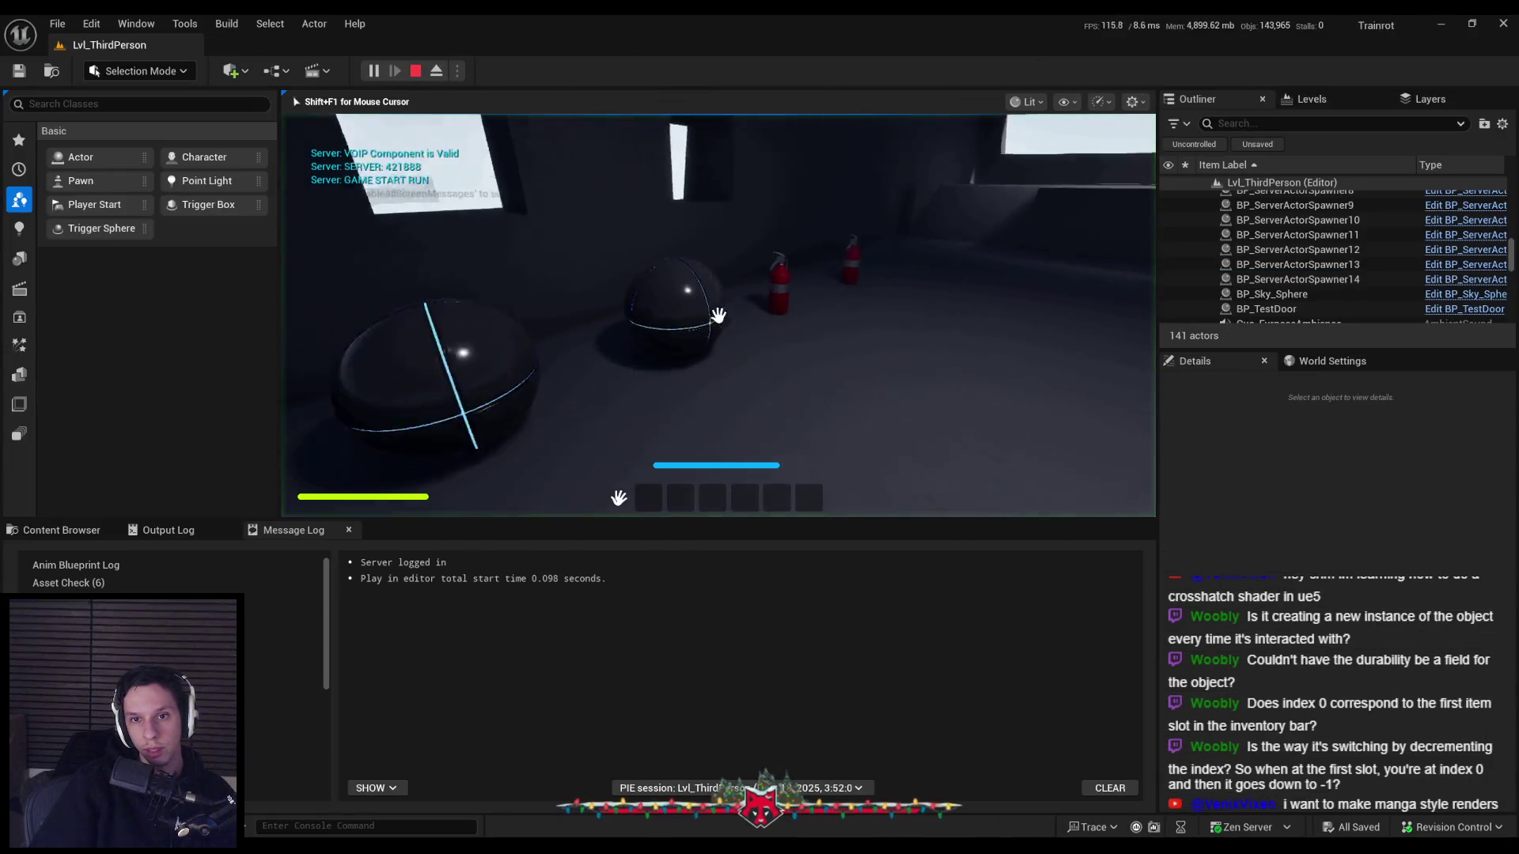
{"action": "scroll", "coordinate": [719, 315], "scroll_direction": "down", "scroll_amount": 1}
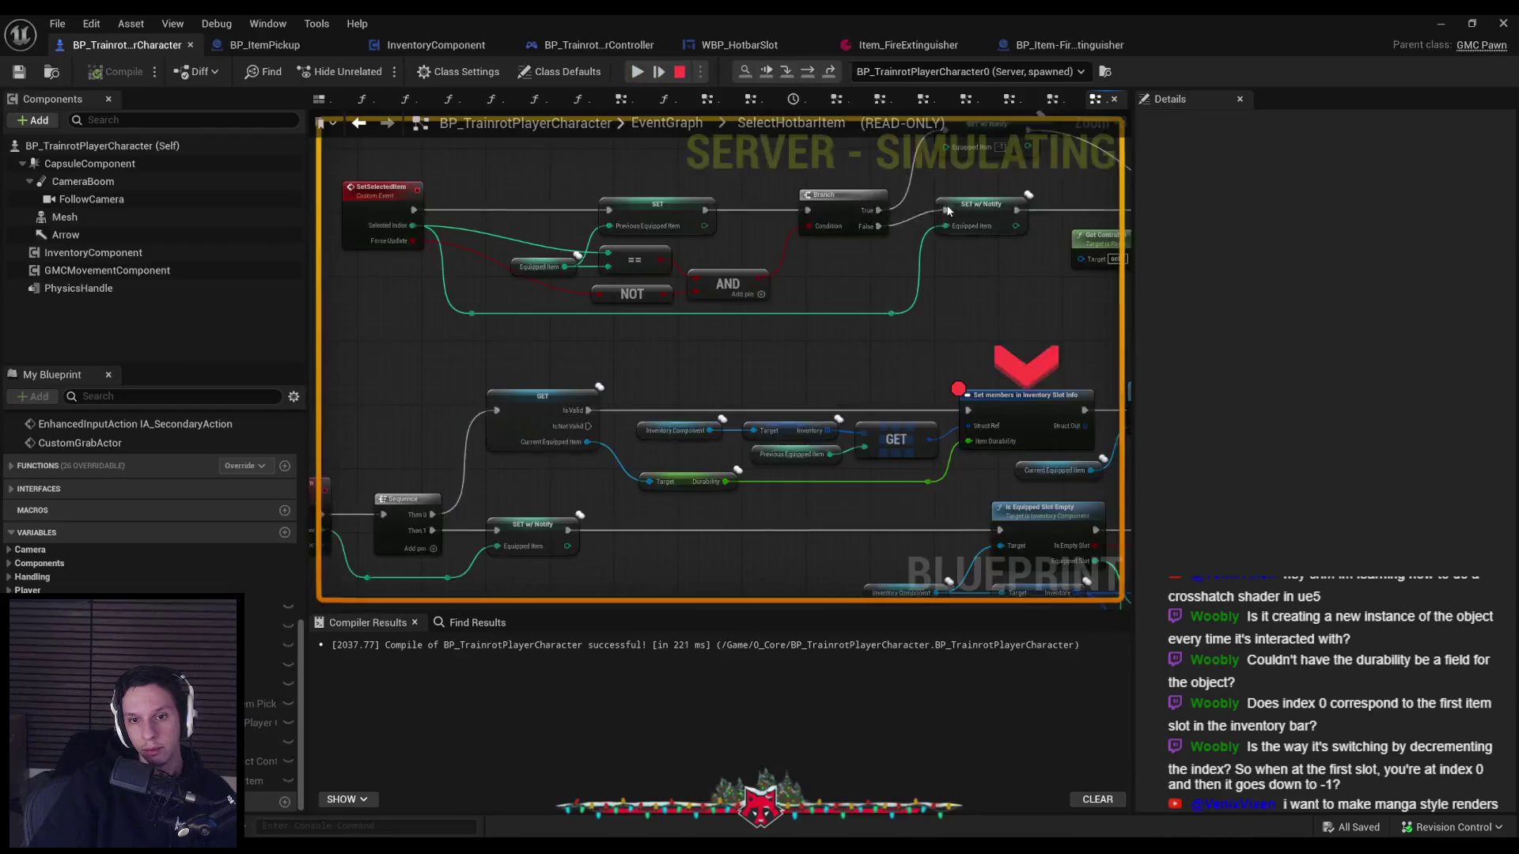
{"action": "mouse_move", "coordinate": [427, 411]}
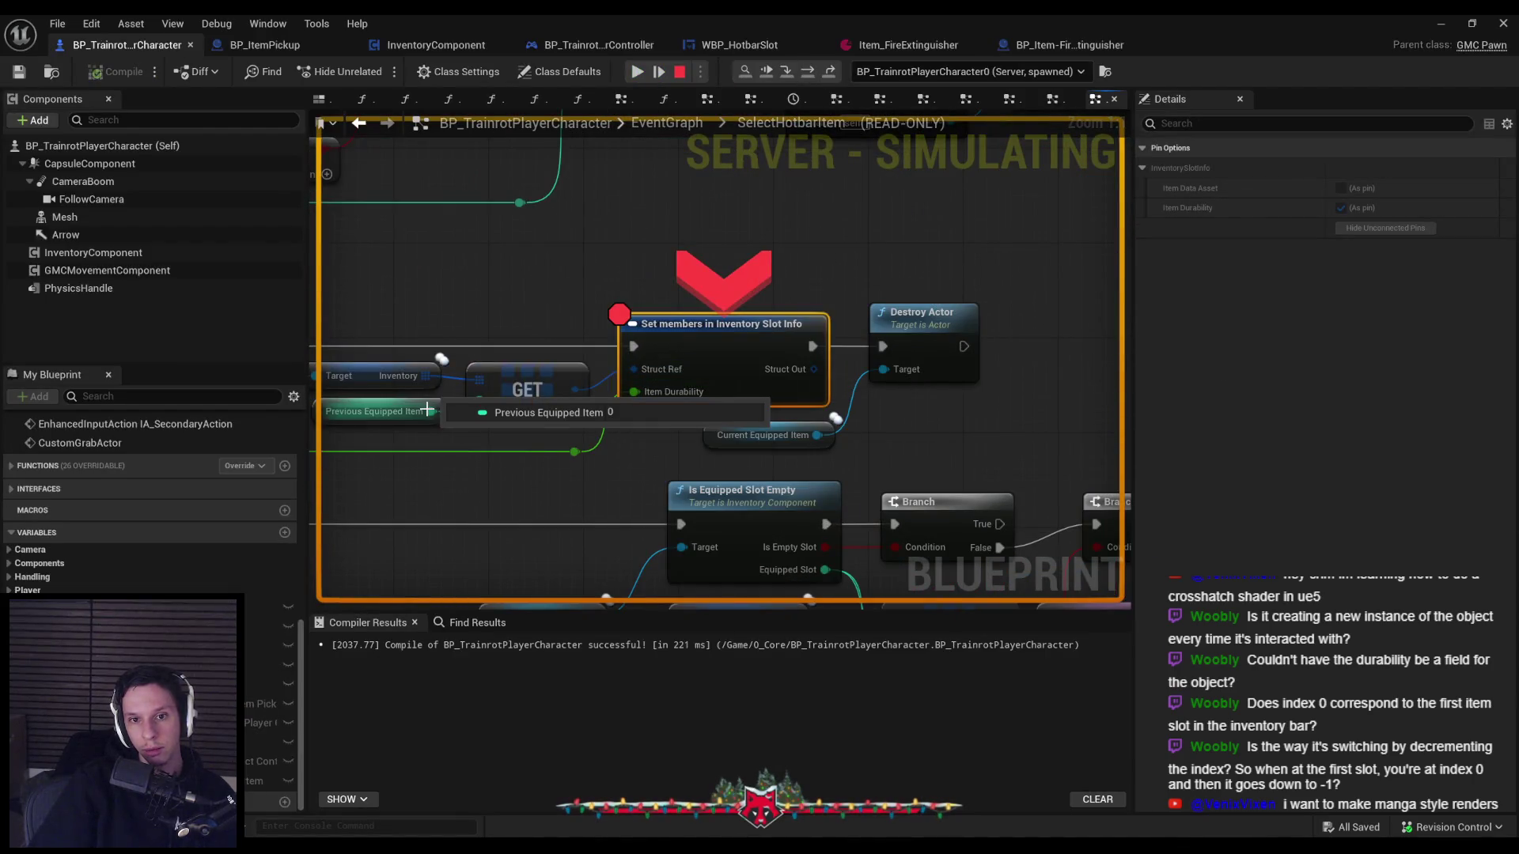
{"action": "left_click", "coordinate": [1440, 27]}
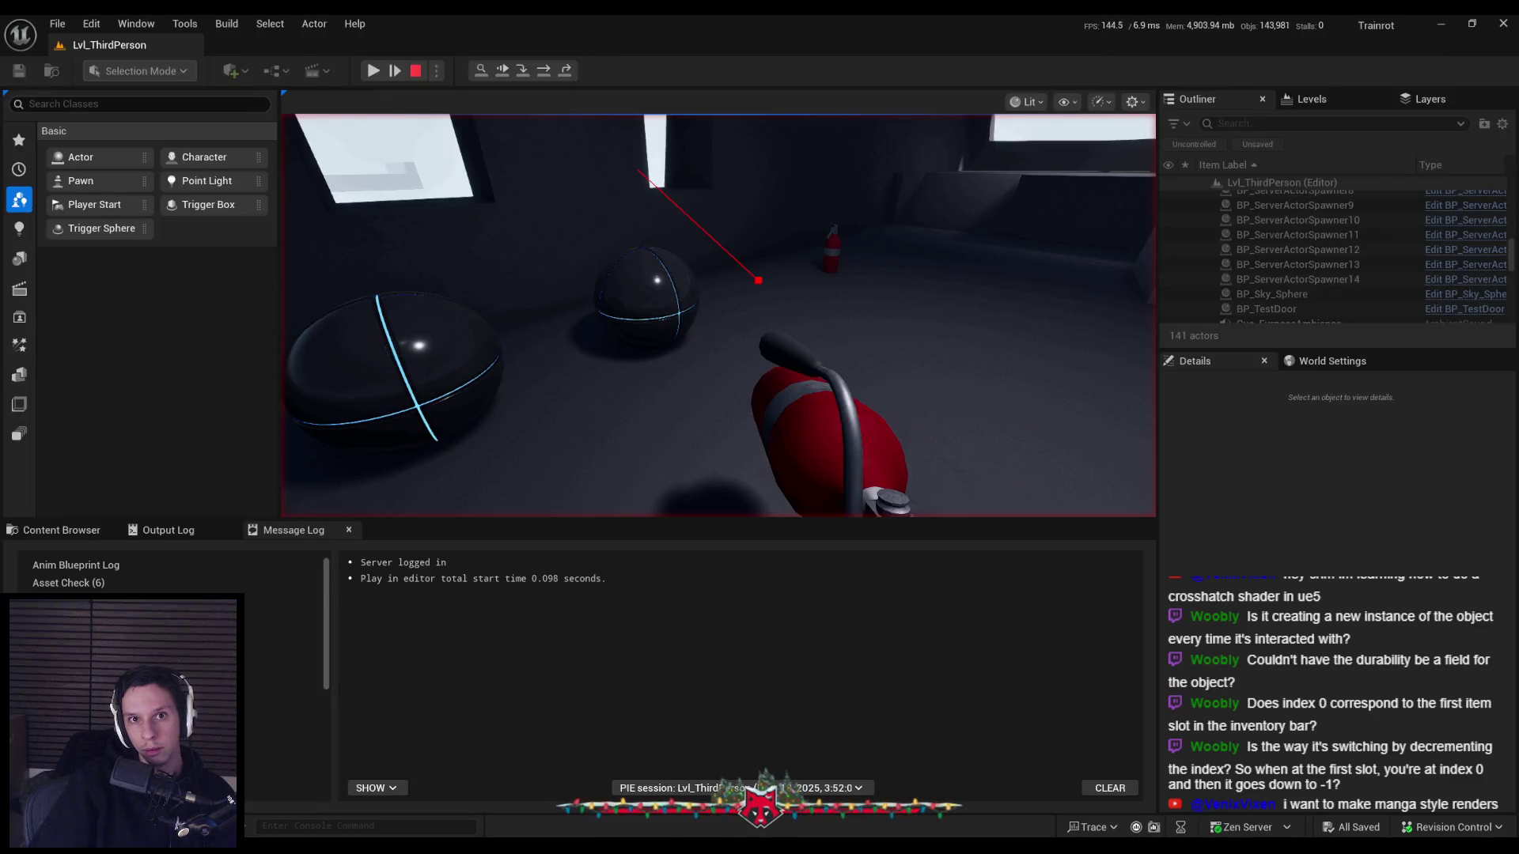
{"action": "key", "text": "F5"}
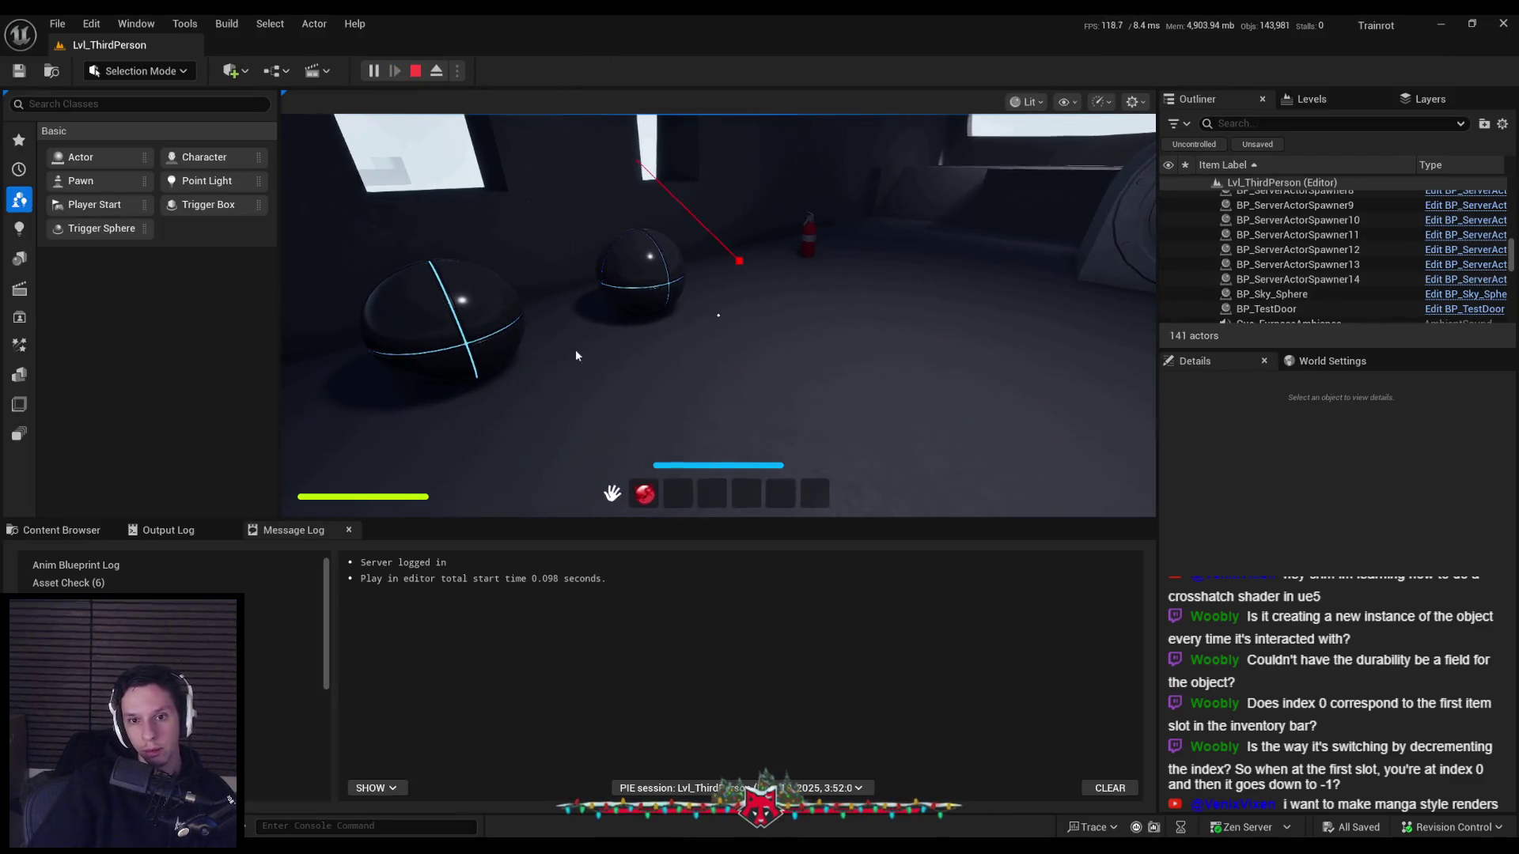
Check Previous Equipped Item reads 2 at the breakpoint, stop play, and adjust Set members options.
{"action": "scroll", "coordinate": [712, 372], "scroll_direction": "down", "scroll_amount": 1}
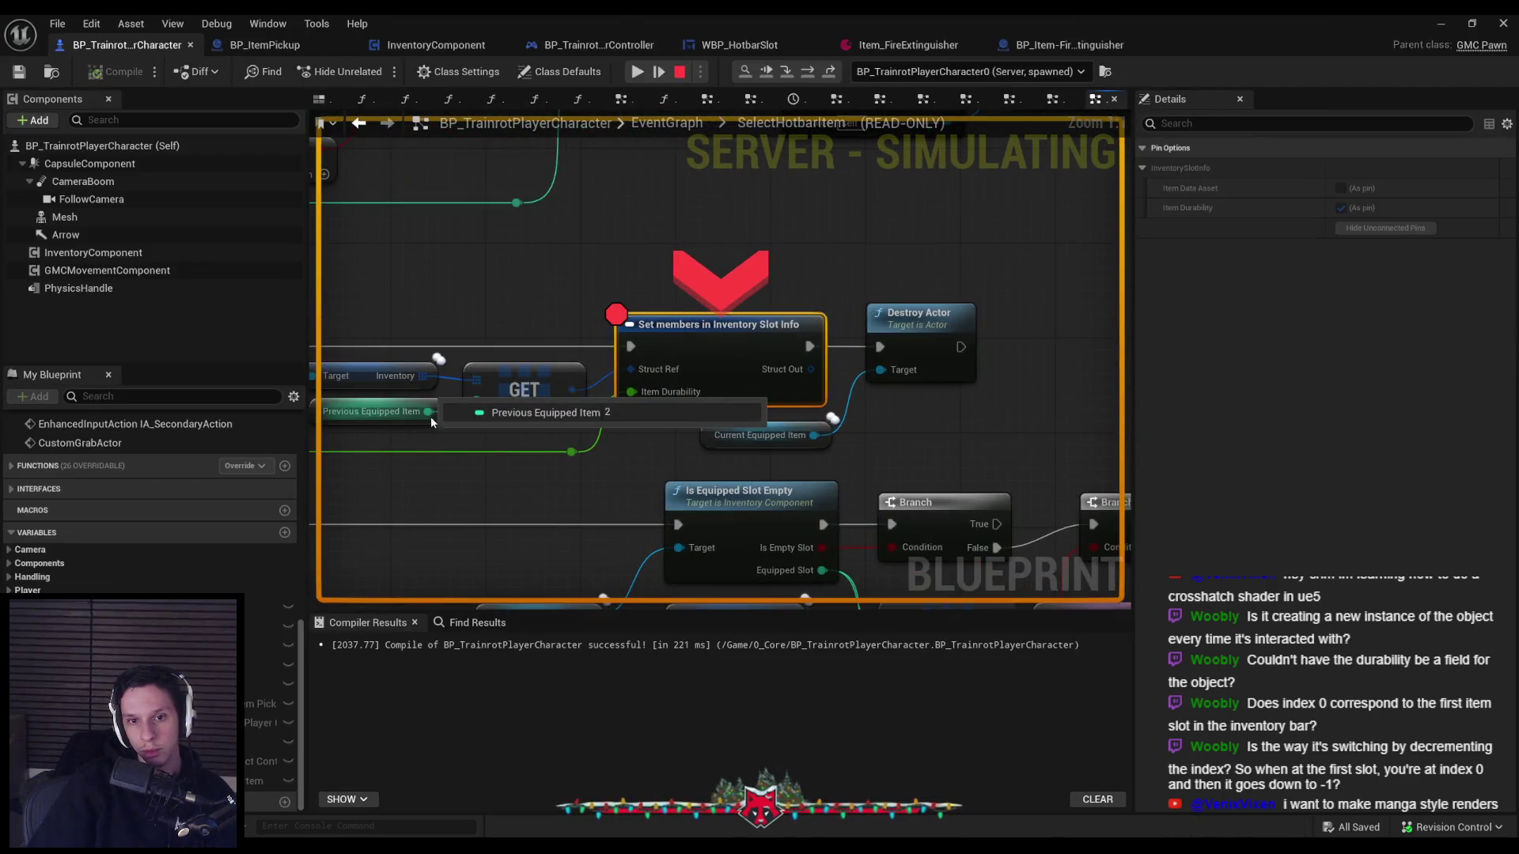
{"action": "left_click_drag", "start_coordinate": [431, 416], "coordinate": [788, 395]}
{"action": "scroll", "coordinate": [788, 396], "scroll_direction": "down", "scroll_amount": 1}
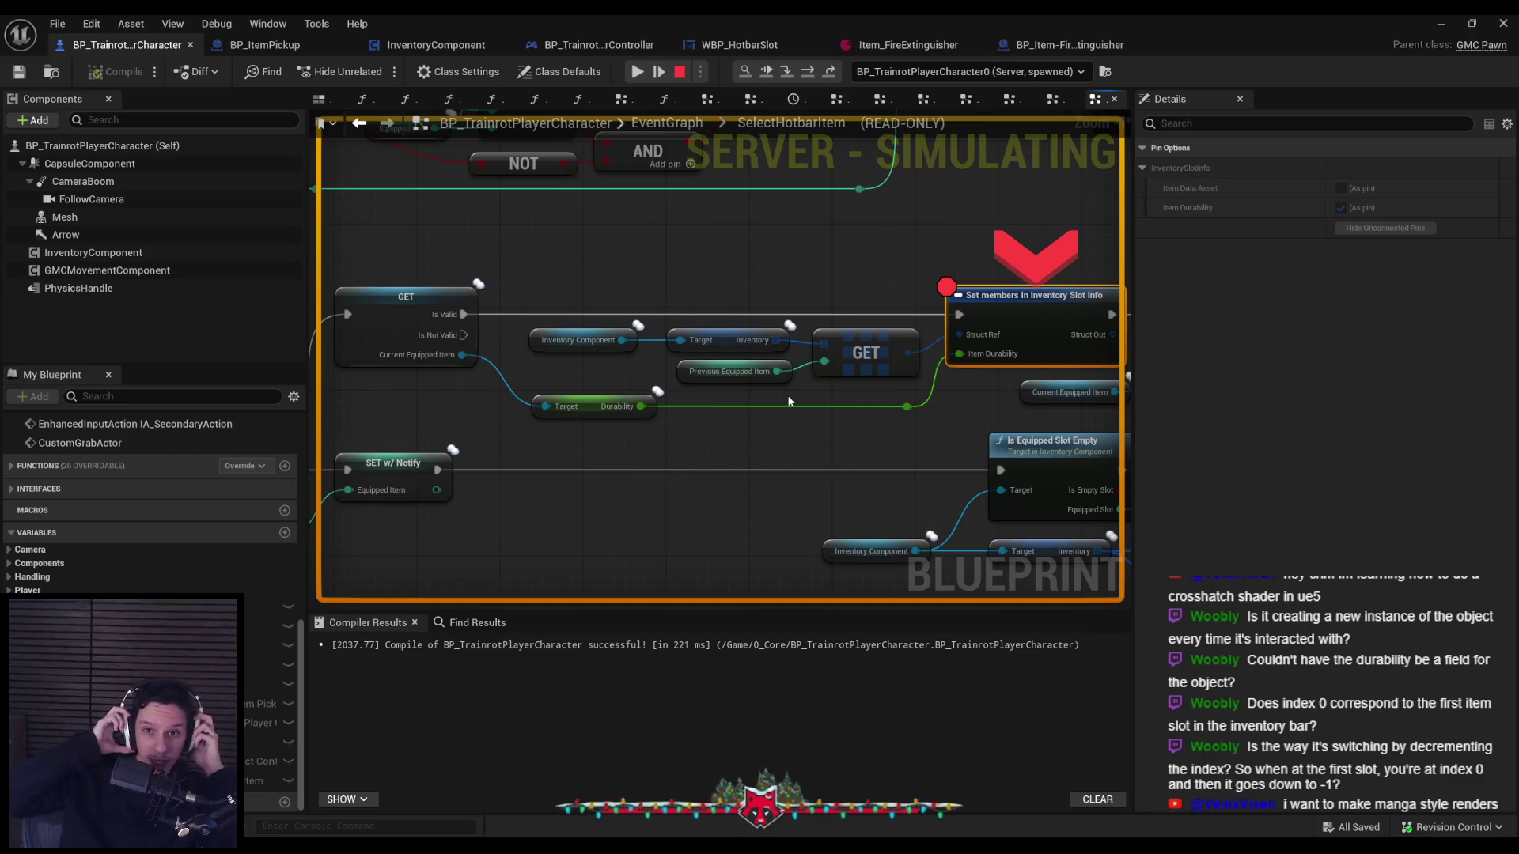
{"action": "scroll", "coordinate": [787, 396], "scroll_direction": "down", "scroll_amount": 2}
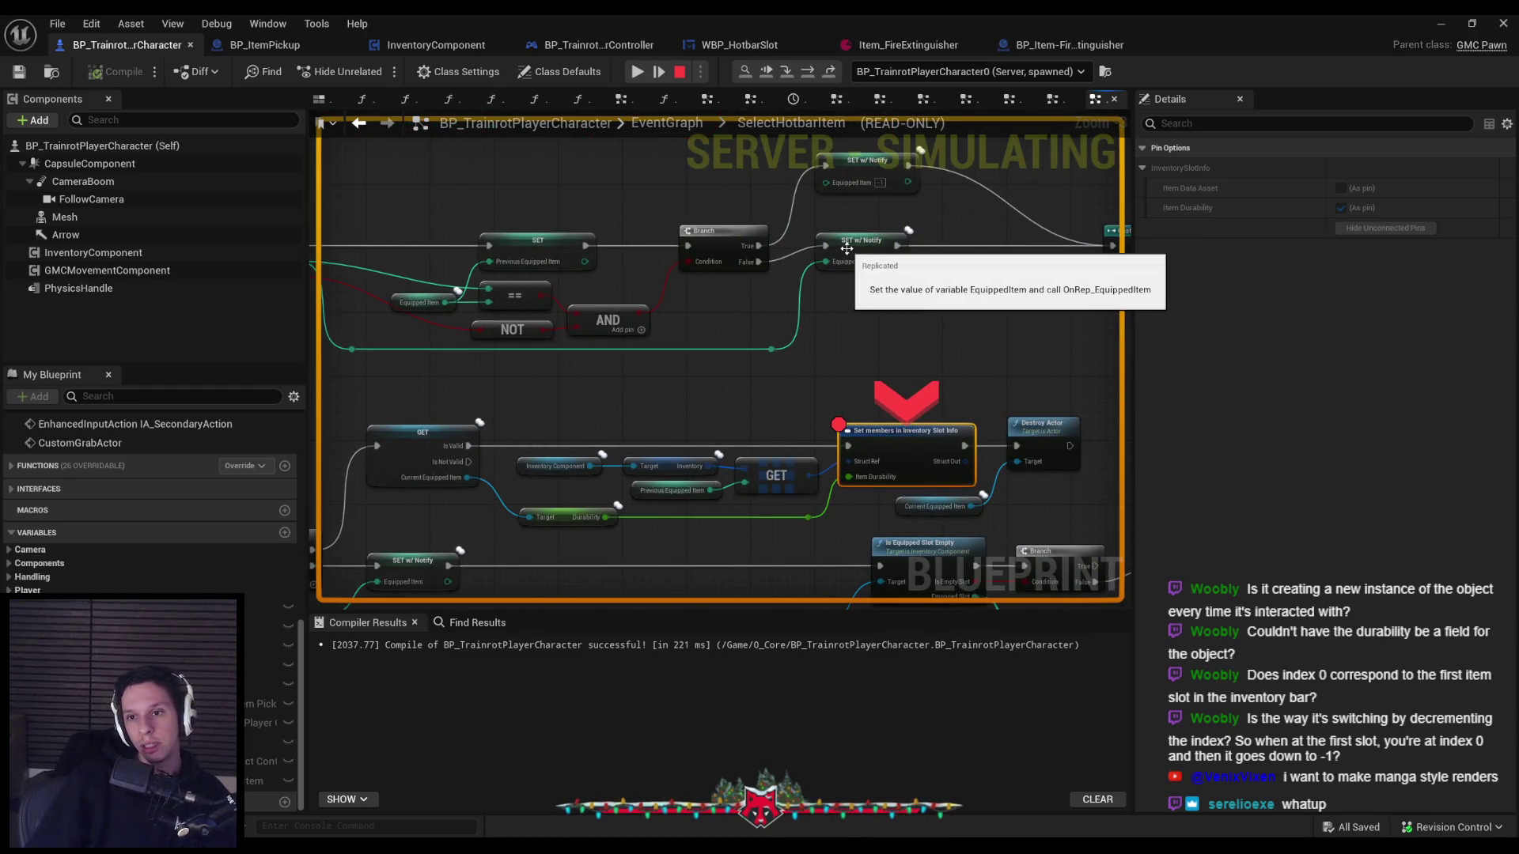
{"action": "key", "text": "Escape"}
{"action": "scroll", "coordinate": [725, 504], "scroll_direction": "up", "scroll_amount": 1}
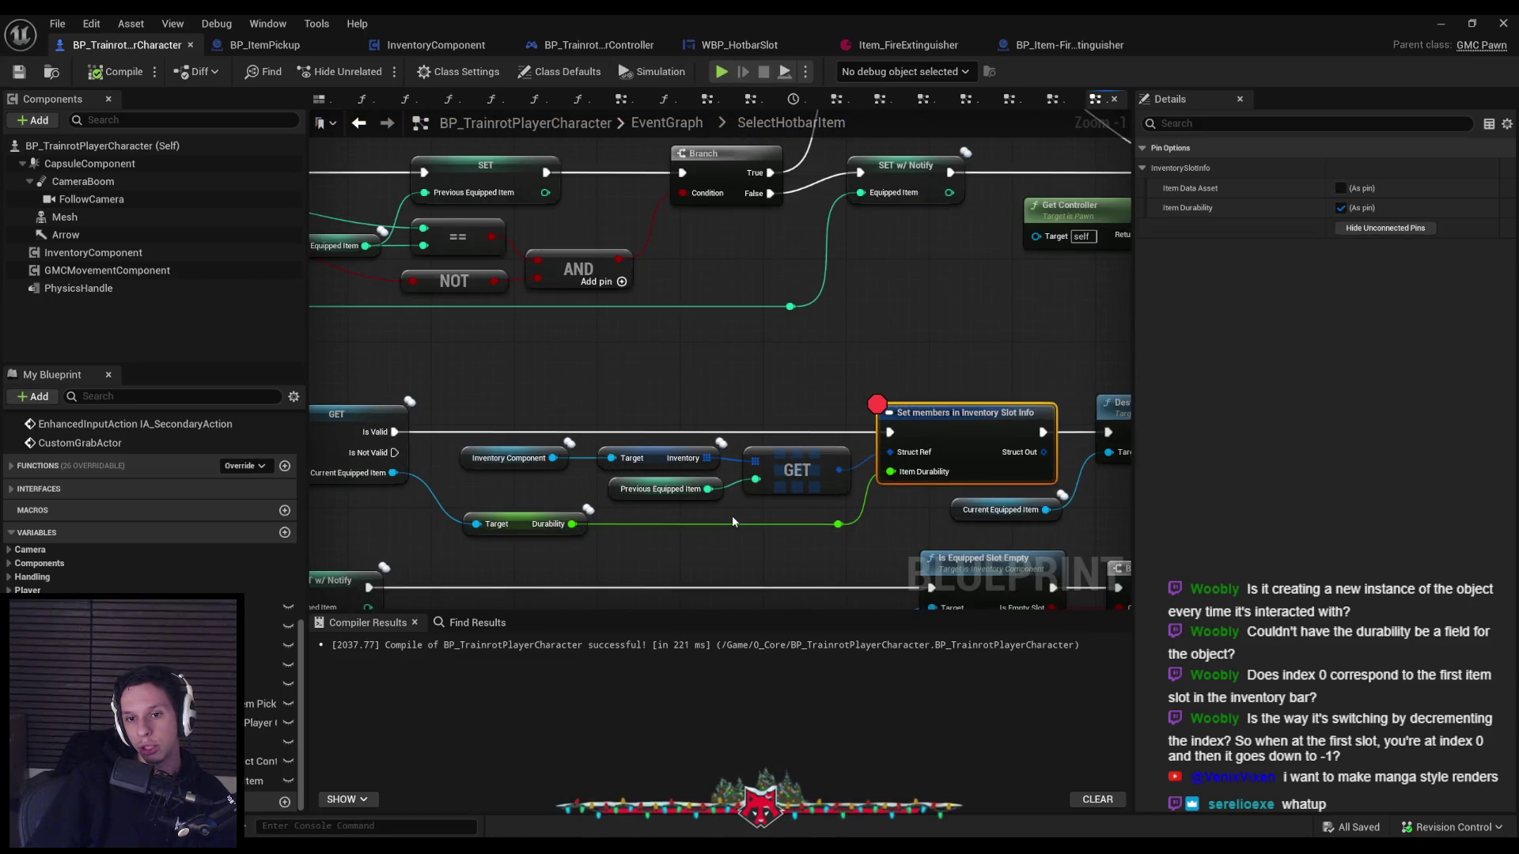
{"action": "scroll", "coordinate": [733, 515], "scroll_direction": "down", "scroll_amount": 1}
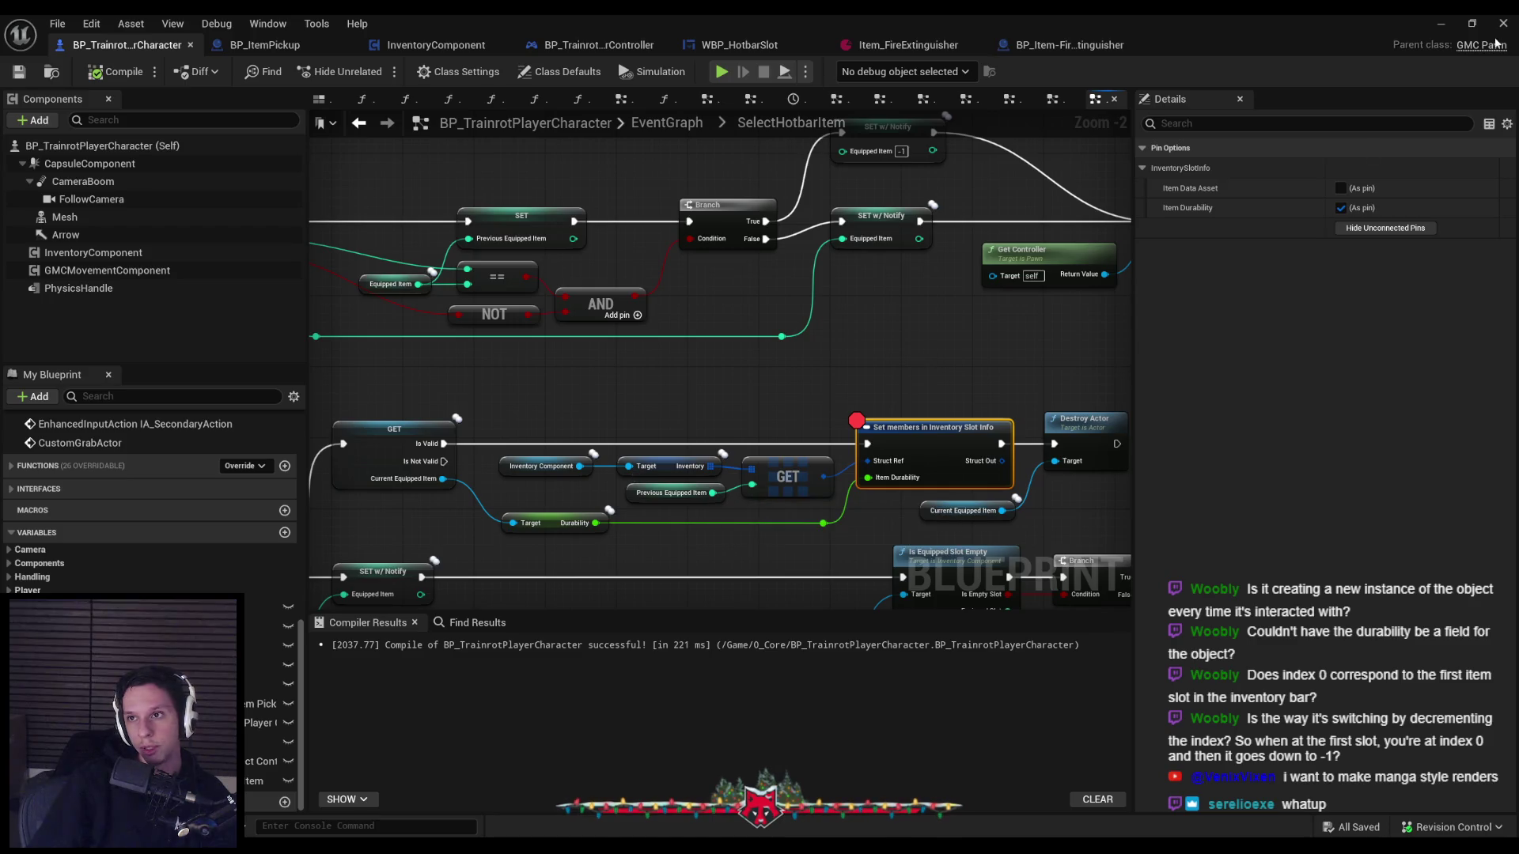
{"action": "right_click", "coordinate": [918, 427]}
{"action": "left_click", "coordinate": [945, 690]}
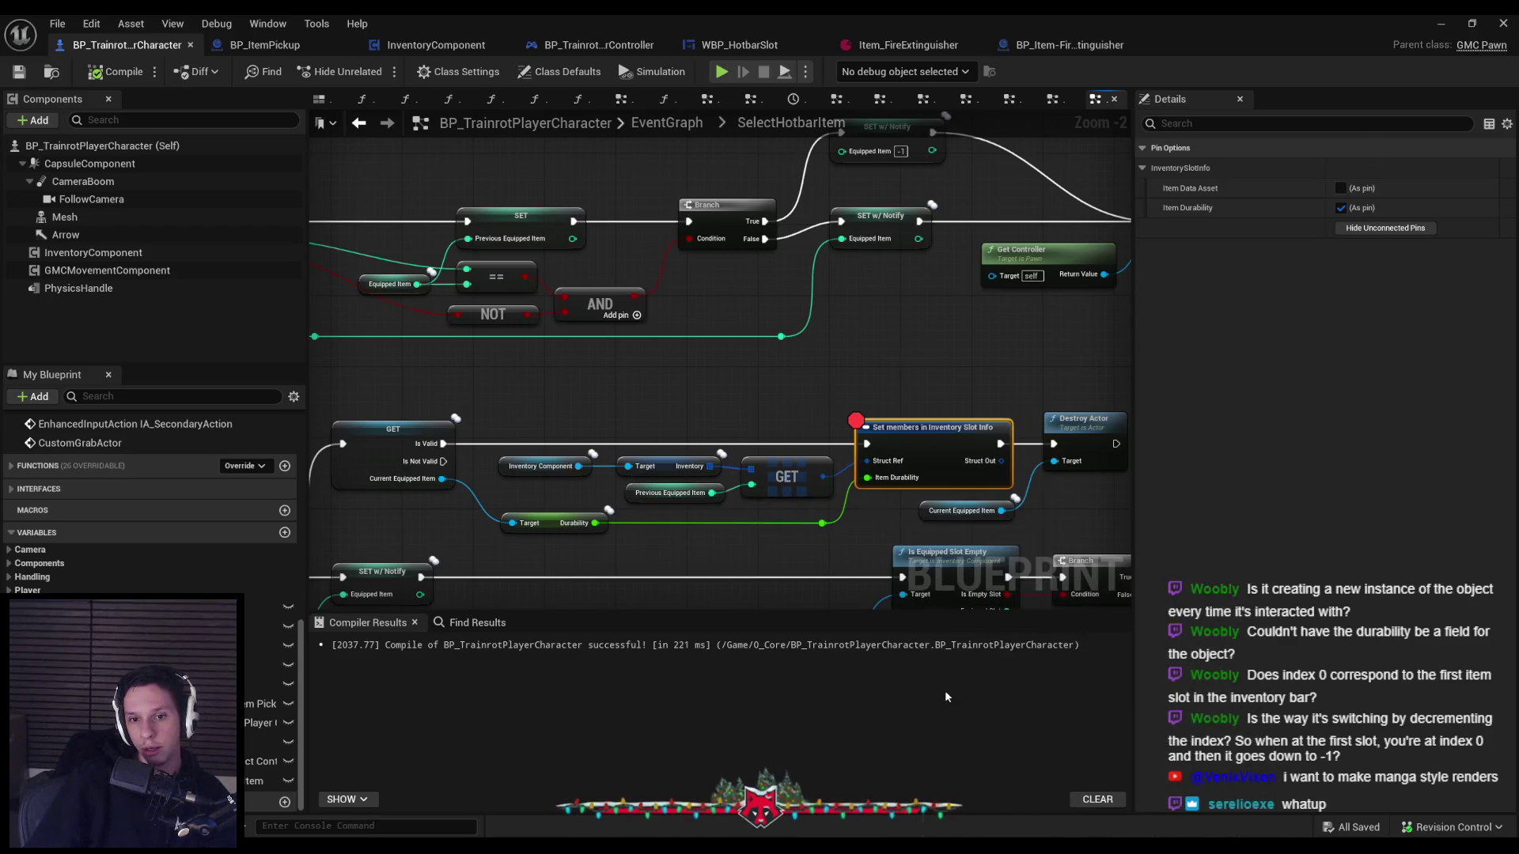
Launch a play-in-editor test in separate windows, then stop the session.
{"action": "left_click", "coordinate": [1441, 23]}
{"action": "left_click", "coordinate": [458, 70]}
{"action": "mouse_move", "coordinate": [636, 434]}
{"action": "left_click", "coordinate": [554, 147]}
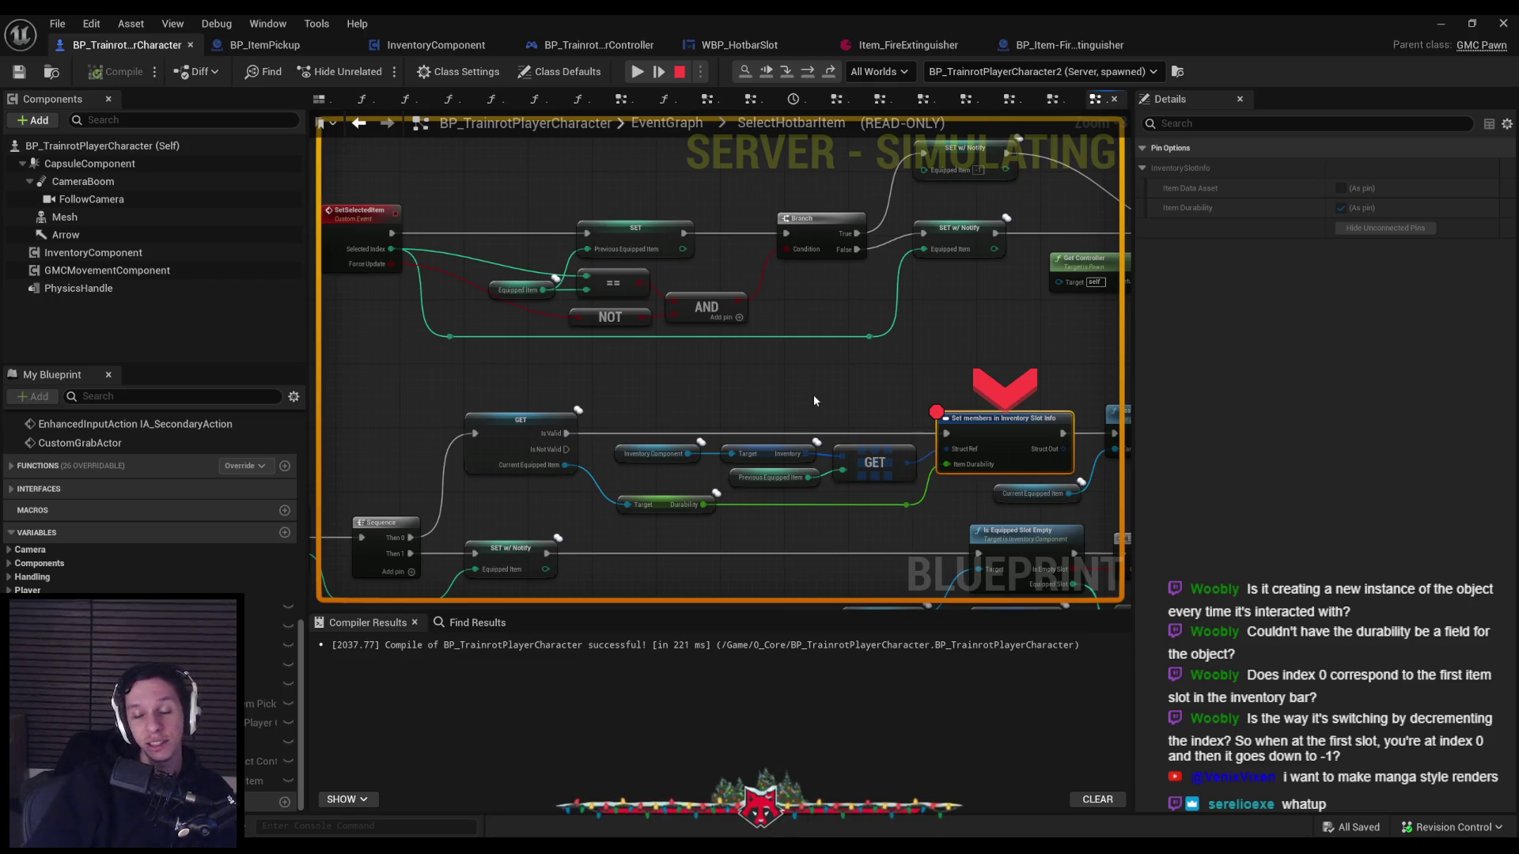
{"action": "left_click", "coordinate": [813, 398]}
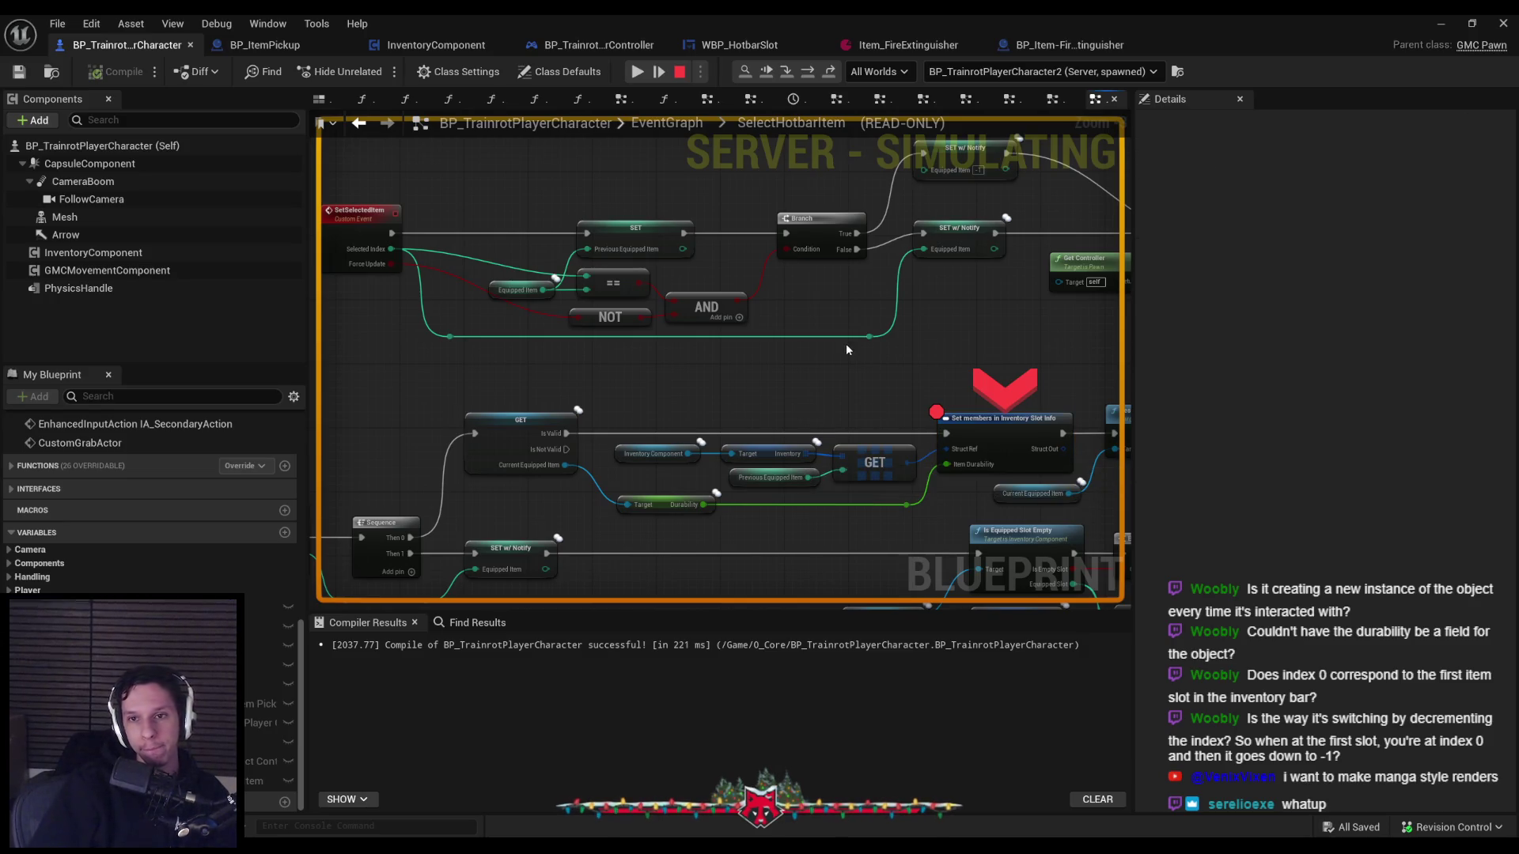
{"action": "key", "text": "Escape"}
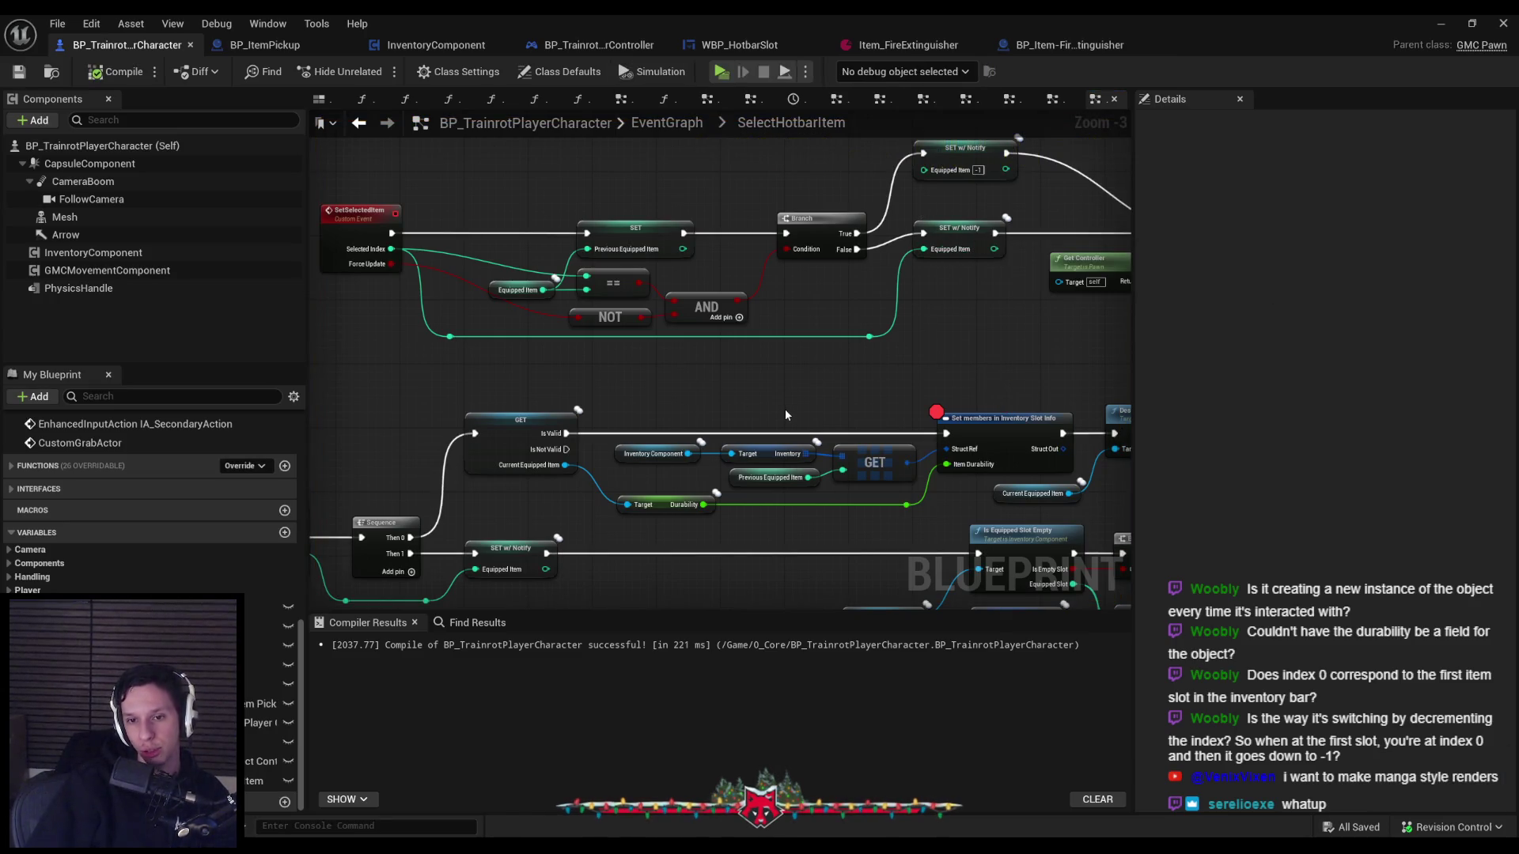
Drag the inventory GET index onto ServerSetSelectedItem to add a new input, tidying the wire with a reroute.
{"action": "left_click_drag", "start_coordinate": [788, 421], "coordinate": [810, 489]}
{"action": "scroll", "coordinate": [811, 489], "scroll_direction": "up", "scroll_amount": 3}
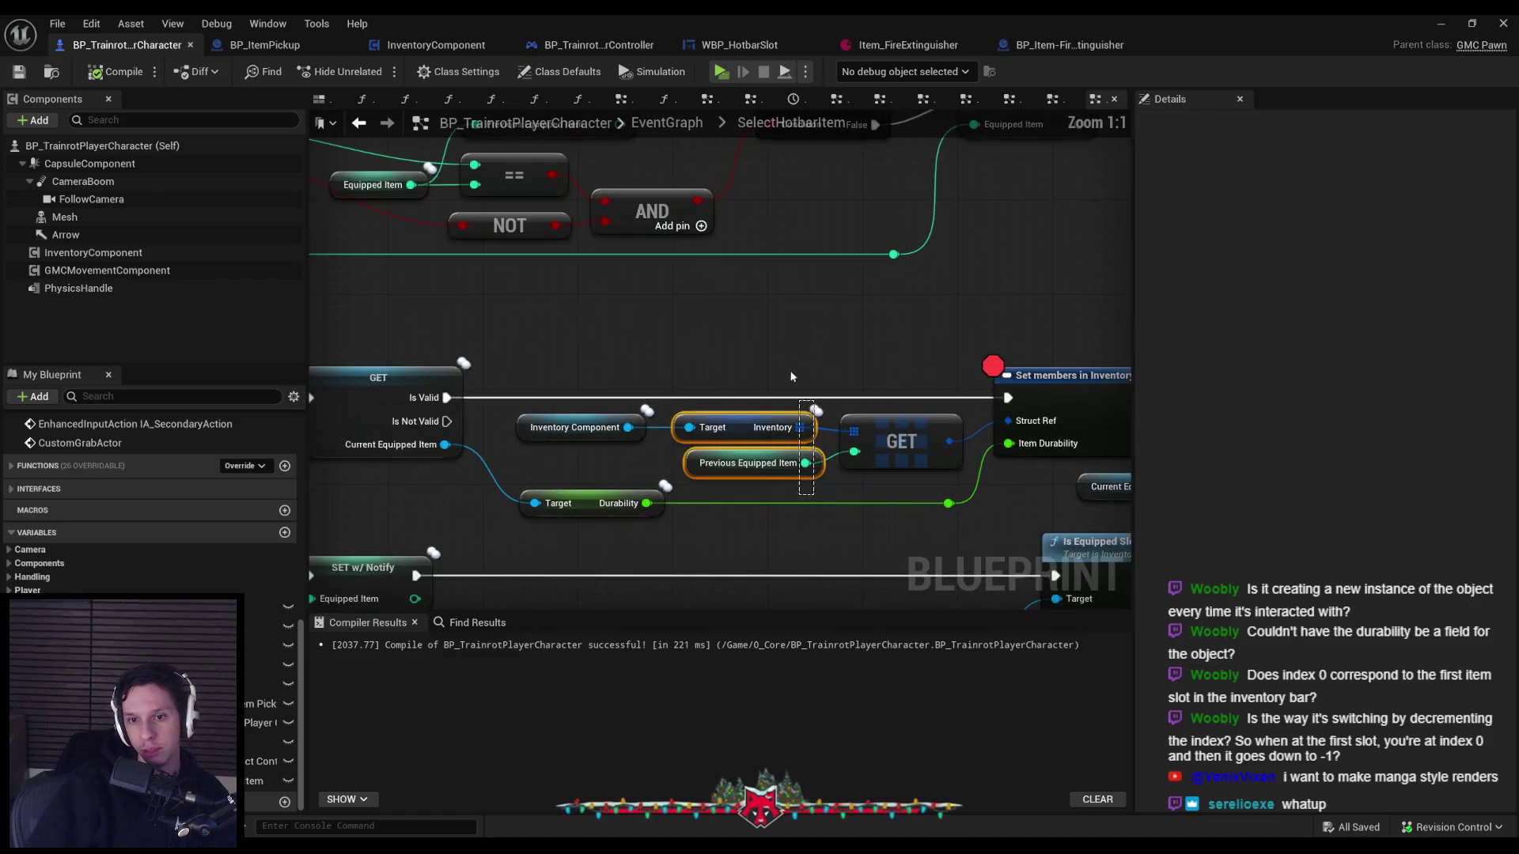
{"action": "left_click", "coordinate": [815, 481]}
{"action": "scroll", "coordinate": [791, 443], "scroll_direction": "down", "scroll_amount": 3}
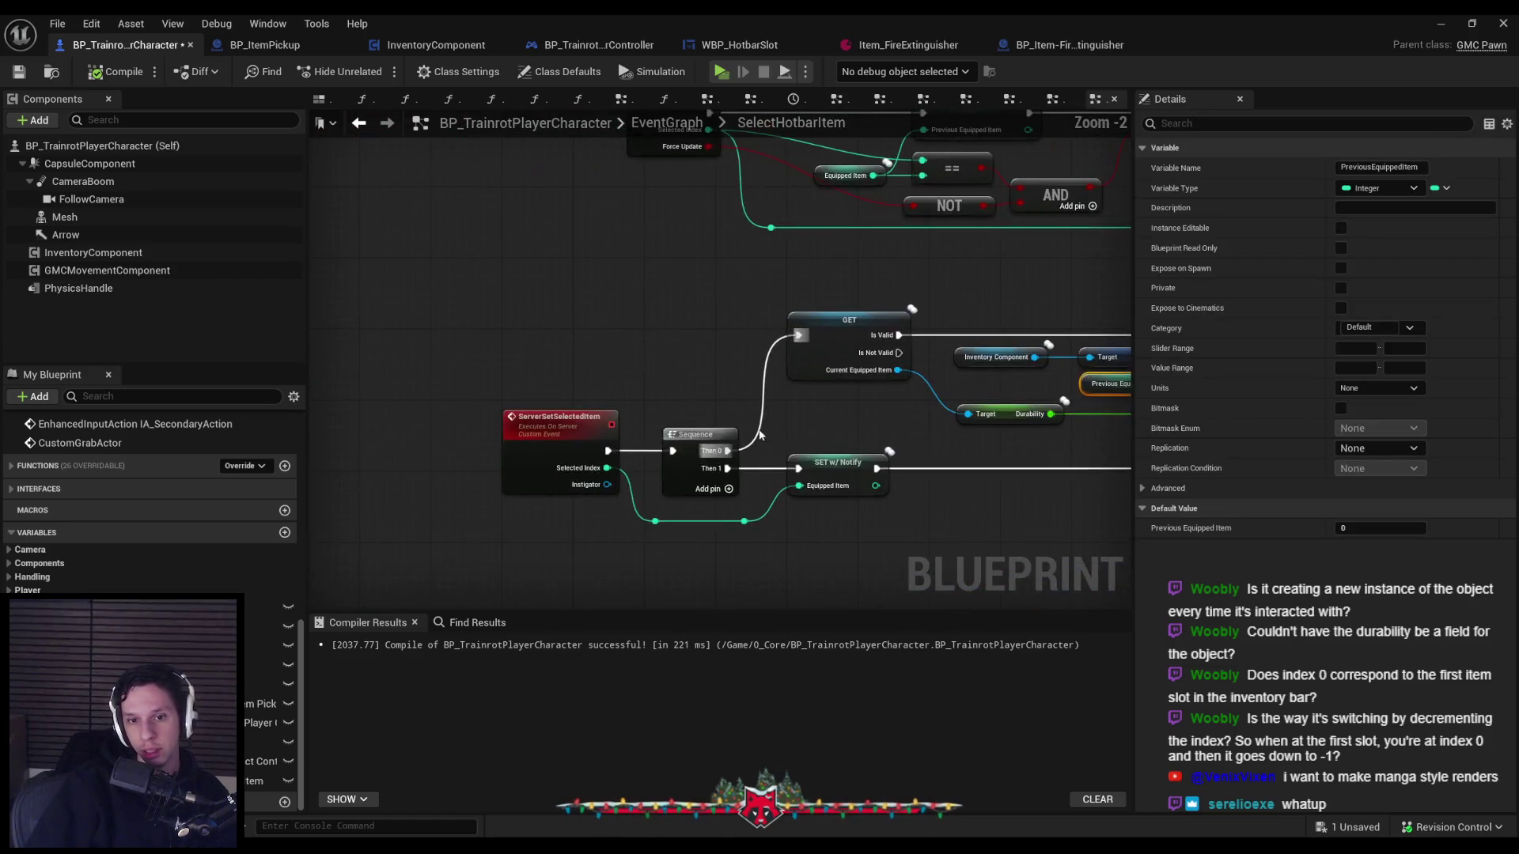
{"action": "left_click", "coordinate": [771, 398]}
{"action": "left_click_drag", "start_coordinate": [991, 341], "coordinate": [392, 459]}
{"action": "double_click", "coordinate": [679, 416]}
{"action": "mouse_move", "coordinate": [679, 416]}
{"action": "left_mouse_down"}
{"action": "mouse_move", "coordinate": [519, 346]}
{"action": "mouse_move", "coordinate": [427, 351]}
{"action": "mouse_move", "coordinate": [473, 345]}
{"action": "left_mouse_up"}
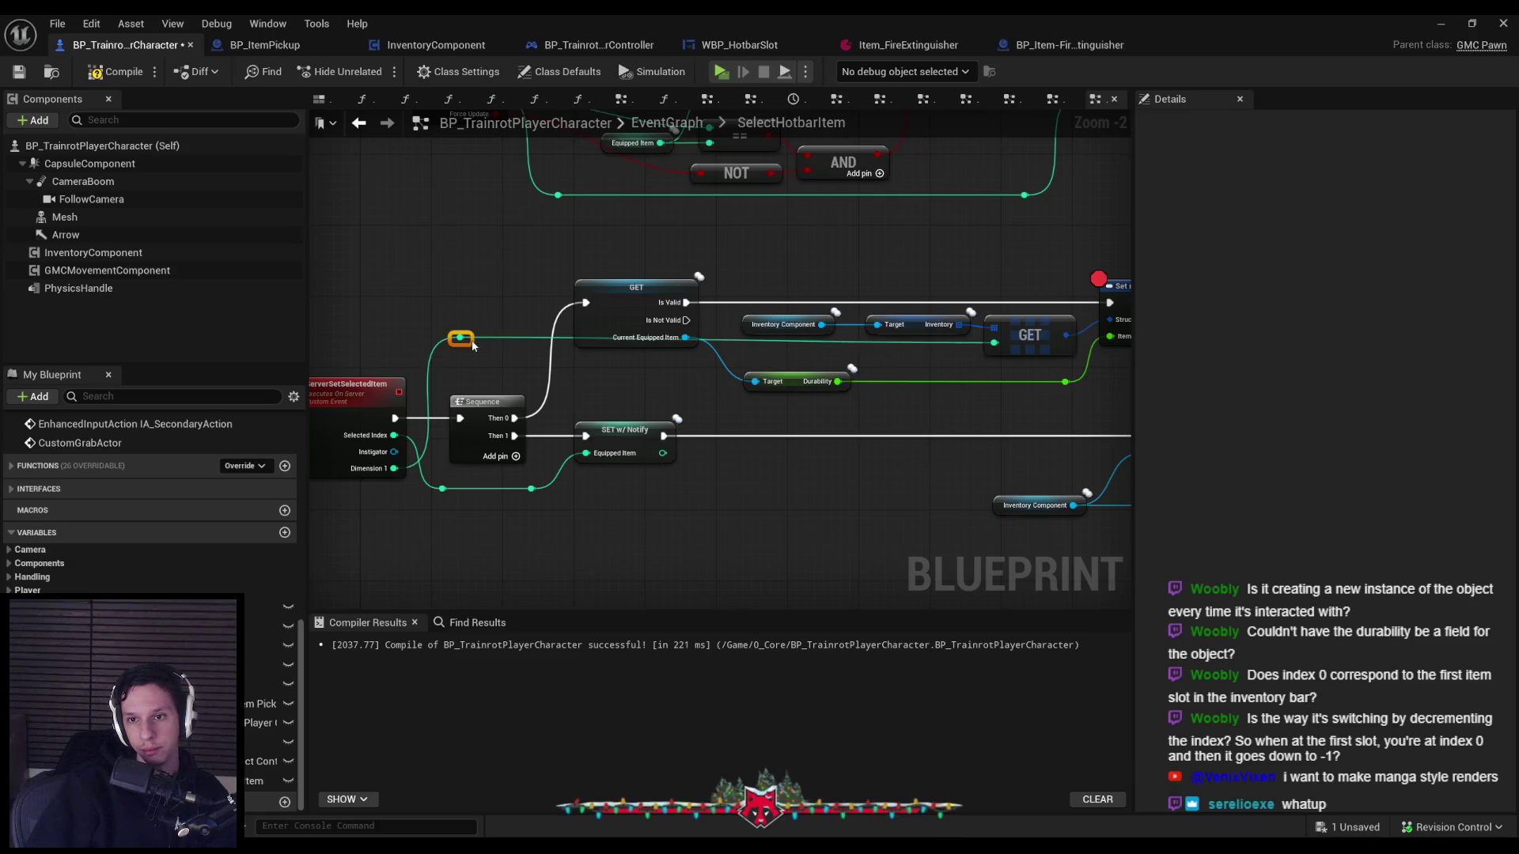
Rename the new ServerSetSelectedItem input to PreviousEquipped.
{"action": "left_click", "coordinate": [356, 385]}
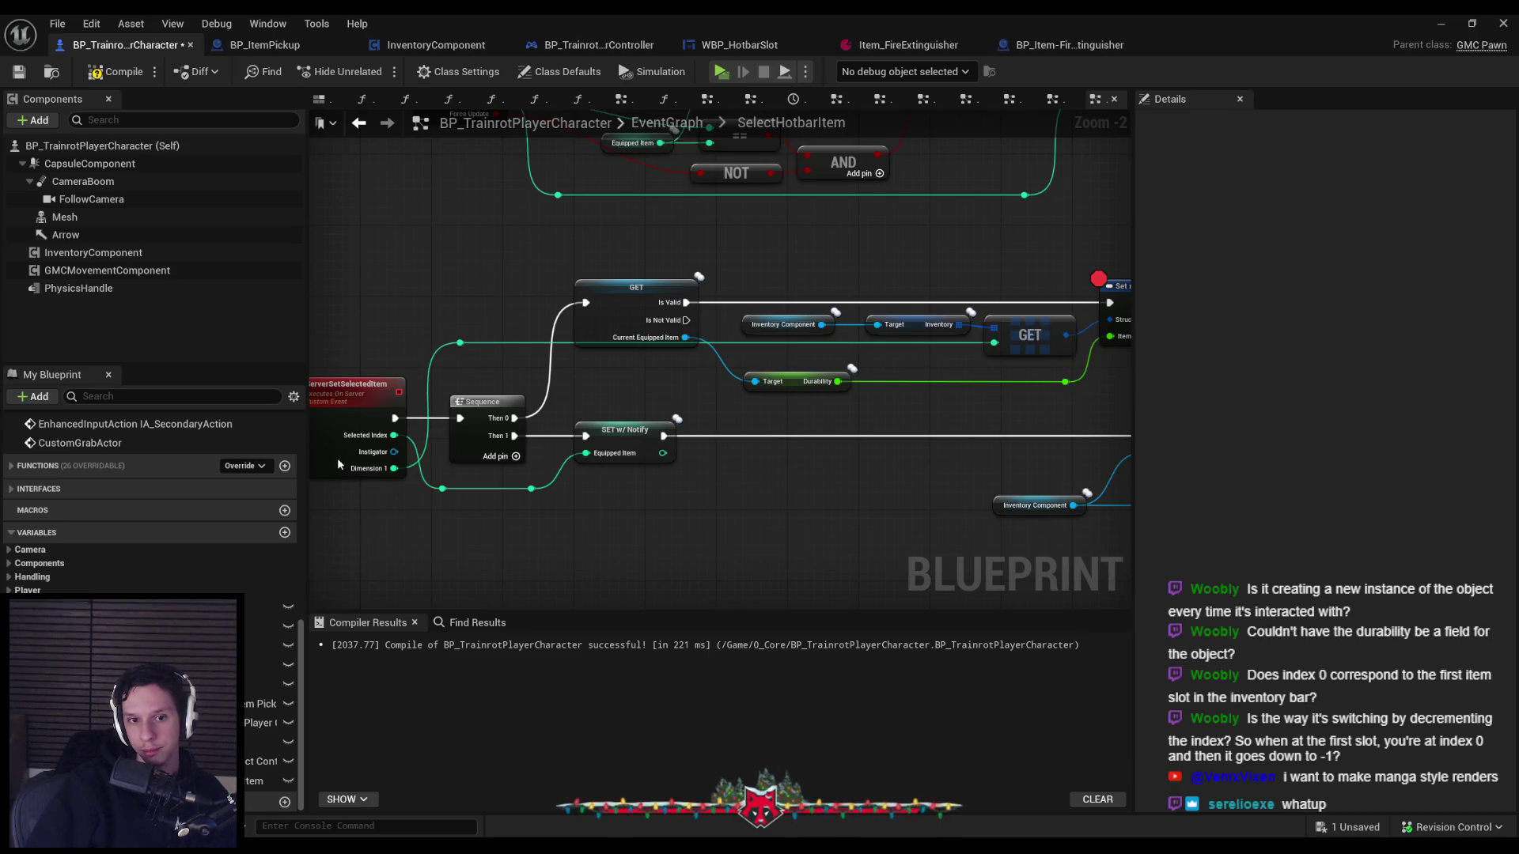
{"action": "type", "text": "Previo"}
{"action": "type", "text": "edIt"}
{"action": "key", "text": "Return"}
{"action": "scroll", "coordinate": [963, 363], "scroll_direction": "down", "scroll_amount": 2}
{"action": "scroll", "coordinate": [961, 407], "scroll_direction": "up", "scroll_amount": 2}
Feed the call's PreviousEquipped pin from a Previous Equipped Item getter and compile the blueprint.
{"action": "left_click_drag", "start_coordinate": [1070, 379], "coordinate": [1015, 465]}
{"action": "type", "text": "promote"}
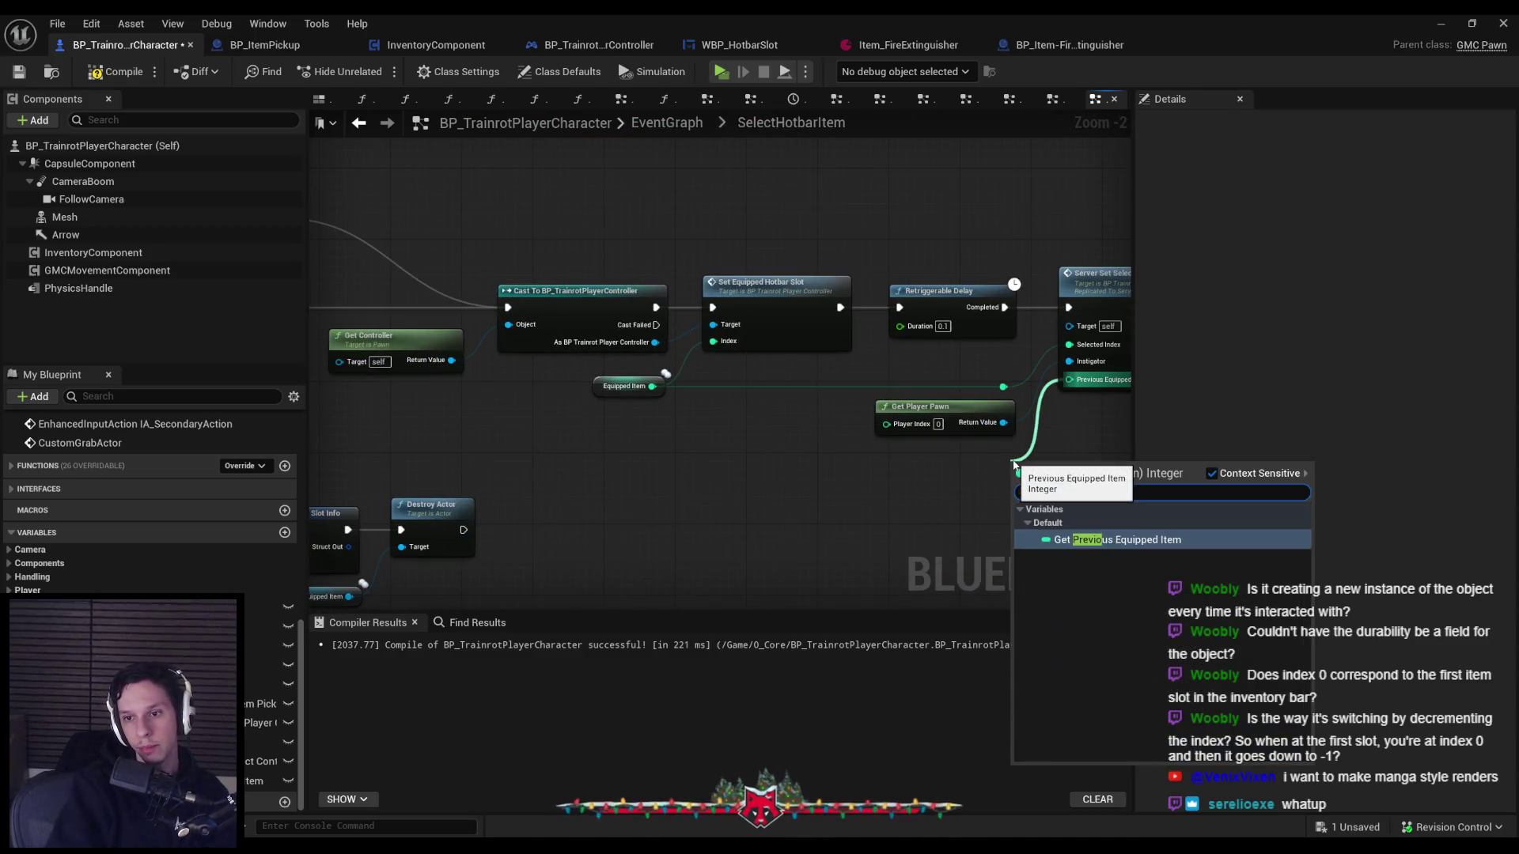
{"action": "left_click", "coordinate": [1104, 533]}
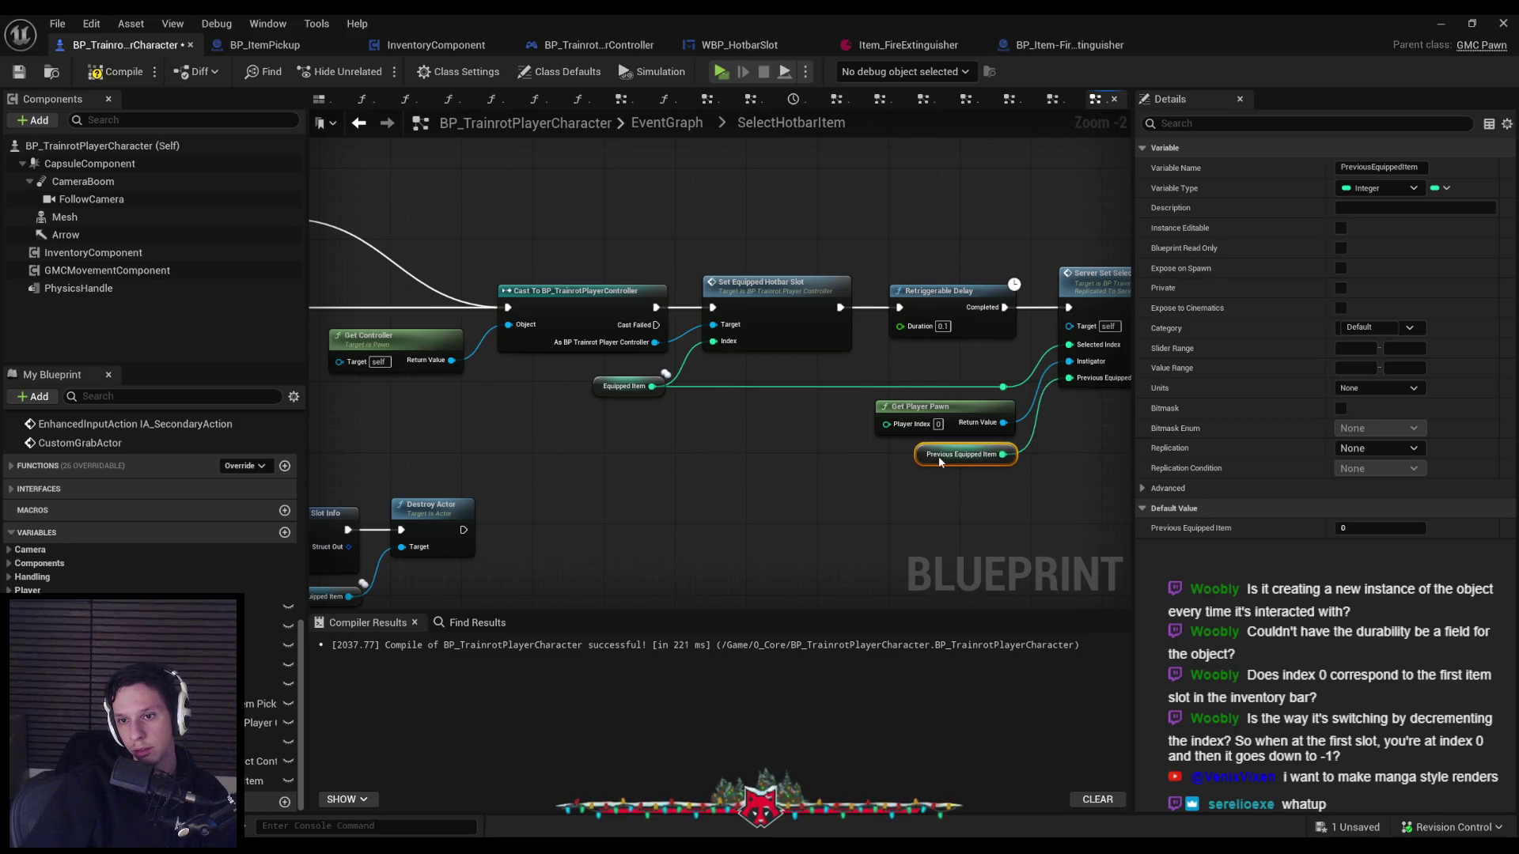
{"action": "left_click", "coordinate": [962, 487]}
{"action": "scroll", "coordinate": [963, 486], "scroll_direction": "down", "scroll_amount": 1}
{"action": "left_click", "coordinate": [112, 73]}
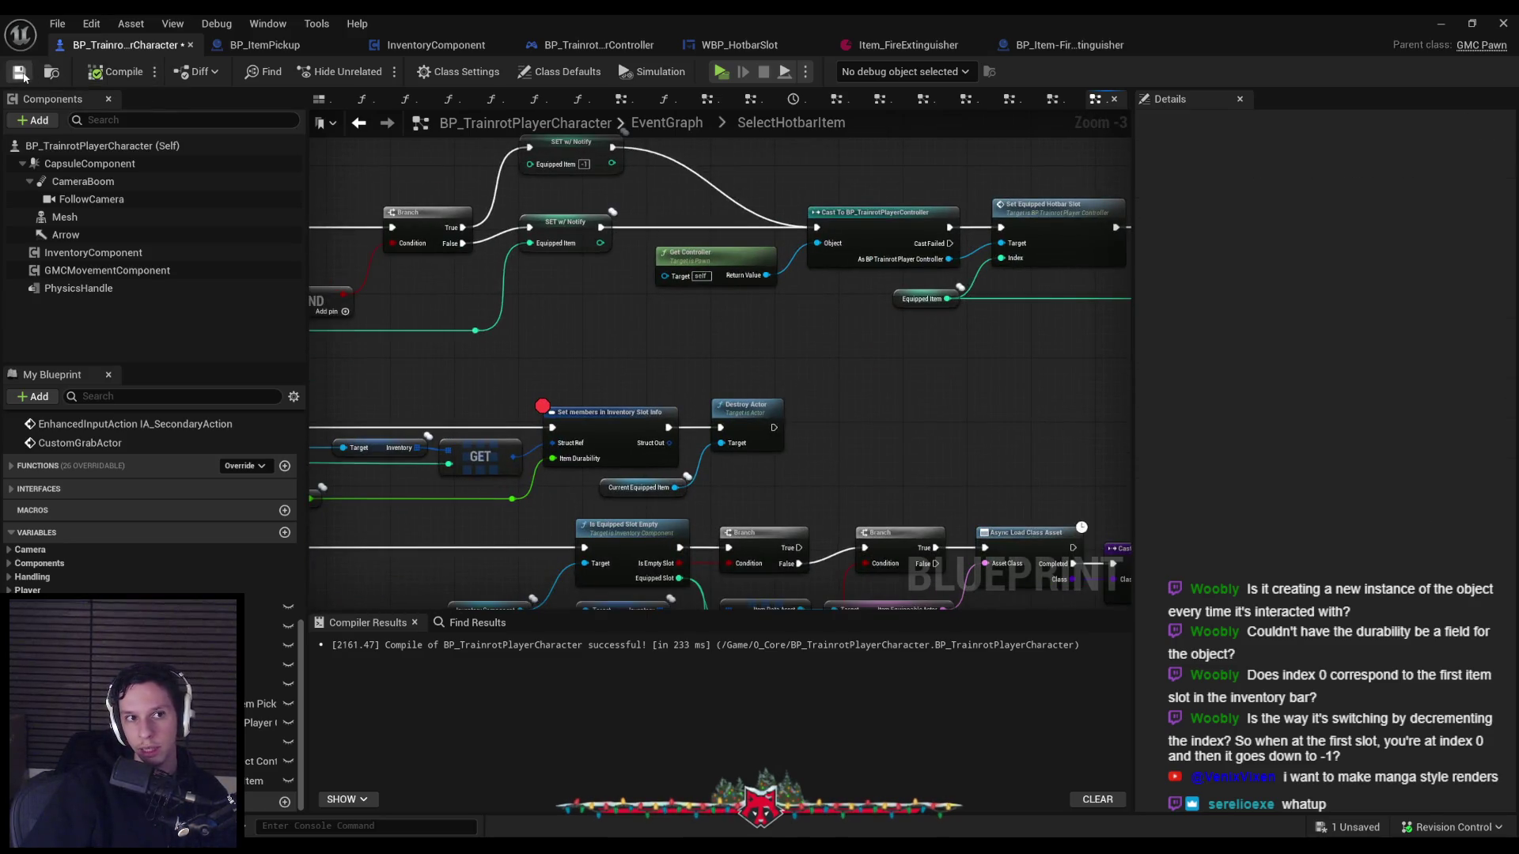
Restart the multiplayer play-in-editor session.
{"action": "key", "text": "alt+Tab"}
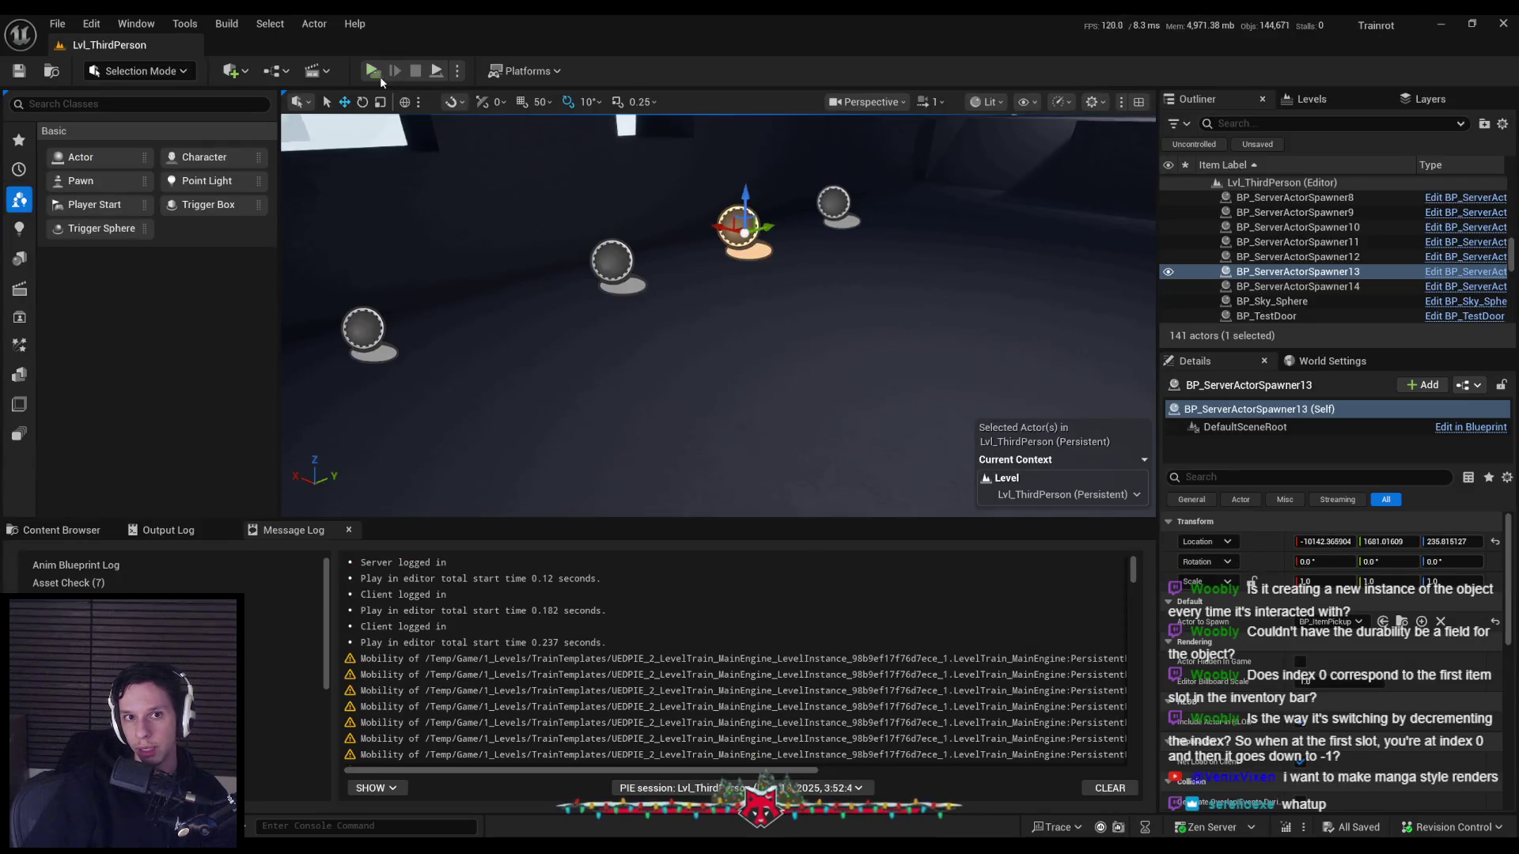
{"action": "left_click", "coordinate": [373, 73]}
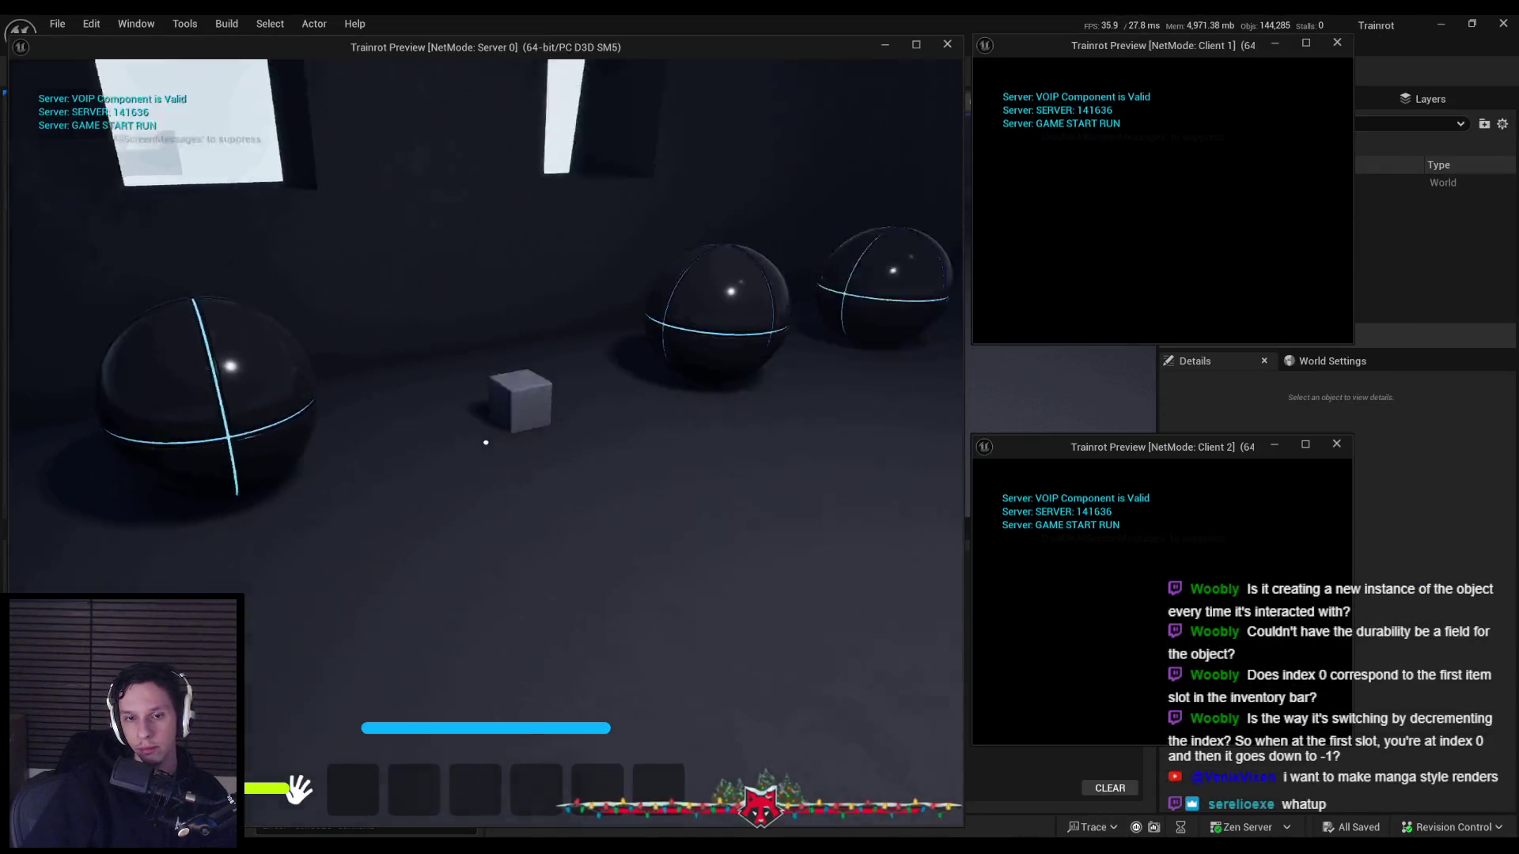
{"action": "key", "text": "Escape"}
{"action": "key", "text": "alt+p"}
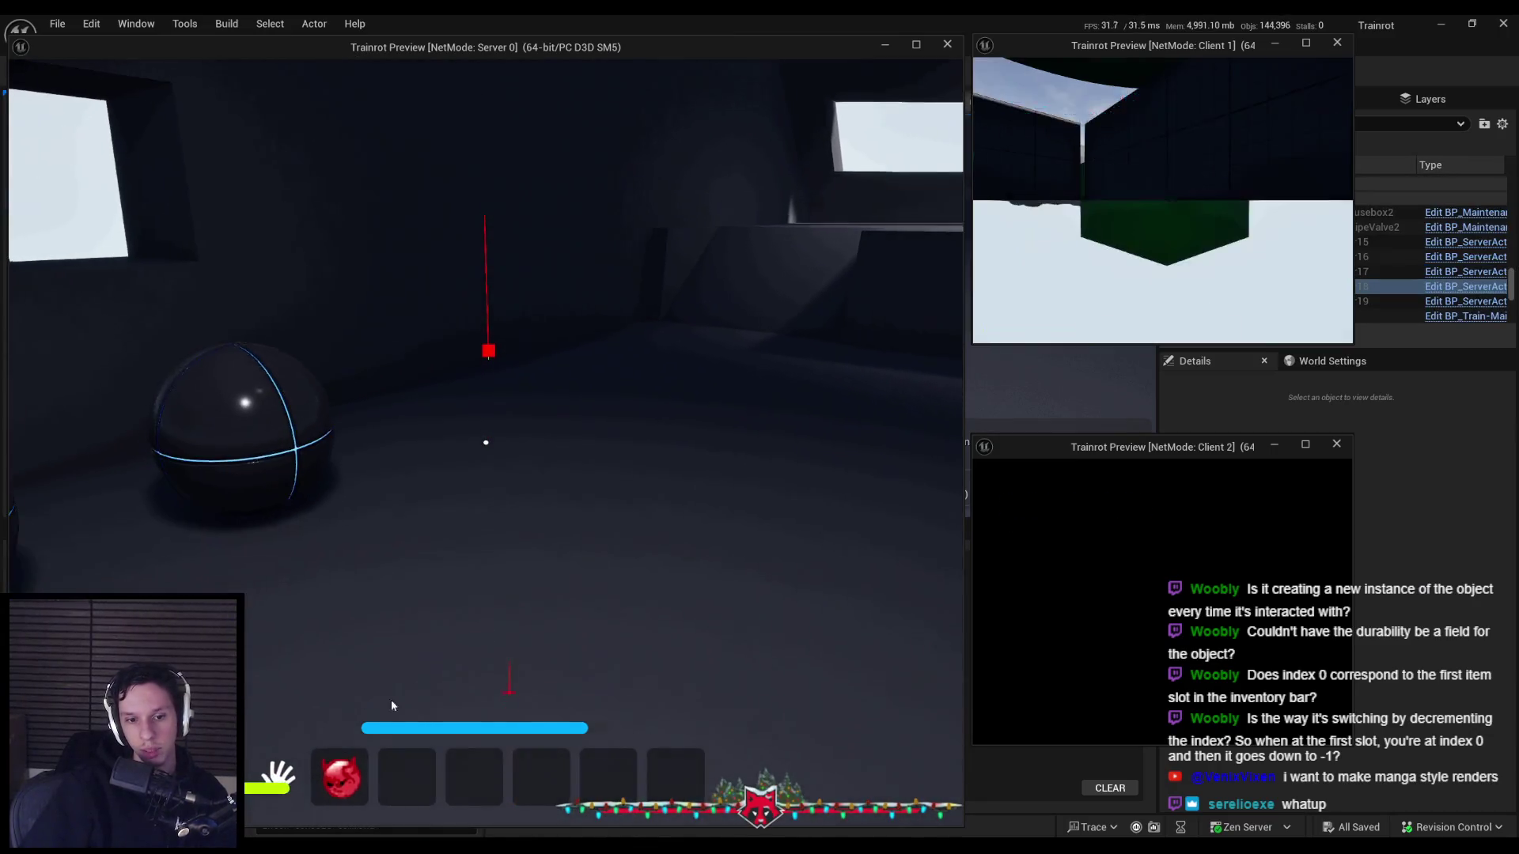
Move the red item from hotbar slot 1 to slot 3 and step past the breakpoint.
{"action": "mouse_move", "coordinate": [354, 790]}
{"action": "left_mouse_down"}
{"action": "mouse_move", "coordinate": [485, 665]}
{"action": "mouse_move", "coordinate": [476, 790]}
{"action": "left_mouse_up"}
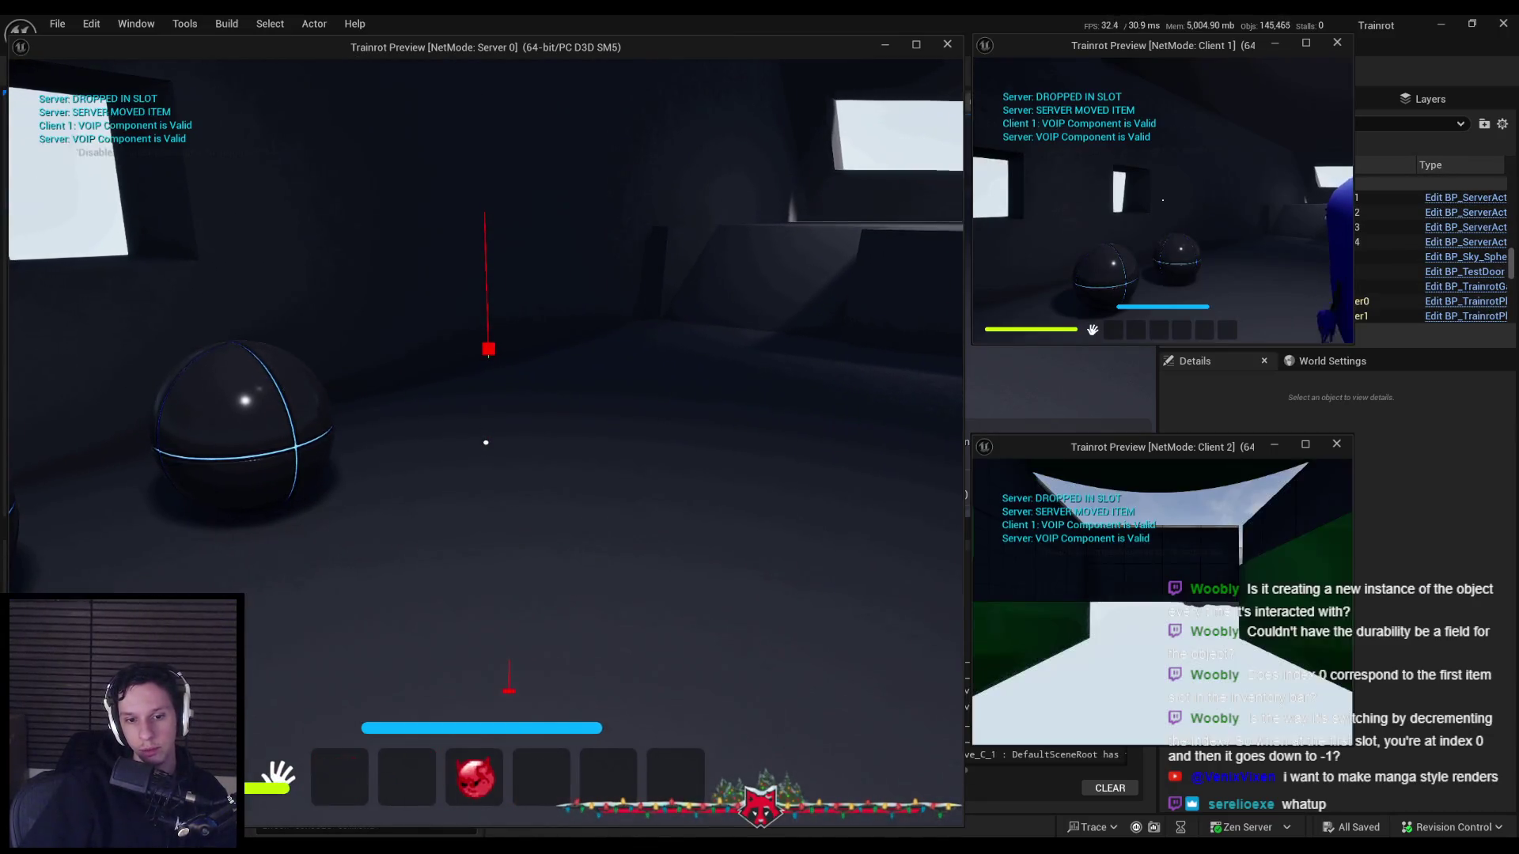
{"action": "scroll", "coordinate": [485, 442], "scroll_direction": "down", "scroll_amount": 2}
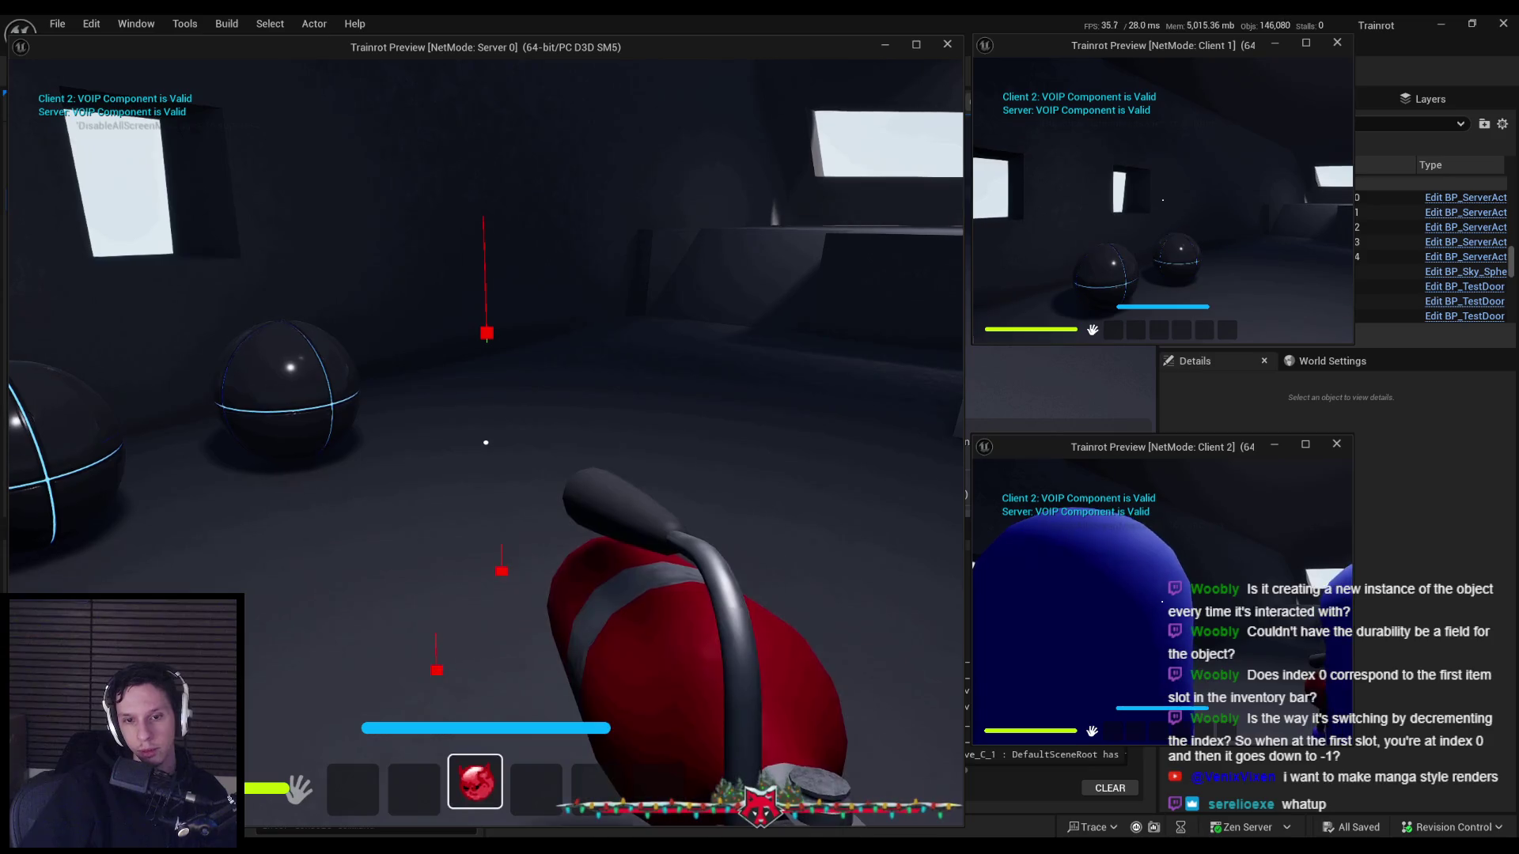
{"action": "scroll", "coordinate": [573, 519], "scroll_direction": "up", "scroll_amount": 2}
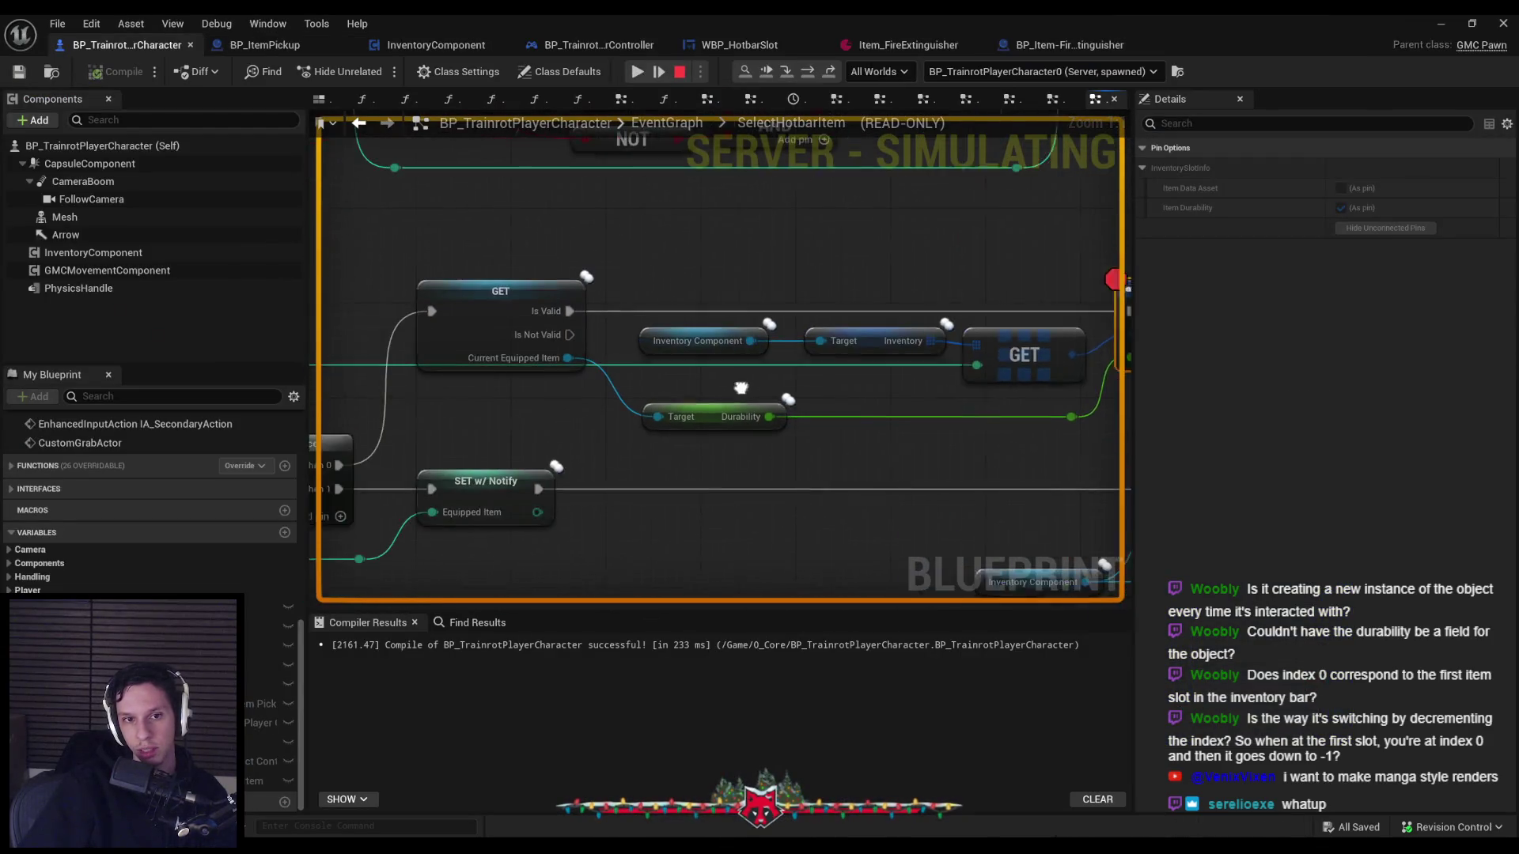
{"action": "key", "text": "F10"}
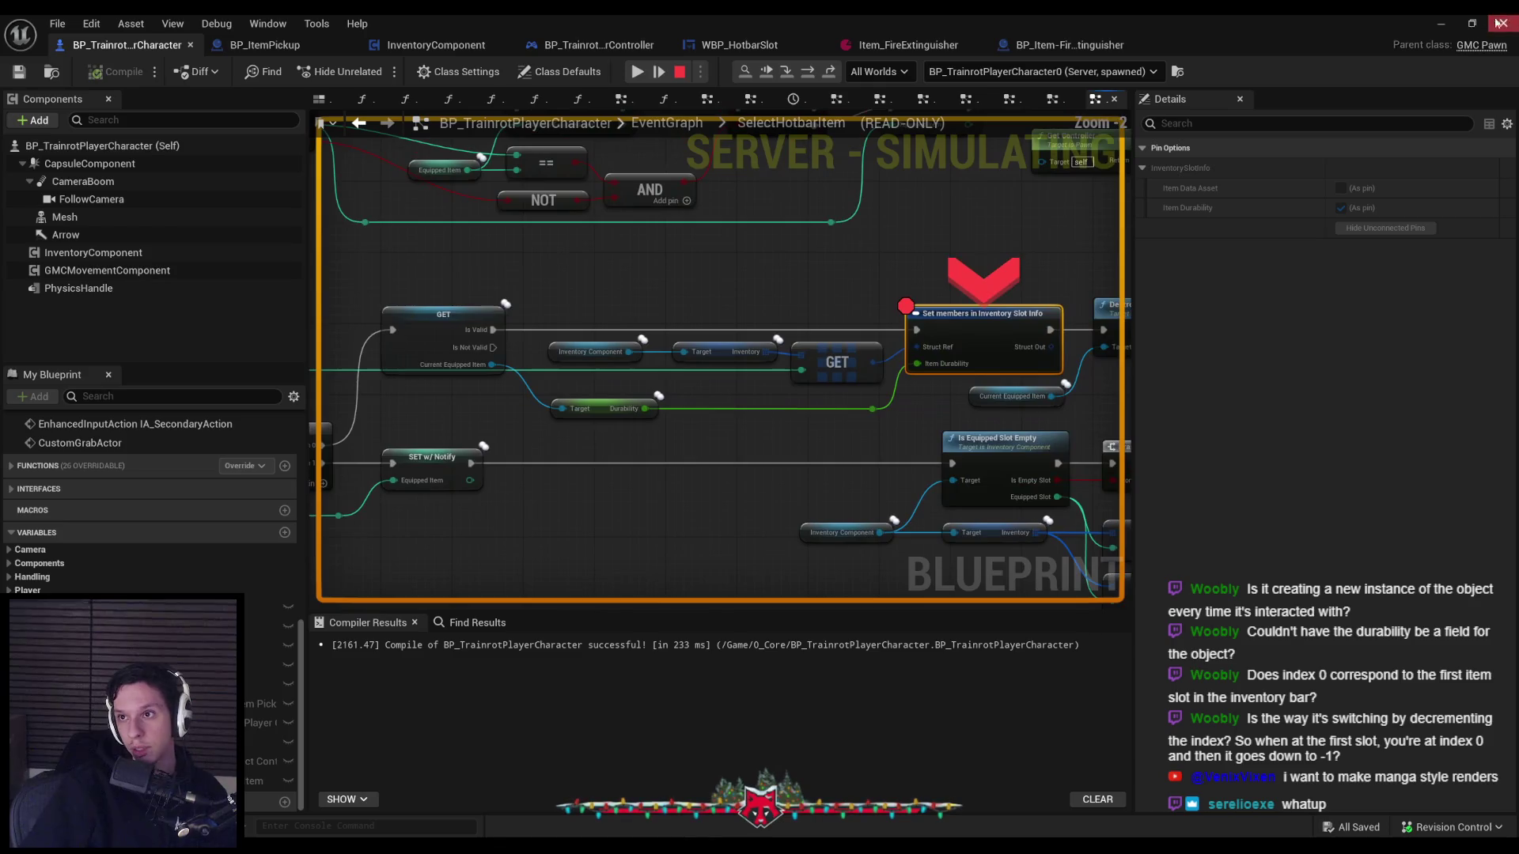
{"action": "key", "text": "F10"}
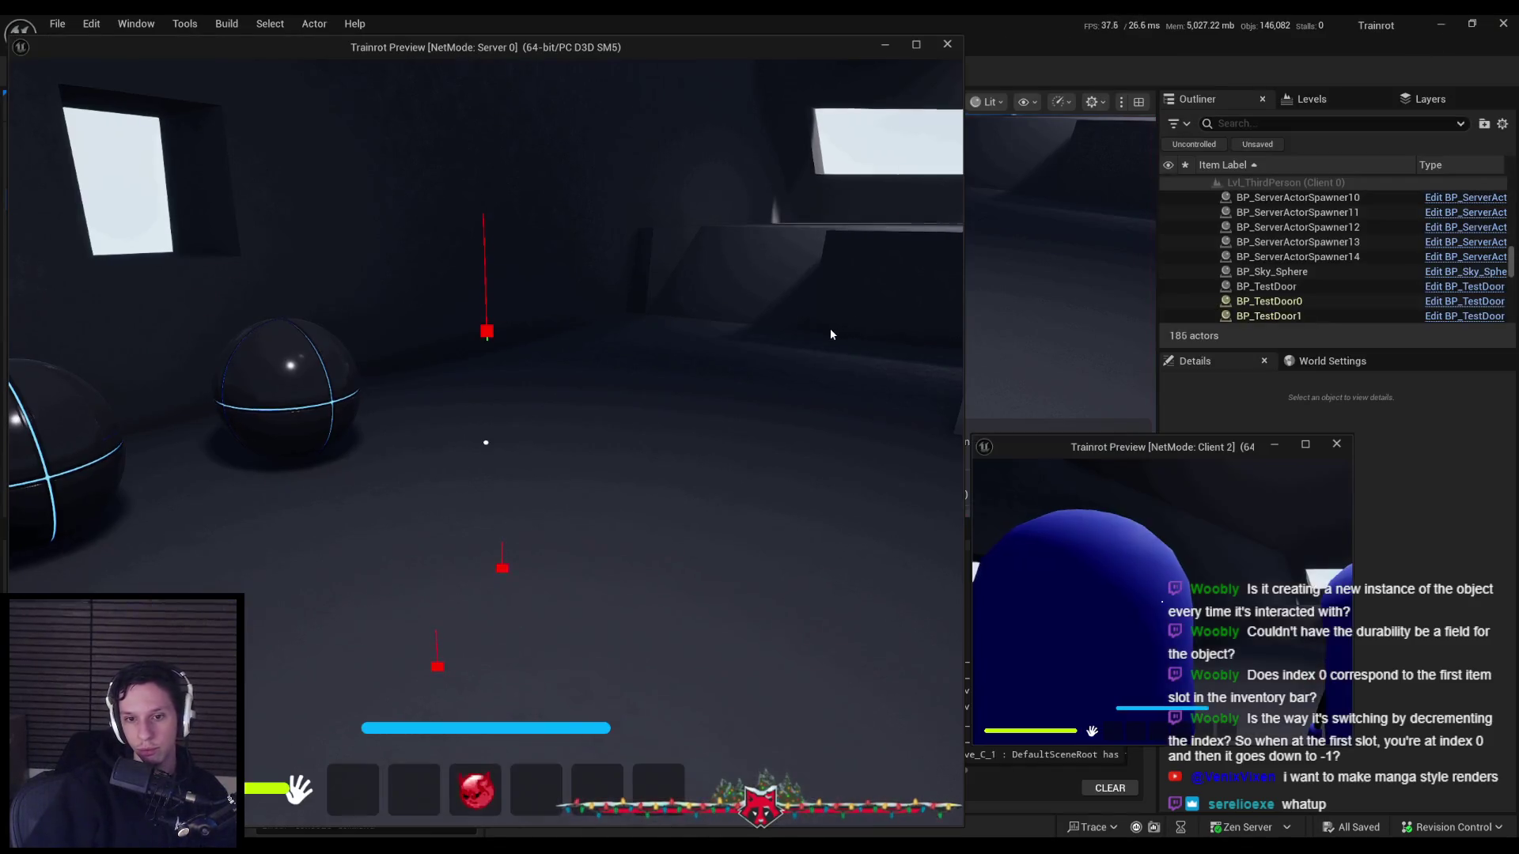
Drop the fire extinguisher, pick it up as Client 1, and resume after the breakpoint.
{"action": "key", "text": "super"}
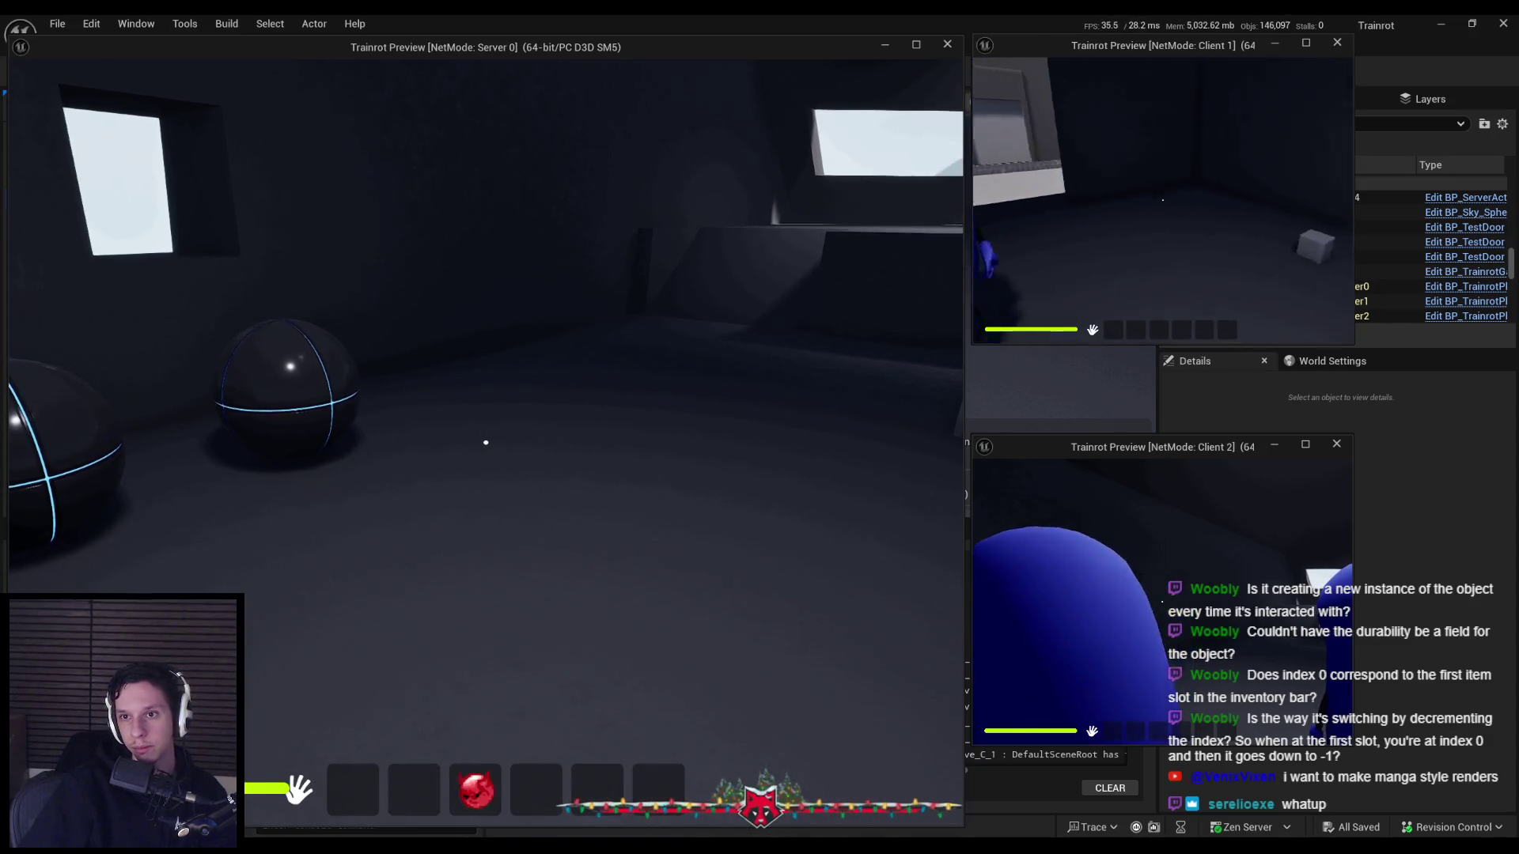
{"action": "key", "text": "super"}
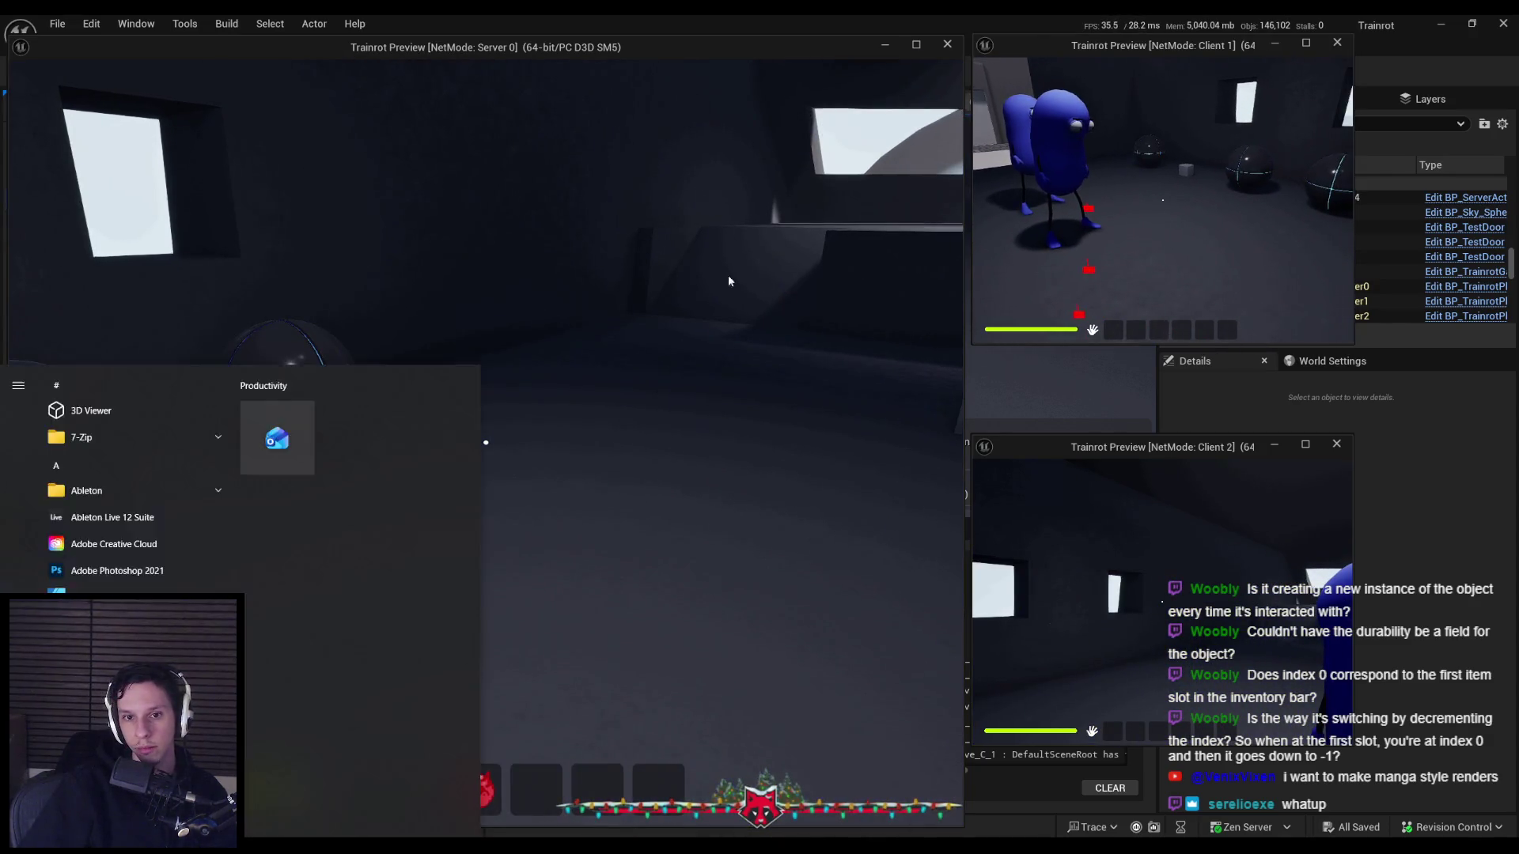
{"action": "key", "text": "super"}
{"action": "key", "text": "q"}
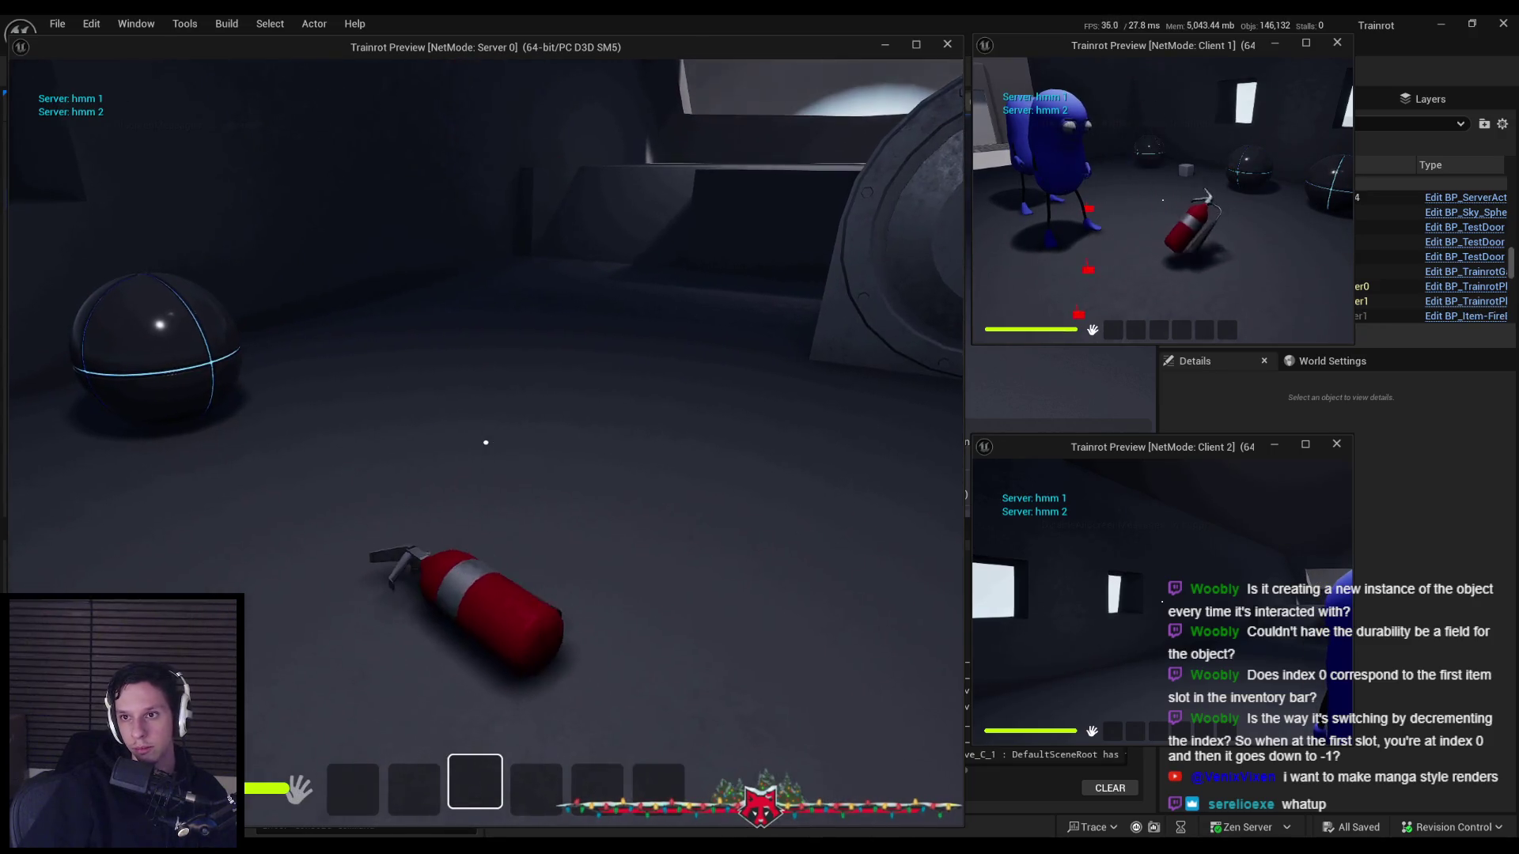
{"action": "key", "text": "e"}
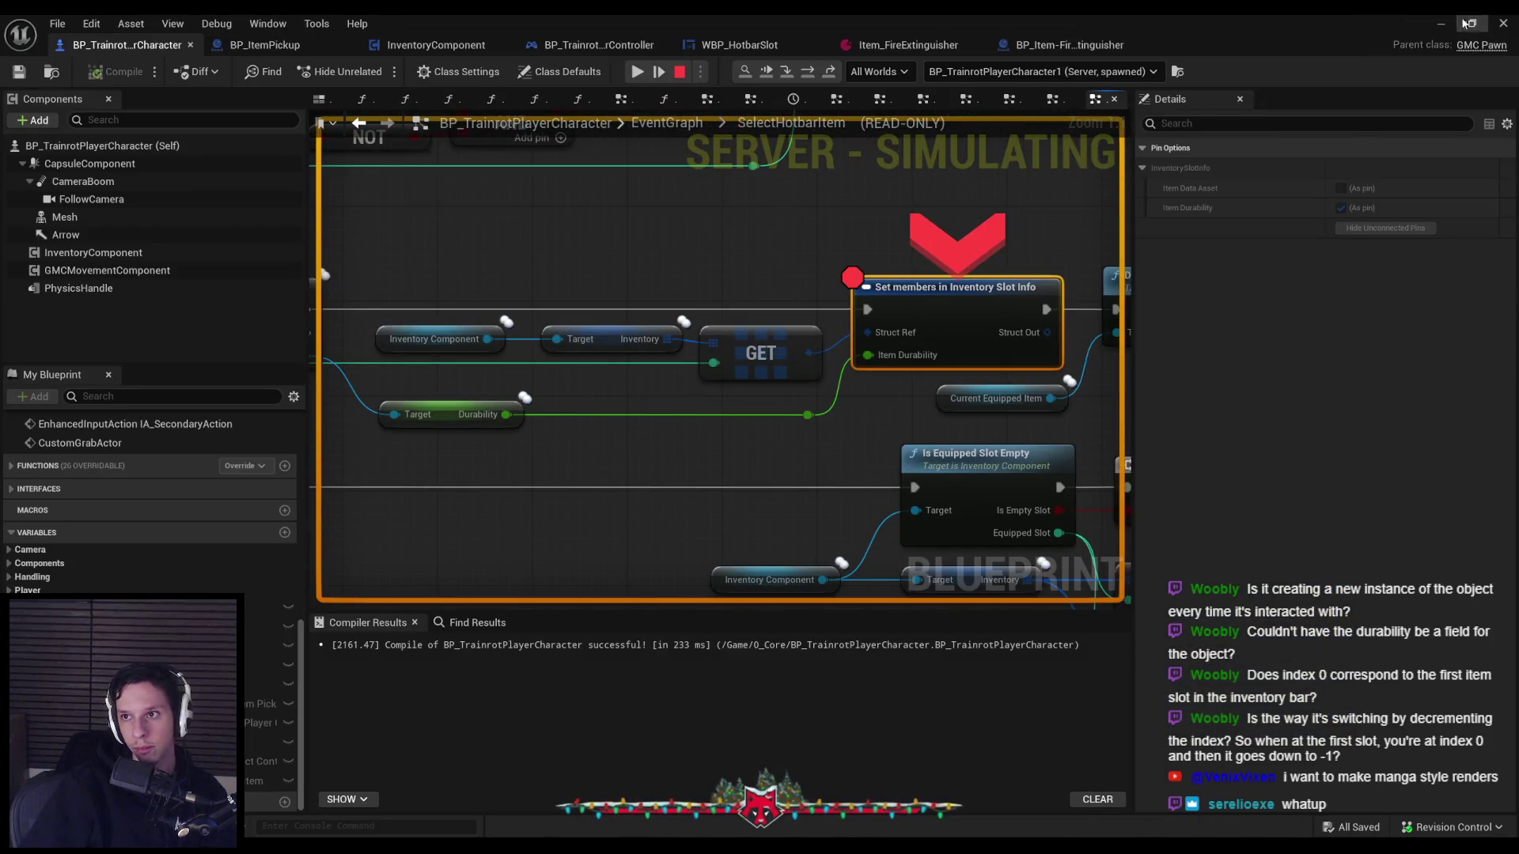
{"action": "key", "text": "F5"}
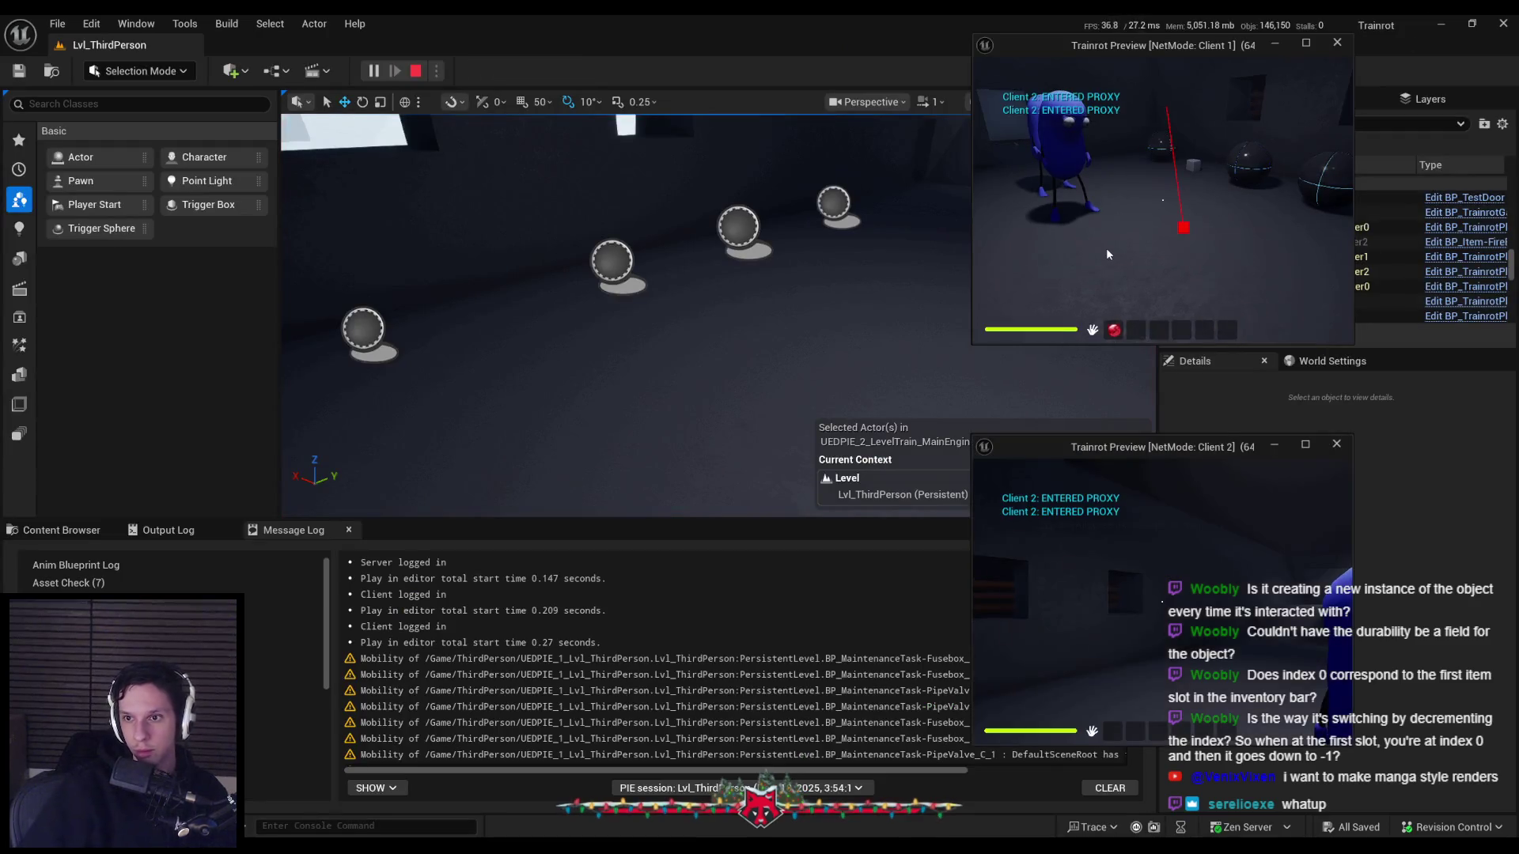
Move the red item into another hotbar slot and continue past the breakpoint.
{"action": "left_click_drag", "start_coordinate": [1185, 329], "coordinate": [1183, 329]}
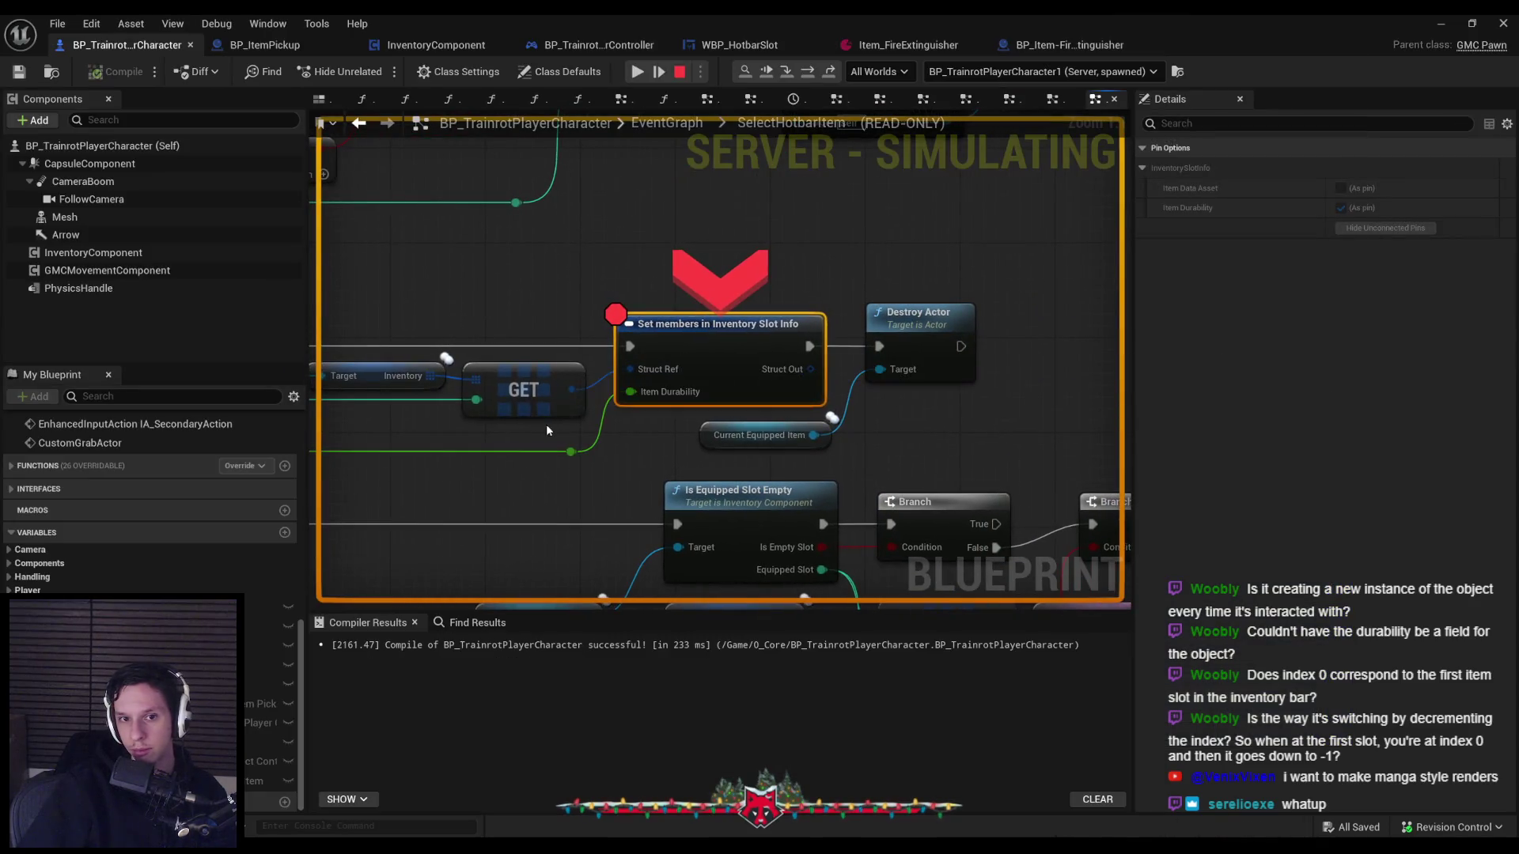
{"action": "mouse_move", "coordinate": [476, 404]}
{"action": "scroll", "coordinate": [428, 439], "scroll_direction": "down", "scroll_amount": 3}
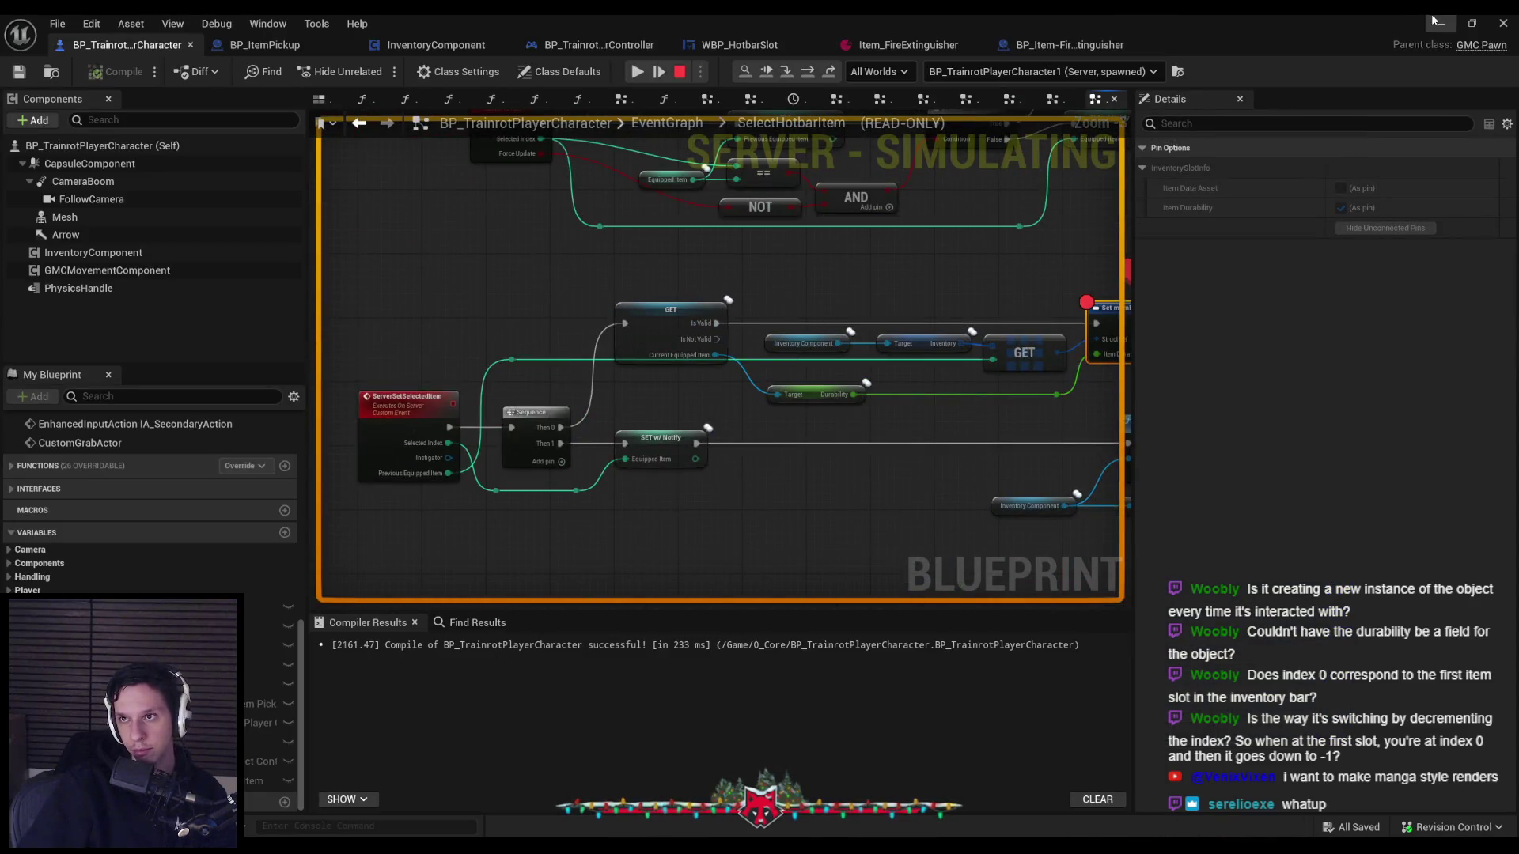
{"action": "key", "text": "F5"}
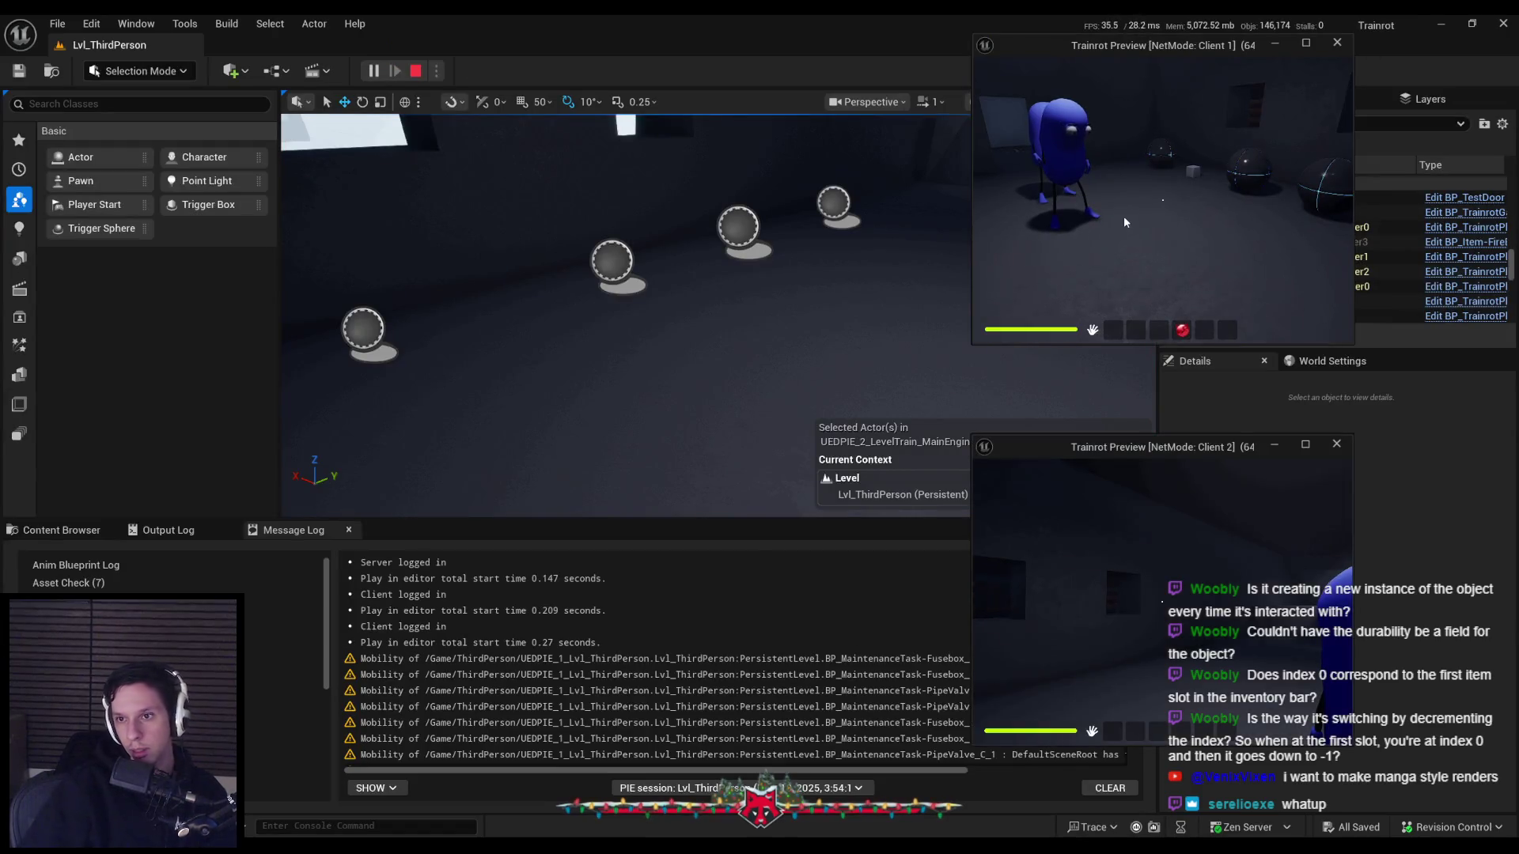
Drop the extinguisher as Client 1, pick it up as Client 2, and continue.
{"action": "scroll", "coordinate": [1162, 200], "scroll_direction": "down", "scroll_amount": 1}
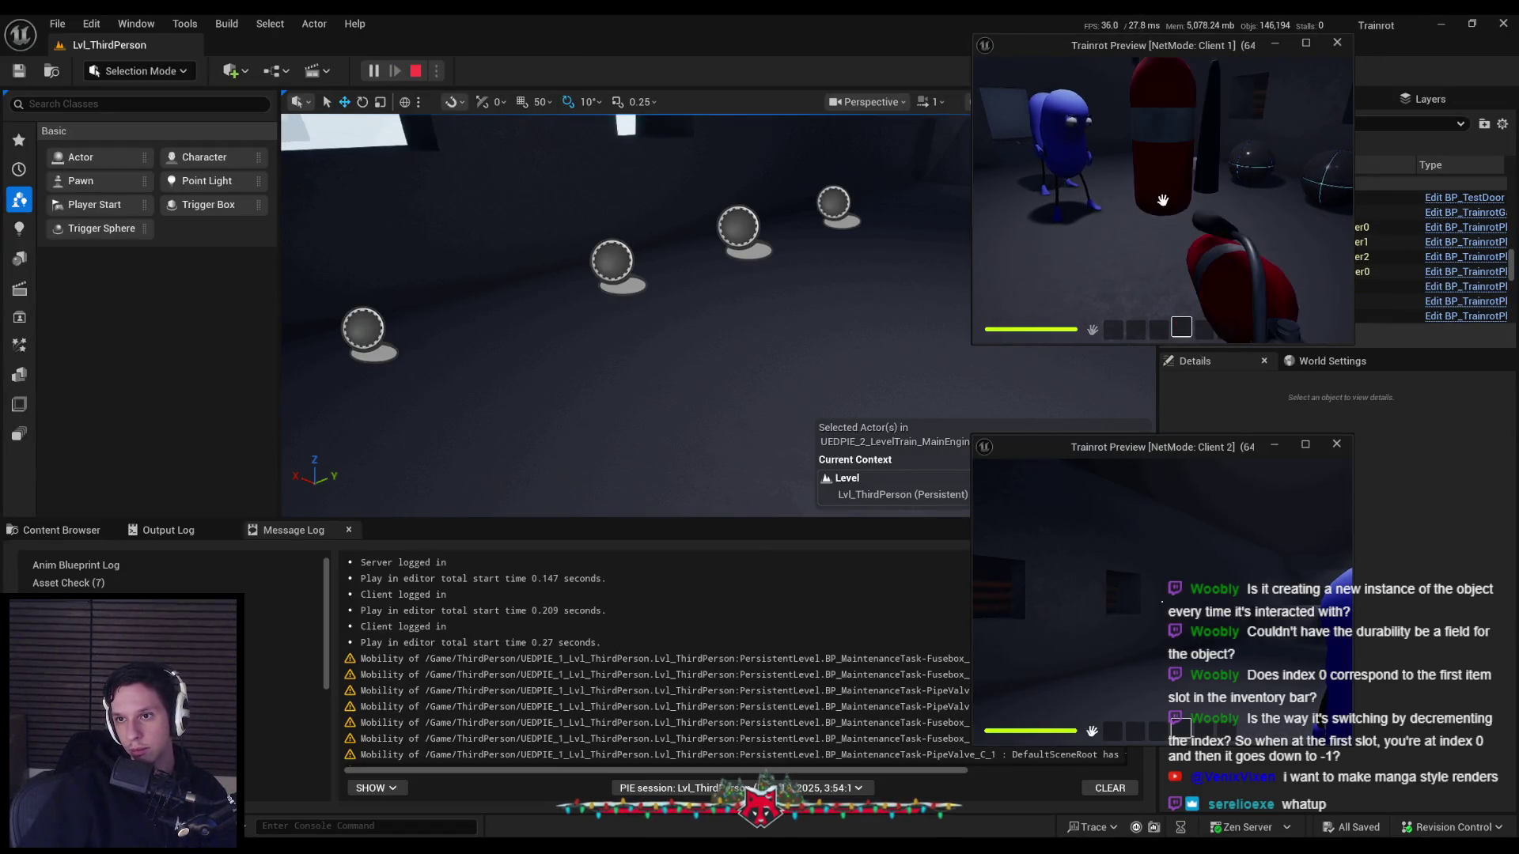
{"action": "key", "text": "q"}
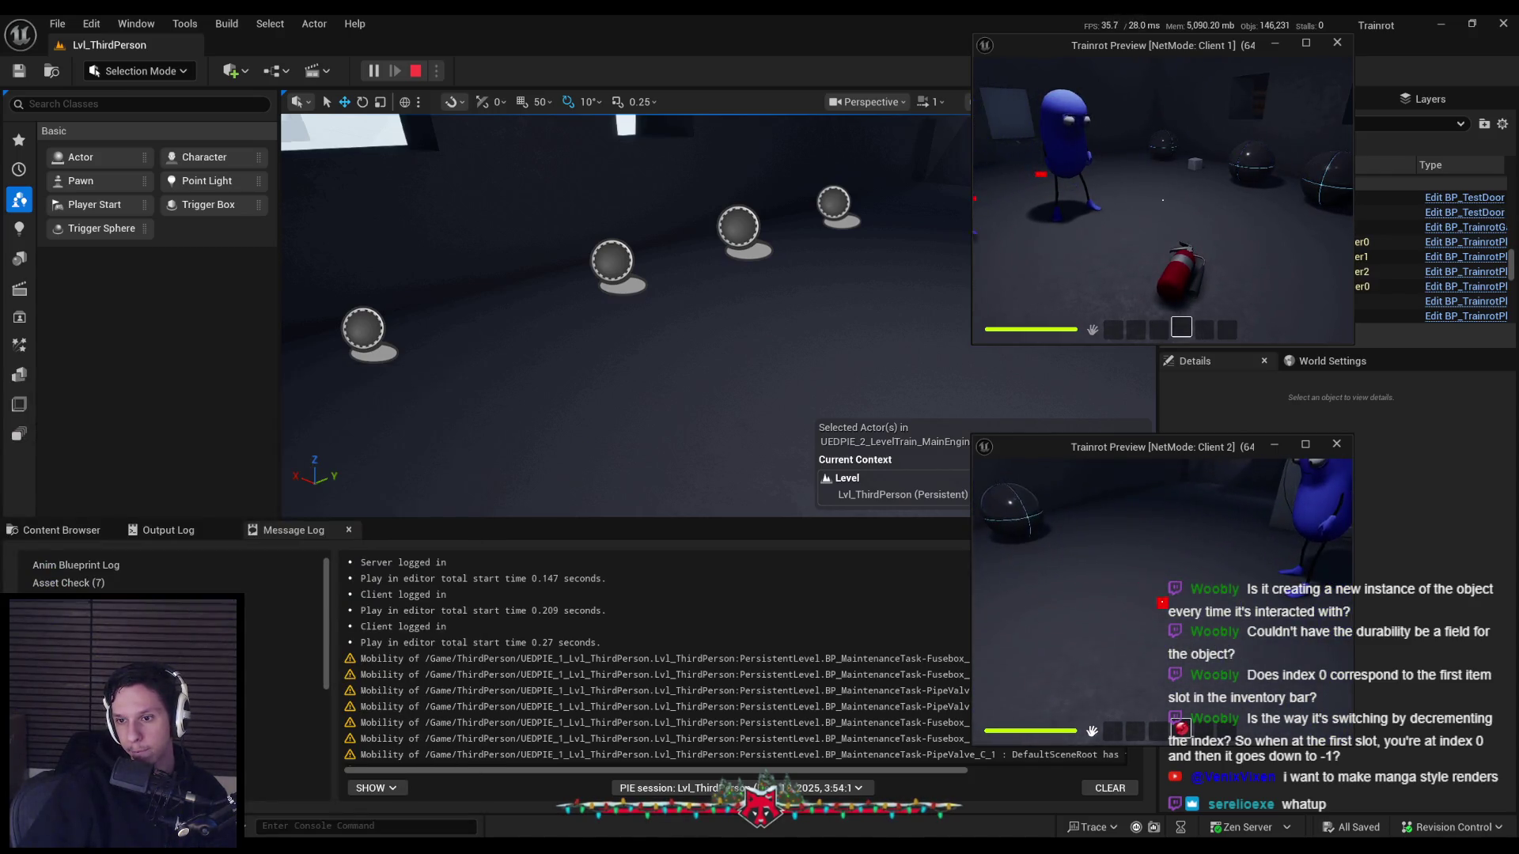
{"action": "key", "text": "e"}
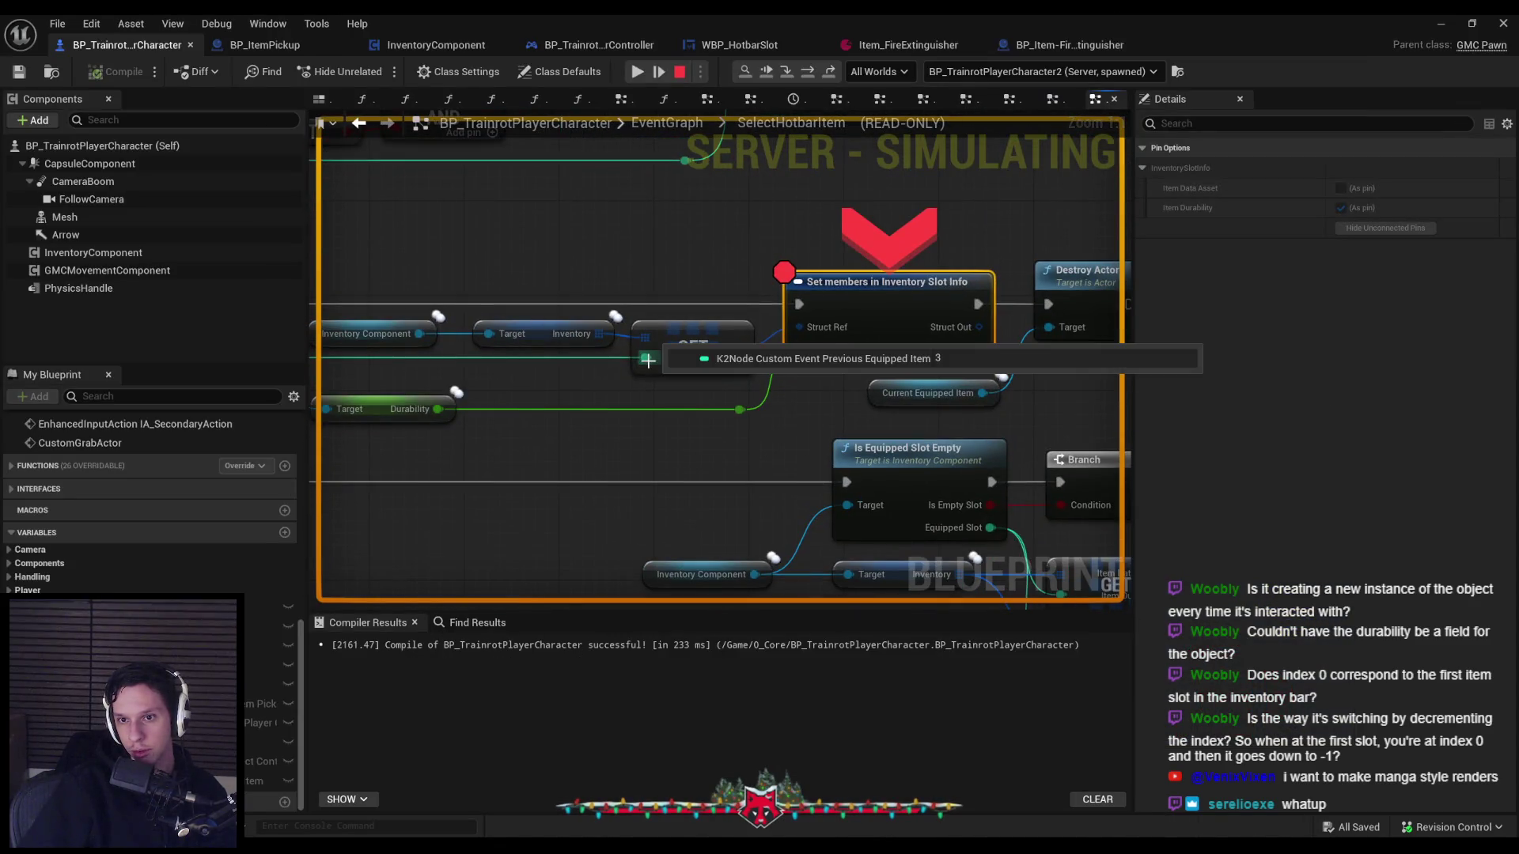
{"action": "key", "text": "F5"}
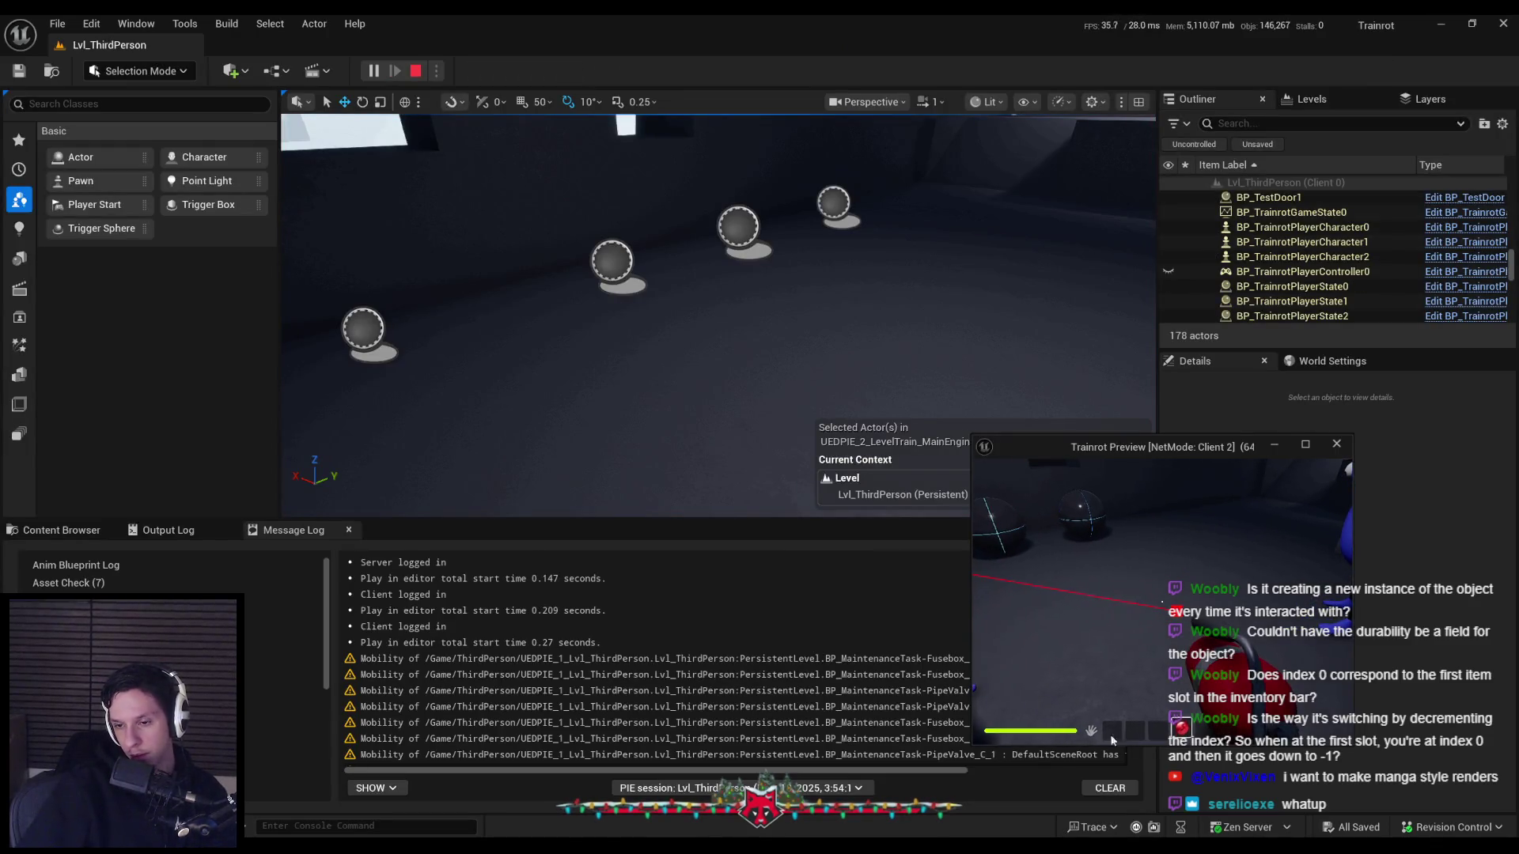
Resume the paused game once more, then end the play session.
{"action": "scroll", "coordinate": [1129, 728], "scroll_direction": "down", "scroll_amount": 1}
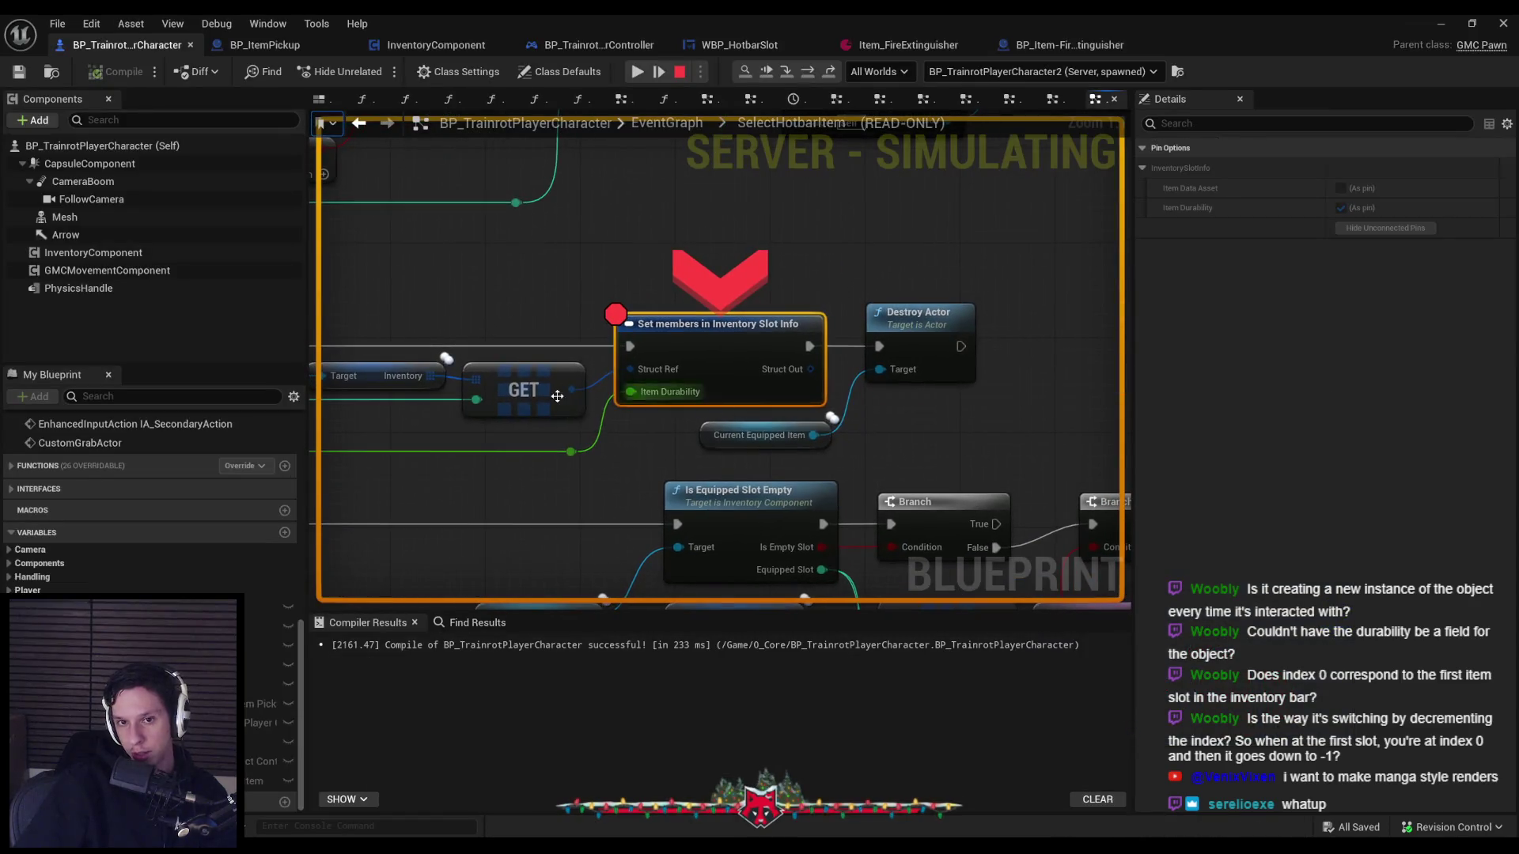
{"action": "scroll", "coordinate": [720, 356], "scroll_direction": "down", "scroll_amount": 2}
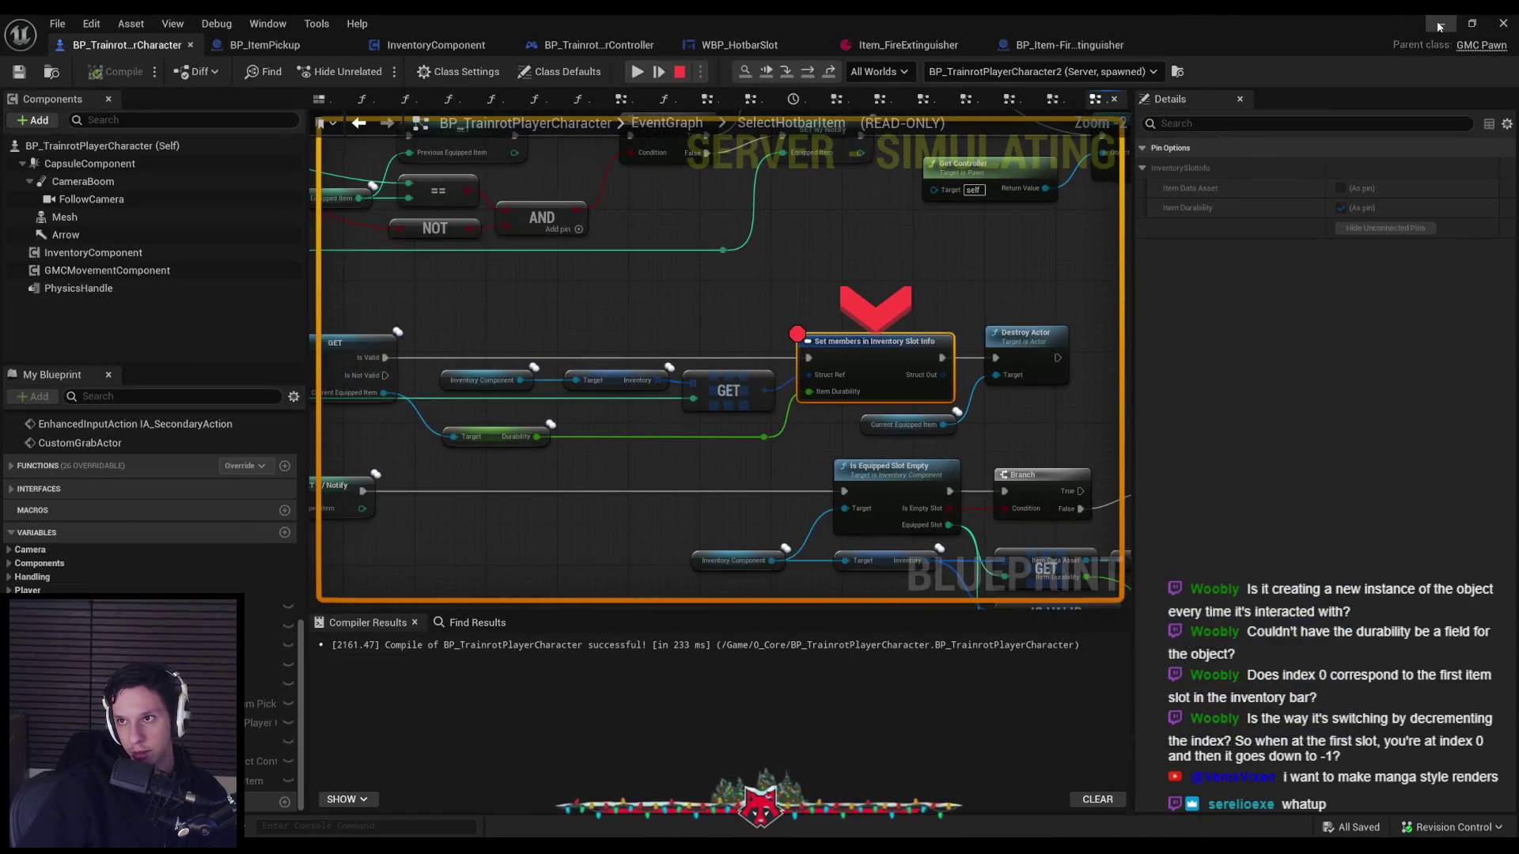
{"action": "left_click", "coordinate": [1122, 568]}
{"action": "key", "text": "F5"}
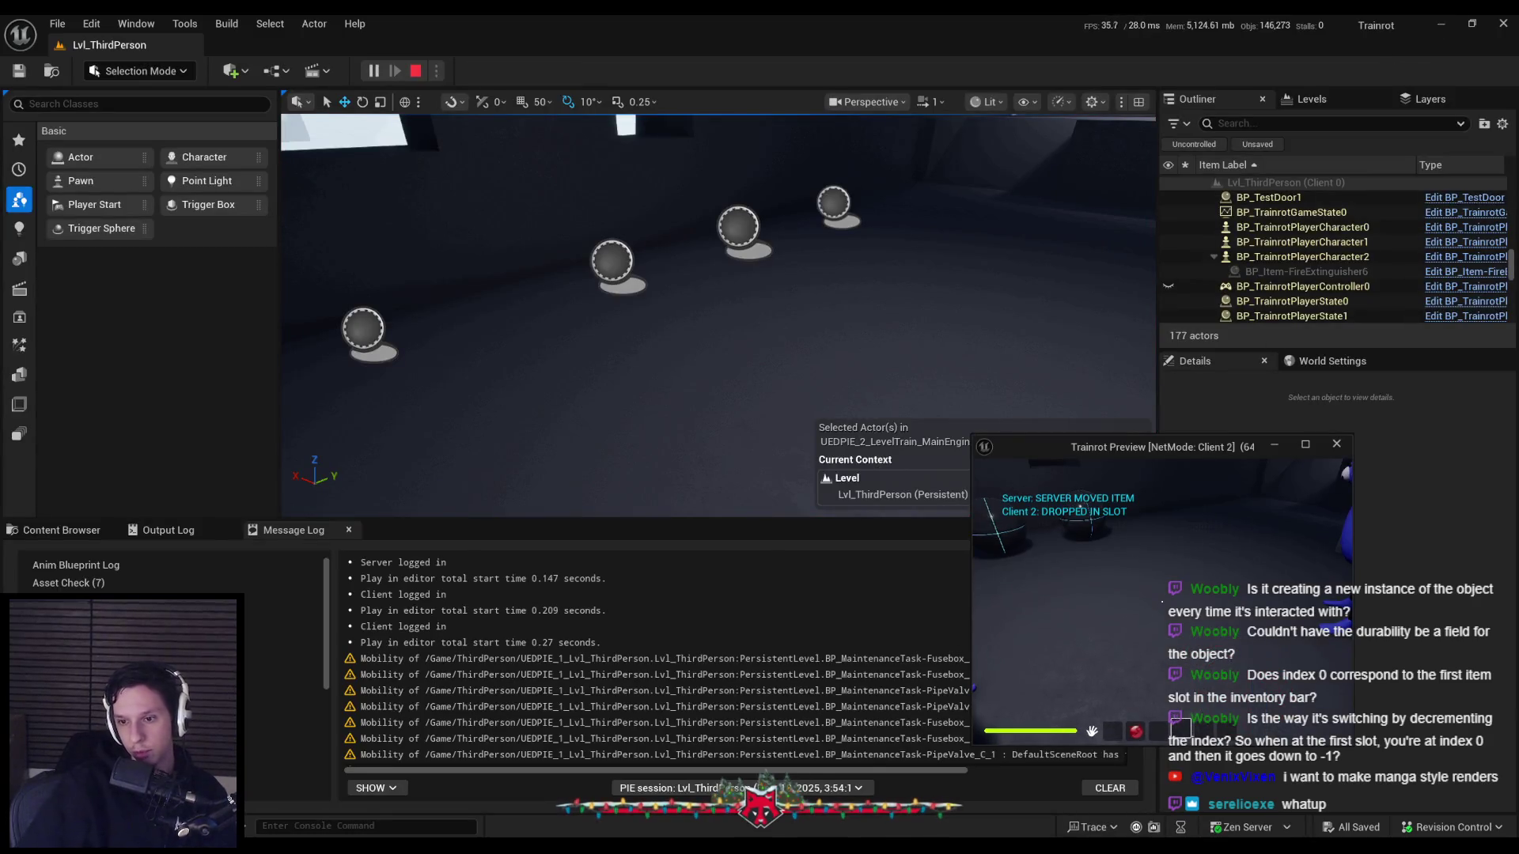
{"action": "scroll", "coordinate": [1122, 605], "scroll_direction": "down", "scroll_amount": 1}
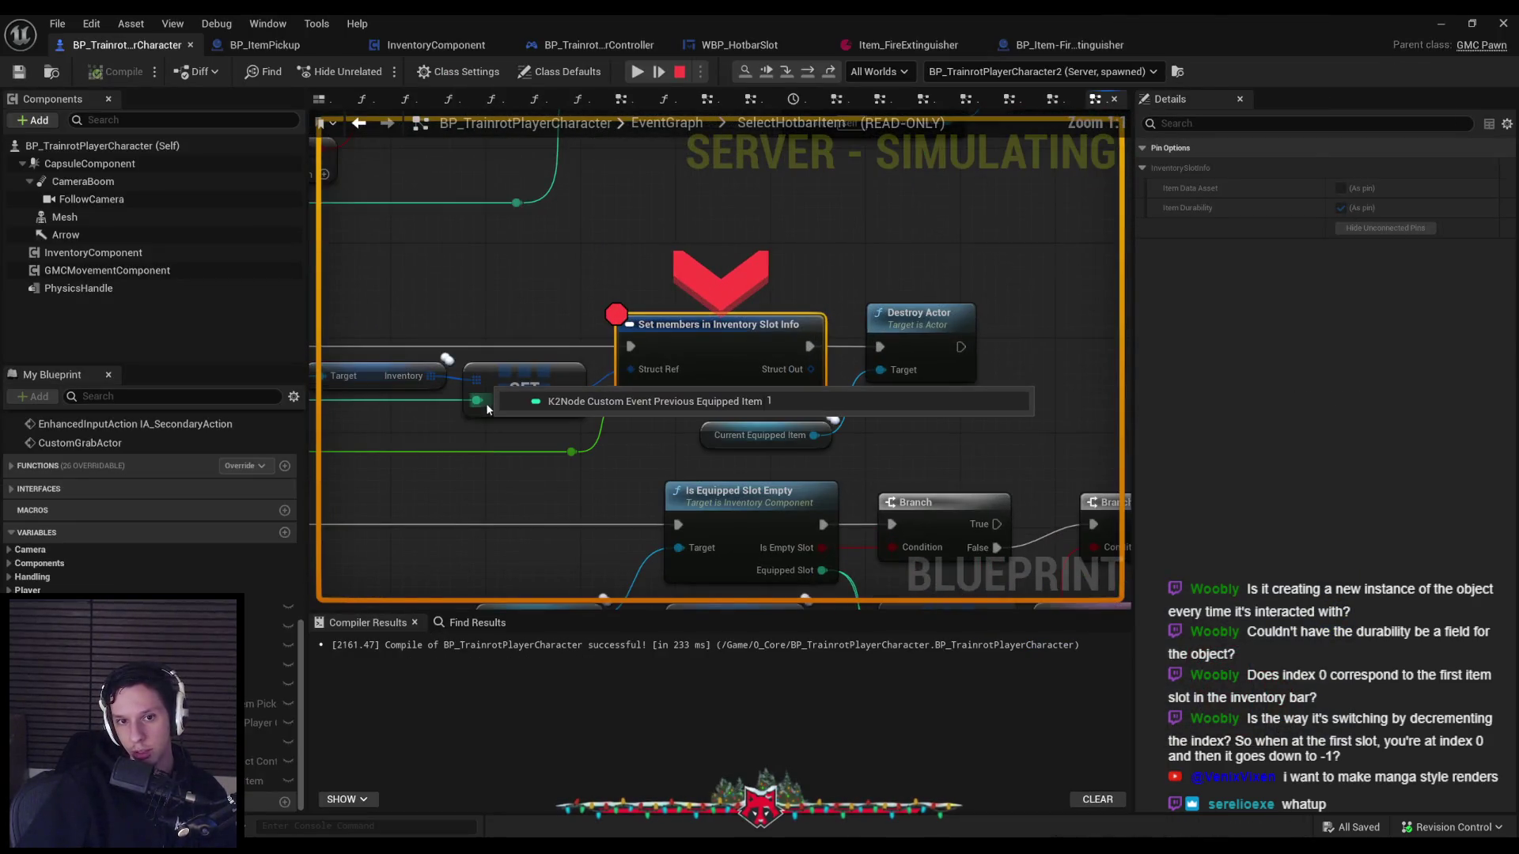
{"action": "scroll", "coordinate": [786, 426], "scroll_direction": "down", "scroll_amount": 3}
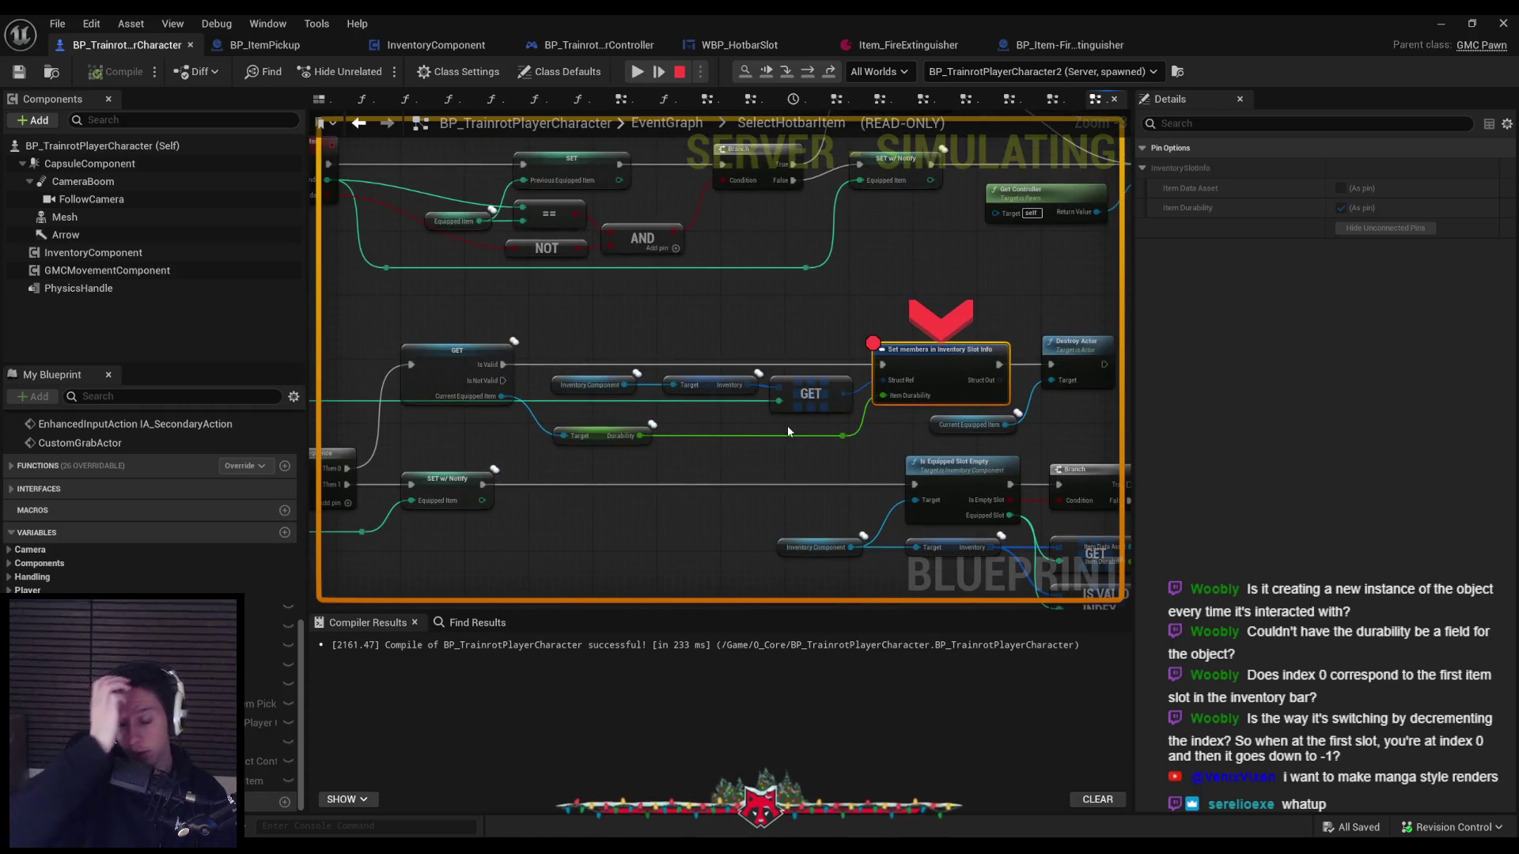
{"action": "key", "text": "Escape"}
{"action": "right_click", "coordinate": [949, 365]}
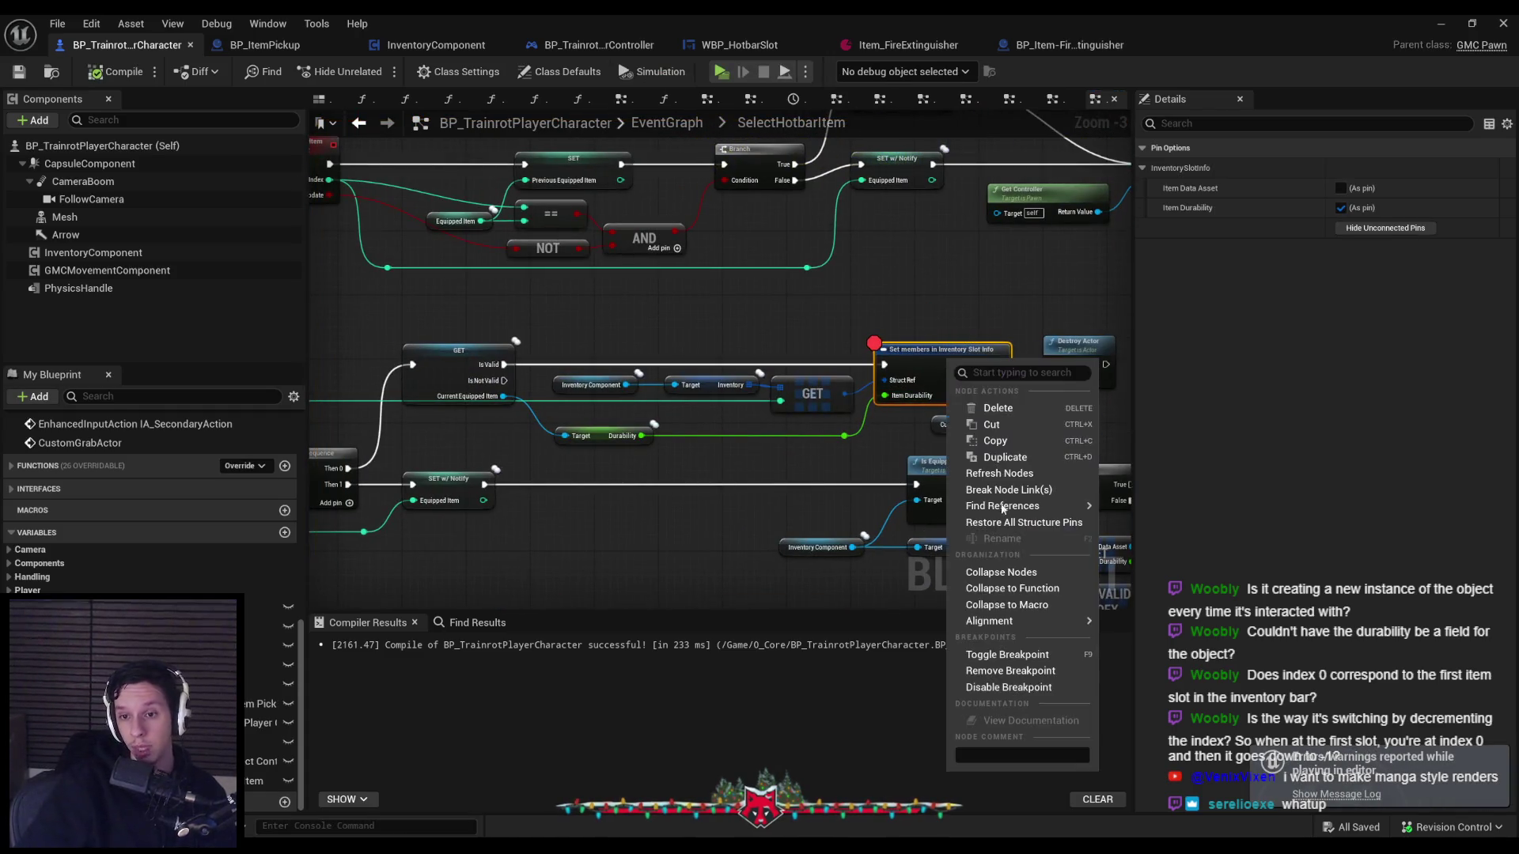
Remove the breakpoint from the Set members node and check the level view.
{"action": "left_click", "coordinate": [991, 674]}
{"action": "left_click", "coordinate": [1441, 24]}
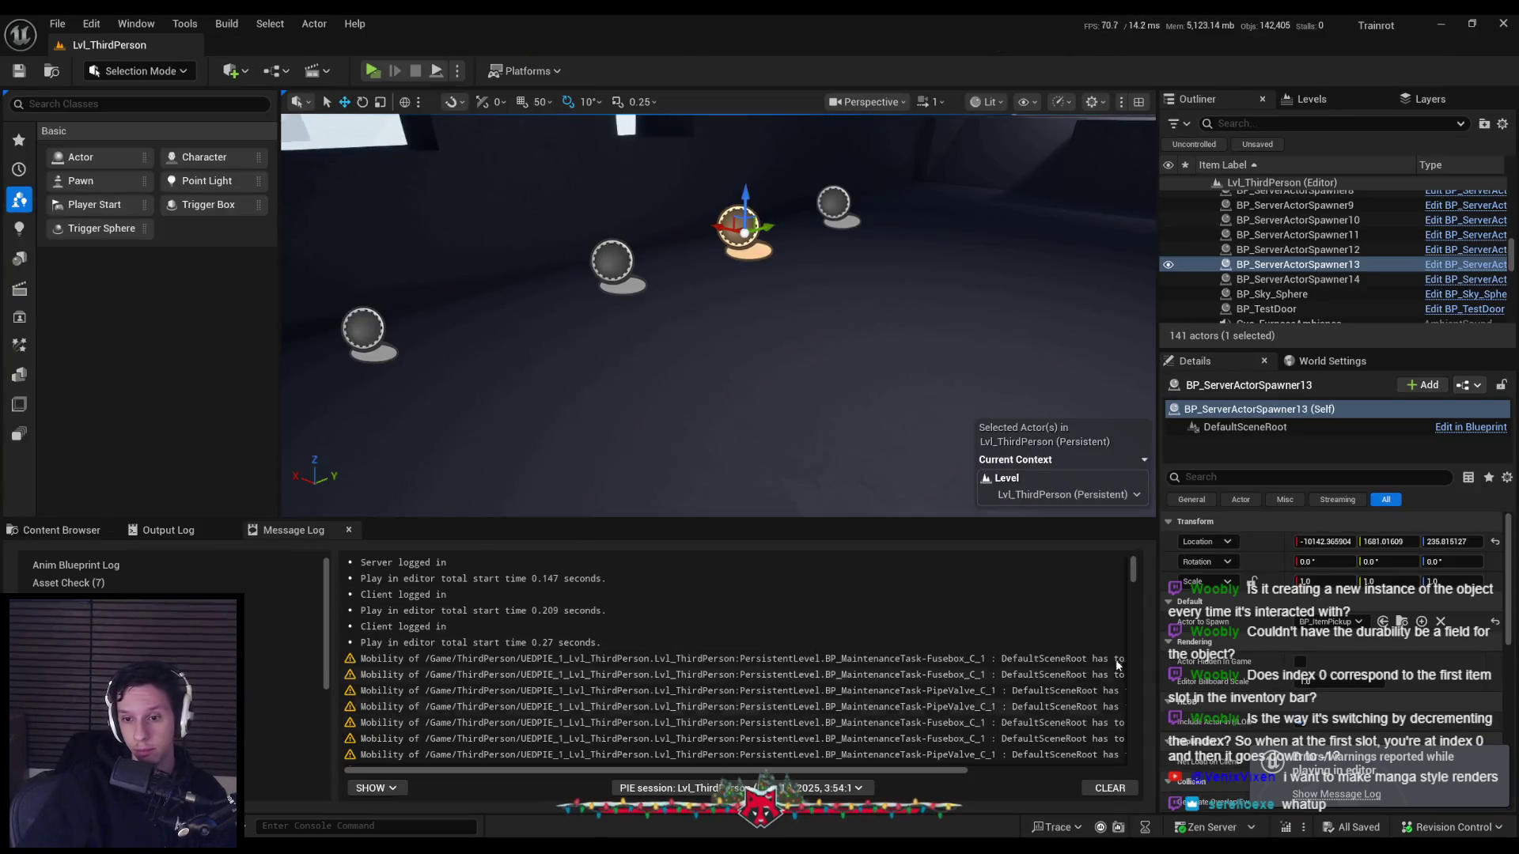
{"action": "left_click_drag", "start_coordinate": [1135, 580], "coordinate": [1130, 705]}
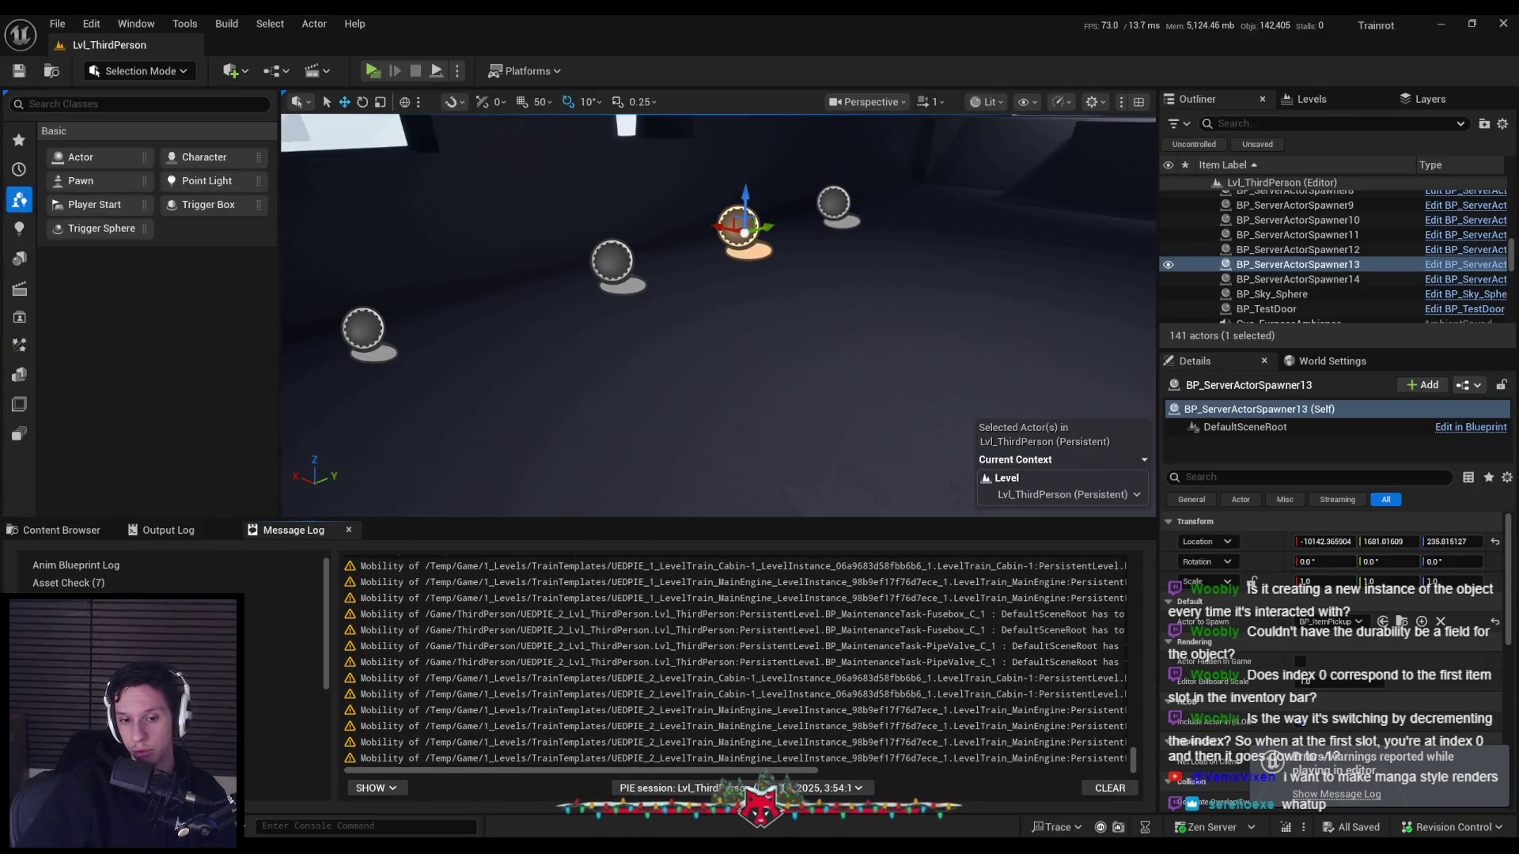
{"action": "left_click", "coordinate": [536, 813]}
Select both SET nodes and pan the graph over to the Cast and Delay nodes.
{"action": "scroll", "coordinate": [757, 481], "scroll_direction": "up", "scroll_amount": 2}
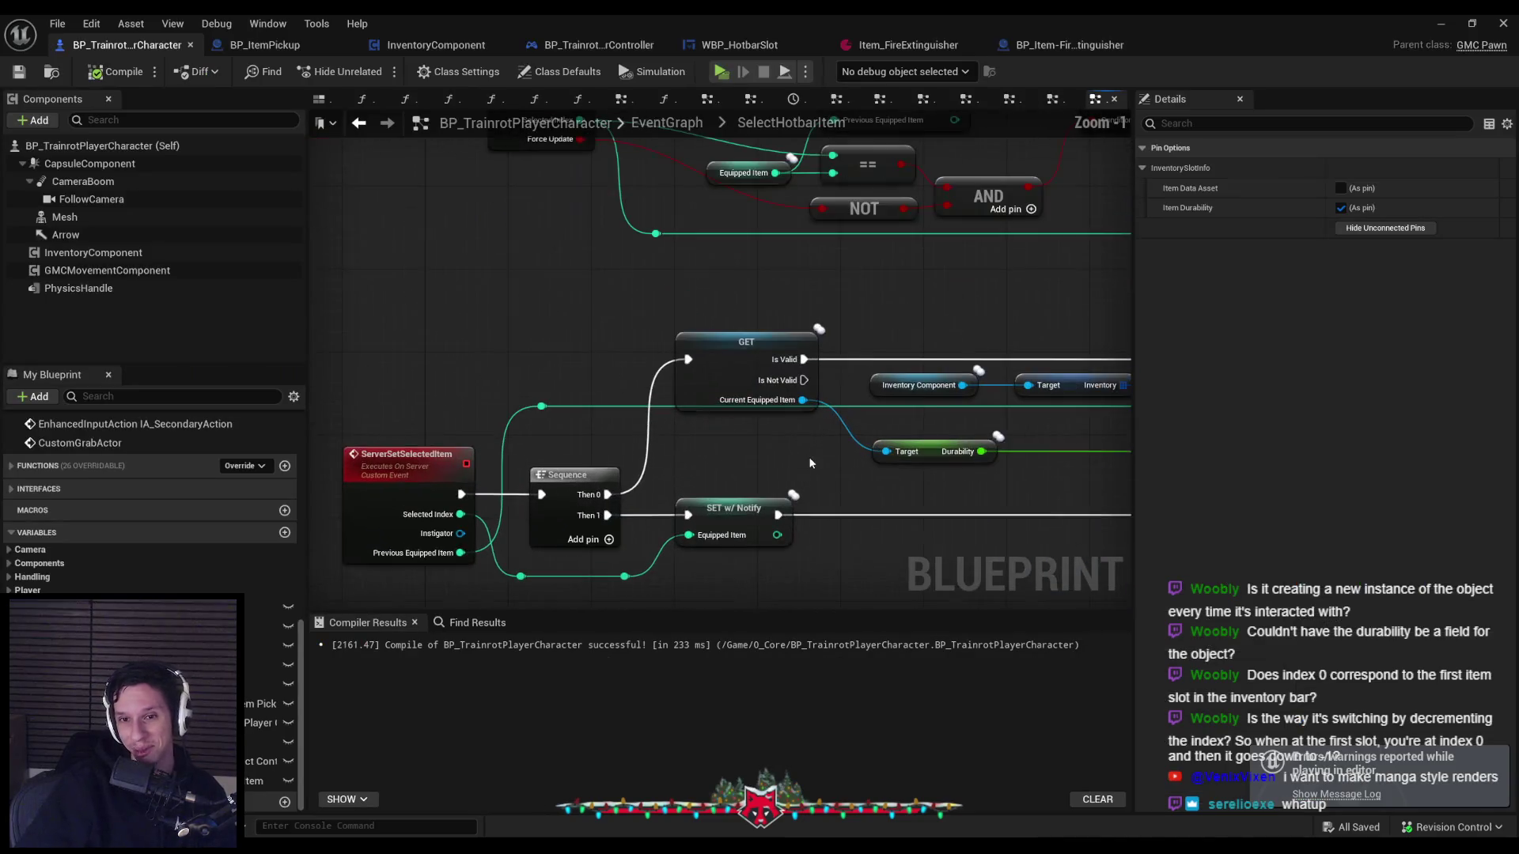
{"action": "left_click", "coordinate": [757, 482]}
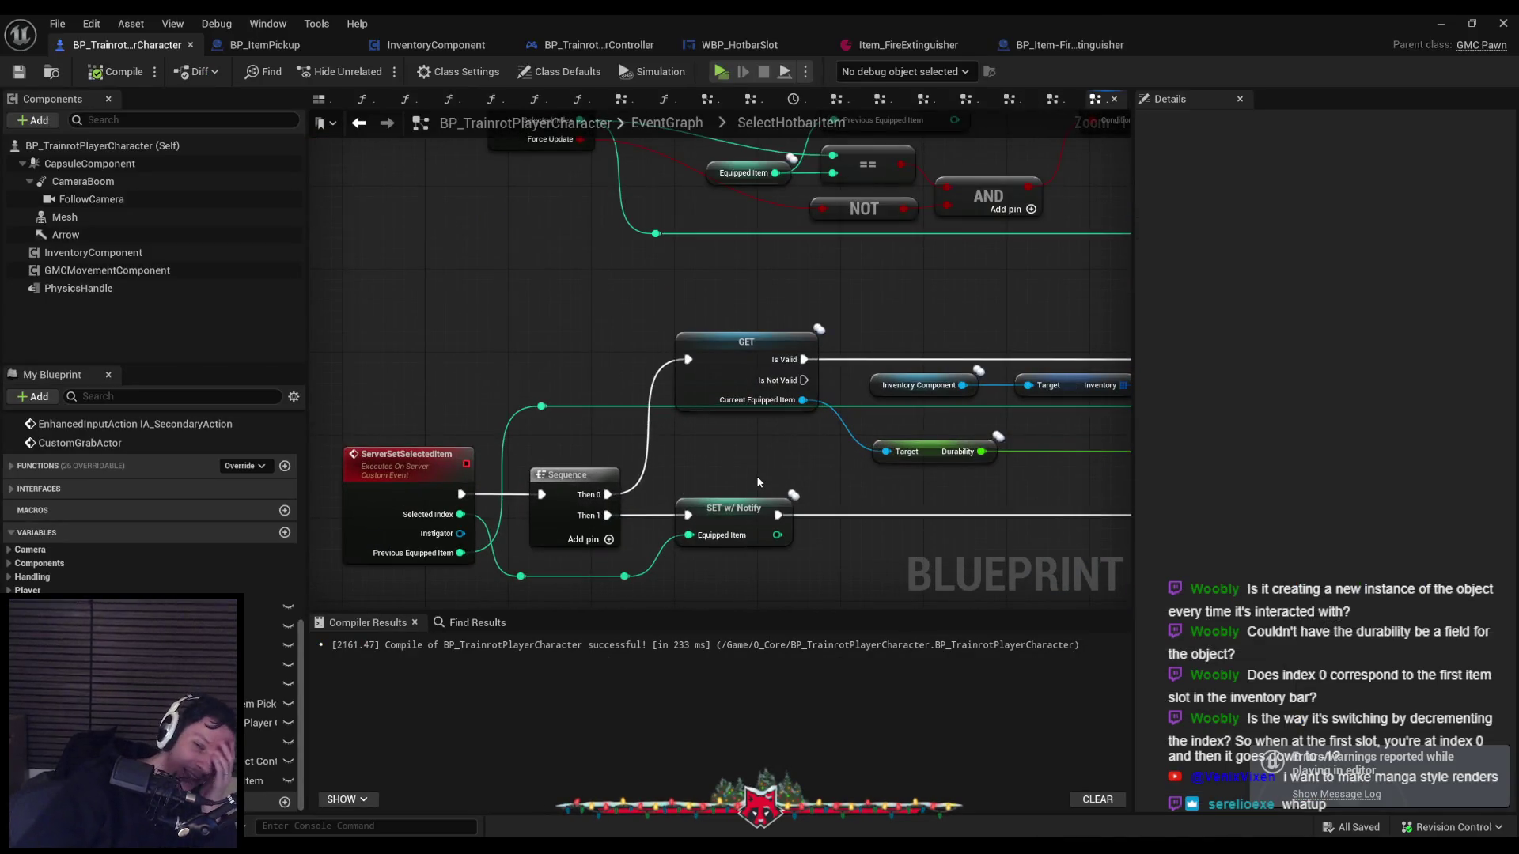
{"action": "left_click", "coordinate": [729, 511]}
{"action": "scroll", "coordinate": [729, 510], "scroll_direction": "down", "scroll_amount": 1}
{"action": "mouse_move", "coordinate": [902, 314]}
{"action": "left_mouse_down"}
{"action": "mouse_move", "coordinate": [873, 161]}
{"action": "mouse_move", "coordinate": [925, 429]}
{"action": "left_mouse_up"}
{"action": "scroll", "coordinate": [801, 421], "scroll_direction": "down", "scroll_amount": 1}
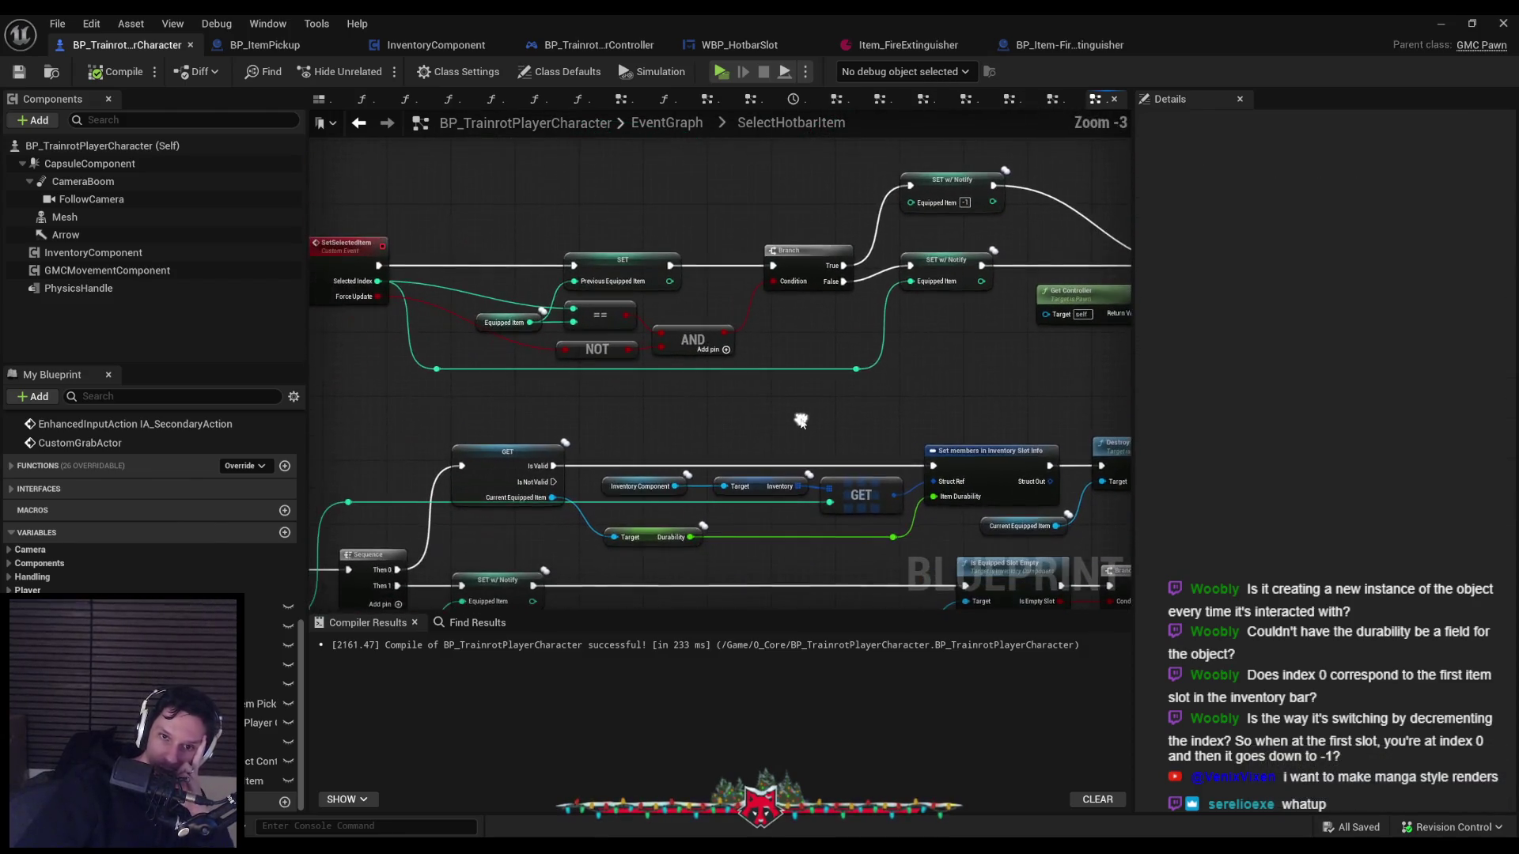
{"action": "mouse_move", "coordinate": [794, 421]}
{"action": "left_mouse_down"}
{"action": "mouse_move", "coordinate": [821, 420]}
{"action": "mouse_move", "coordinate": [662, 401]}
{"action": "mouse_move", "coordinate": [905, 391]}
{"action": "left_mouse_up"}
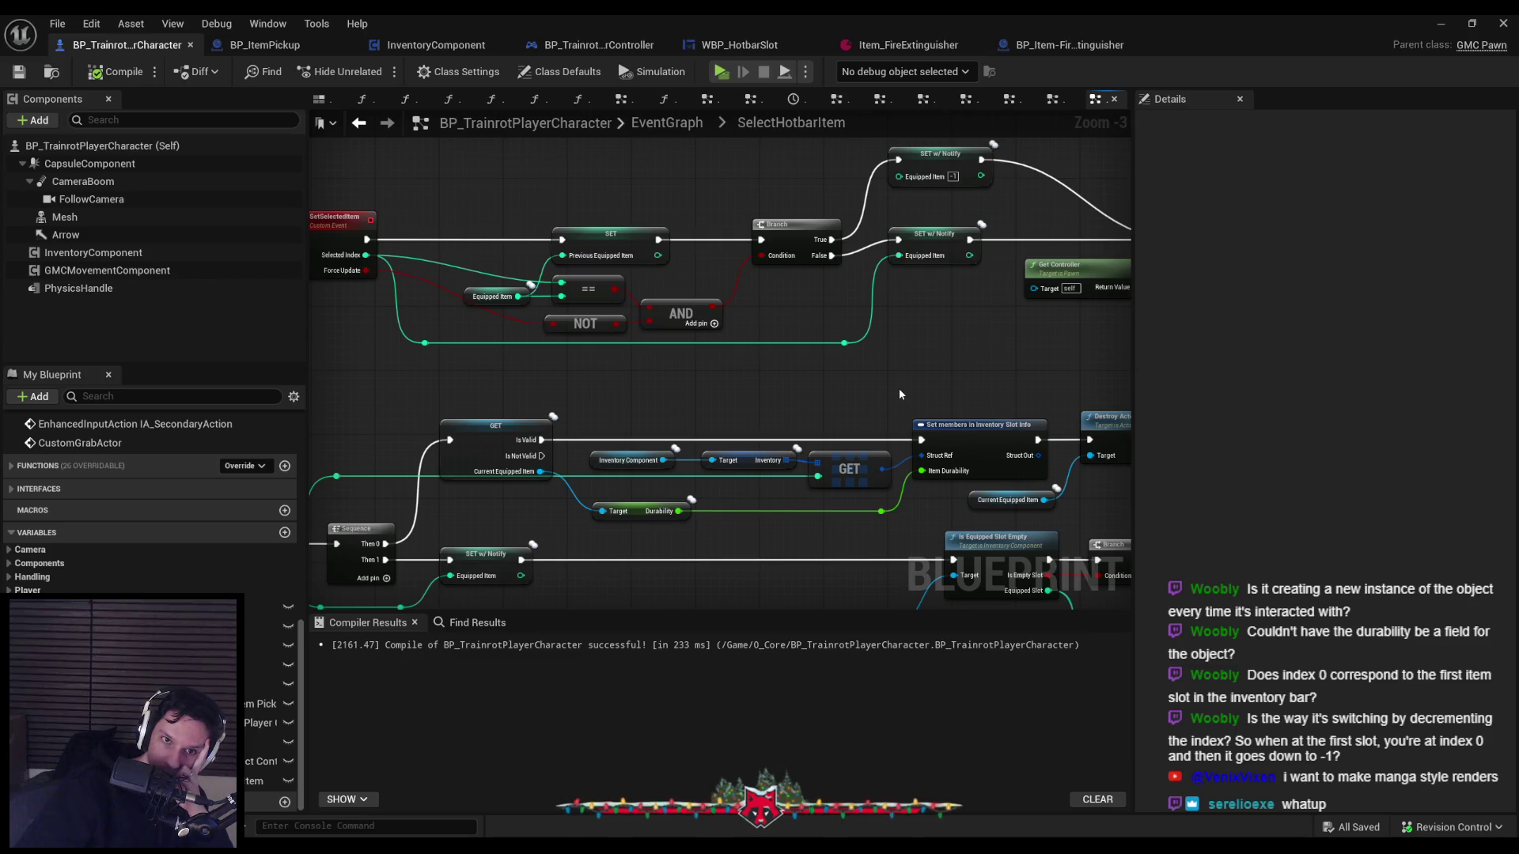
{"action": "mouse_move", "coordinate": [900, 393]}
{"action": "left_mouse_down"}
{"action": "mouse_move", "coordinate": [615, 436]}
{"action": "mouse_move", "coordinate": [1195, 421]}
{"action": "left_mouse_up"}
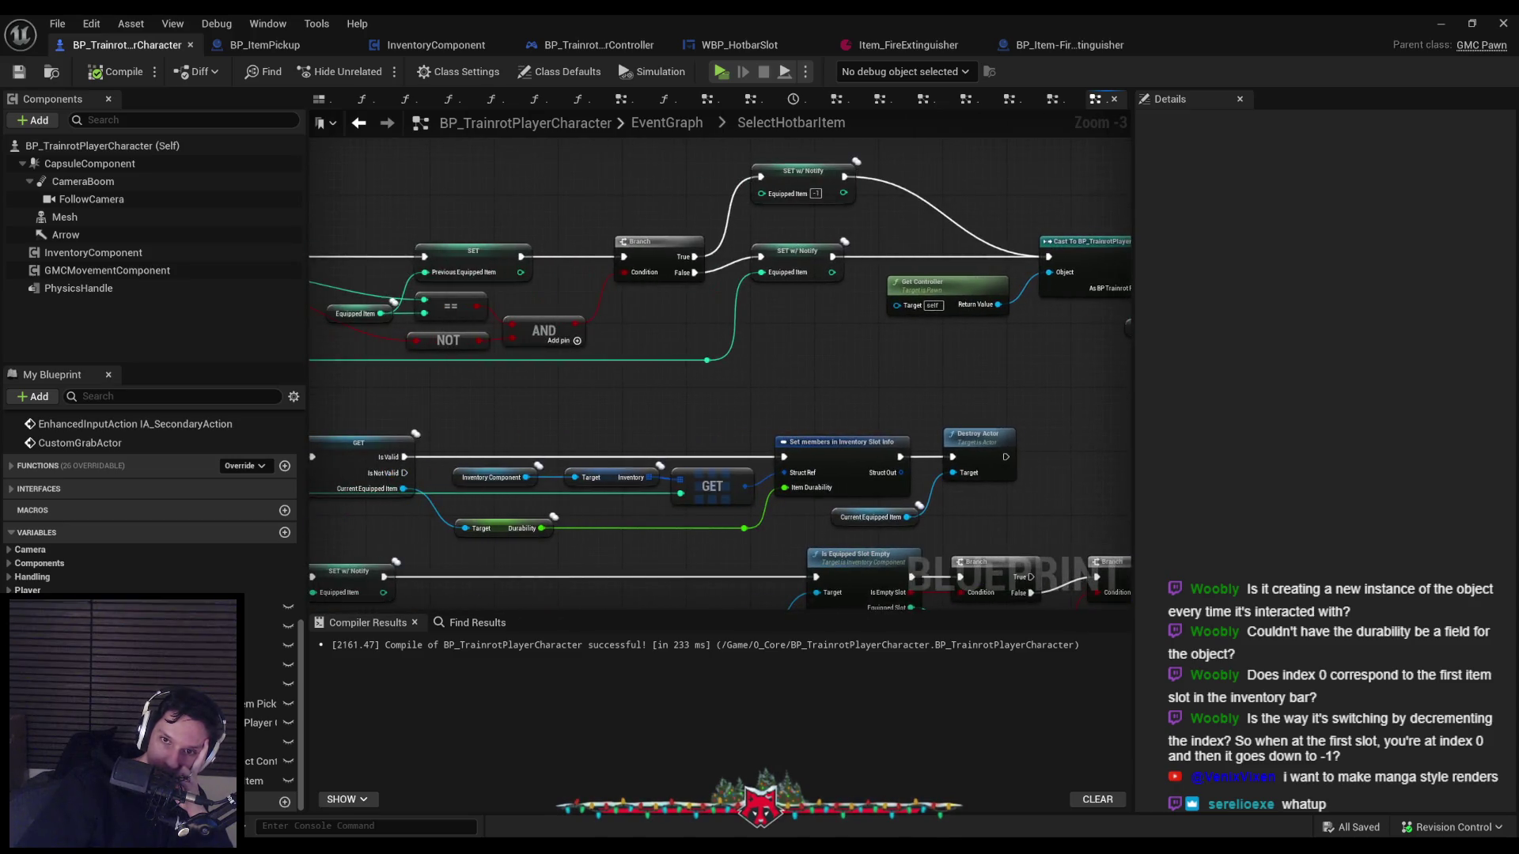
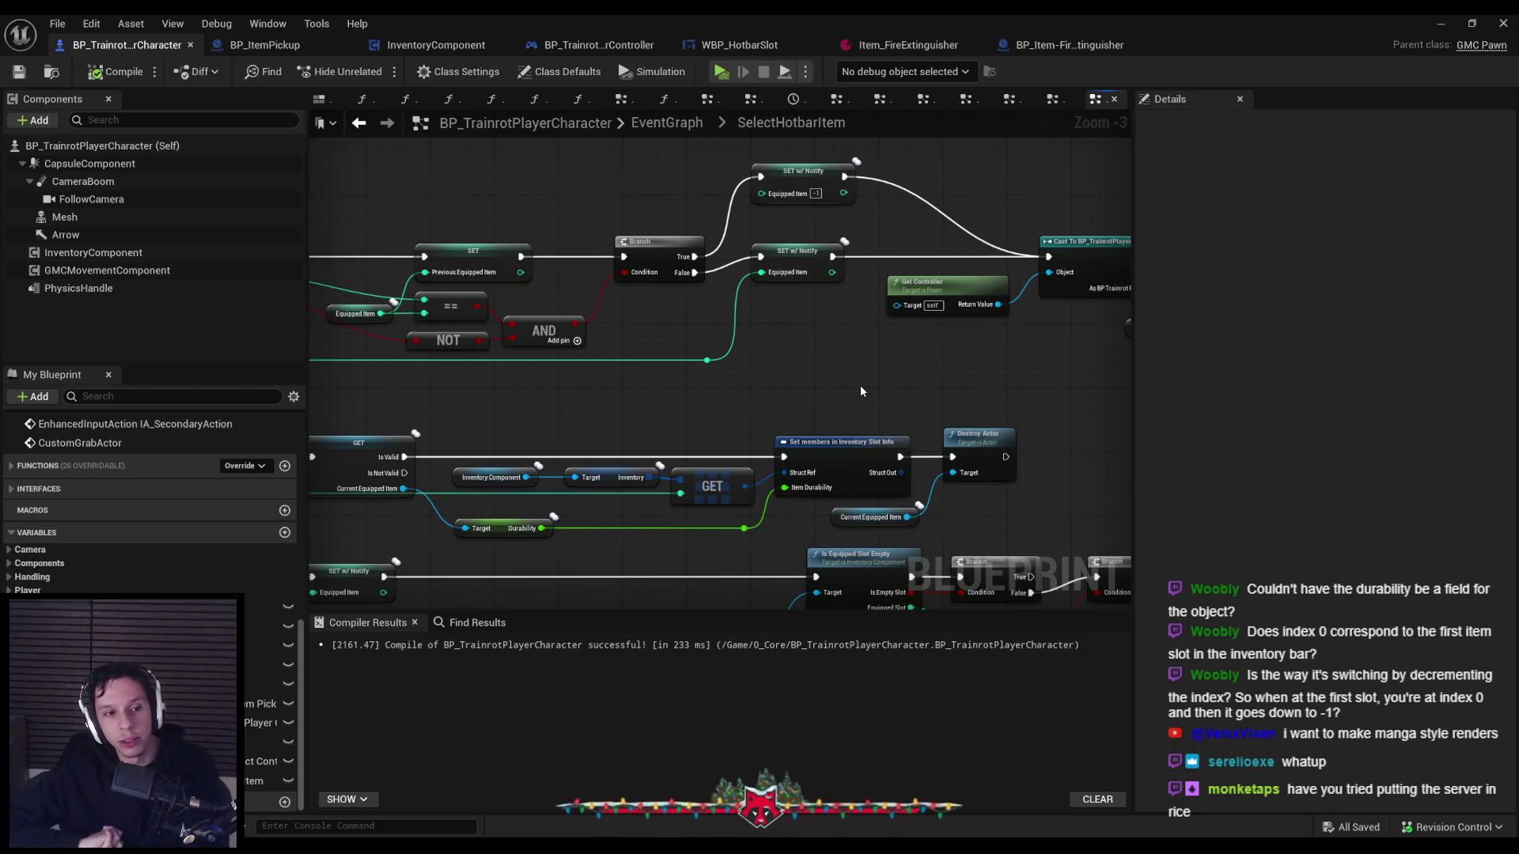
Start a play-in-editor session and pick up the fire extinguisher.
{"action": "left_click", "coordinate": [1428, 22]}
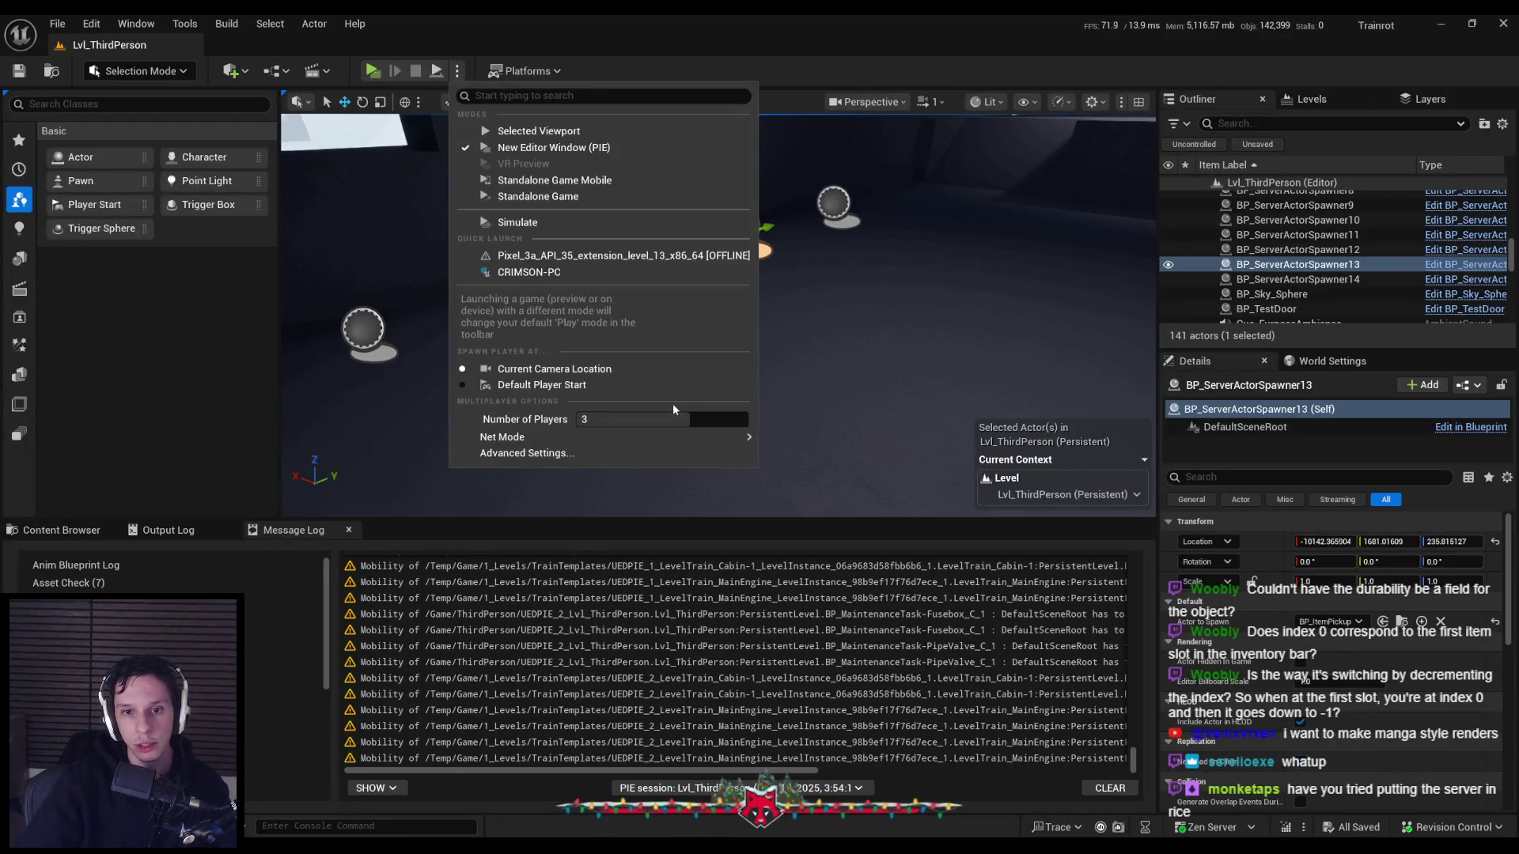
{"action": "left_click", "coordinate": [538, 131]}
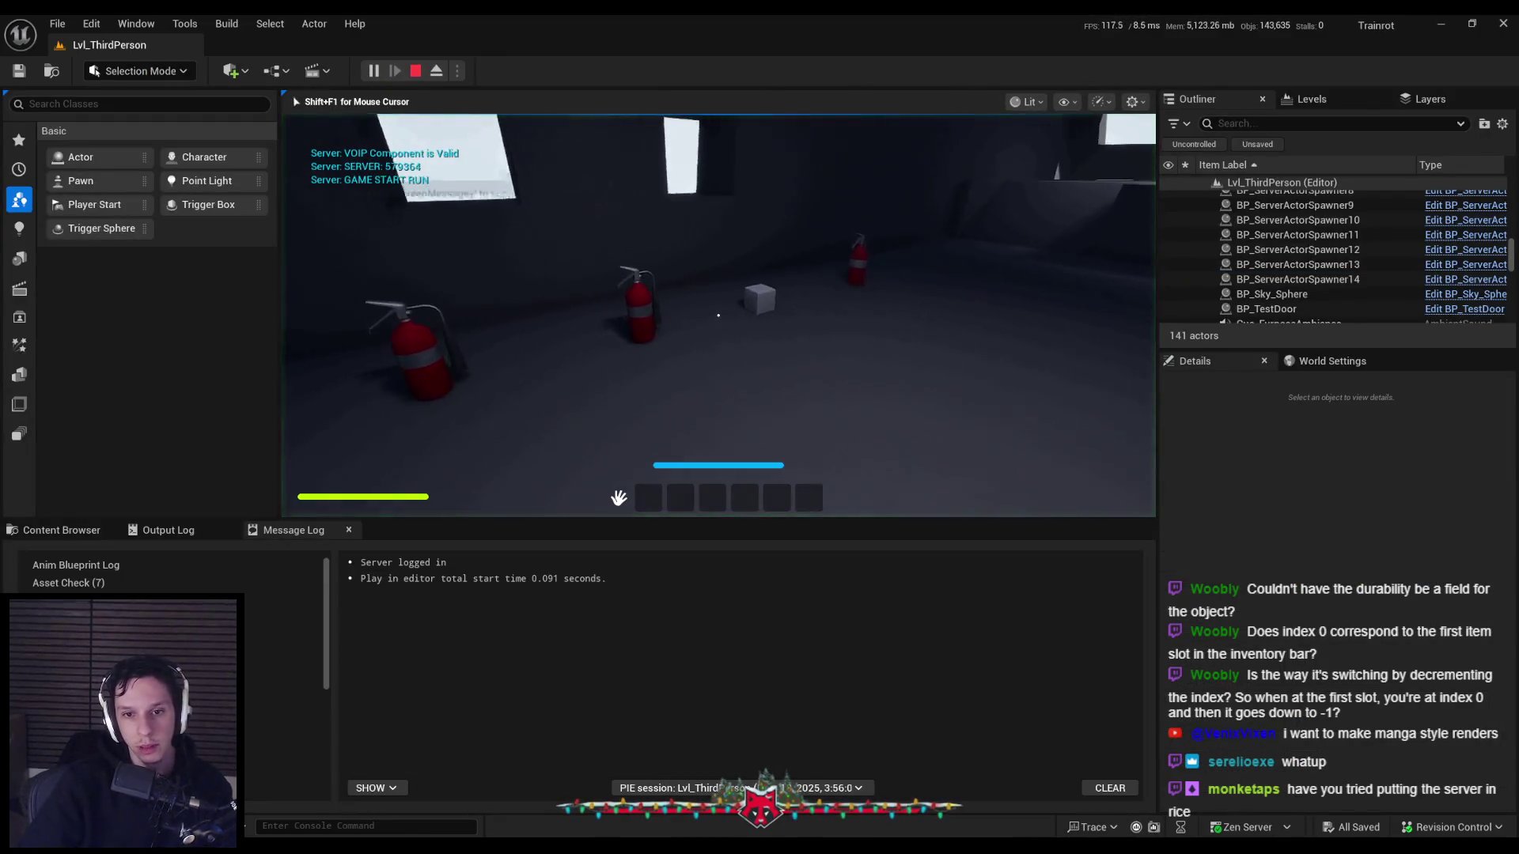
{"action": "left_click", "coordinate": [819, 481]}
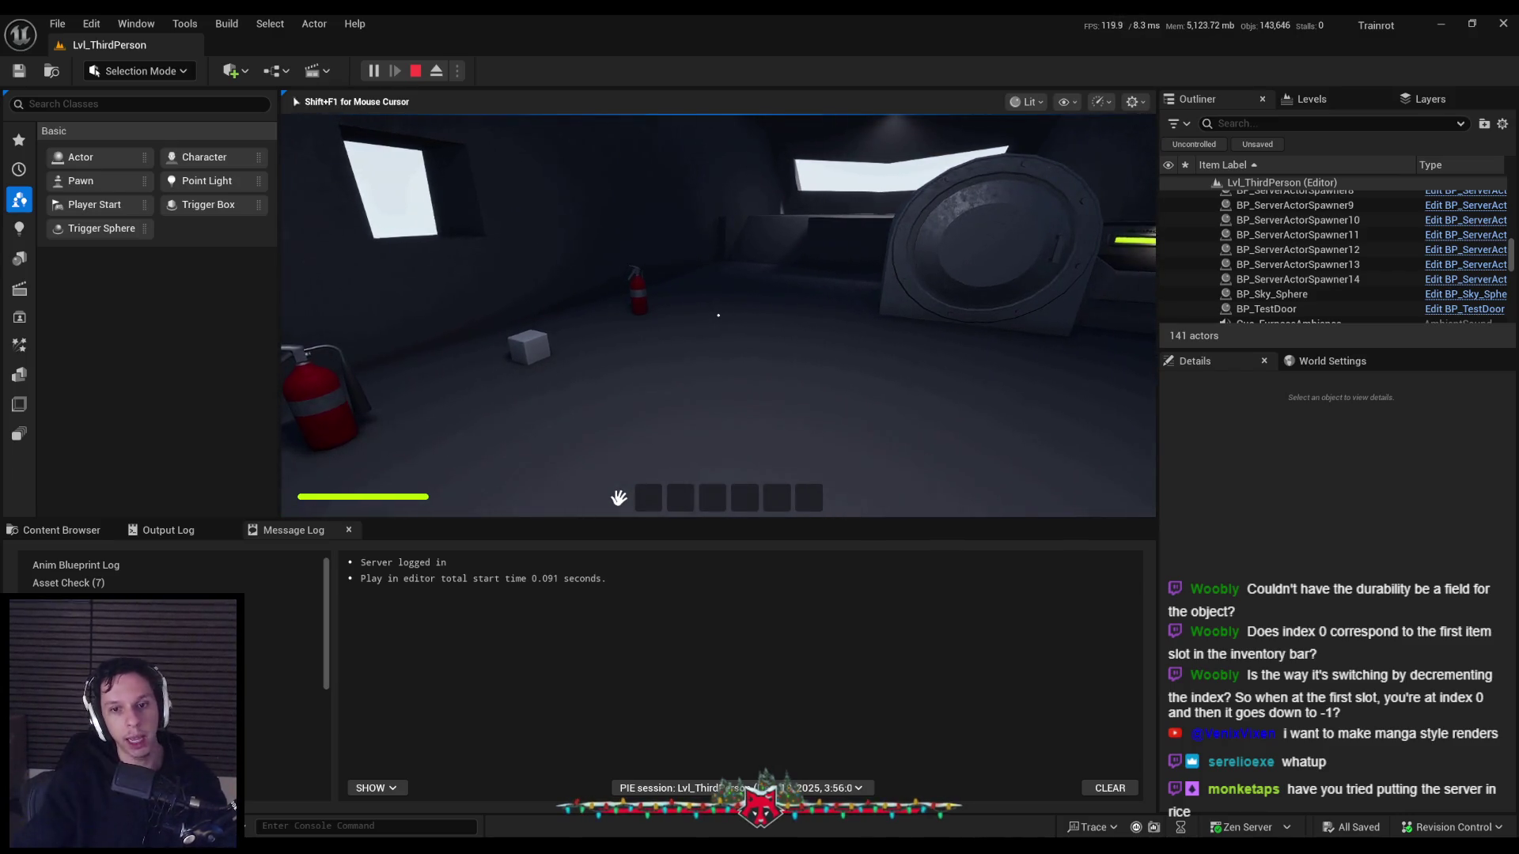
{"action": "key", "text": "shift+F1"}
{"action": "left_click", "coordinate": [799, 484]}
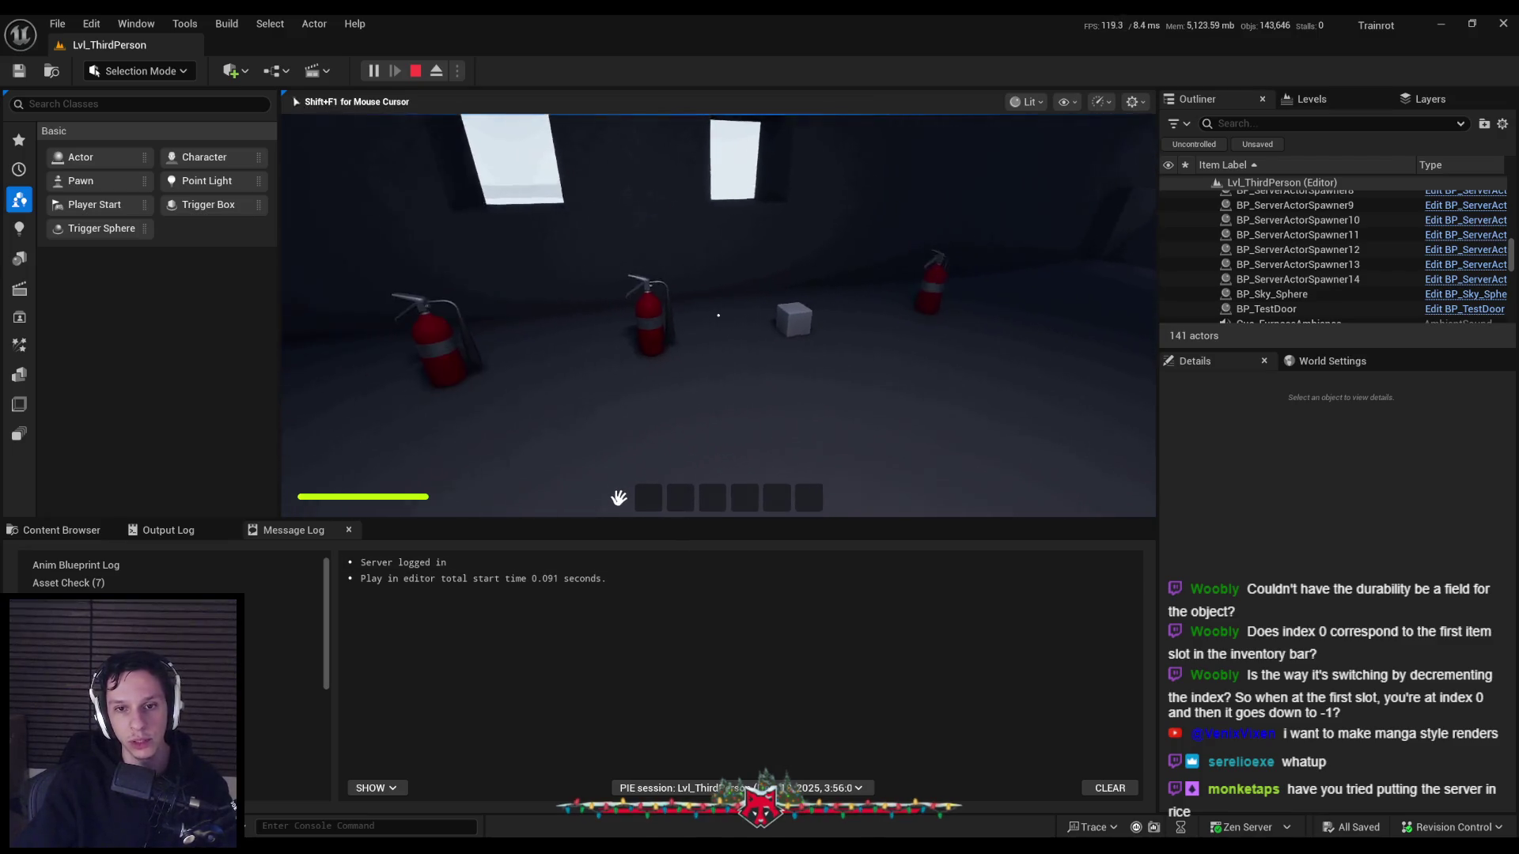
{"action": "key", "text": "e"}
{"action": "scroll", "coordinate": [718, 316], "scroll_direction": "down", "scroll_amount": 1}
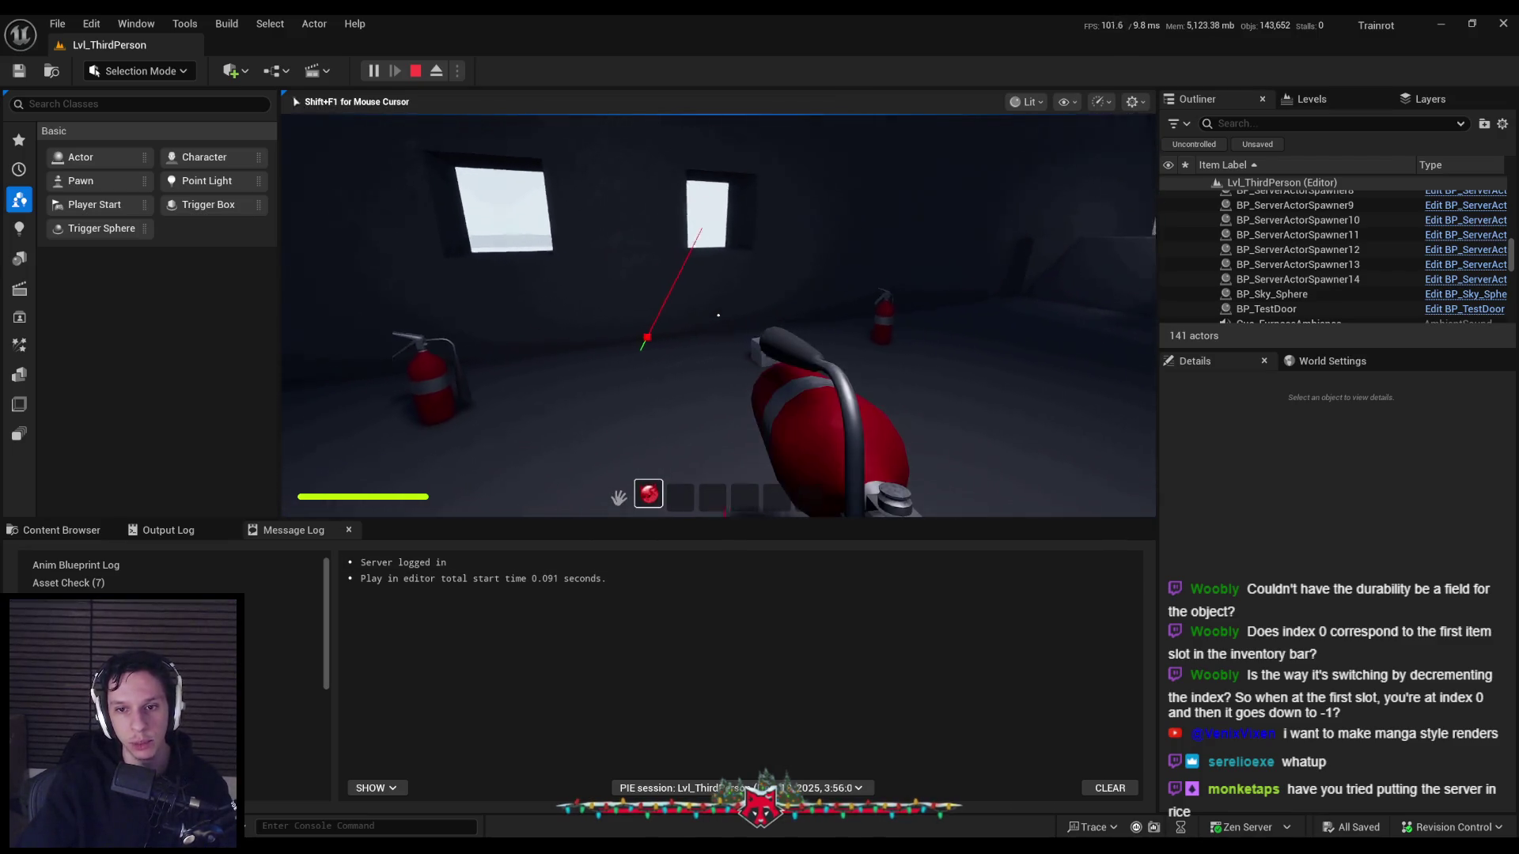
{"action": "scroll", "coordinate": [718, 315], "scroll_direction": "up", "scroll_amount": 1}
{"action": "scroll", "coordinate": [718, 315], "scroll_direction": "down", "scroll_amount": 1}
{"action": "scroll", "coordinate": [718, 316], "scroll_direction": "up", "scroll_amount": 1}
Equip the extinguisher and spray it while walking toward the box.
{"action": "key", "text": "shift+F1"}
{"action": "scroll", "coordinate": [655, 491], "scroll_direction": "down", "scroll_amount": 1}
{"action": "scroll", "coordinate": [651, 492], "scroll_direction": "up", "scroll_amount": 1}
{"action": "scroll", "coordinate": [647, 497], "scroll_direction": "down", "scroll_amount": 1}
{"action": "scroll", "coordinate": [648, 497], "scroll_direction": "up", "scroll_amount": 1}
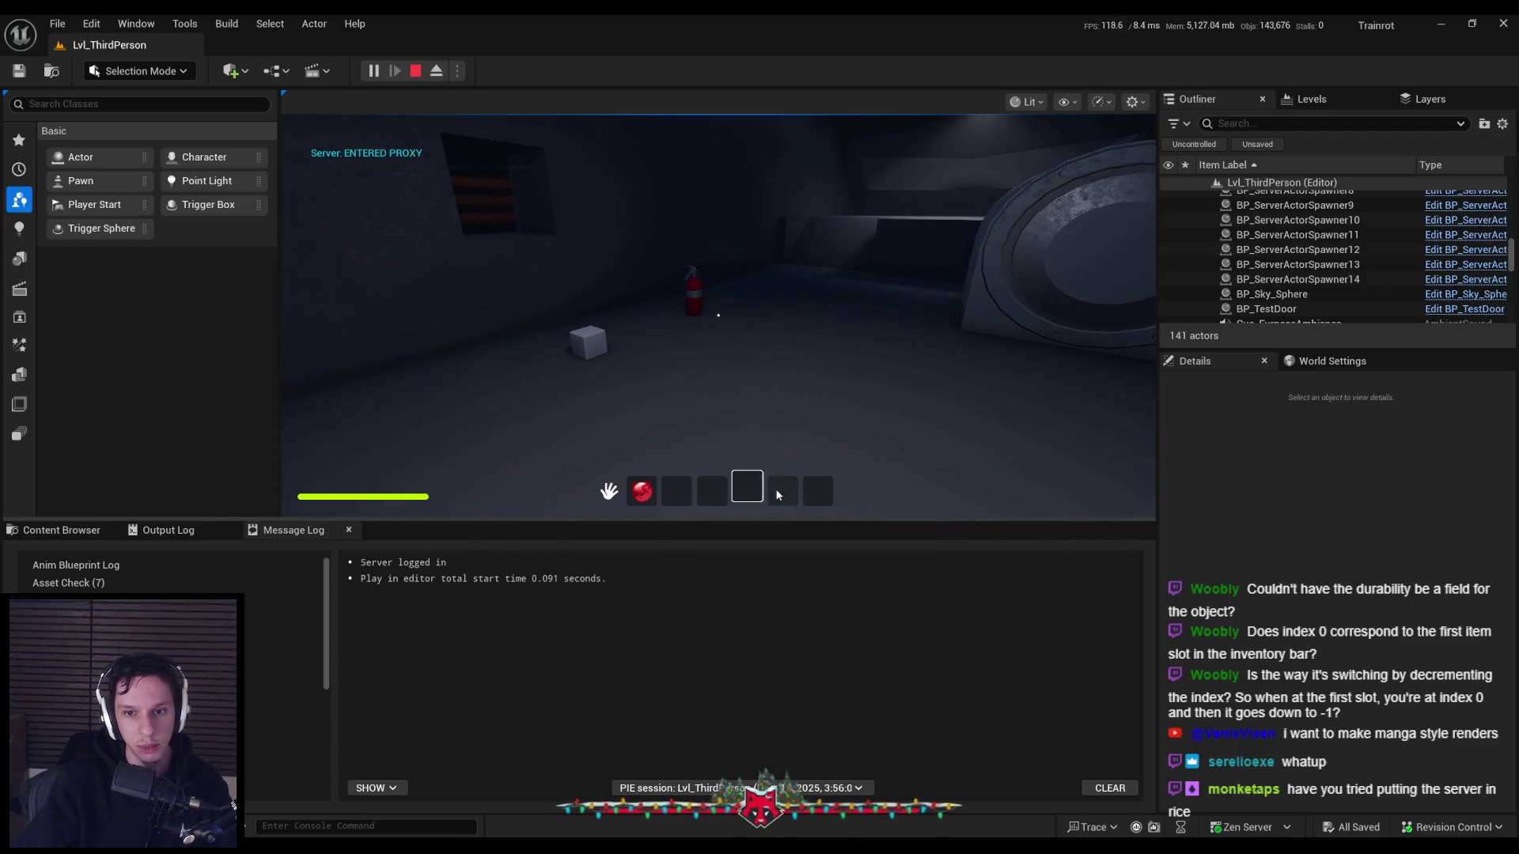
{"action": "left_click", "coordinate": [643, 492]}
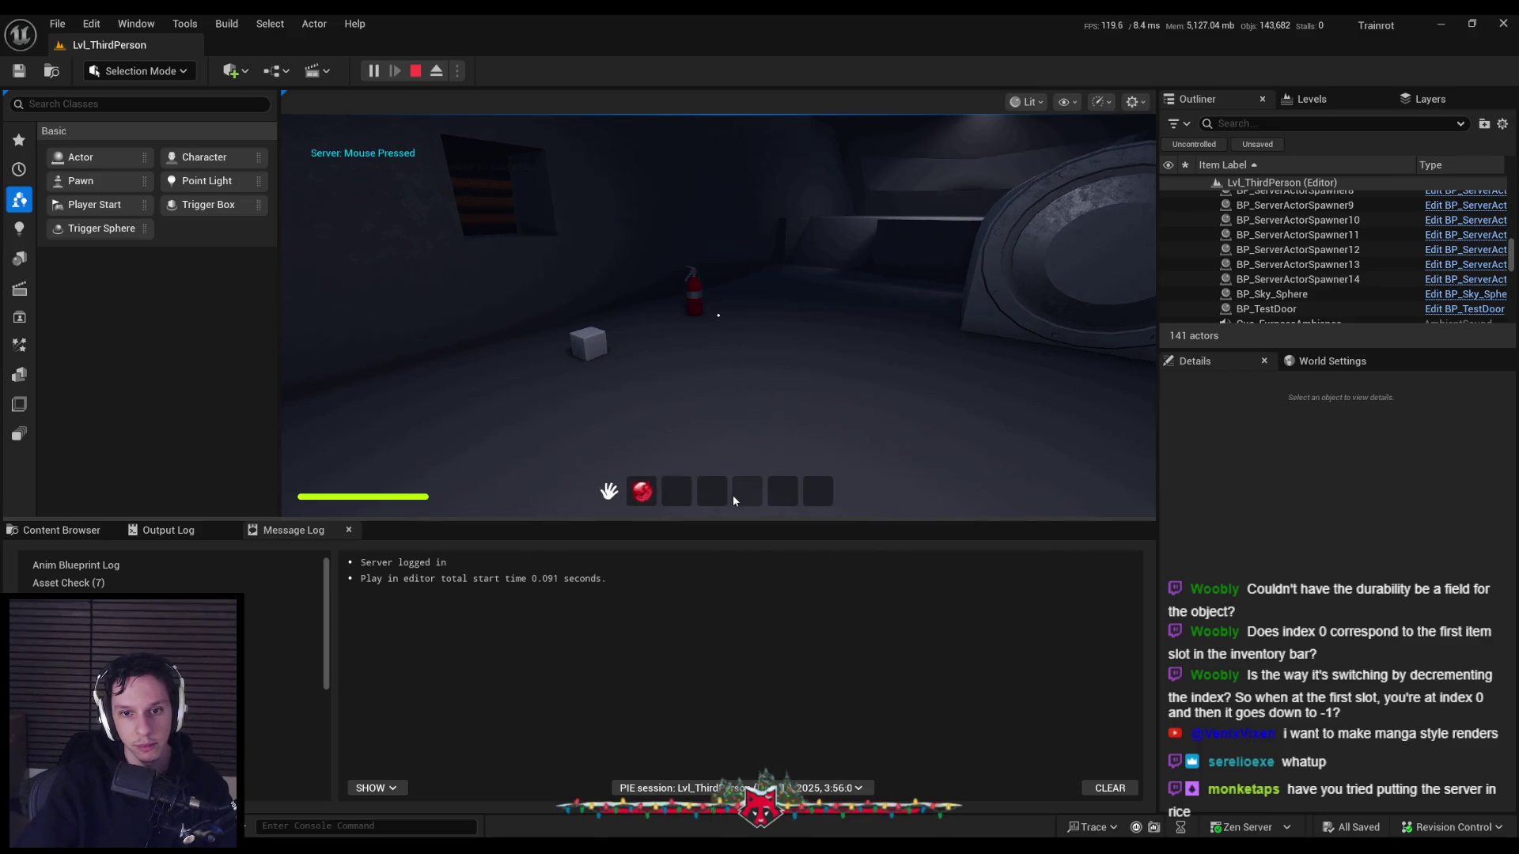
{"action": "left_click", "coordinate": [631, 495]}
{"action": "left_click", "coordinate": [715, 375]}
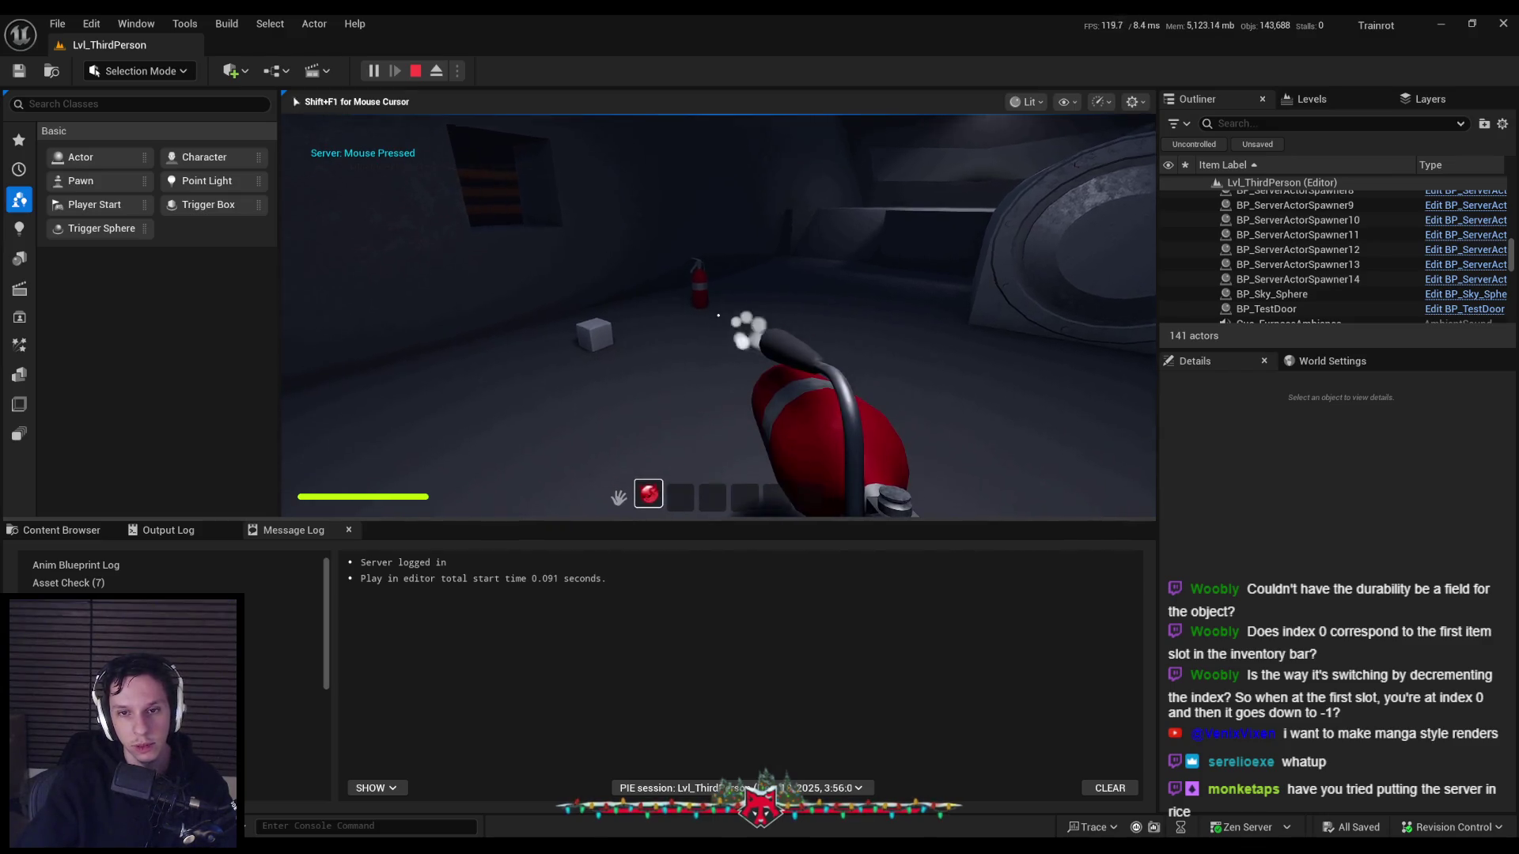
{"action": "key", "text": "w"}
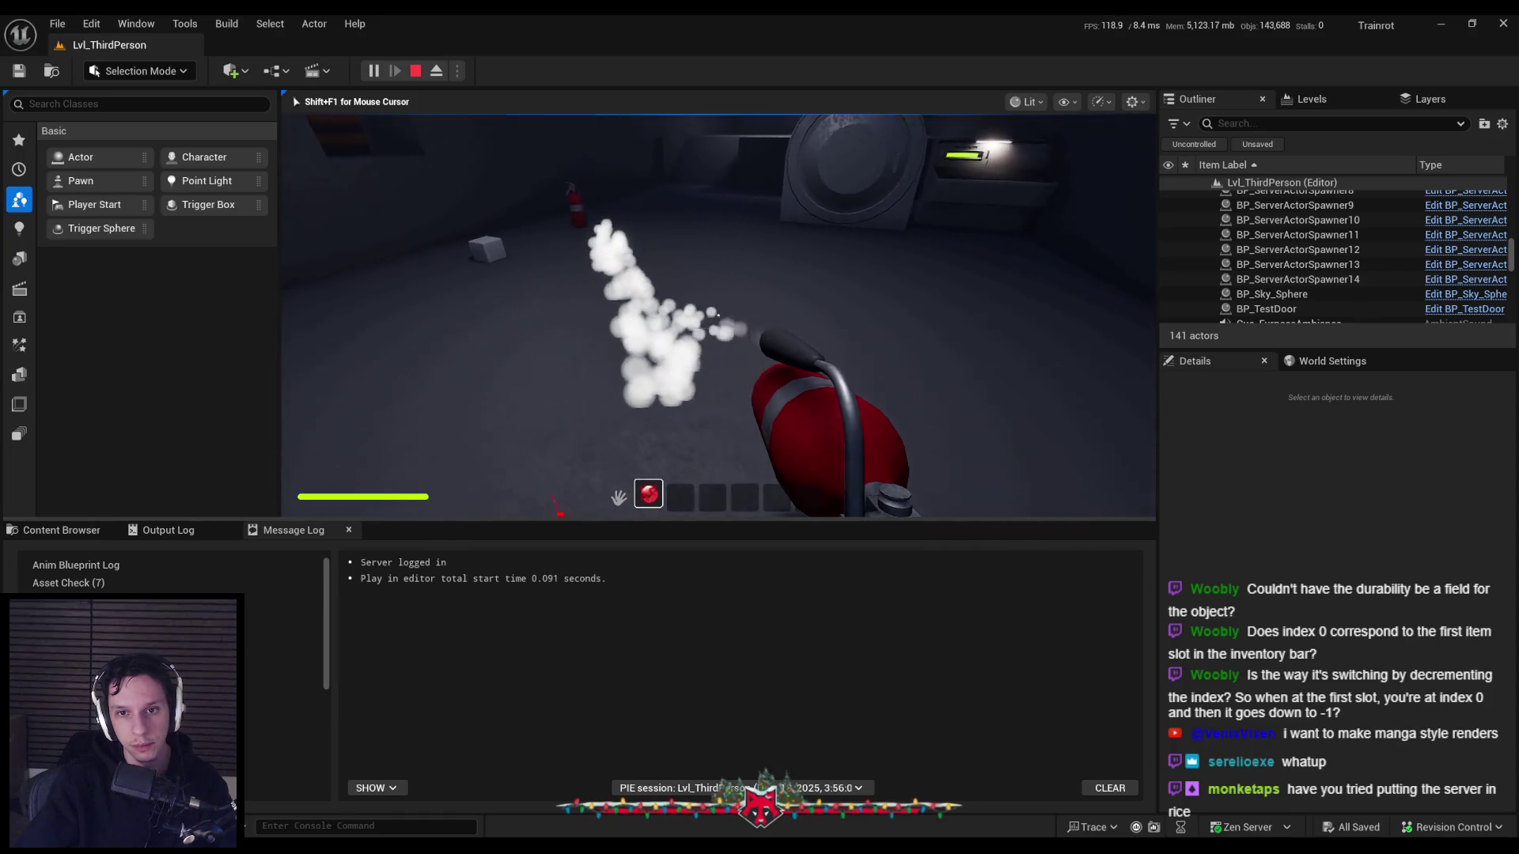
{"action": "key", "text": "e"}
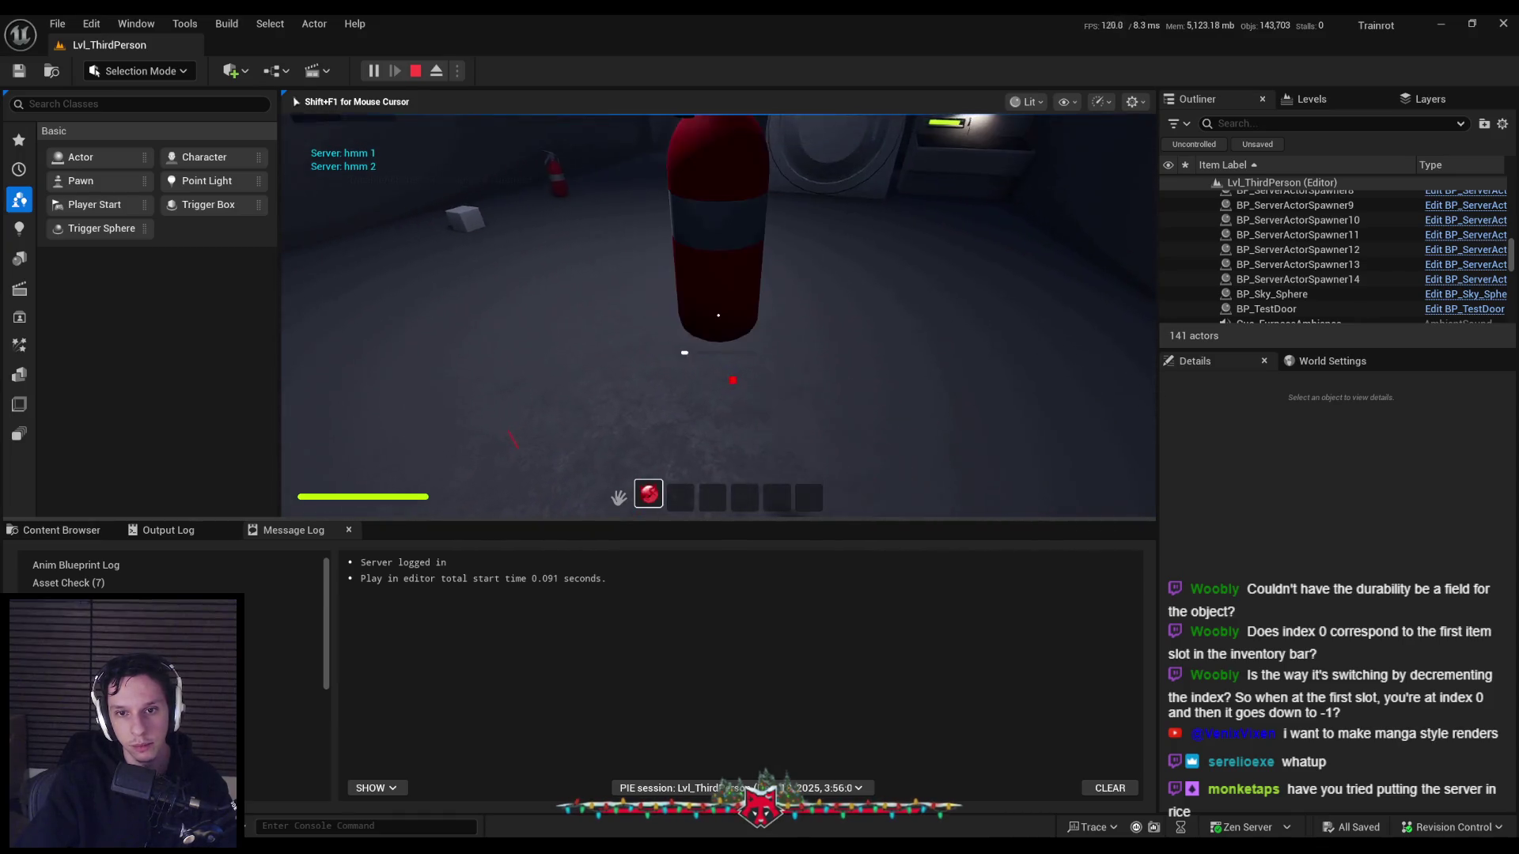
{"action": "left_click", "coordinate": [718, 315]}
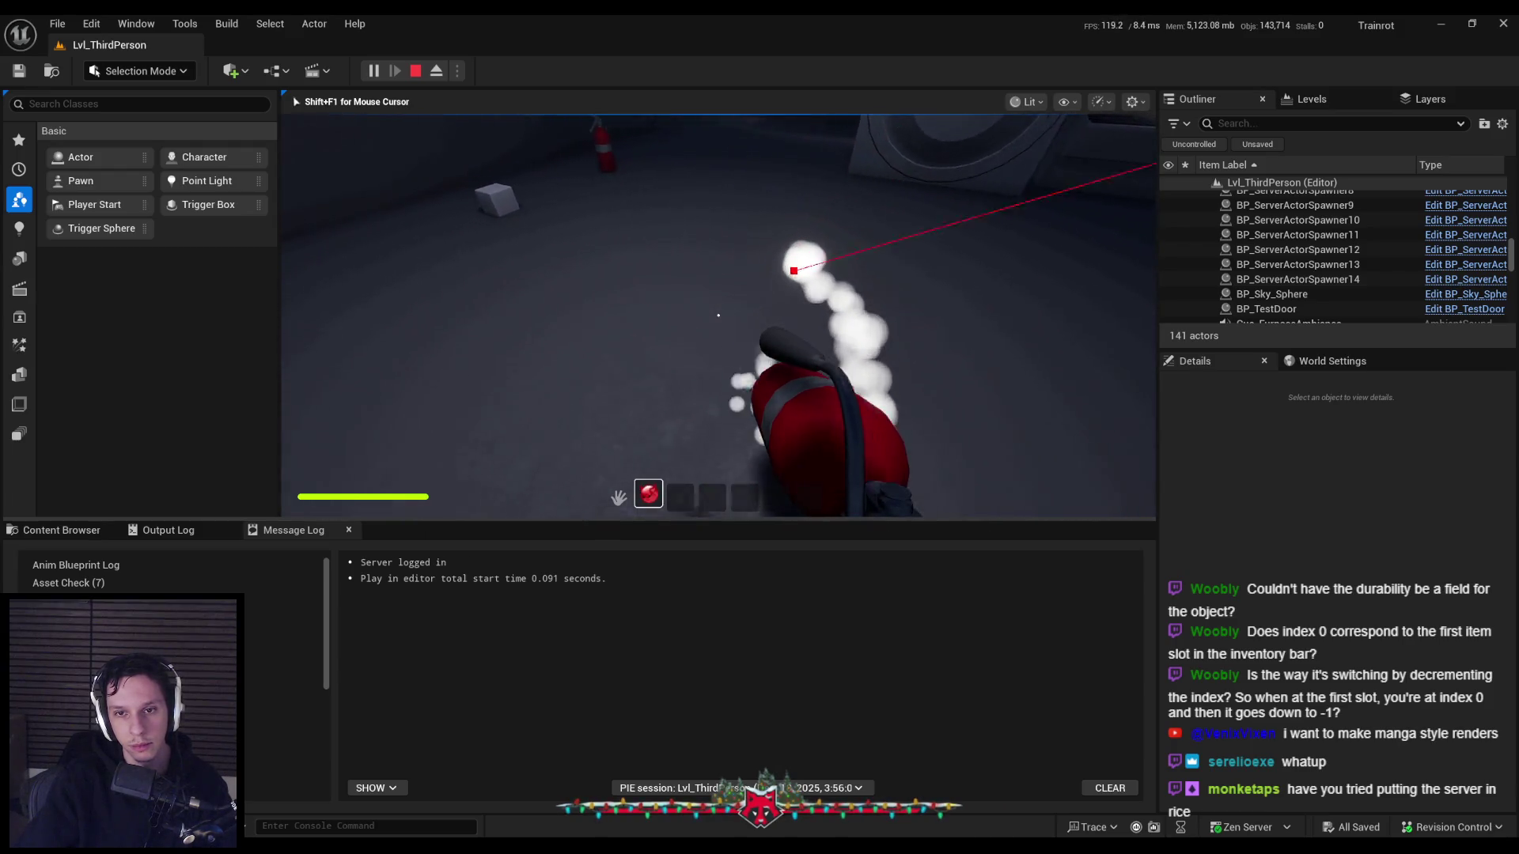
Move the extinguisher from hotbar slot 1 to slot 3, spray again, and stop the session.
{"action": "key", "text": "e"}
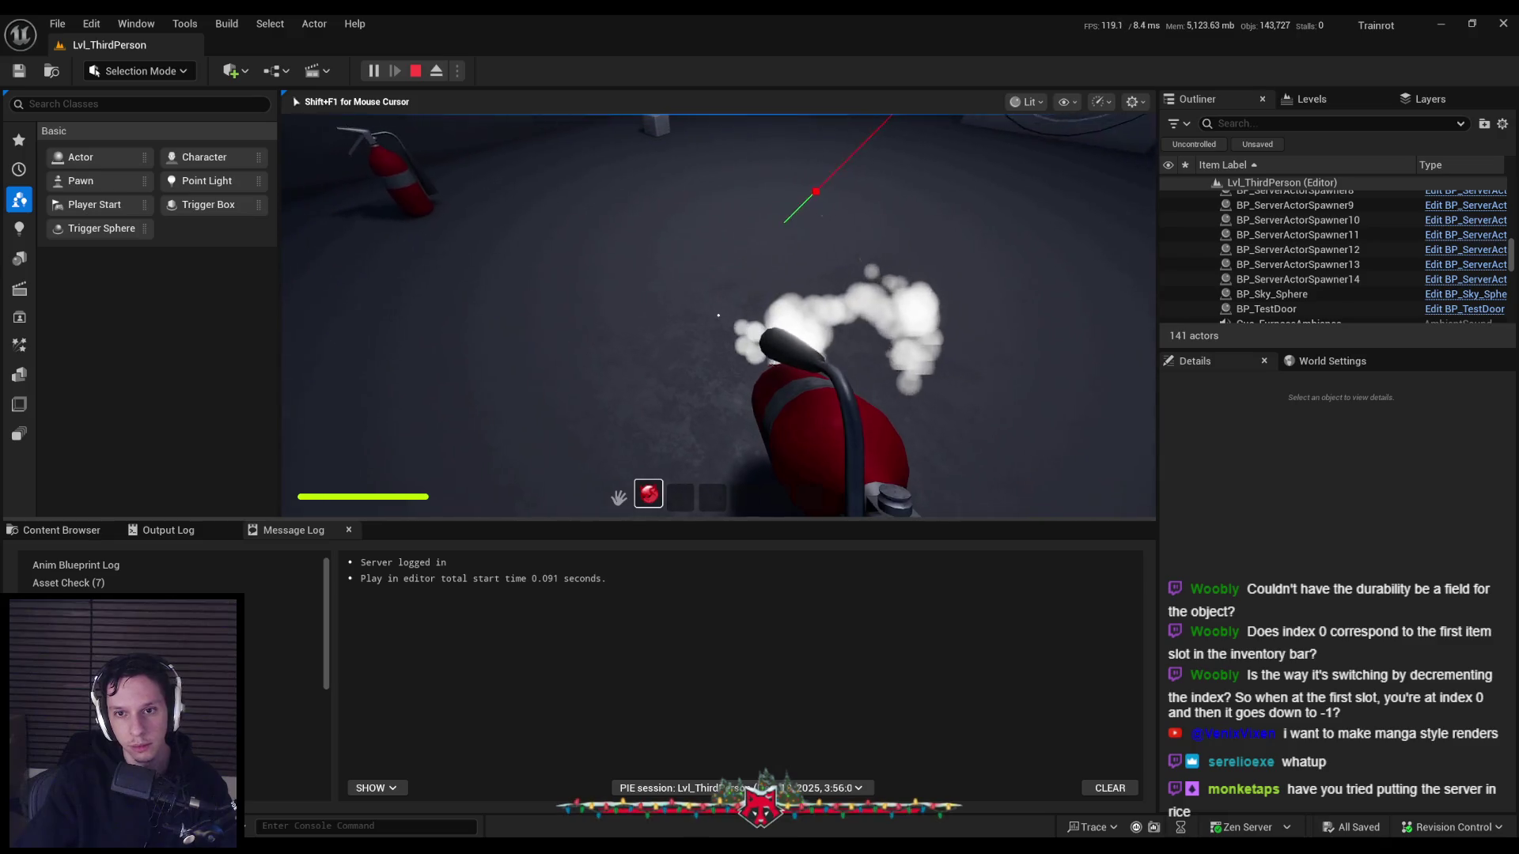
{"action": "key", "text": "e"}
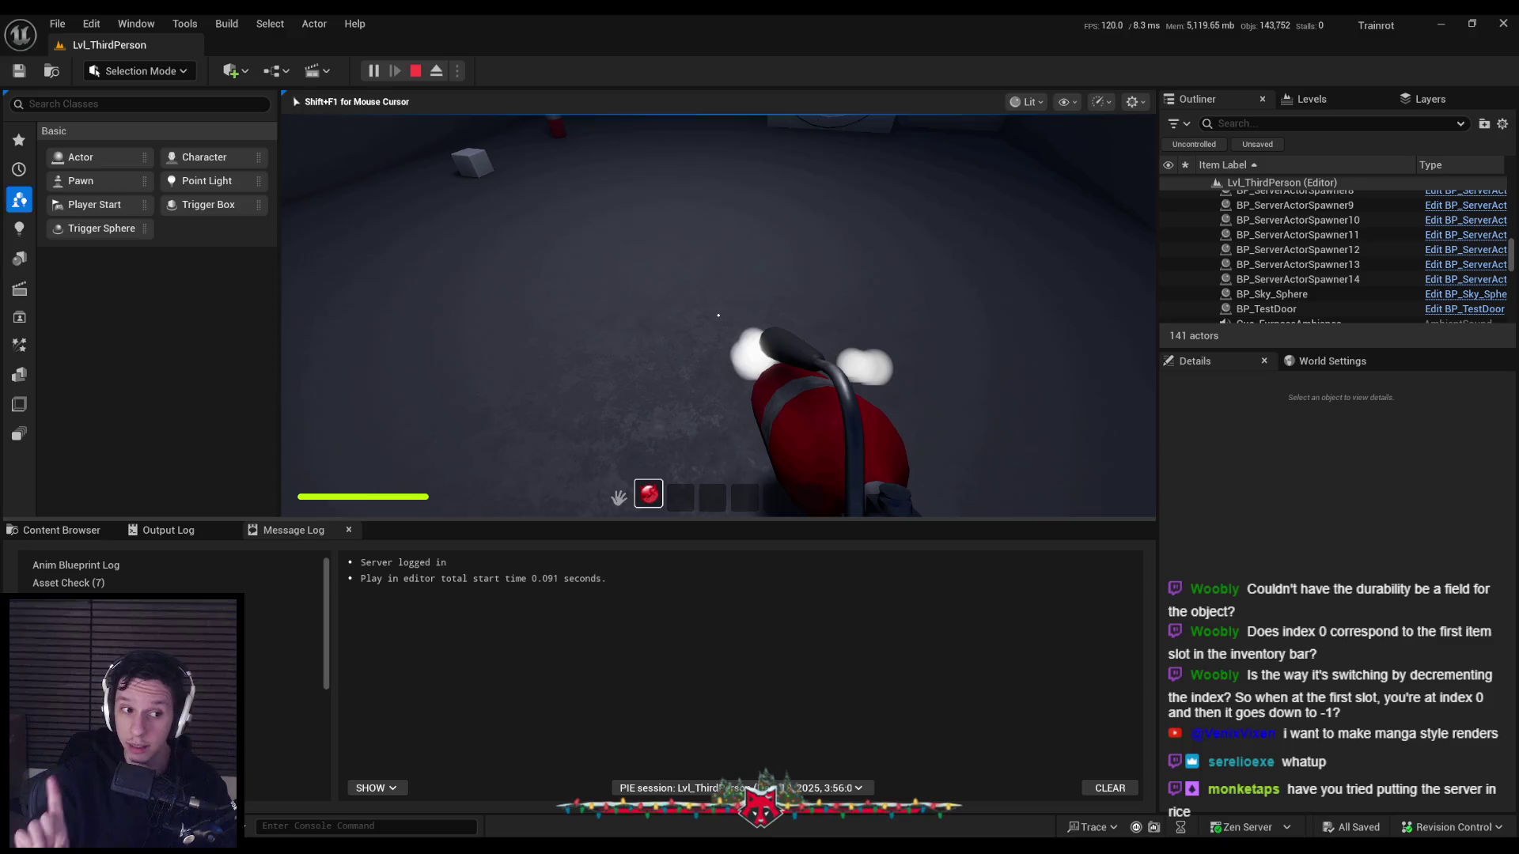
{"action": "left_click", "coordinate": [718, 315]}
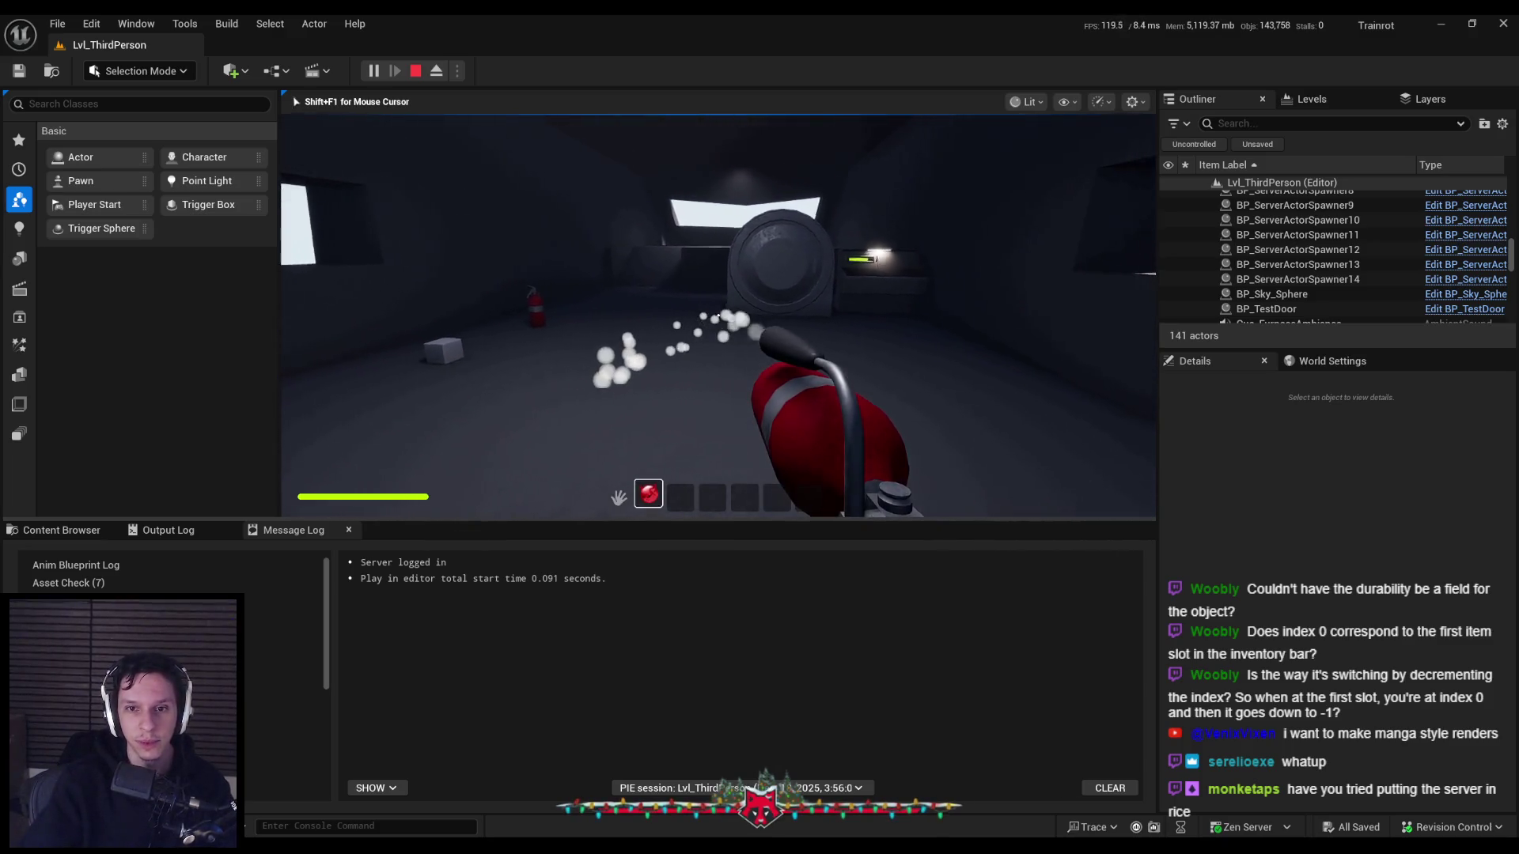
{"action": "scroll", "coordinate": [718, 315], "scroll_direction": "up", "scroll_amount": 1}
{"action": "key", "text": "shift+F1"}
{"action": "left_click_drag", "start_coordinate": [641, 495], "coordinate": [712, 493]}
{"action": "left_click", "coordinate": [712, 493]}
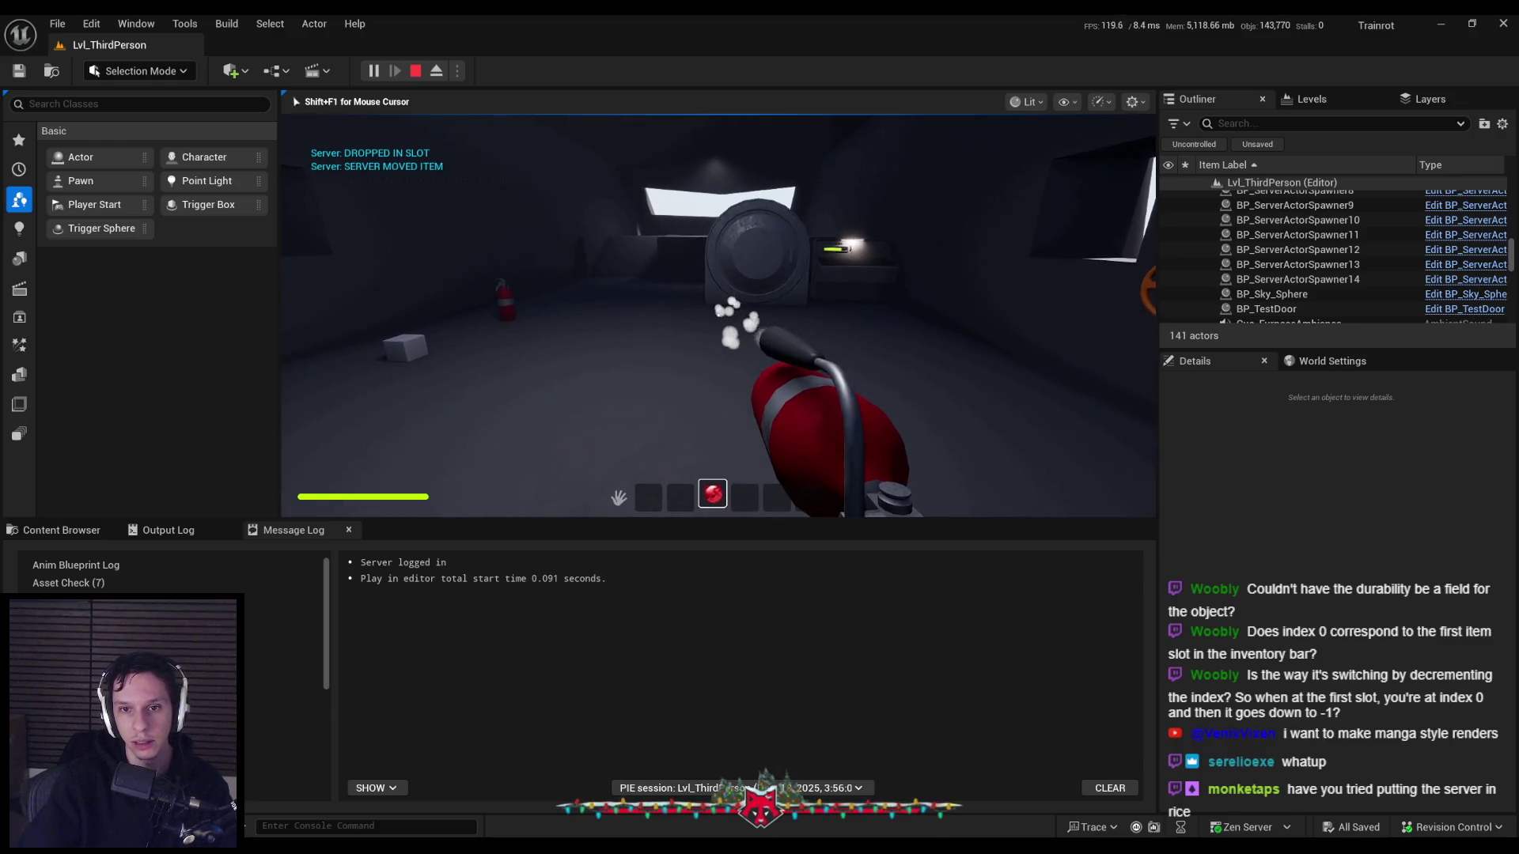
{"action": "key", "text": "Escape"}
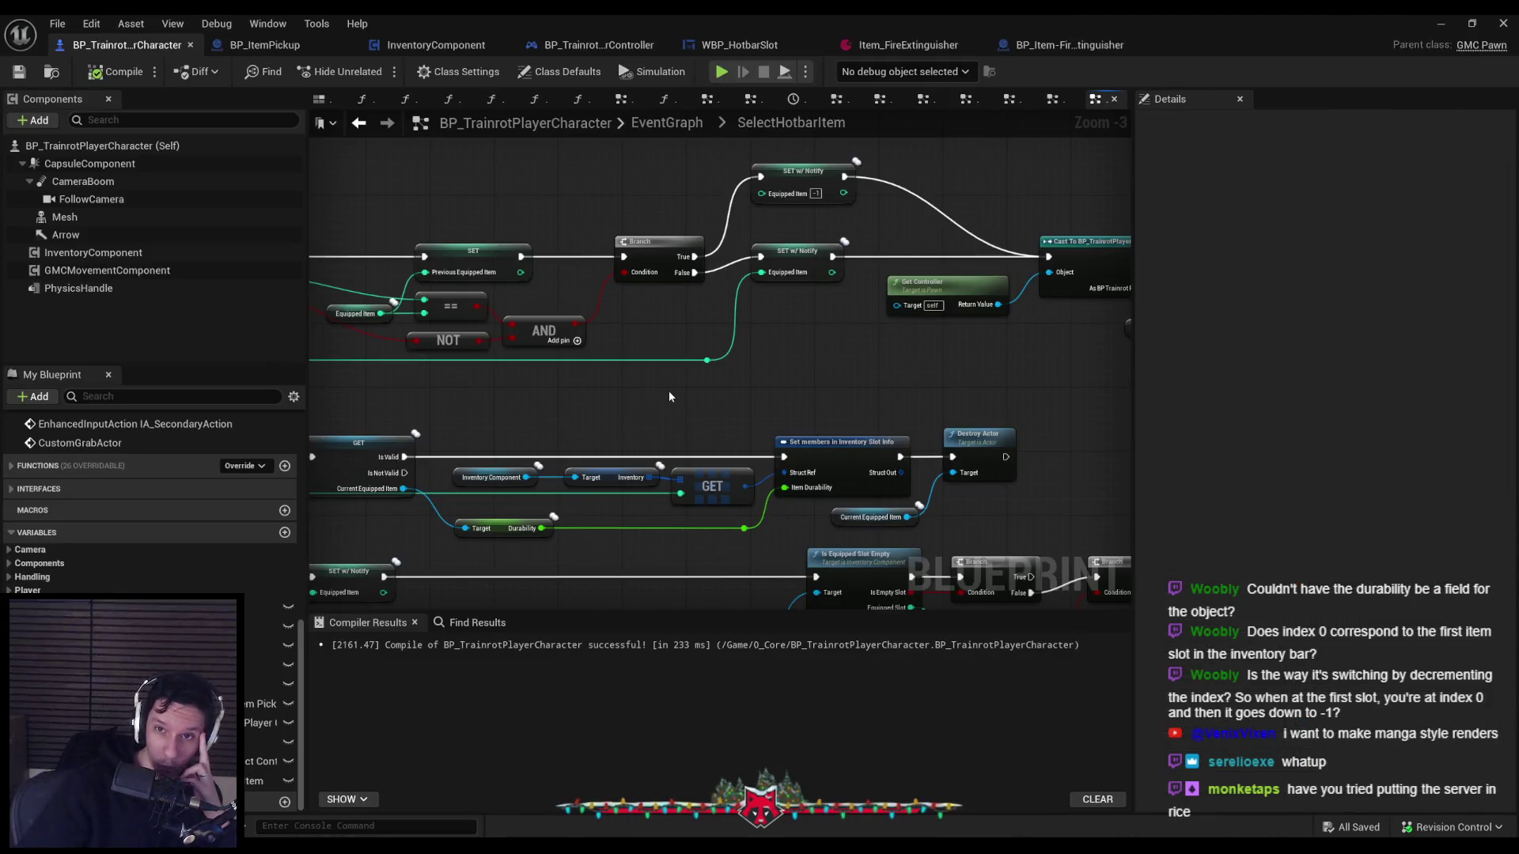
Launch a server with two client windows and spray the extinguisher as Client 1.
{"action": "left_click", "coordinate": [1443, 21]}
{"action": "left_click", "coordinate": [458, 70]}
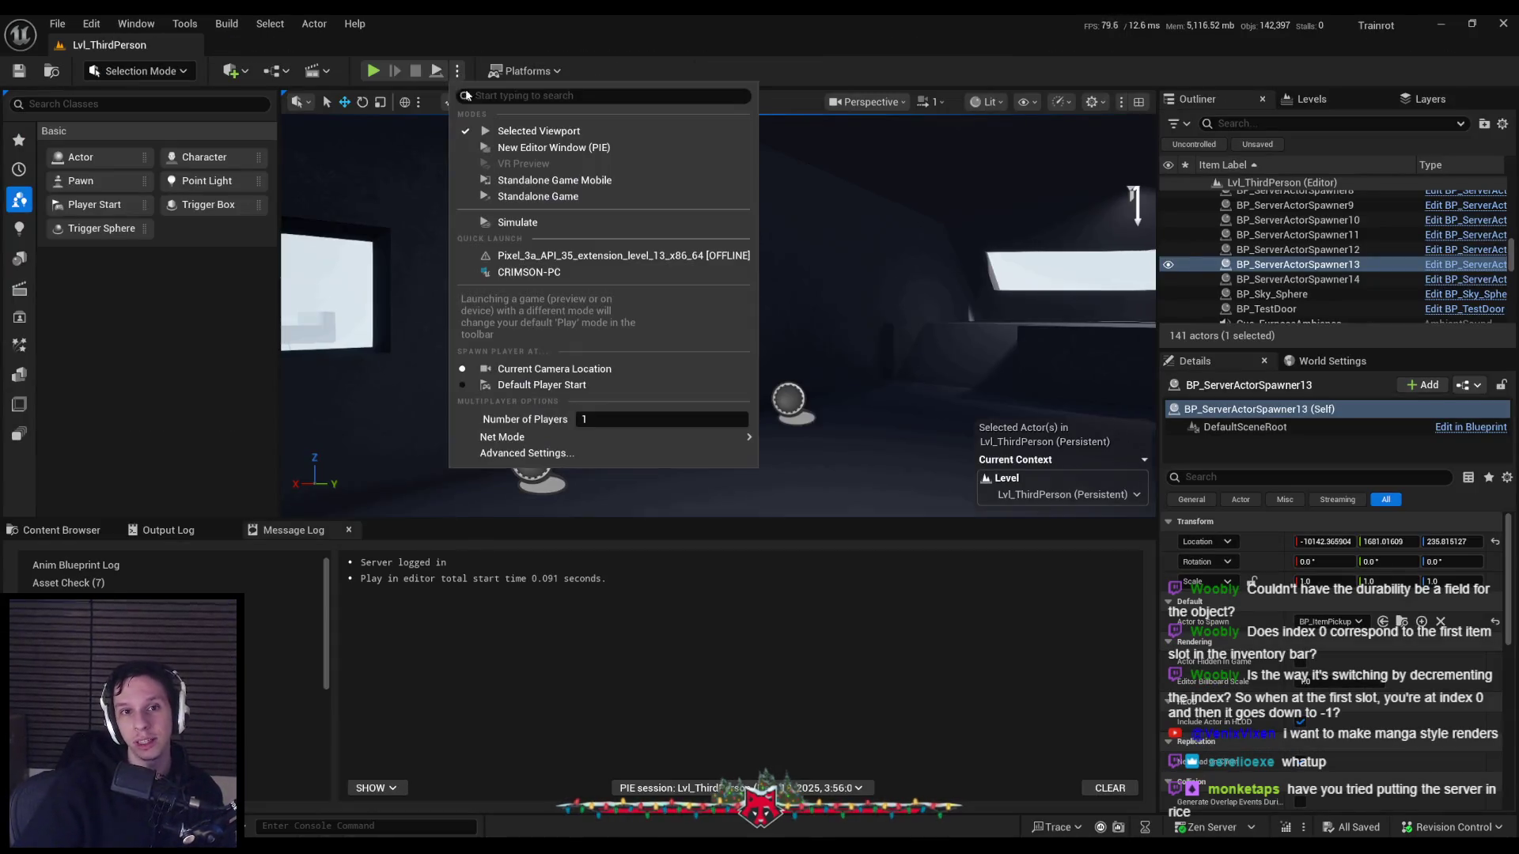
{"action": "left_click", "coordinate": [553, 149]}
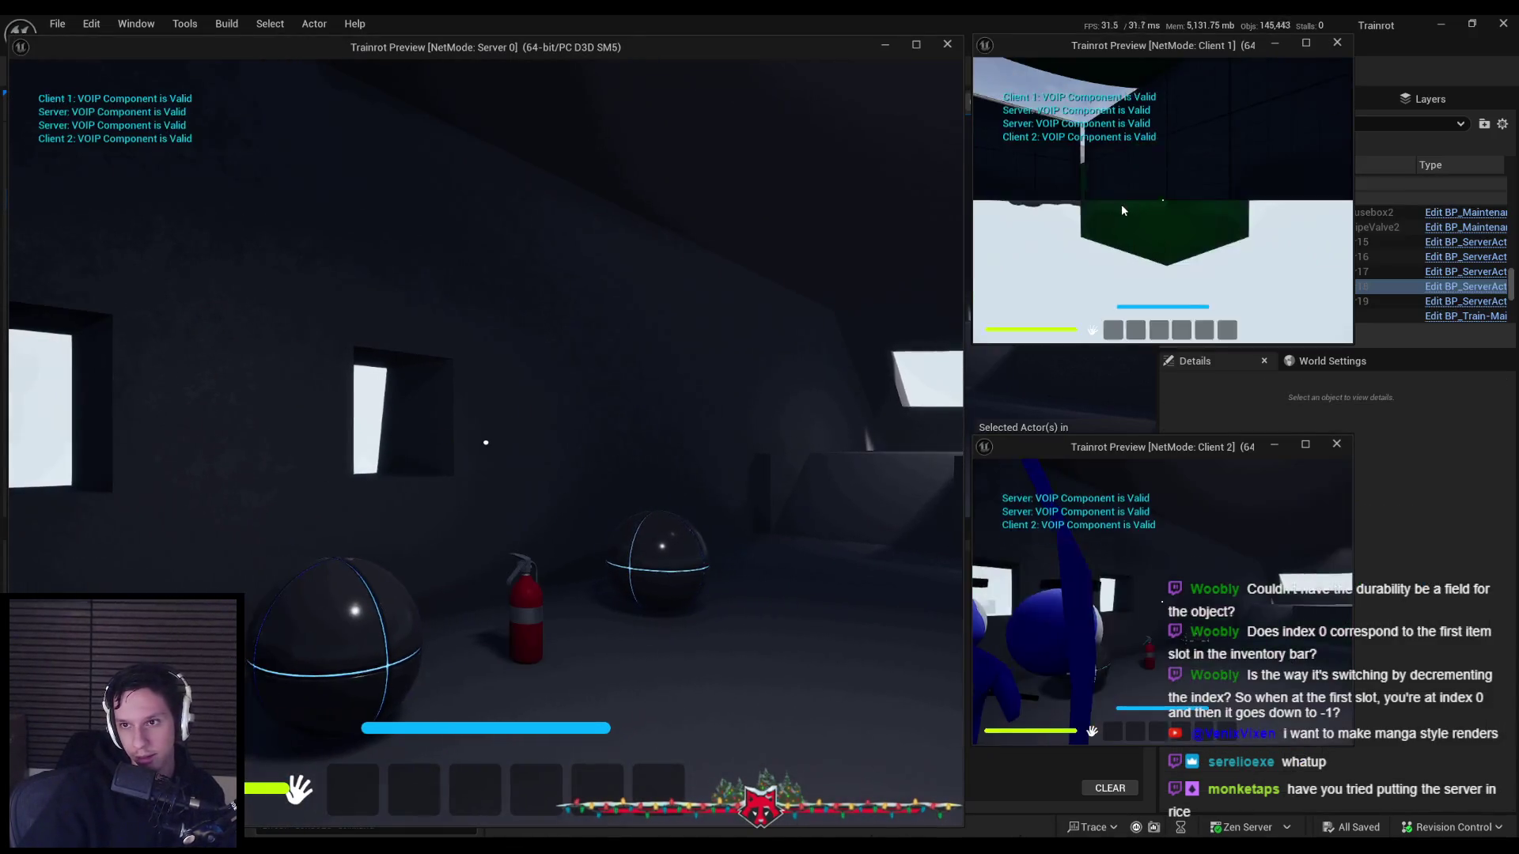
{"action": "key", "text": "e"}
{"action": "left_click", "coordinate": [1162, 200]}
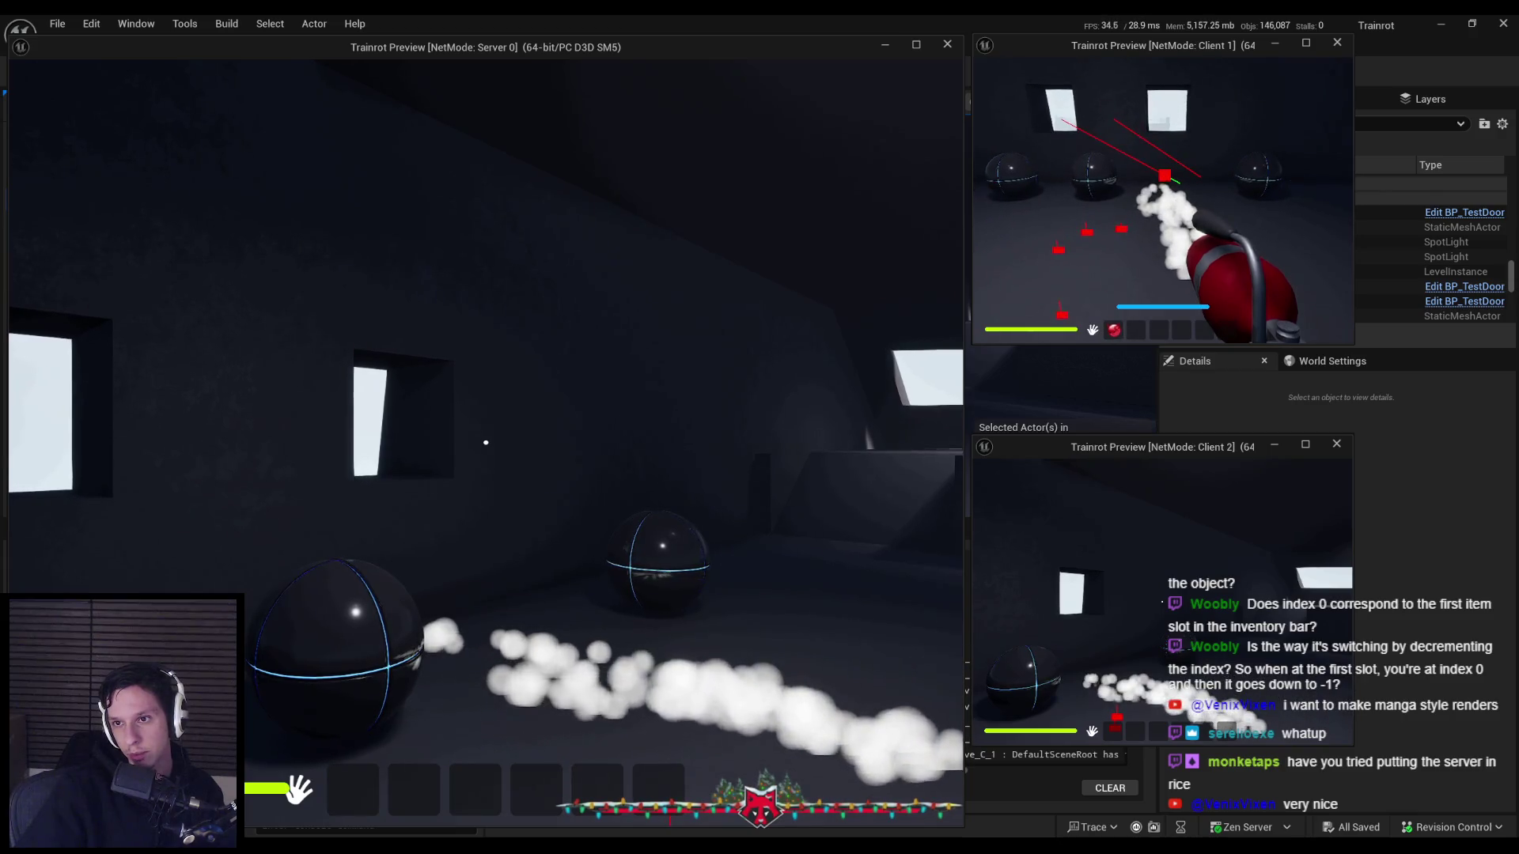
{"action": "left_click", "coordinate": [1163, 200]}
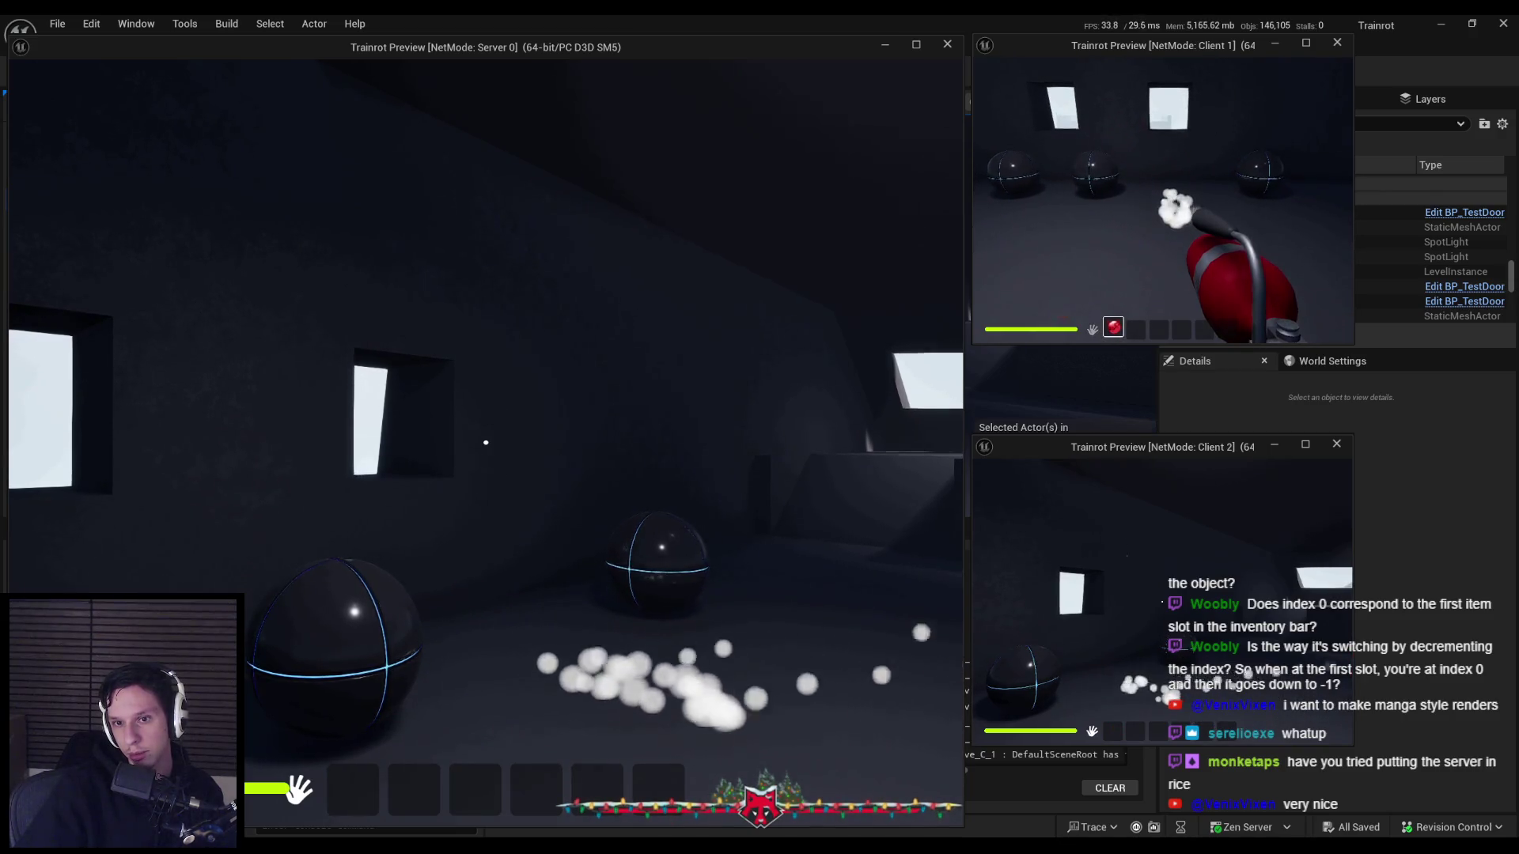
Move Client 1's extinguisher to another hotbar slot, spray toward the blue character, then end the session.
{"action": "left_click_drag", "start_coordinate": [1113, 327], "coordinate": [1159, 333]}
{"action": "left_click", "coordinate": [1159, 327]}
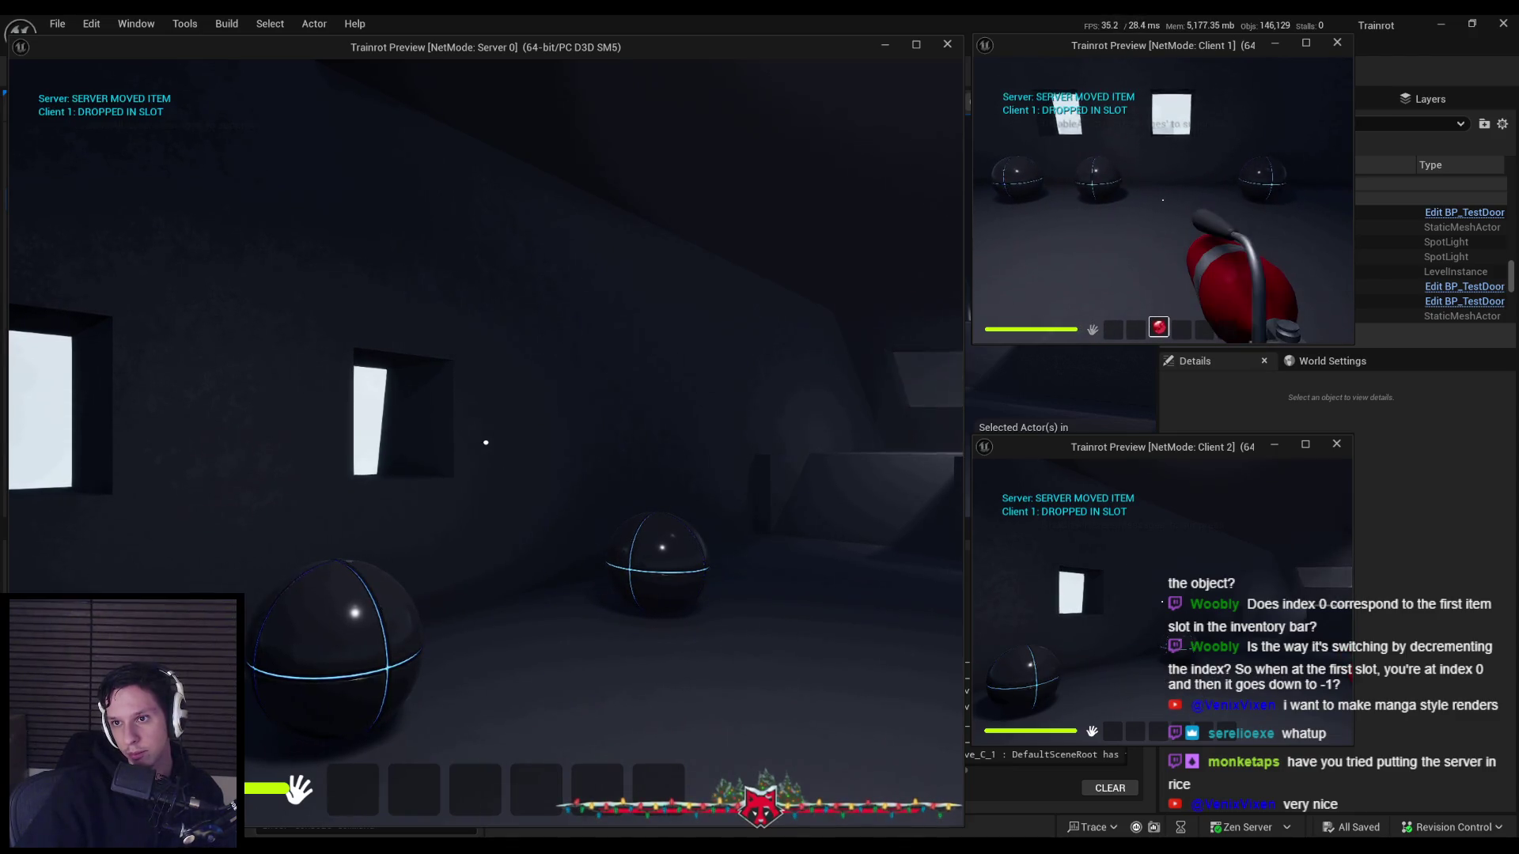
{"action": "left_click", "coordinate": [1162, 200]}
{"action": "left_click_drag", "start_coordinate": [1162, 200], "coordinate": [1162, 200]}
{"action": "key", "text": "Escape"}
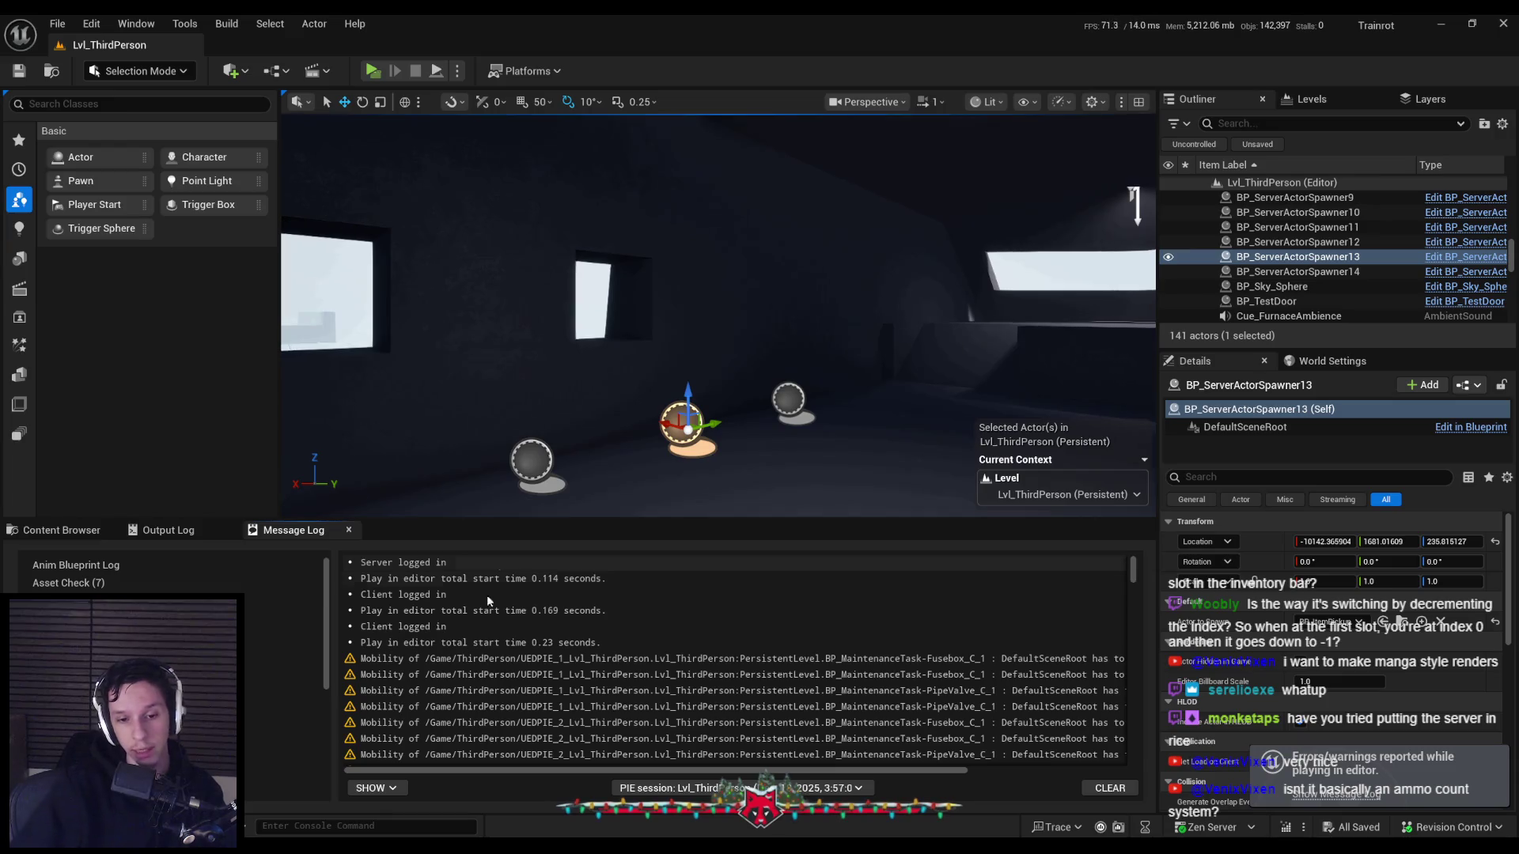
Pan the BP_TrainrotPlayerCharacter SelectHotbarItem graph and open the SetEquippedHotbarSlot function.
{"action": "key", "text": "alt+Tab"}
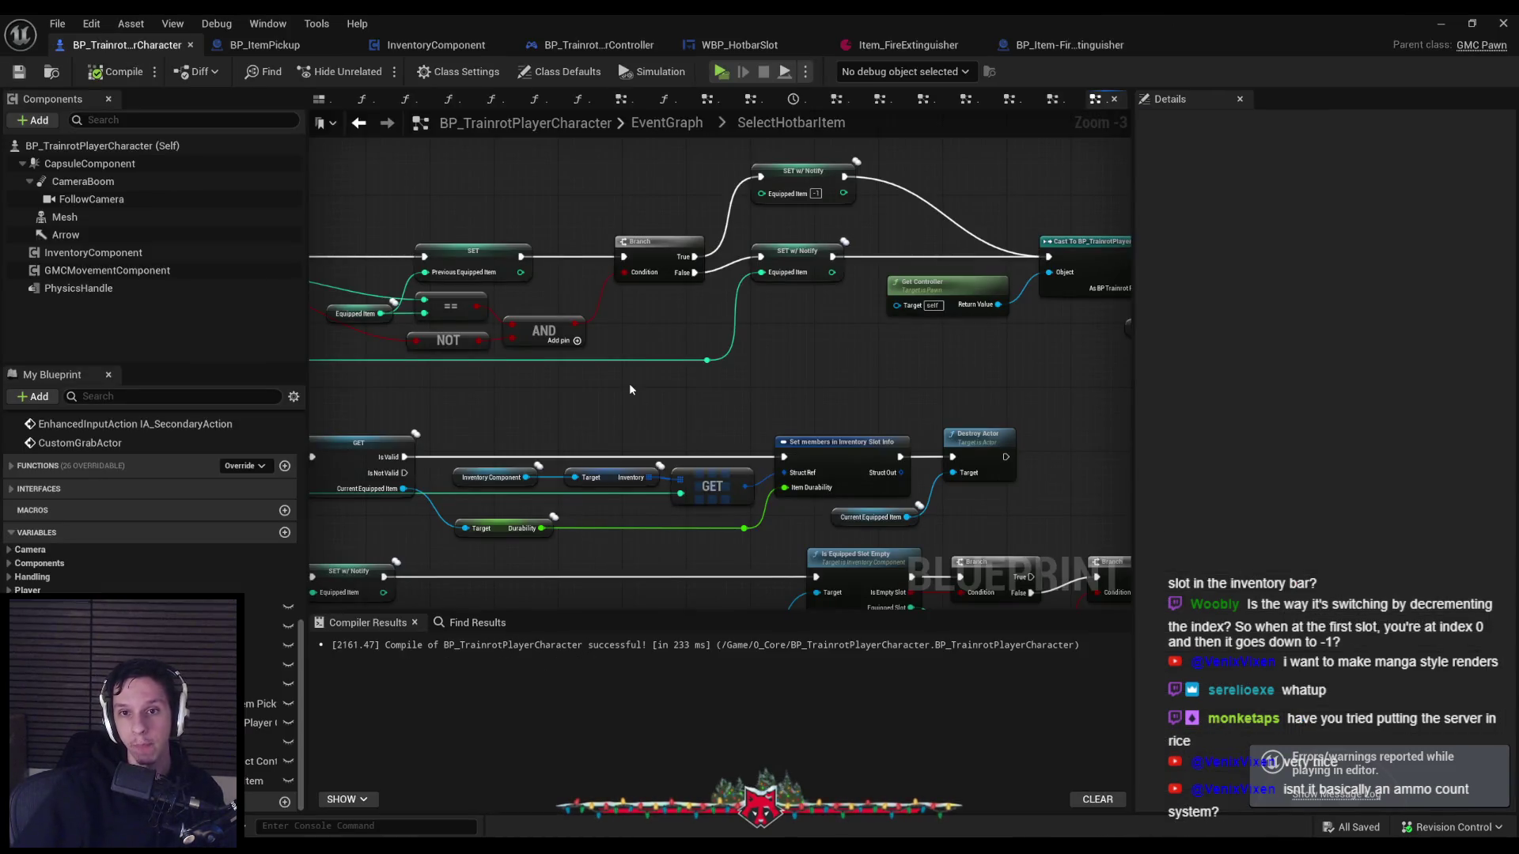
{"action": "scroll", "coordinate": [629, 383], "scroll_direction": "down", "scroll_amount": 2}
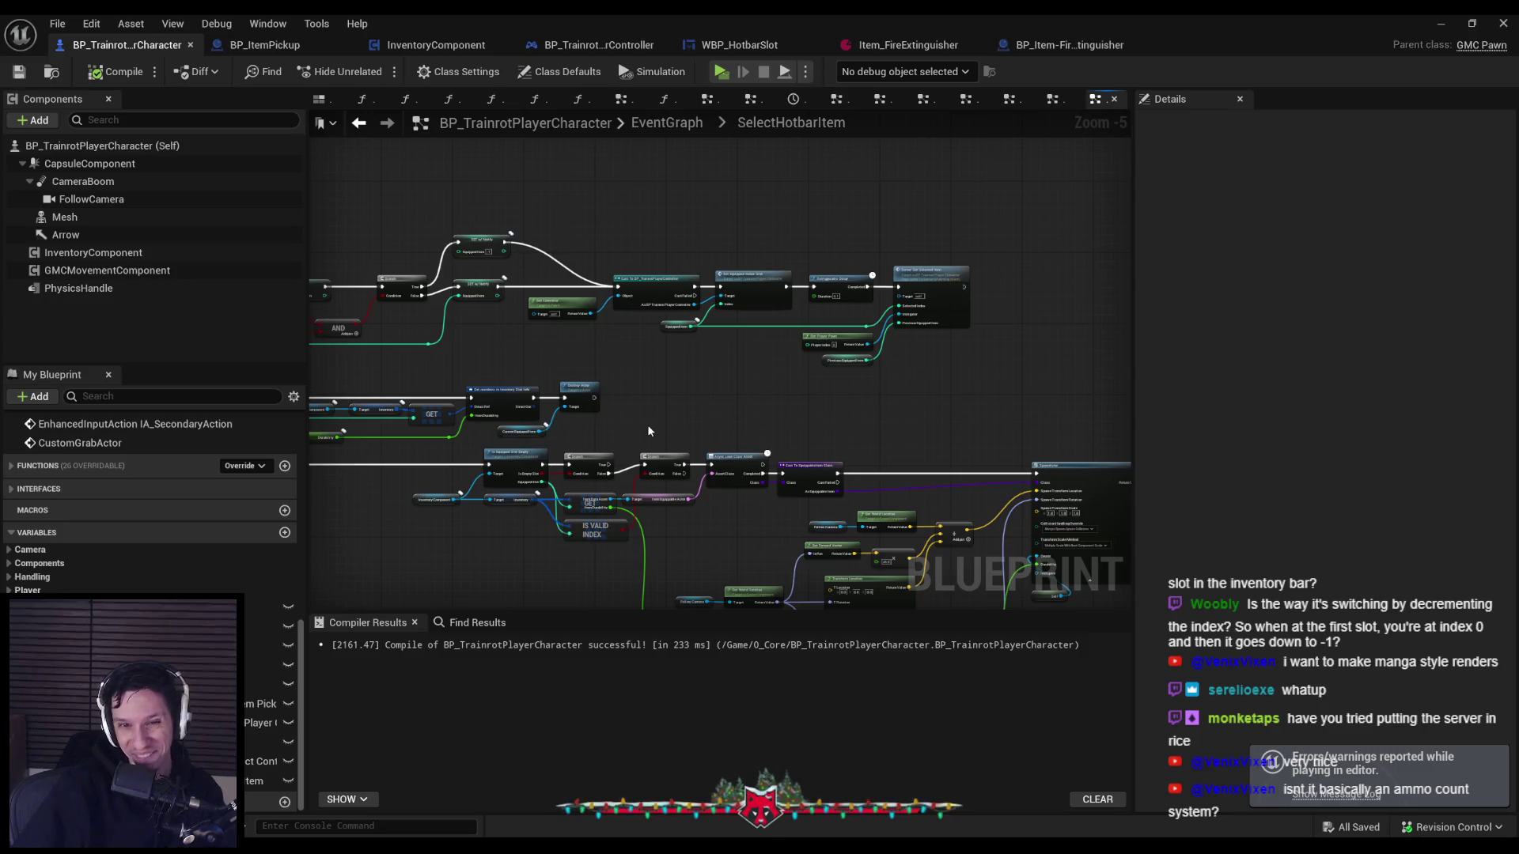
{"action": "scroll", "coordinate": [777, 297], "scroll_direction": "up", "scroll_amount": 2}
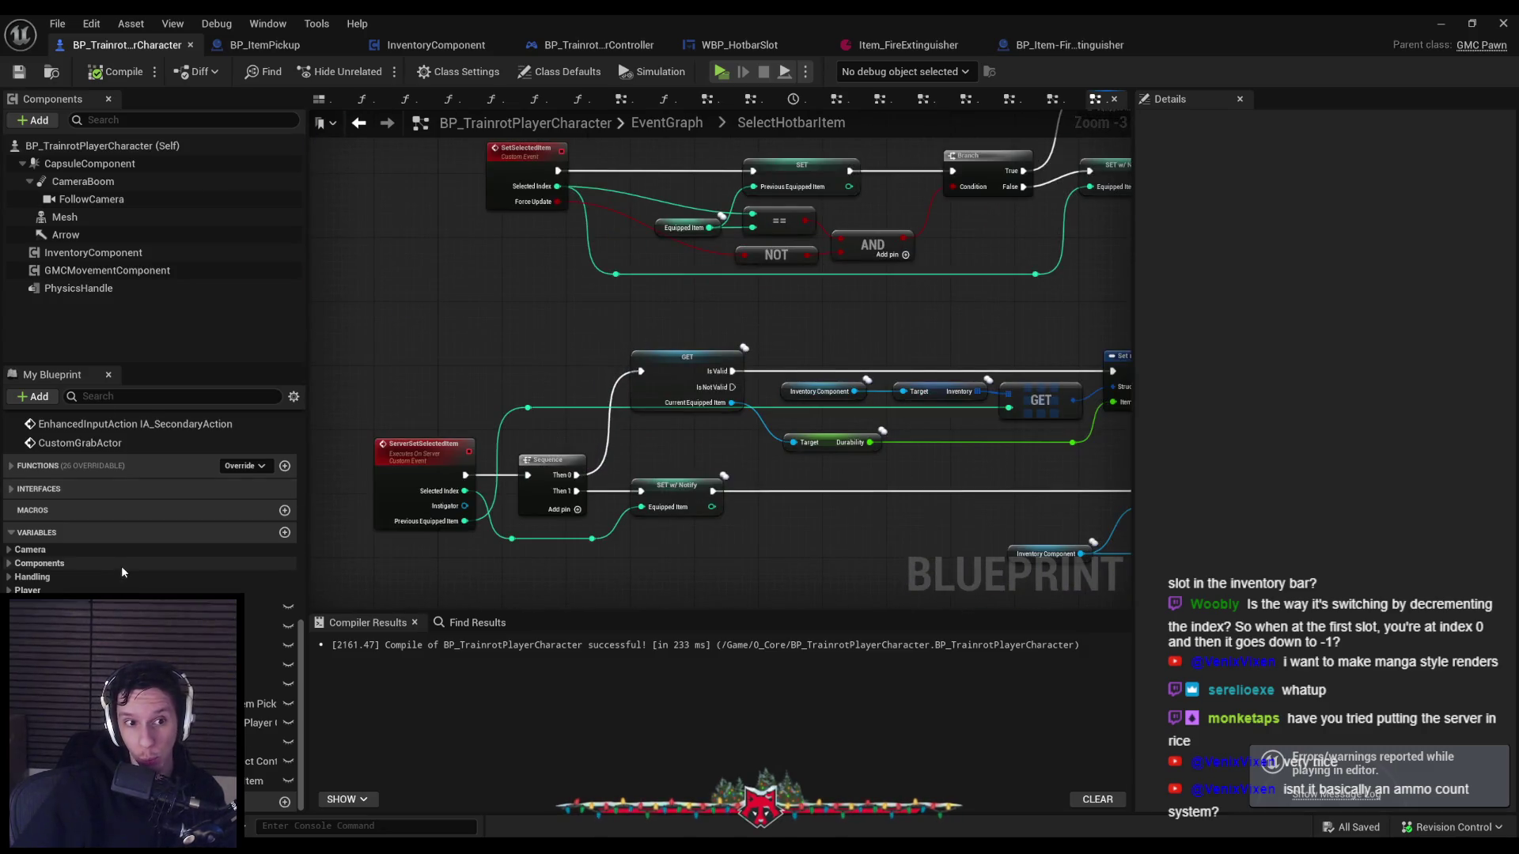
{"action": "scroll", "coordinate": [120, 549], "scroll_direction": "up", "scroll_amount": 5}
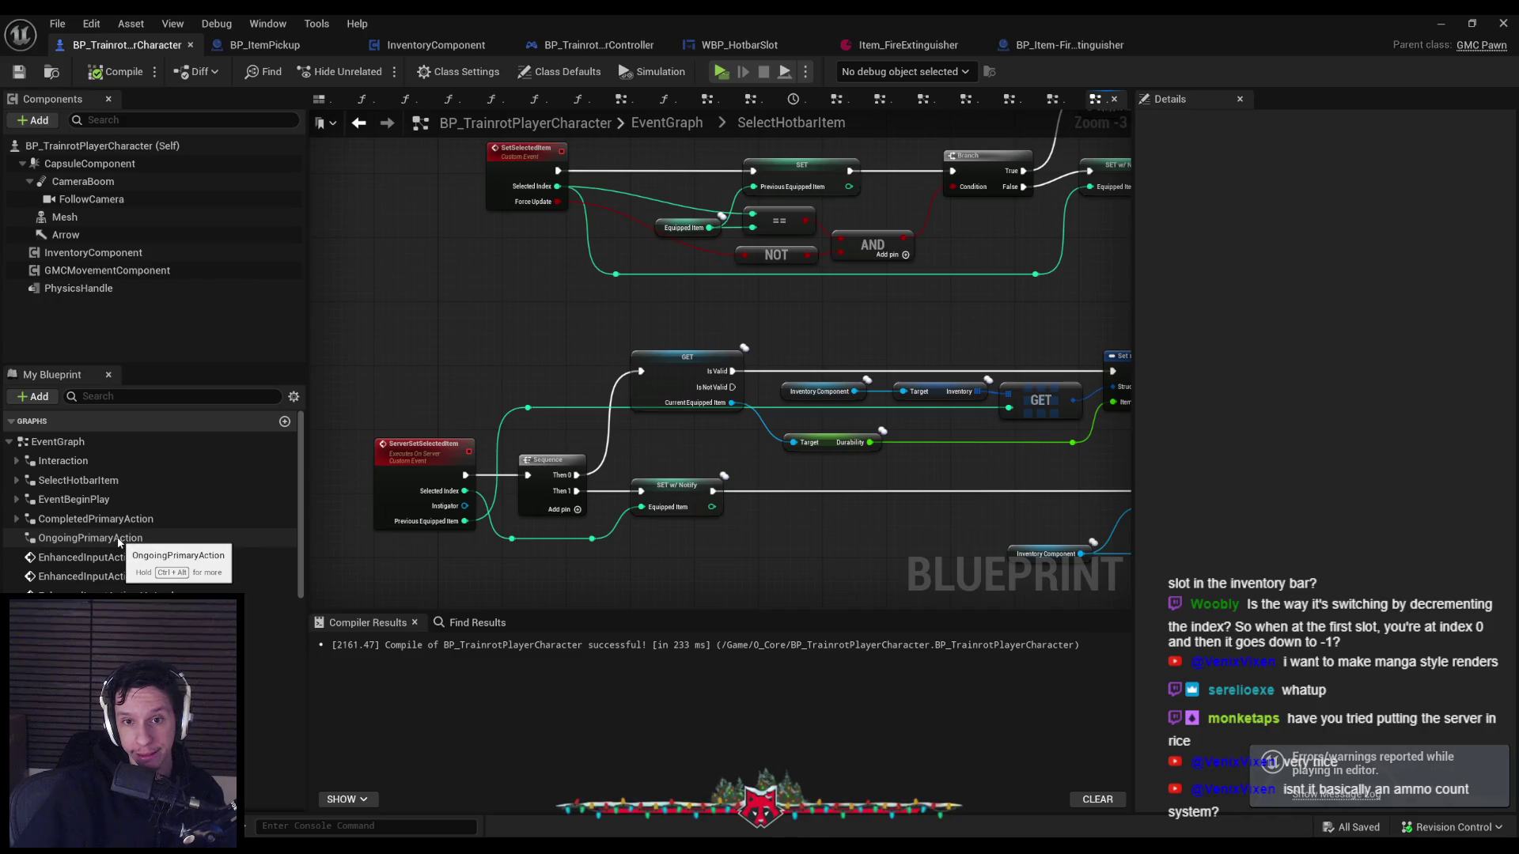
{"action": "mouse_move", "coordinate": [571, 358]}
{"action": "left_mouse_down"}
{"action": "mouse_move", "coordinate": [393, 417]}
{"action": "mouse_move", "coordinate": [241, 311]}
{"action": "left_mouse_up"}
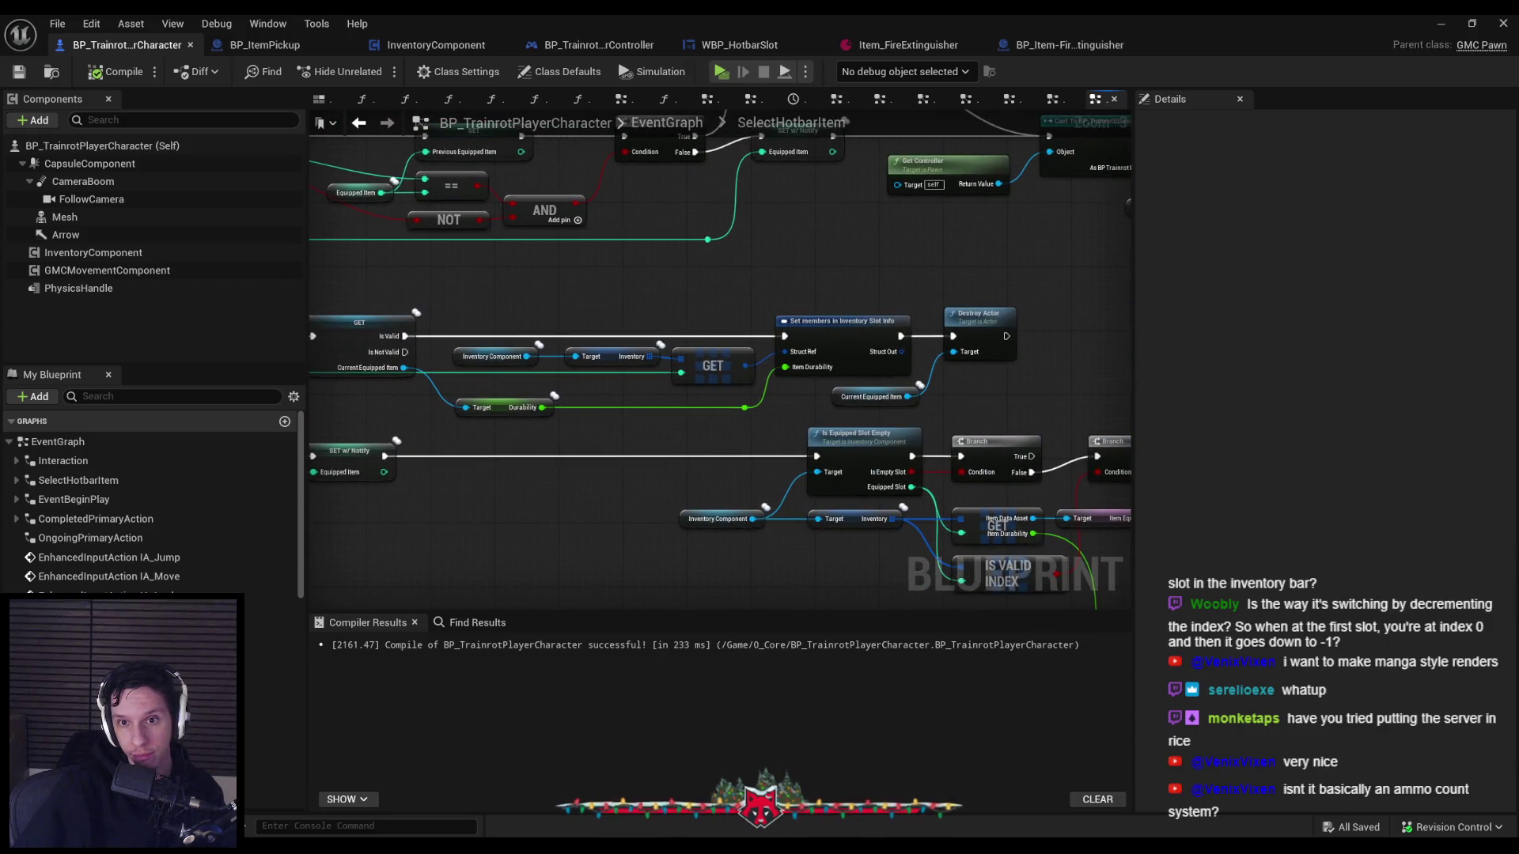
{"action": "scroll", "coordinate": [514, 310], "scroll_direction": "down", "scroll_amount": 1}
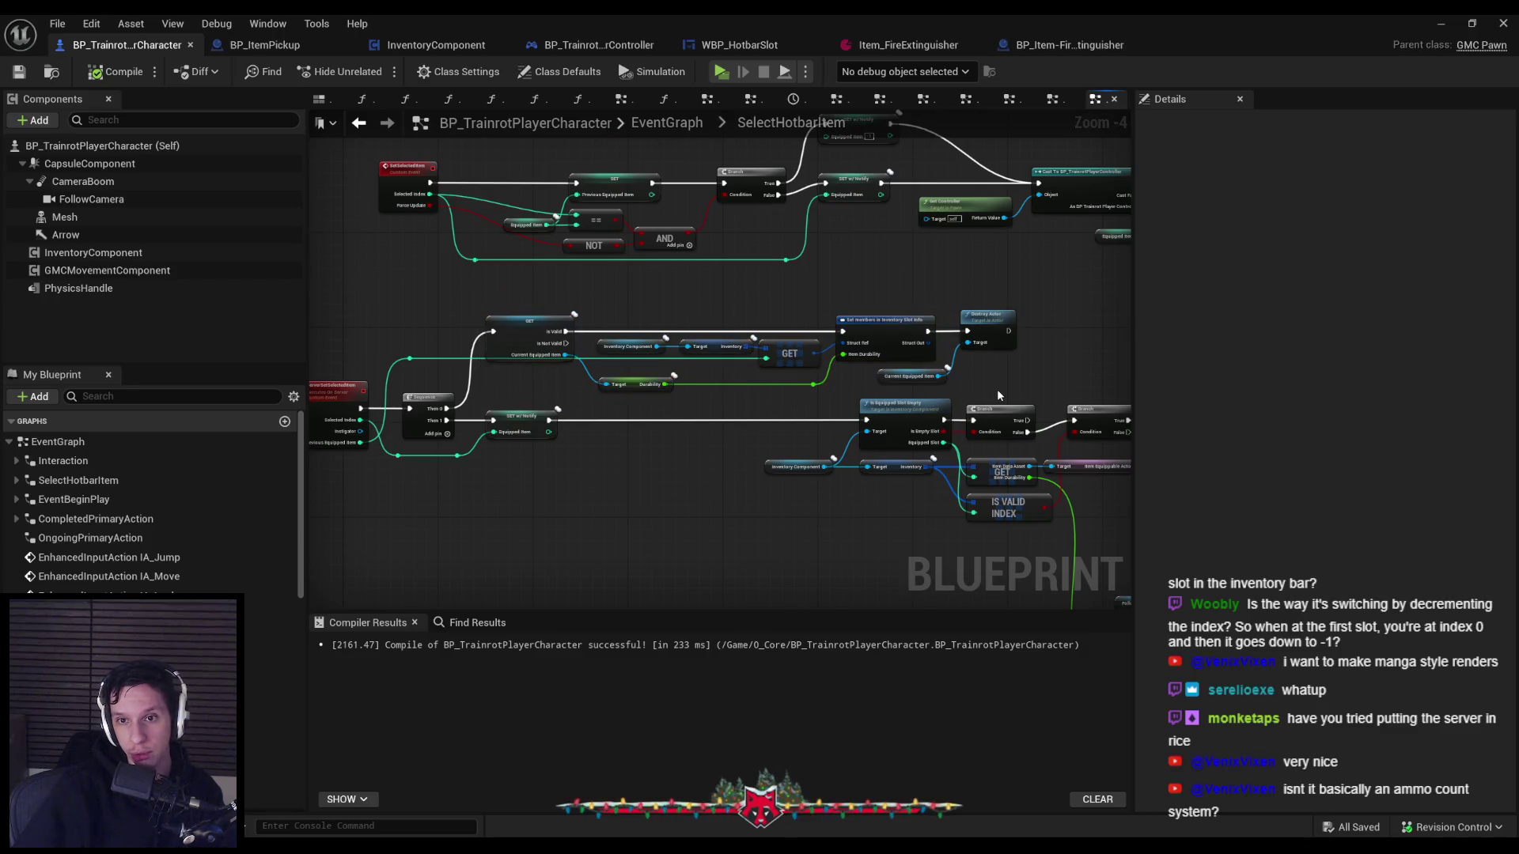
{"action": "scroll", "coordinate": [685, 287], "scroll_direction": "up", "scroll_amount": 2}
{"action": "scroll", "coordinate": [677, 283], "scroll_direction": "down", "scroll_amount": 1}
{"action": "mouse_move", "coordinate": [675, 283]}
{"action": "left_mouse_down"}
{"action": "mouse_move", "coordinate": [630, 316]}
{"action": "mouse_move", "coordinate": [317, 356]}
{"action": "mouse_move", "coordinate": [599, 353]}
{"action": "left_mouse_up"}
{"action": "double_click", "coordinate": [1007, 319]}
Go back from SetEquippedHotbarSlot to the EventGraph, then reopen BP_TrainrotPlayerCharacter's SelectHotbarItem graph.
{"action": "scroll", "coordinate": [936, 447], "scroll_direction": "down", "scroll_amount": 1}
{"action": "key", "text": "alt+Left"}
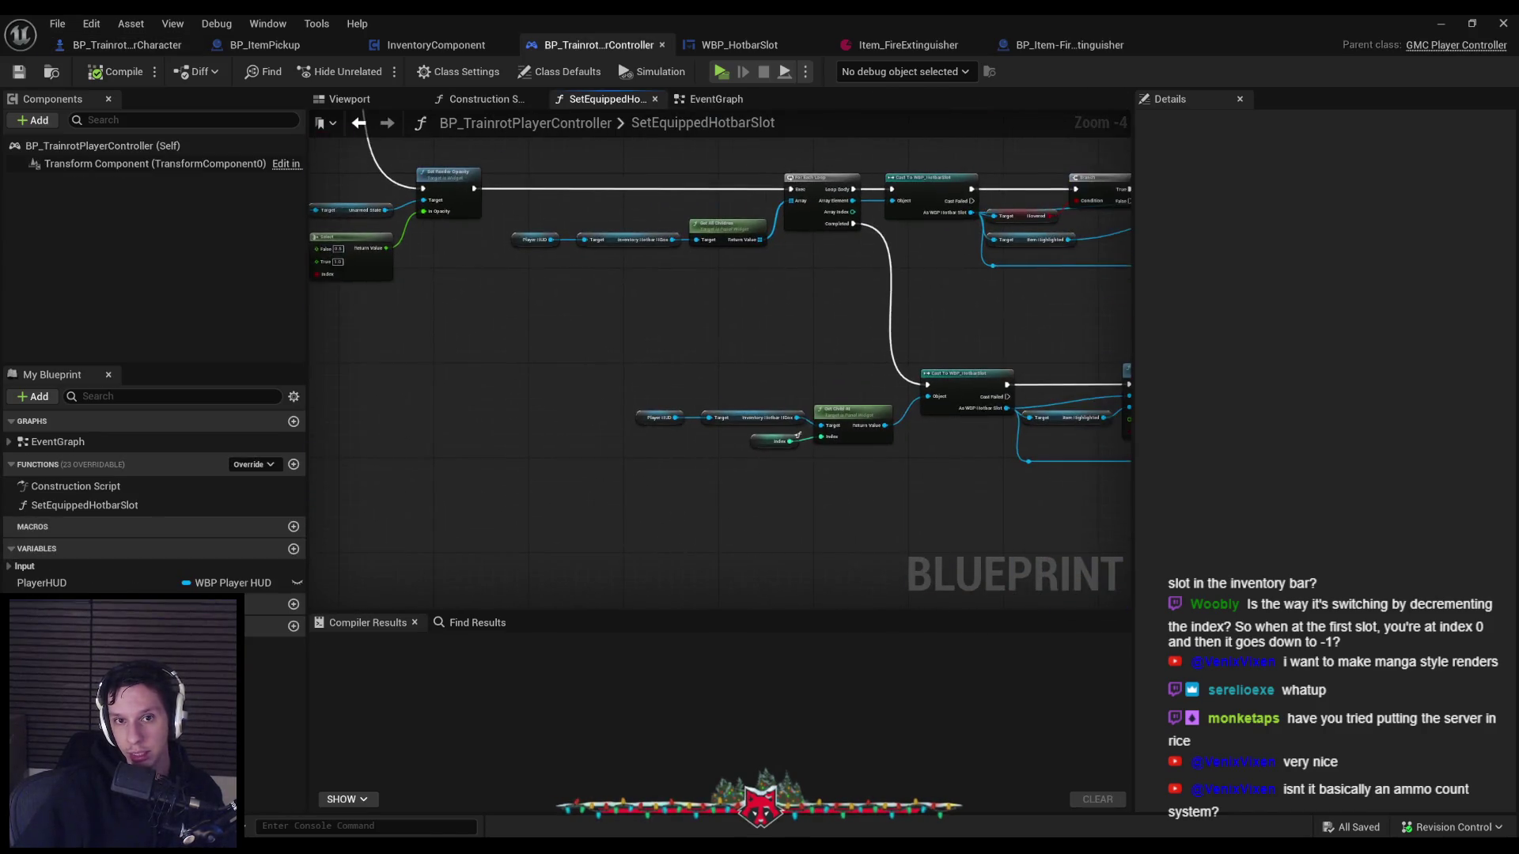
{"action": "scroll", "coordinate": [654, 245], "scroll_direction": "down", "scroll_amount": 2}
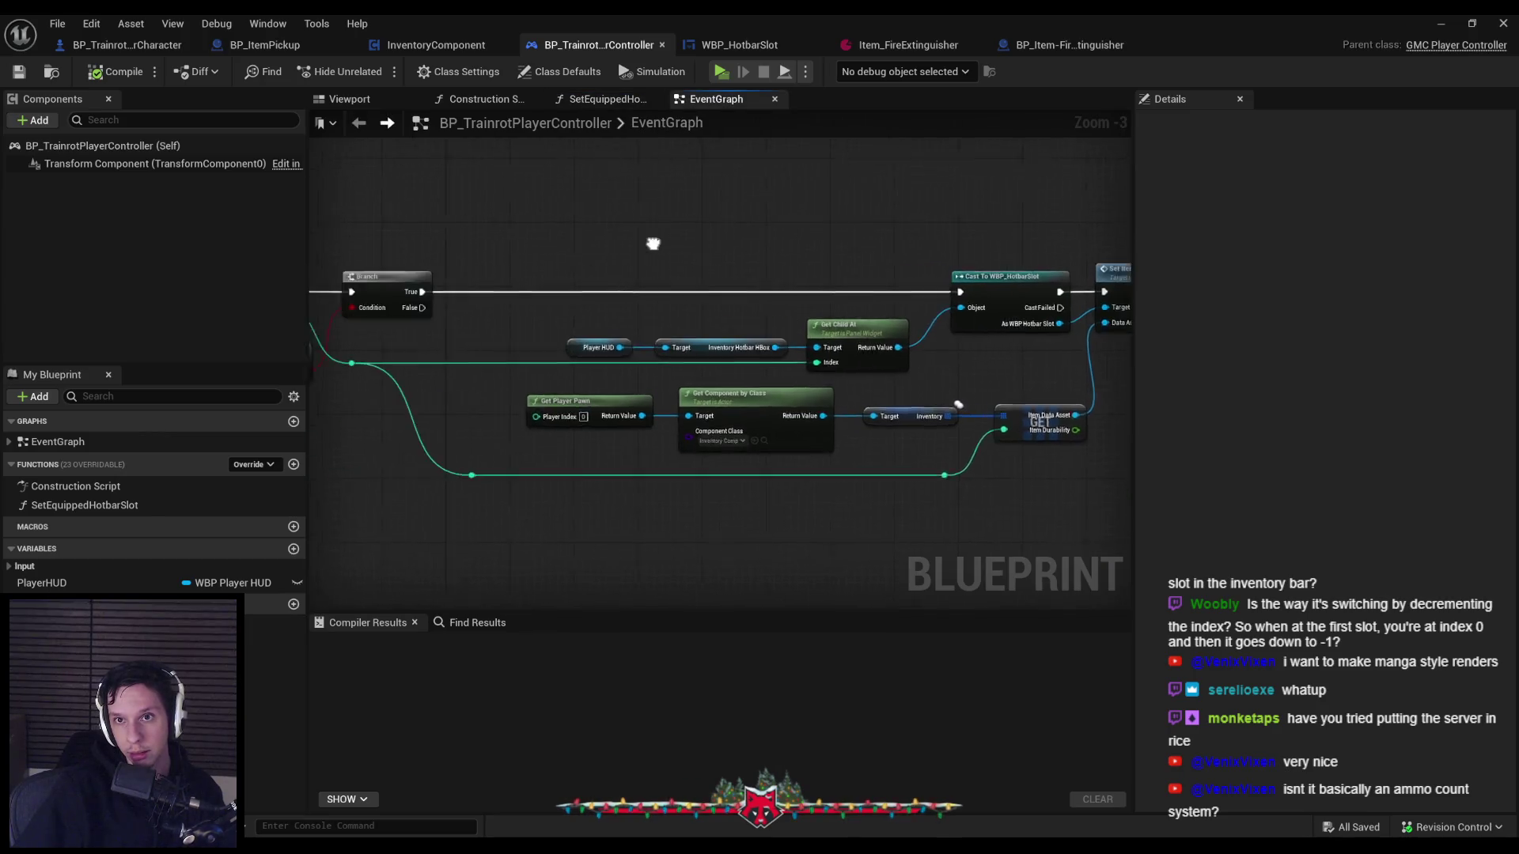
{"action": "left_click", "coordinate": [130, 45]}
{"action": "scroll", "coordinate": [770, 309], "scroll_direction": "up", "scroll_amount": 2}
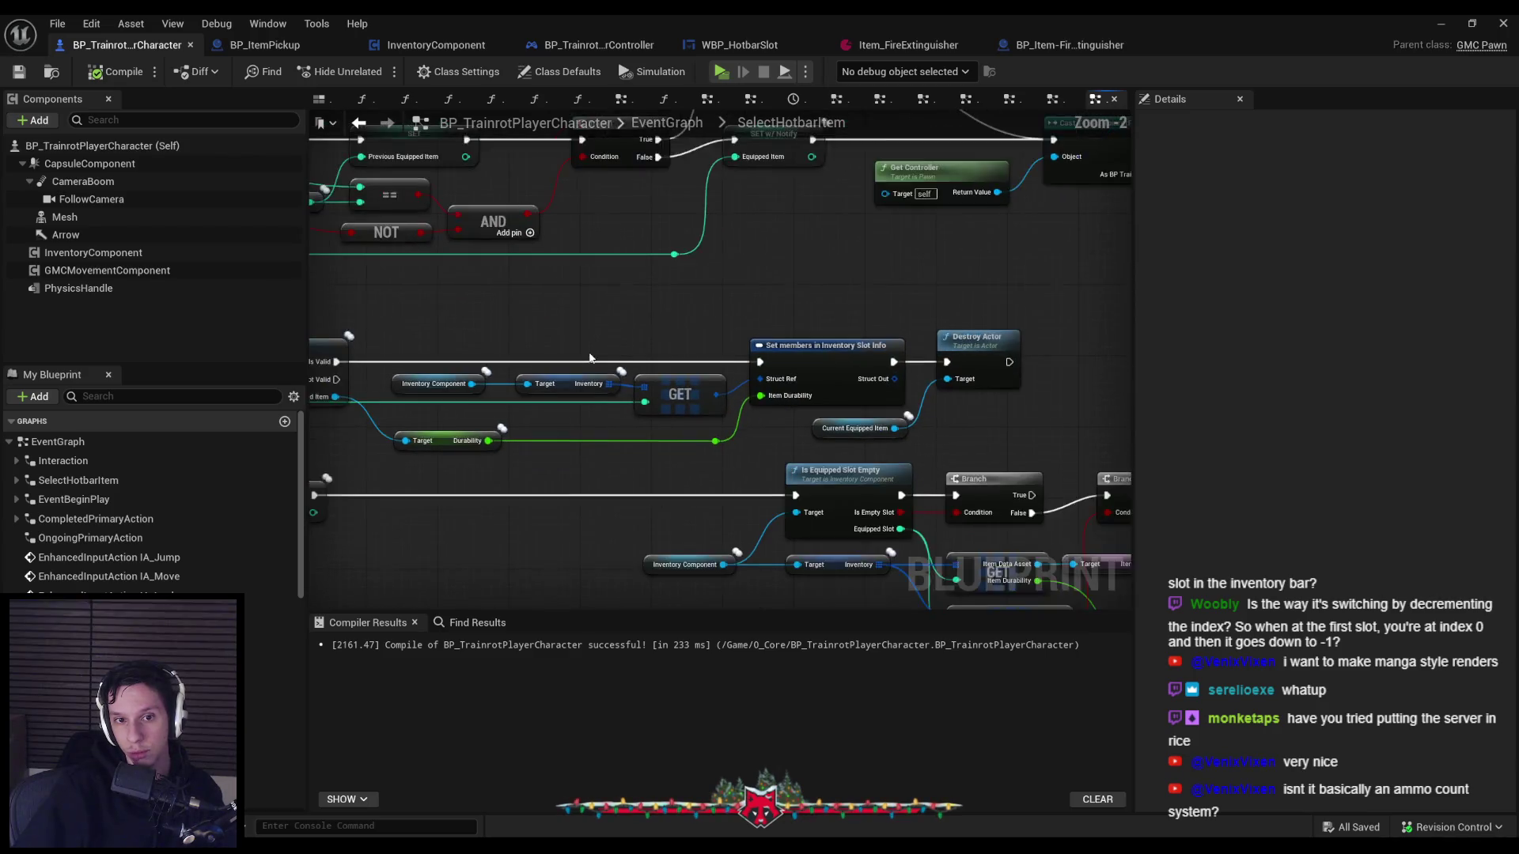
Pan over to the ServerSetSelectedItem event and inspect the Inventory Component variable.
{"action": "scroll", "coordinate": [589, 359], "scroll_direction": "down", "scroll_amount": 1}
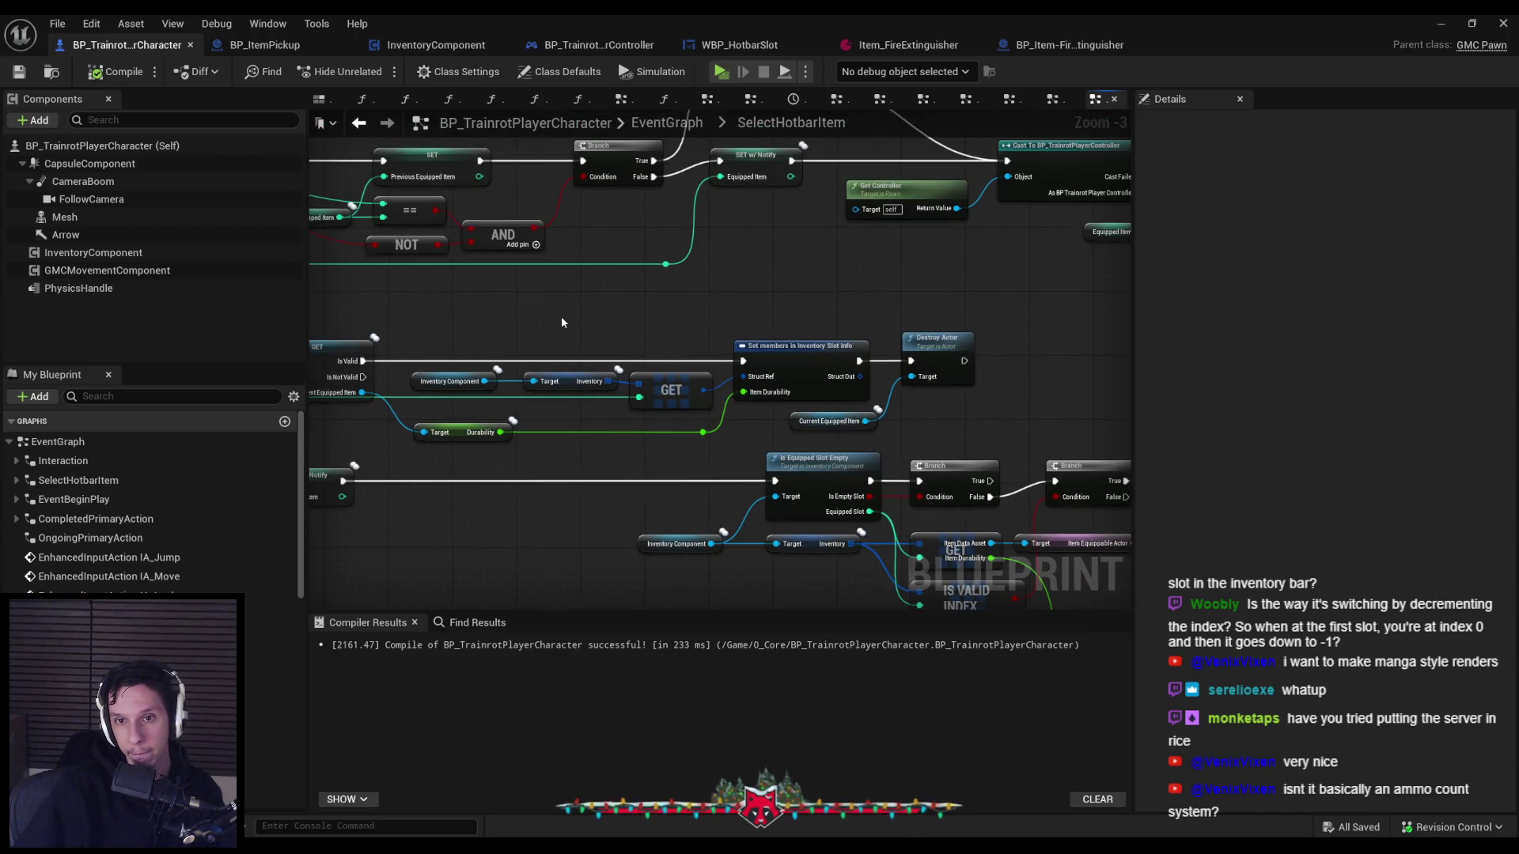
{"action": "left_click_drag", "start_coordinate": [554, 328], "coordinate": [696, 338]}
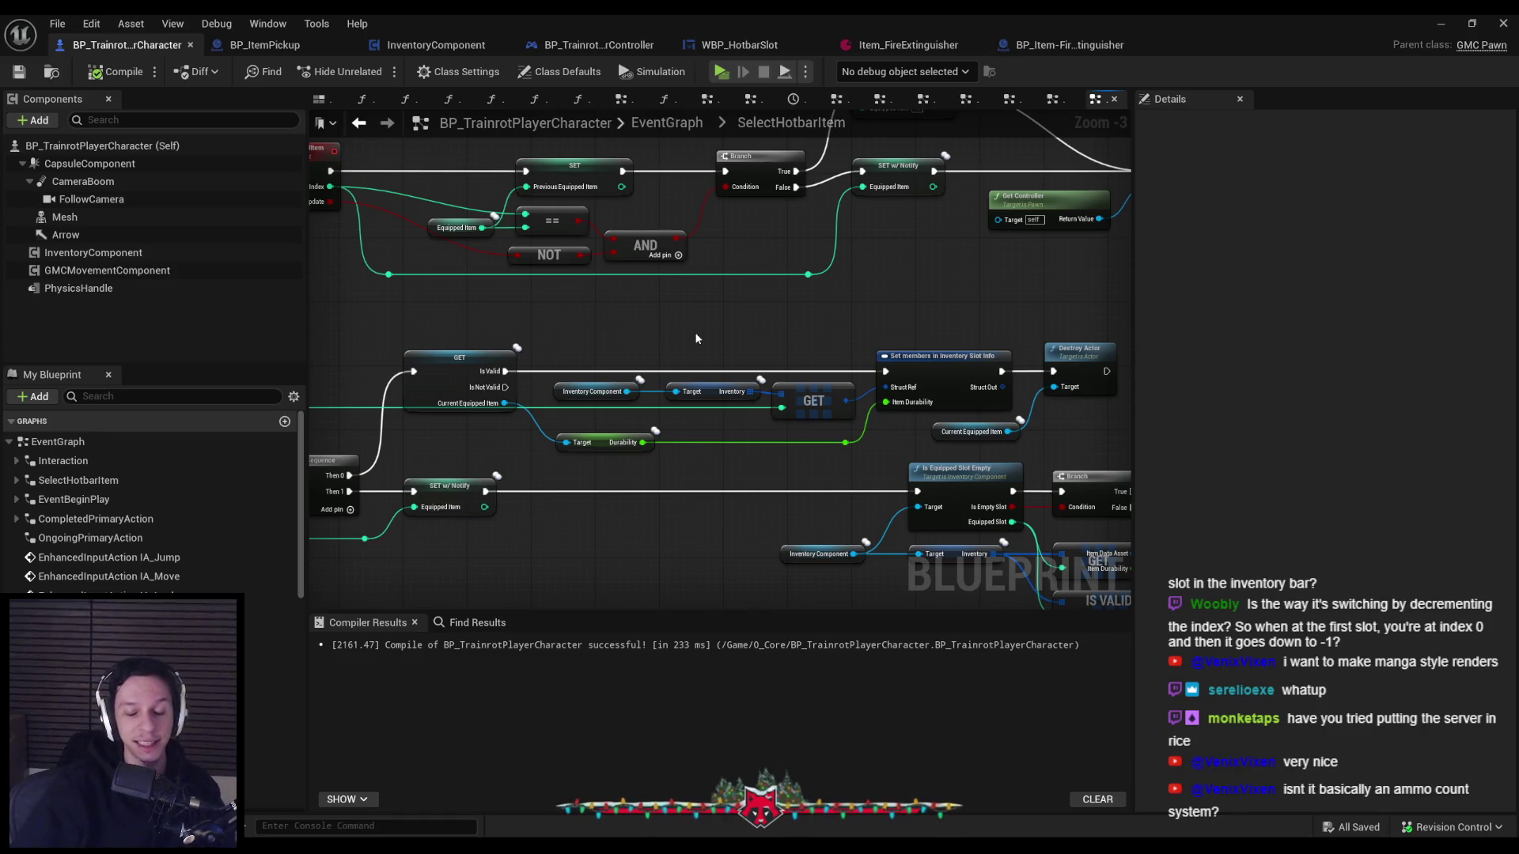
{"action": "left_click_drag", "start_coordinate": [694, 338], "coordinate": [869, 308]}
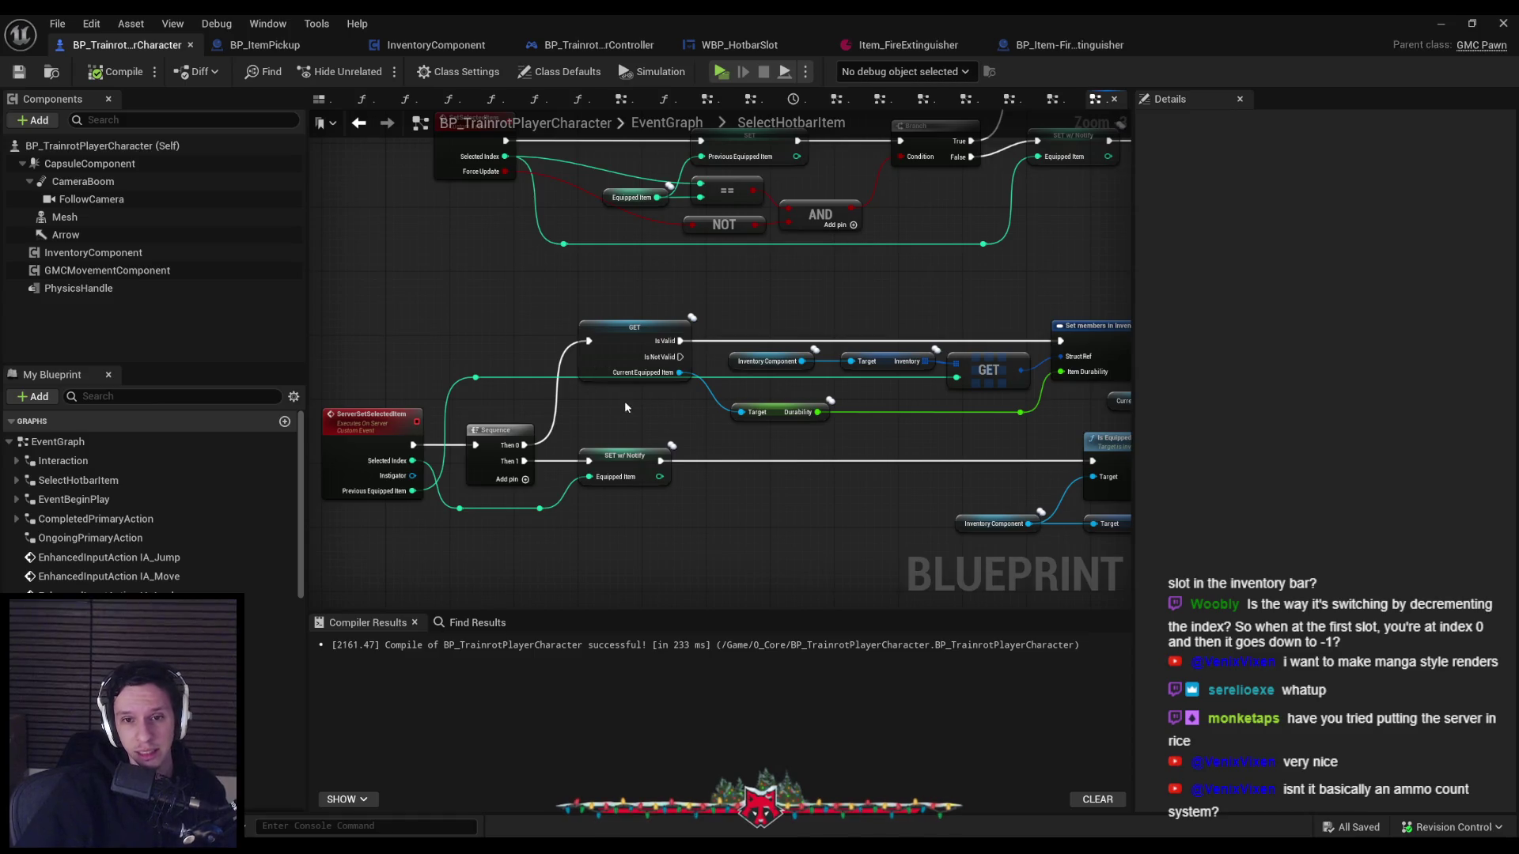
{"action": "scroll", "coordinate": [624, 401], "scroll_direction": "down", "scroll_amount": 1}
{"action": "scroll", "coordinate": [615, 401], "scroll_direction": "up", "scroll_amount": 1}
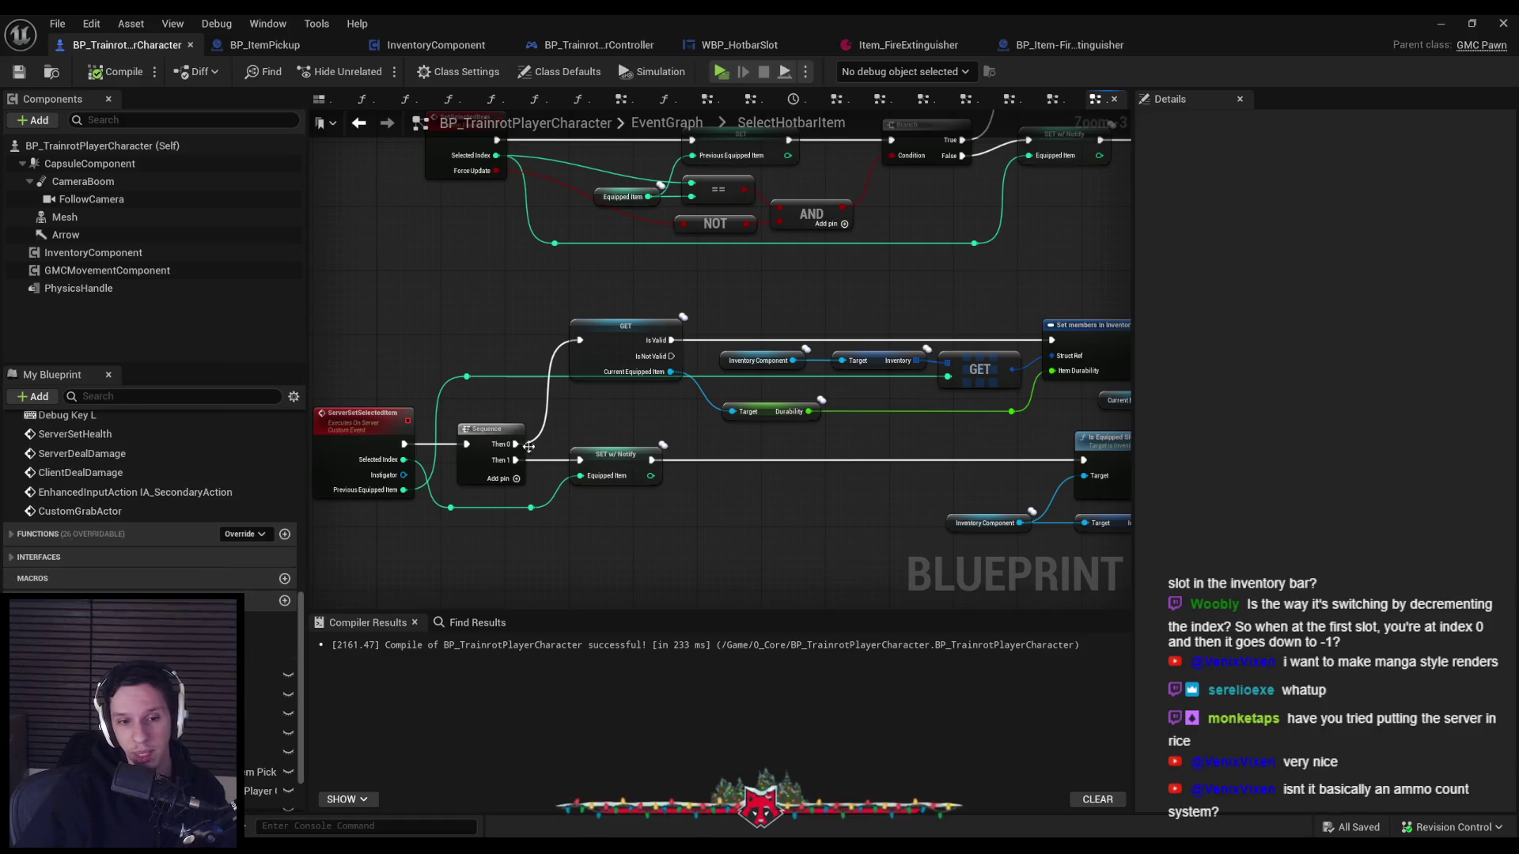
{"action": "left_click", "coordinate": [764, 368]}
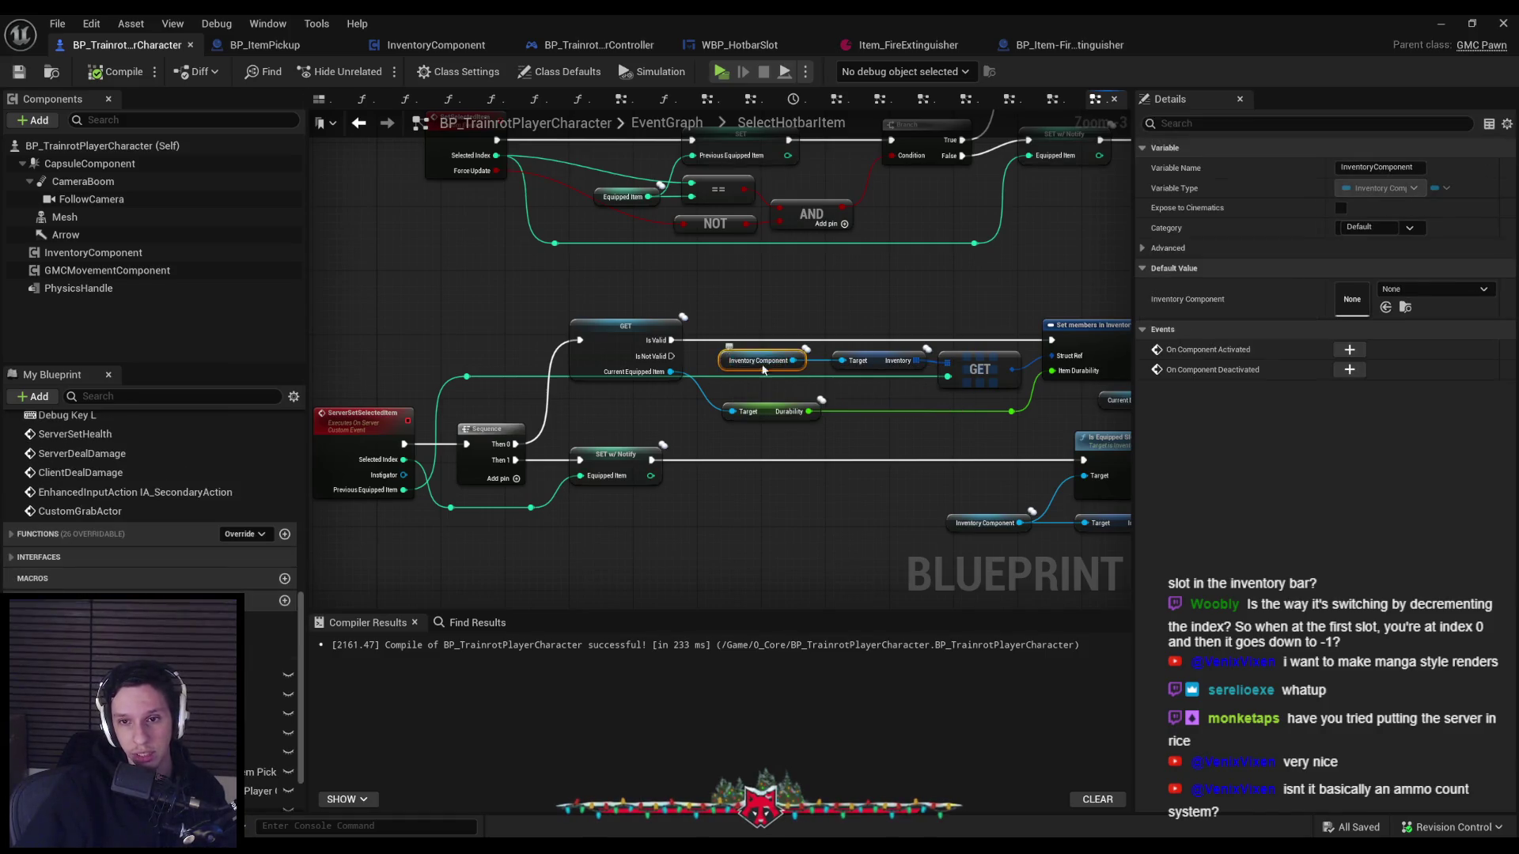
Review the Async Load, Cast, SpawnActor, Is Equipped Slot Empty, Branch and SET w/ Notify nodes.
{"action": "scroll", "coordinate": [909, 407], "scroll_direction": "down", "scroll_amount": 1}
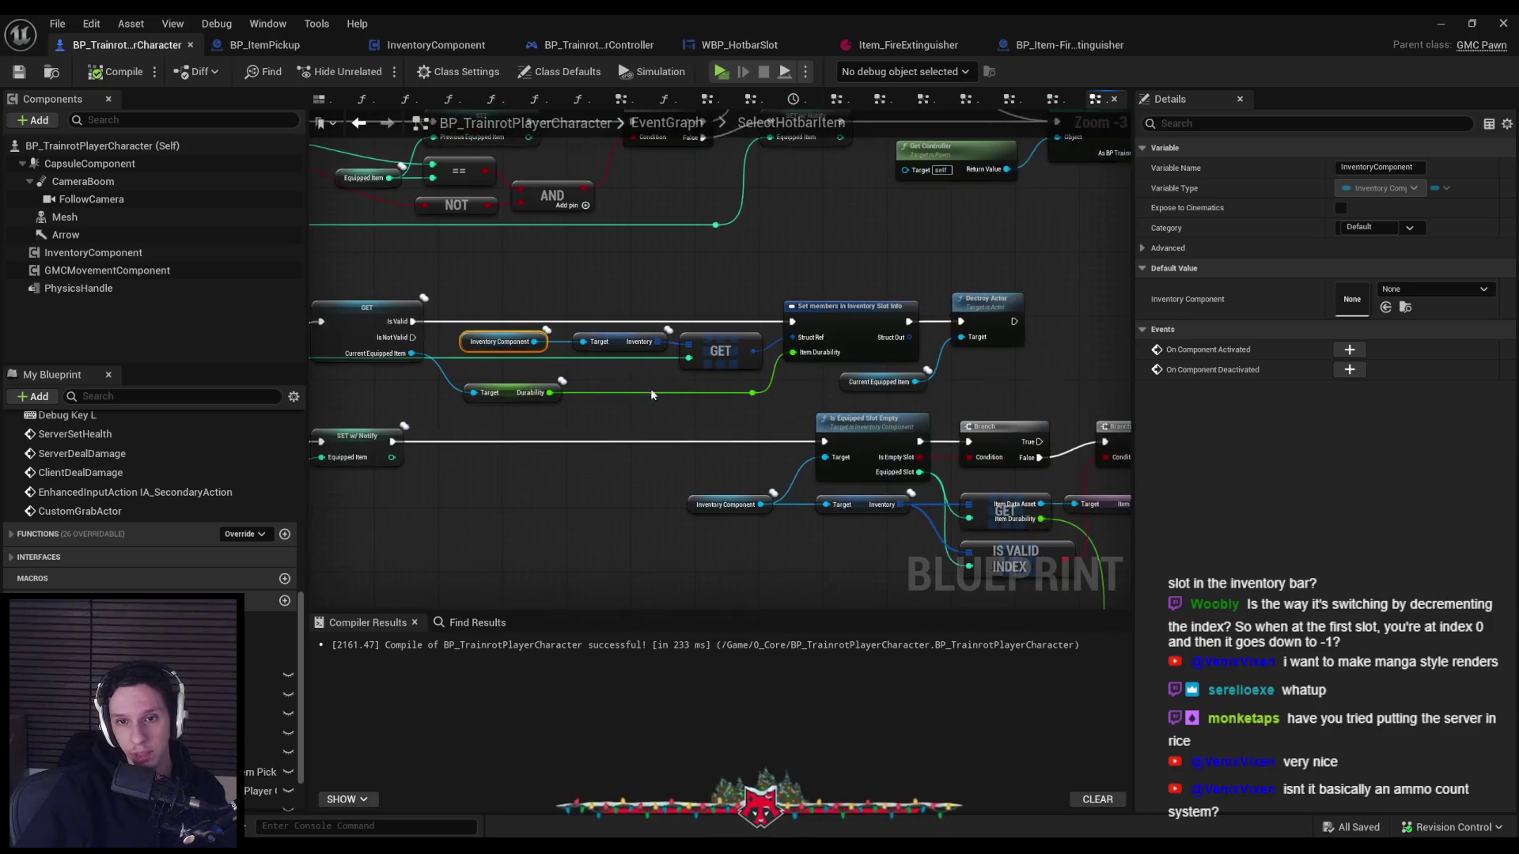
{"action": "mouse_move", "coordinate": [958, 475]}
{"action": "left_mouse_down"}
{"action": "mouse_move", "coordinate": [637, 475]}
{"action": "mouse_move", "coordinate": [776, 458]}
{"action": "mouse_move", "coordinate": [697, 424]}
{"action": "left_mouse_up"}
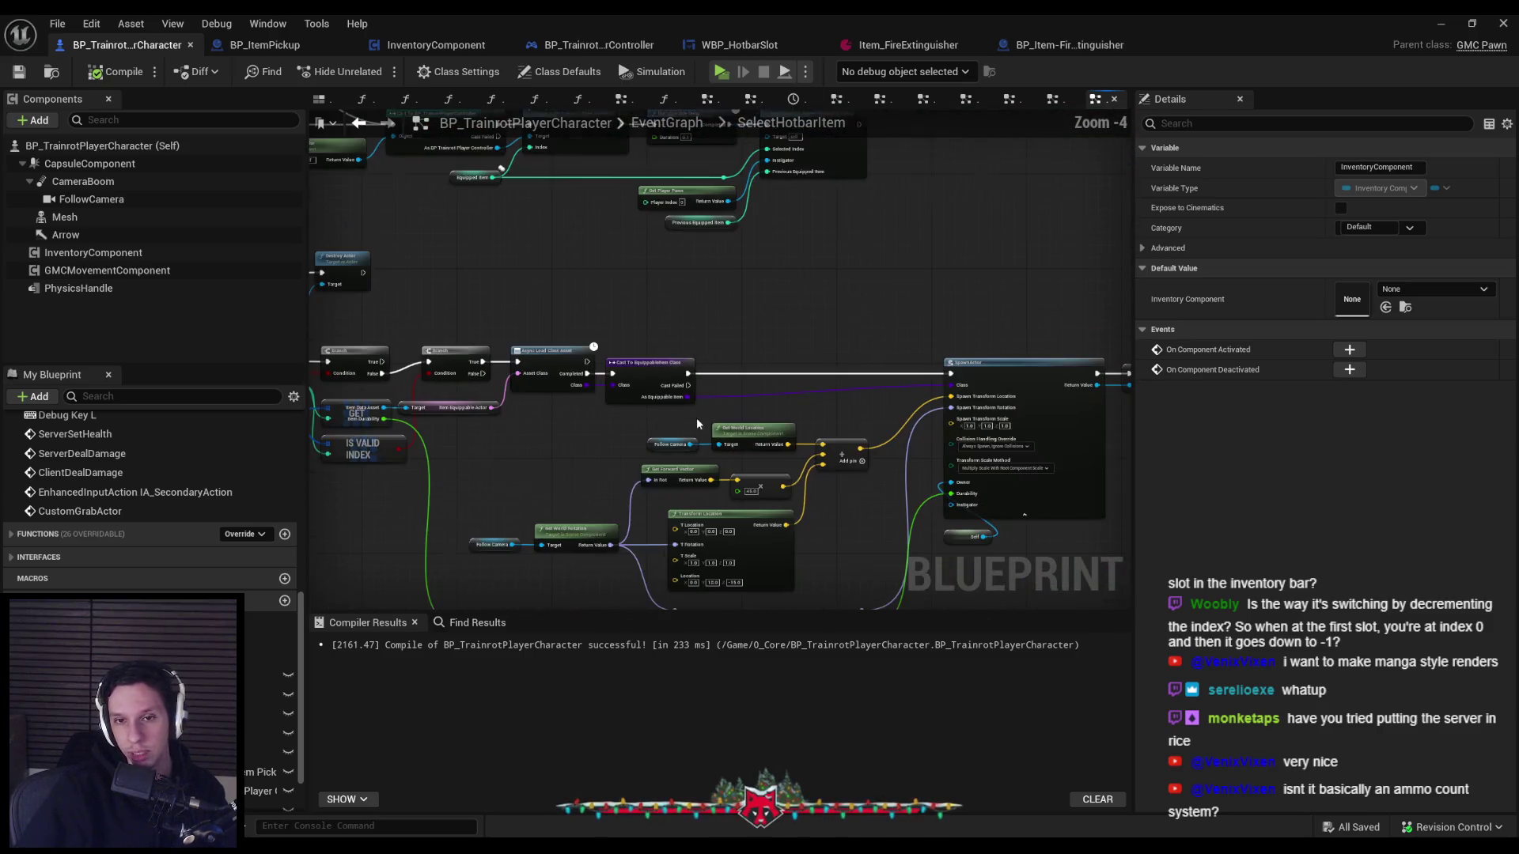
{"action": "scroll", "coordinate": [575, 397], "scroll_direction": "up", "scroll_amount": 1}
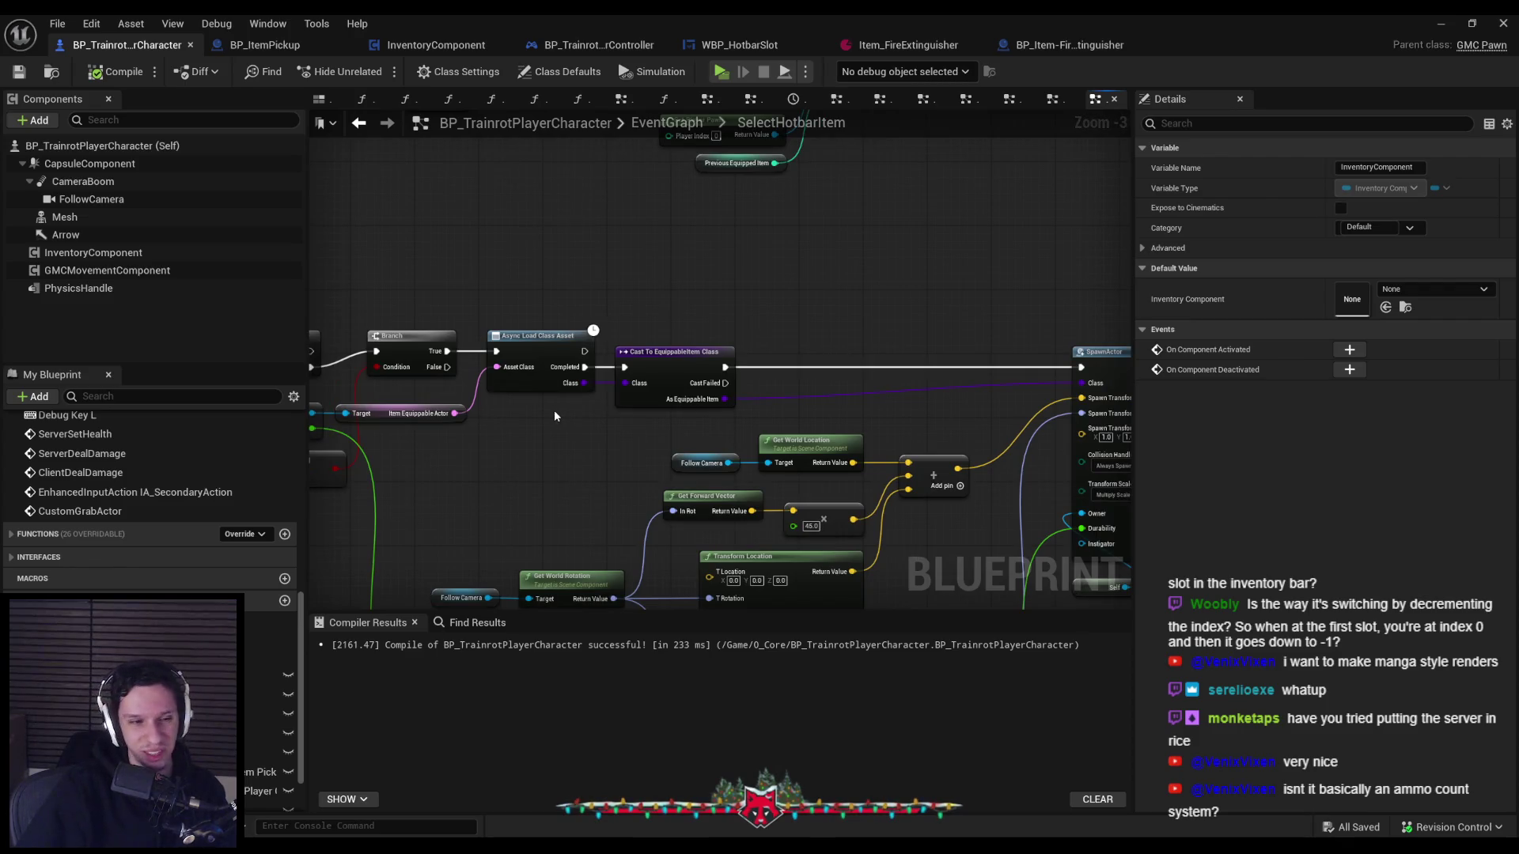
{"action": "scroll", "coordinate": [552, 411], "scroll_direction": "down", "scroll_amount": 1}
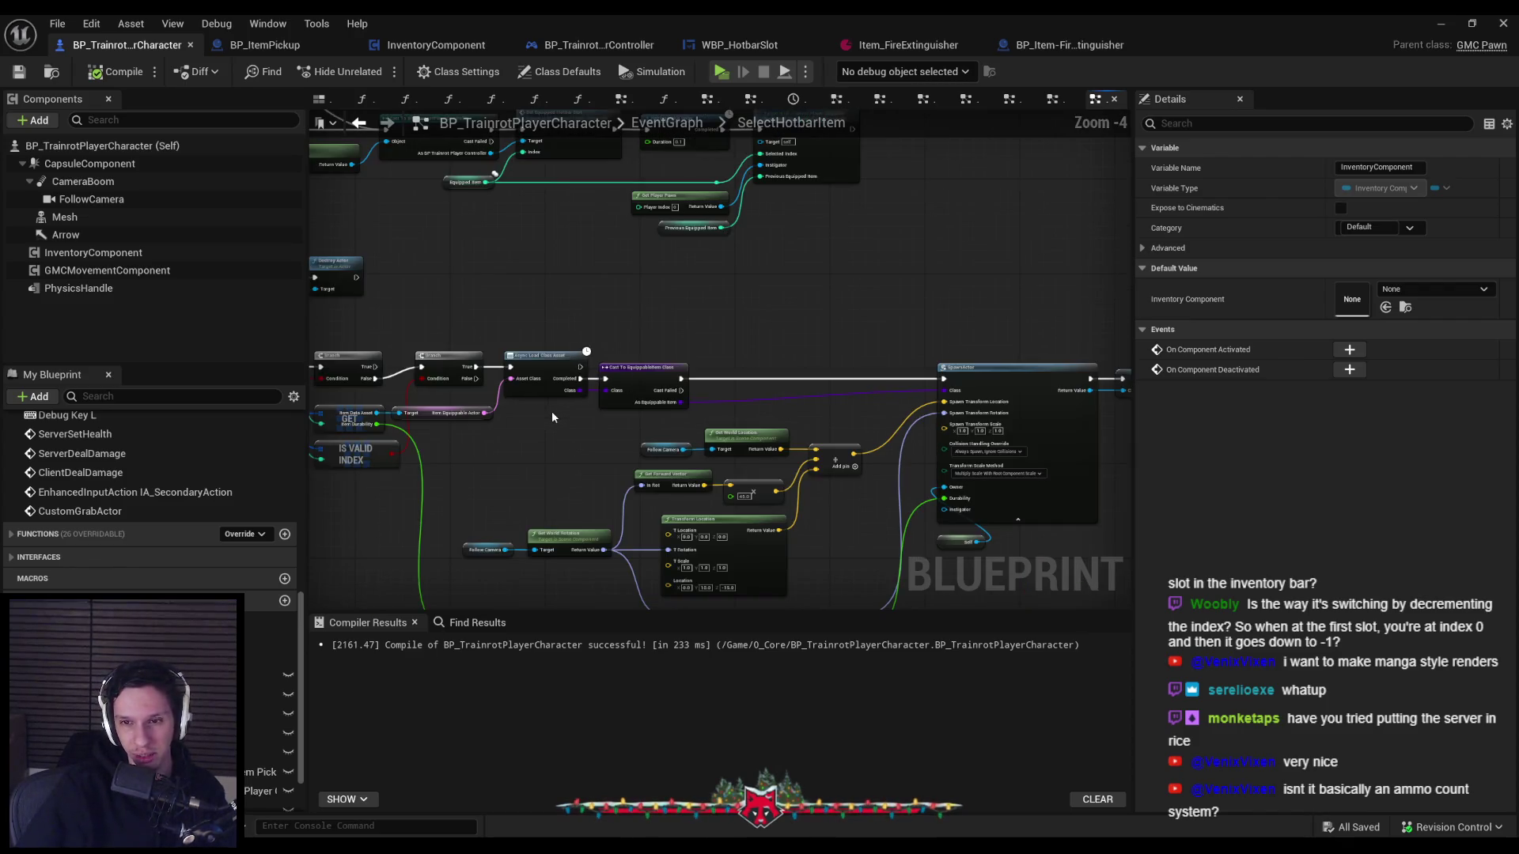
{"action": "scroll", "coordinate": [828, 436], "scroll_direction": "up", "scroll_amount": 2}
{"action": "scroll", "coordinate": [815, 432], "scroll_direction": "down", "scroll_amount": 1}
{"action": "left_click_drag", "start_coordinate": [815, 432], "coordinate": [1424, 419]}
{"action": "left_click_drag", "start_coordinate": [636, 434], "coordinate": [772, 428]}
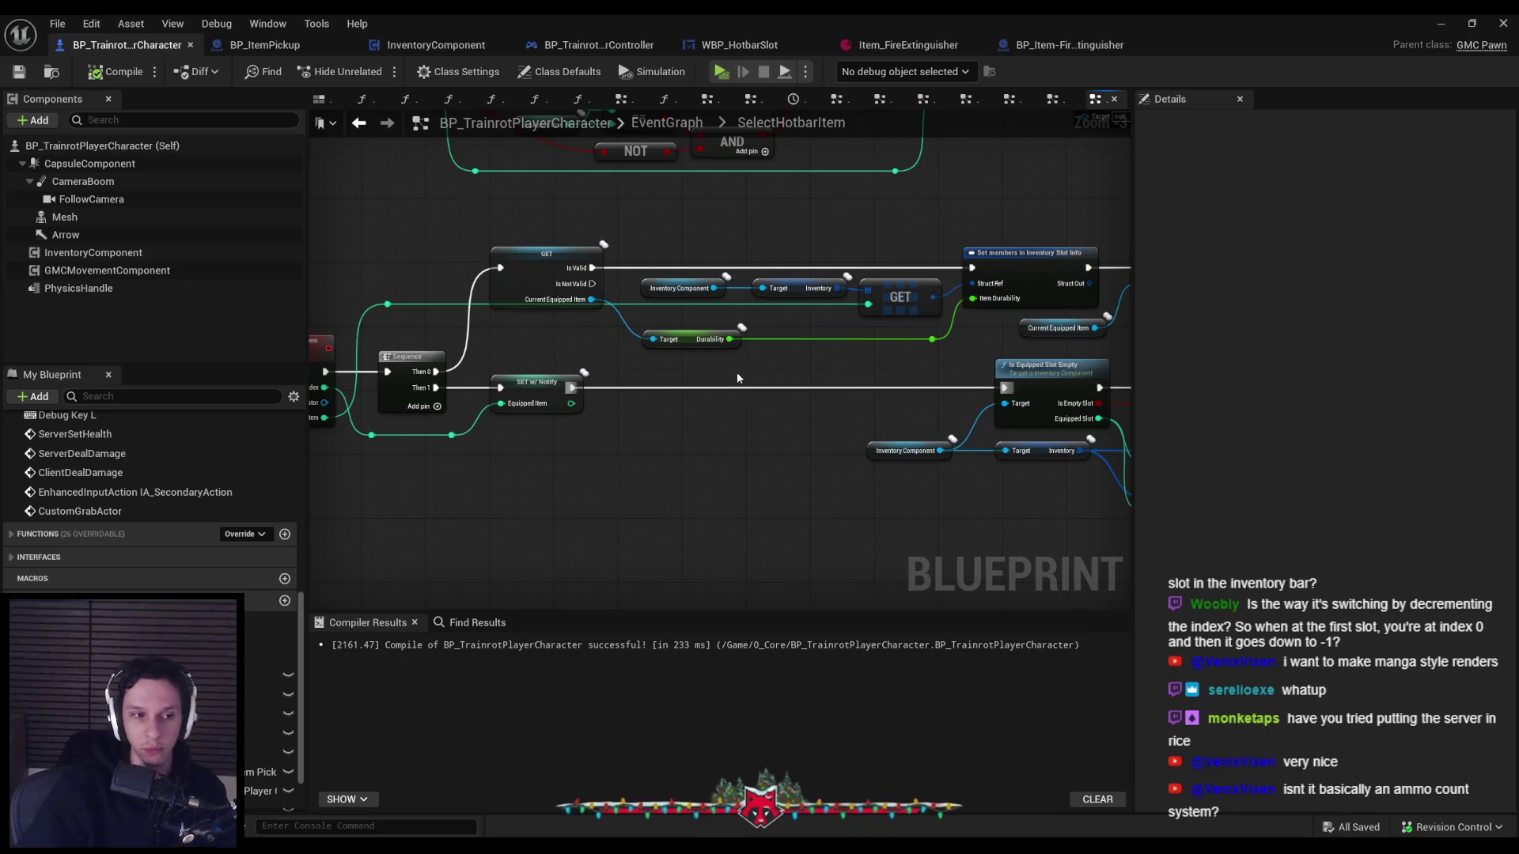
{"action": "mouse_move", "coordinate": [566, 348]}
{"action": "left_mouse_down"}
{"action": "mouse_move", "coordinate": [758, 345]}
{"action": "mouse_move", "coordinate": [533, 397]}
{"action": "left_mouse_up"}
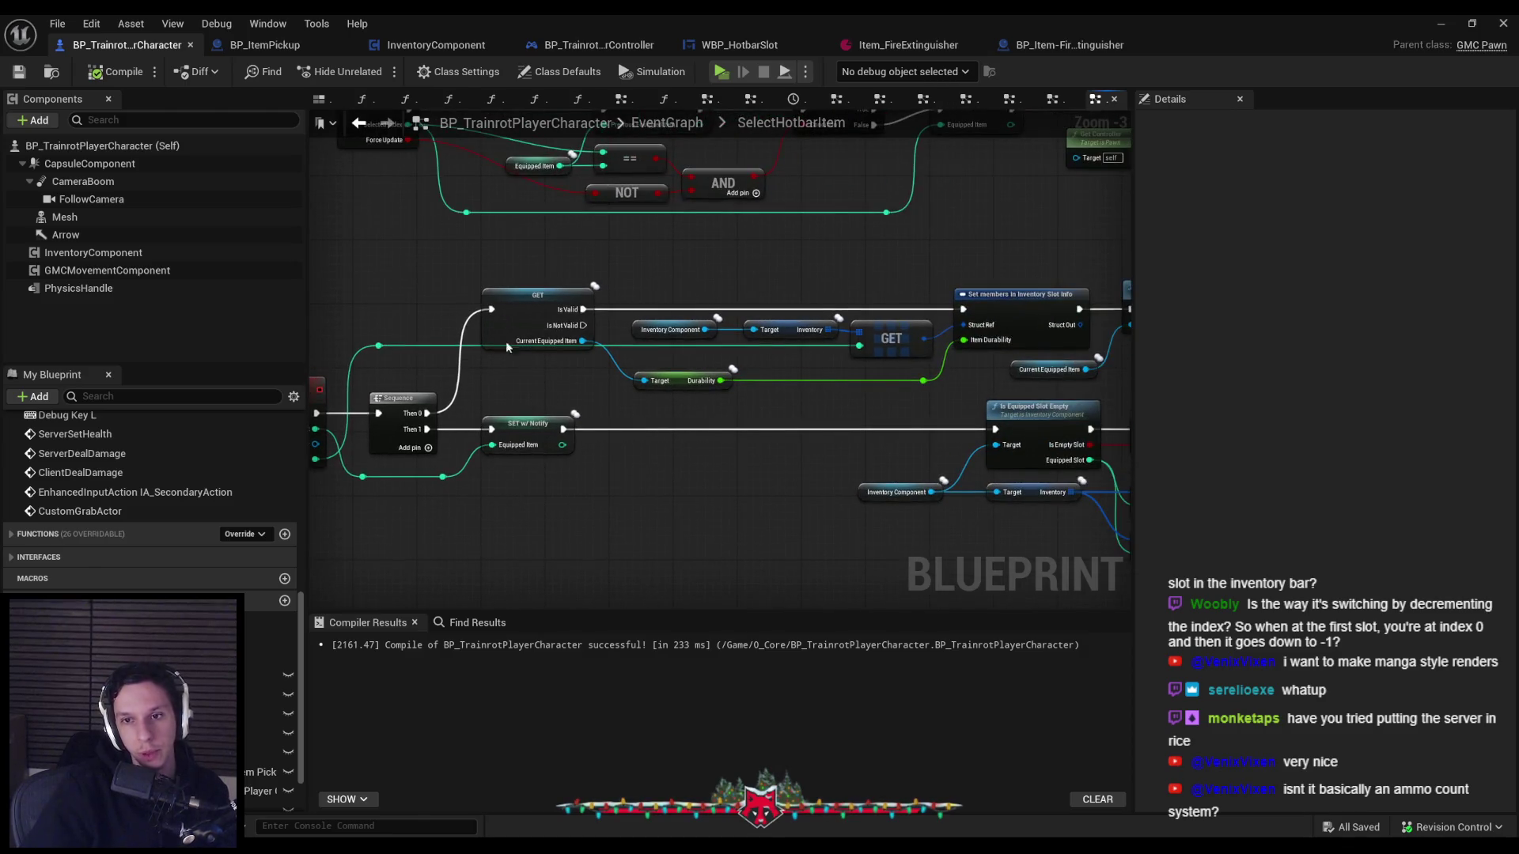
{"action": "scroll", "coordinate": [188, 473], "scroll_direction": "up", "scroll_amount": 5}
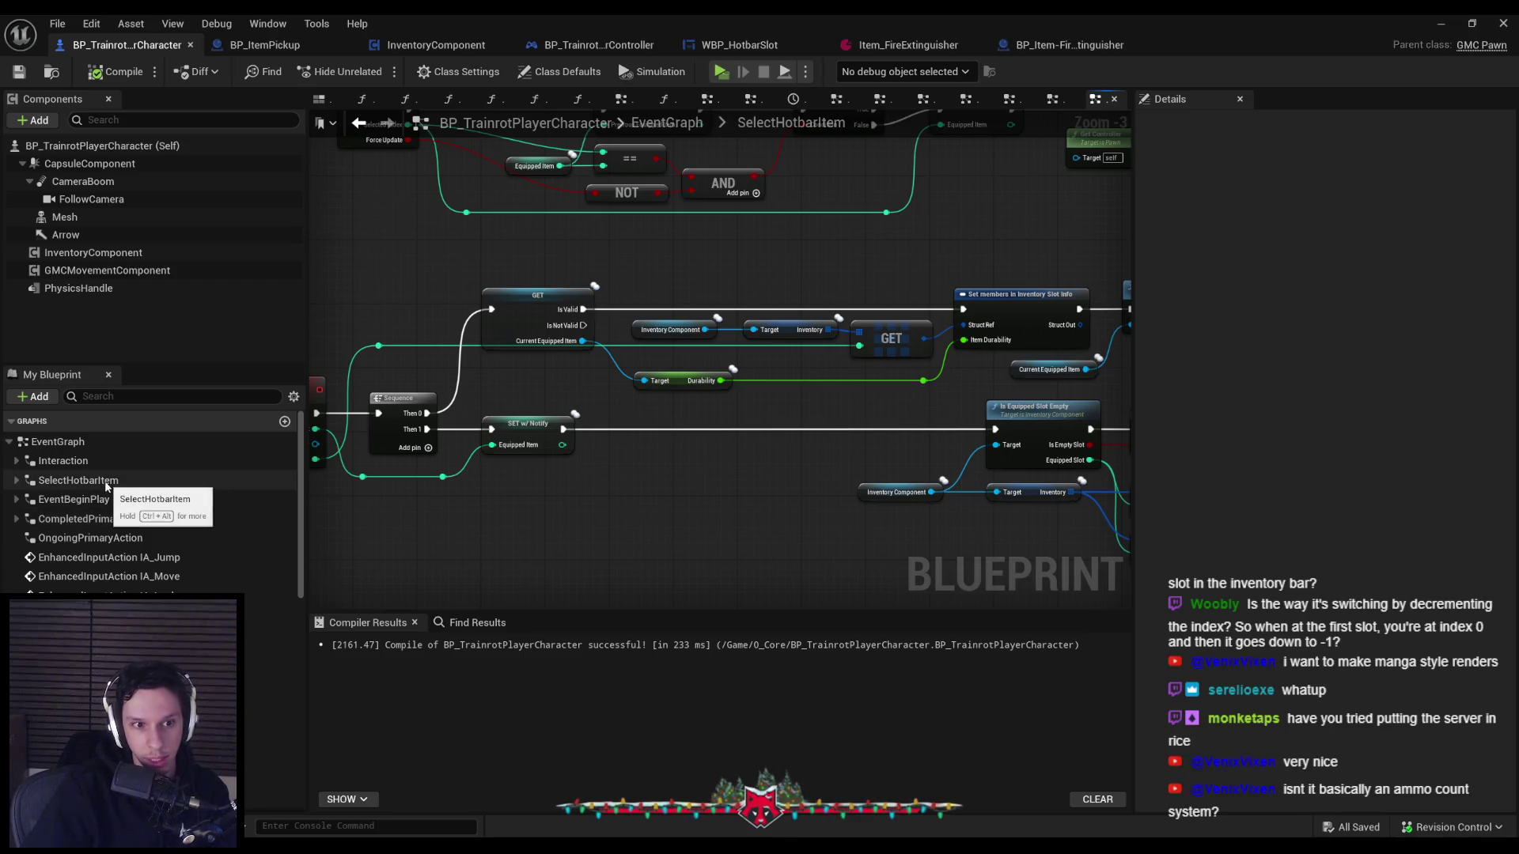
{"action": "scroll", "coordinate": [119, 510], "scroll_direction": "down", "scroll_amount": 2}
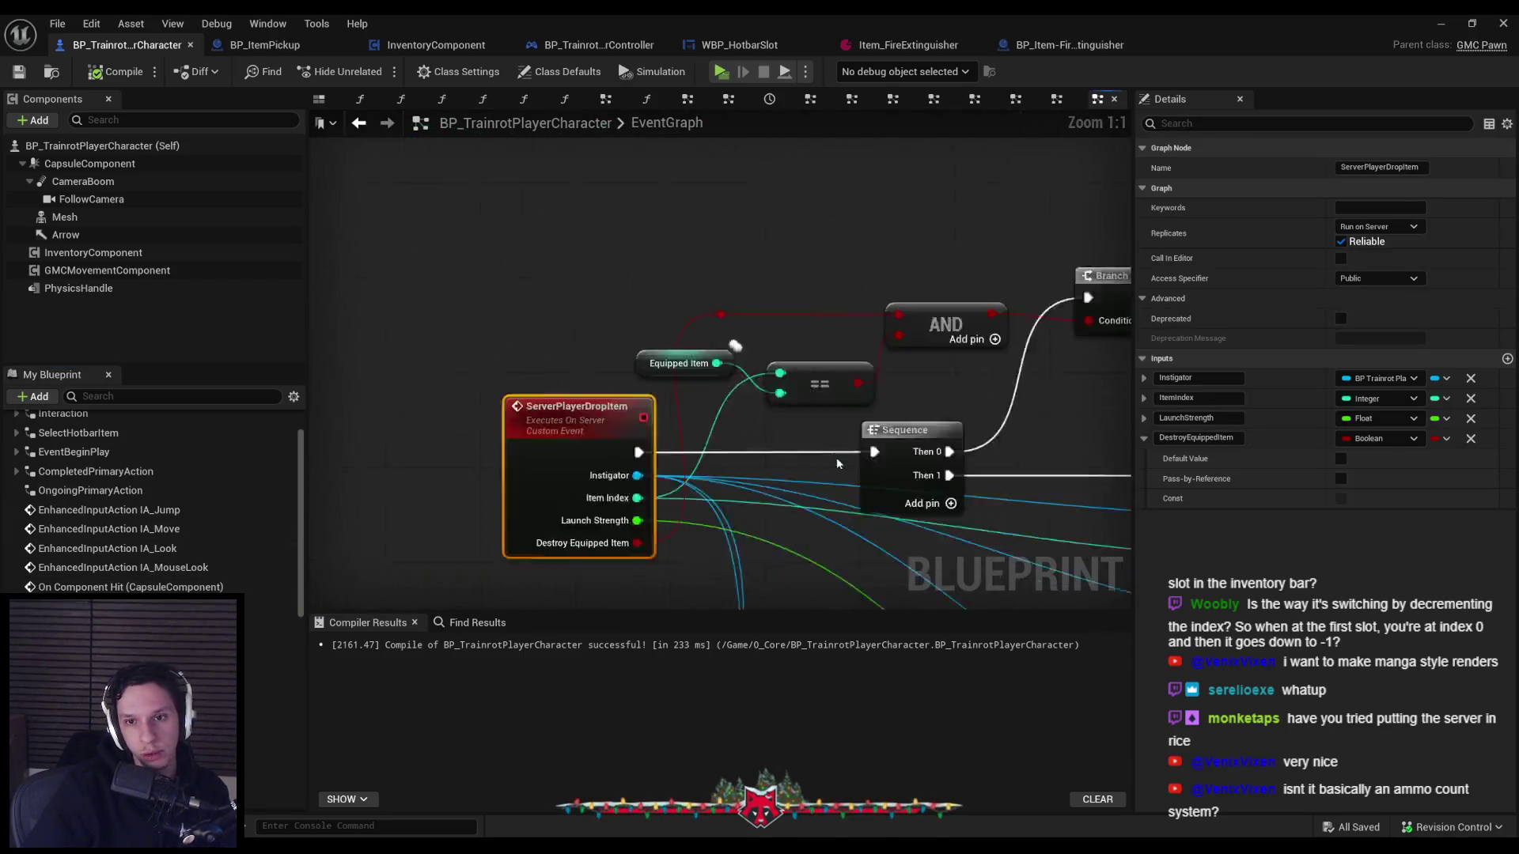
{"action": "left_click_drag", "start_coordinate": [526, 397], "coordinate": [1110, 445]}
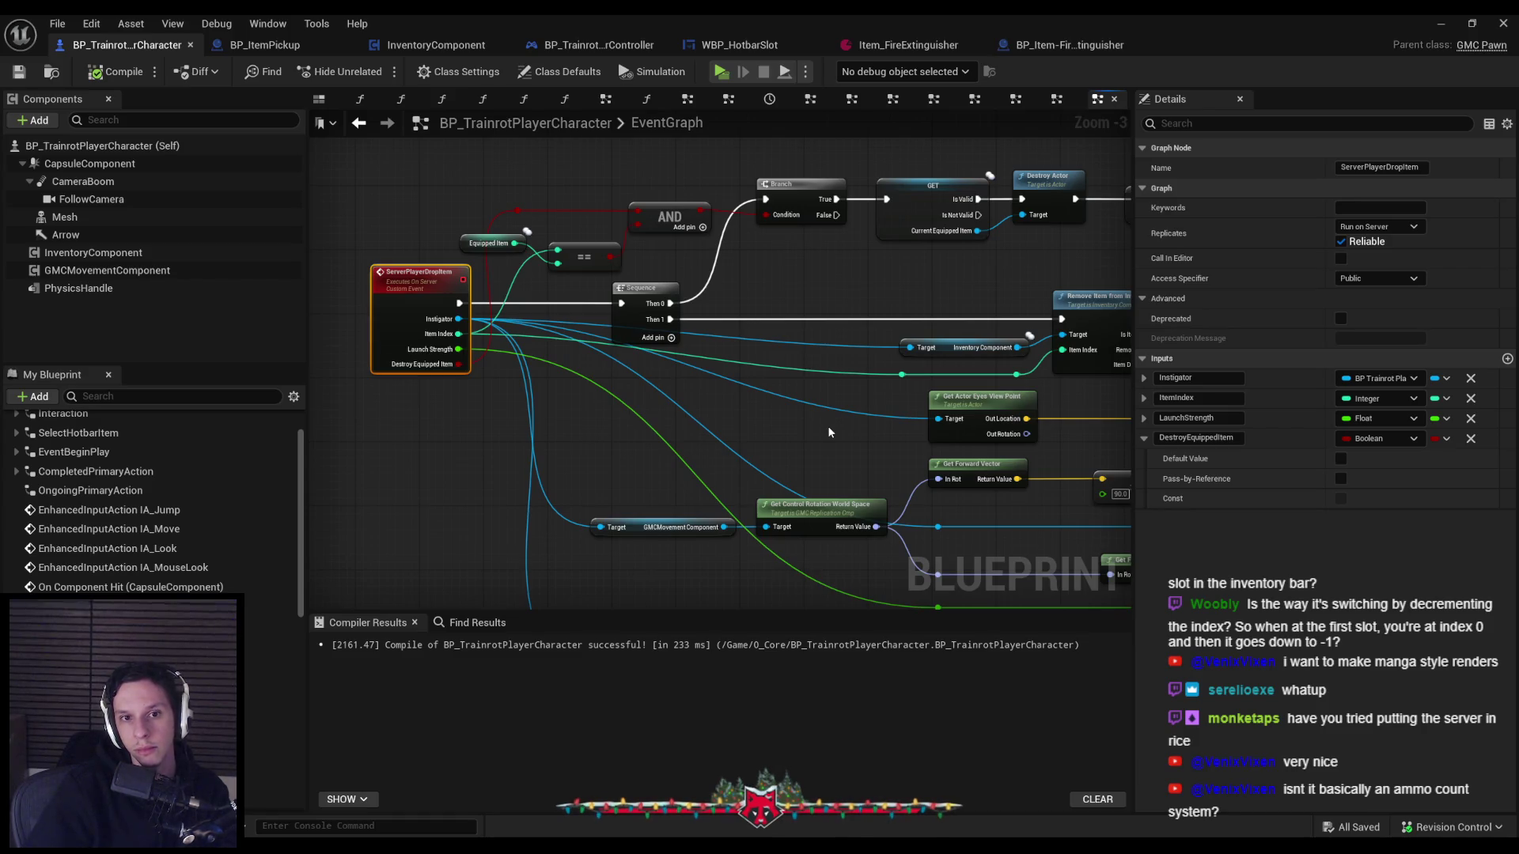
Select the GET, inventory and durability nodes, then select ServerPlayerDropItem's Destroy Actor and SET nodes.
{"action": "key", "text": "alt+Left"}
{"action": "left_click", "coordinate": [387, 123]}
{"action": "left_click", "coordinate": [359, 123]}
{"action": "scroll", "coordinate": [635, 306], "scroll_direction": "down", "scroll_amount": 1}
{"action": "scroll", "coordinate": [634, 306], "scroll_direction": "up", "scroll_amount": 1}
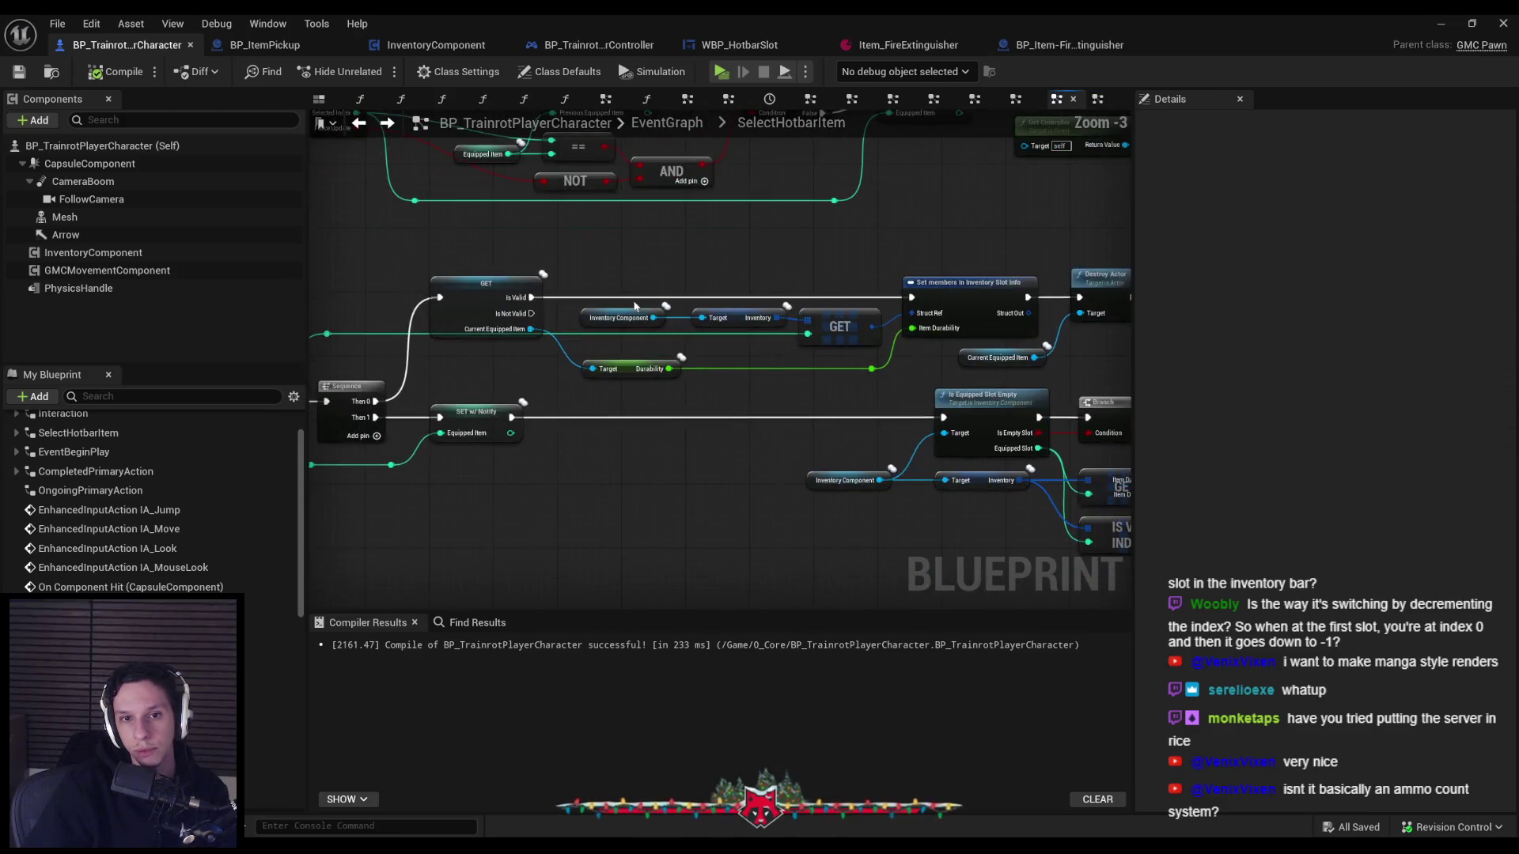
{"action": "left_click_drag", "start_coordinate": [819, 306], "coordinate": [979, 360]}
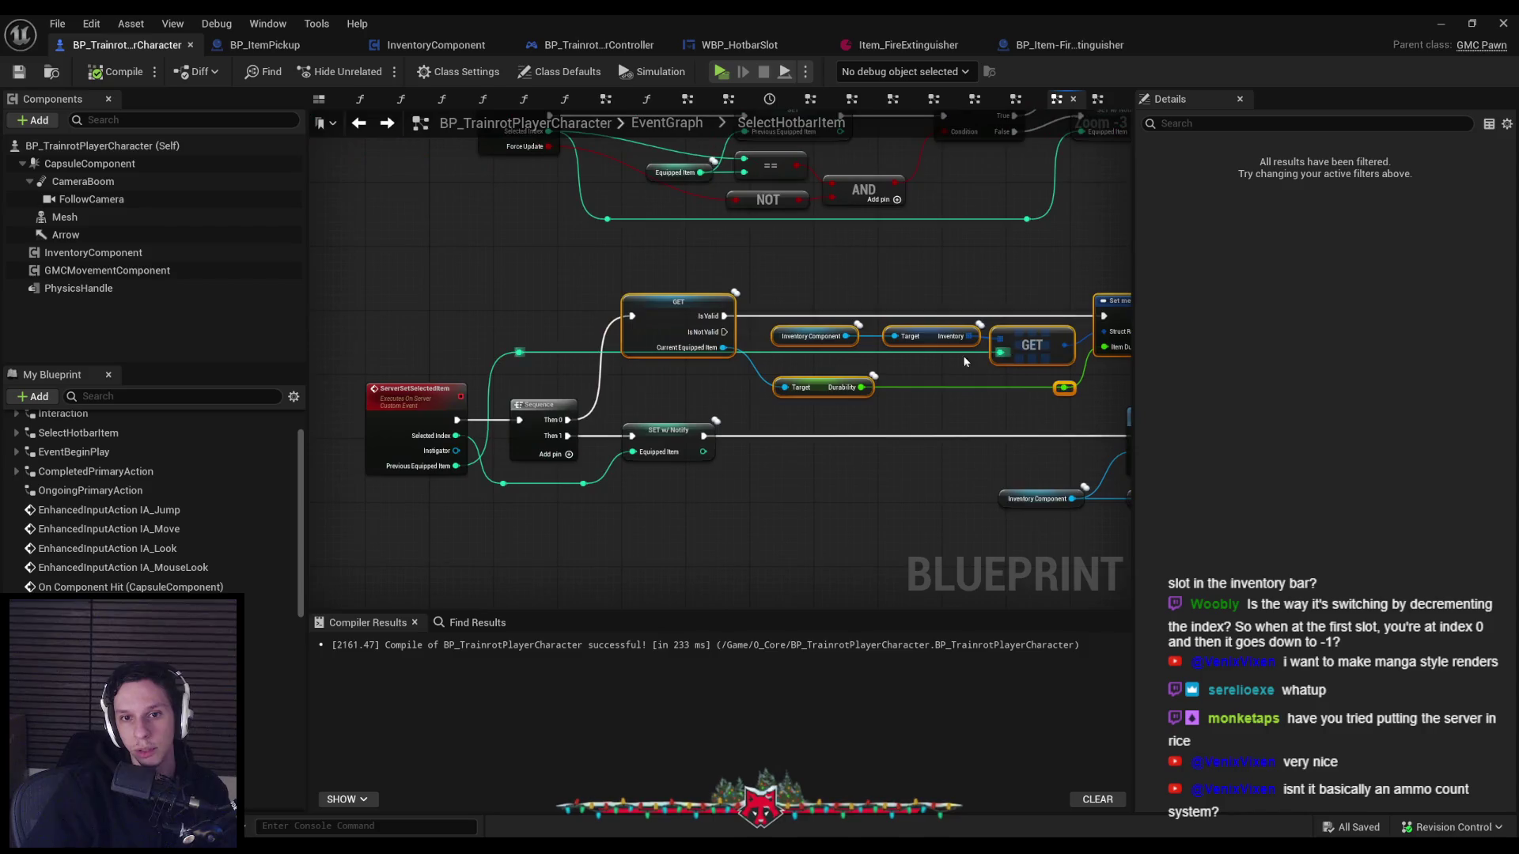
{"action": "left_click", "coordinate": [387, 123]}
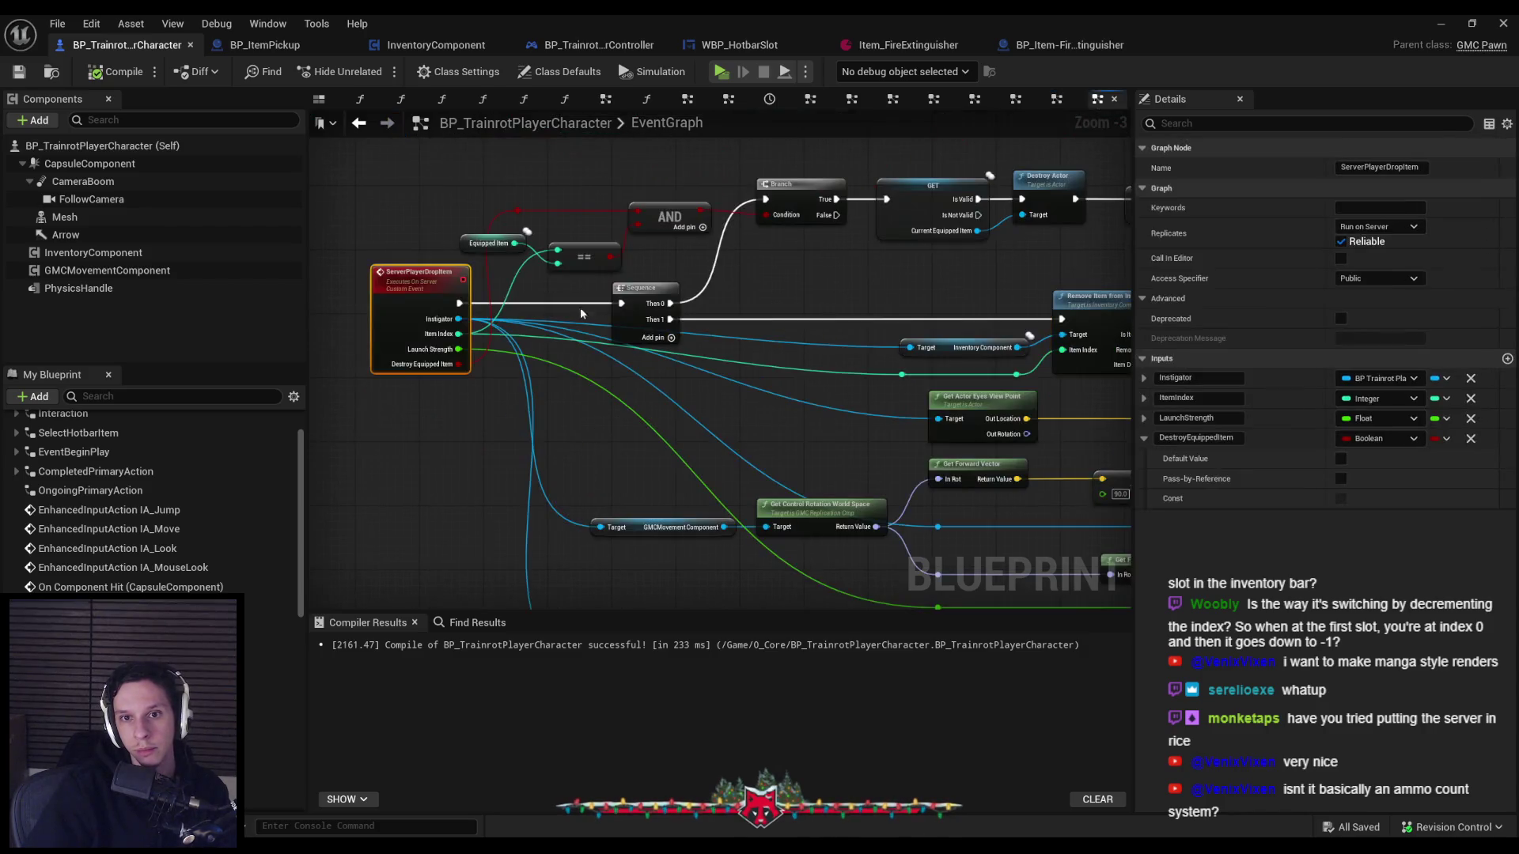
{"action": "left_click_drag", "start_coordinate": [910, 301], "coordinate": [910, 300]}
Replace the old Destroy Actor, GET and SET nodes with the pasted inventory durability nodes above the Branch.
{"action": "key", "text": "Delete"}
{"action": "left_click_drag", "start_coordinate": [678, 326], "coordinate": [951, 329]}
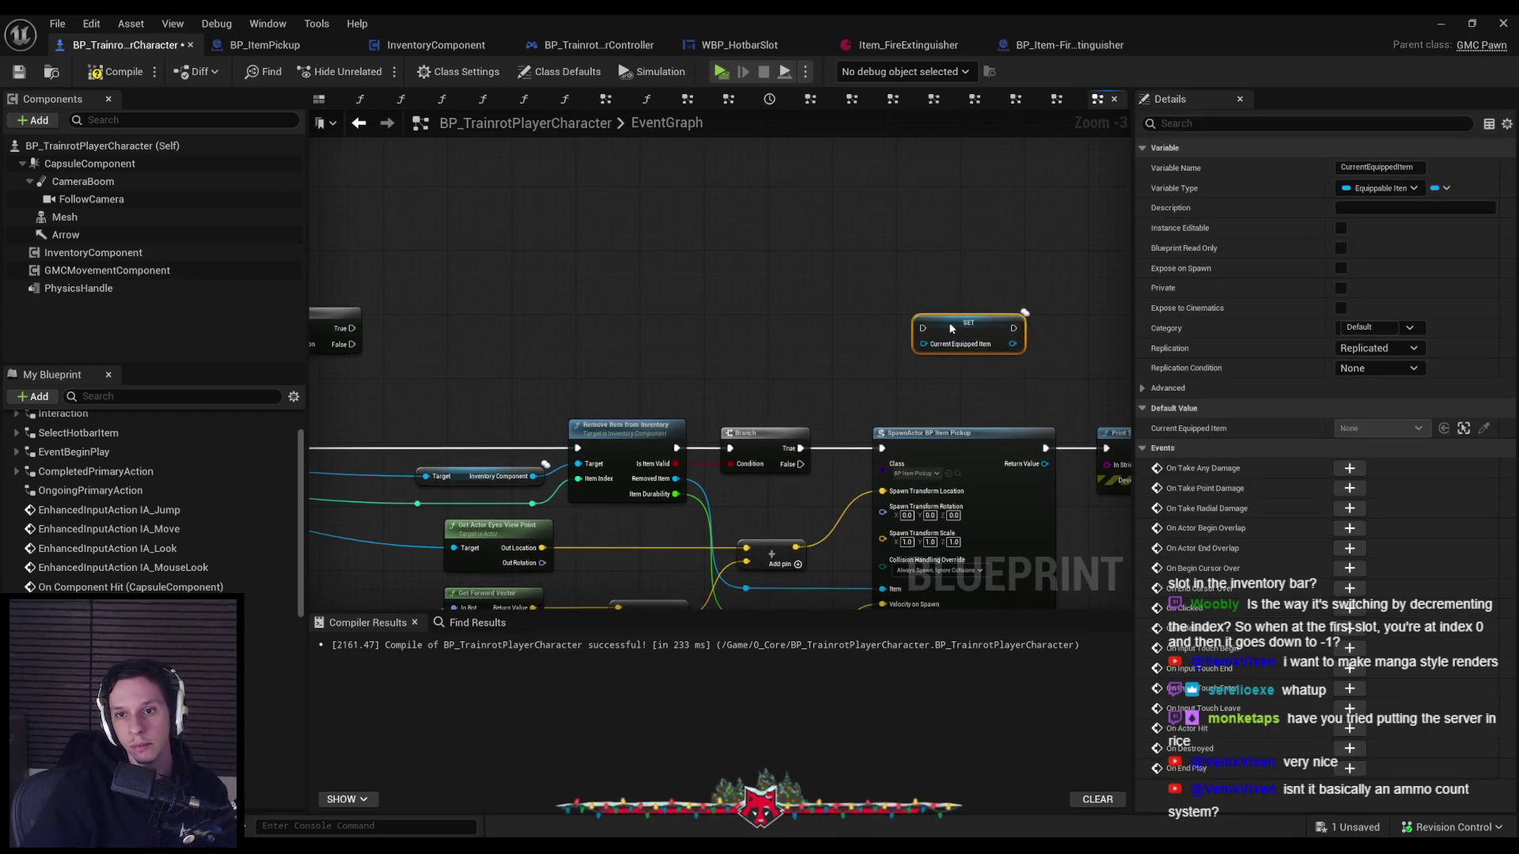
{"action": "key", "text": "Delete"}
{"action": "key", "text": "ctrl+v"}
{"action": "left_click_drag", "start_coordinate": [516, 316], "coordinate": [540, 334]}
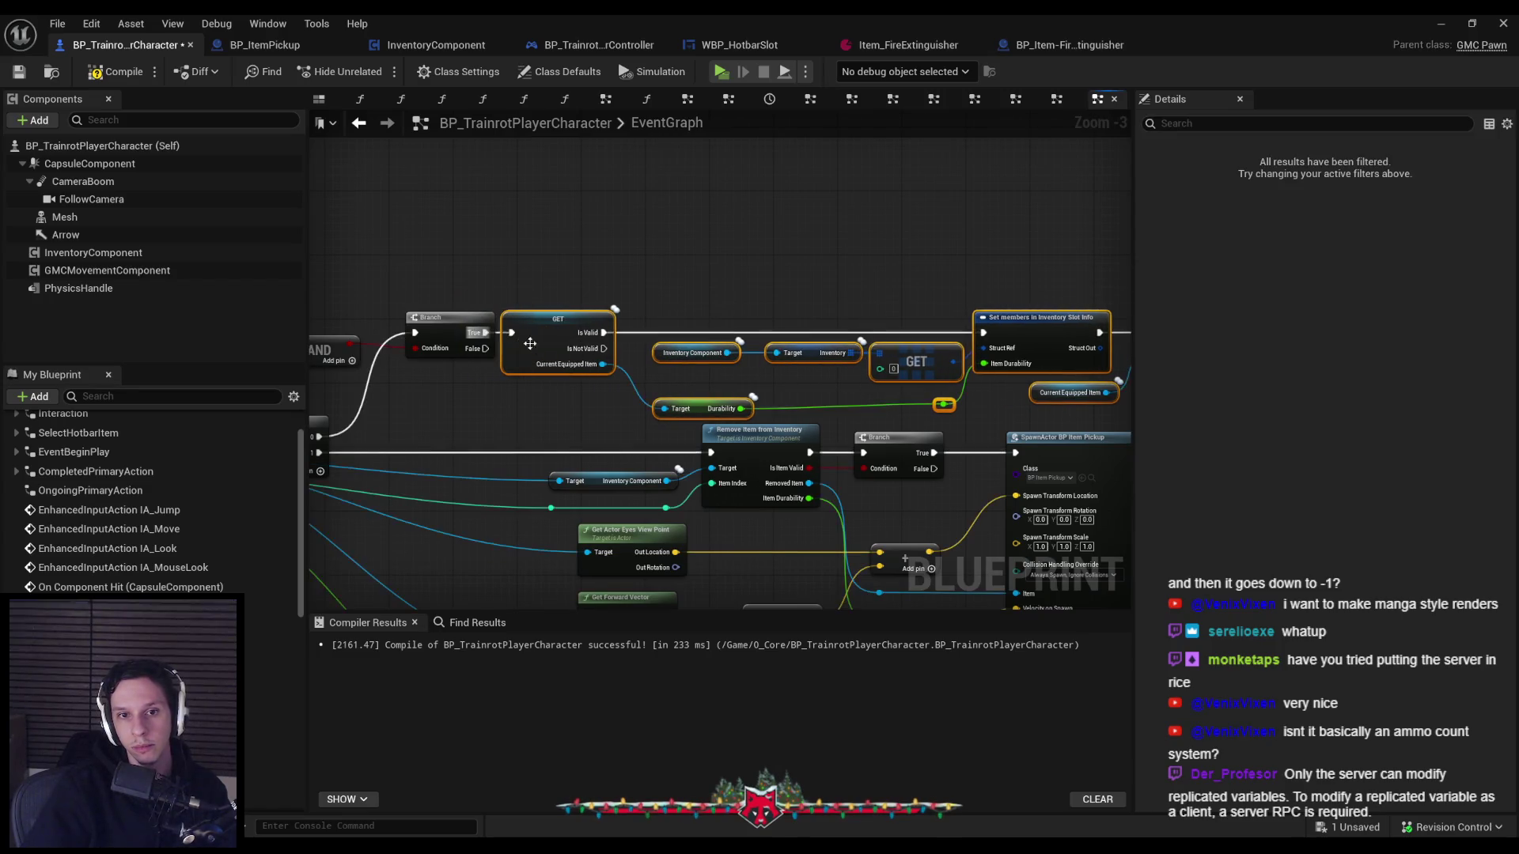
{"action": "mouse_move", "coordinate": [1003, 383]}
{"action": "left_mouse_down"}
{"action": "mouse_move", "coordinate": [493, 357]}
{"action": "mouse_move", "coordinate": [691, 351]}
{"action": "left_mouse_up"}
{"action": "left_click", "coordinate": [855, 382]}
{"action": "left_click_drag", "start_coordinate": [854, 382], "coordinate": [848, 300]}
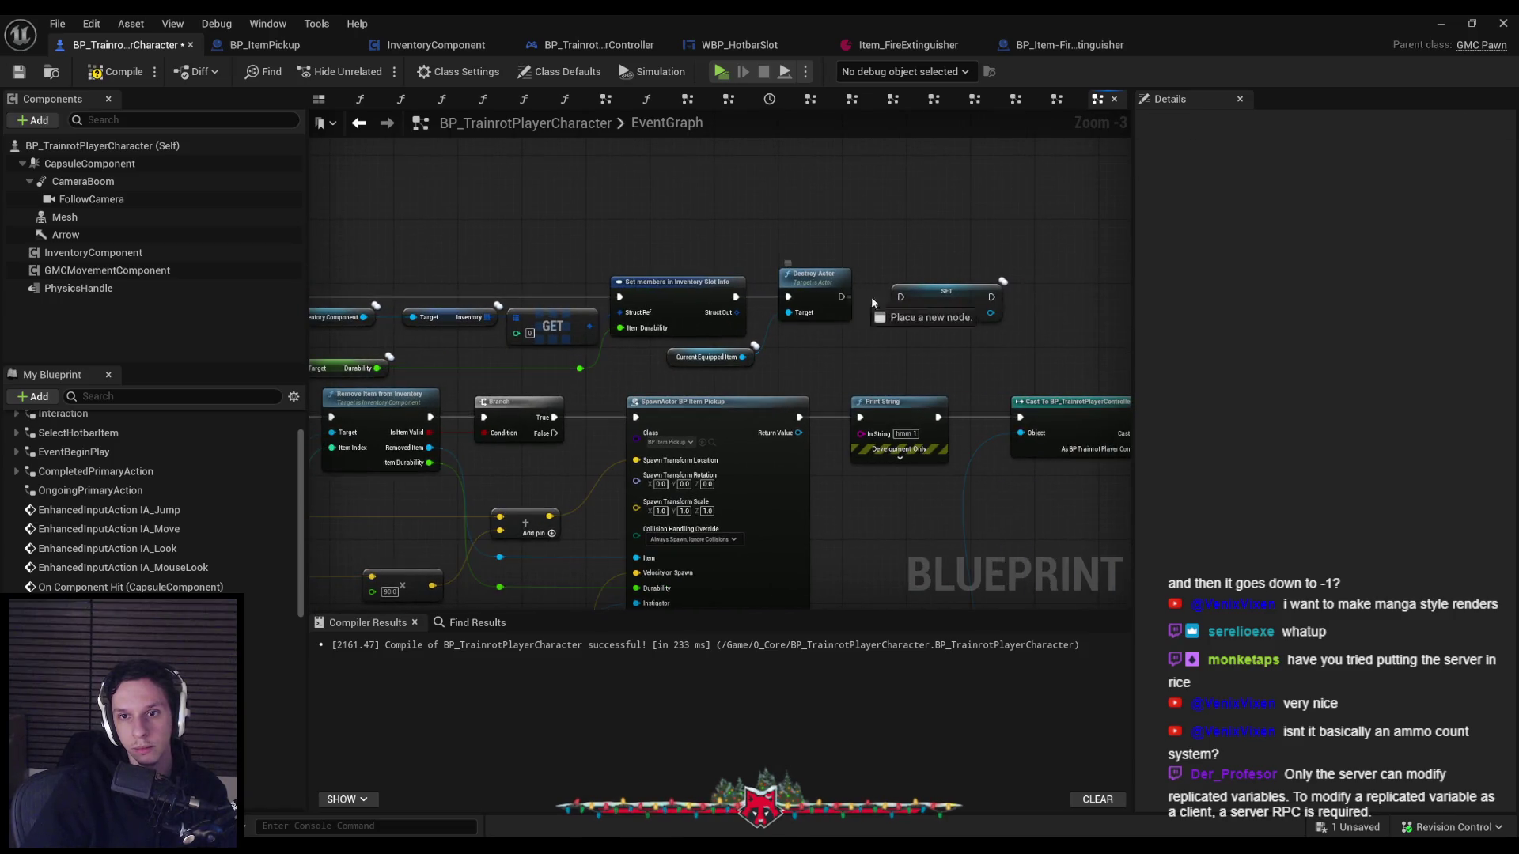
Review the Equipped Item comparison, AND and Branch row, then save the player character blueprint.
{"action": "scroll", "coordinate": [876, 349], "scroll_direction": "down", "scroll_amount": 1}
{"action": "left_click_drag", "start_coordinate": [818, 353], "coordinate": [922, 353]}
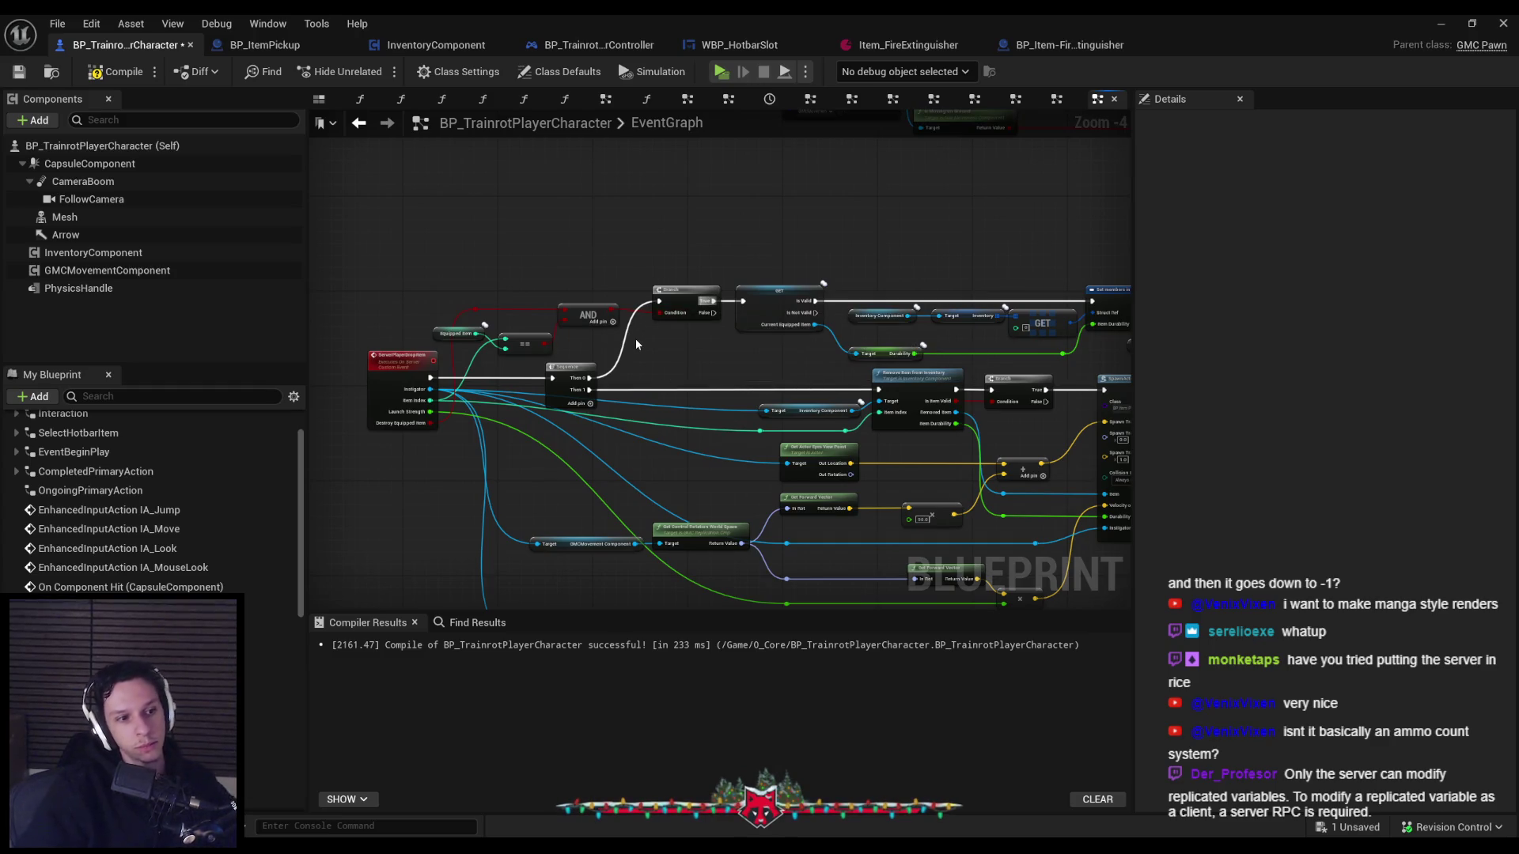
{"action": "left_click_drag", "start_coordinate": [466, 282], "coordinate": [747, 340]}
{"action": "left_click", "coordinate": [462, 286]}
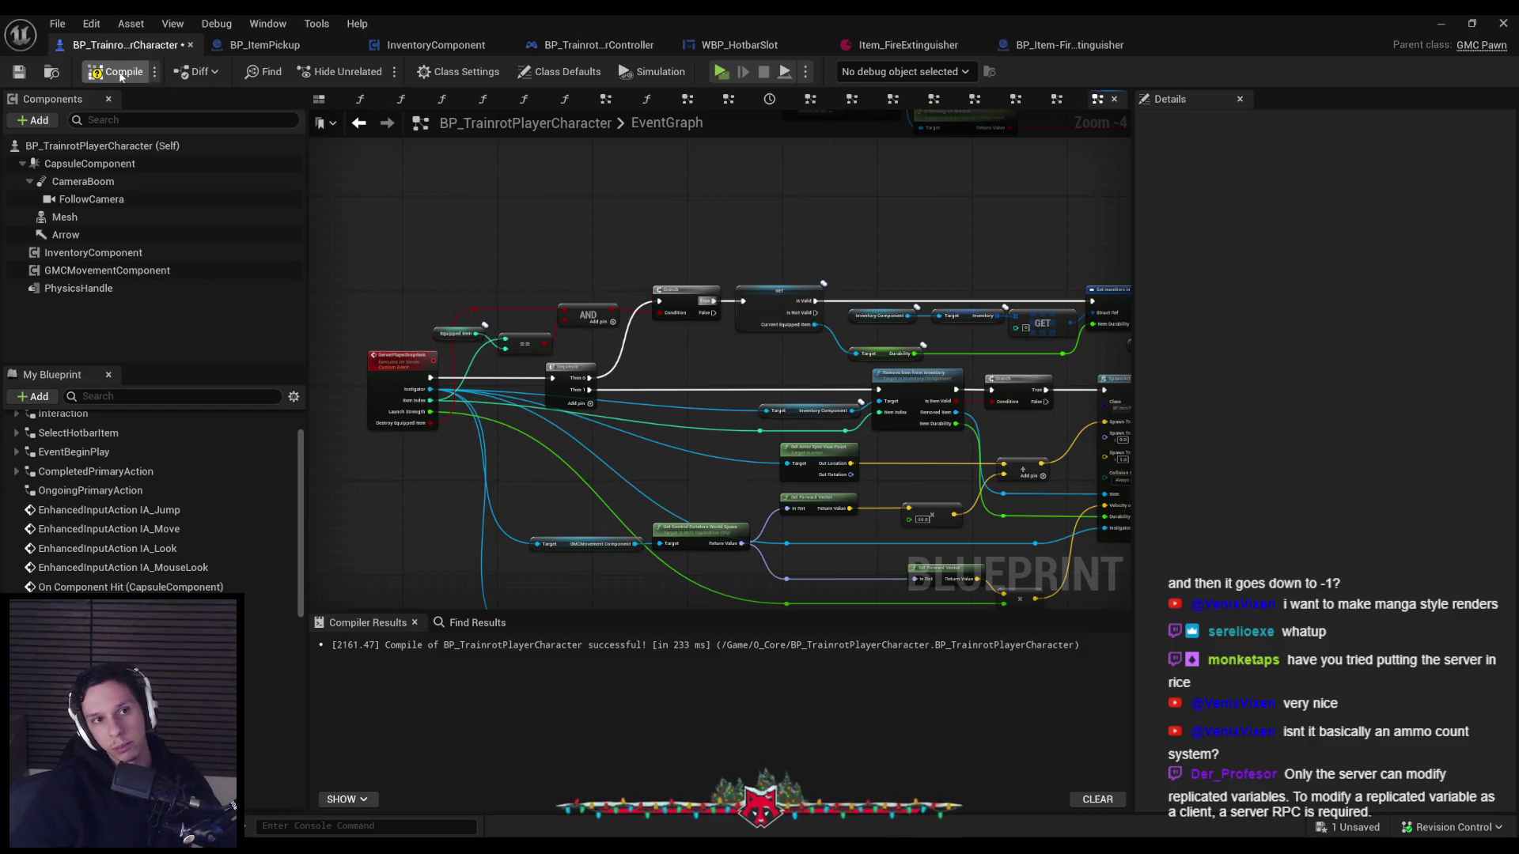
{"action": "scroll", "coordinate": [658, 323], "scroll_direction": "up", "scroll_amount": 2}
{"action": "scroll", "coordinate": [679, 360], "scroll_direction": "down", "scroll_amount": 1}
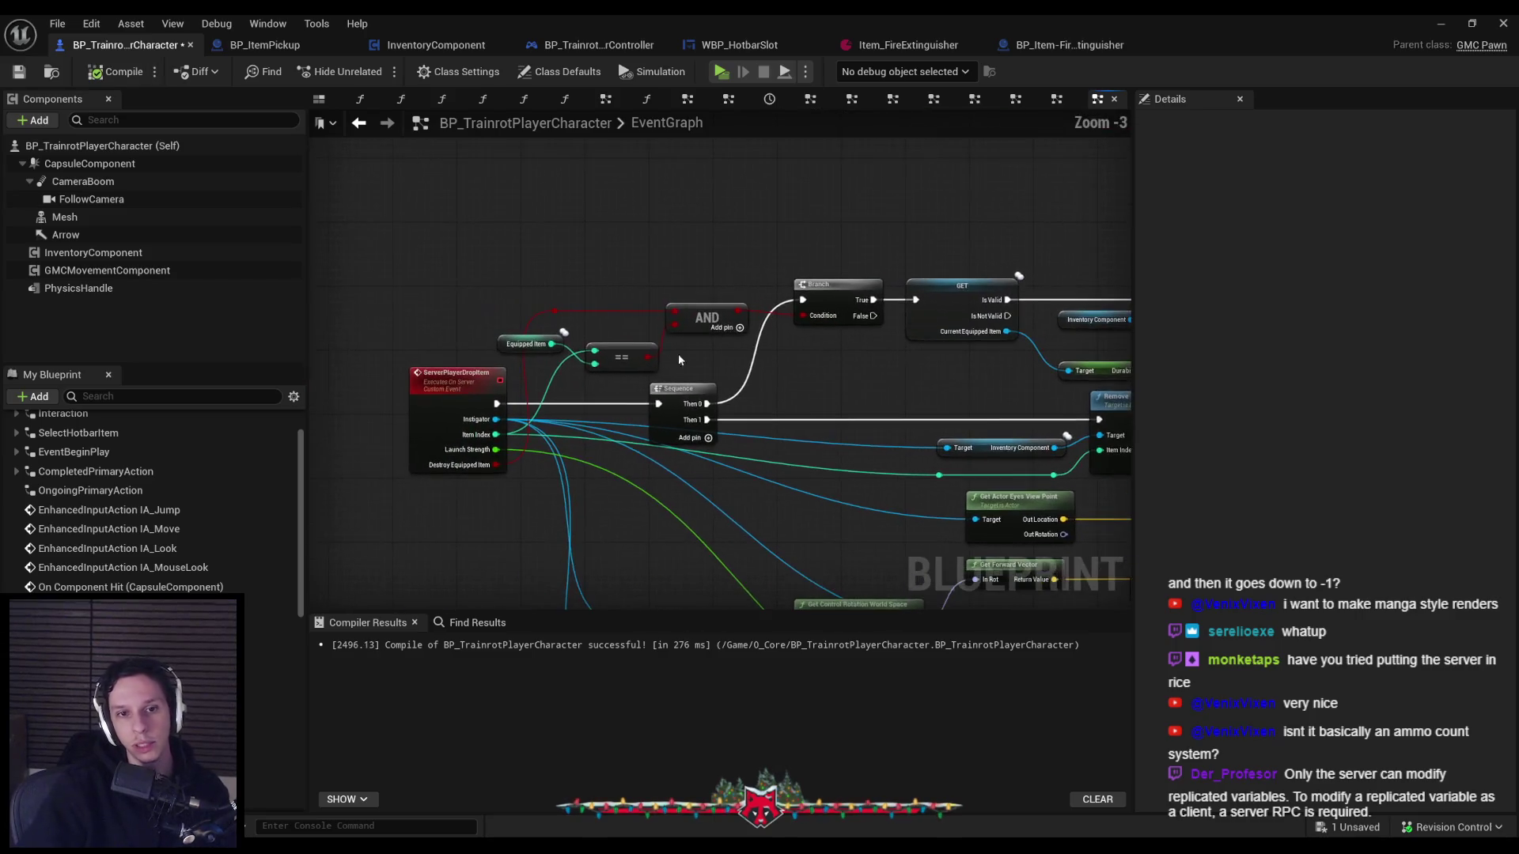
{"action": "left_click_drag", "start_coordinate": [546, 305], "coordinate": [886, 371]}
{"action": "scroll", "coordinate": [600, 307], "scroll_direction": "down", "scroll_amount": 2}
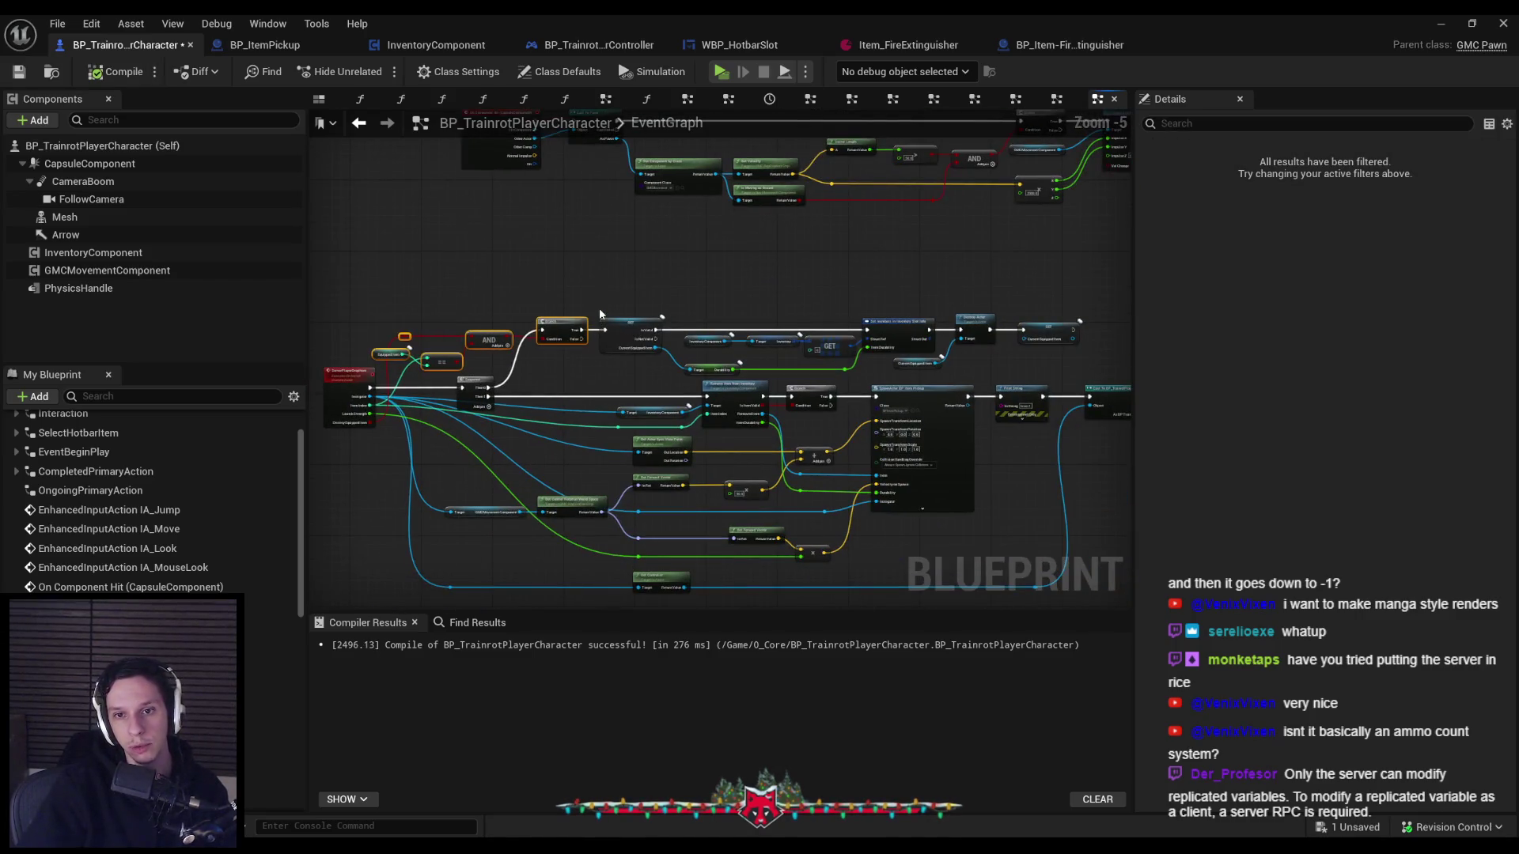
{"action": "left_click_drag", "start_coordinate": [567, 305], "coordinate": [968, 370]}
{"action": "left_click_drag", "start_coordinate": [1067, 365], "coordinate": [1068, 367]}
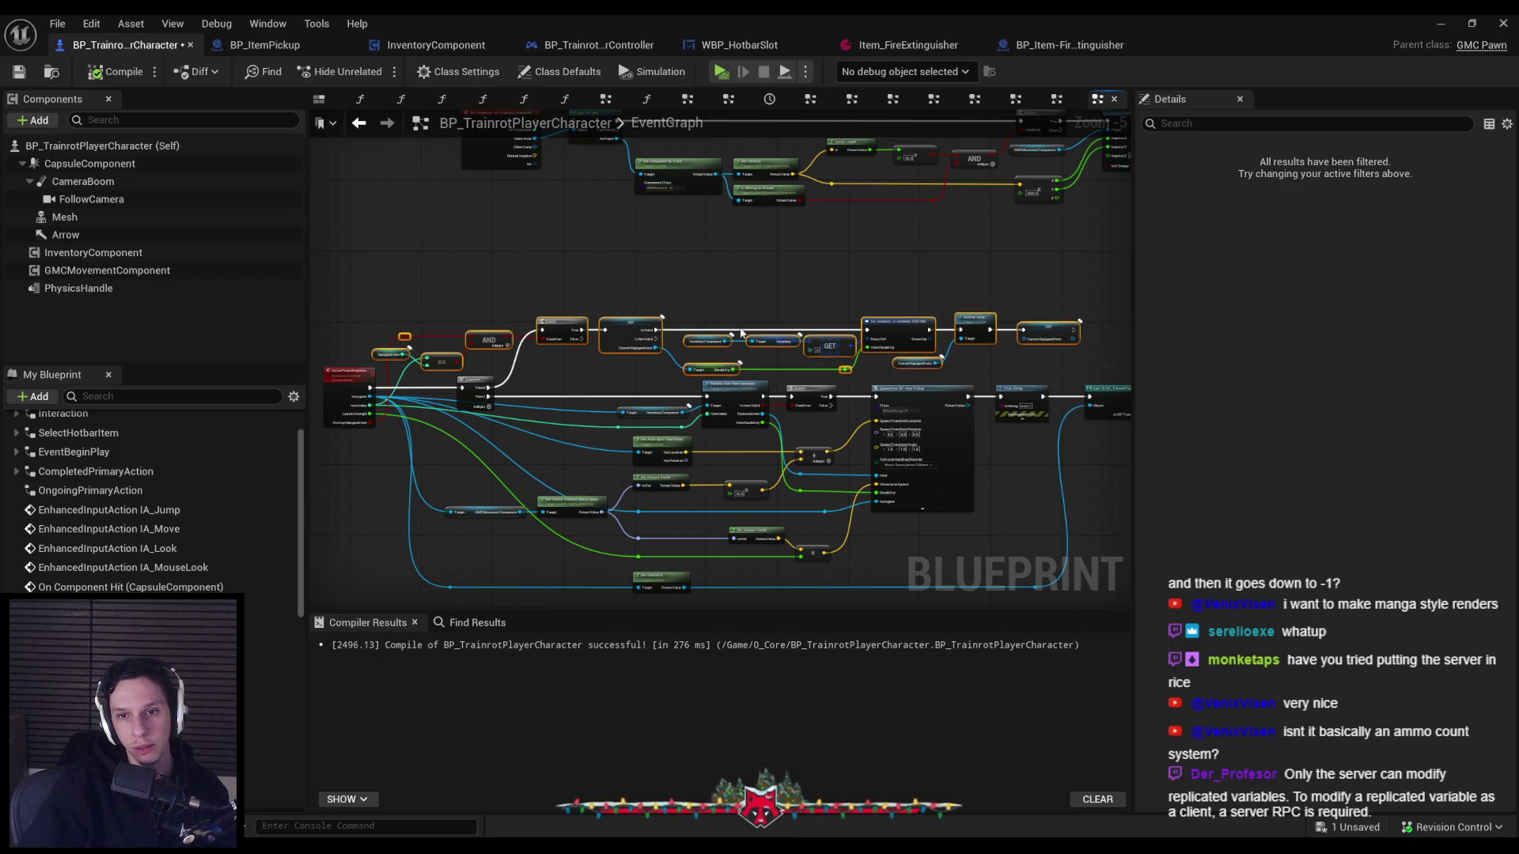
{"action": "scroll", "coordinate": [683, 343], "scroll_direction": "up", "scroll_amount": 1}
{"action": "left_click", "coordinate": [293, 190]}
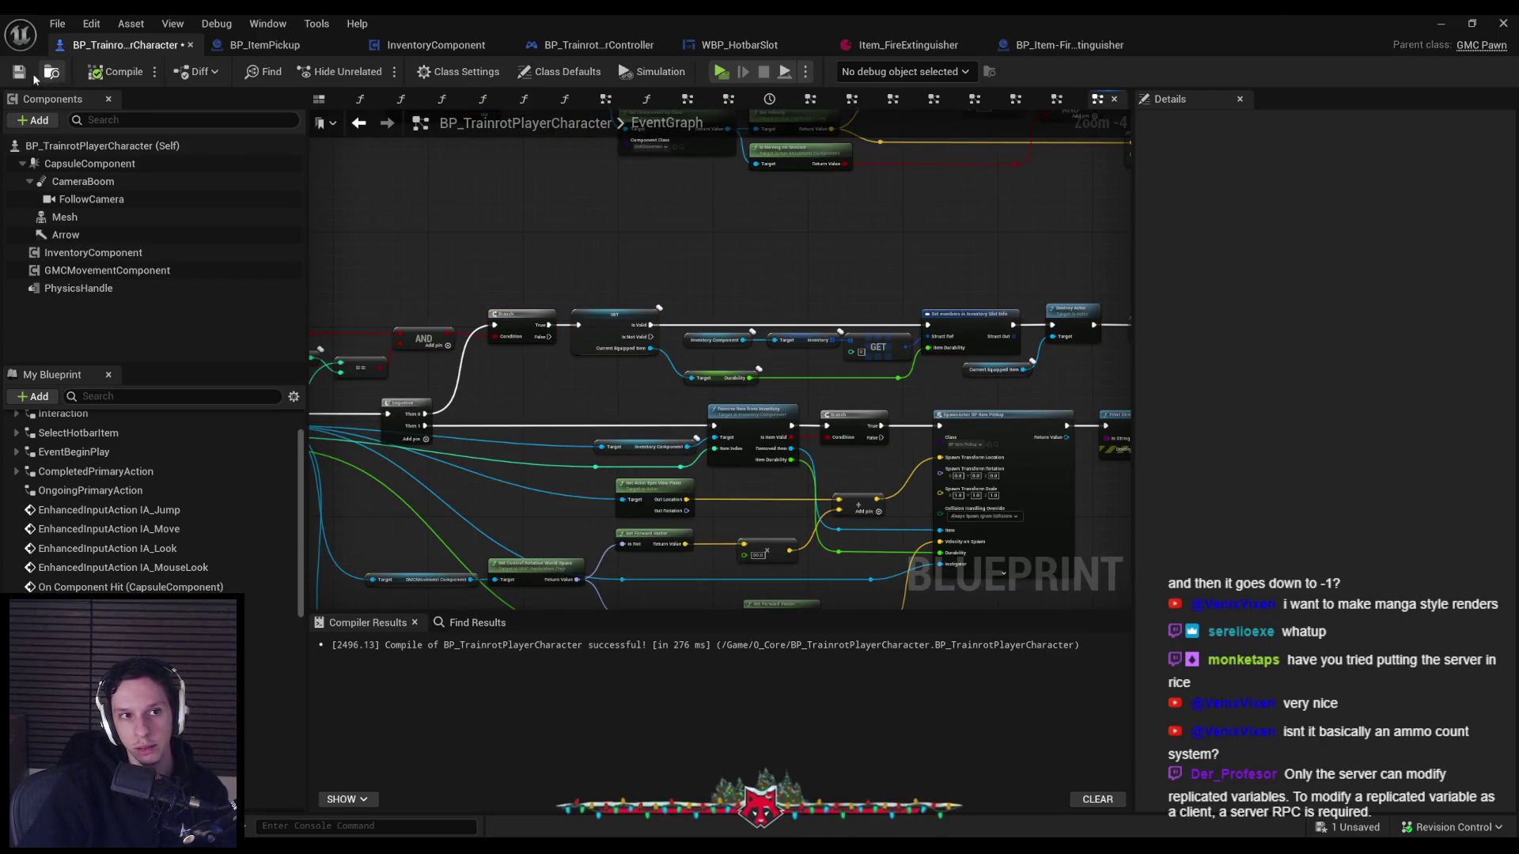
{"action": "key", "text": "ctrl+s"}
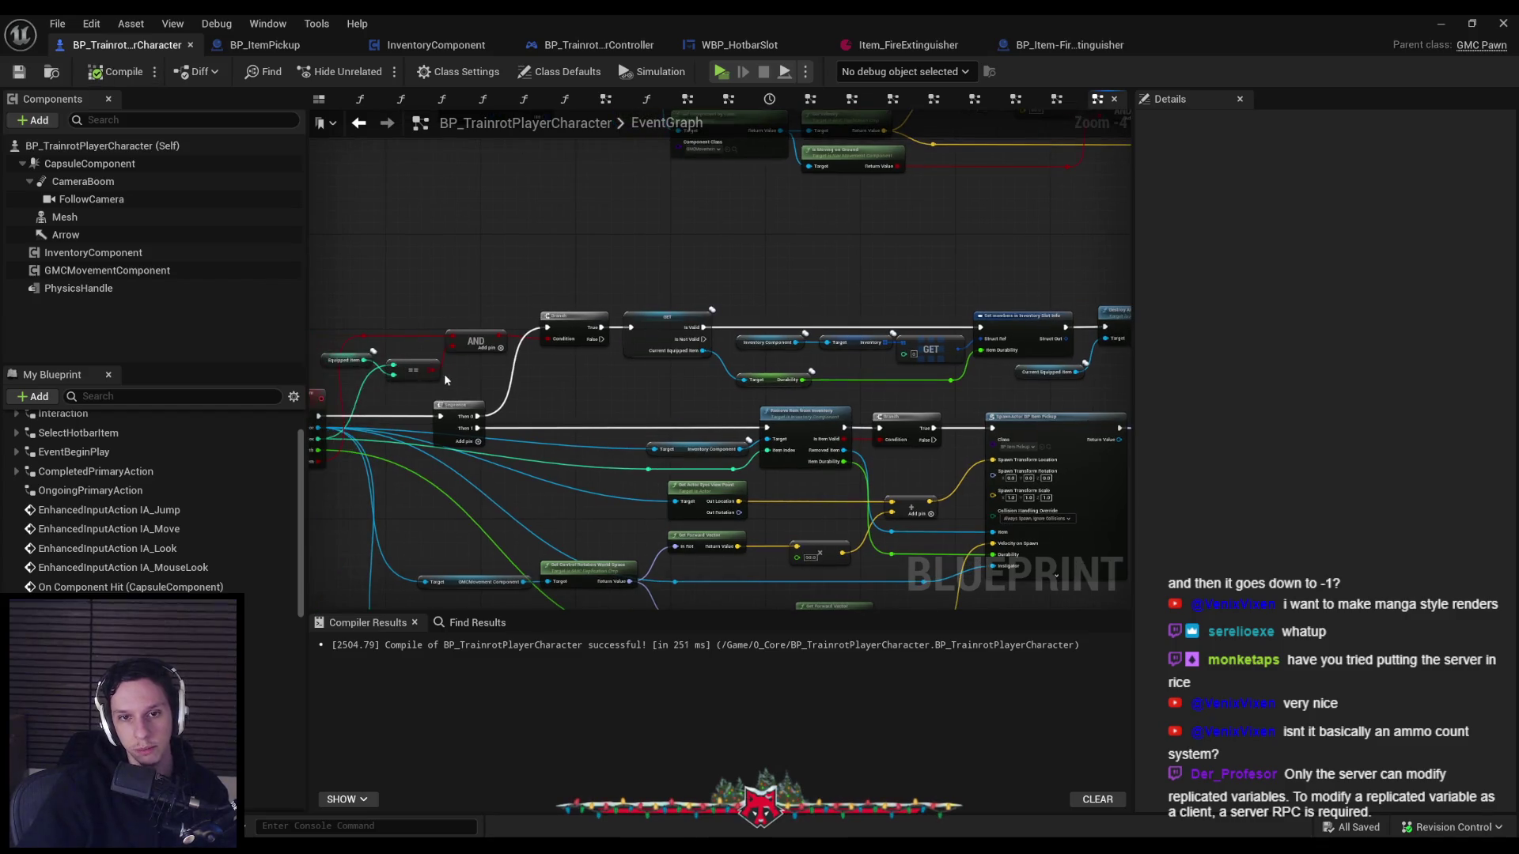
Wire ServerPlayerDropItem's Item Index into the == check against Equipped Item.
{"action": "scroll", "coordinate": [444, 374], "scroll_direction": "up", "scroll_amount": 2}
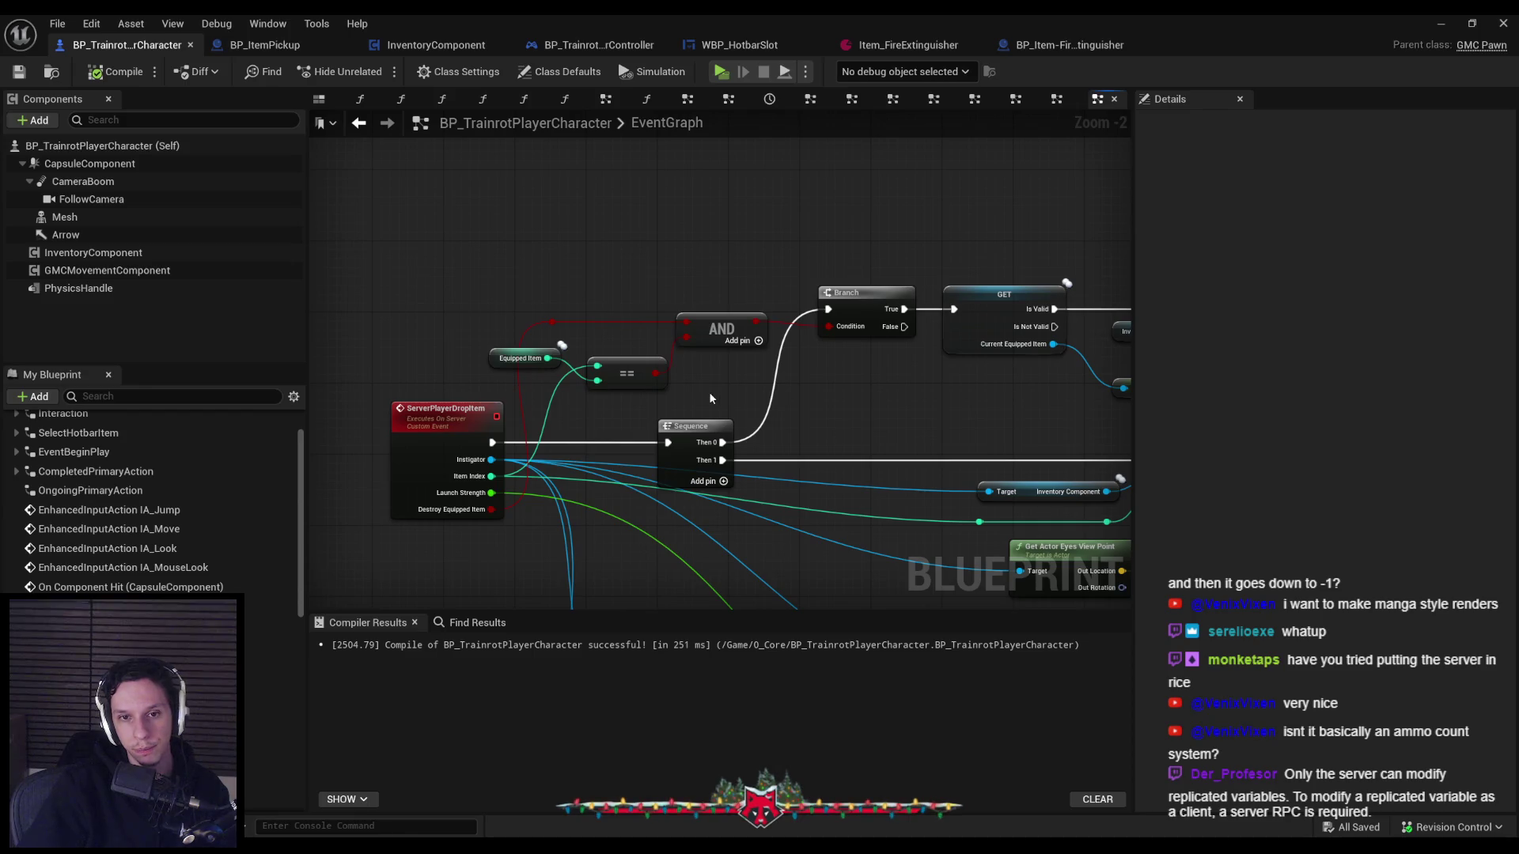
{"action": "mouse_move", "coordinate": [491, 475]}
{"action": "left_mouse_down"}
{"action": "mouse_move", "coordinate": [608, 378]}
{"action": "mouse_move", "coordinate": [568, 362]}
{"action": "mouse_move", "coordinate": [597, 380]}
{"action": "left_mouse_up"}
{"action": "scroll", "coordinate": [685, 428], "scroll_direction": "down", "scroll_amount": 1}
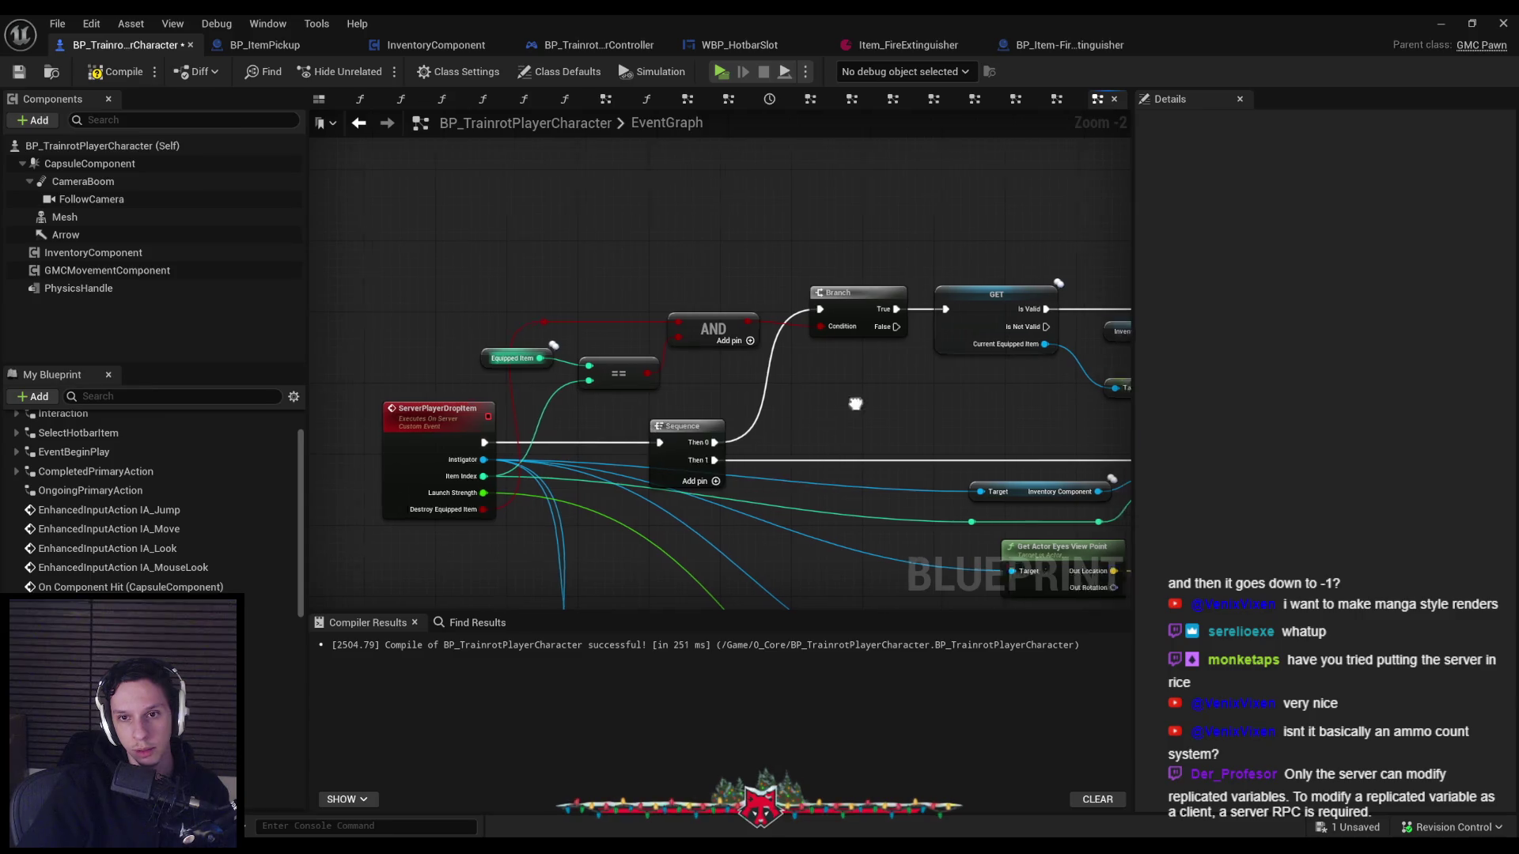
{"action": "scroll", "coordinate": [759, 356], "scroll_direction": "up", "scroll_amount": 1}
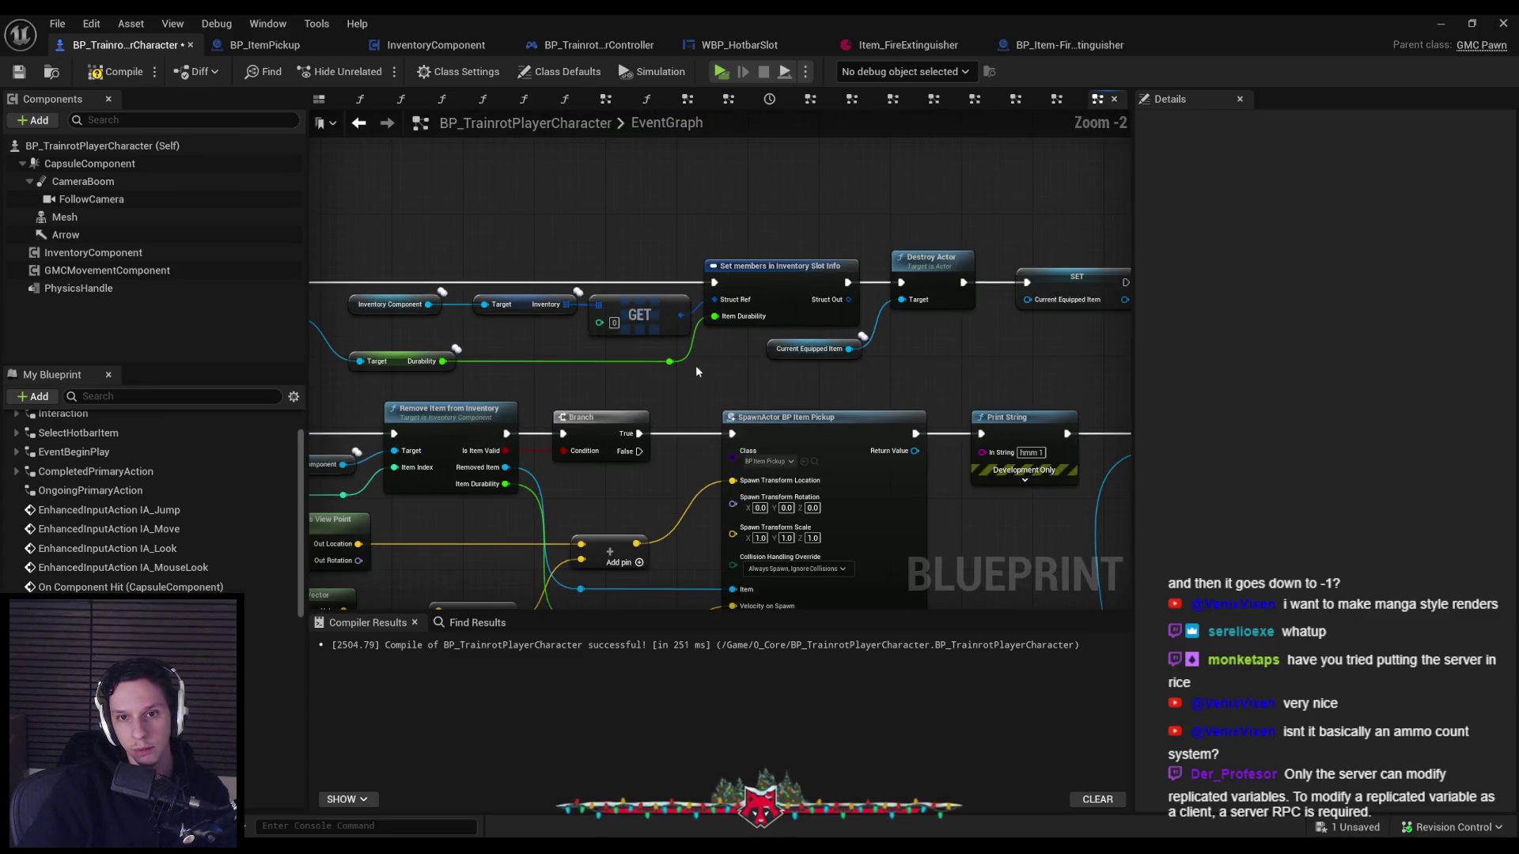
{"action": "mouse_move", "coordinate": [653, 313]}
{"action": "left_mouse_down"}
{"action": "mouse_move", "coordinate": [815, 344]}
{"action": "mouse_move", "coordinate": [751, 281]}
{"action": "left_mouse_up"}
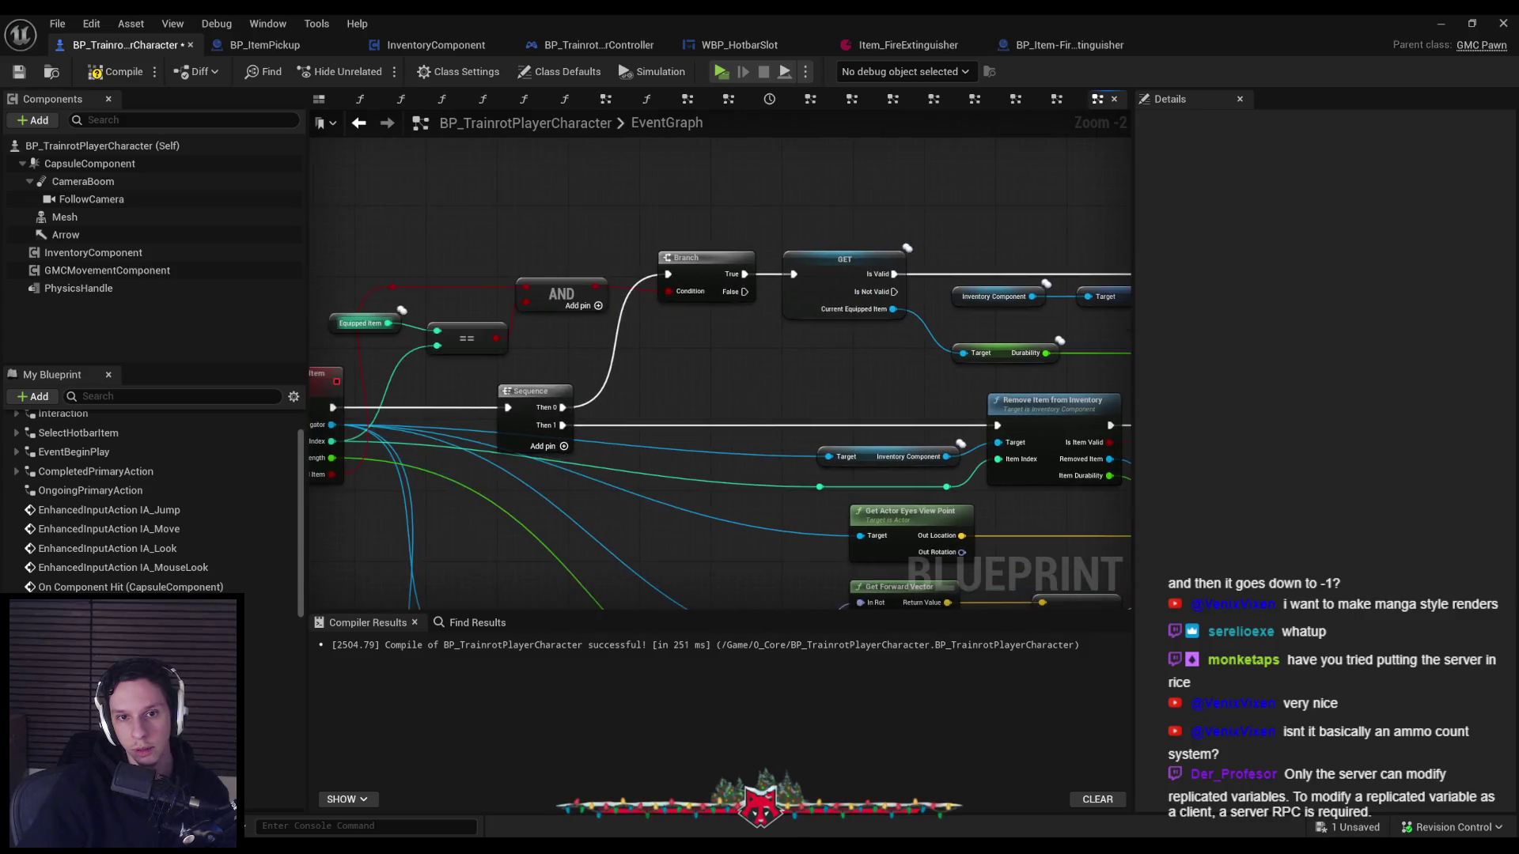
{"action": "mouse_move", "coordinate": [372, 324]}
{"action": "left_mouse_down"}
{"action": "mouse_move", "coordinate": [377, 338]}
{"action": "mouse_move", "coordinate": [1124, 316]}
{"action": "mouse_move", "coordinate": [811, 307]}
{"action": "mouse_move", "coordinate": [856, 318]}
{"action": "left_mouse_up"}
{"action": "key", "text": "ctrl+z"}
{"action": "left_click_drag", "start_coordinate": [463, 315], "coordinate": [980, 315]}
{"action": "right_click", "coordinate": [364, 310]}
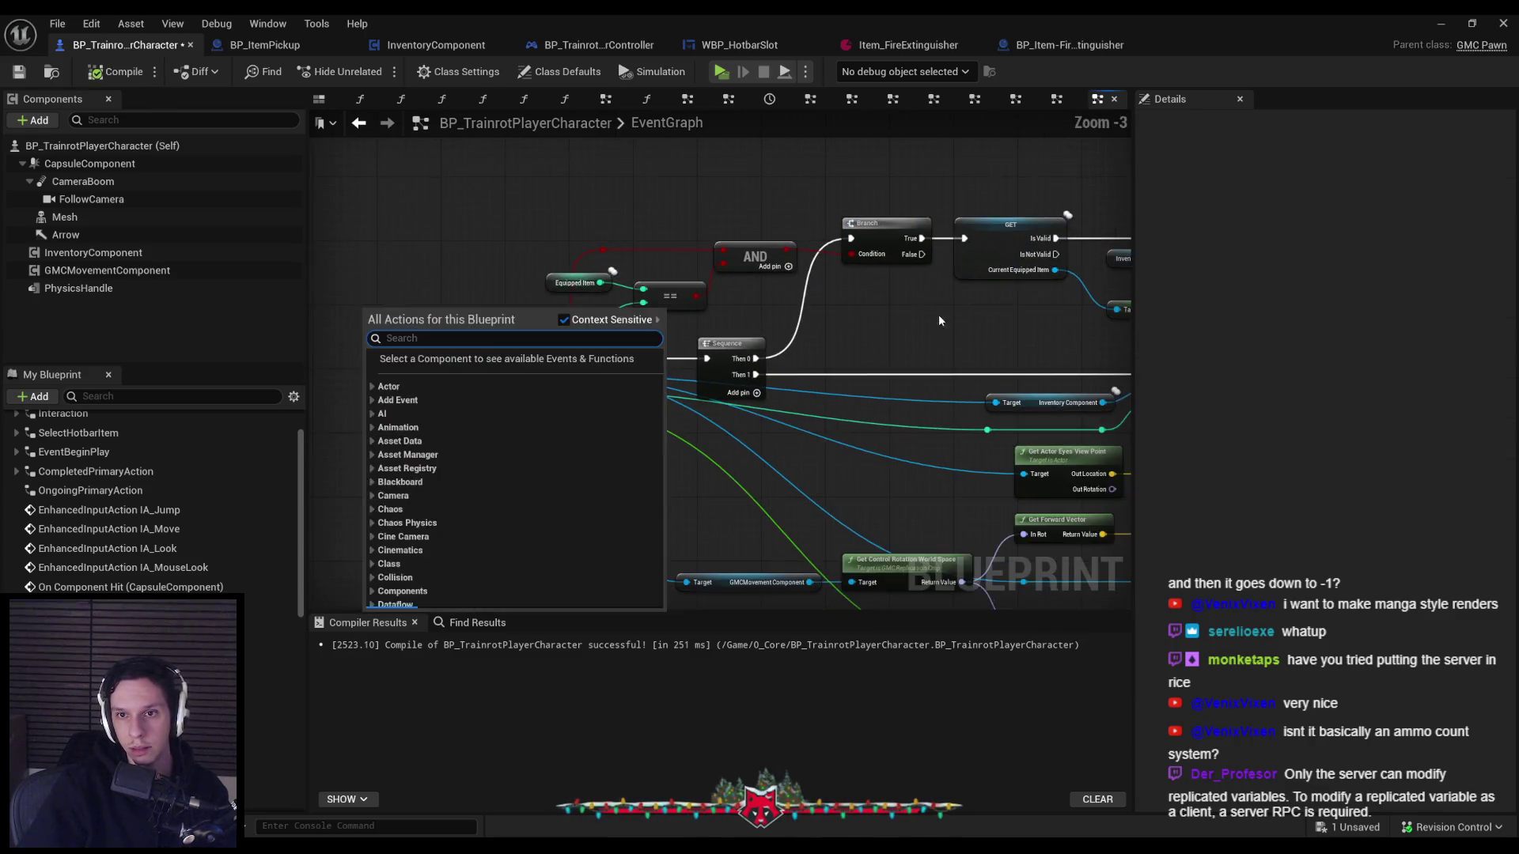
{"action": "scroll", "coordinate": [766, 323], "scroll_direction": "down", "scroll_amount": 1}
Play in the selected viewport, spray the extinguisher, drop it with G and pick it back up.
{"action": "left_click", "coordinate": [1440, 24]}
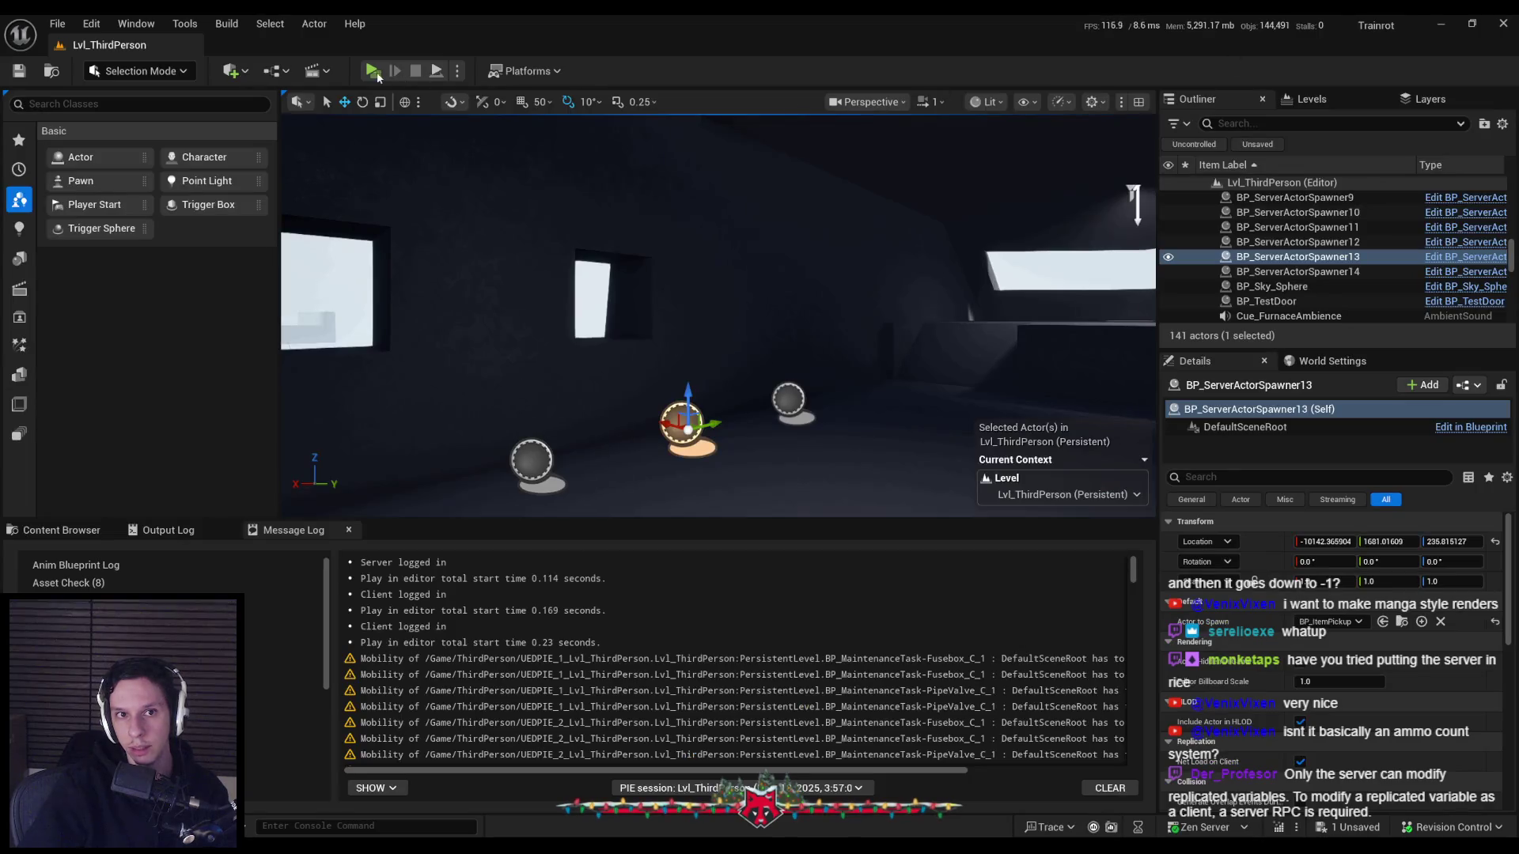
{"action": "left_click", "coordinate": [458, 71]}
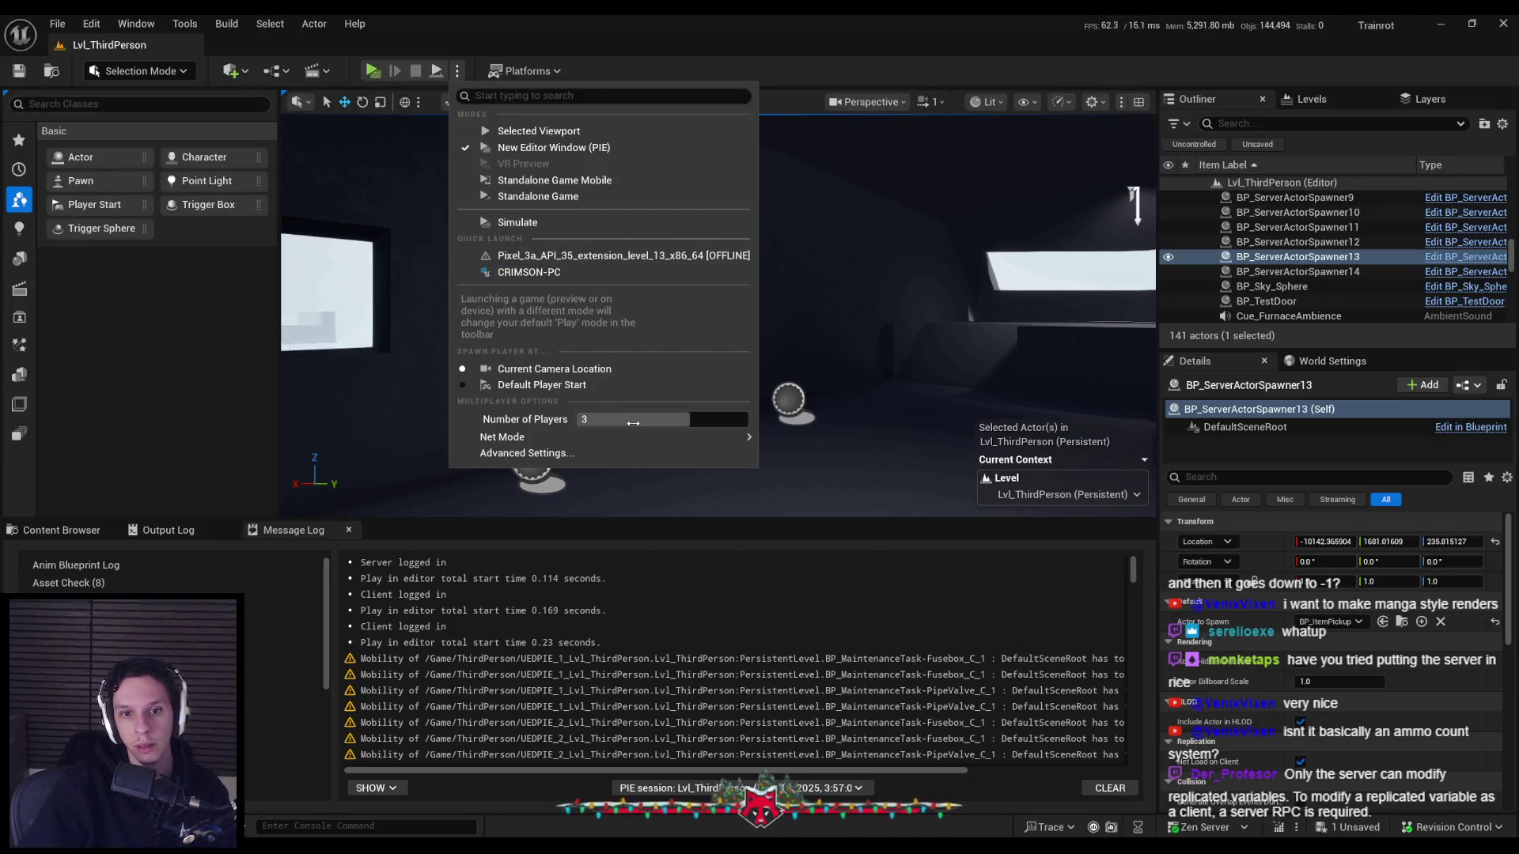
{"action": "left_click", "coordinate": [539, 130]}
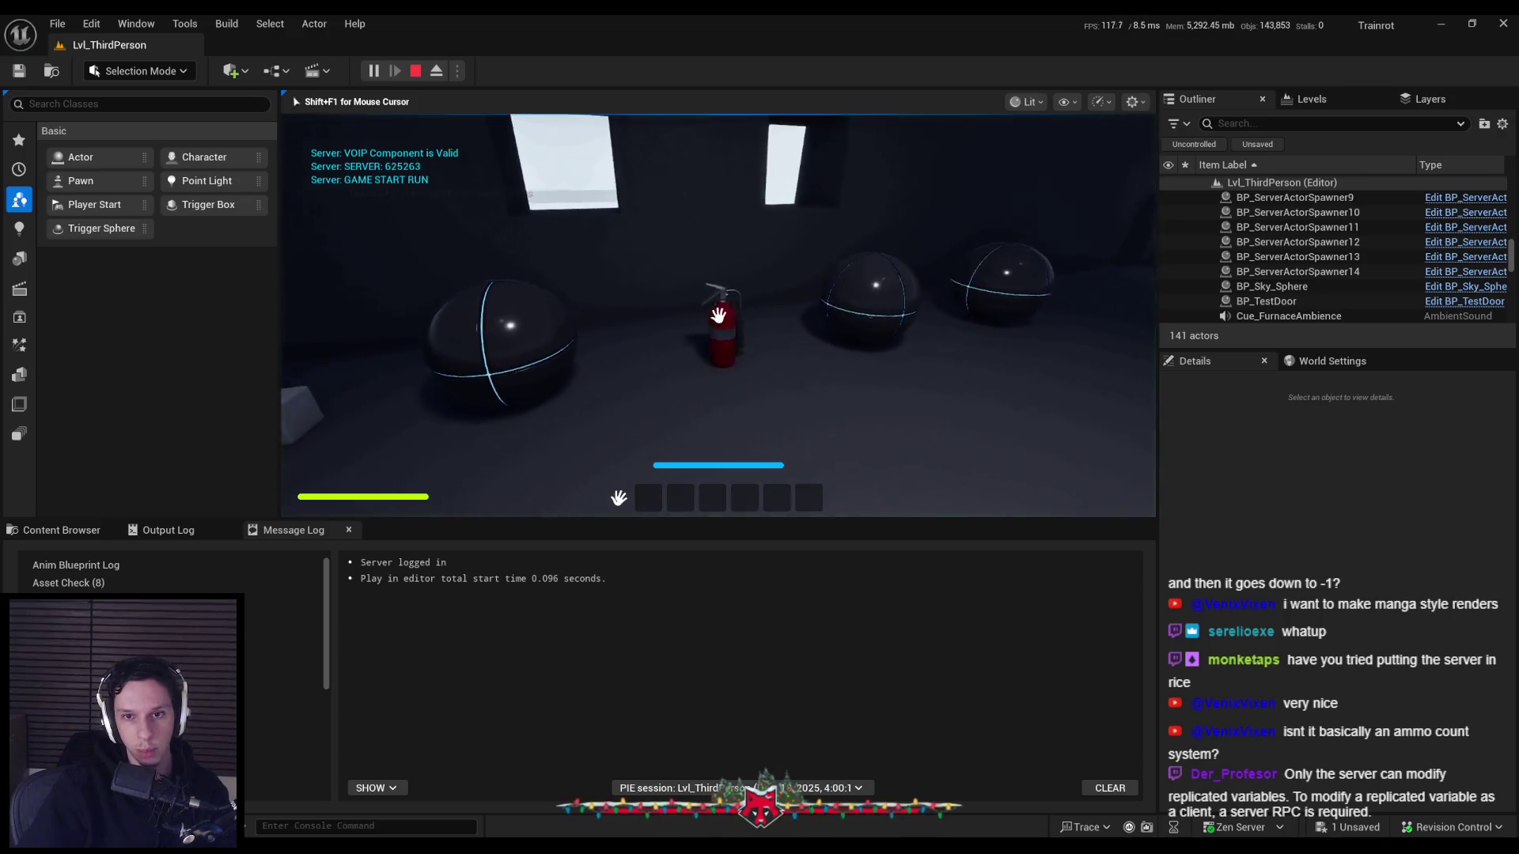
{"action": "left_click", "coordinate": [718, 316]}
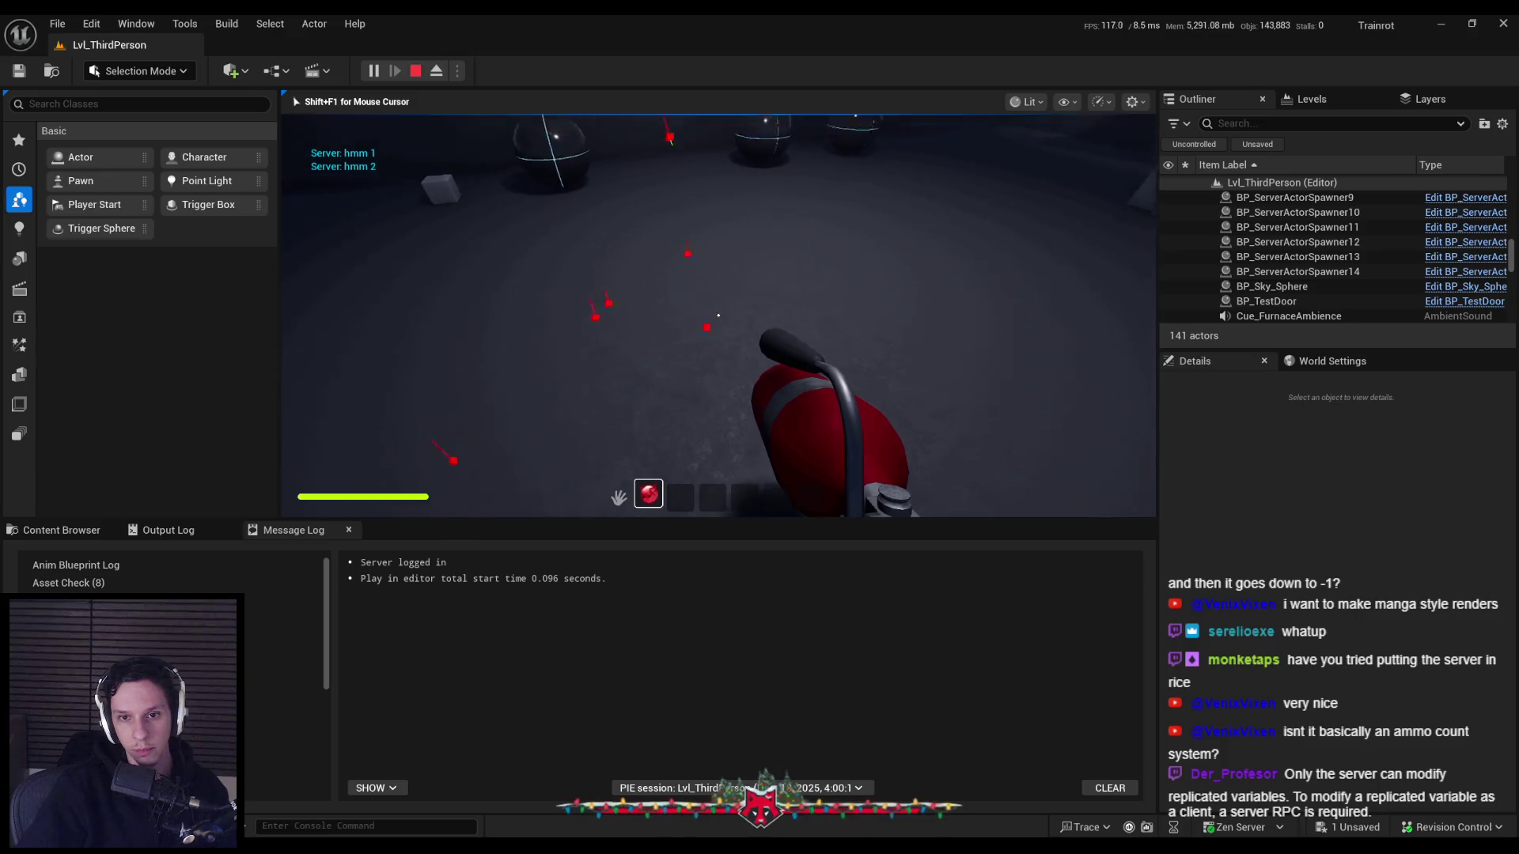
{"action": "key", "text": "g"}
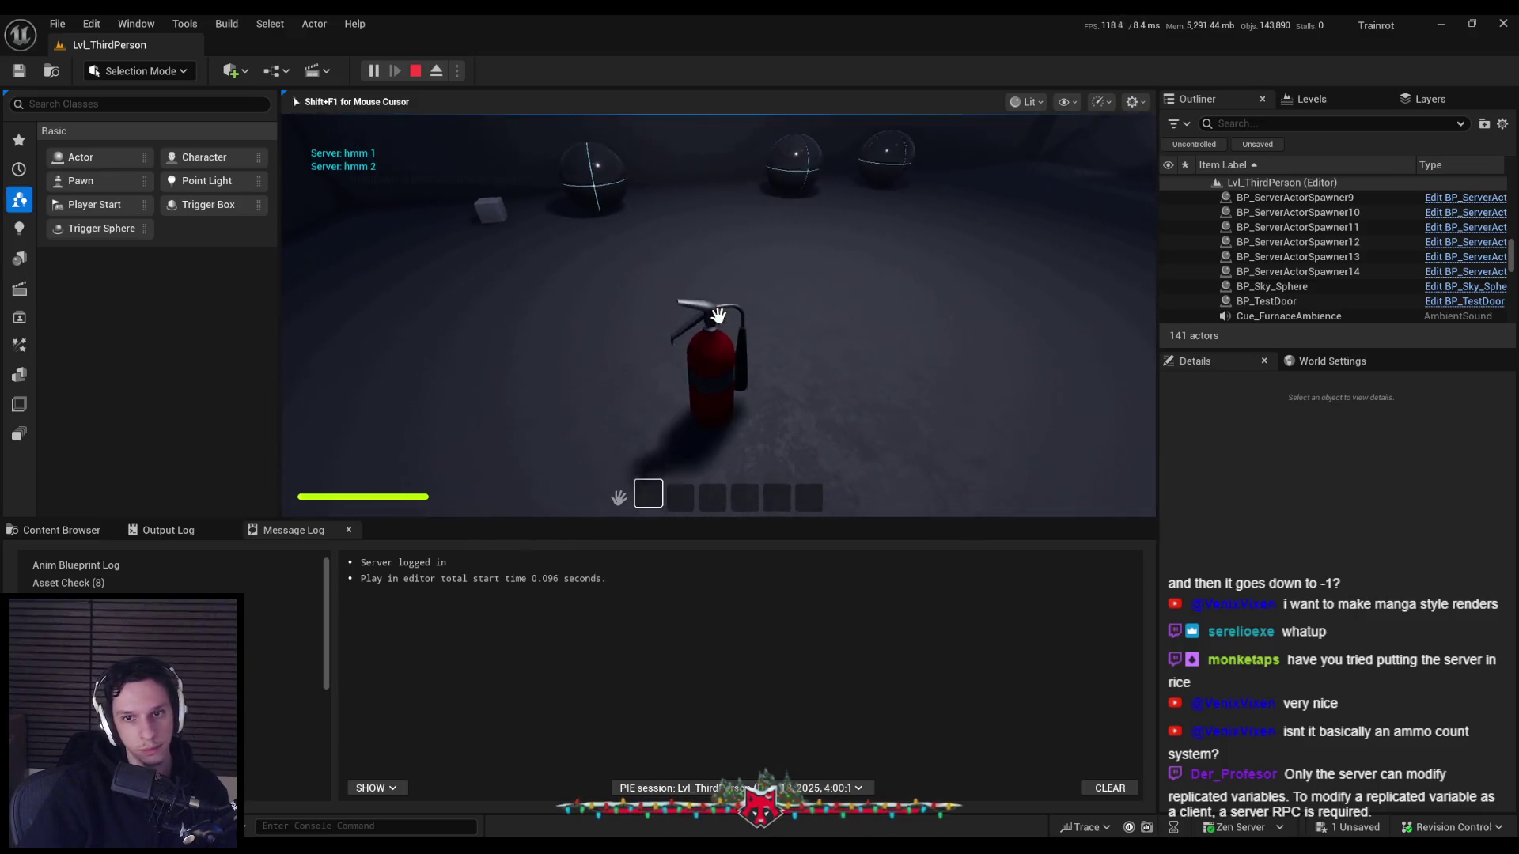
{"action": "key", "text": "e"}
{"action": "left_click", "coordinate": [718, 315]}
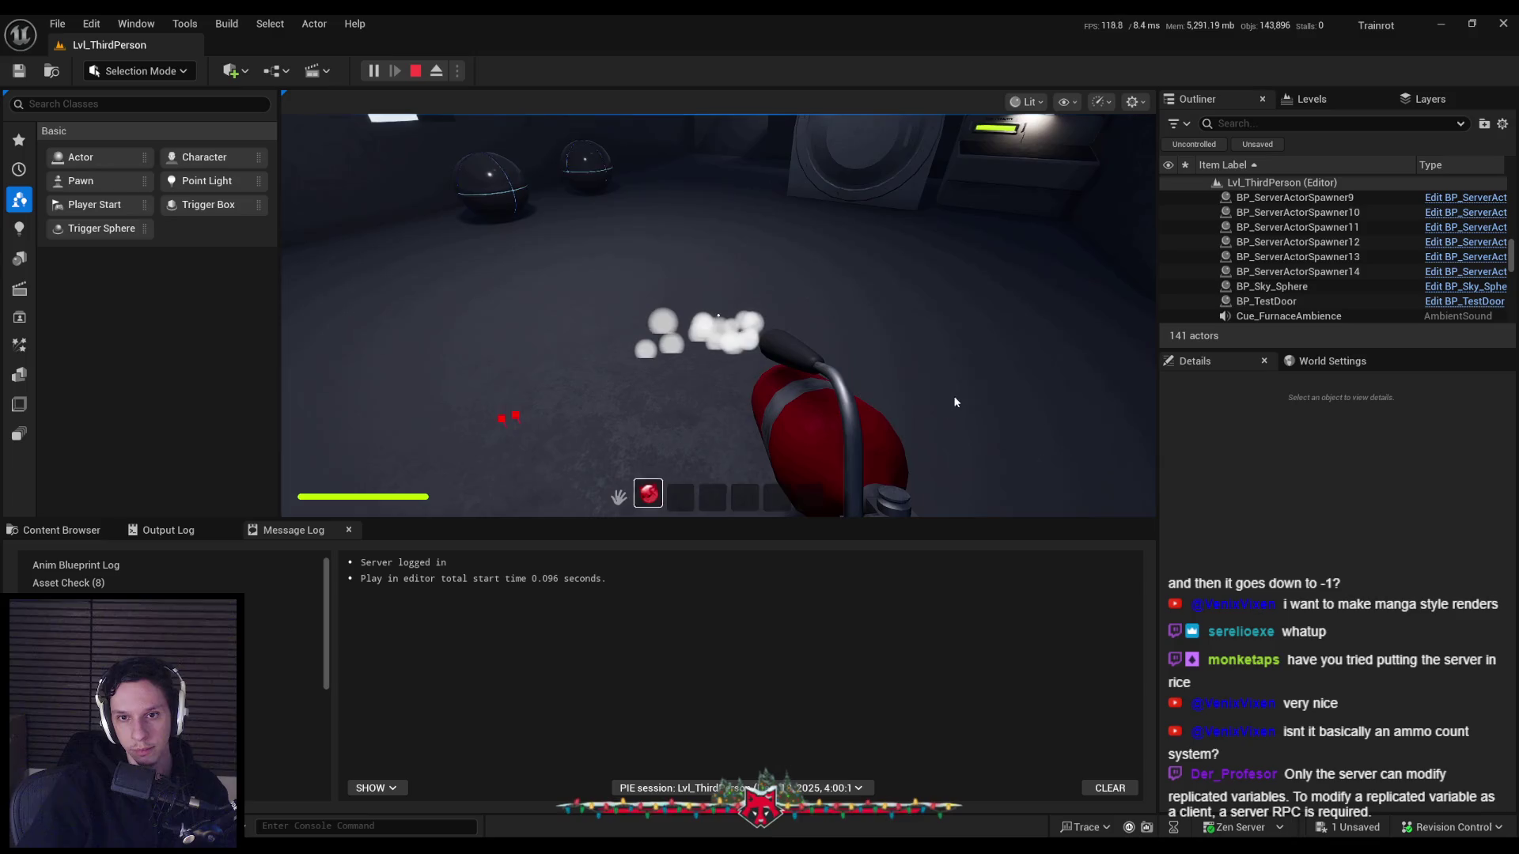
Drop the extinguisher from hotbar slot 1 twice, re-pick and spray, then end the session.
{"action": "mouse_move", "coordinate": [645, 489]}
{"action": "left_mouse_down"}
{"action": "mouse_move", "coordinate": [752, 449]}
{"action": "mouse_move", "coordinate": [618, 497]}
{"action": "left_mouse_up"}
{"action": "key", "text": "e"}
{"action": "left_click", "coordinate": [719, 316]}
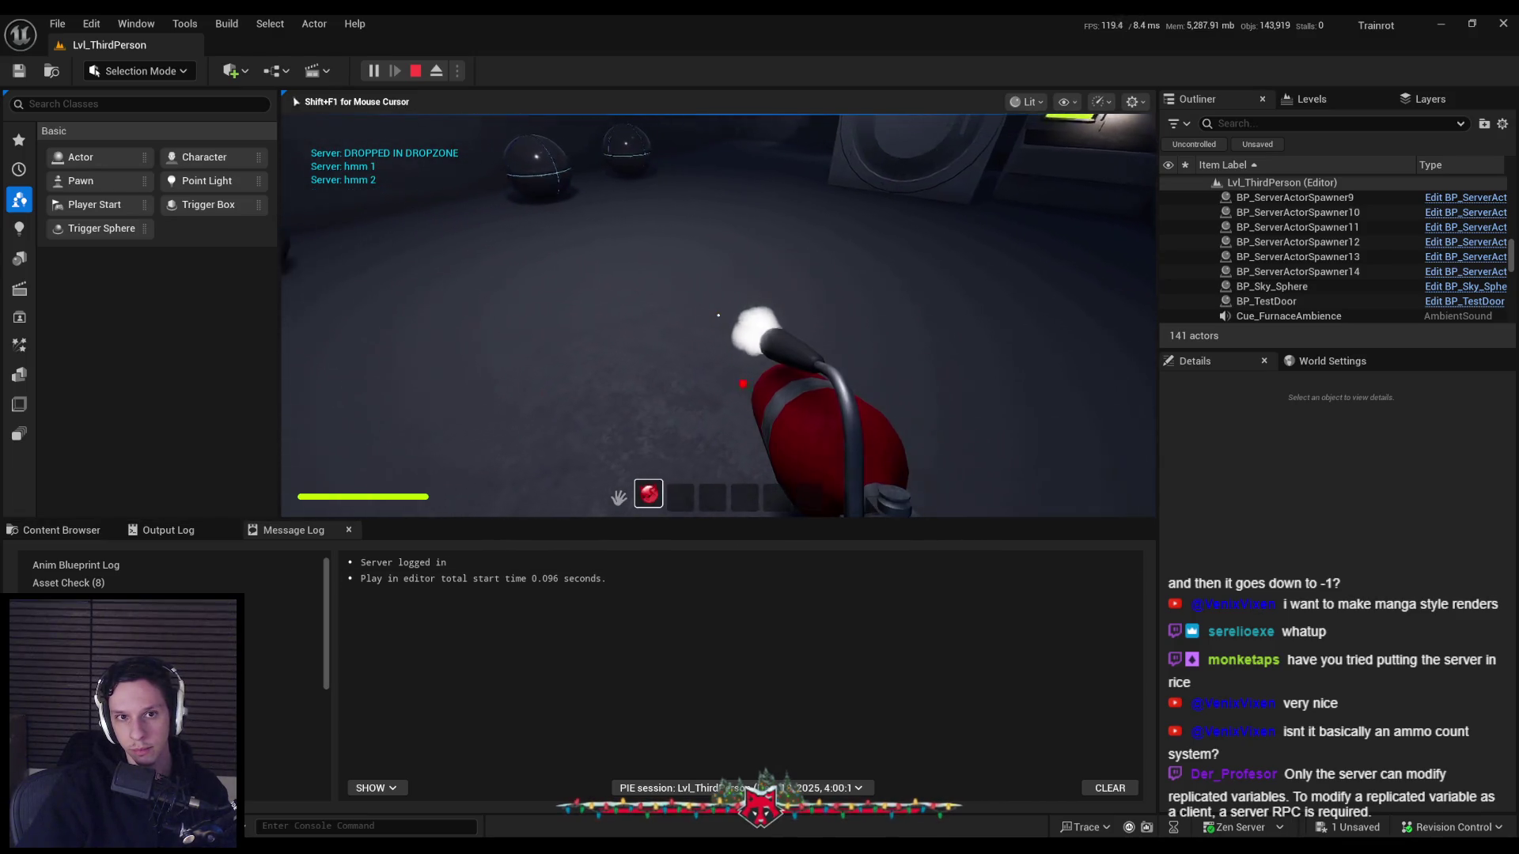
{"action": "mouse_move", "coordinate": [648, 494]}
{"action": "left_mouse_down"}
{"action": "mouse_move", "coordinate": [644, 430]}
{"action": "mouse_move", "coordinate": [619, 497]}
{"action": "mouse_move", "coordinate": [712, 428]}
{"action": "left_mouse_up"}
{"action": "key", "text": "e"}
{"action": "key", "text": "e"}
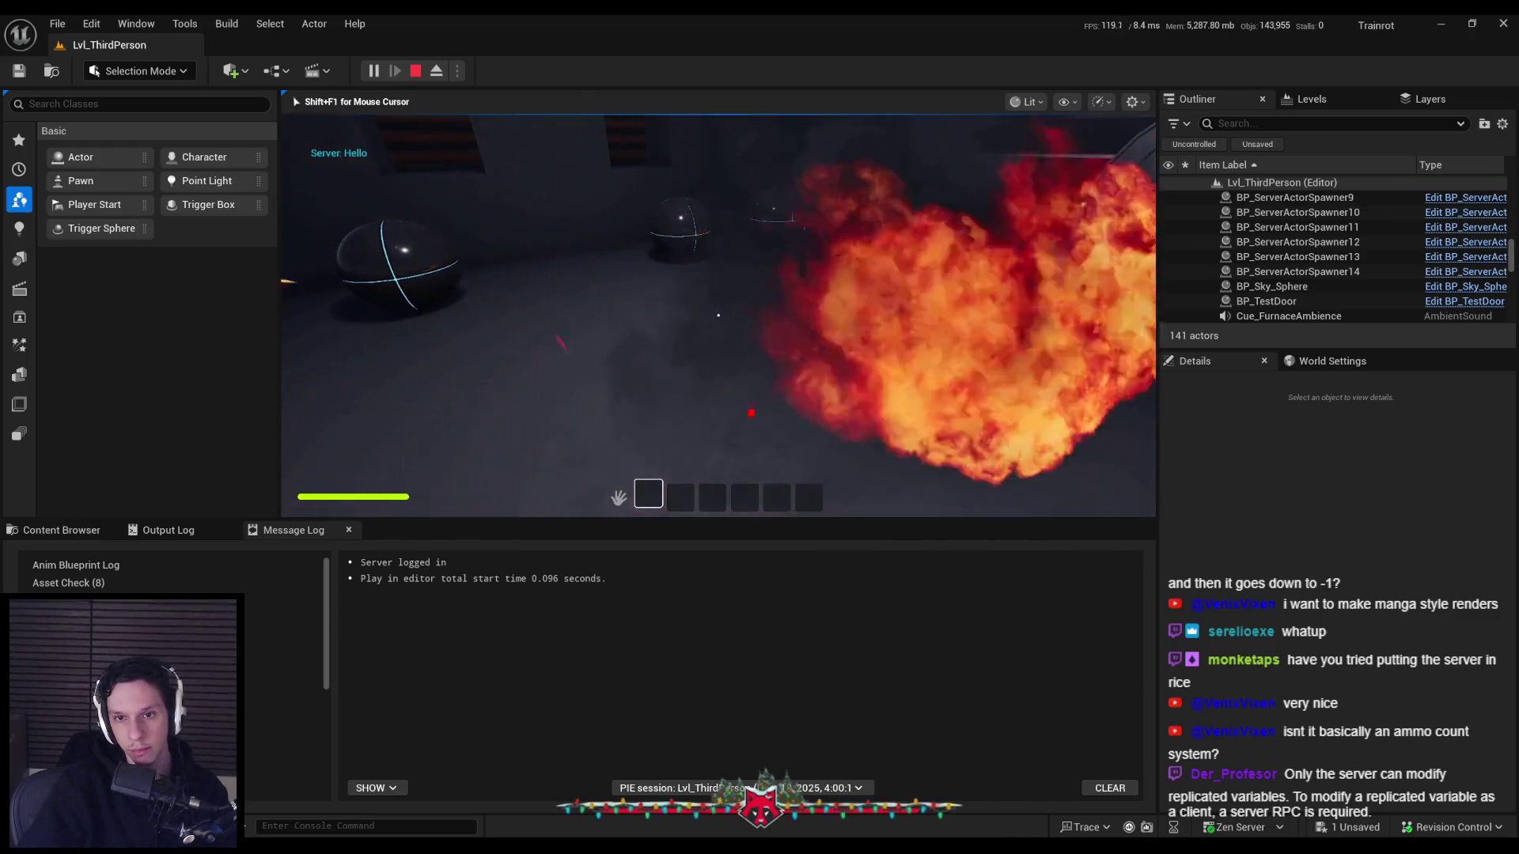
{"action": "key", "text": "w"}
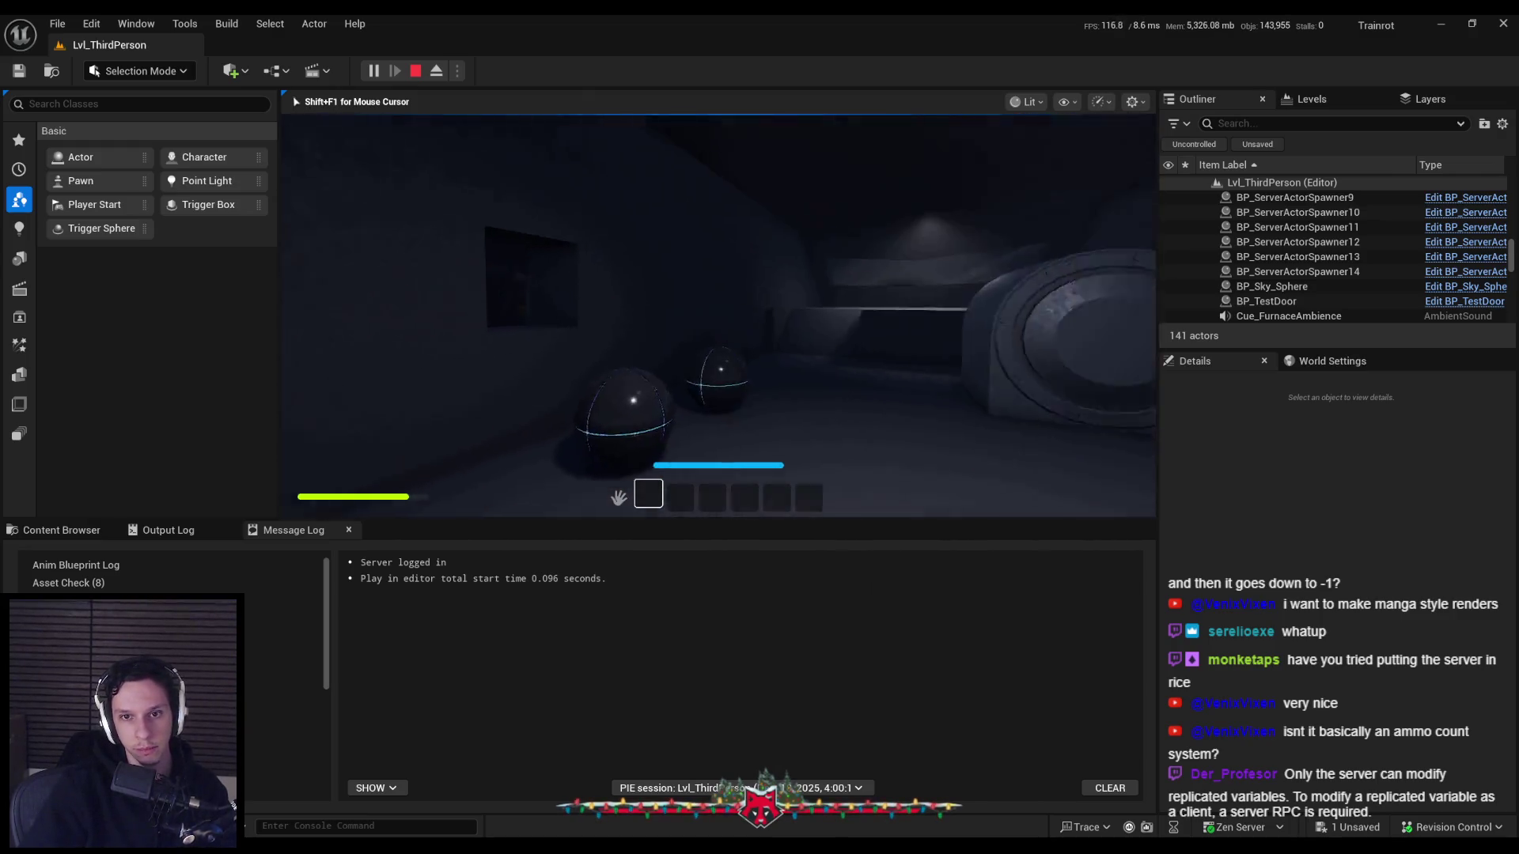
{"action": "key", "text": "Escape"}
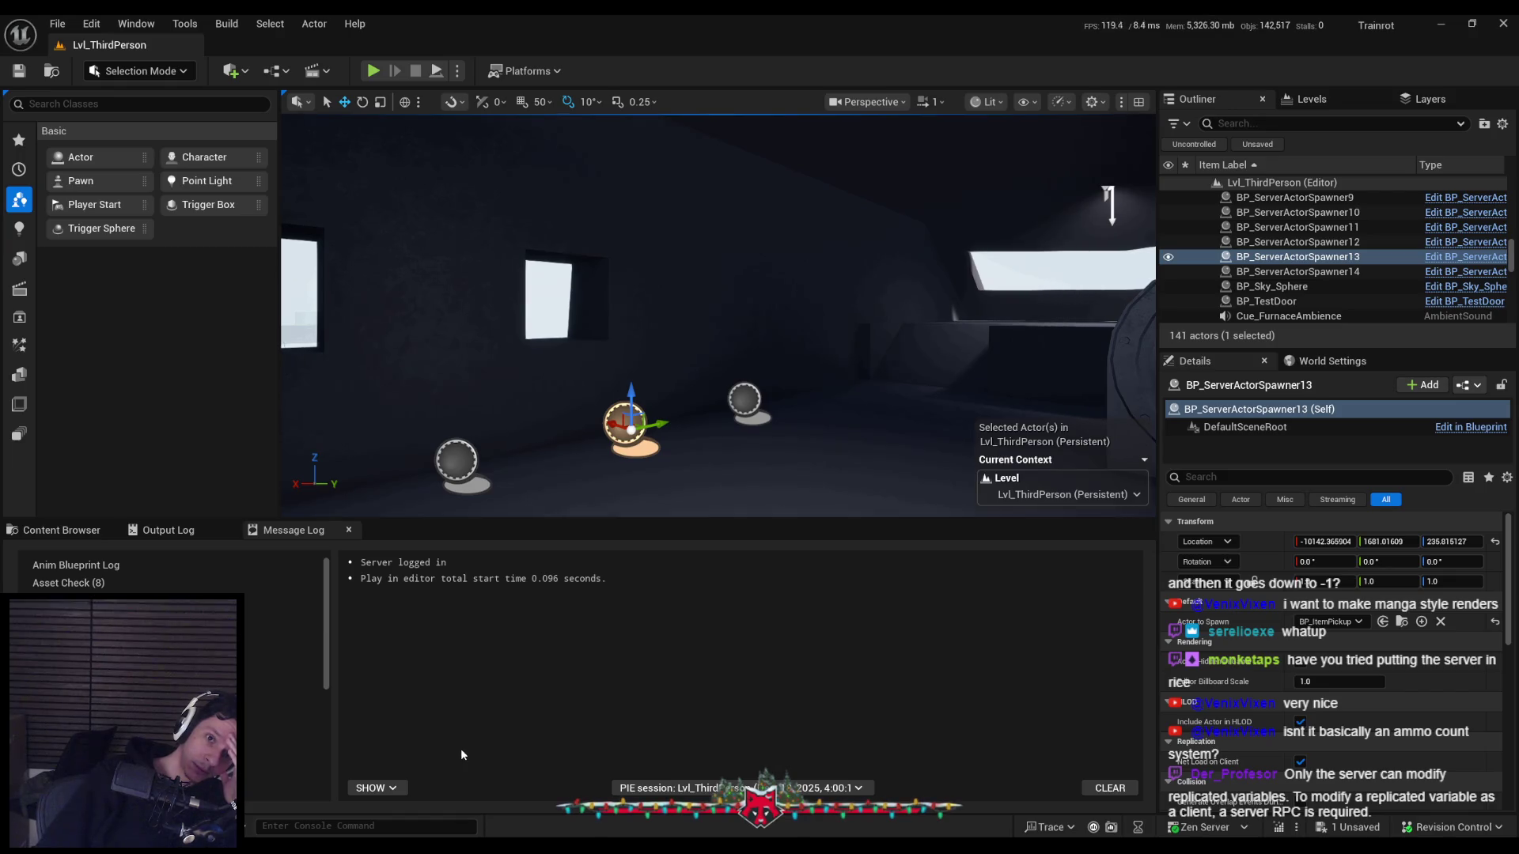
{"action": "left_click", "coordinate": [457, 71]}
{"action": "left_click", "coordinate": [905, 397]}
Frame the spawner, then review the Branch, SpawnActor, Print String and Cast nodes in the character Blueprint.
{"action": "key", "text": "f"}
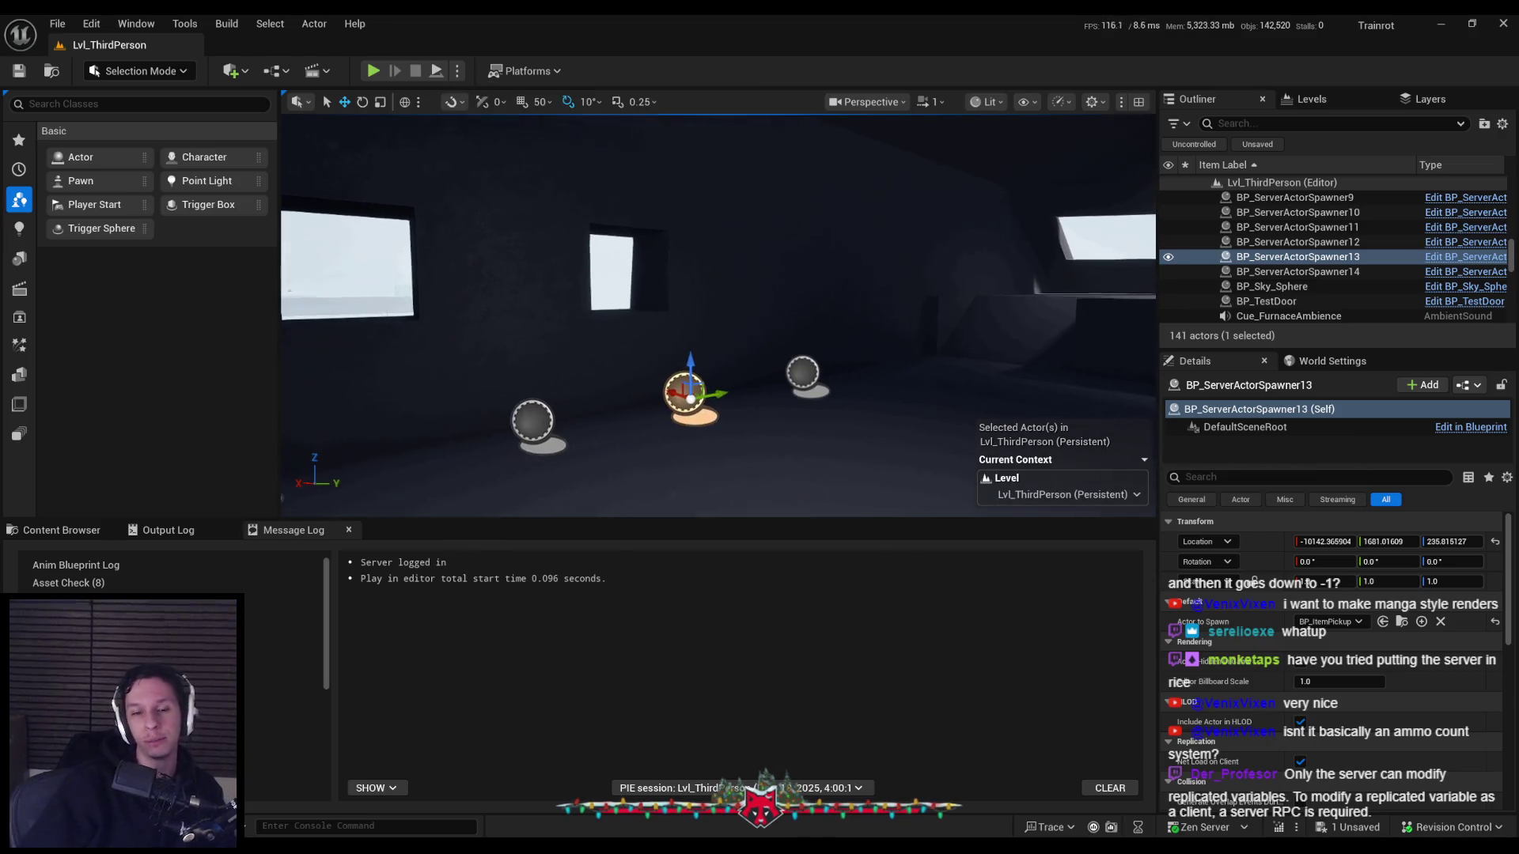
{"action": "key", "text": "alt+Tab"}
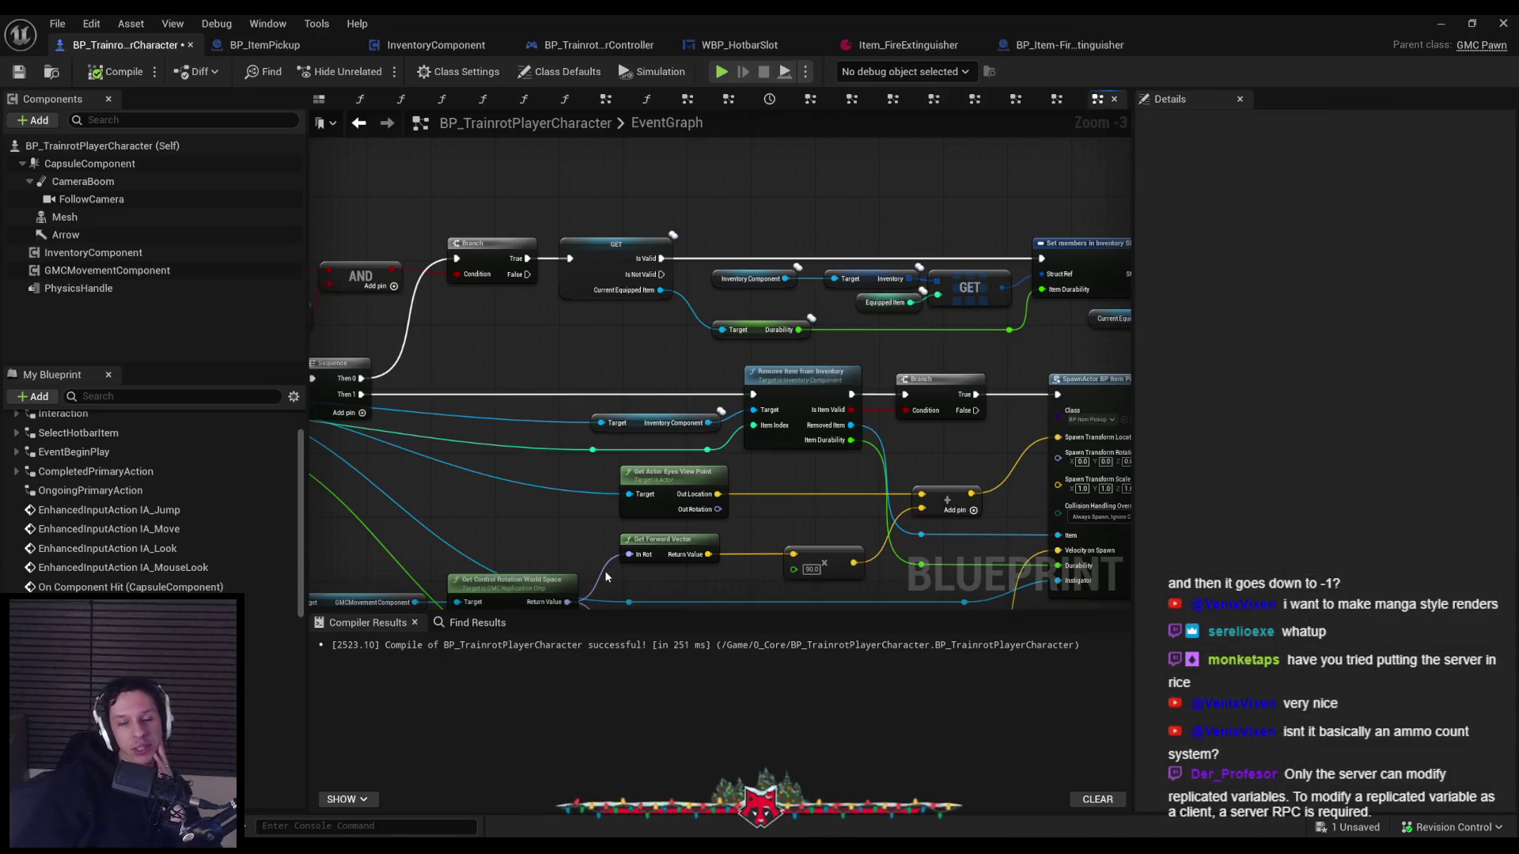
{"action": "scroll", "coordinate": [567, 530], "scroll_direction": "down", "scroll_amount": 2}
{"action": "scroll", "coordinate": [625, 392], "scroll_direction": "up", "scroll_amount": 2}
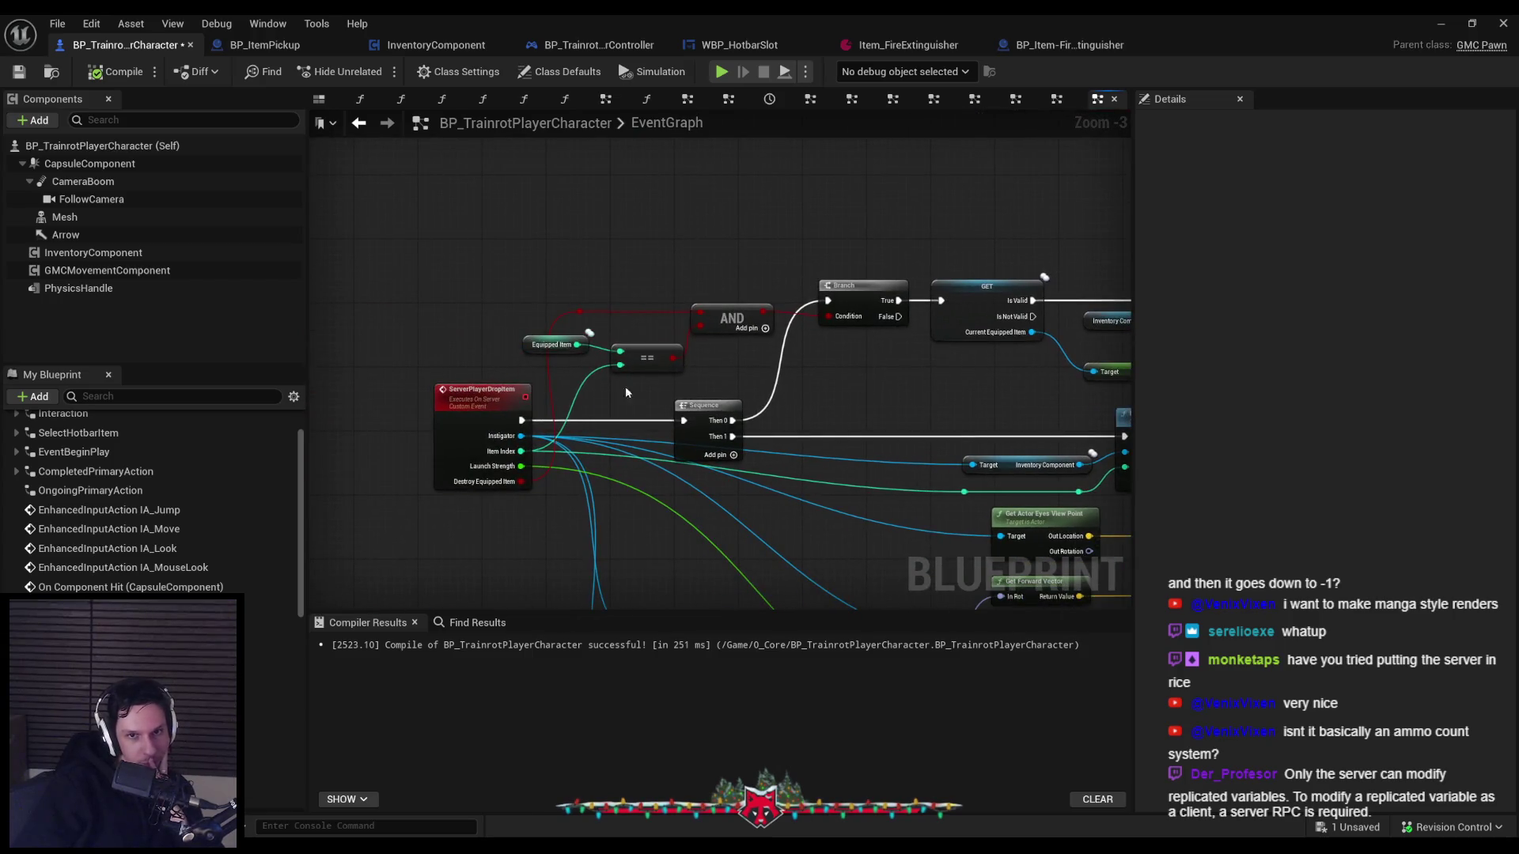
{"action": "scroll", "coordinate": [430, 406], "scroll_direction": "down", "scroll_amount": 1}
{"action": "left_click_drag", "start_coordinate": [431, 406], "coordinate": [416, 421]}
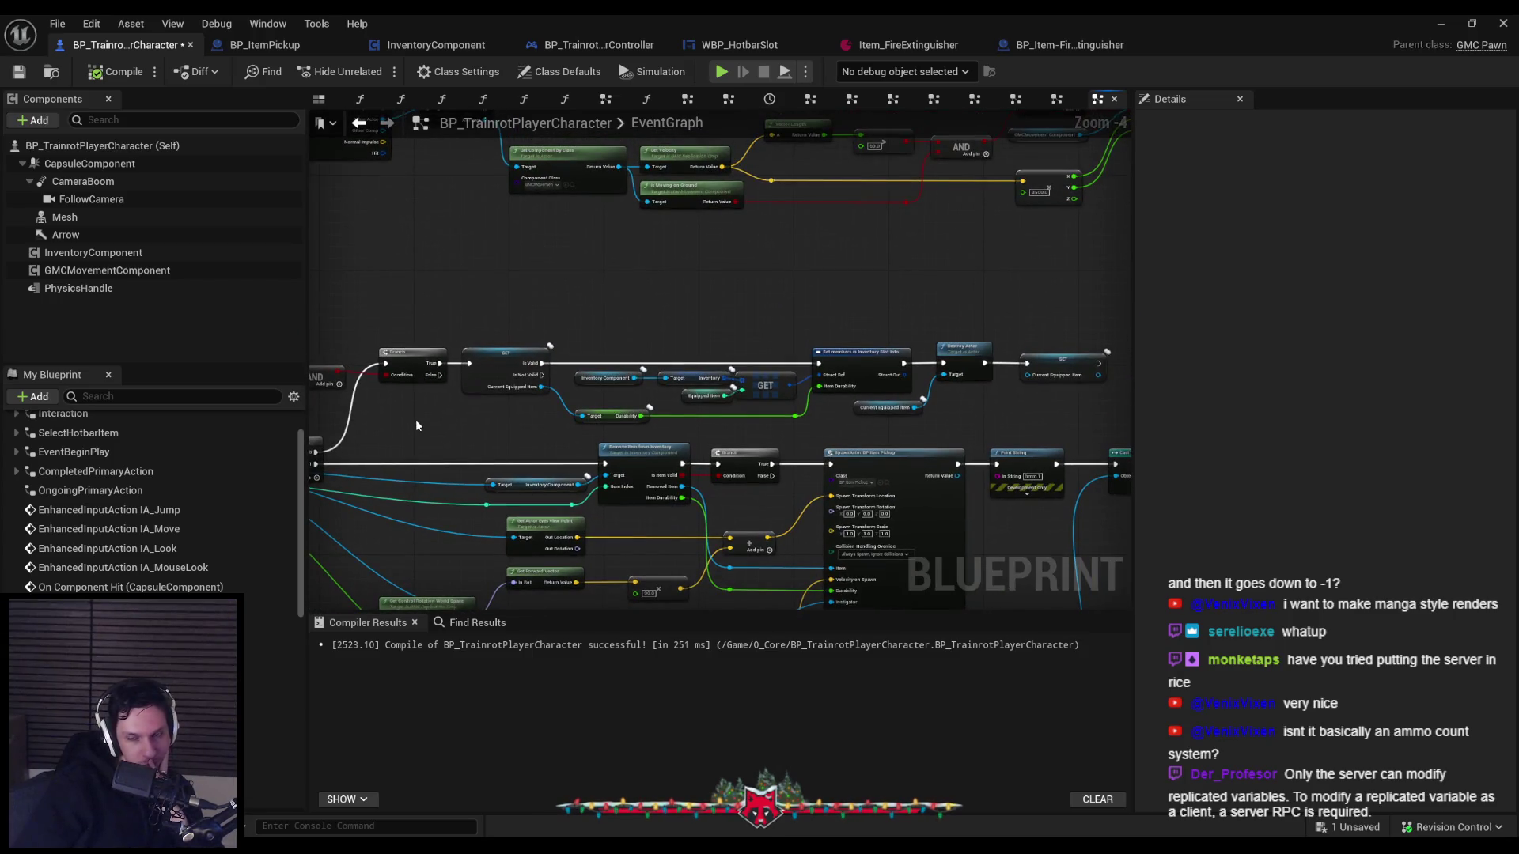
{"action": "scroll", "coordinate": [837, 412], "scroll_direction": "up", "scroll_amount": 3}
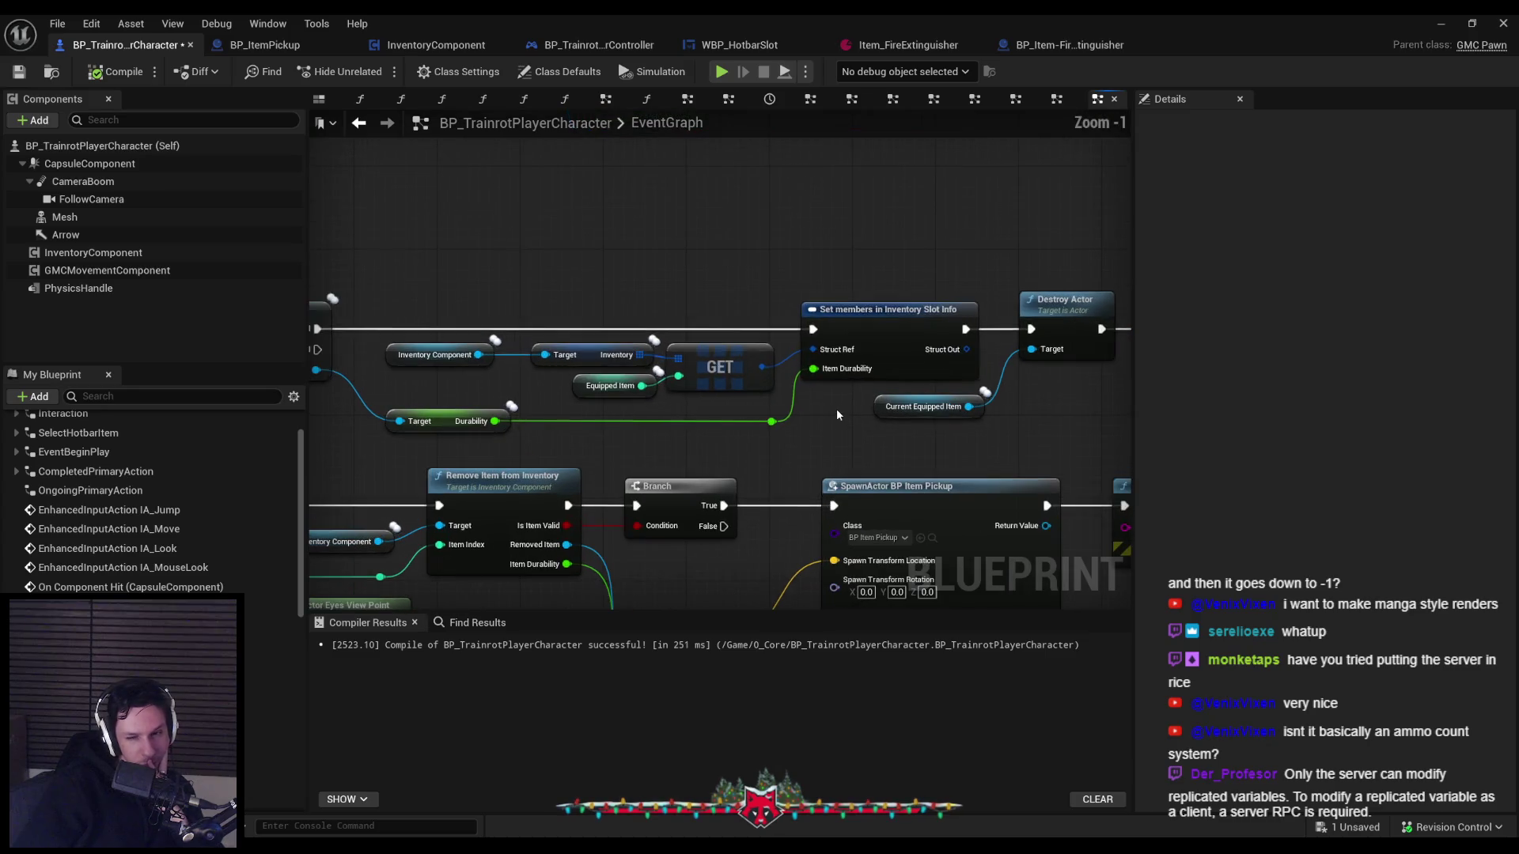
{"action": "scroll", "coordinate": [837, 415], "scroll_direction": "down", "scroll_amount": 1}
{"action": "scroll", "coordinate": [823, 418], "scroll_direction": "up", "scroll_amount": 1}
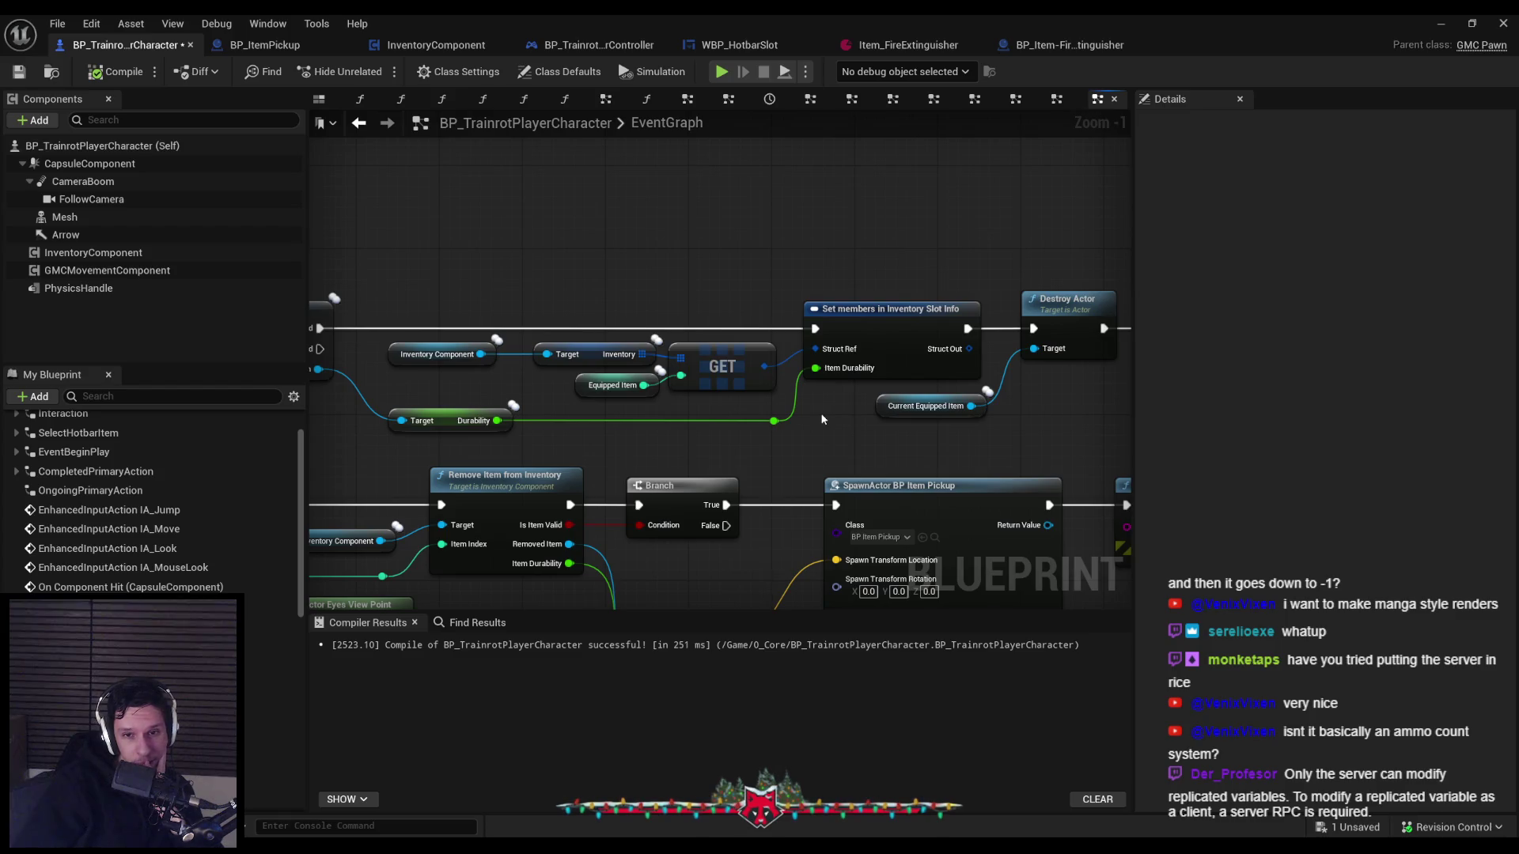
{"action": "scroll", "coordinate": [821, 419], "scroll_direction": "down", "scroll_amount": 1}
{"action": "mouse_move", "coordinate": [821, 419]}
{"action": "left_mouse_down"}
{"action": "mouse_move", "coordinate": [463, 409]}
{"action": "mouse_move", "coordinate": [814, 378]}
{"action": "left_mouse_up"}
Look over the Remove Item and SpawnActor chain, then save the player character Blueprint.
{"action": "scroll", "coordinate": [834, 468], "scroll_direction": "down", "scroll_amount": 1}
{"action": "mouse_move", "coordinate": [834, 468]}
{"action": "left_mouse_down"}
{"action": "mouse_move", "coordinate": [786, 347]}
{"action": "mouse_move", "coordinate": [861, 408]}
{"action": "mouse_move", "coordinate": [434, 410]}
{"action": "left_mouse_up"}
{"action": "scroll", "coordinate": [675, 486], "scroll_direction": "down", "scroll_amount": 1}
{"action": "mouse_move", "coordinate": [890, 453]}
{"action": "left_mouse_down"}
{"action": "mouse_move", "coordinate": [710, 416]}
{"action": "mouse_move", "coordinate": [485, 400]}
{"action": "mouse_move", "coordinate": [925, 484]}
{"action": "left_mouse_up"}
{"action": "scroll", "coordinate": [711, 416], "scroll_direction": "up", "scroll_amount": 2}
{"action": "scroll", "coordinate": [485, 400], "scroll_direction": "down", "scroll_amount": 2}
{"action": "left_click", "coordinate": [24, 78]}
Nudge the GET, Set members, Destroy Actor and SET nodes slightly right and recompile.
{"action": "left_click_drag", "start_coordinate": [479, 360], "coordinate": [725, 382]}
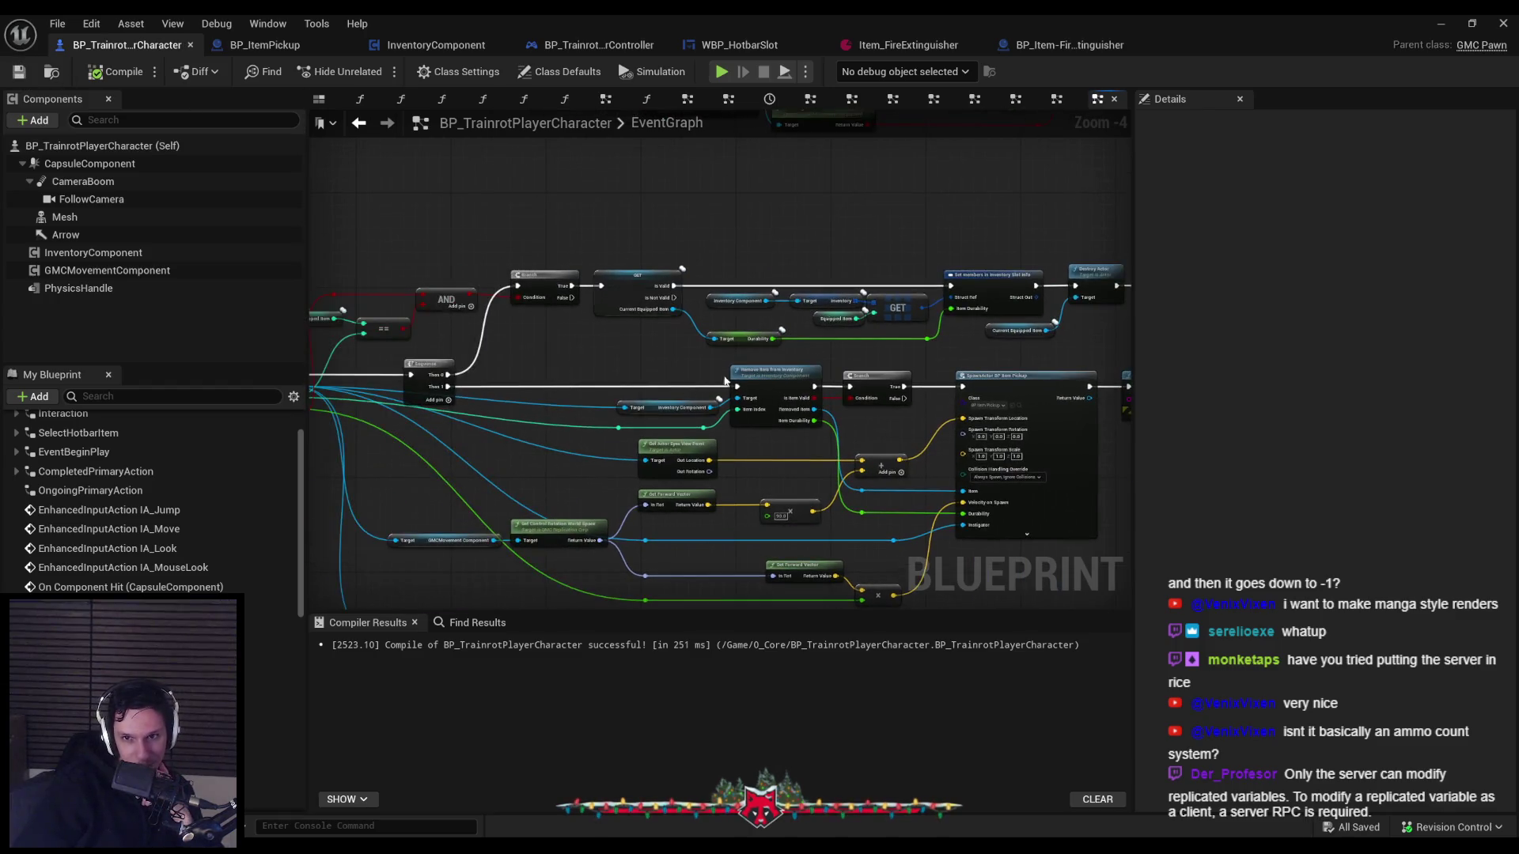
{"action": "scroll", "coordinate": [856, 345], "scroll_direction": "up", "scroll_amount": 4}
{"action": "left_click_drag", "start_coordinate": [858, 345], "coordinate": [701, 354]}
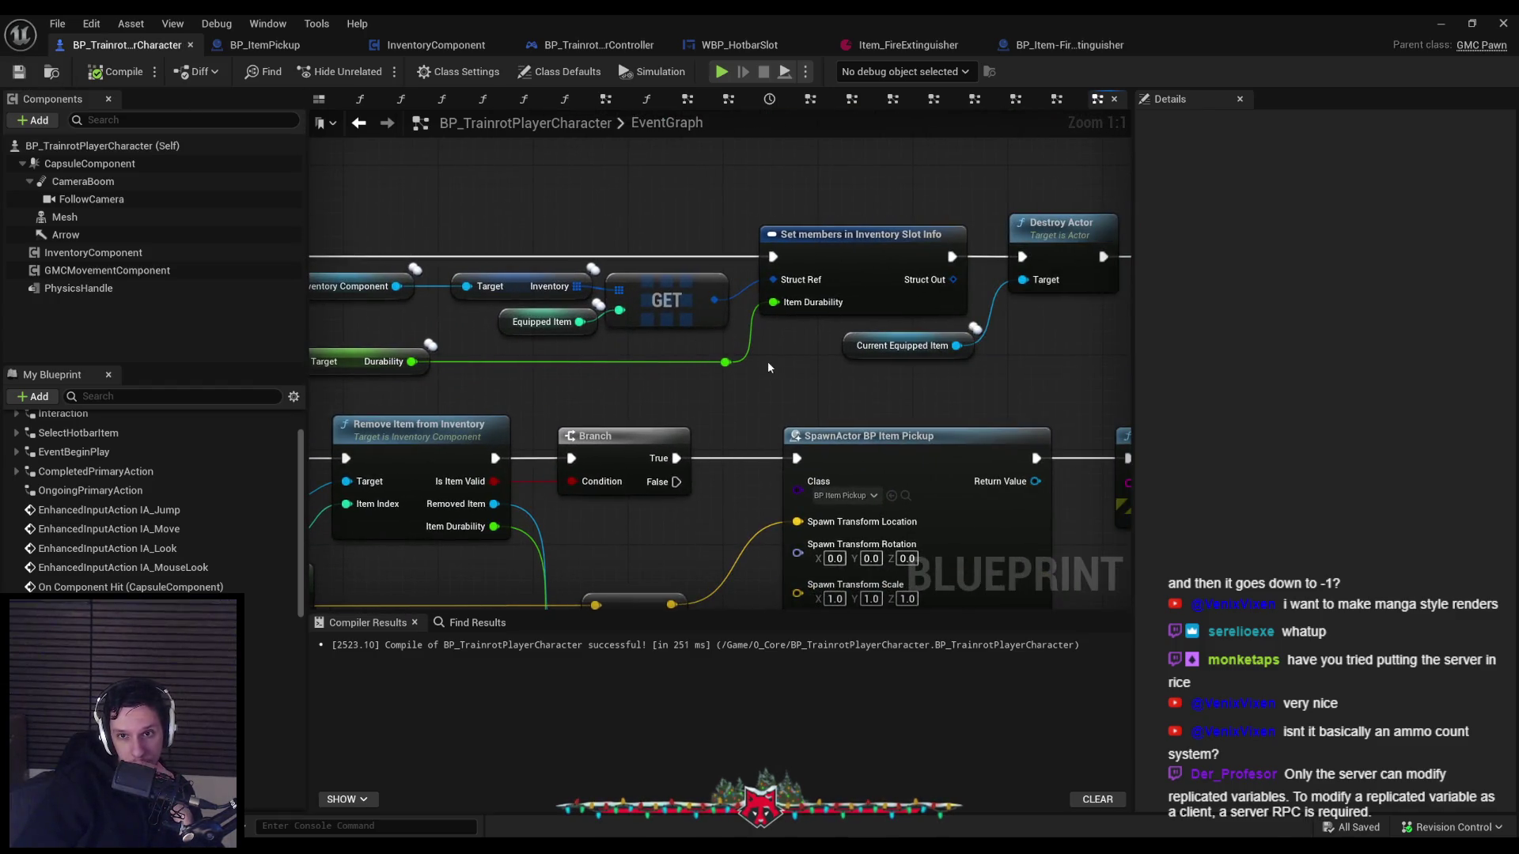
{"action": "scroll", "coordinate": [970, 354], "scroll_direction": "down", "scroll_amount": 1}
{"action": "left_click_drag", "start_coordinate": [970, 355], "coordinate": [508, 220]}
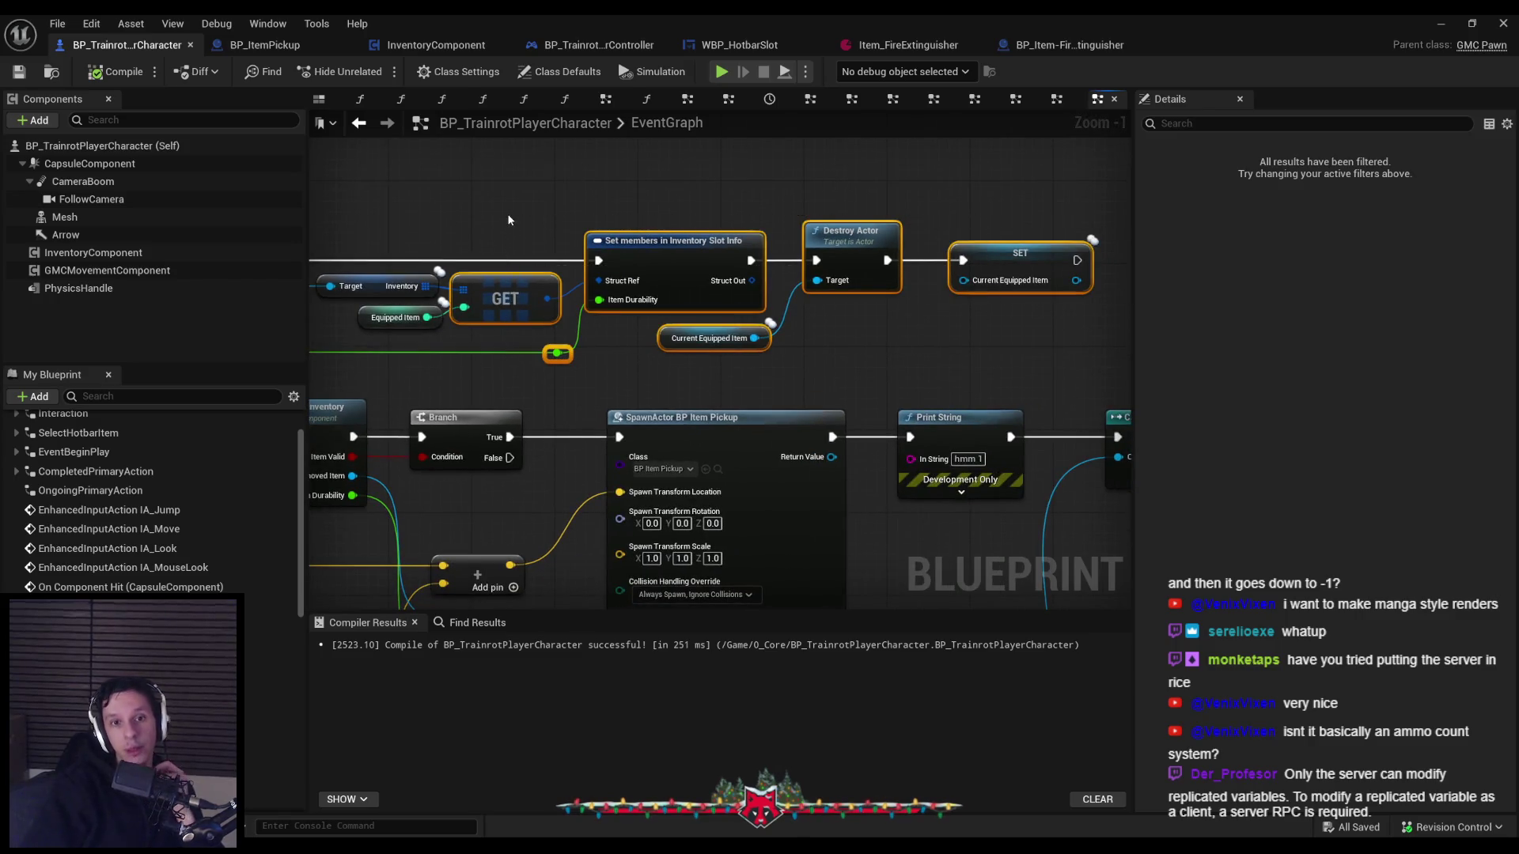
{"action": "key", "text": "Right"}
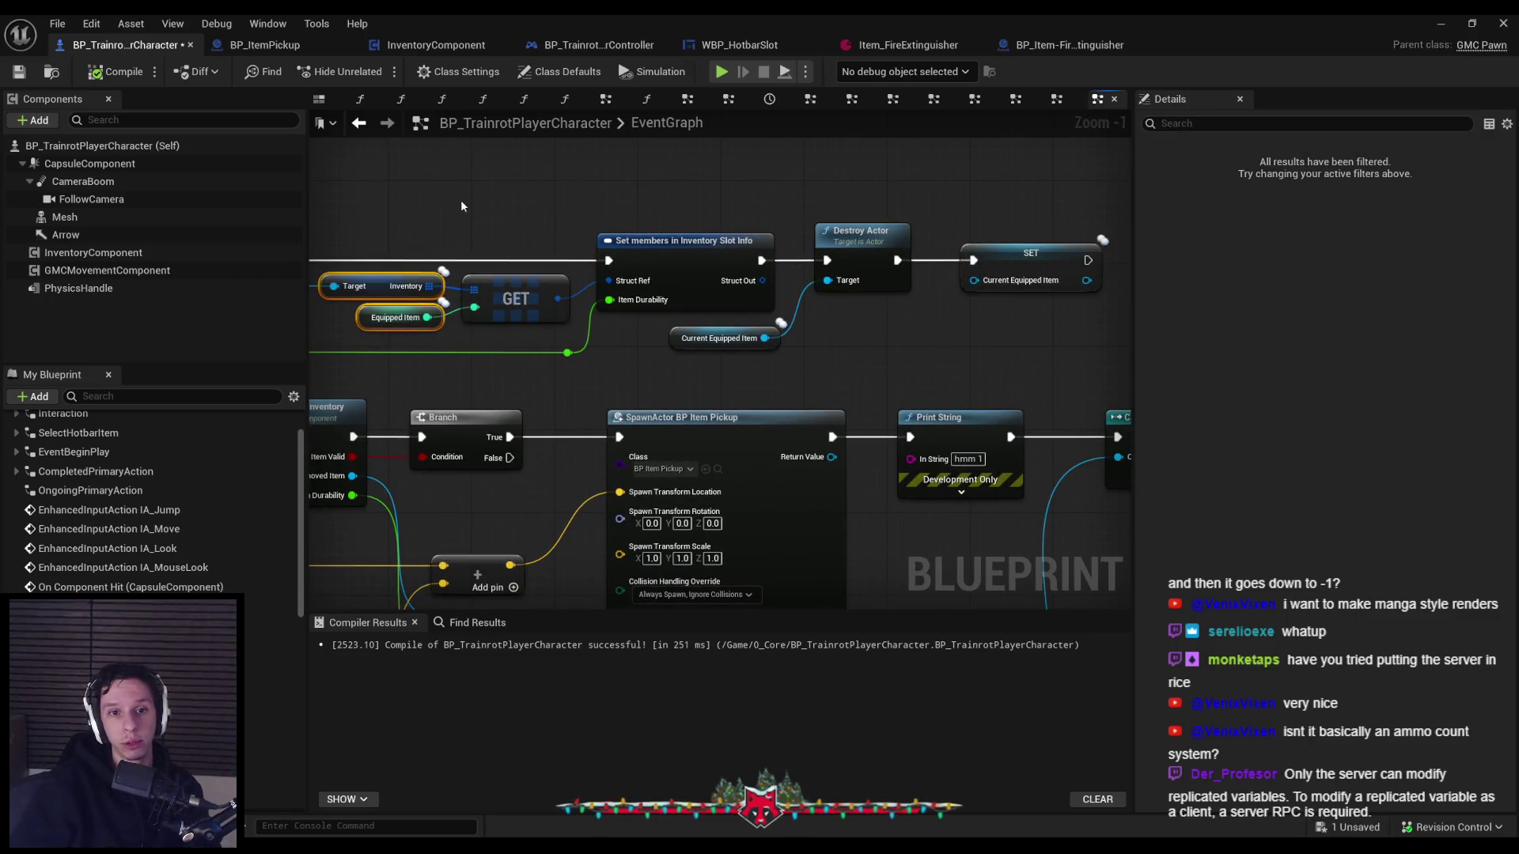
{"action": "left_click", "coordinate": [461, 199]}
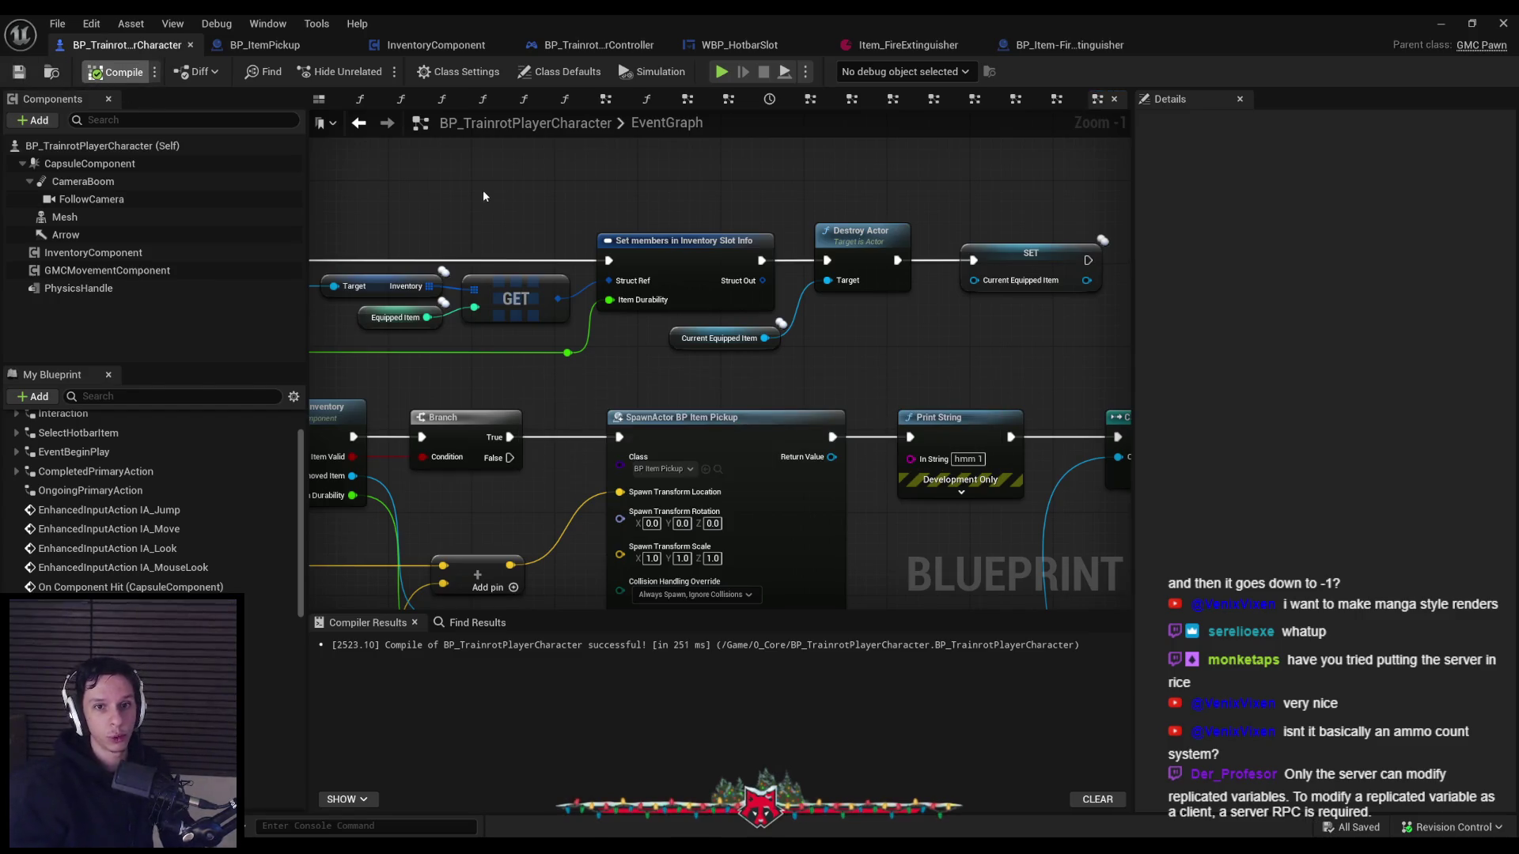
{"action": "key", "text": "F7"}
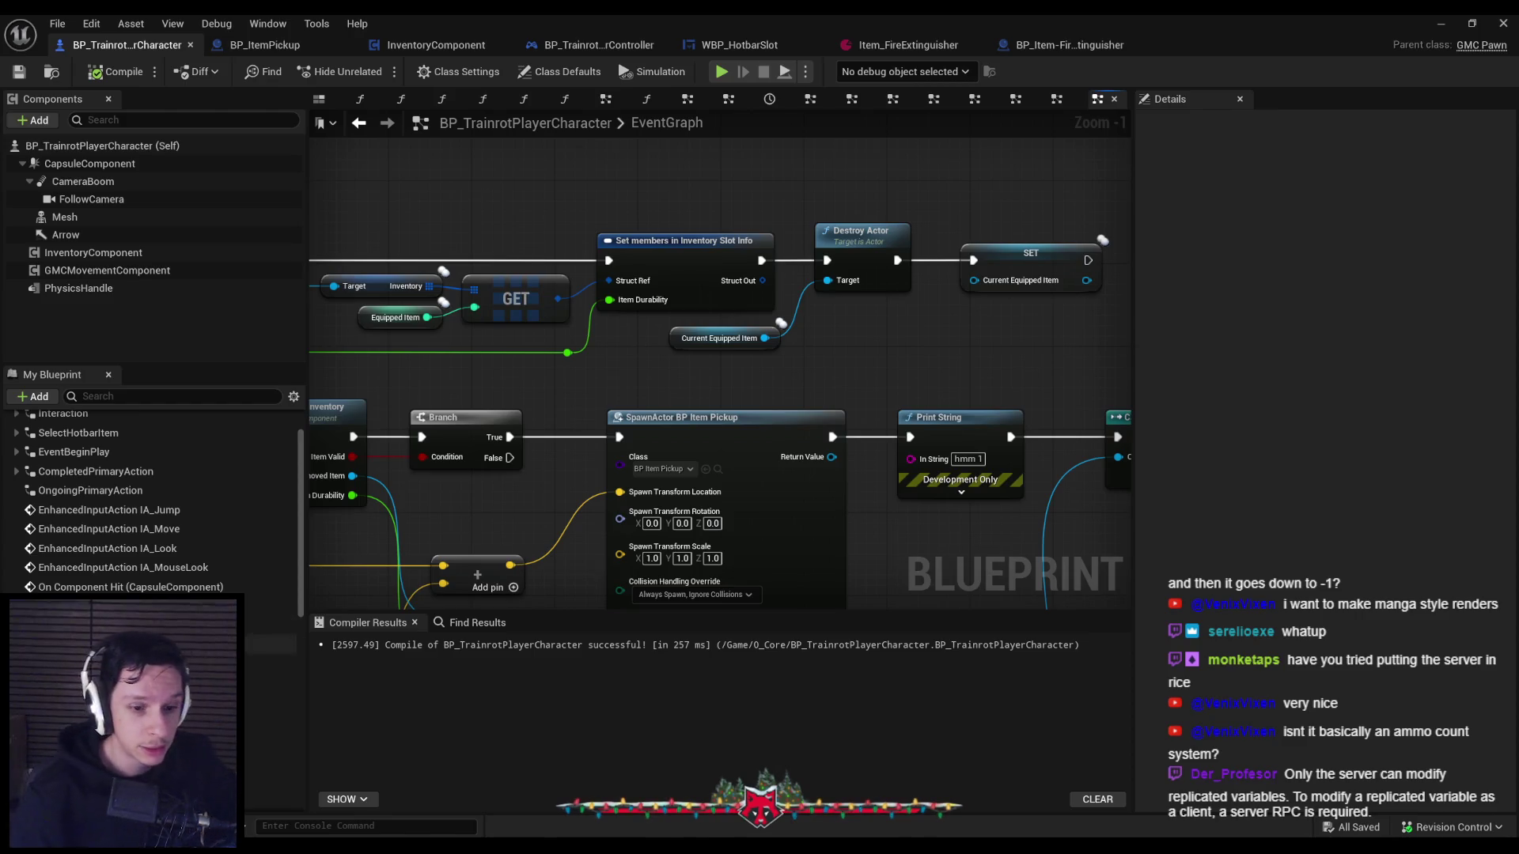
{"action": "key", "text": "alt+Tab"}
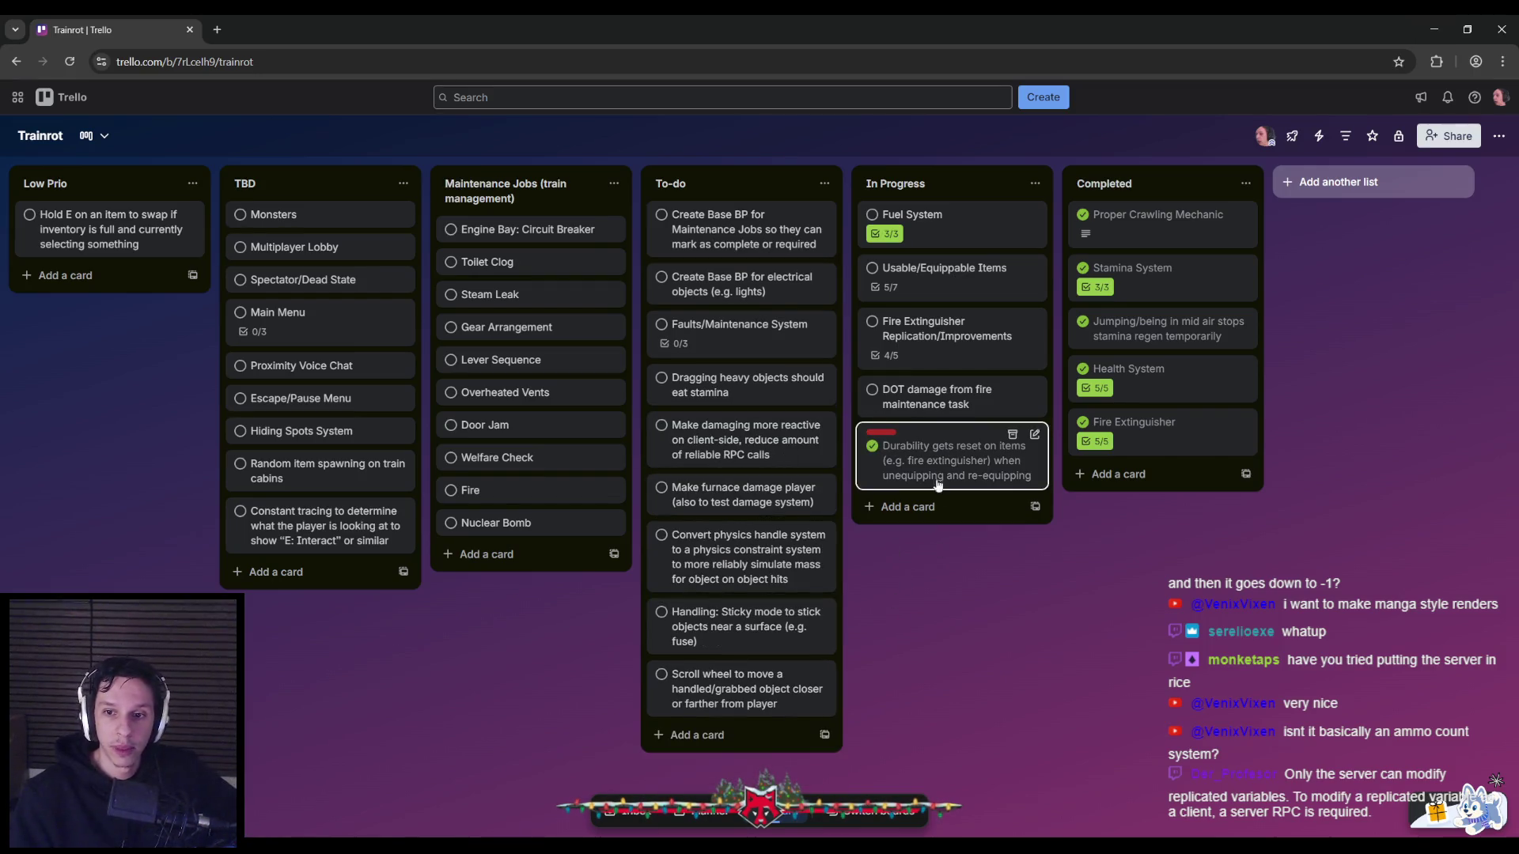
Check the Fire Extinguisher and Usable/Equippable Items checklists in Trello, then go back to the Unreal Blueprint.
{"action": "left_click", "coordinate": [911, 361]}
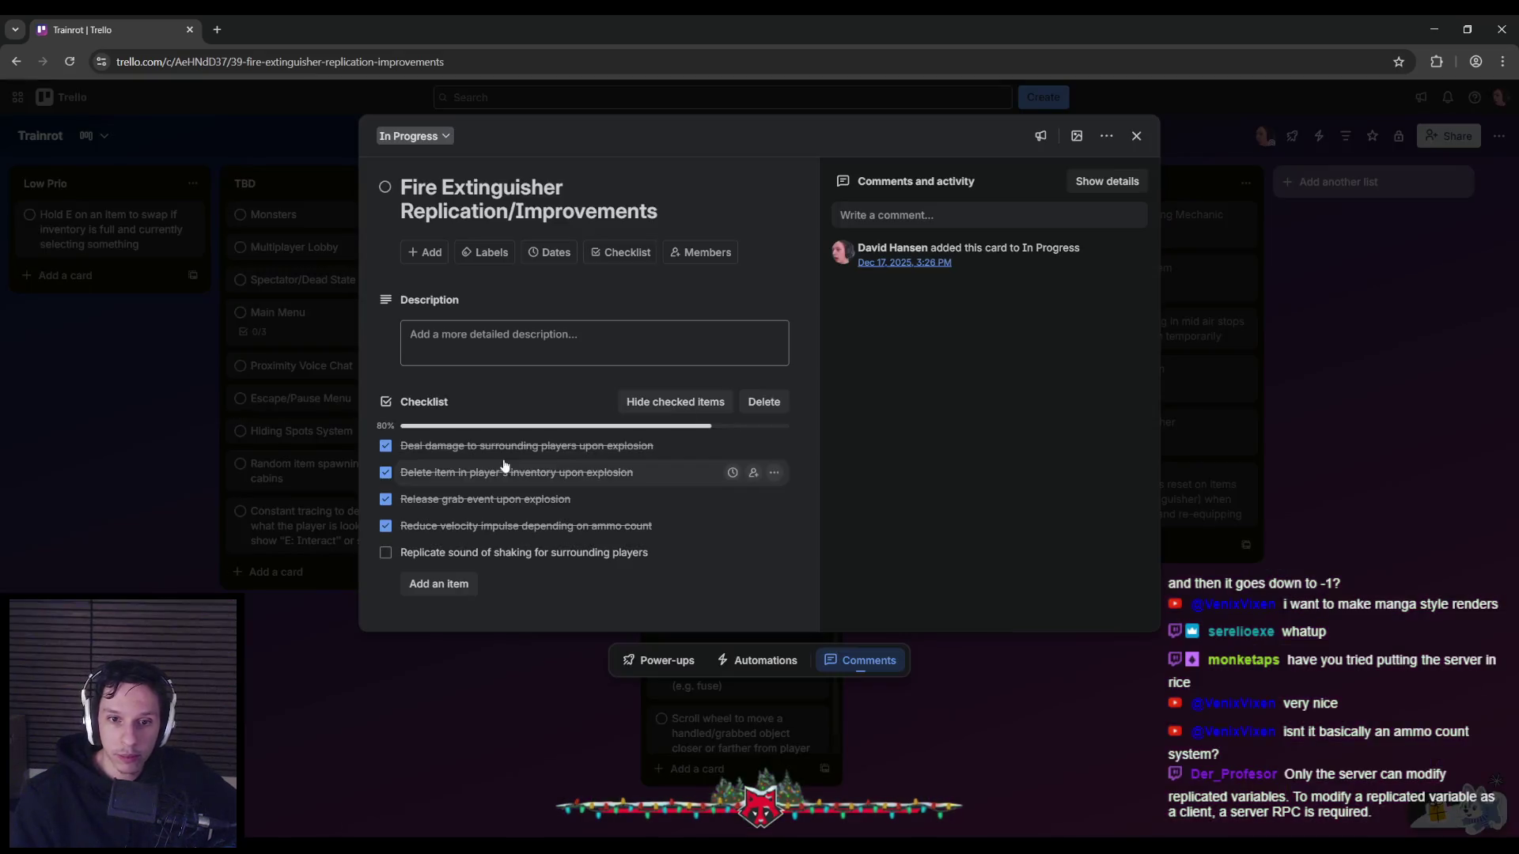
{"action": "left_click", "coordinate": [323, 529]}
{"action": "left_click", "coordinate": [890, 303]}
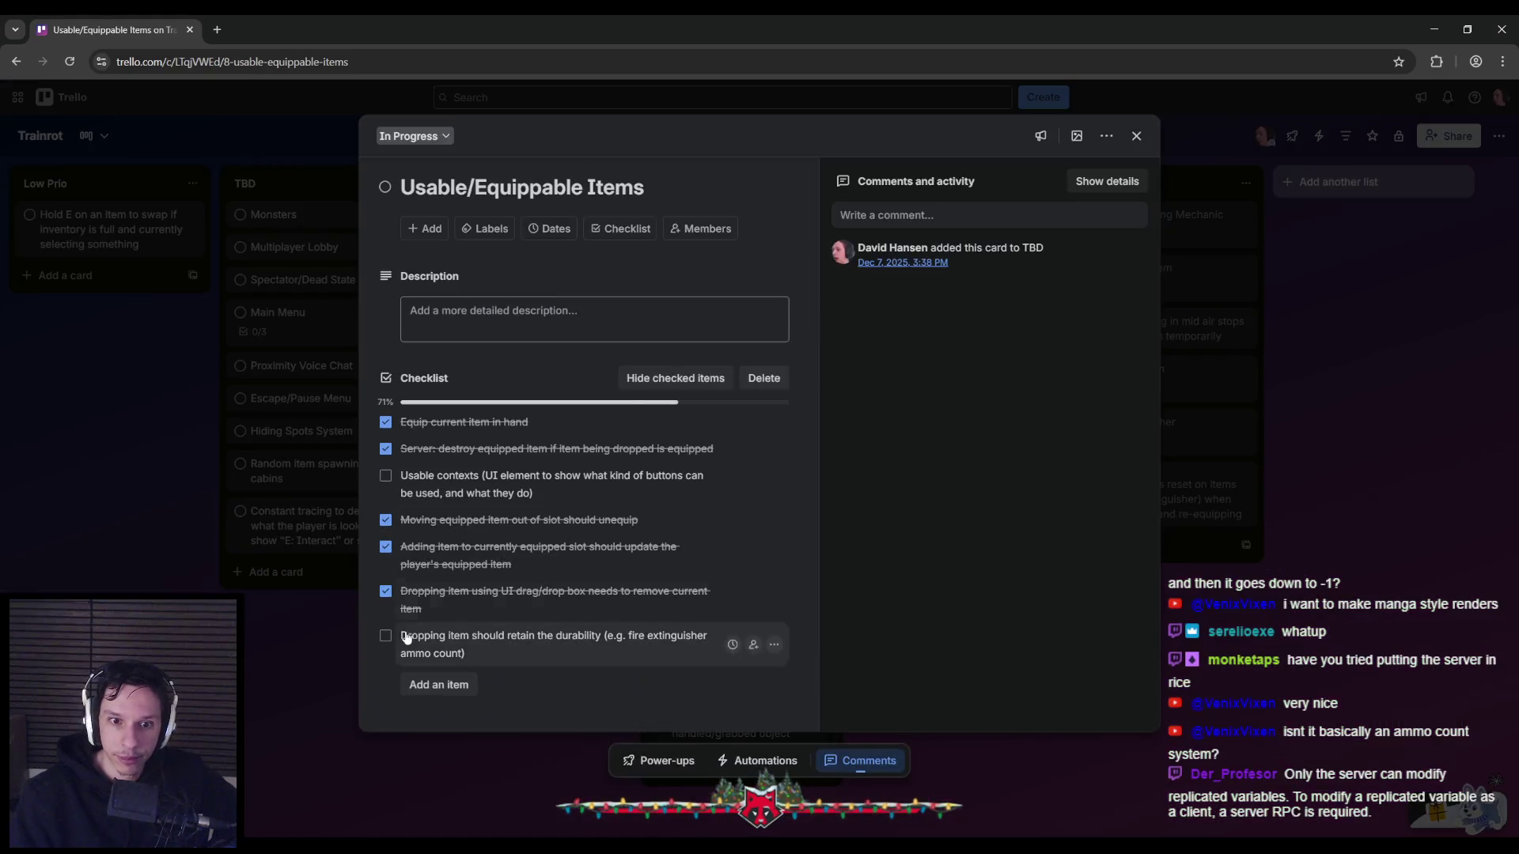
{"action": "left_click", "coordinate": [307, 653]}
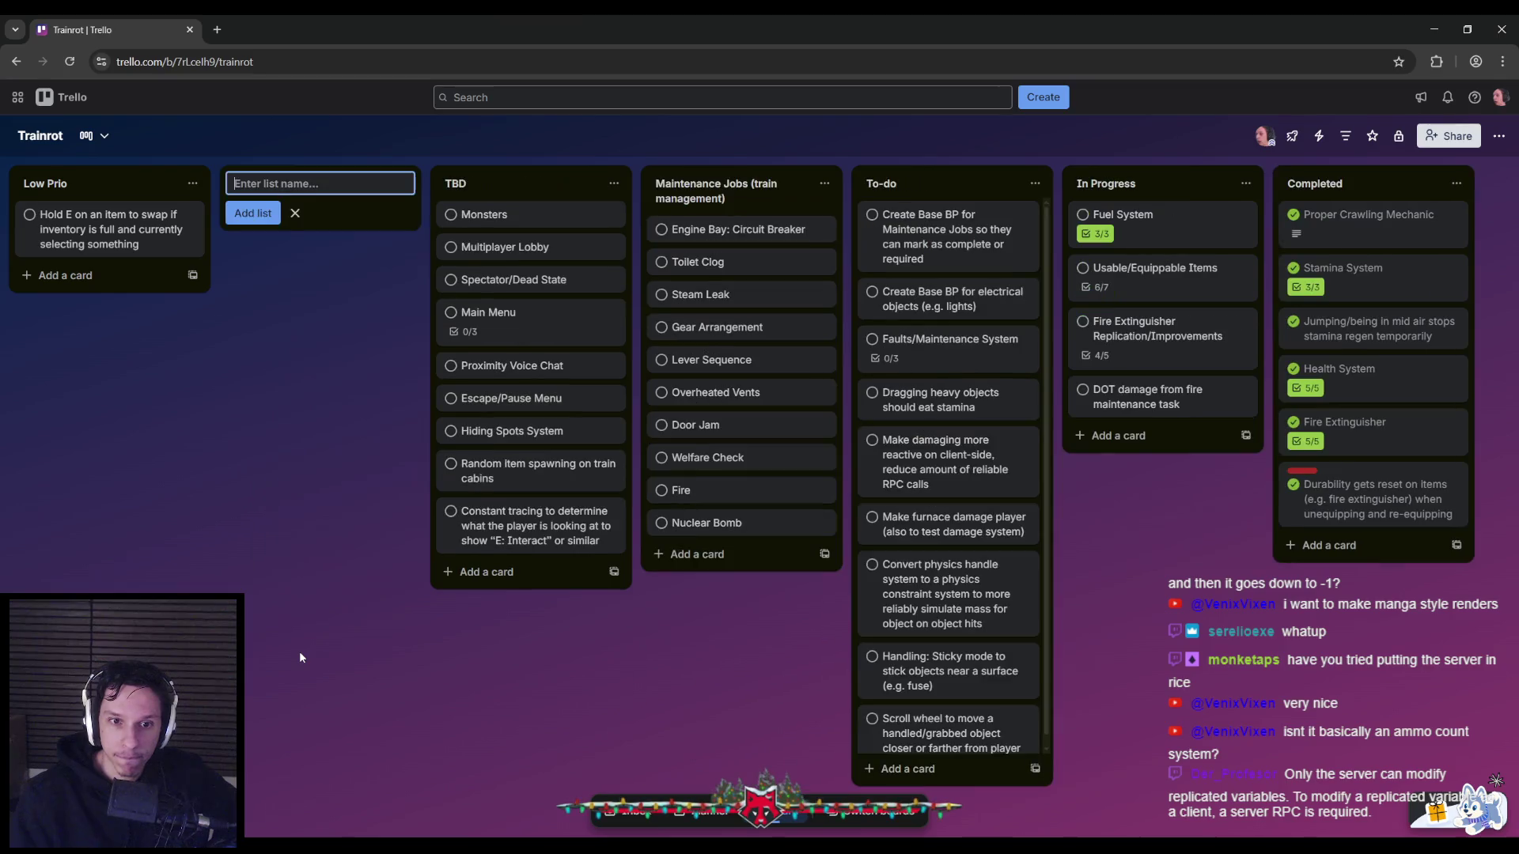
{"action": "mouse_move", "coordinate": [463, 847]}
{"action": "left_click", "coordinate": [540, 787]}
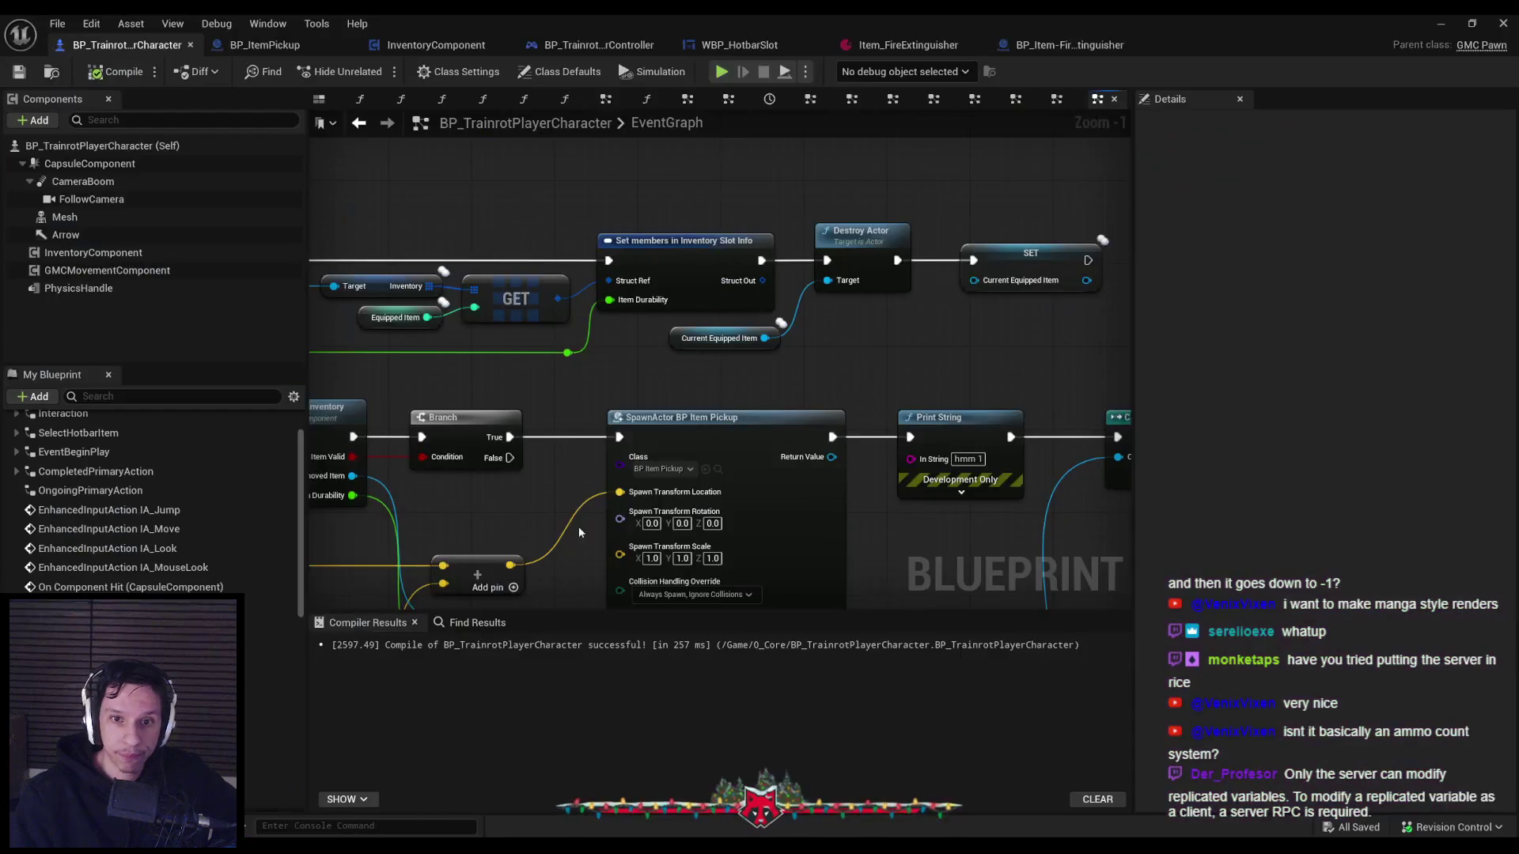
Start a full-screen play session, pick up the fire extinguisher and spray it from slot 1.
{"action": "left_click", "coordinate": [1441, 23]}
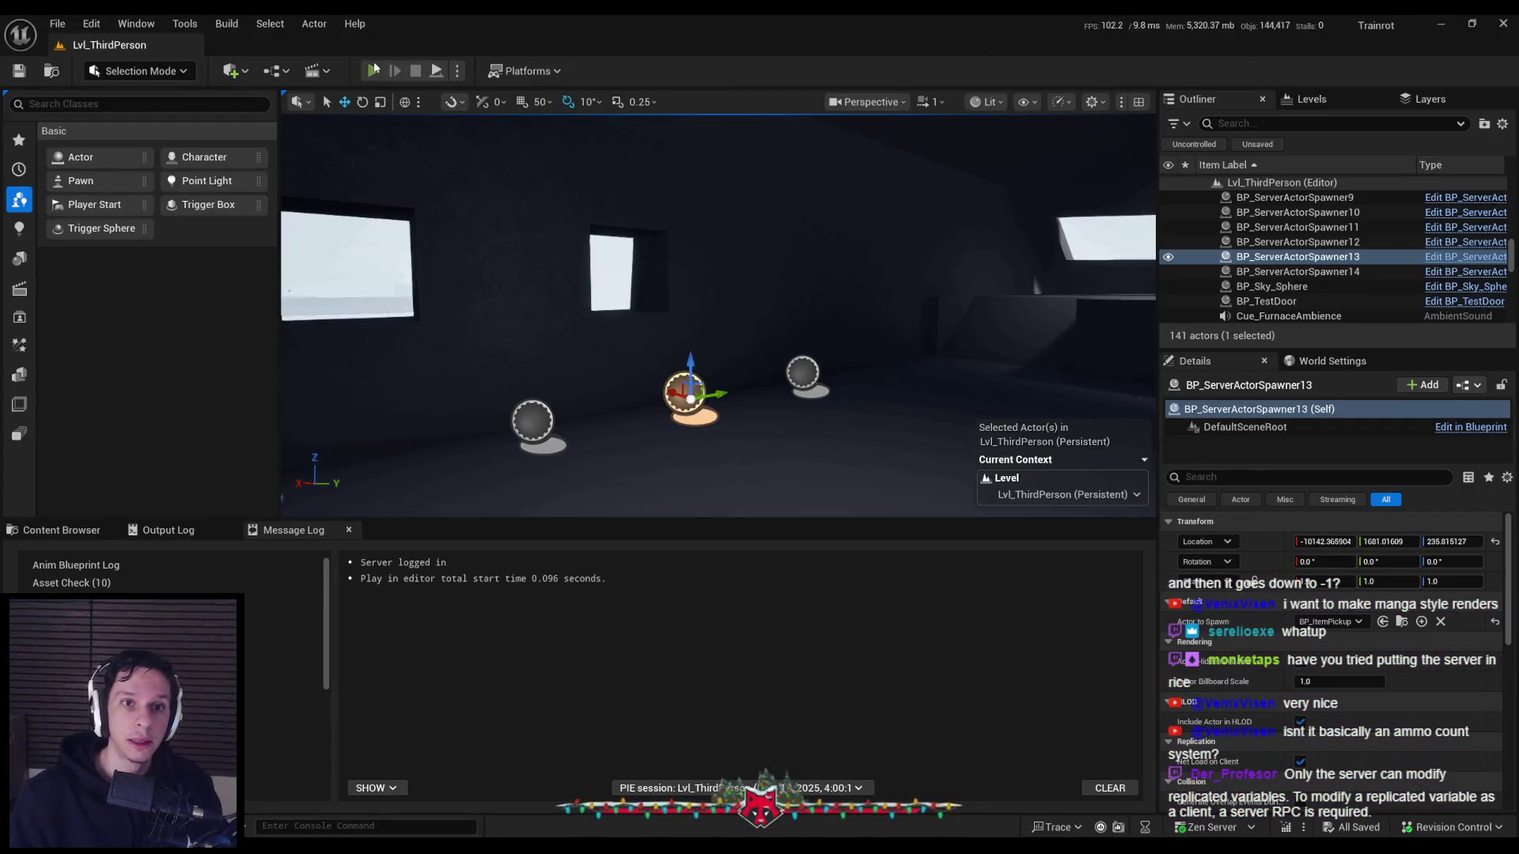
{"action": "left_click", "coordinate": [375, 69]}
{"action": "key", "text": "F11"}
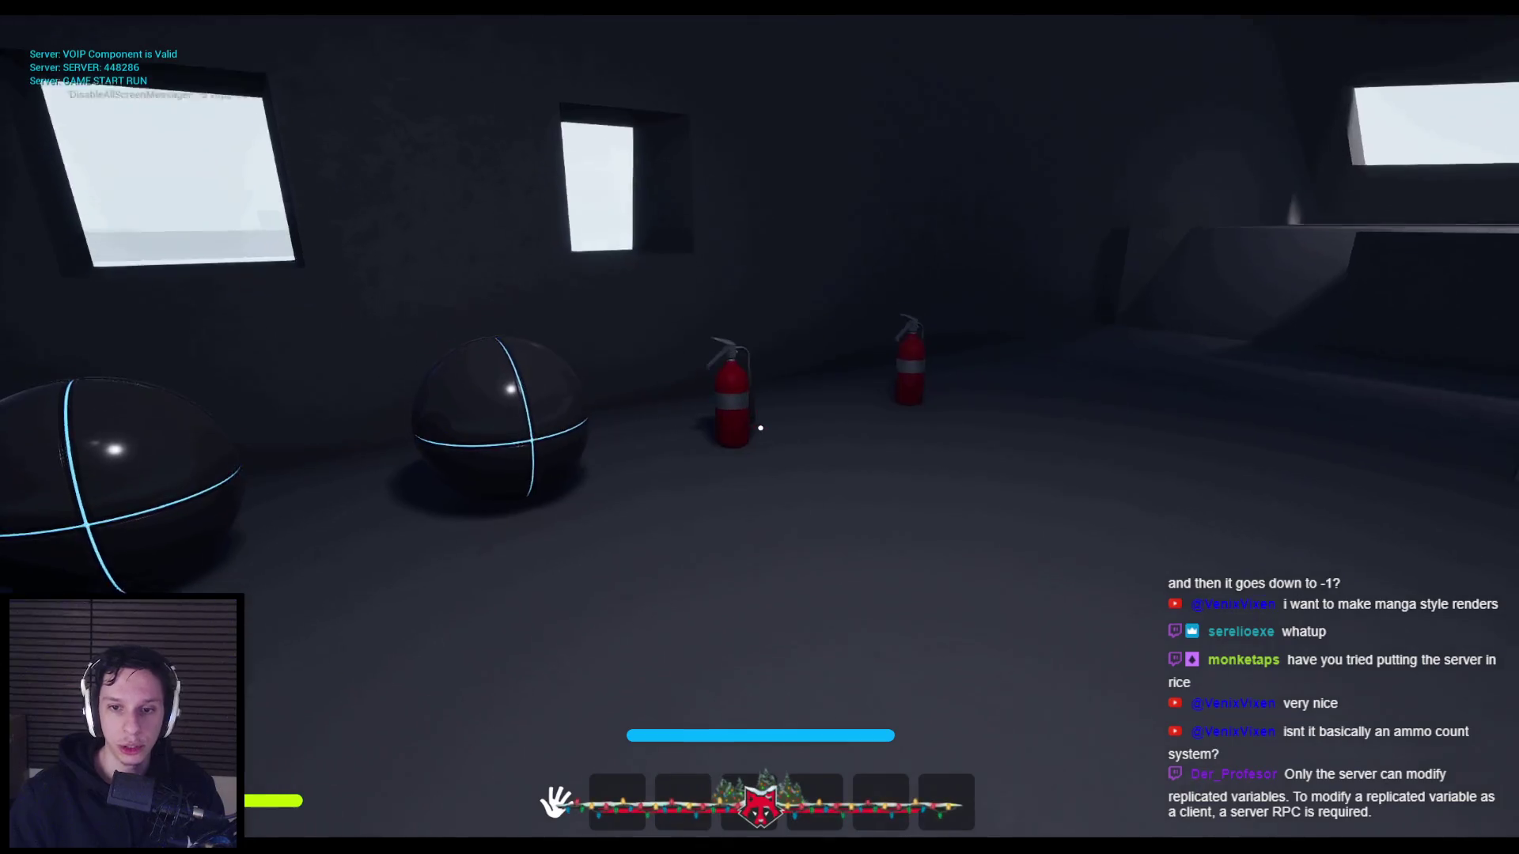
{"action": "key", "text": "e"}
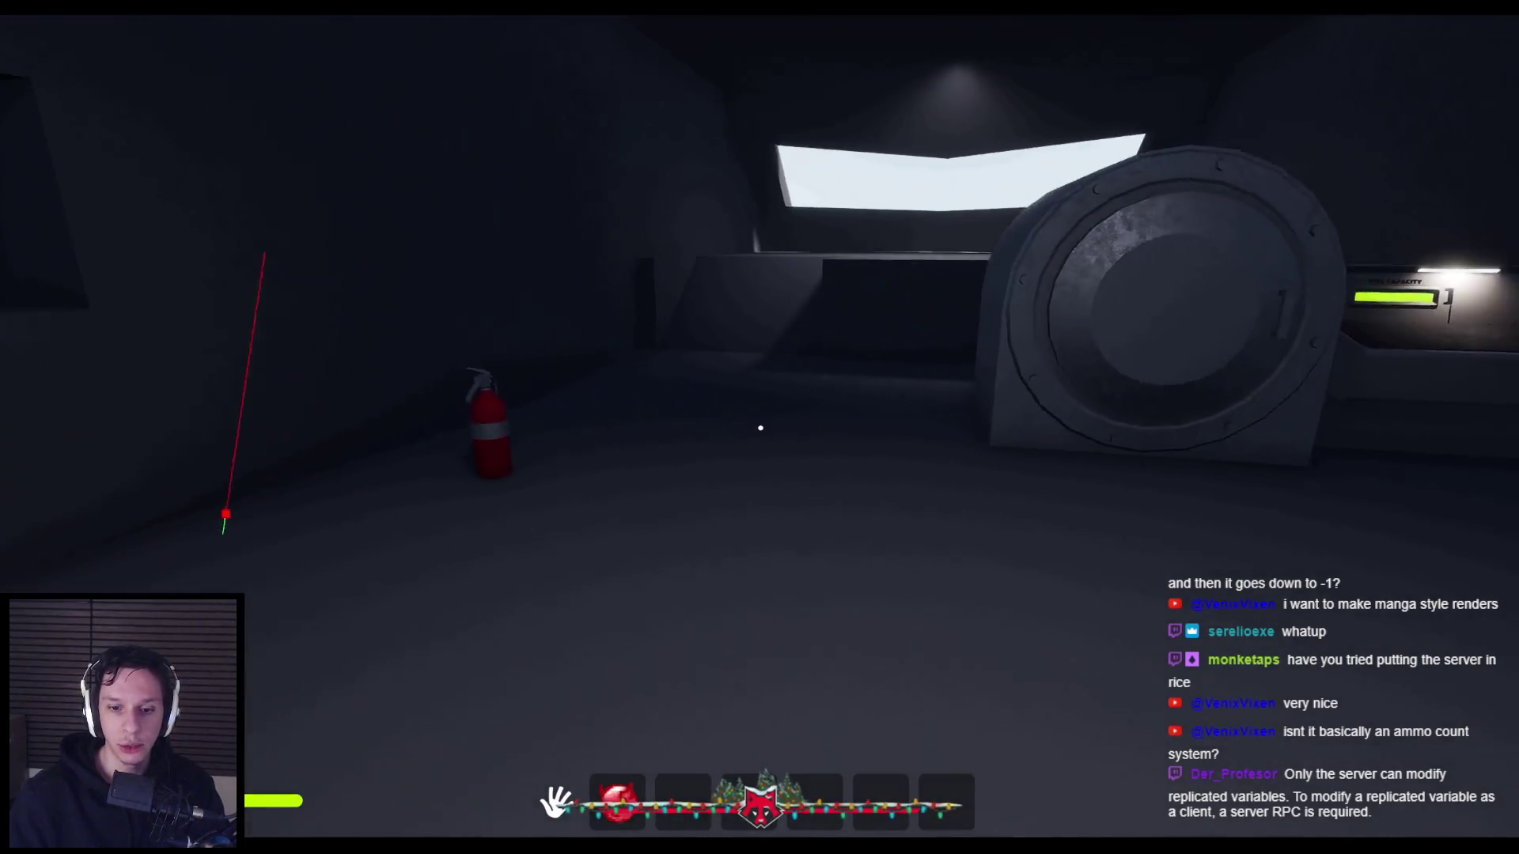
{"action": "key", "text": "1"}
{"action": "left_click", "coordinate": [761, 428]}
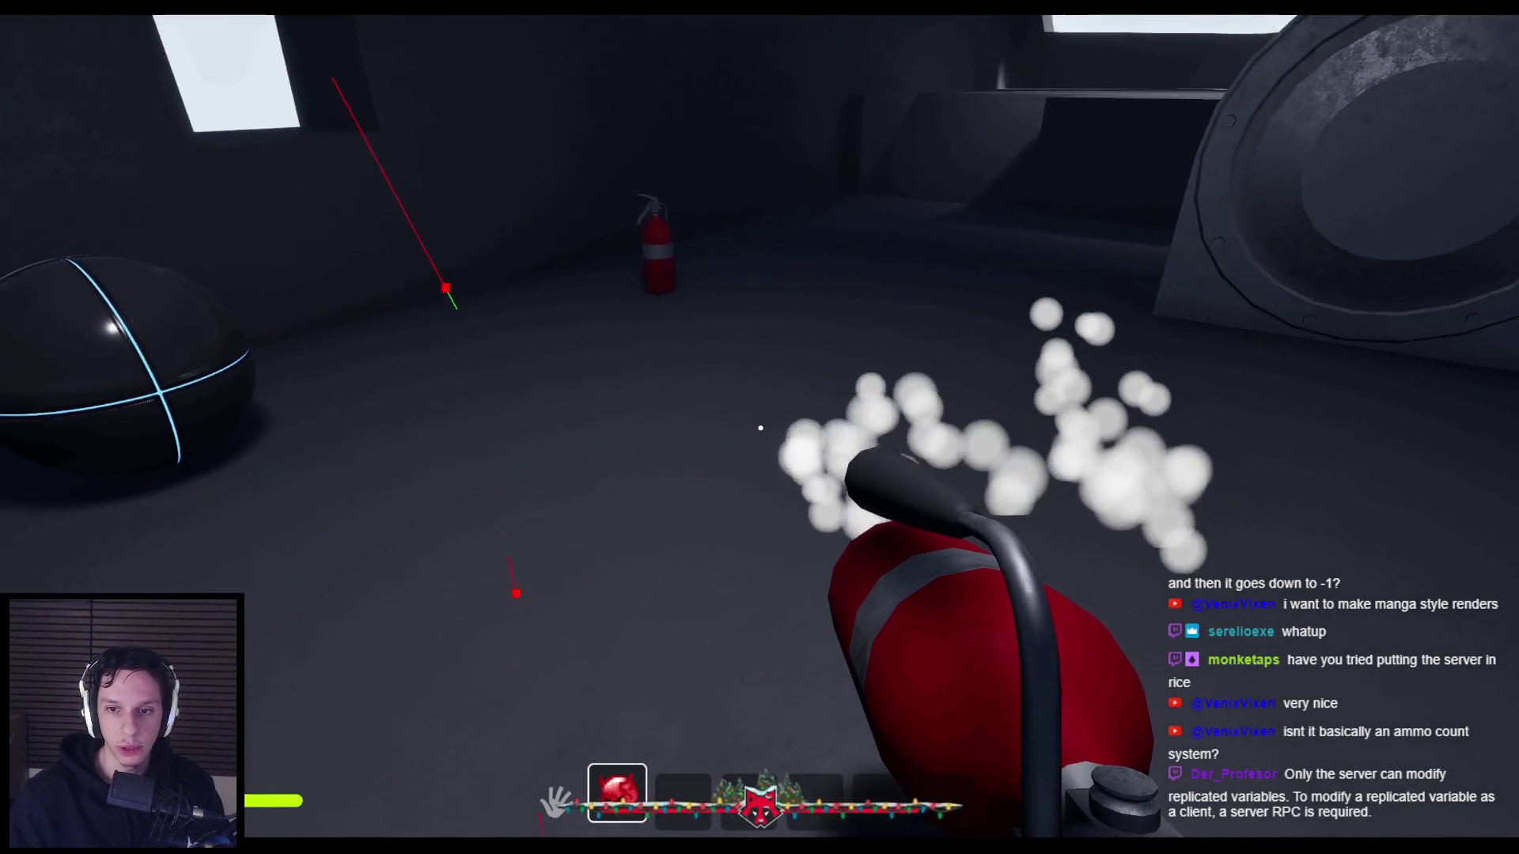
Drop and pick up the extinguisher twice, then spray it again.
{"action": "key", "text": "q"}
{"action": "key", "text": "e"}
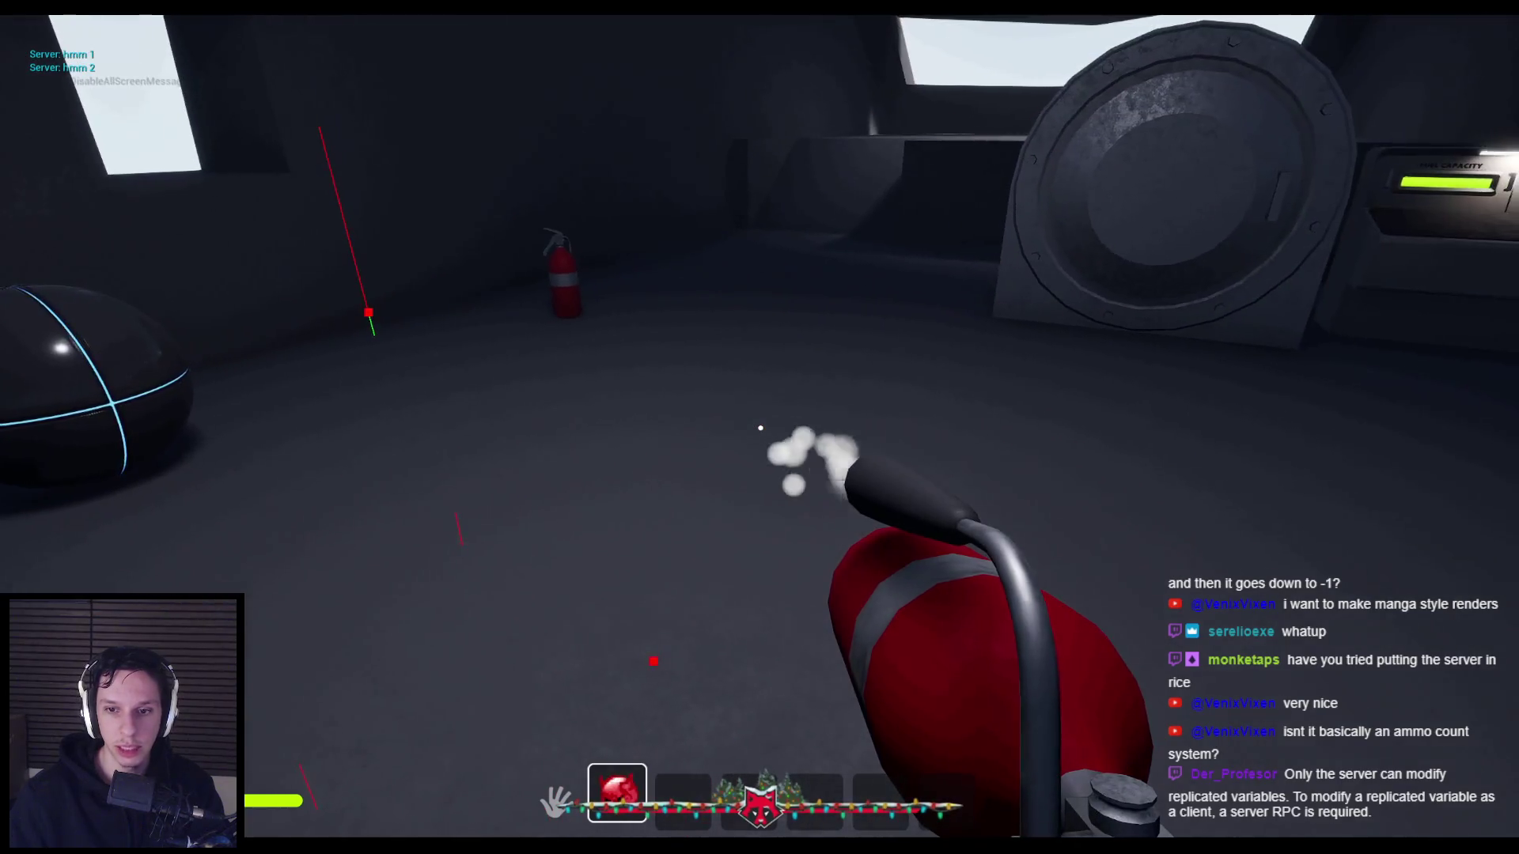
{"action": "key", "text": "q"}
{"action": "key", "text": "e"}
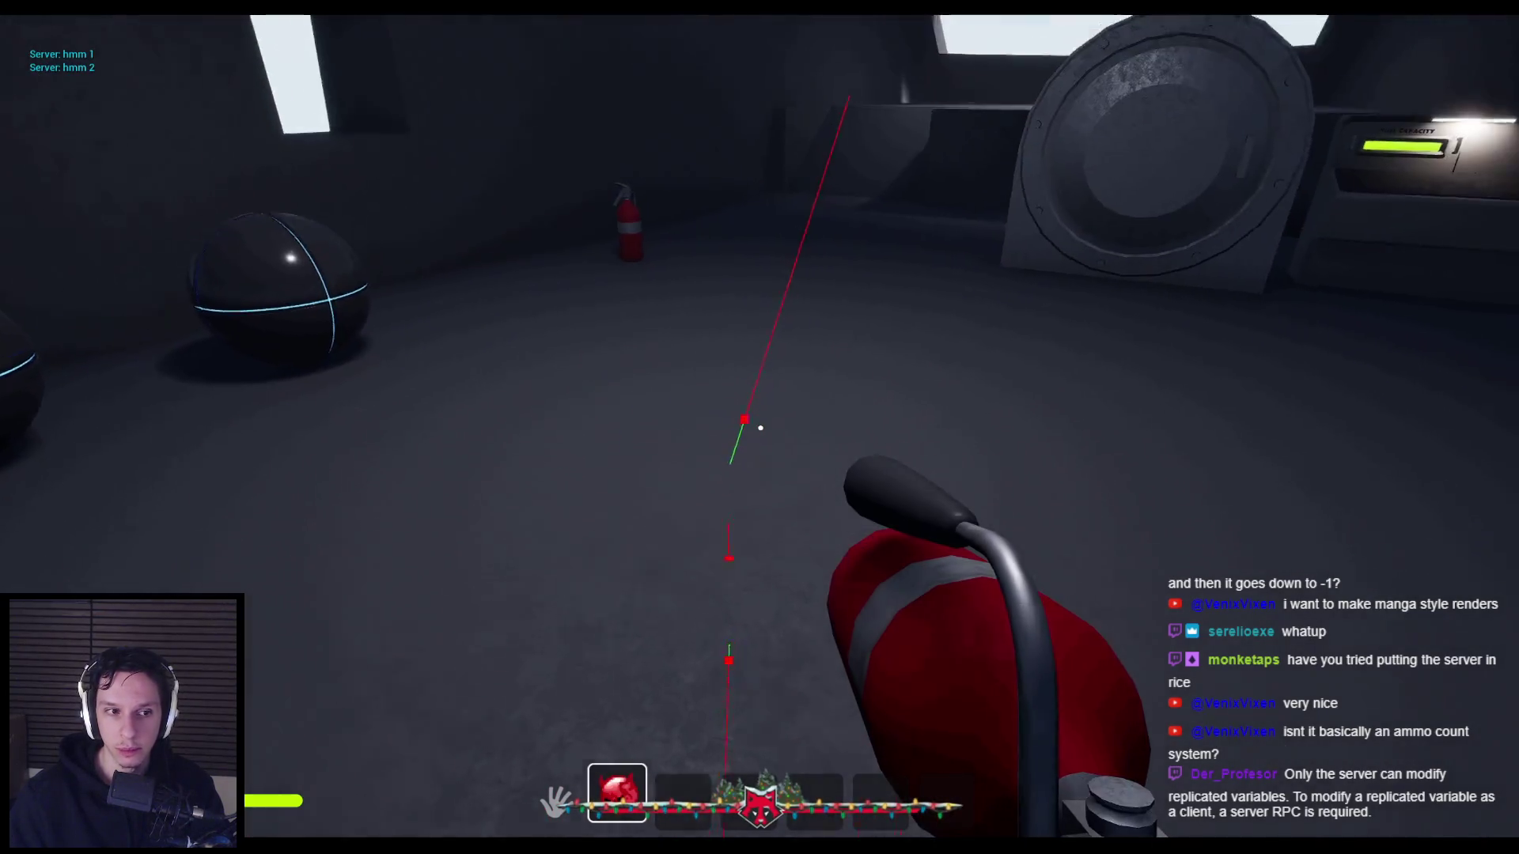
{"action": "left_click", "coordinate": [760, 428]}
Move the extinguisher from hotbar slot 1 to slot 4, spraying it from each slot.
{"action": "mouse_move", "coordinate": [603, 779]}
{"action": "left_mouse_down"}
{"action": "mouse_move", "coordinate": [760, 661]}
{"action": "mouse_move", "coordinate": [815, 794]}
{"action": "mouse_move", "coordinate": [759, 661]}
{"action": "mouse_move", "coordinate": [617, 794]}
{"action": "left_mouse_up"}
{"action": "key", "text": "4"}
{"action": "left_click", "coordinate": [761, 428]}
{"action": "key", "text": "1"}
{"action": "left_click", "coordinate": [761, 428]}
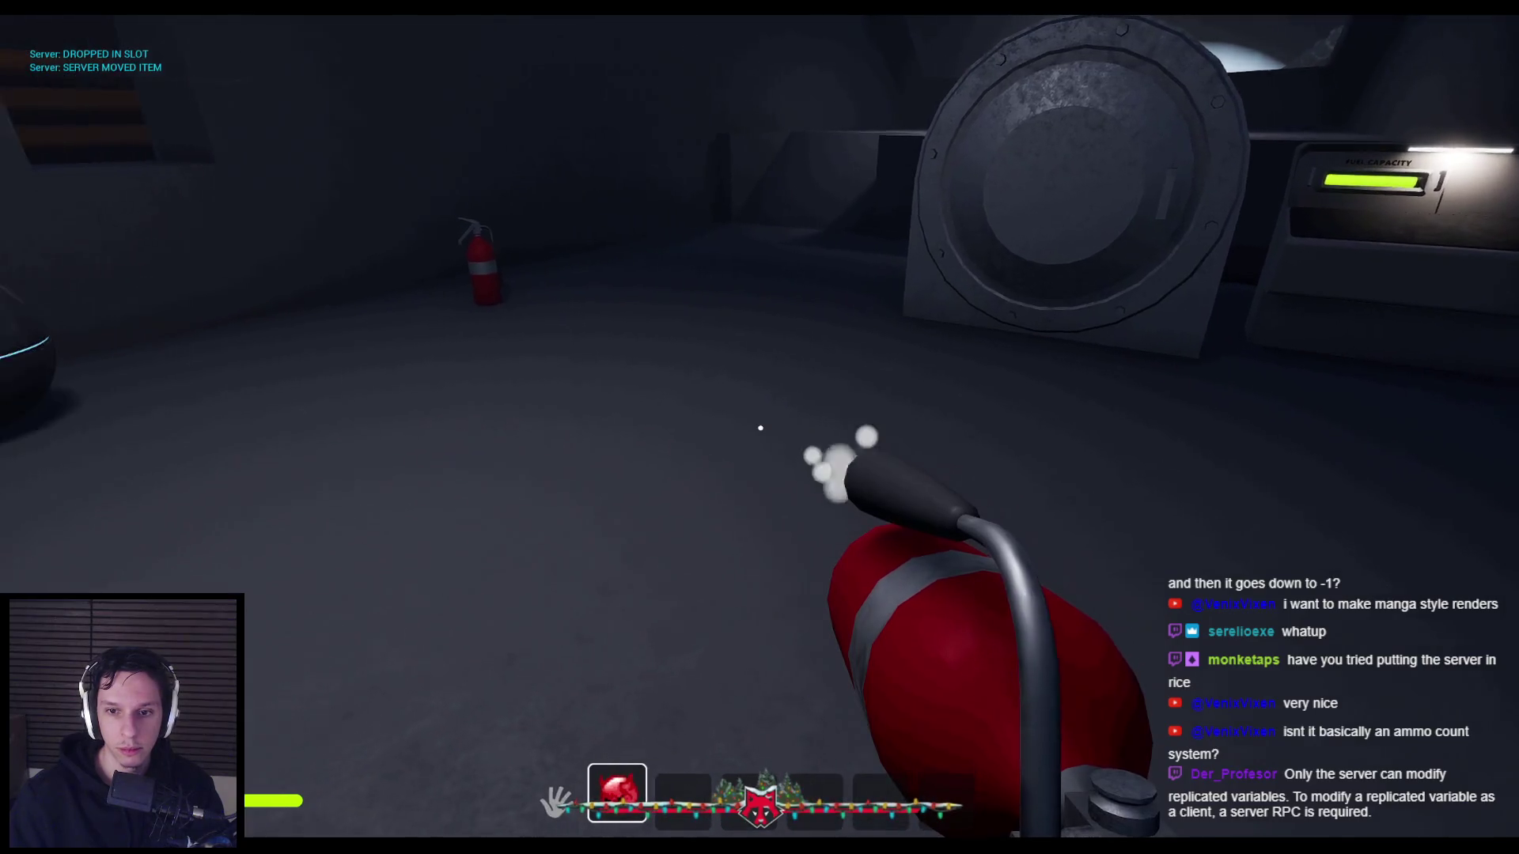
{"action": "key", "text": "Tab"}
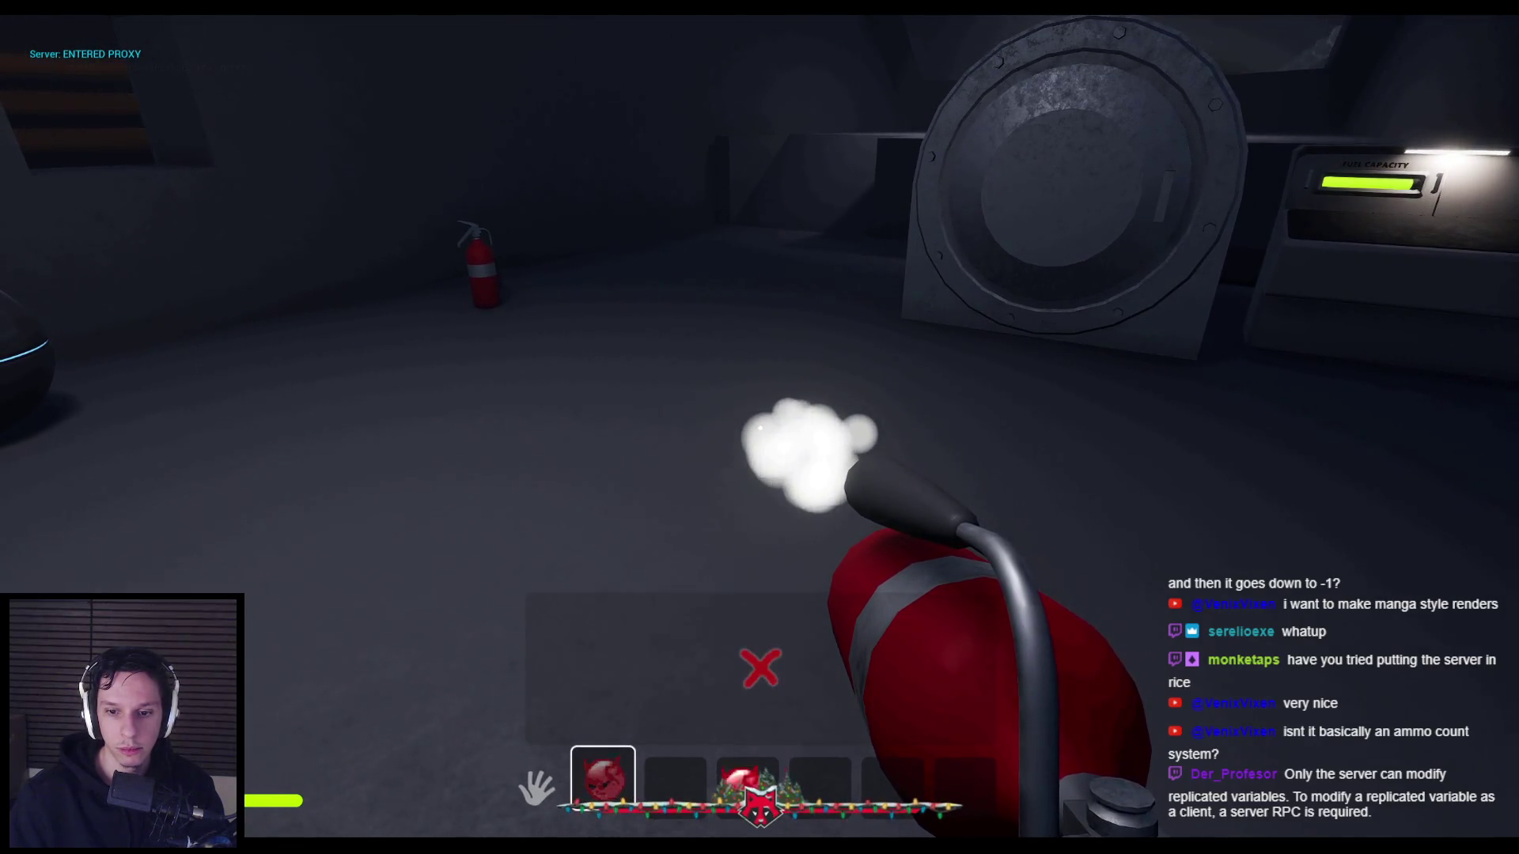
{"action": "left_click_drag", "start_coordinate": [603, 780], "coordinate": [820, 779]}
{"action": "key", "text": "4"}
{"action": "left_click", "coordinate": [760, 428]}
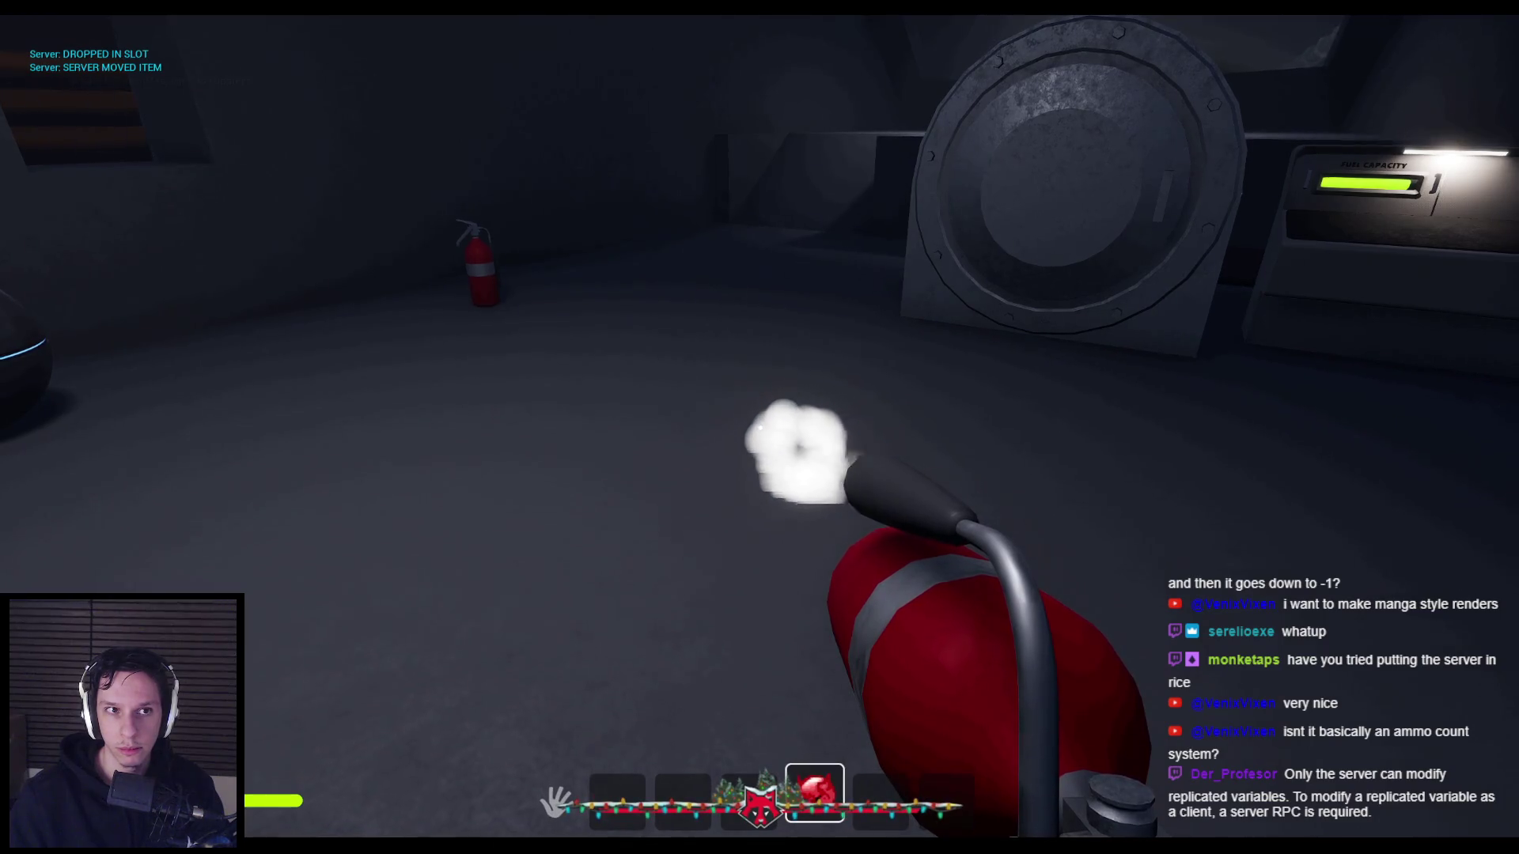
Move the extinguisher back to slot 1 and again to slot 4, spraying each time, then end play.
{"action": "key", "text": "Tab"}
{"action": "left_click_drag", "start_coordinate": [815, 793], "coordinate": [617, 794]}
{"action": "key", "text": "1"}
{"action": "left_click", "coordinate": [761, 428]}
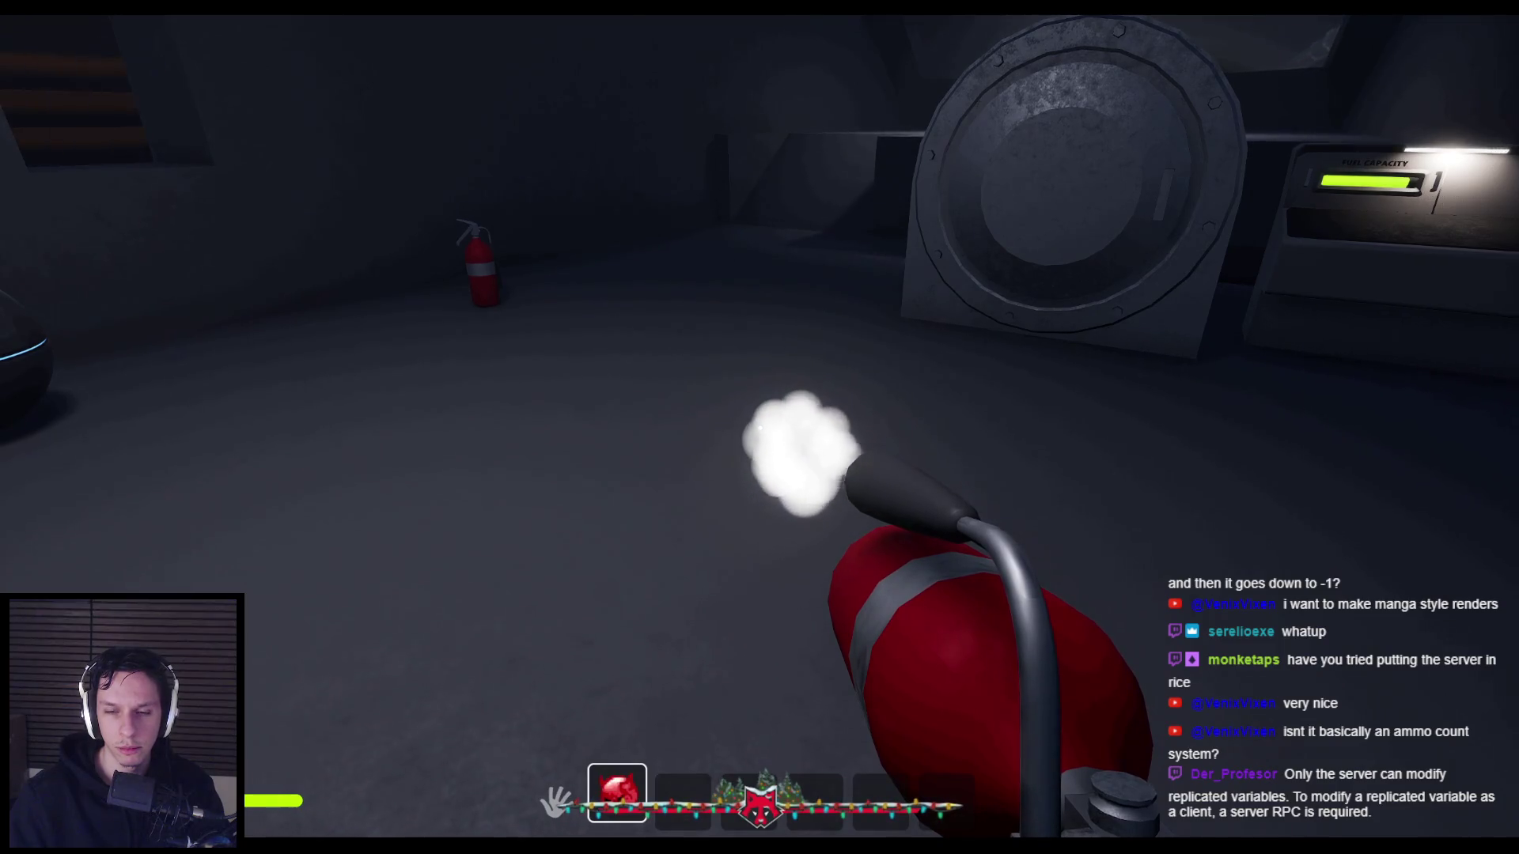
{"action": "key", "text": "Tab"}
{"action": "mouse_move", "coordinate": [617, 793]}
{"action": "left_mouse_down"}
{"action": "mouse_move", "coordinate": [760, 664]}
{"action": "mouse_move", "coordinate": [815, 794]}
{"action": "left_mouse_up"}
{"action": "key", "text": "4"}
{"action": "left_click", "coordinate": [760, 428]}
{"action": "key", "text": "Escape"}
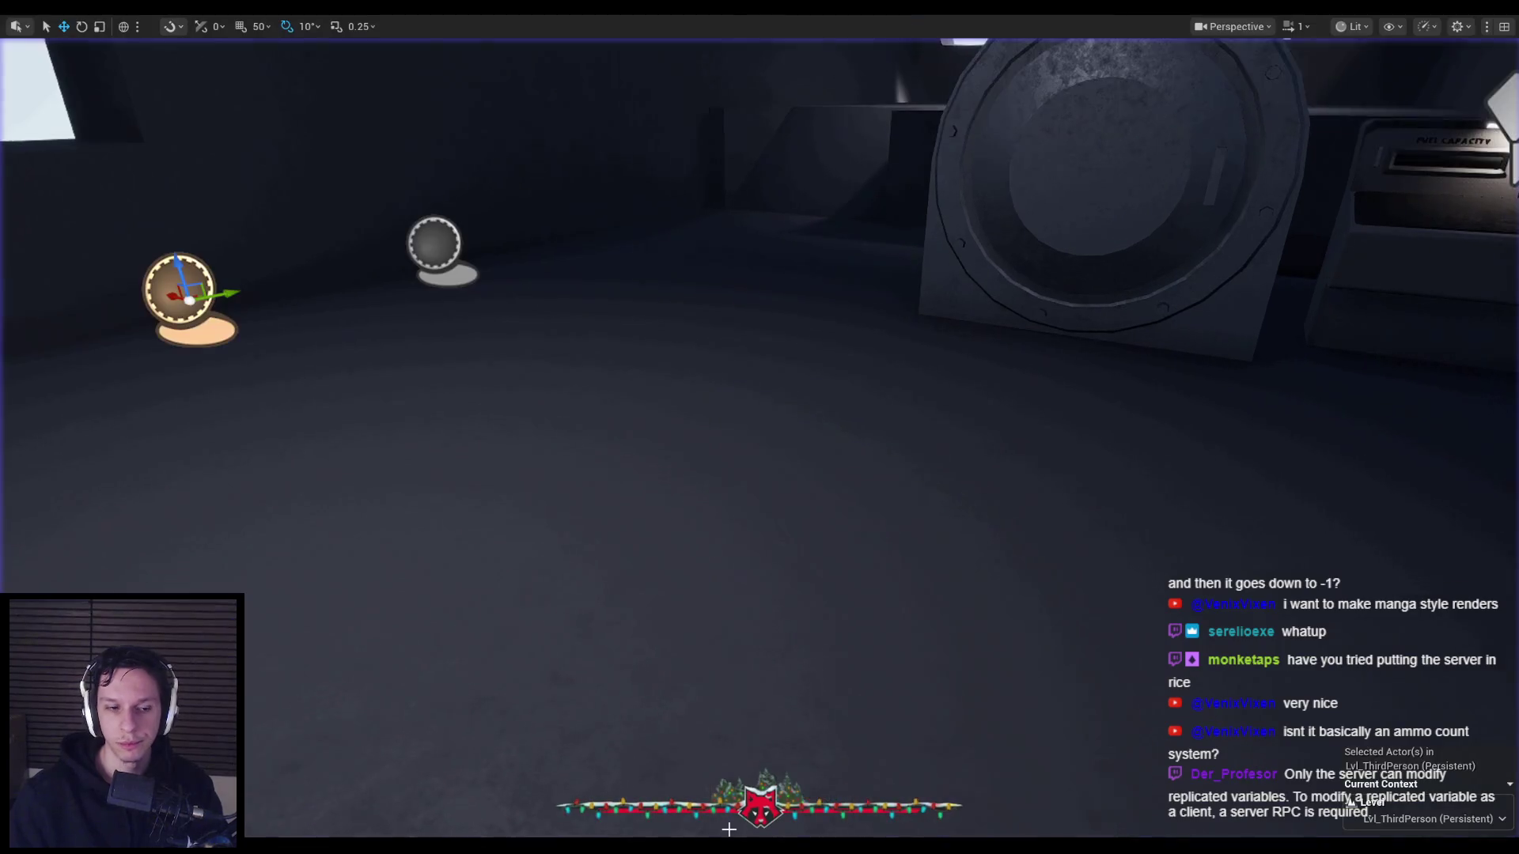
Back in the character Blueprint, jump to the ServerMoveItems event from My Blueprint.
{"action": "key", "text": "alt+Tab"}
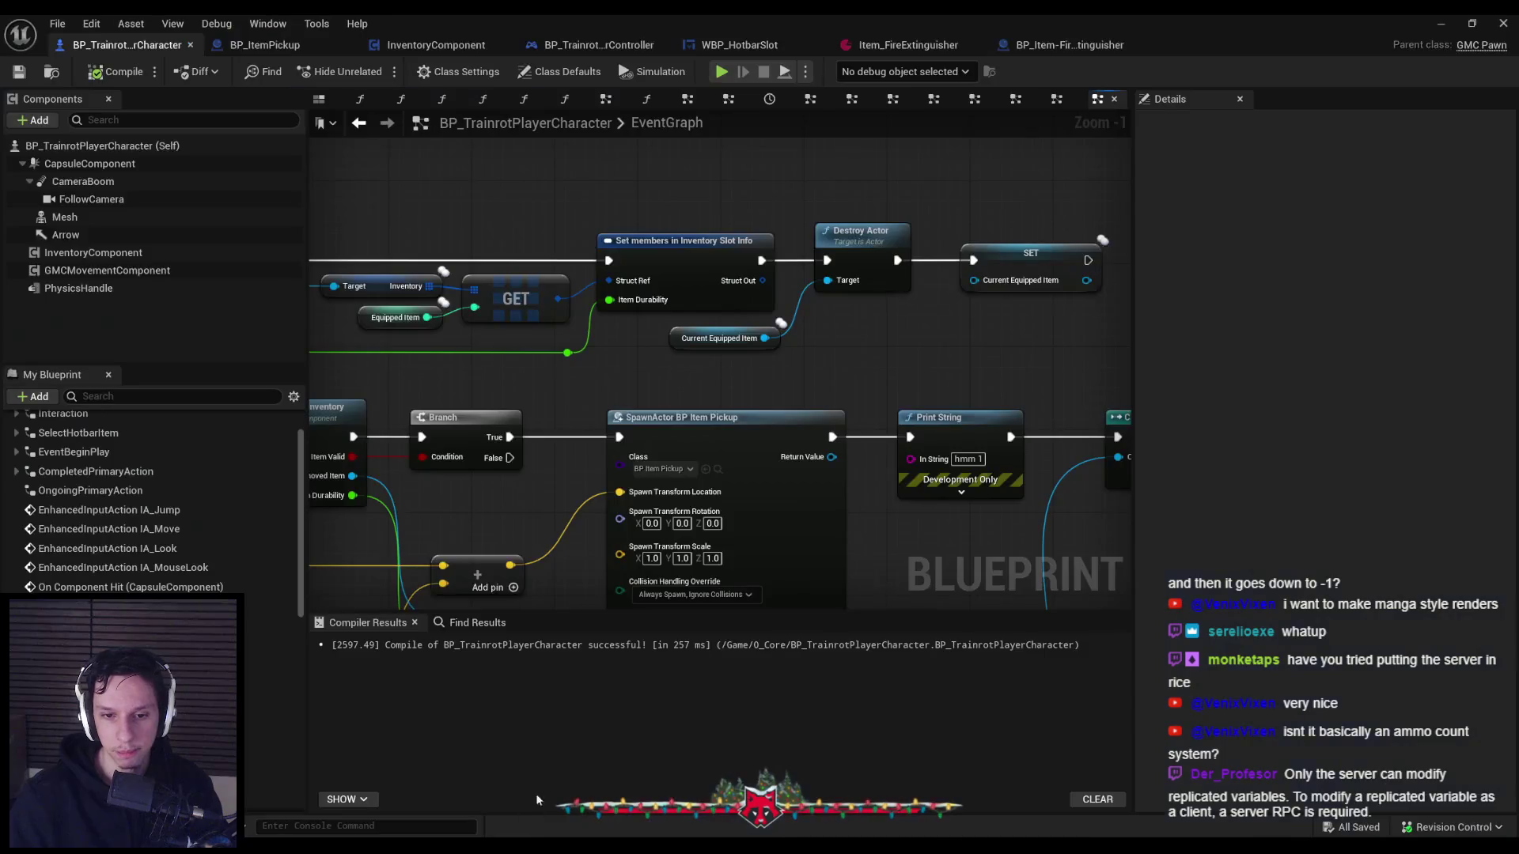
{"action": "scroll", "coordinate": [855, 380], "scroll_direction": "down", "scroll_amount": 1}
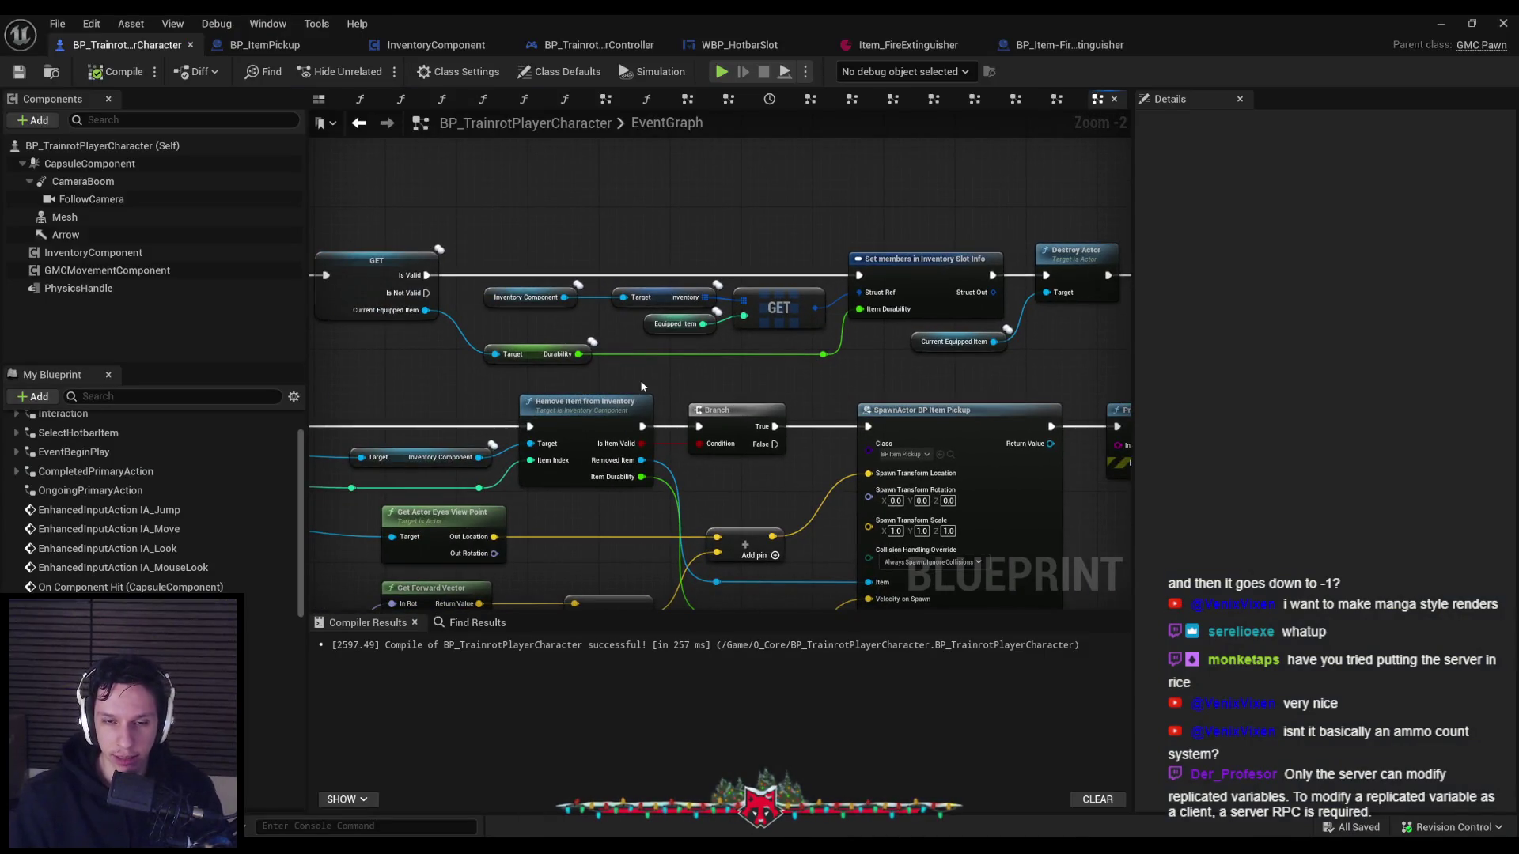
{"action": "left_click_drag", "start_coordinate": [639, 379], "coordinate": [766, 382]}
{"action": "scroll", "coordinate": [68, 573], "scroll_direction": "down", "scroll_amount": 2}
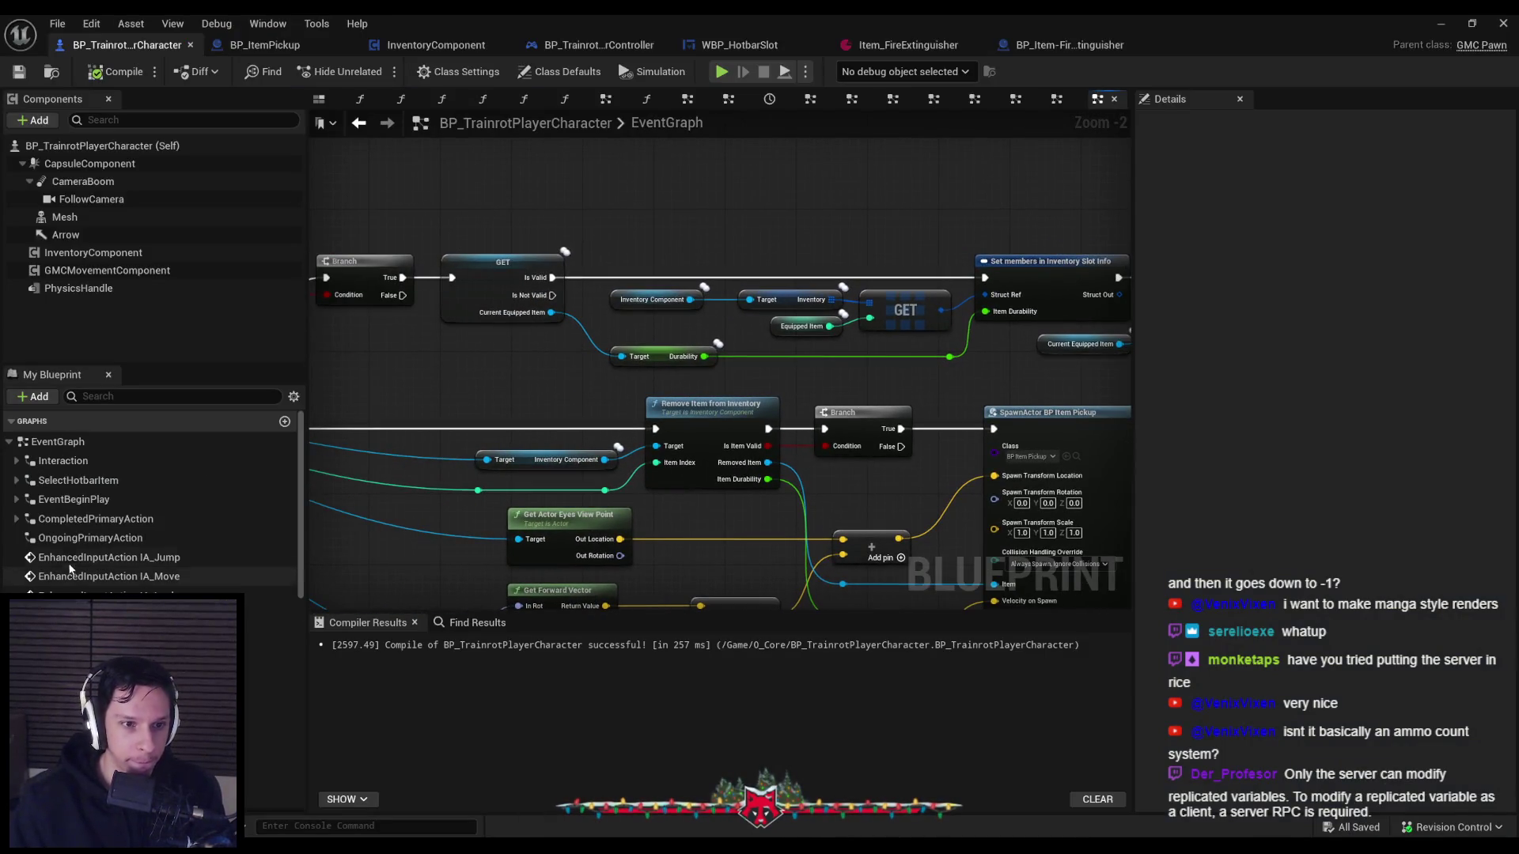
{"action": "scroll", "coordinate": [37, 585], "scroll_direction": "down", "scroll_amount": 3}
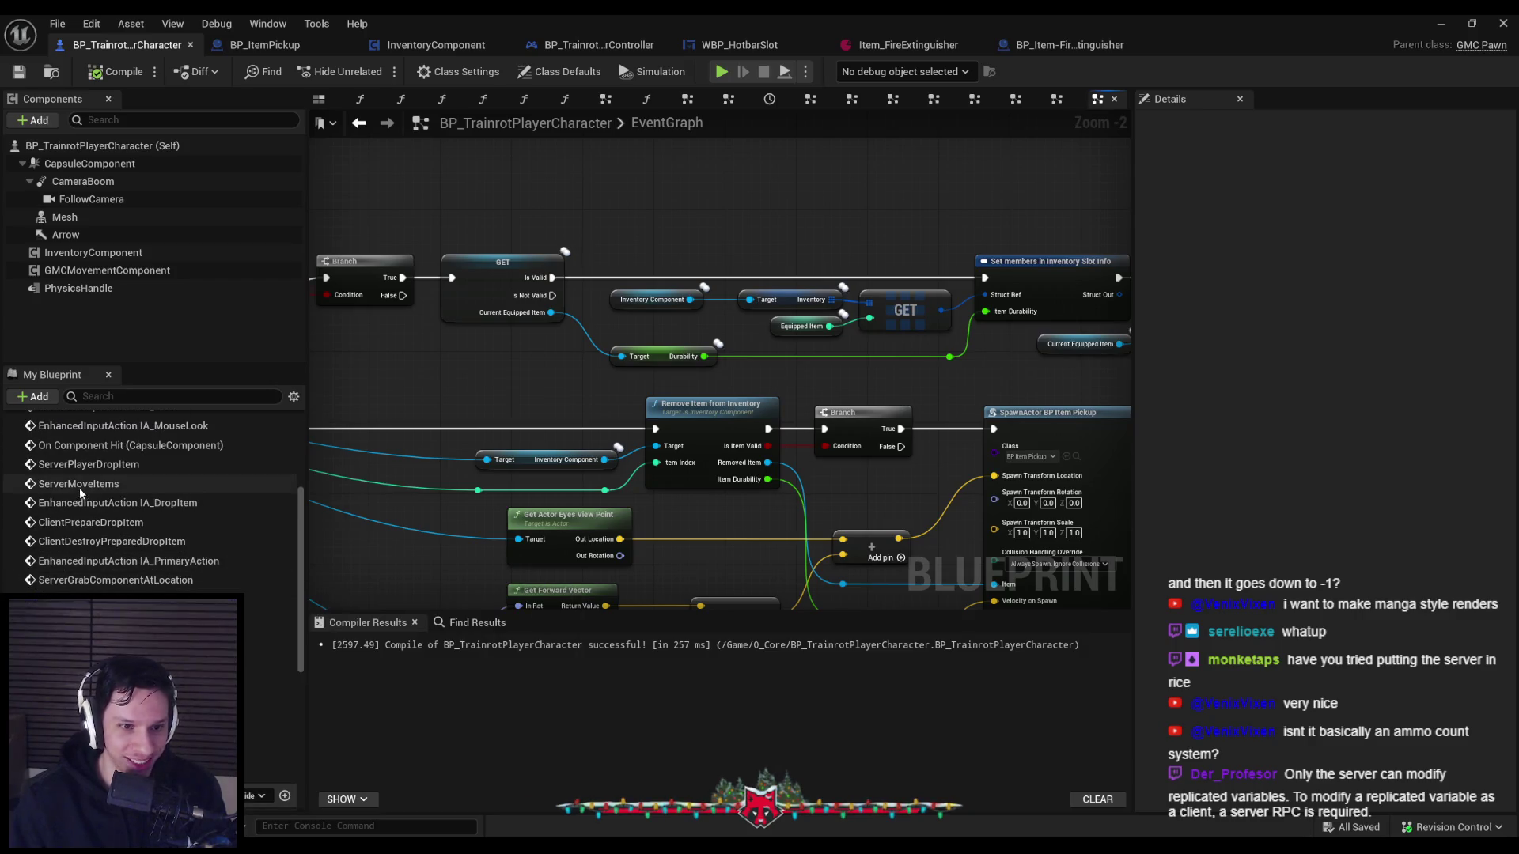
{"action": "double_click", "coordinate": [78, 484]}
{"action": "scroll", "coordinate": [786, 464], "scroll_direction": "down", "scroll_amount": 1}
{"action": "left_click_drag", "start_coordinate": [786, 463], "coordinate": [537, 427]}
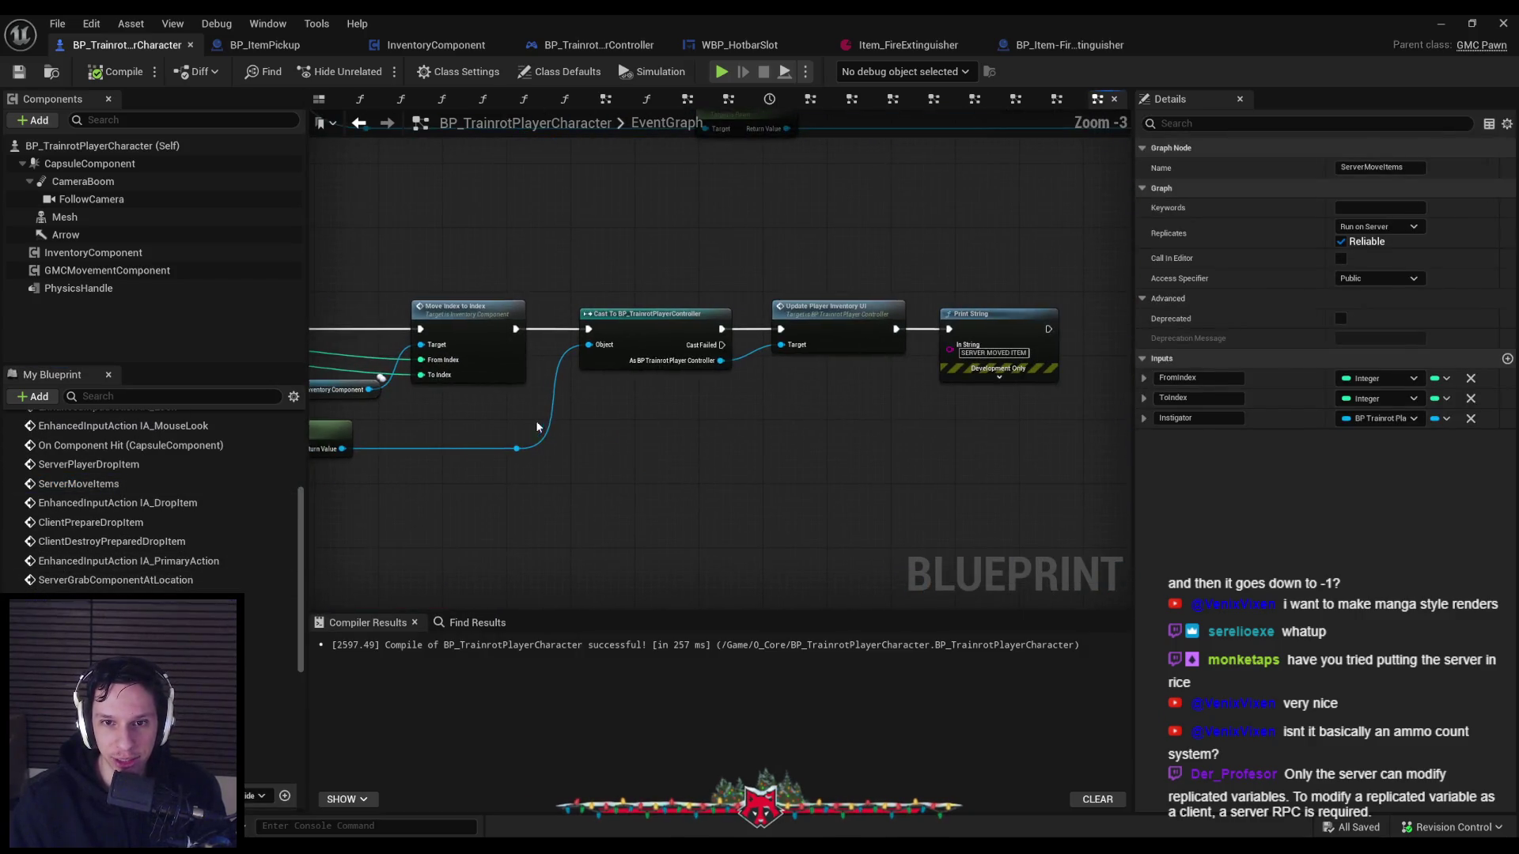
Open the Move Index to Index function and look along its nodes.
{"action": "double_click", "coordinate": [710, 380]}
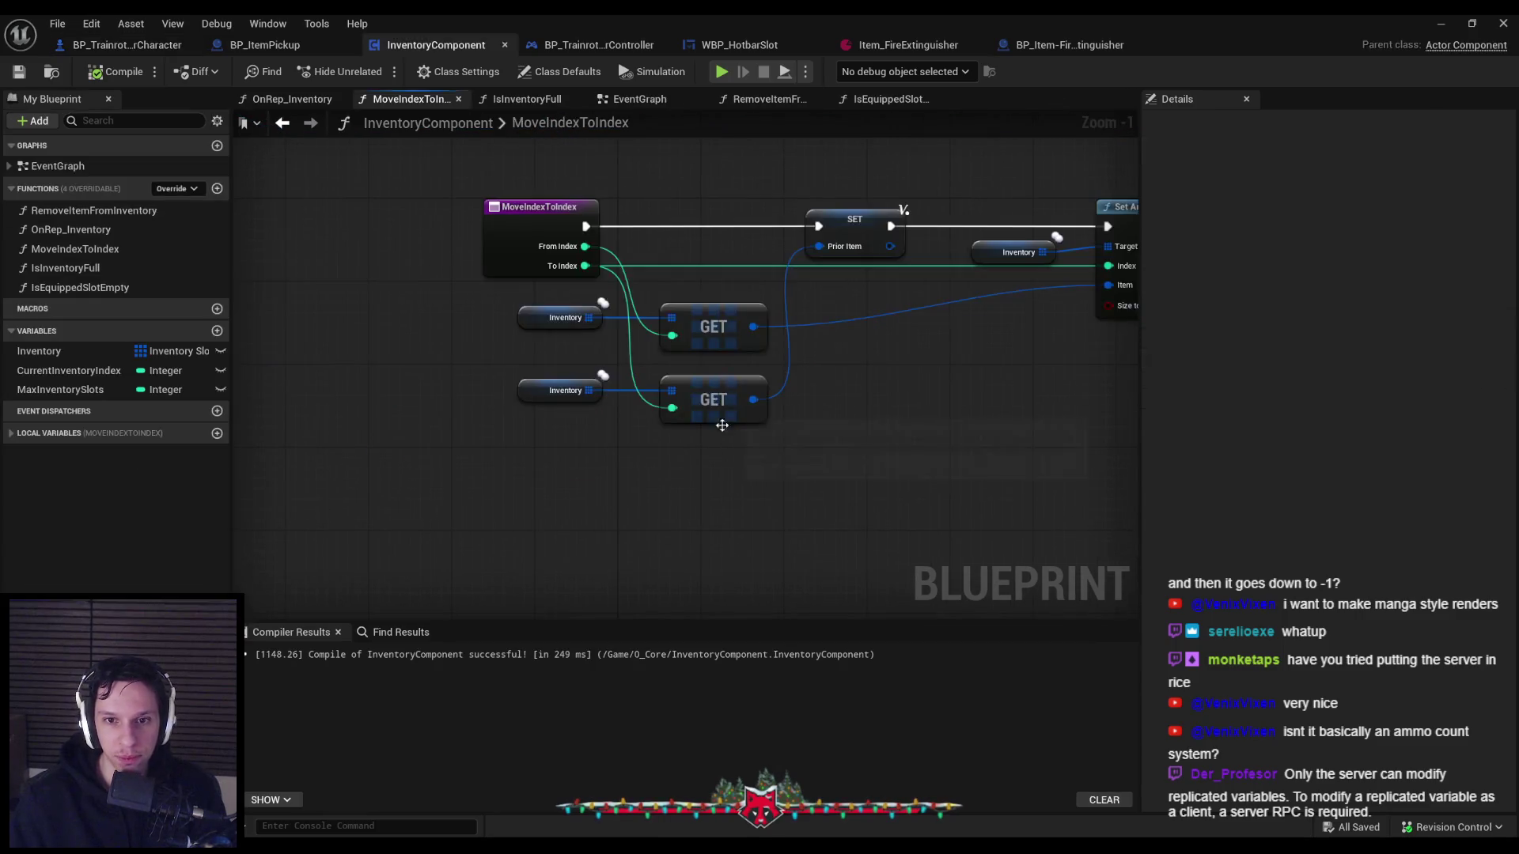
{"action": "scroll", "coordinate": [377, 462], "scroll_direction": "up", "scroll_amount": 2}
{"action": "mouse_move", "coordinate": [524, 463]}
{"action": "left_mouse_down"}
{"action": "mouse_move", "coordinate": [675, 465]}
{"action": "mouse_move", "coordinate": [247, 470]}
{"action": "left_mouse_up"}
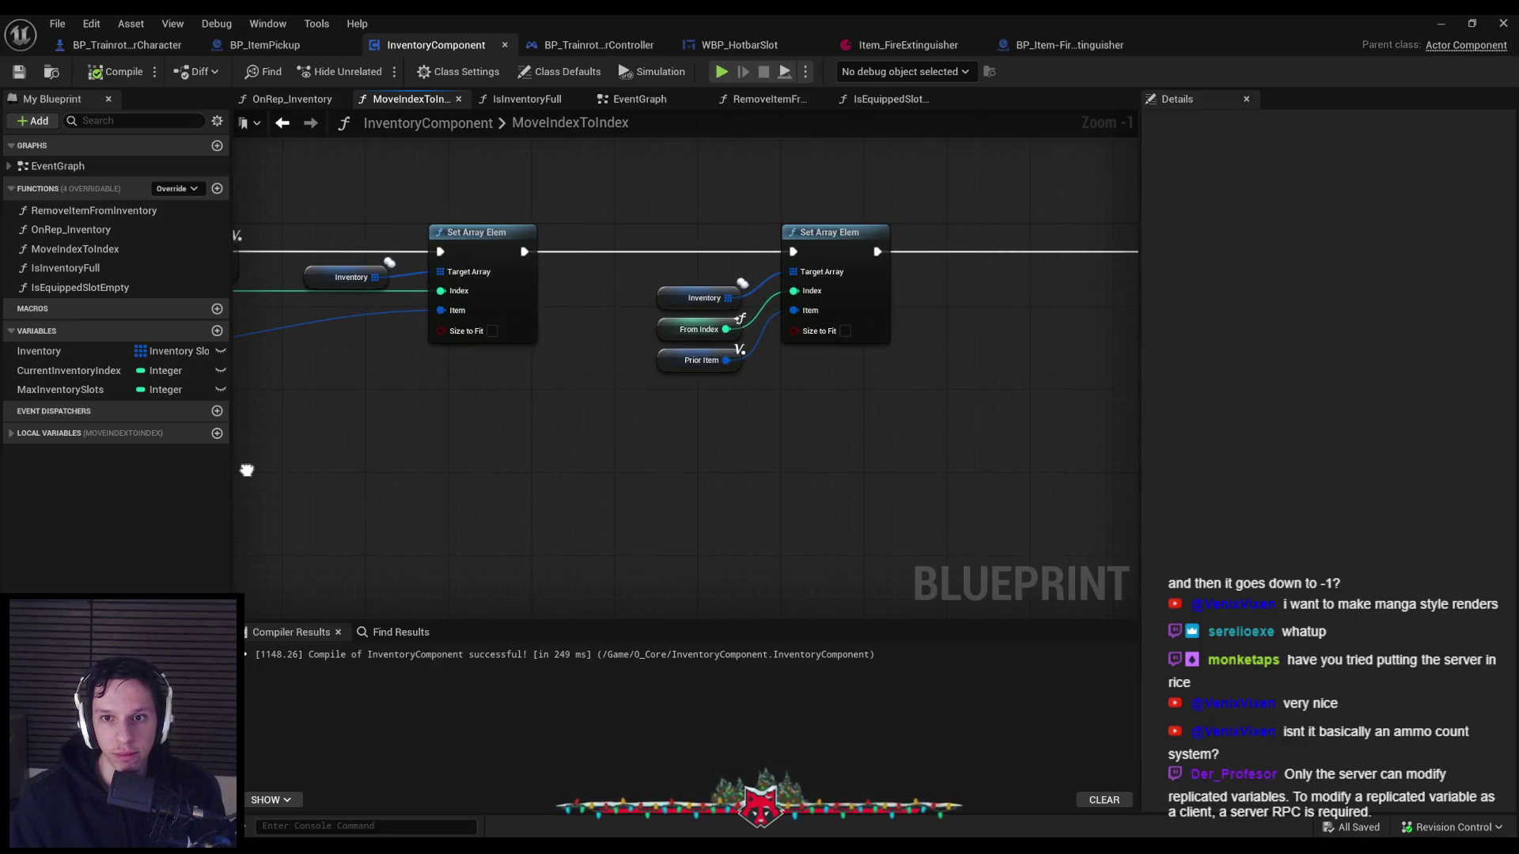
{"action": "mouse_move", "coordinate": [1131, 463]}
{"action": "left_mouse_down"}
{"action": "mouse_move", "coordinate": [506, 451]}
{"action": "mouse_move", "coordinate": [304, 465]}
{"action": "mouse_move", "coordinate": [657, 443]}
{"action": "left_mouse_up"}
{"action": "scroll", "coordinate": [633, 451], "scroll_direction": "down", "scroll_amount": 1}
{"action": "scroll", "coordinate": [1034, 403], "scroll_direction": "down", "scroll_amount": 1}
Try shifting the Get Player Controller, Cast and Update nodes left, revert, and return to the EventGraph.
{"action": "left_click_drag", "start_coordinate": [1034, 404], "coordinate": [689, 269]}
{"action": "left_click_drag", "start_coordinate": [909, 316], "coordinate": [675, 323]}
{"action": "left_click_drag", "start_coordinate": [600, 437], "coordinate": [888, 426]}
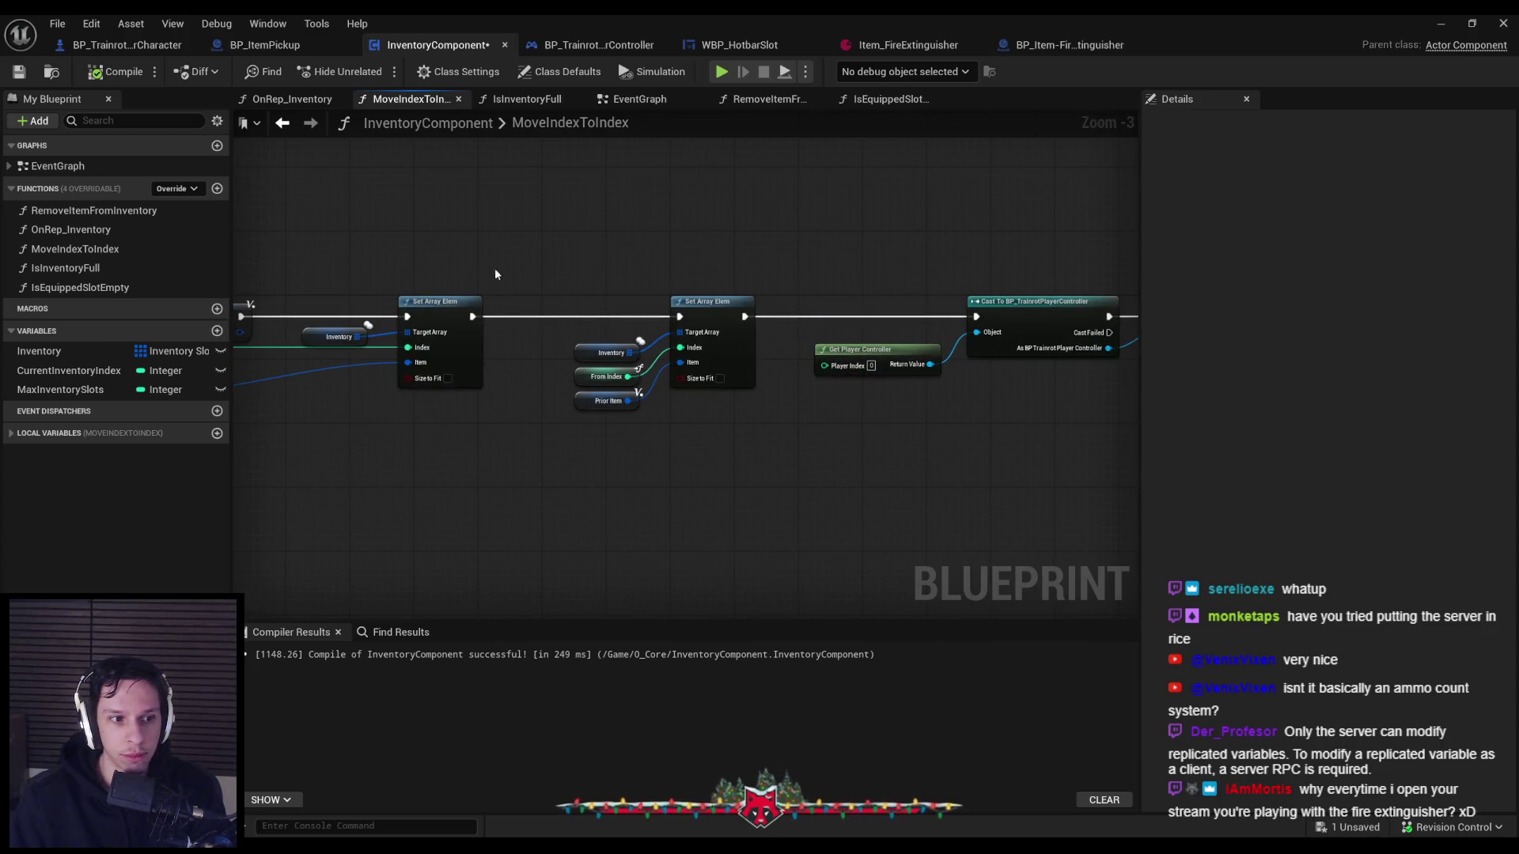
{"action": "key", "text": "alt+Left"}
{"action": "key", "text": "ctrl+s"}
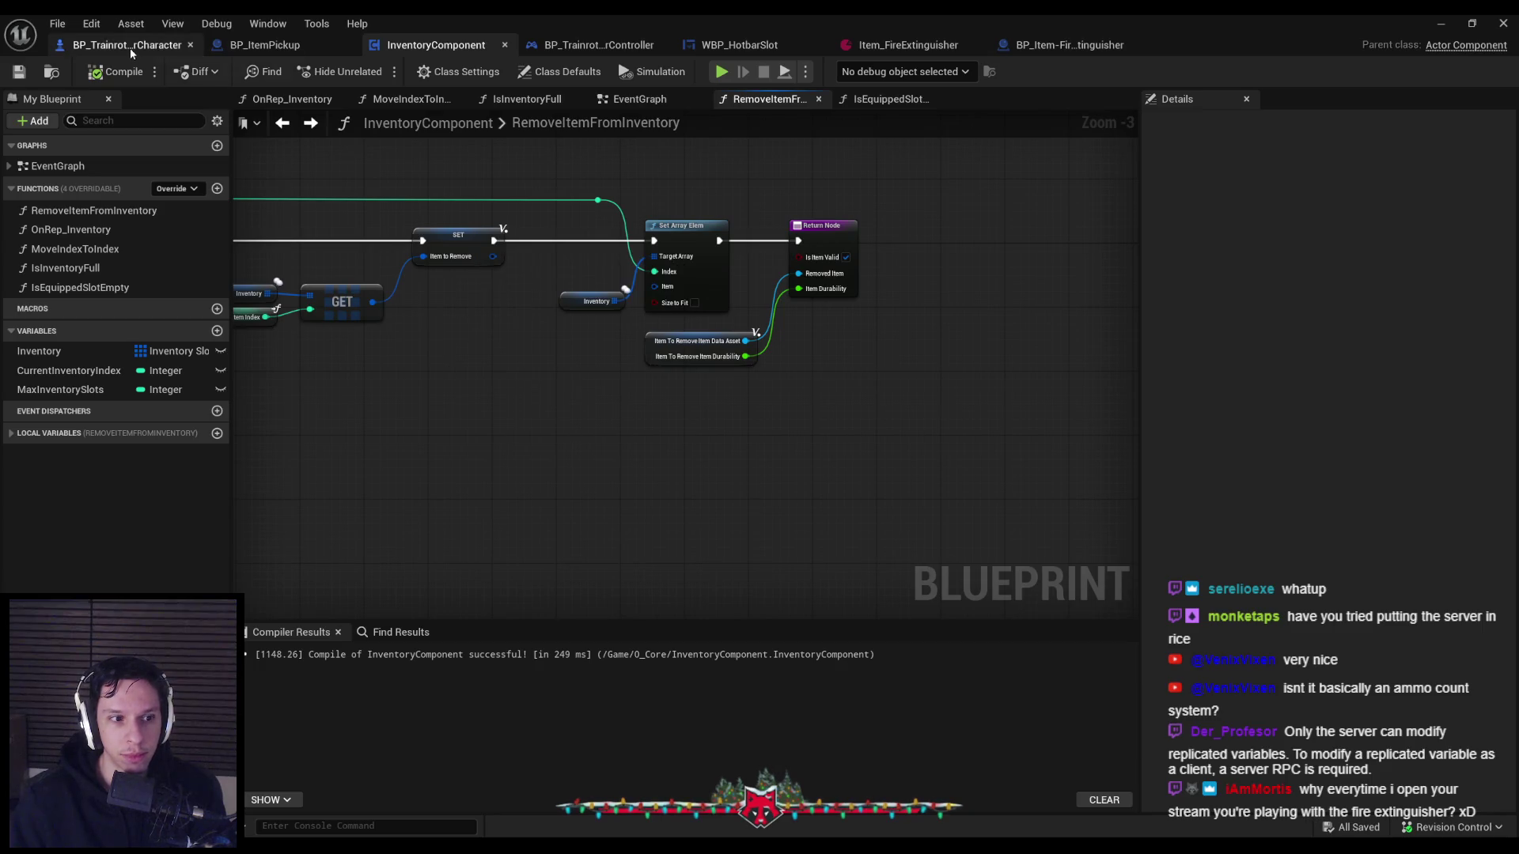
{"action": "left_click", "coordinate": [126, 45]}
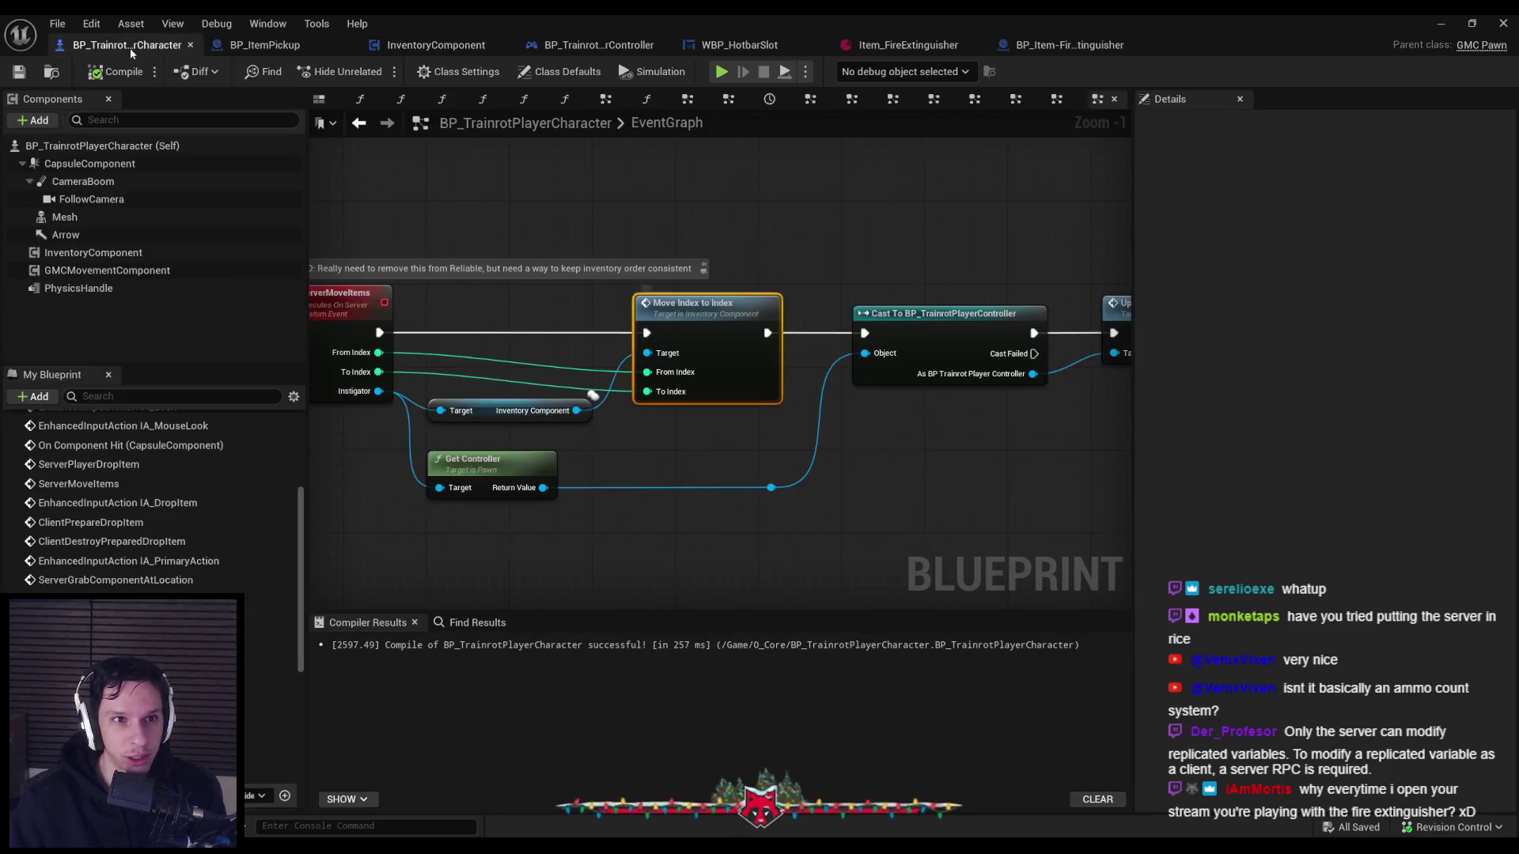
Zoom in on the ServerMoveItems event node and find its references by name.
{"action": "left_click_drag", "start_coordinate": [648, 197], "coordinate": [818, 244]}
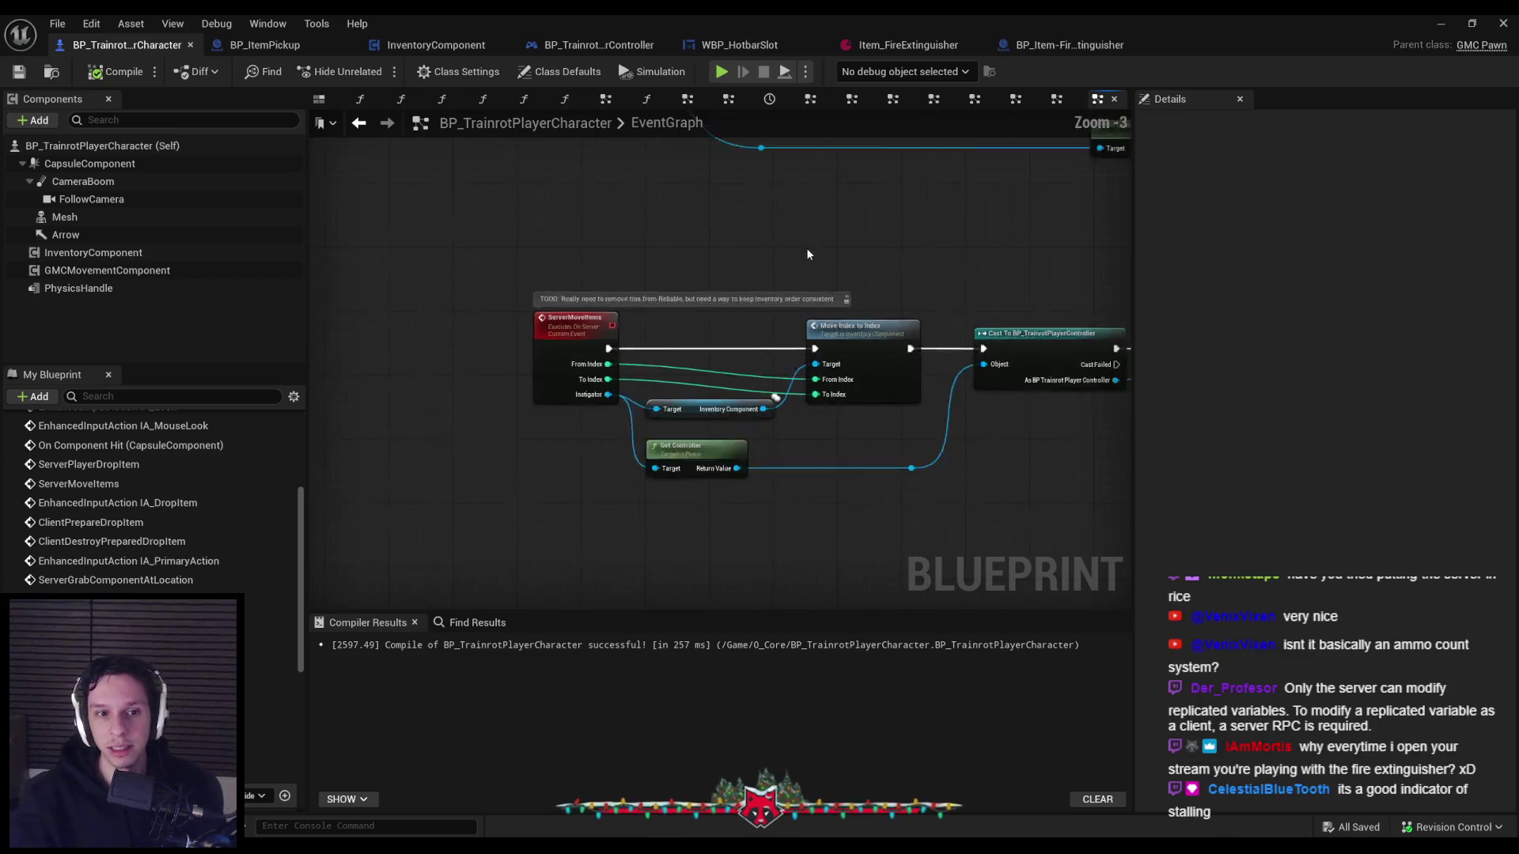
{"action": "scroll", "coordinate": [807, 247], "scroll_direction": "down", "scroll_amount": 3}
{"action": "left_click_drag", "start_coordinate": [734, 248], "coordinate": [646, 274]}
{"action": "scroll", "coordinate": [645, 274], "scroll_direction": "up", "scroll_amount": 1}
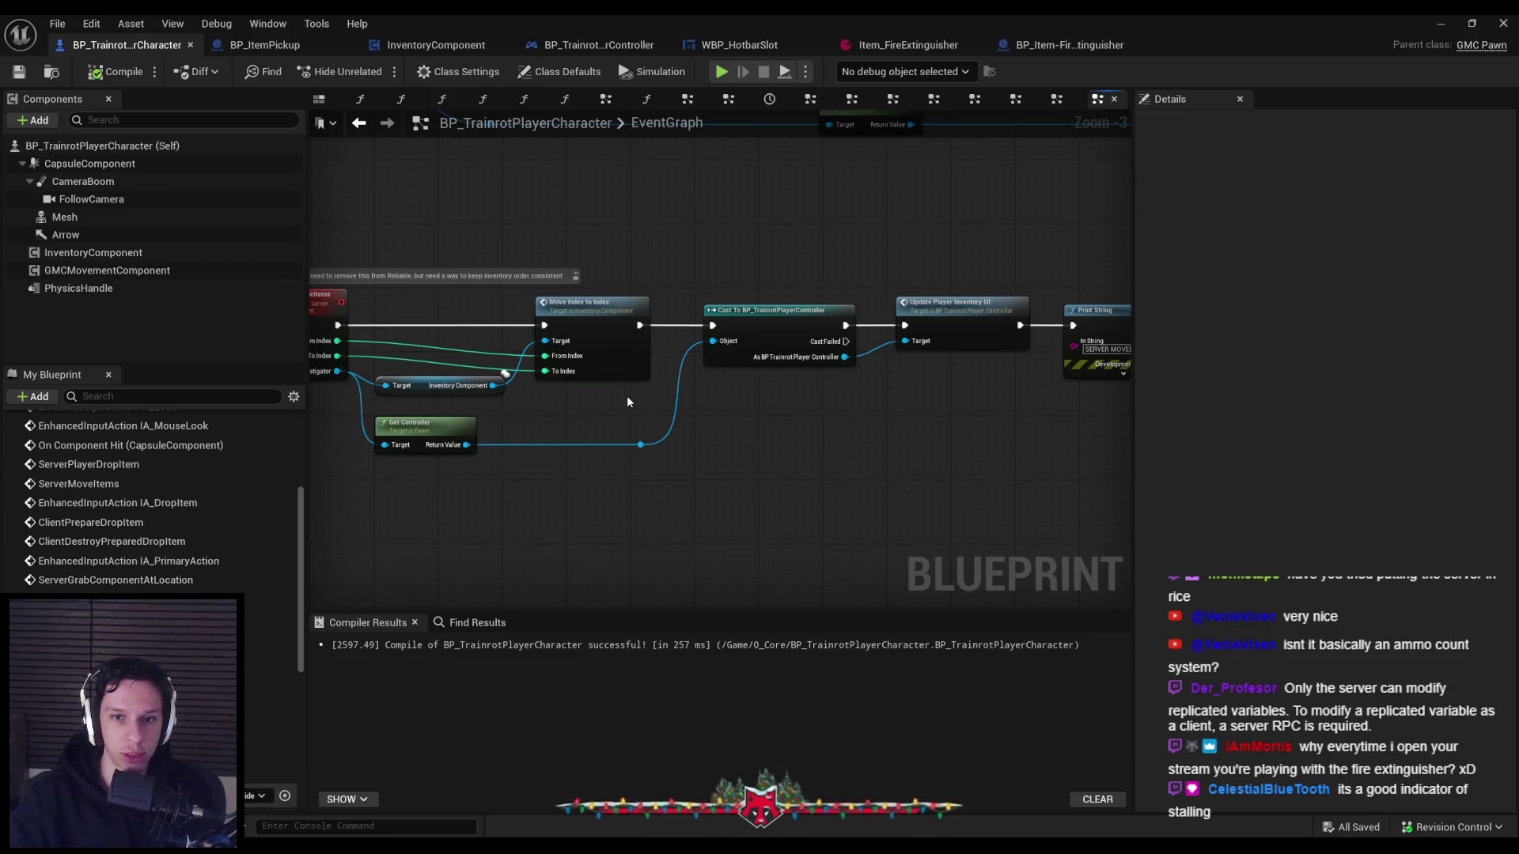
{"action": "scroll", "coordinate": [627, 395], "scroll_direction": "up", "scroll_amount": 2}
{"action": "scroll", "coordinate": [770, 404], "scroll_direction": "down", "scroll_amount": 2}
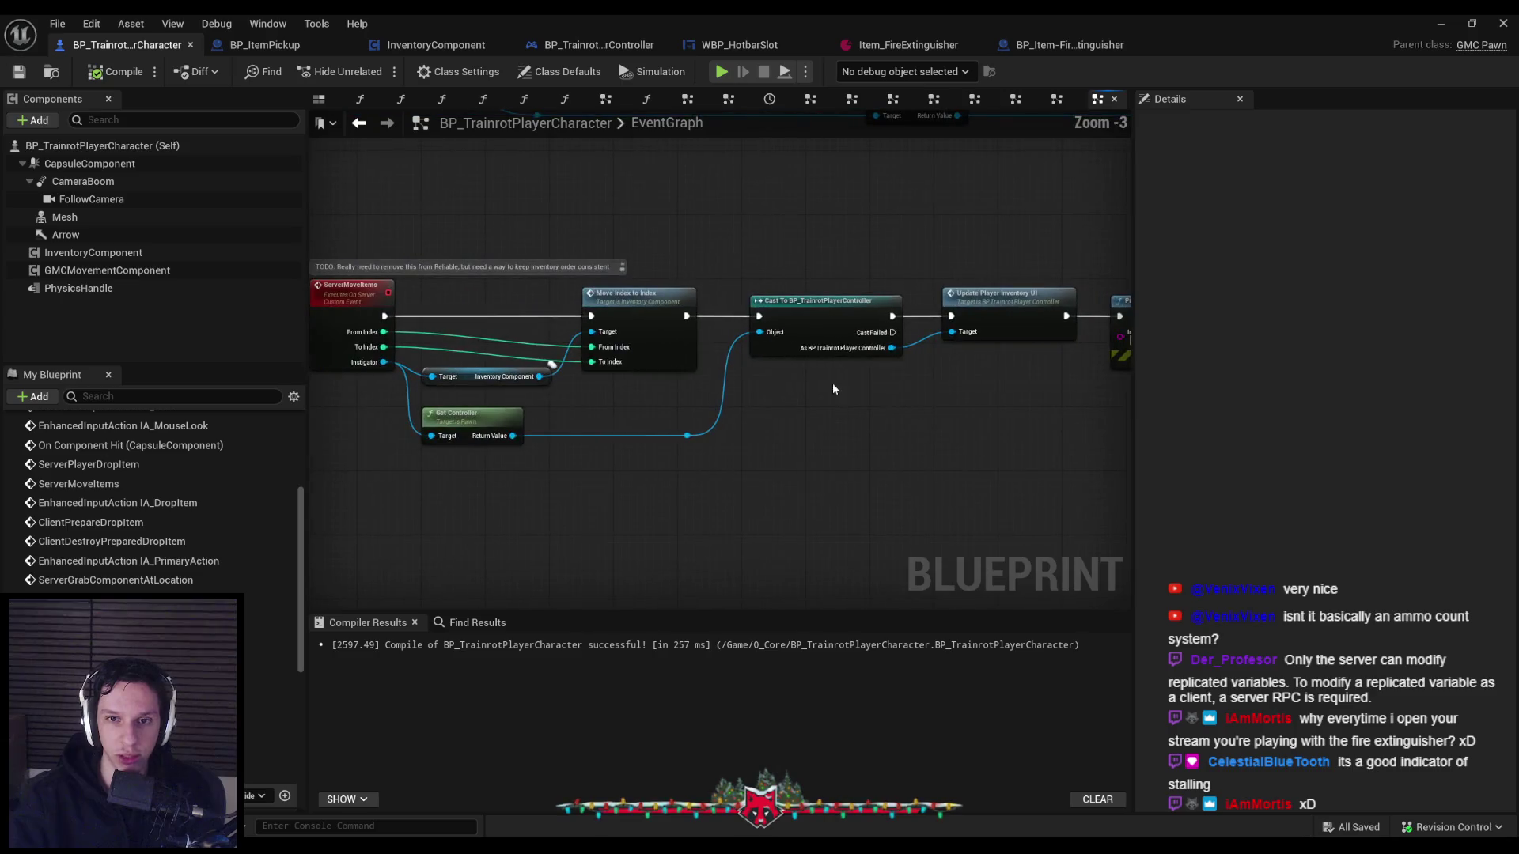
{"action": "scroll", "coordinate": [647, 383], "scroll_direction": "down", "scroll_amount": 1}
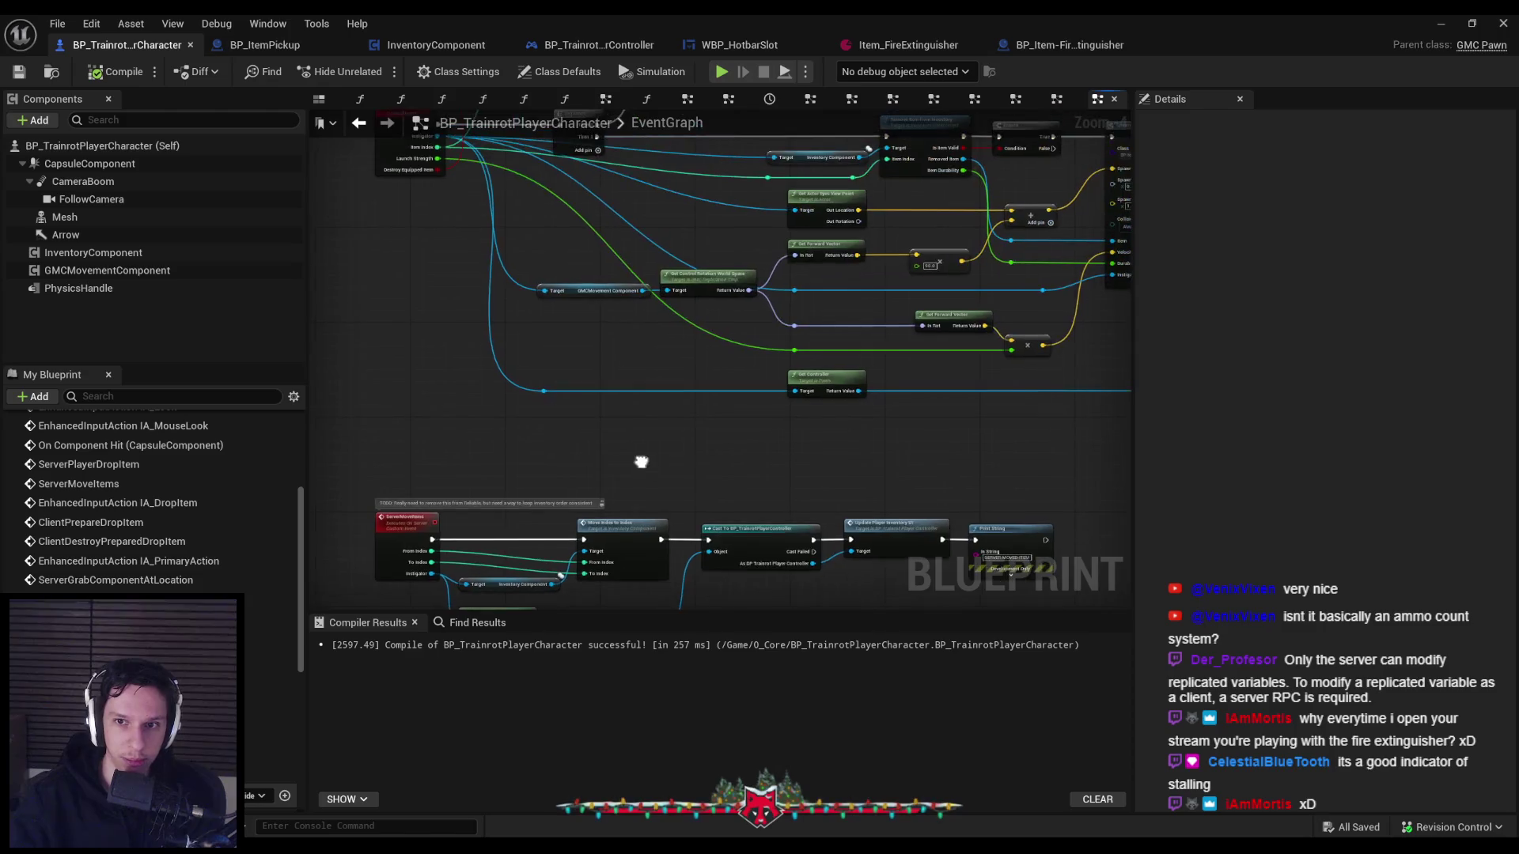
{"action": "scroll", "coordinate": [467, 264], "scroll_direction": "up", "scroll_amount": 3}
{"action": "scroll", "coordinate": [628, 296], "scroll_direction": "down", "scroll_amount": 3}
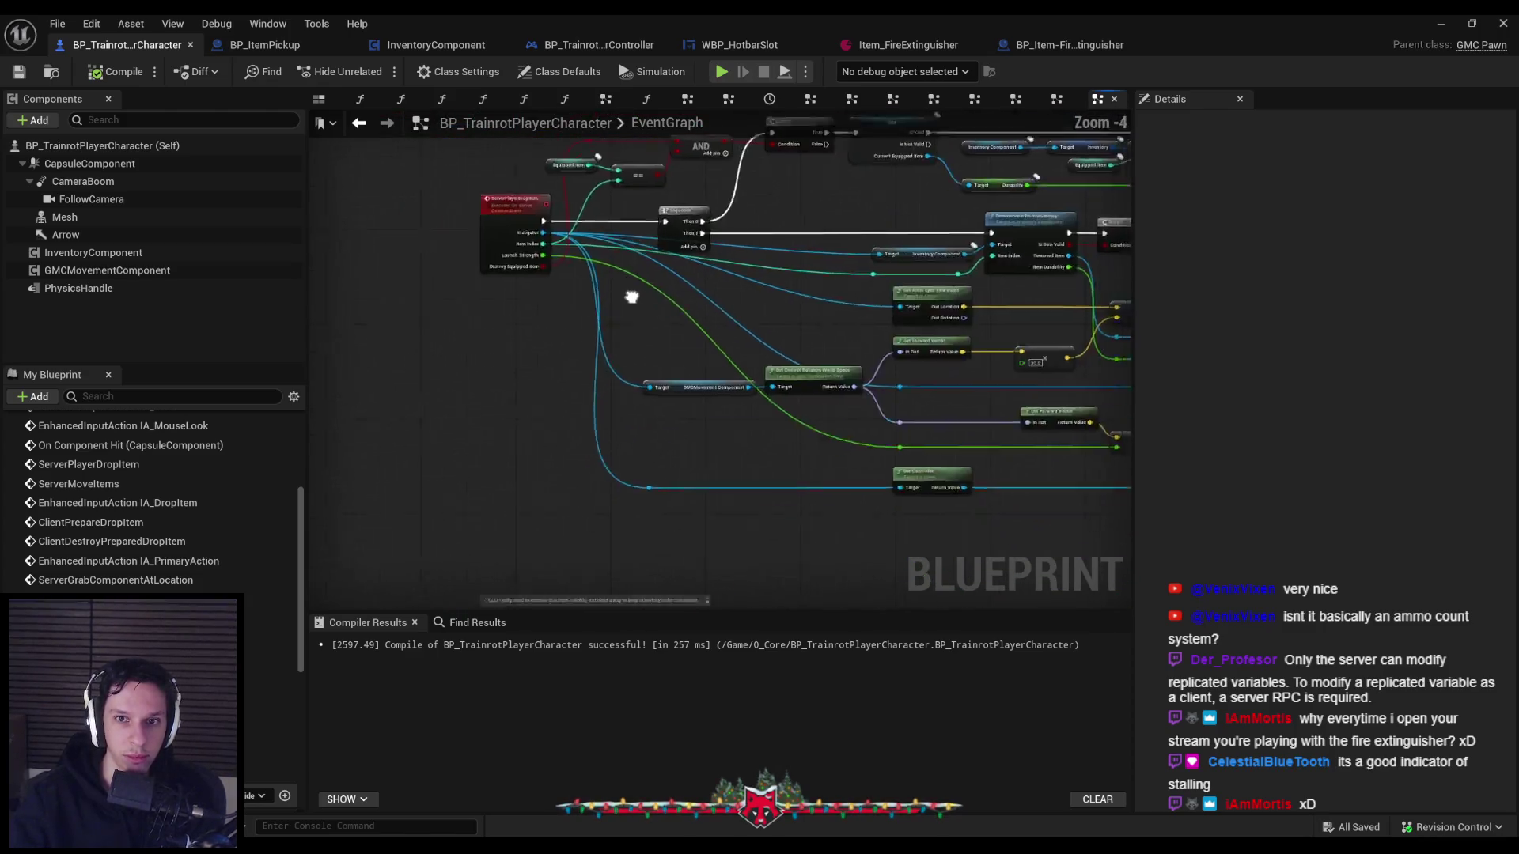
{"action": "scroll", "coordinate": [526, 475], "scroll_direction": "up", "scroll_amount": 4}
{"action": "right_click", "coordinate": [526, 475]}
{"action": "mouse_move", "coordinate": [617, 236]}
{"action": "left_click", "coordinate": [751, 244]}
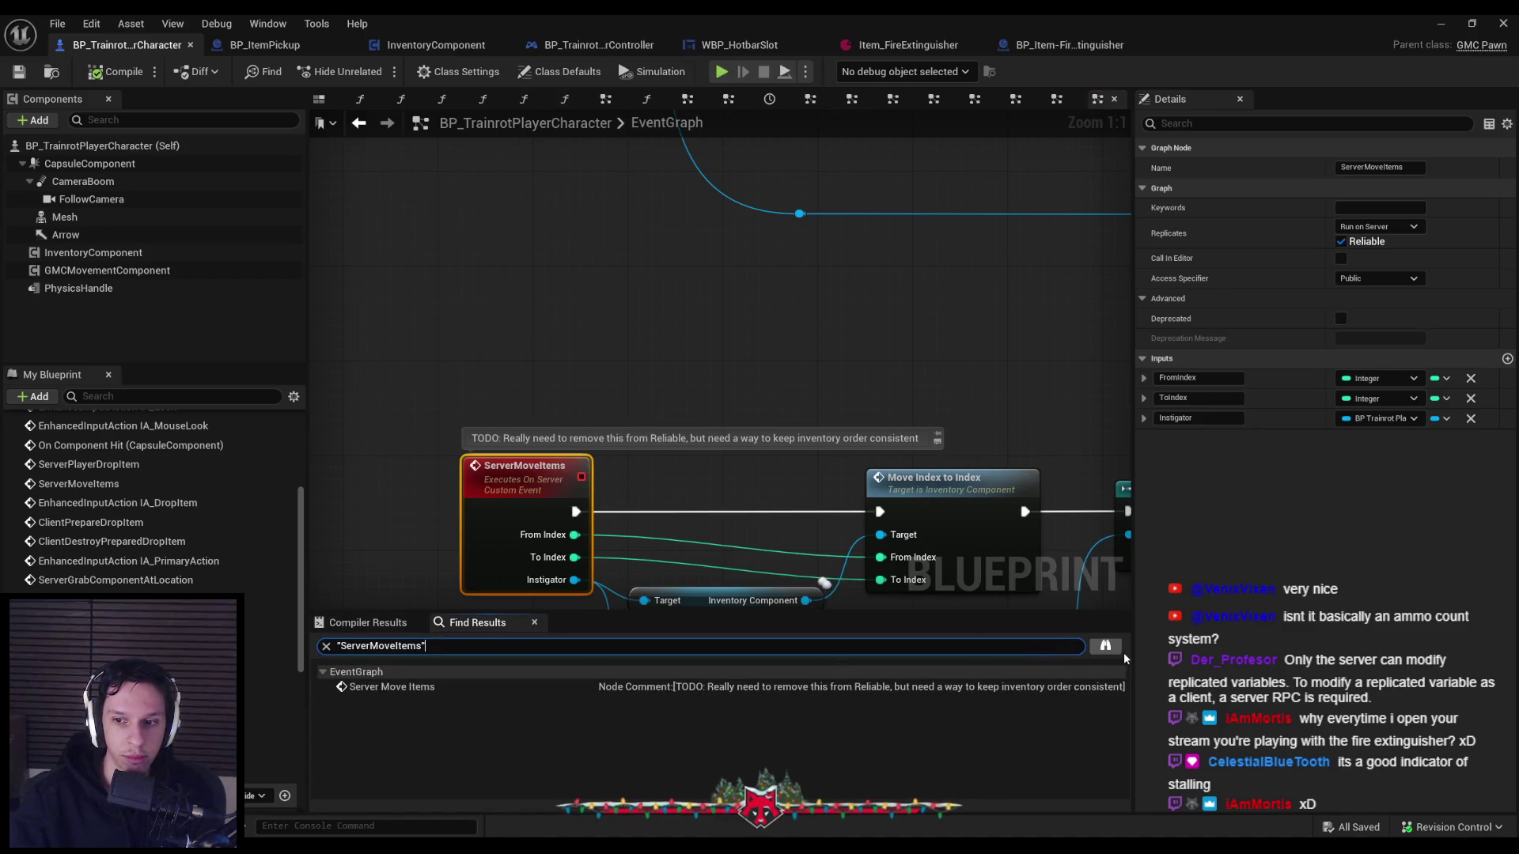
Search all blueprints for ServerMoveItems, inspect the WBP_HotbarSlot On Drop calls, then jump back.
{"action": "left_click", "coordinate": [1114, 652]}
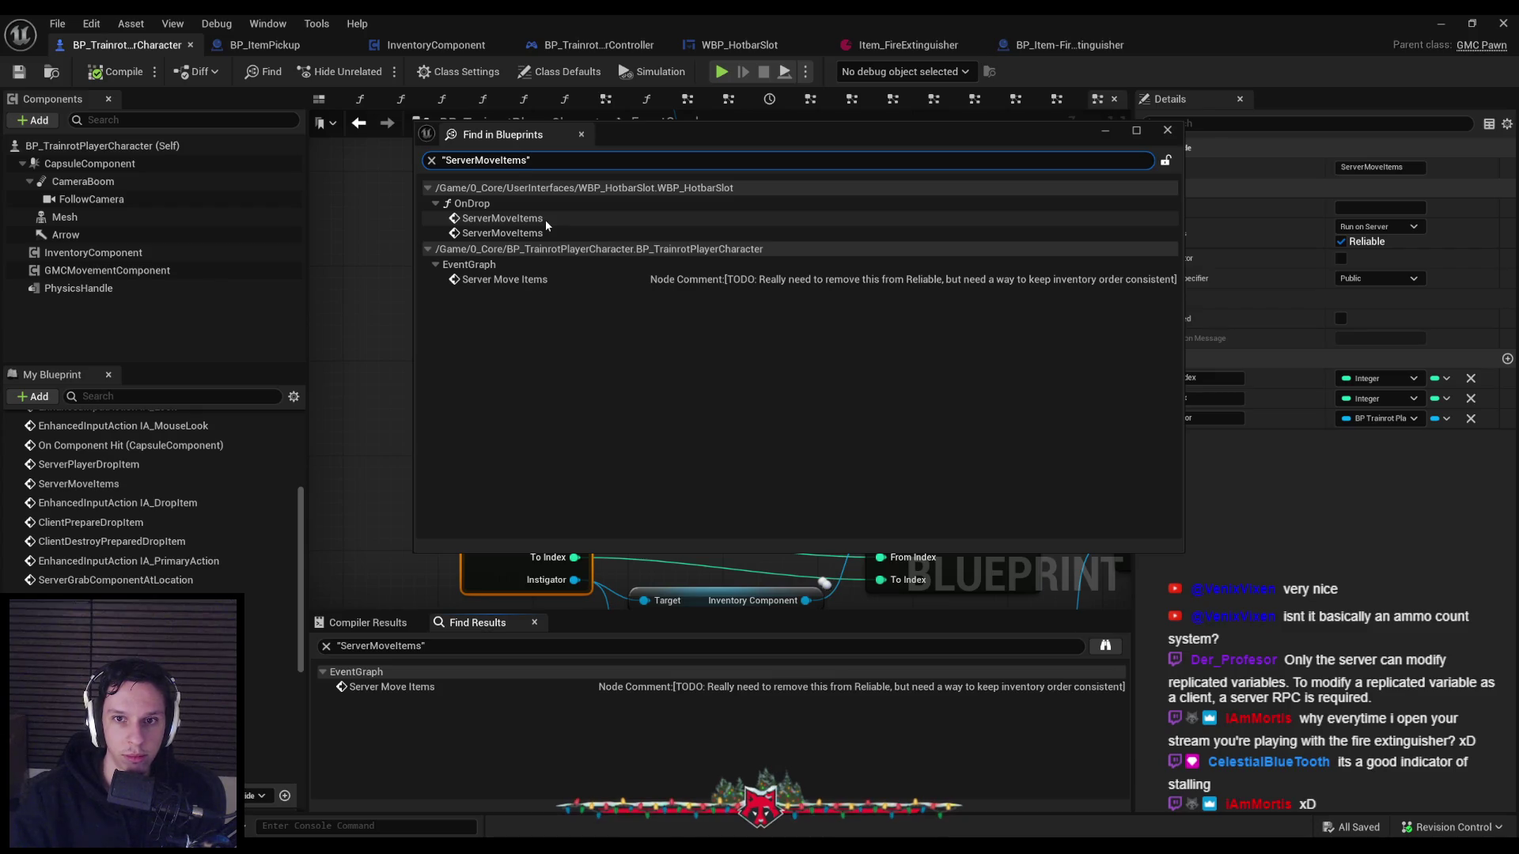
{"action": "double_click", "coordinate": [544, 220]}
{"action": "scroll", "coordinate": [610, 508], "scroll_direction": "down", "scroll_amount": 2}
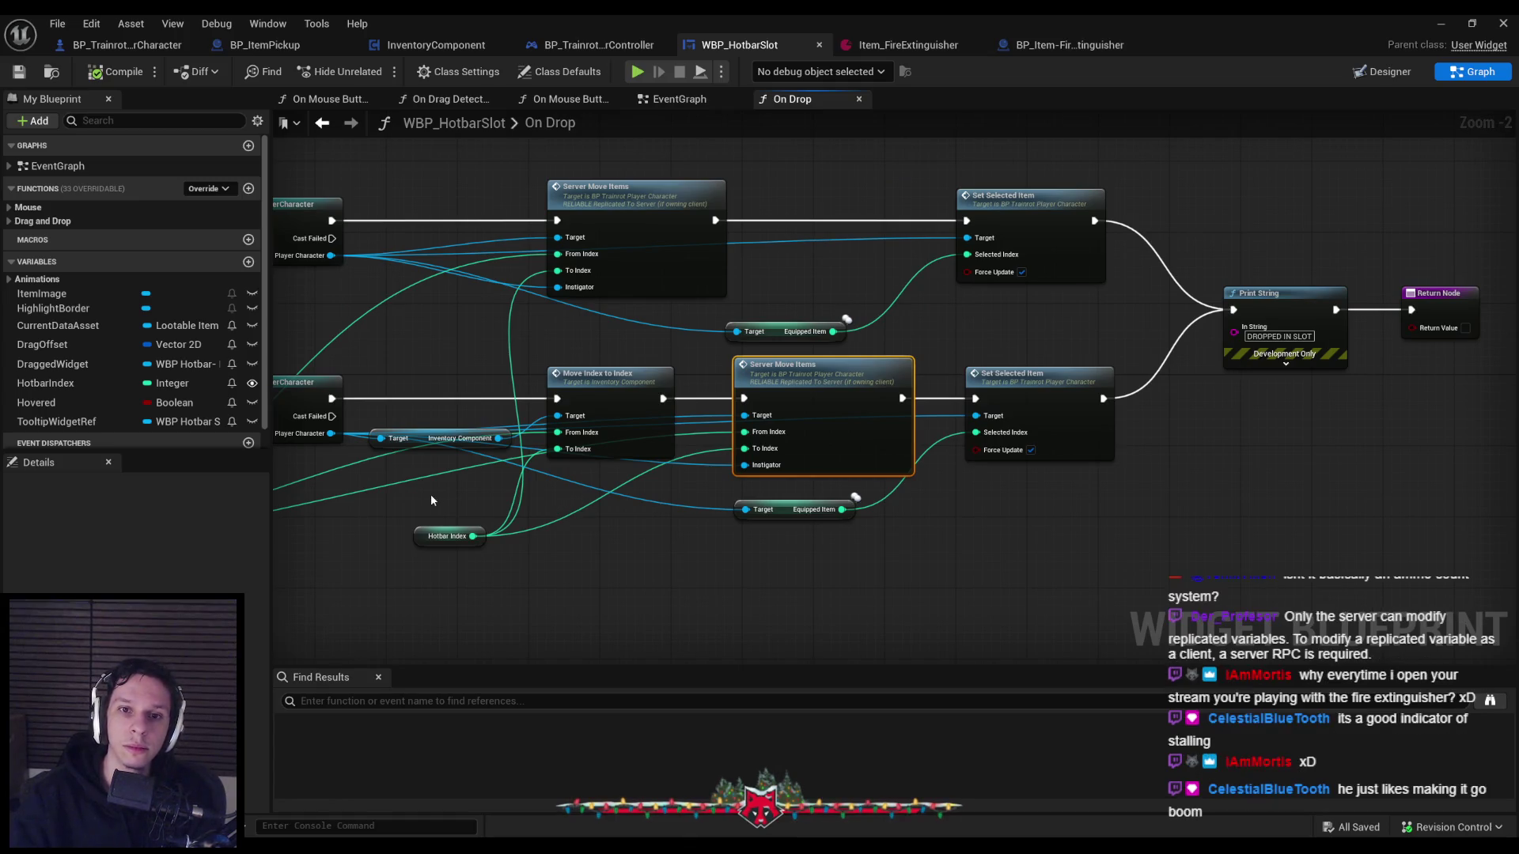
{"action": "left_click_drag", "start_coordinate": [431, 494], "coordinate": [951, 490]}
{"action": "scroll", "coordinate": [951, 491], "scroll_direction": "down", "scroll_amount": 1}
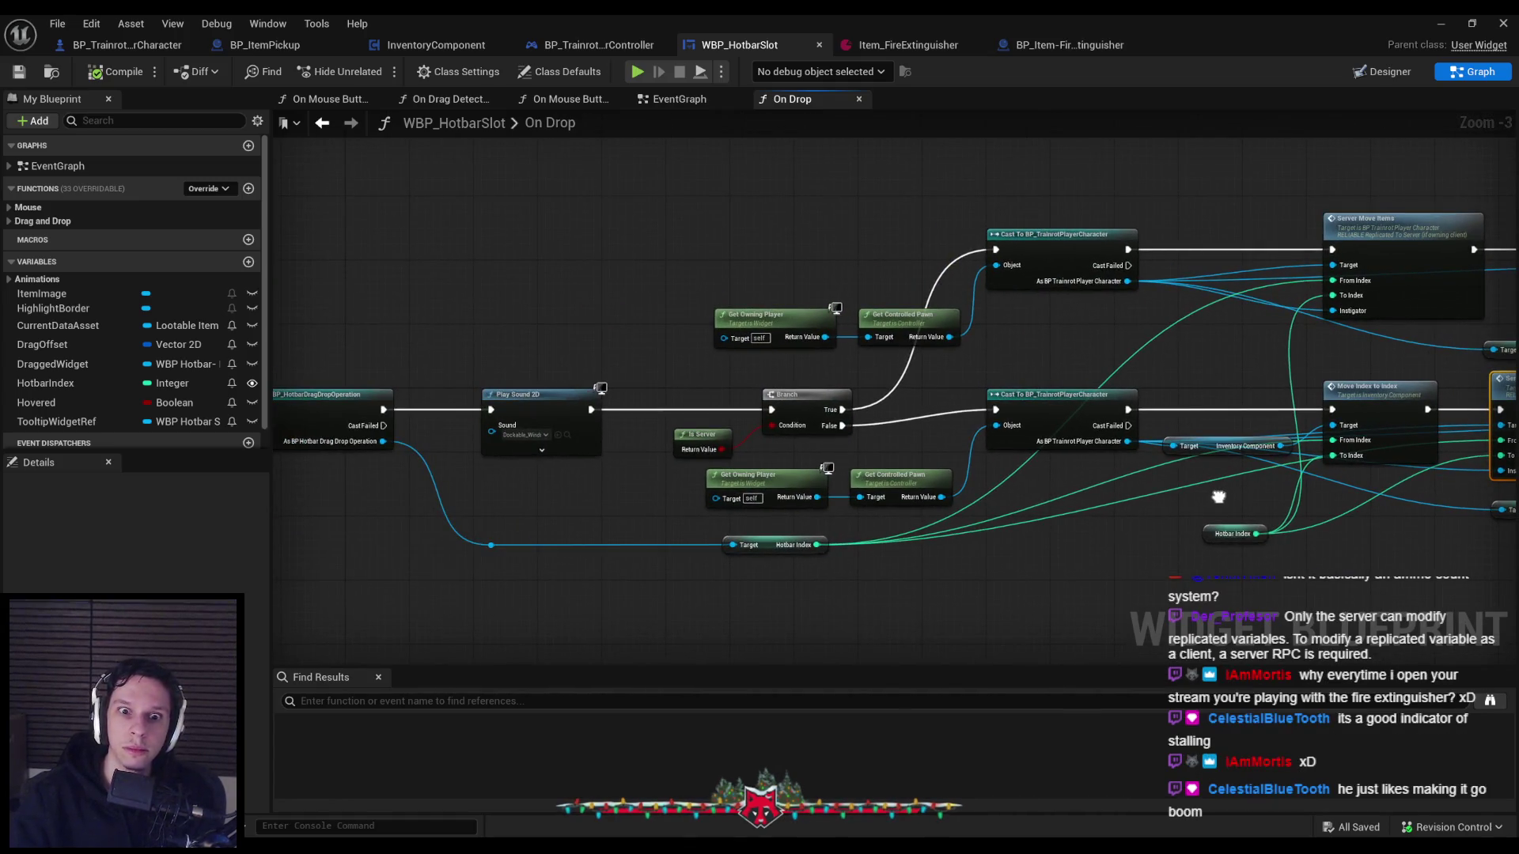
{"action": "mouse_move", "coordinate": [362, 472]}
{"action": "left_mouse_down"}
{"action": "mouse_move", "coordinate": [1077, 458]}
{"action": "mouse_move", "coordinate": [549, 447]}
{"action": "left_mouse_up"}
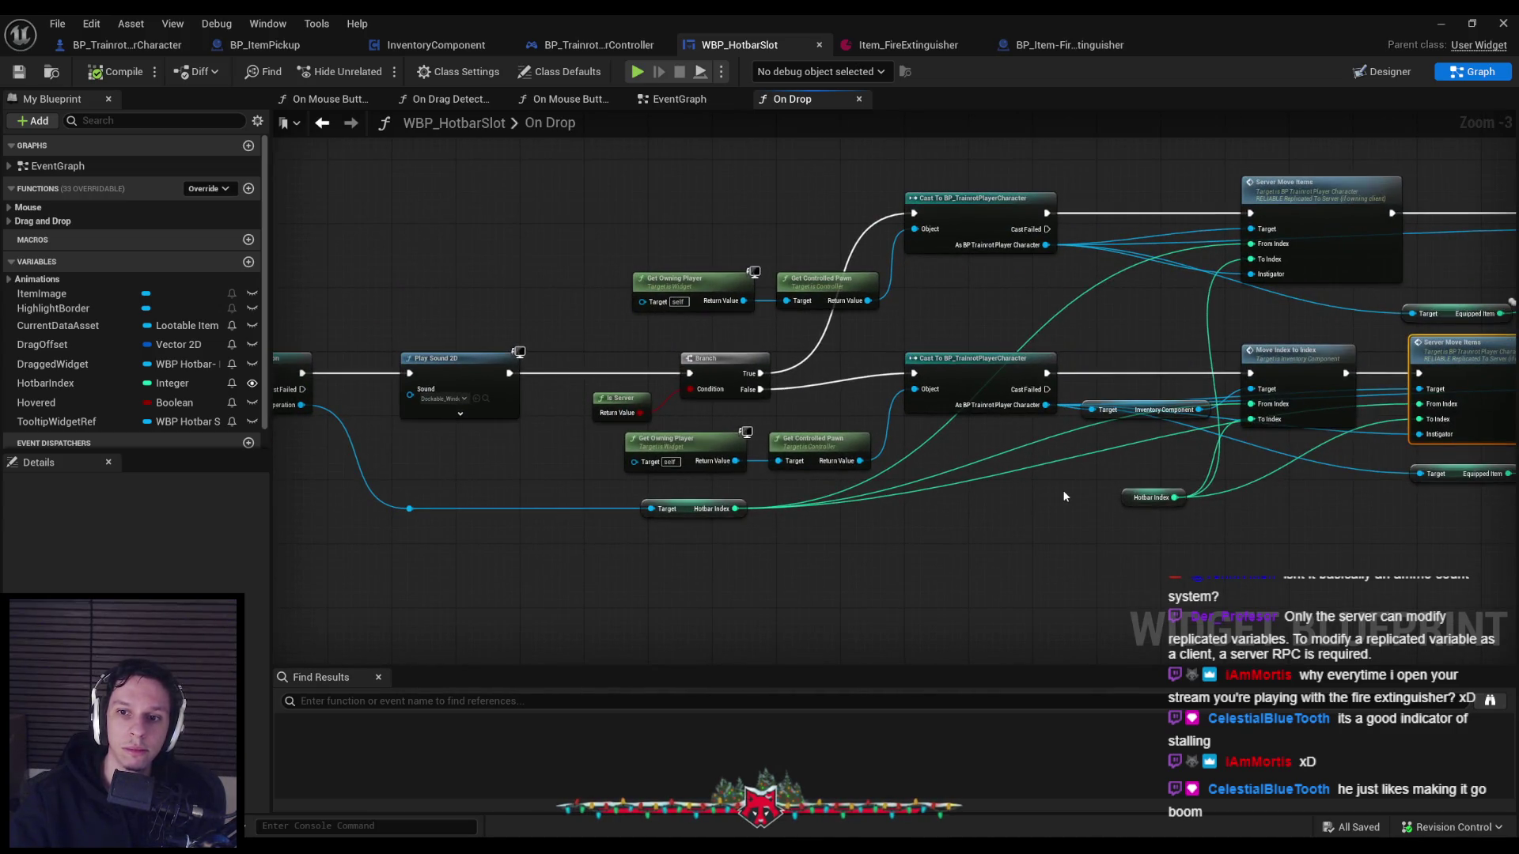
{"action": "mouse_move", "coordinate": [1061, 491]}
{"action": "left_mouse_down"}
{"action": "mouse_move", "coordinate": [771, 465]}
{"action": "mouse_move", "coordinate": [527, 465]}
{"action": "left_mouse_up"}
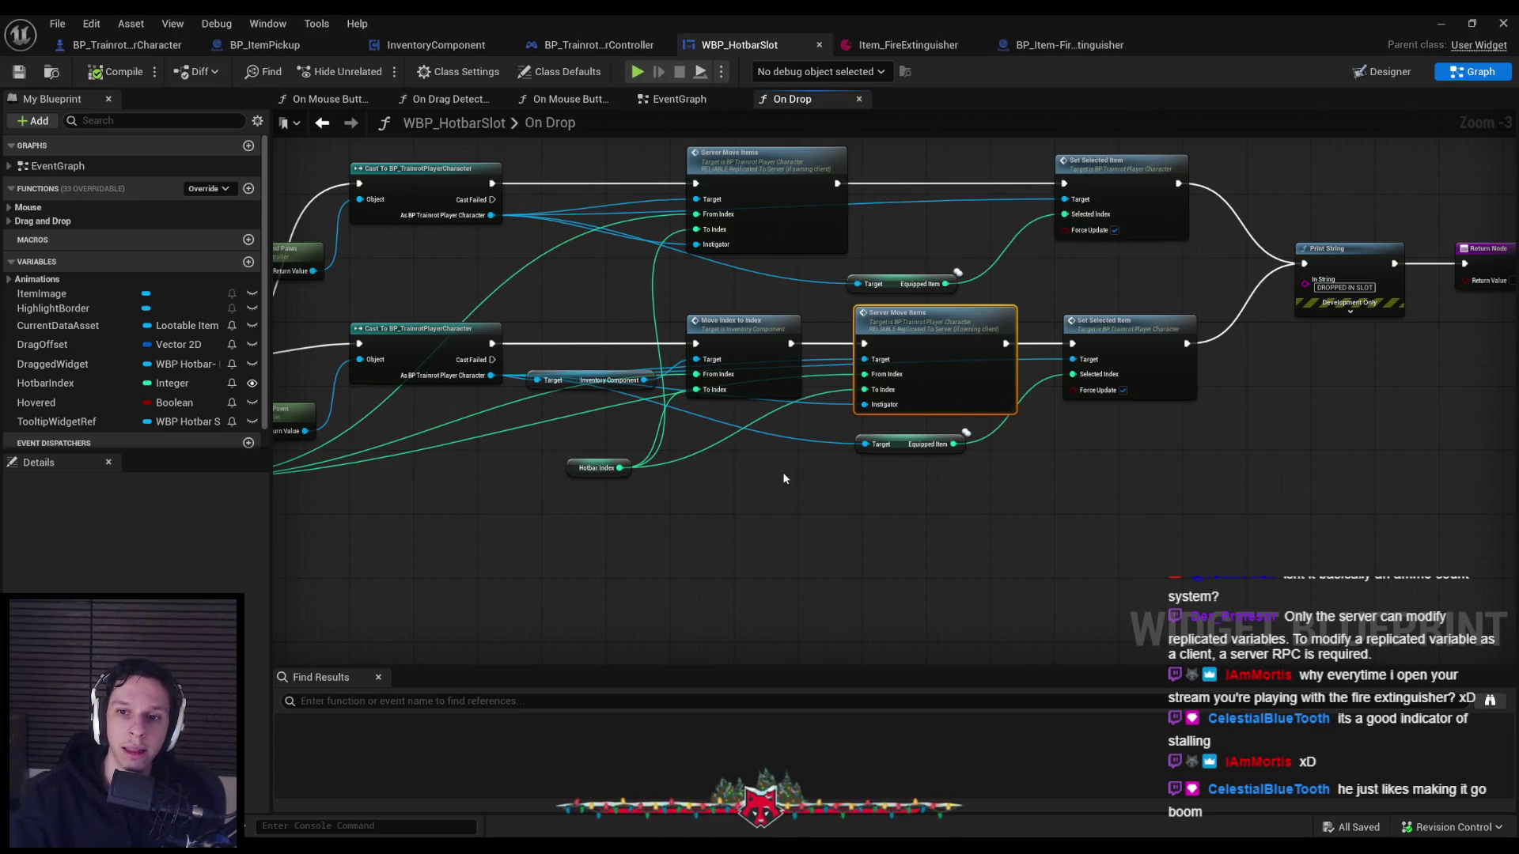
{"action": "double_click", "coordinate": [934, 355]}
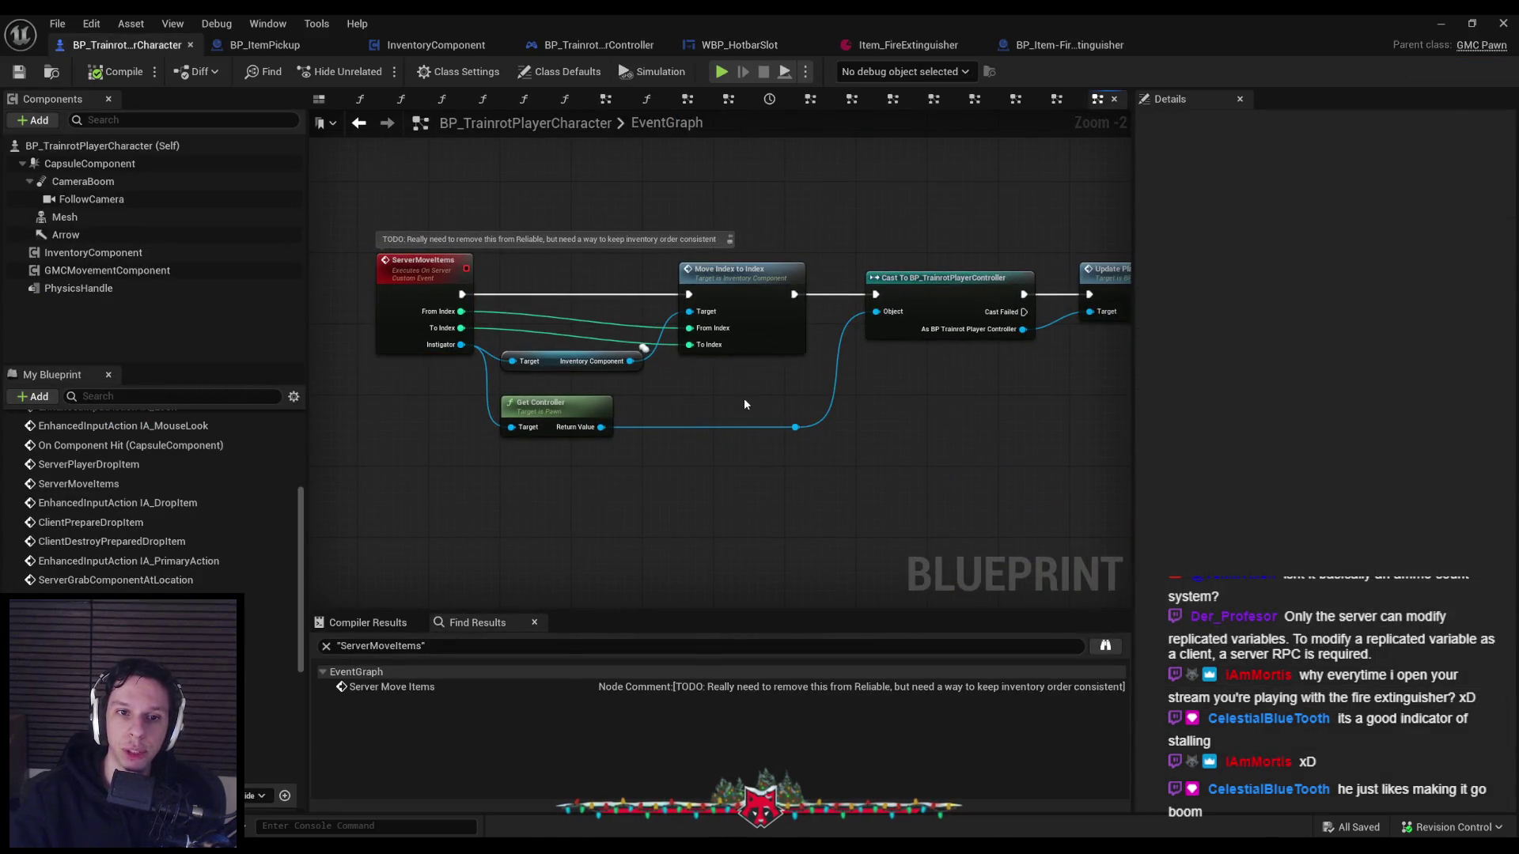
Pan along the ServerMoveItems chain to inspect the Update Player Inventory UI node.
{"action": "mouse_move", "coordinate": [745, 401]}
{"action": "left_mouse_down"}
{"action": "mouse_move", "coordinate": [522, 410]}
{"action": "mouse_move", "coordinate": [811, 410]}
{"action": "left_mouse_up"}
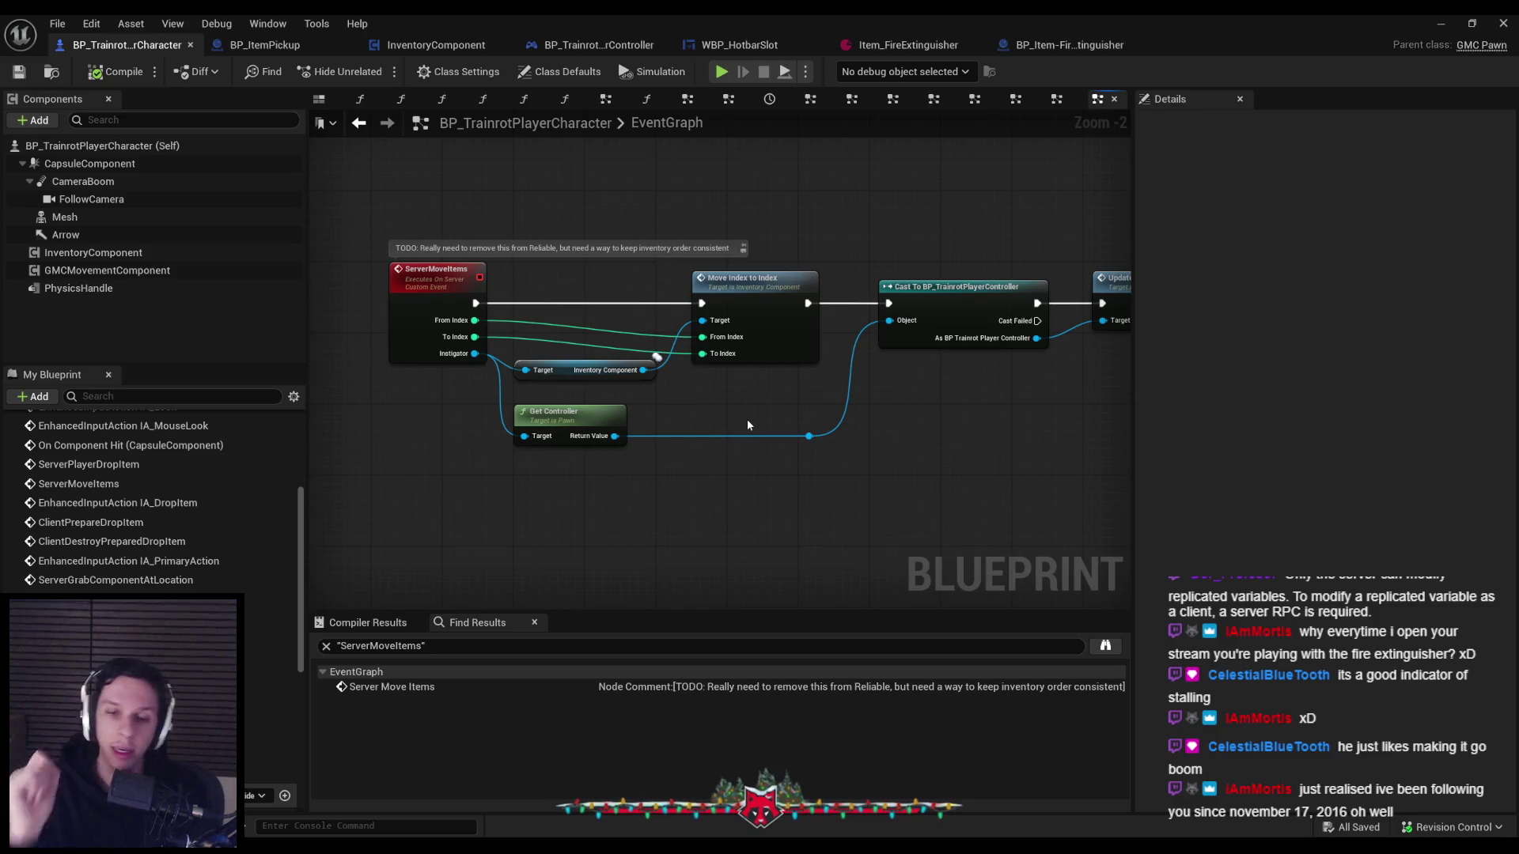
{"action": "scroll", "coordinate": [747, 425], "scroll_direction": "down", "scroll_amount": 1}
{"action": "mouse_move", "coordinate": [747, 424]}
{"action": "left_mouse_down"}
{"action": "mouse_move", "coordinate": [523, 420]}
{"action": "mouse_move", "coordinate": [636, 407]}
{"action": "left_mouse_up"}
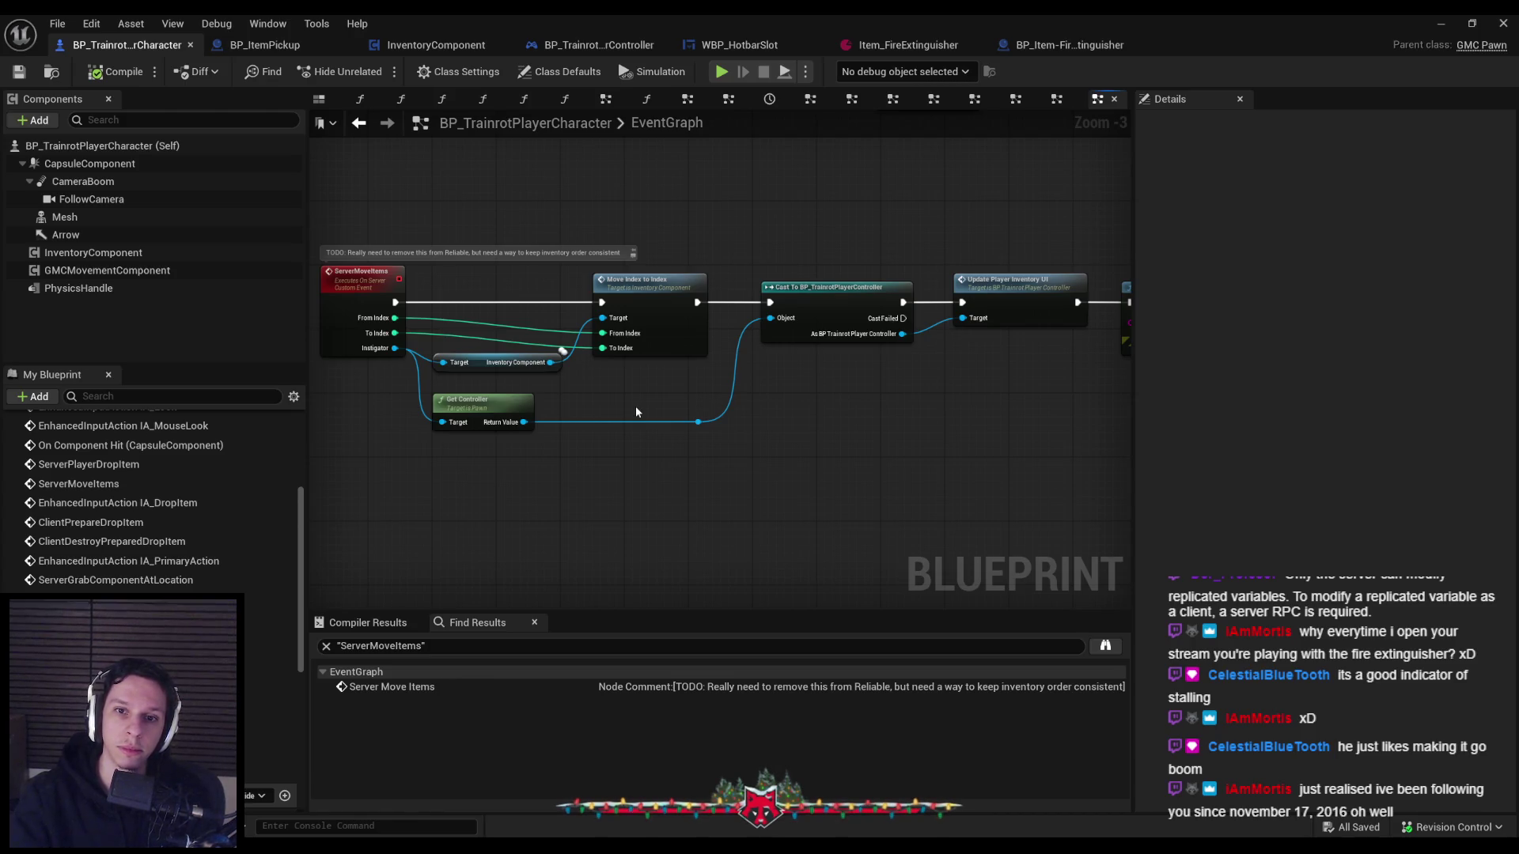
{"action": "mouse_move", "coordinate": [636, 410]}
{"action": "left_mouse_down"}
{"action": "mouse_move", "coordinate": [866, 409]}
{"action": "mouse_move", "coordinate": [519, 406]}
{"action": "mouse_move", "coordinate": [970, 413]}
{"action": "left_mouse_up"}
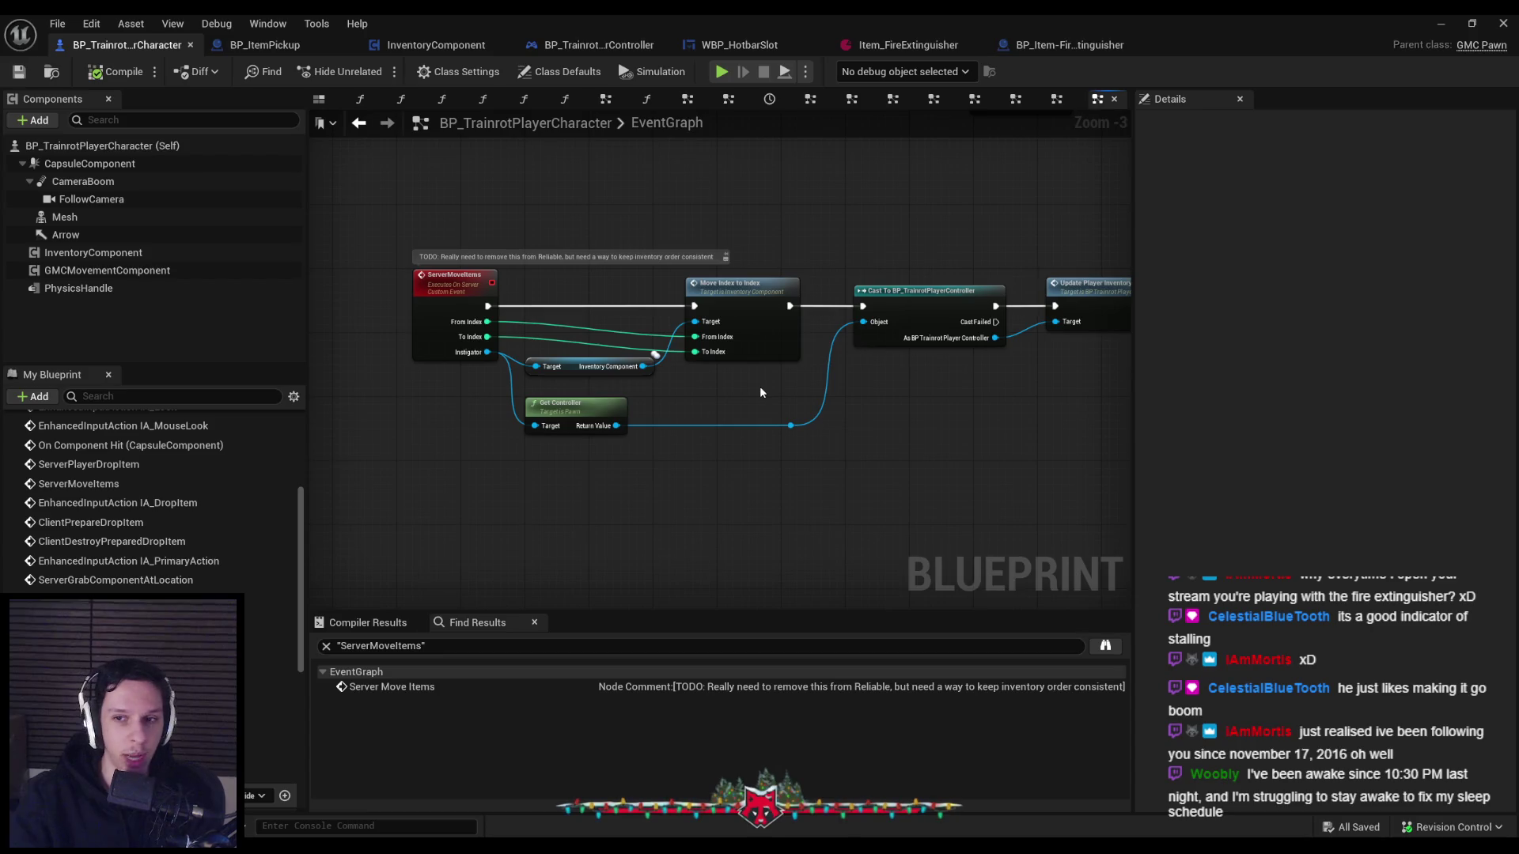
{"action": "scroll", "coordinate": [755, 387], "scroll_direction": "up", "scroll_amount": 1}
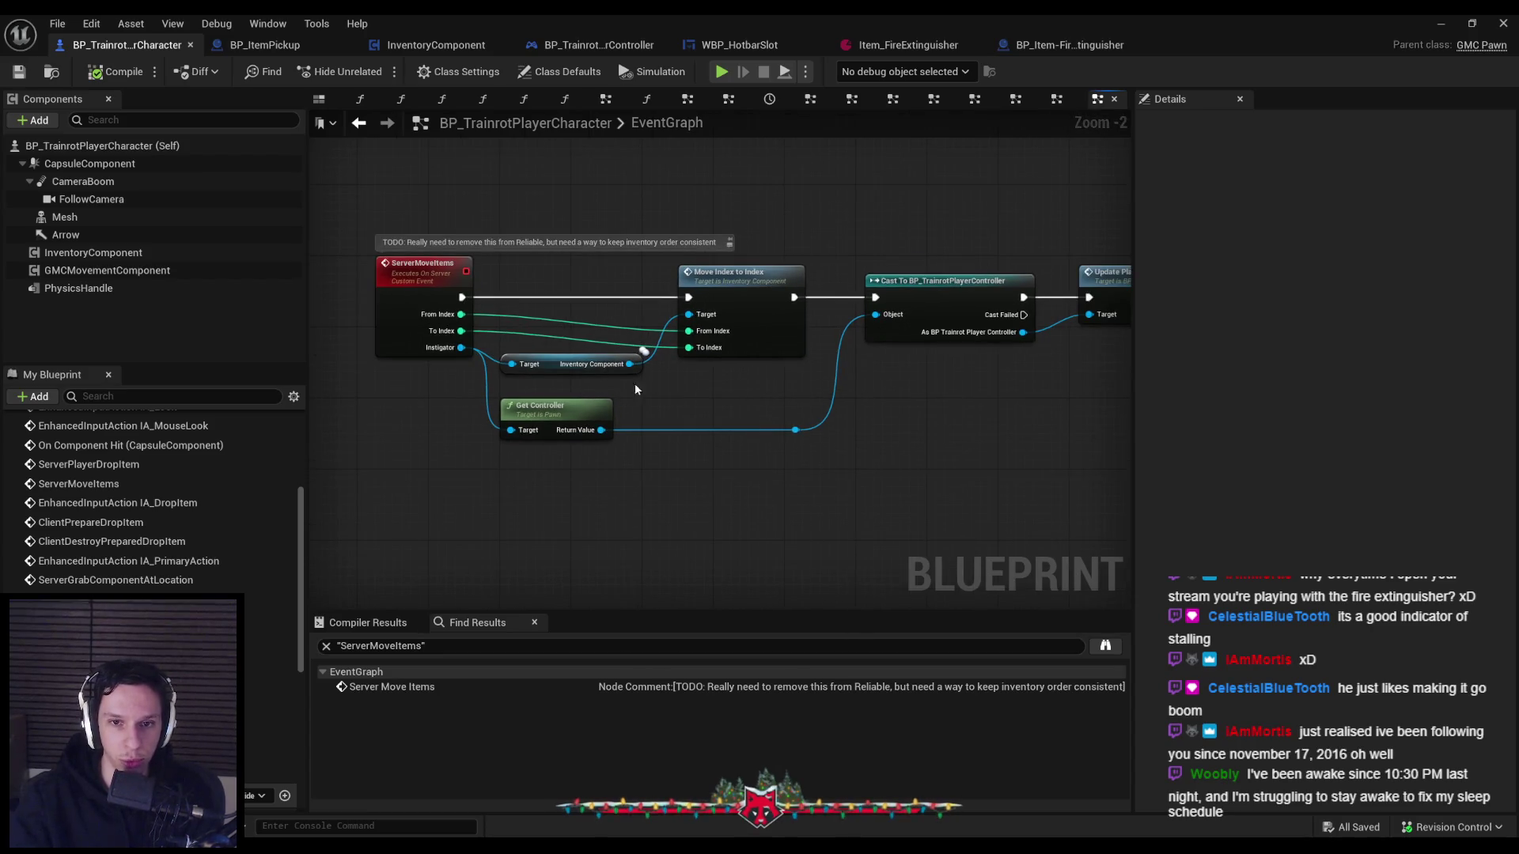
{"action": "scroll", "coordinate": [615, 392], "scroll_direction": "up", "scroll_amount": 1}
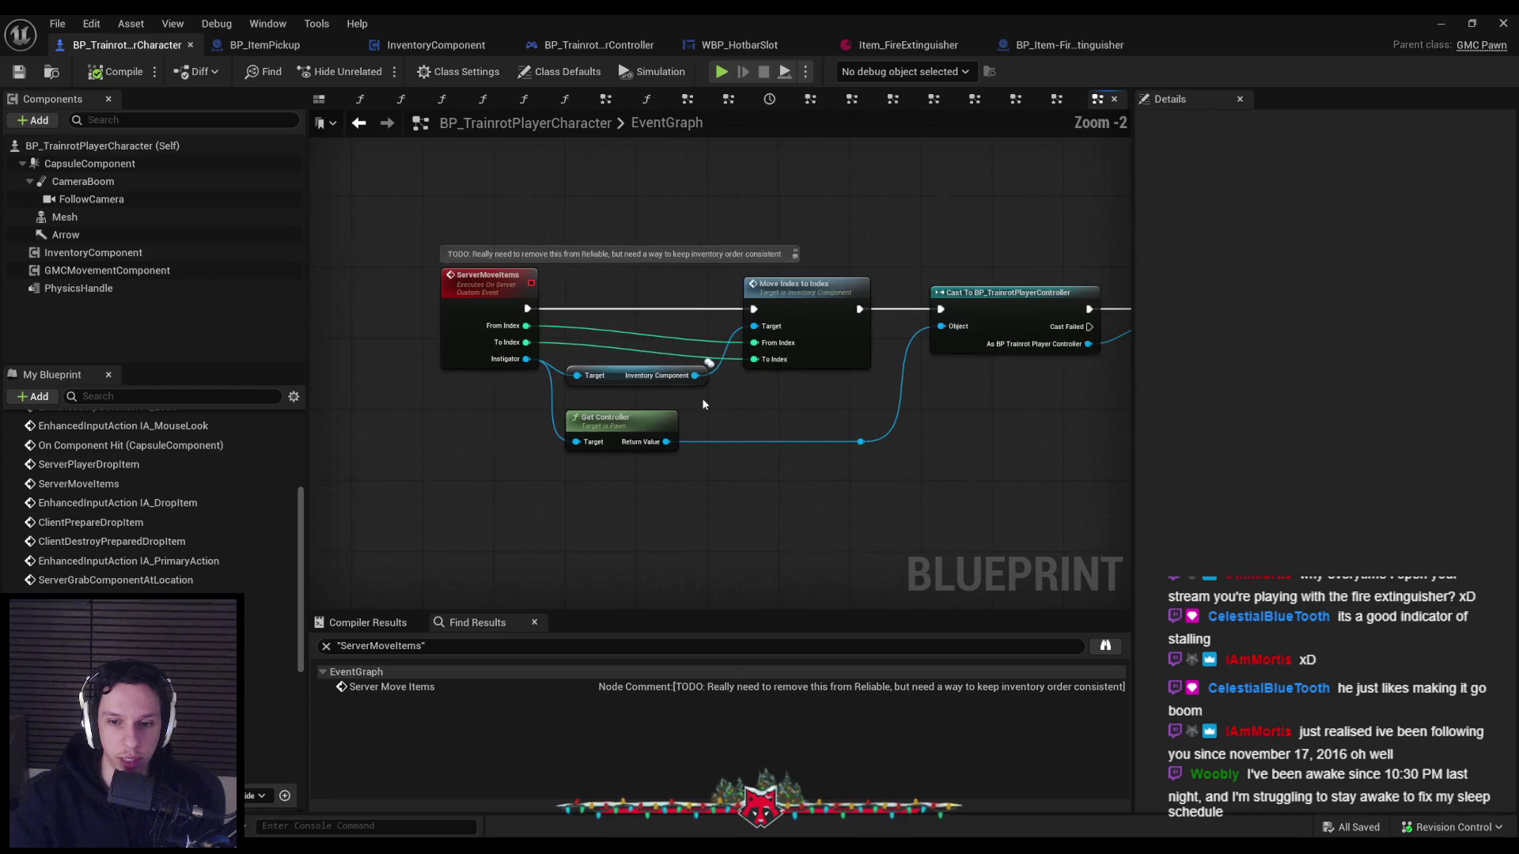
{"action": "scroll", "coordinate": [723, 412], "scroll_direction": "down", "scroll_amount": 1}
{"action": "scroll", "coordinate": [733, 415], "scroll_direction": "up", "scroll_amount": 1}
{"action": "scroll", "coordinate": [734, 415], "scroll_direction": "down", "scroll_amount": 1}
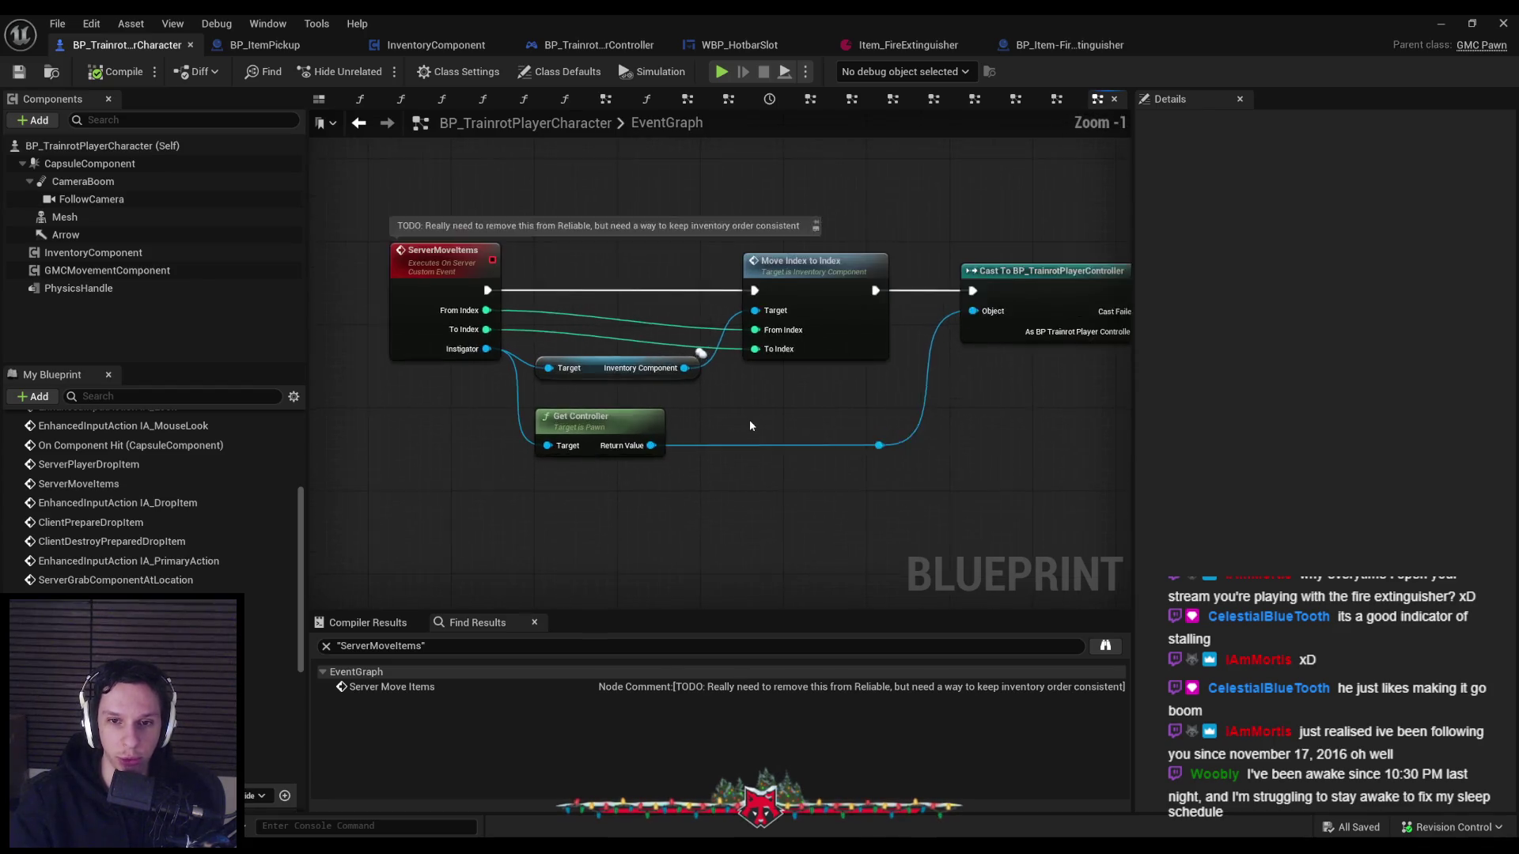
{"action": "scroll", "coordinate": [748, 419], "scroll_direction": "up", "scroll_amount": 2}
{"action": "scroll", "coordinate": [678, 412], "scroll_direction": "down", "scroll_amount": 3}
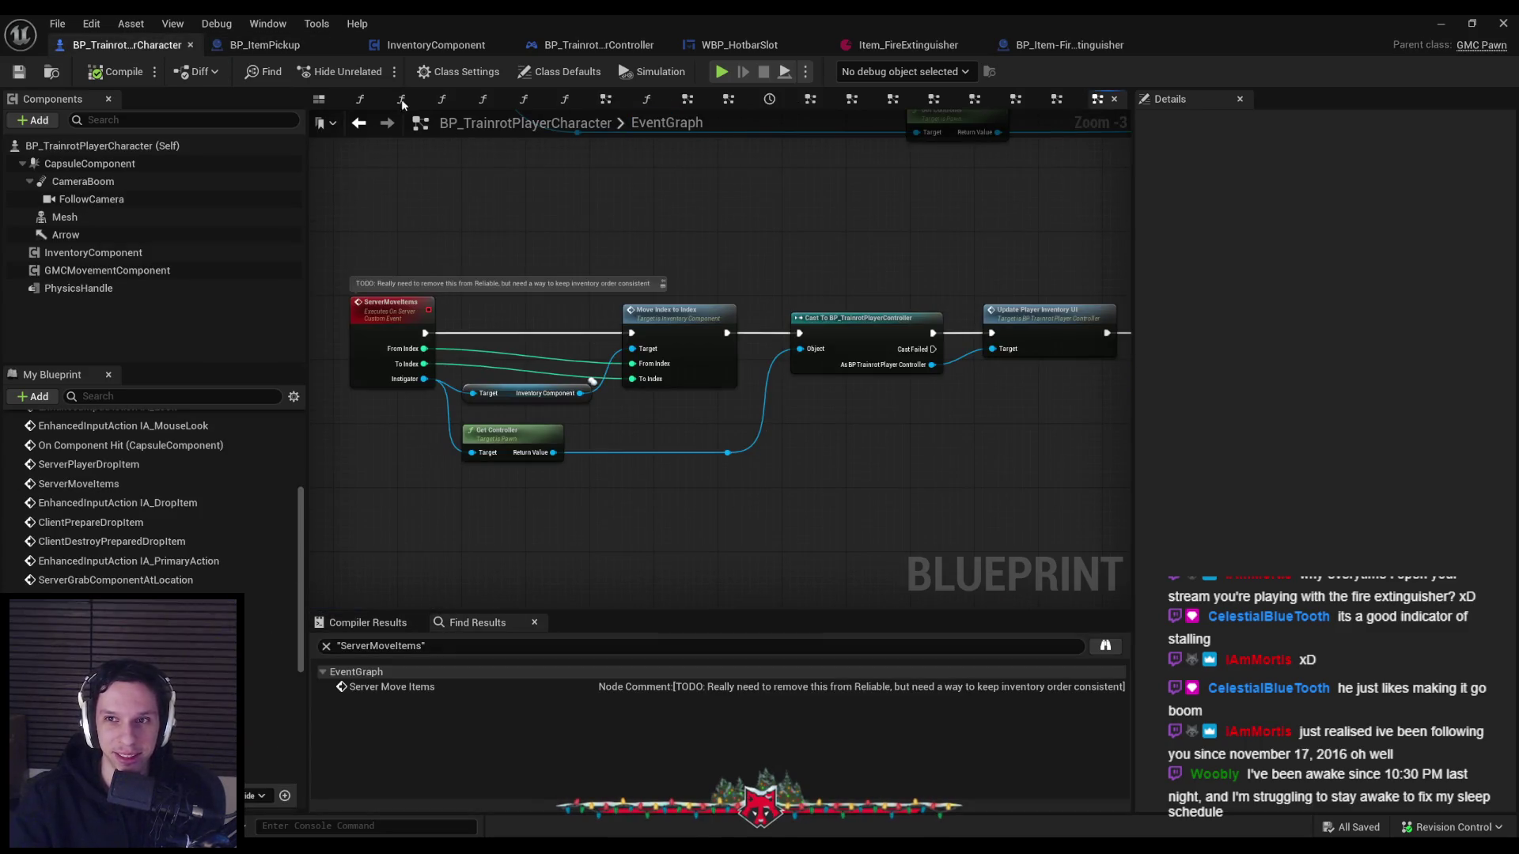
Close all tabs to the right of the Viewport and reopen the ServerMoveItems event.
{"action": "left_click", "coordinate": [319, 99]}
{"action": "right_click", "coordinate": [323, 101]}
{"action": "left_click", "coordinate": [369, 195]}
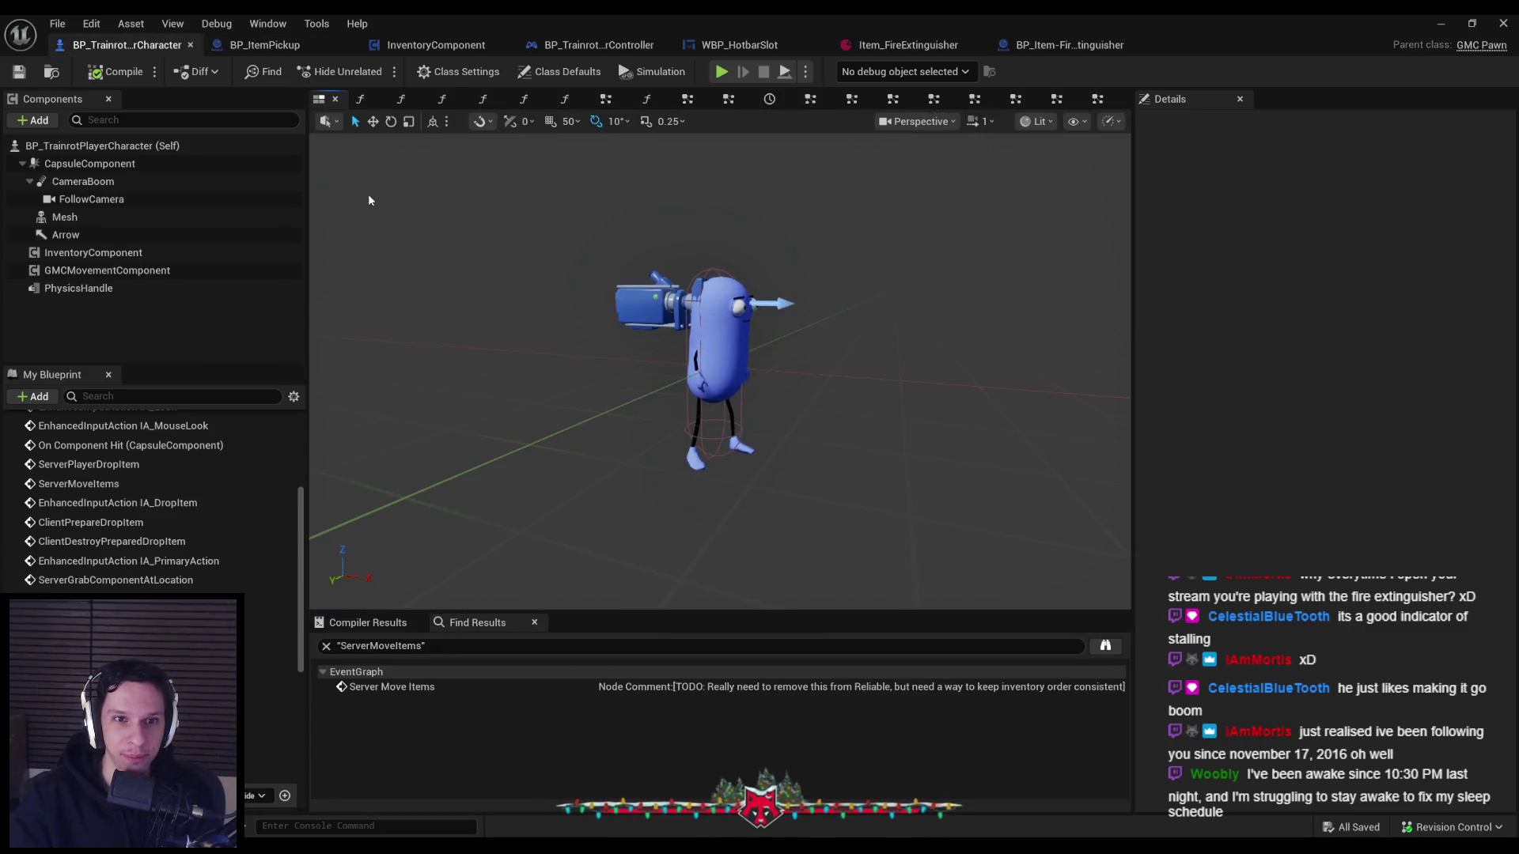
{"action": "scroll", "coordinate": [101, 558], "scroll_direction": "up", "scroll_amount": 10}
{"action": "scroll", "coordinate": [102, 559], "scroll_direction": "down", "scroll_amount": 15}
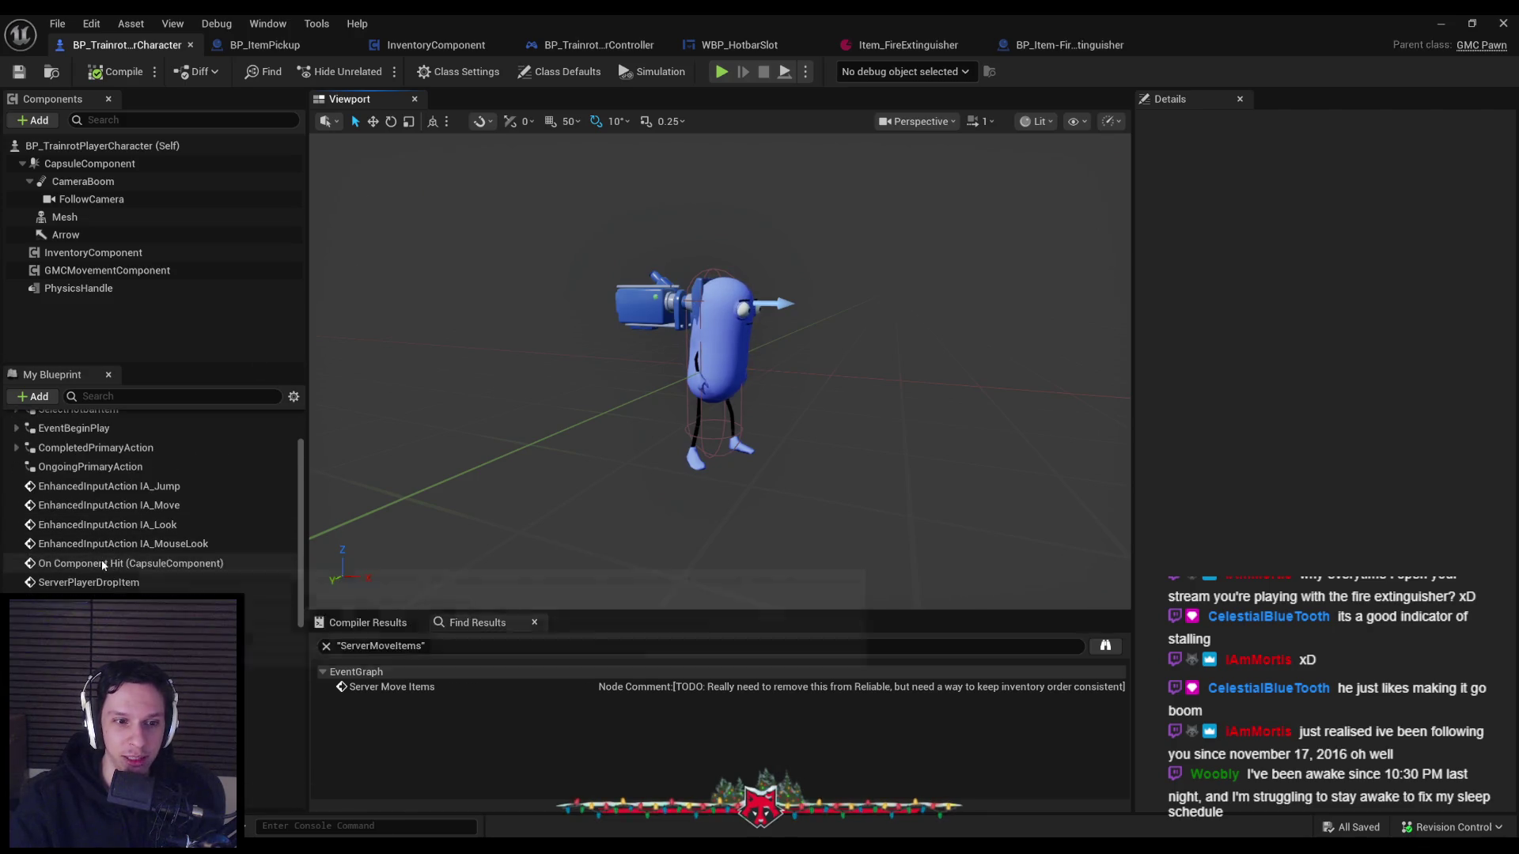
{"action": "scroll", "coordinate": [99, 564], "scroll_direction": "up", "scroll_amount": 15}
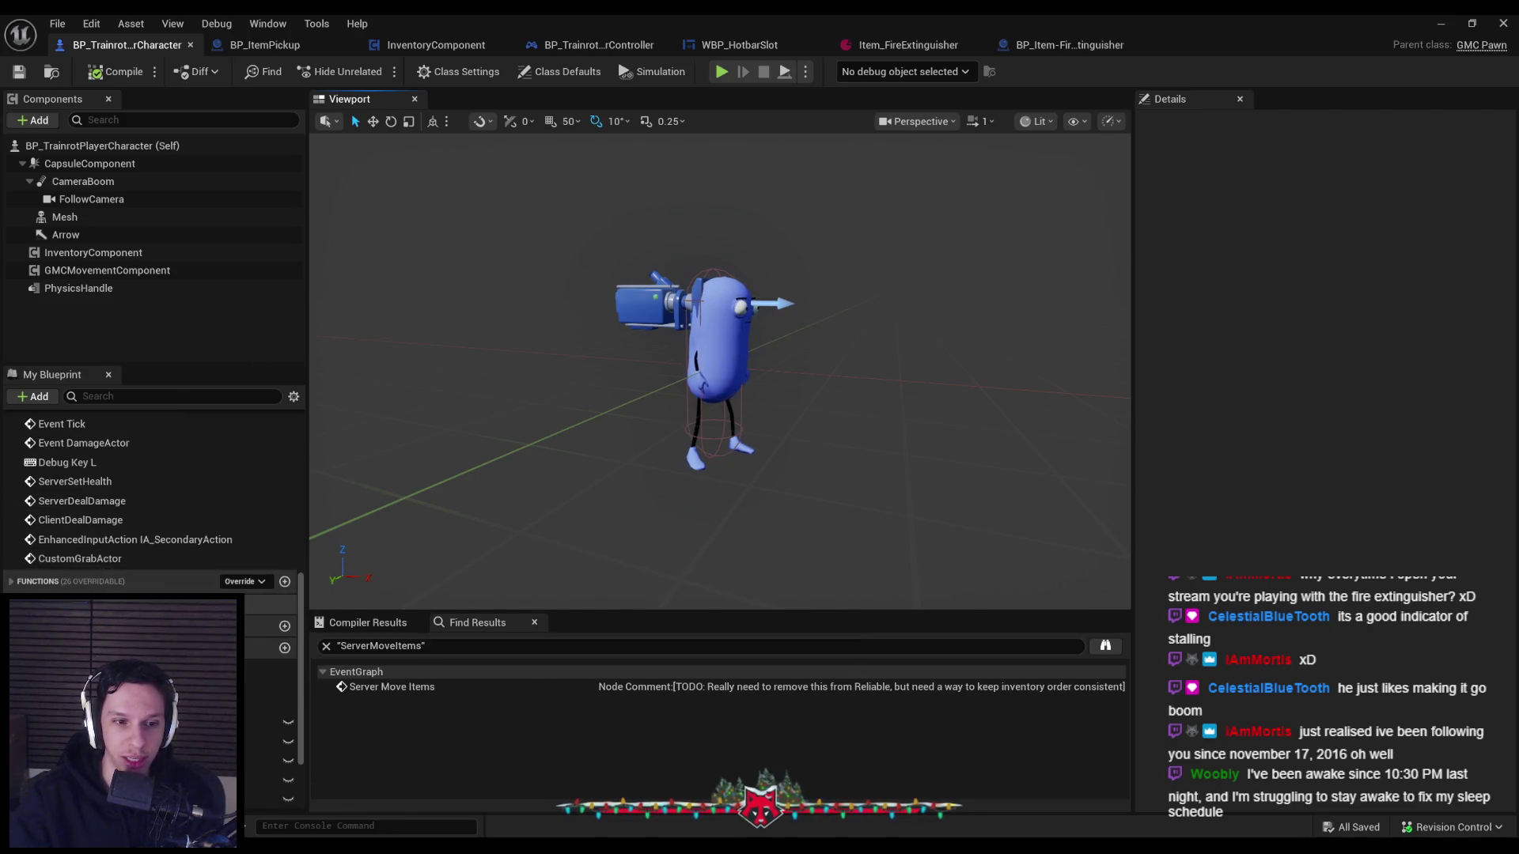
{"action": "scroll", "coordinate": [229, 609], "scroll_direction": "down", "scroll_amount": 2}
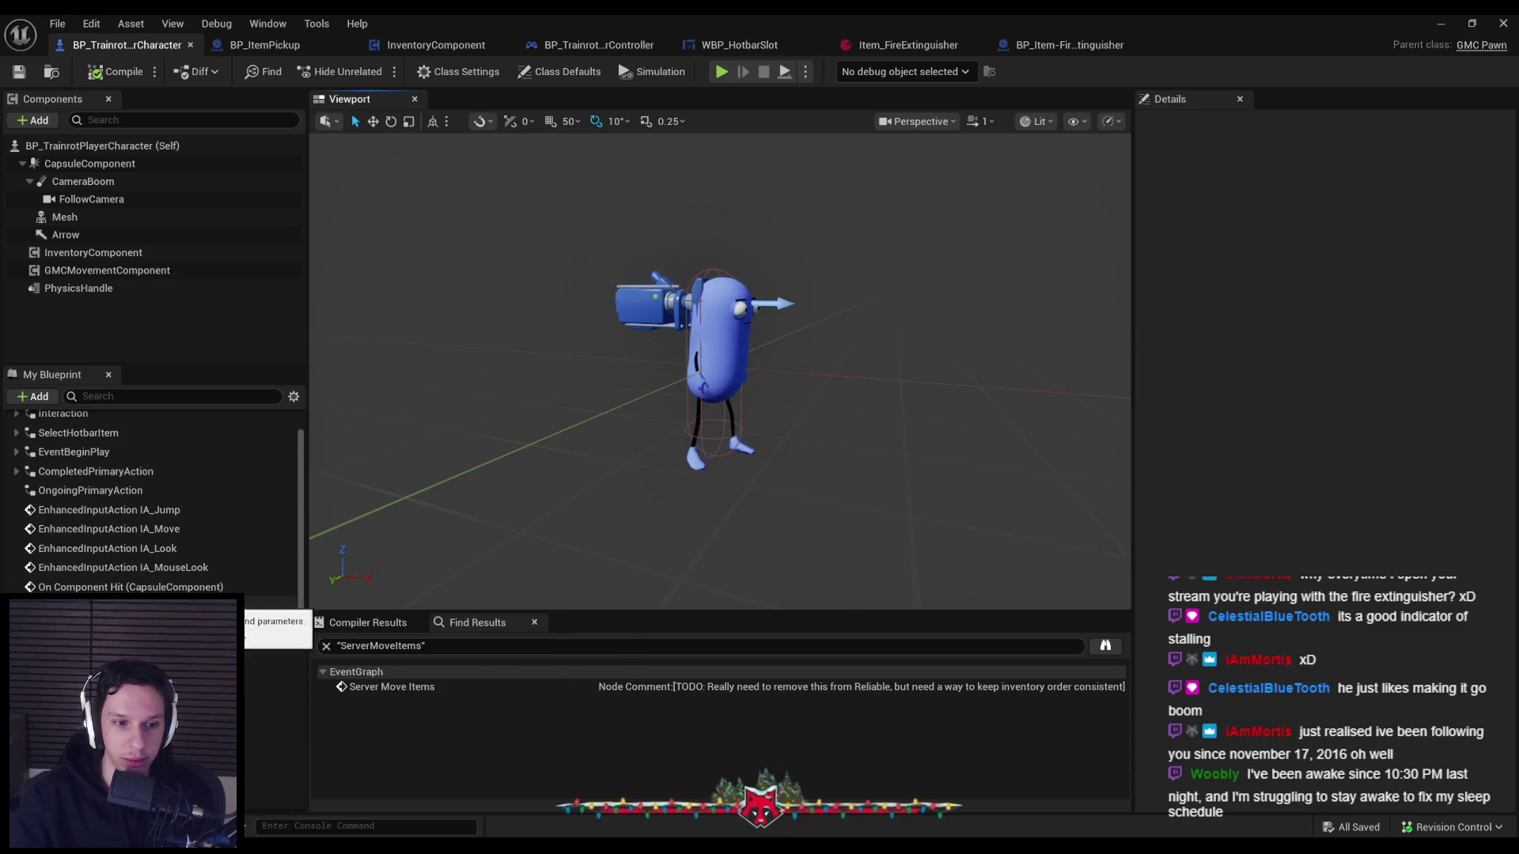
{"action": "double_click", "coordinate": [230, 610]}
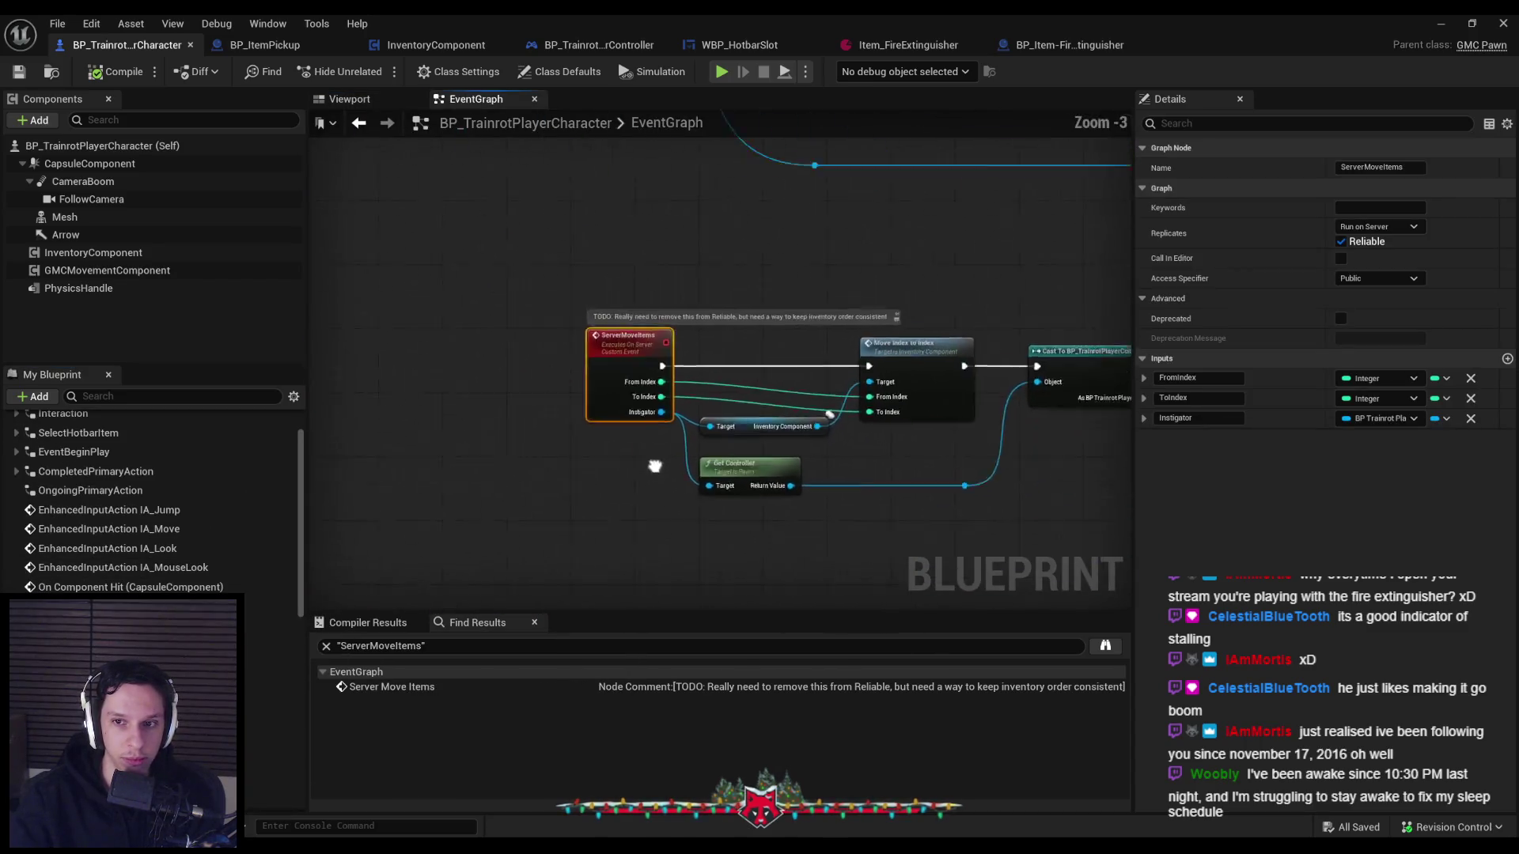
Deselect nodes and pan out to show both event chains.
{"action": "scroll", "coordinate": [635, 422], "scroll_direction": "down", "scroll_amount": 3}
{"action": "left_click", "coordinate": [635, 422]}
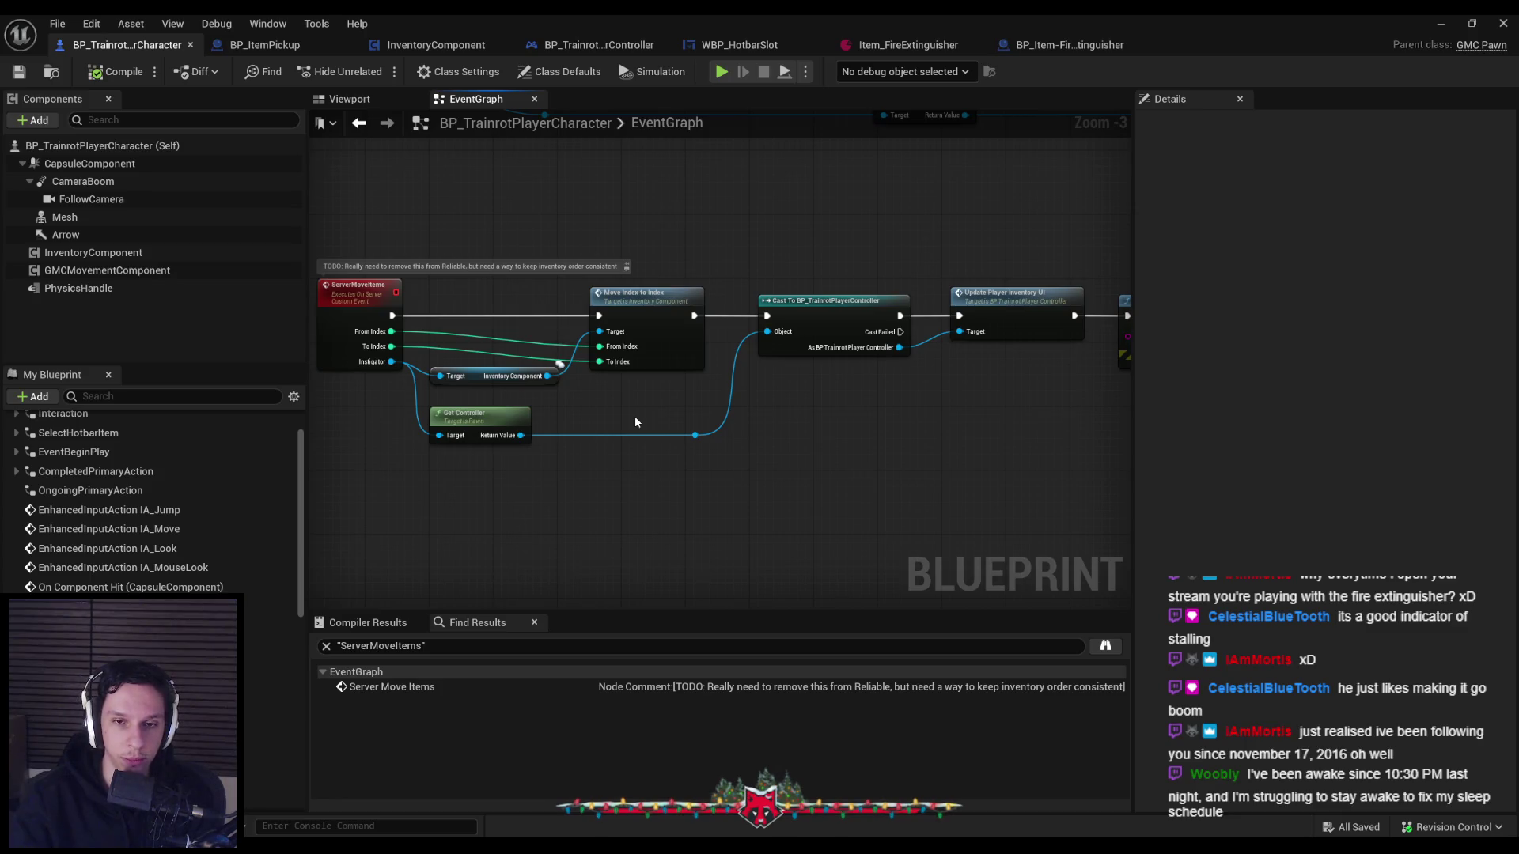
{"action": "scroll", "coordinate": [634, 415], "scroll_direction": "down", "scroll_amount": 1}
{"action": "left_click_drag", "start_coordinate": [631, 430], "coordinate": [638, 676]}
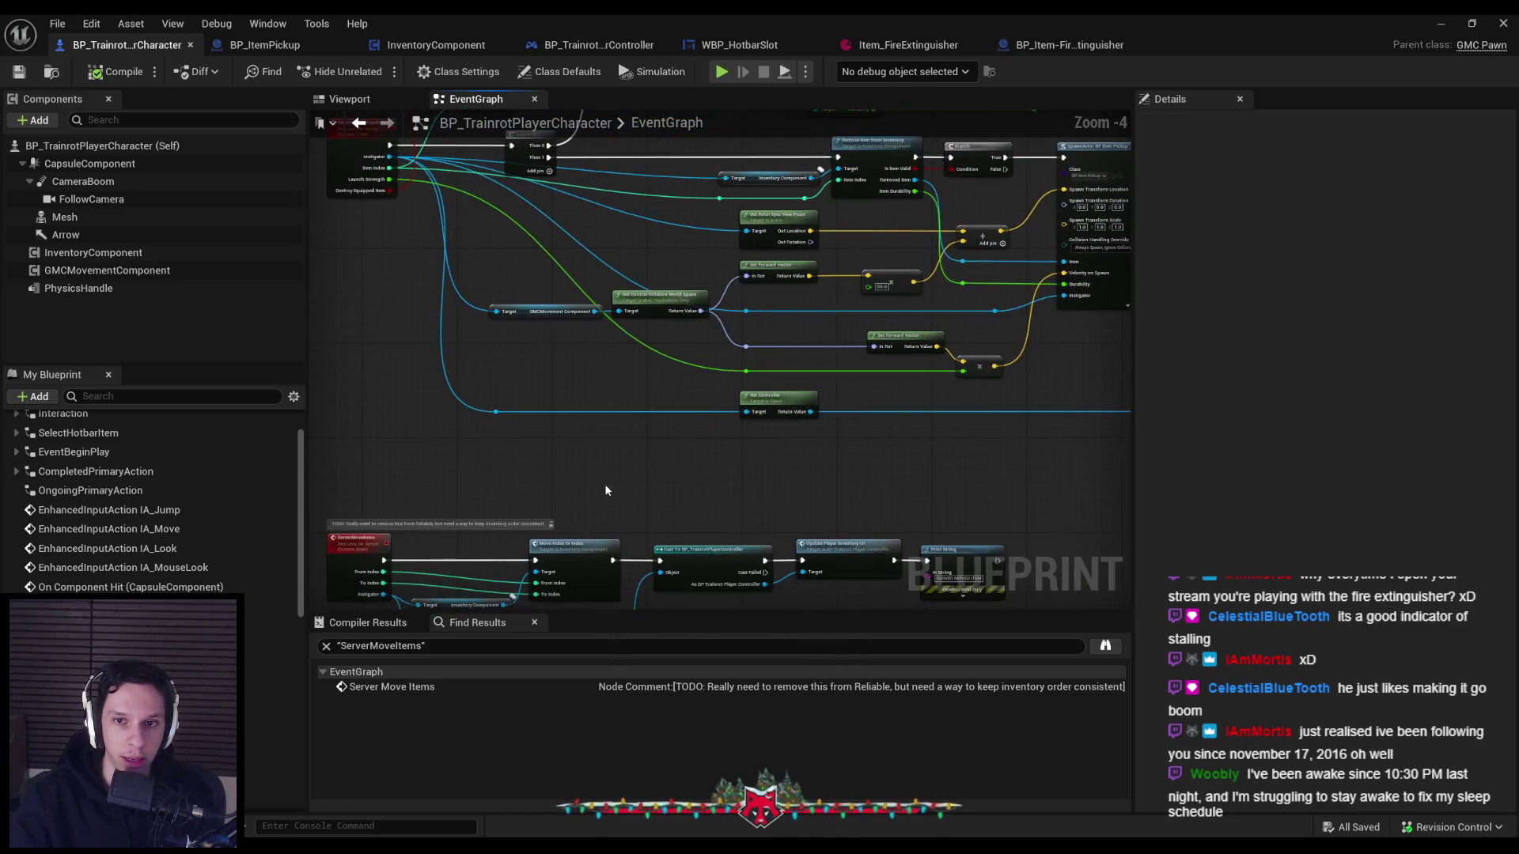
{"action": "scroll", "coordinate": [605, 482], "scroll_direction": "down", "scroll_amount": 1}
{"action": "mouse_move", "coordinate": [583, 509]}
{"action": "left_mouse_down"}
{"action": "mouse_move", "coordinate": [788, 473]}
{"action": "mouse_move", "coordinate": [615, 518]}
{"action": "mouse_move", "coordinate": [770, 323]}
{"action": "mouse_move", "coordinate": [770, 278]}
{"action": "mouse_move", "coordinate": [679, 285]}
{"action": "mouse_move", "coordinate": [678, 229]}
{"action": "left_mouse_up"}
{"action": "scroll", "coordinate": [787, 468], "scroll_direction": "up", "scroll_amount": 1}
{"action": "scroll", "coordinate": [761, 297], "scroll_direction": "down", "scroll_amount": 1}
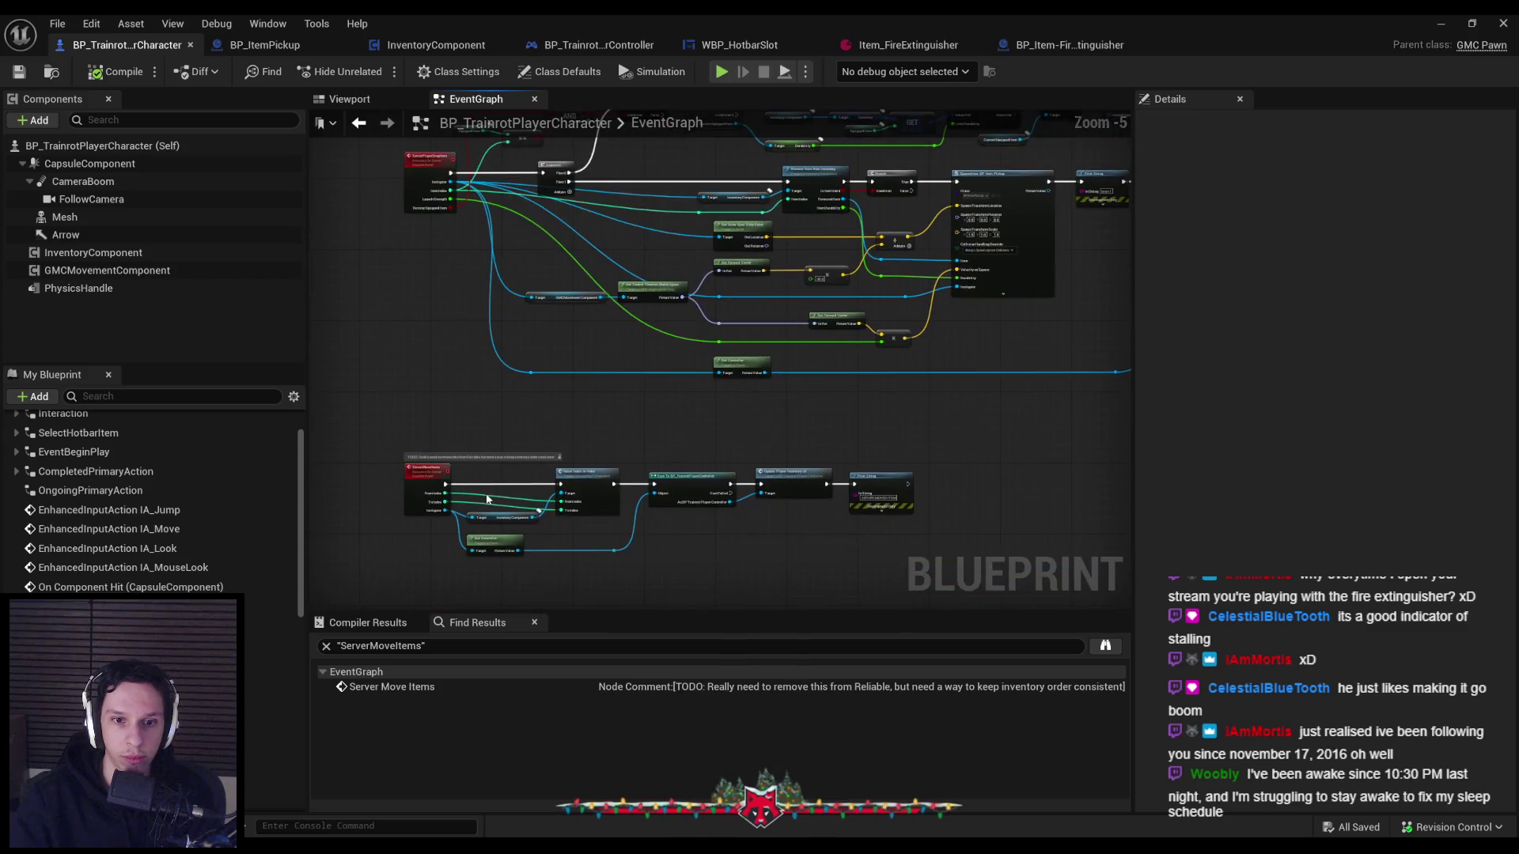
{"action": "scroll", "coordinate": [486, 498], "scroll_direction": "up", "scroll_amount": 4}
{"action": "scroll", "coordinate": [485, 498], "scroll_direction": "down", "scroll_amount": 1}
Check the SpawnActor pickup chain, then return to and select the ServerMoveItems event node.
{"action": "mouse_move", "coordinate": [486, 498]}
{"action": "left_mouse_down"}
{"action": "mouse_move", "coordinate": [639, 397]}
{"action": "mouse_move", "coordinate": [526, 645]}
{"action": "mouse_move", "coordinate": [492, 251]}
{"action": "mouse_move", "coordinate": [865, 387]}
{"action": "left_mouse_up"}
{"action": "scroll", "coordinate": [639, 397], "scroll_direction": "down", "scroll_amount": 1}
{"action": "scroll", "coordinate": [580, 398], "scroll_direction": "down", "scroll_amount": 2}
{"action": "scroll", "coordinate": [633, 261], "scroll_direction": "up", "scroll_amount": 3}
{"action": "left_click_drag", "start_coordinate": [633, 261], "coordinate": [521, 193]}
{"action": "left_click", "coordinate": [520, 195]}
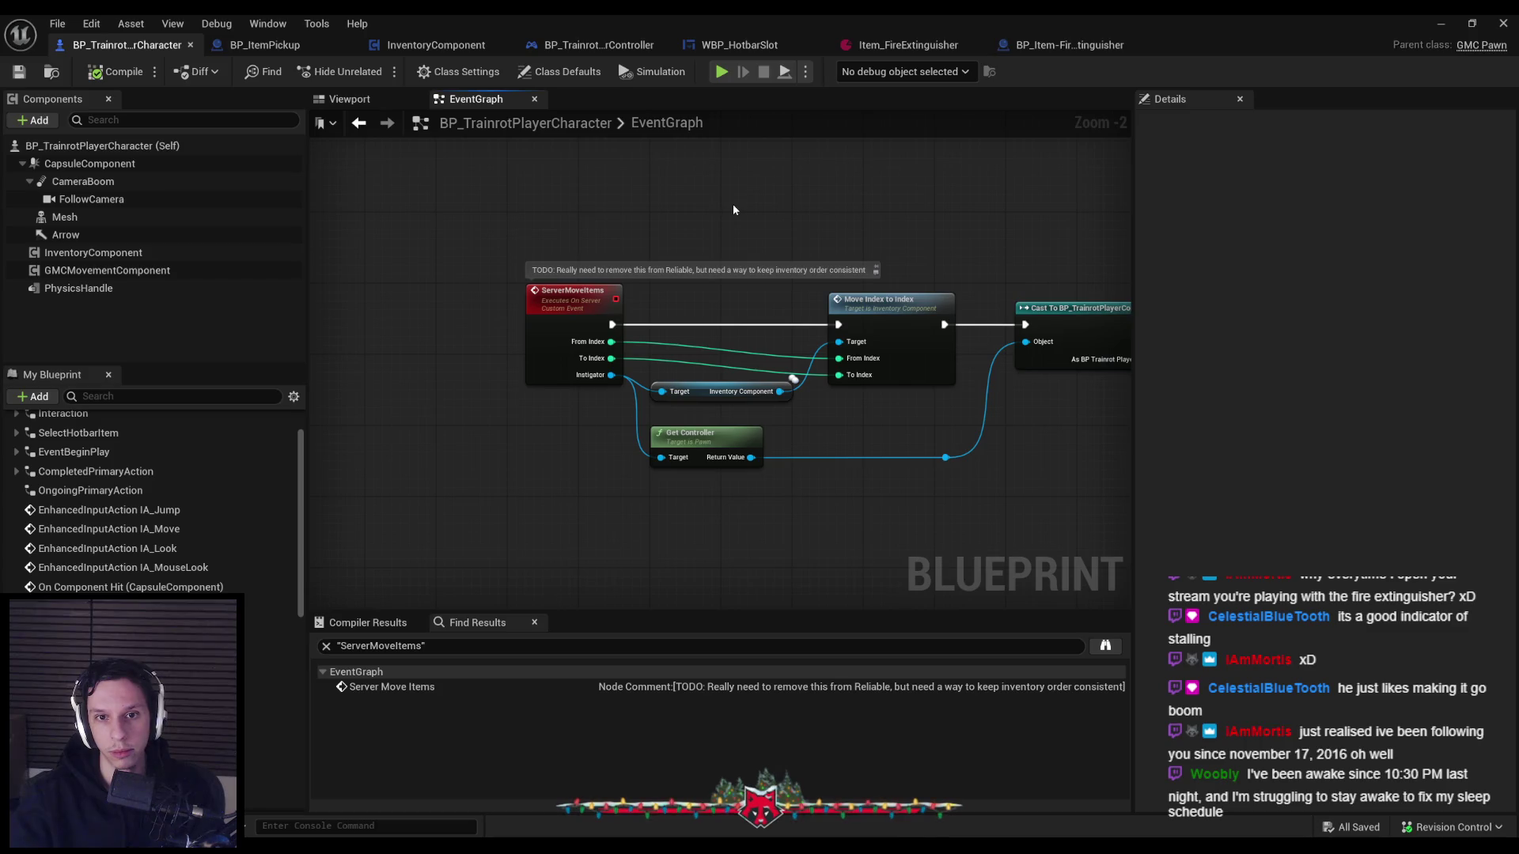
{"action": "left_click", "coordinate": [539, 348]}
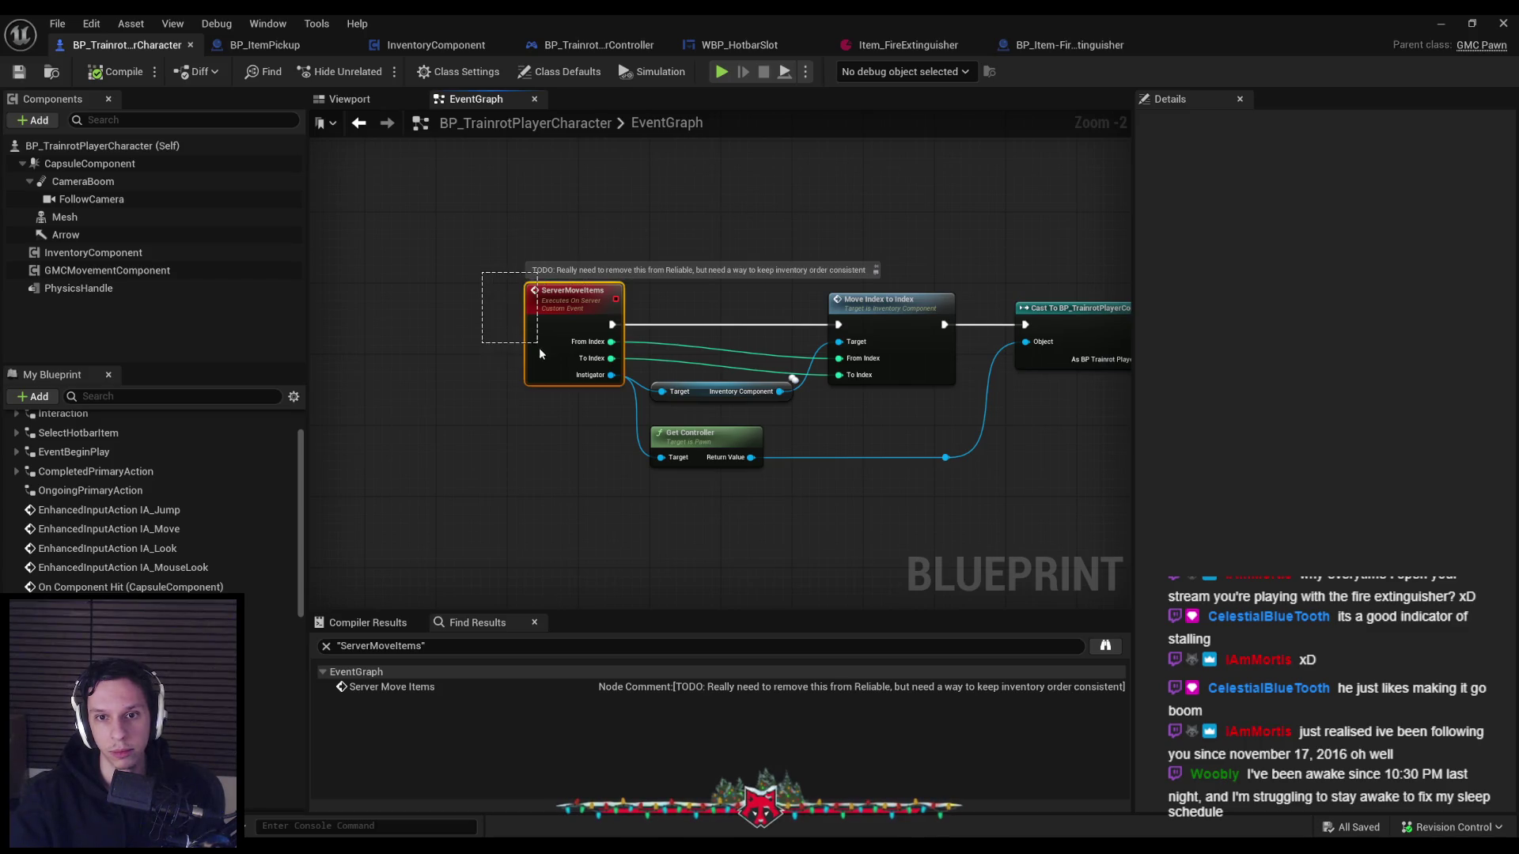
Shift the ServerMoveItems event and Get Controller left and add a Sequence node after the event.
{"action": "left_click", "coordinate": [688, 443], "text": "ctrl"}
{"action": "mouse_move", "coordinate": [631, 446]}
{"action": "left_mouse_down"}
{"action": "mouse_move", "coordinate": [324, 444]}
{"action": "mouse_move", "coordinate": [588, 451]}
{"action": "mouse_move", "coordinate": [420, 450]}
{"action": "left_mouse_up"}
{"action": "left_click_drag", "start_coordinate": [403, 324], "coordinate": [543, 341]}
{"action": "type", "text": "sequen"}
{"action": "left_click", "coordinate": [520, 393]}
{"action": "scroll", "coordinate": [652, 364], "scroll_direction": "up", "scroll_amount": 1}
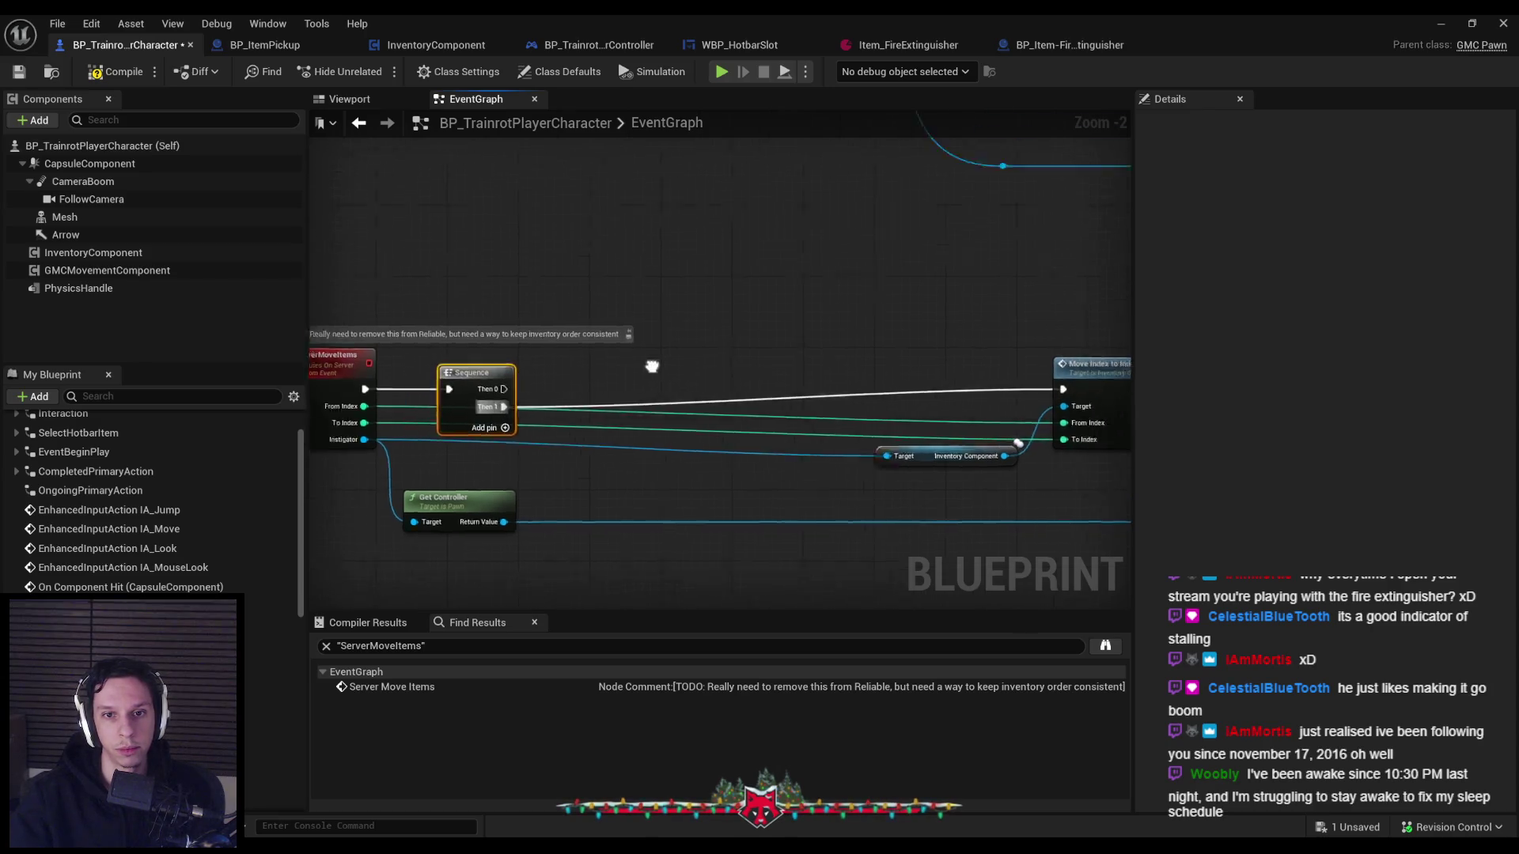
{"action": "scroll", "coordinate": [610, 421], "scroll_direction": "down", "scroll_amount": 2}
{"action": "left_click_drag", "start_coordinate": [524, 442], "coordinate": [617, 391]}
{"action": "mouse_move", "coordinate": [395, 297]}
{"action": "left_mouse_down"}
{"action": "mouse_move", "coordinate": [546, 415]}
{"action": "mouse_move", "coordinate": [533, 394]}
{"action": "left_mouse_up"}
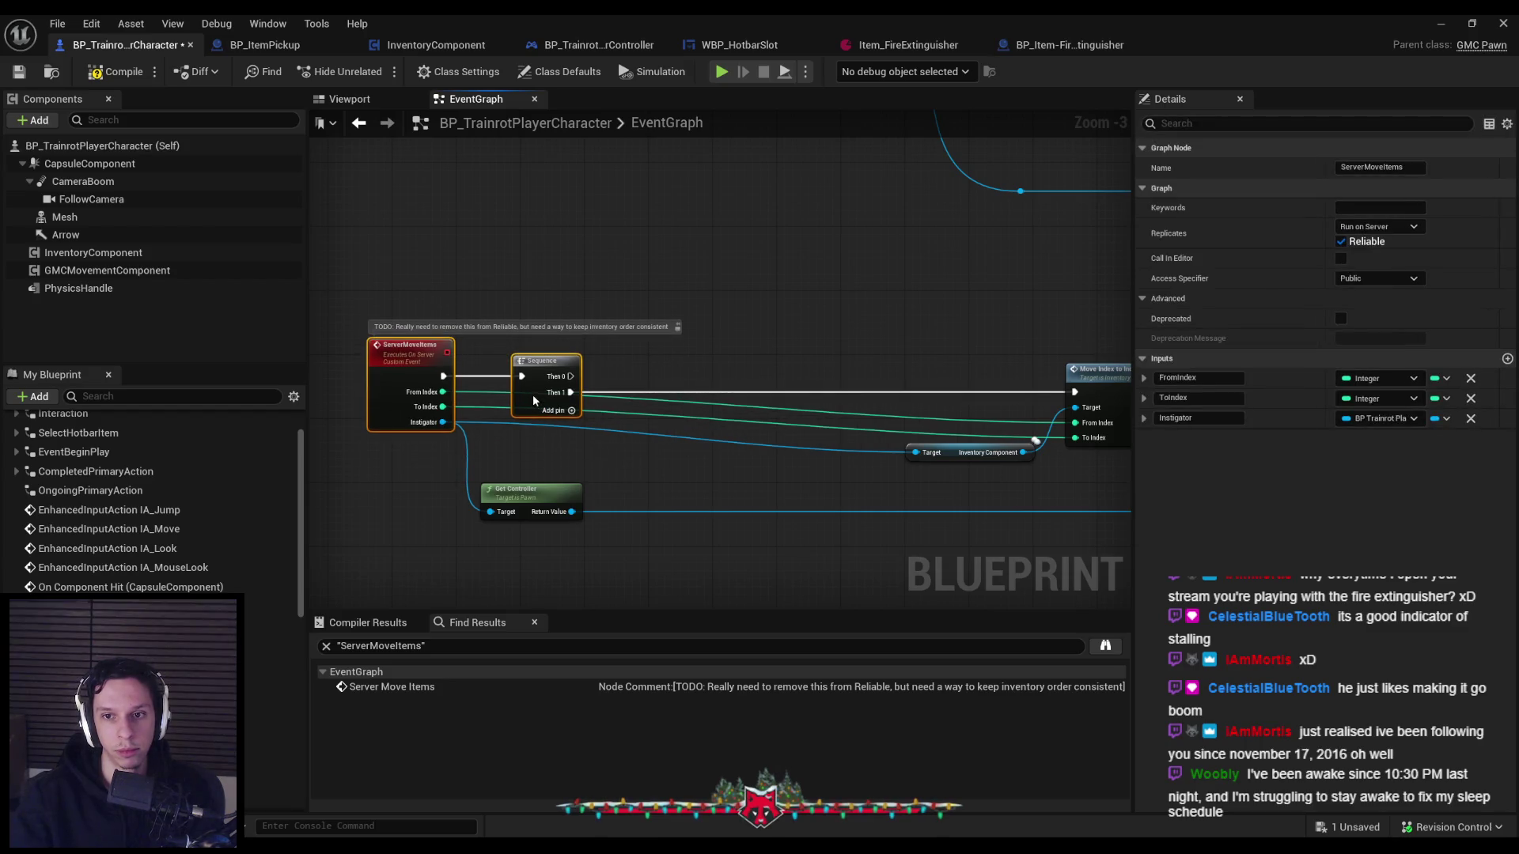
{"action": "left_click", "coordinate": [626, 348]}
{"action": "scroll", "coordinate": [711, 326], "scroll_direction": "down", "scroll_amount": 2}
{"action": "scroll", "coordinate": [711, 326], "scroll_direction": "up", "scroll_amount": 2}
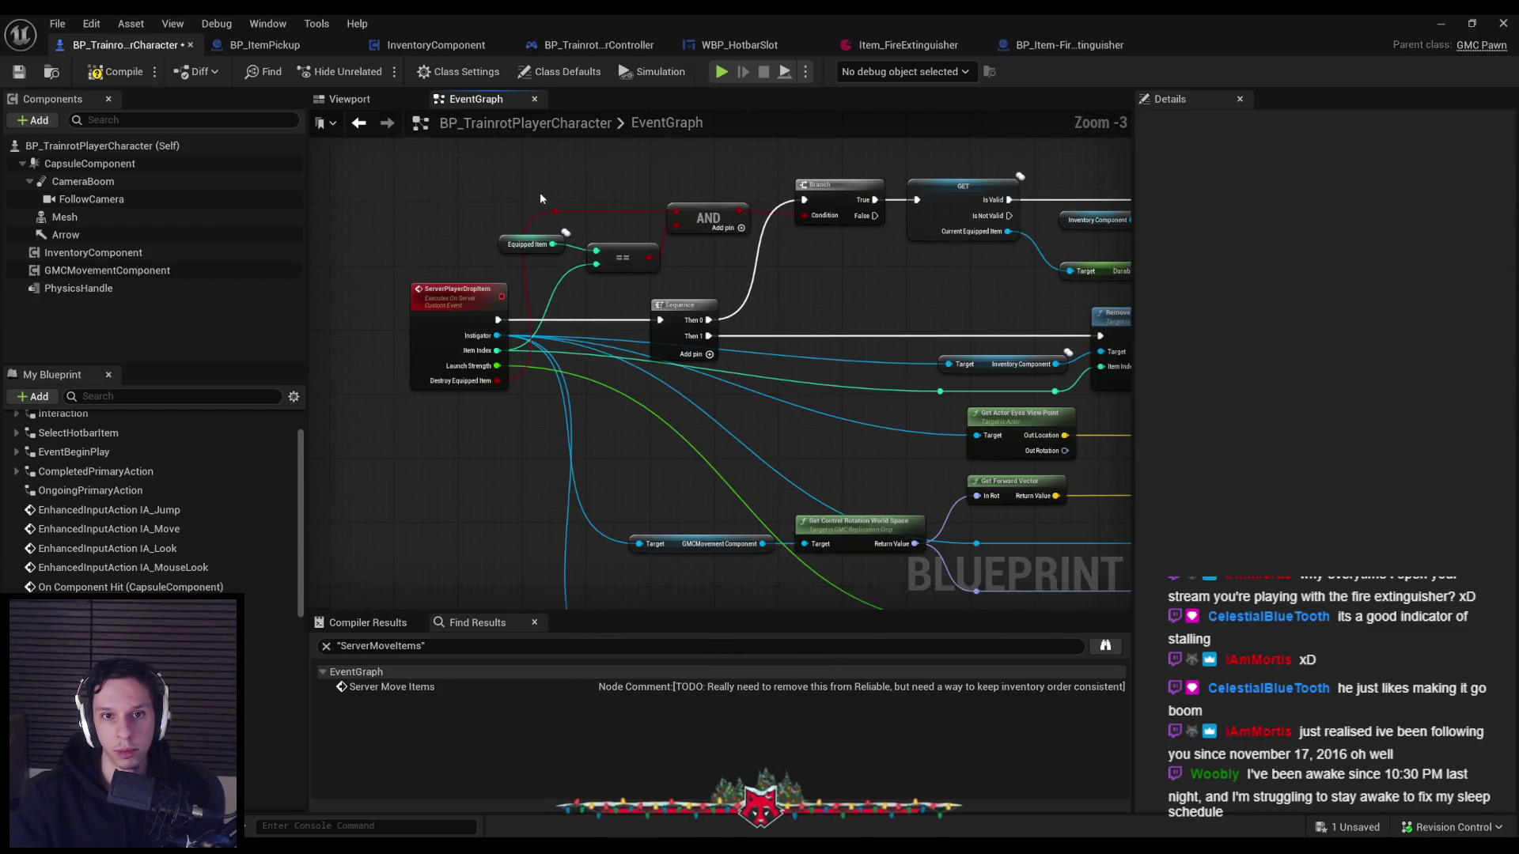
Copy the Equipped Item and == nodes and paste them beside the relocated ServerMoveItems group.
{"action": "left_click_drag", "start_coordinate": [543, 226], "coordinate": [620, 262]}
{"action": "key", "text": "alt+Left"}
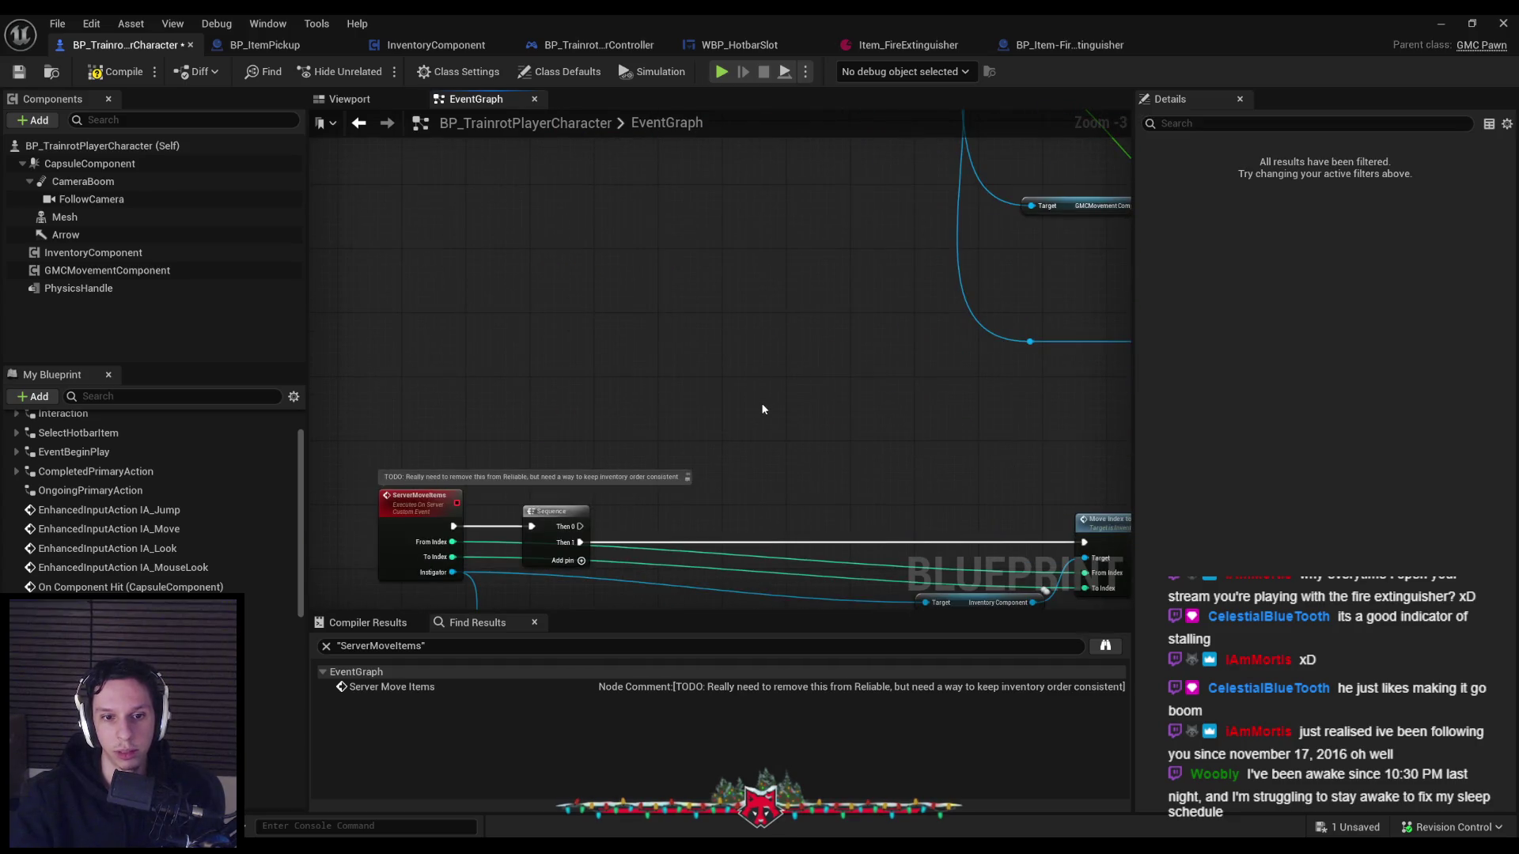
{"action": "left_click_drag", "start_coordinate": [705, 475], "coordinate": [769, 368]}
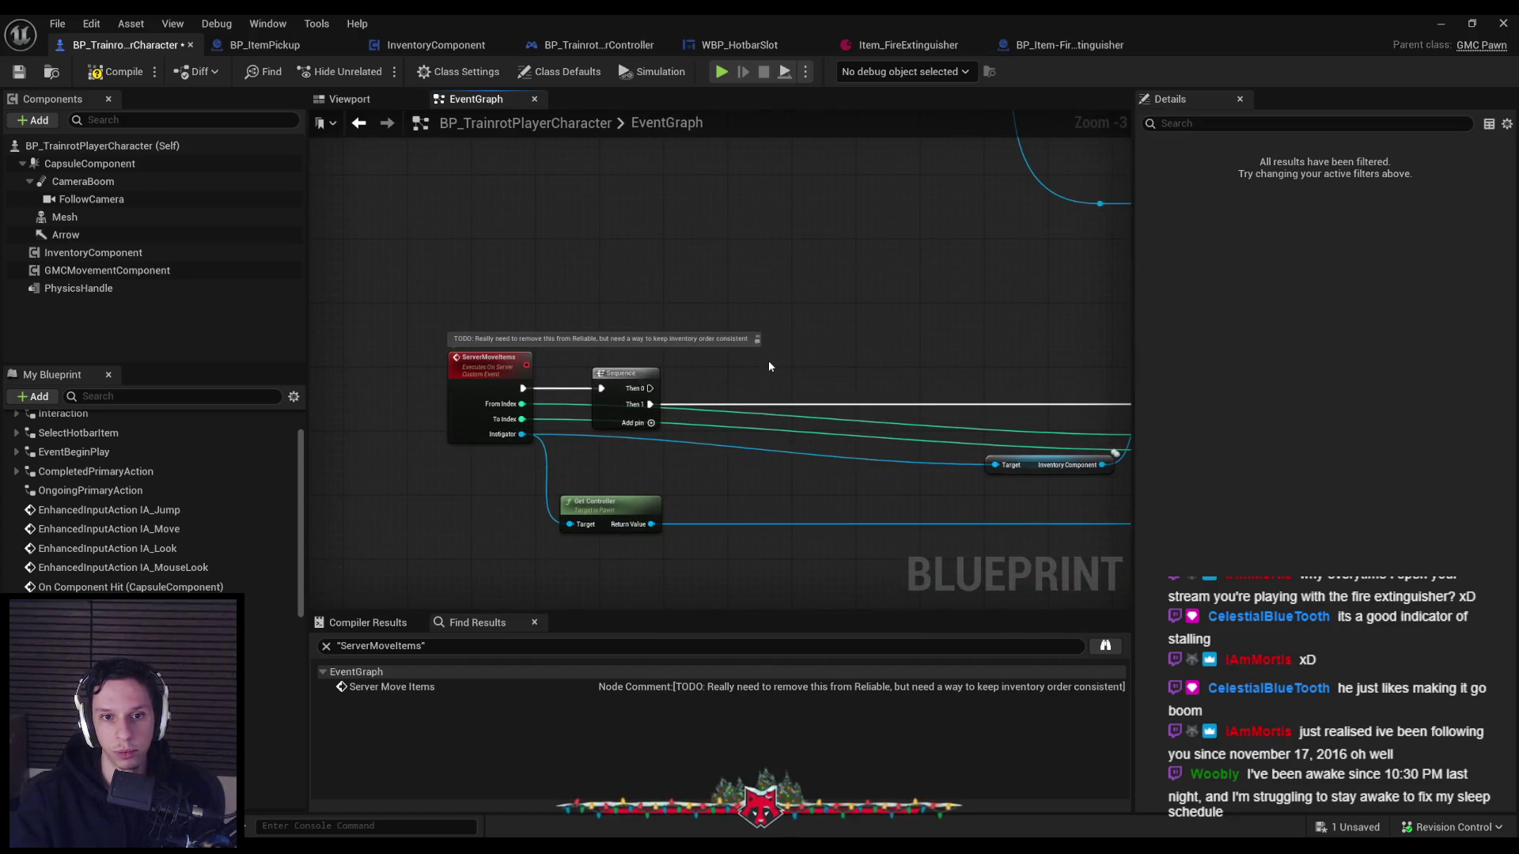
{"action": "scroll", "coordinate": [728, 443], "scroll_direction": "down", "scroll_amount": 2}
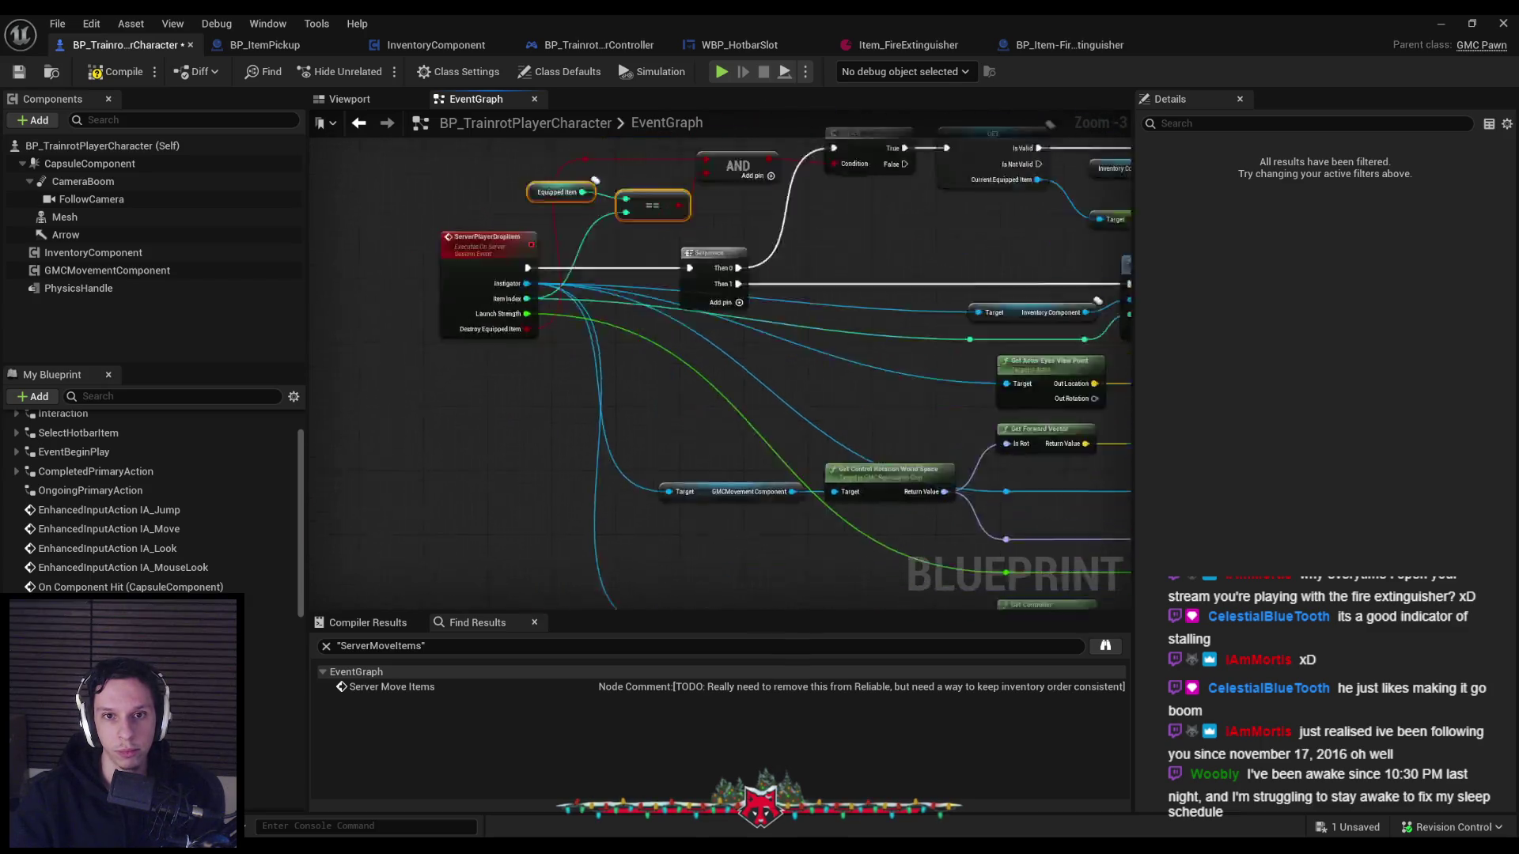
{"action": "scroll", "coordinate": [814, 381], "scroll_direction": "up", "scroll_amount": 2}
{"action": "key", "text": "ctrl+v"}
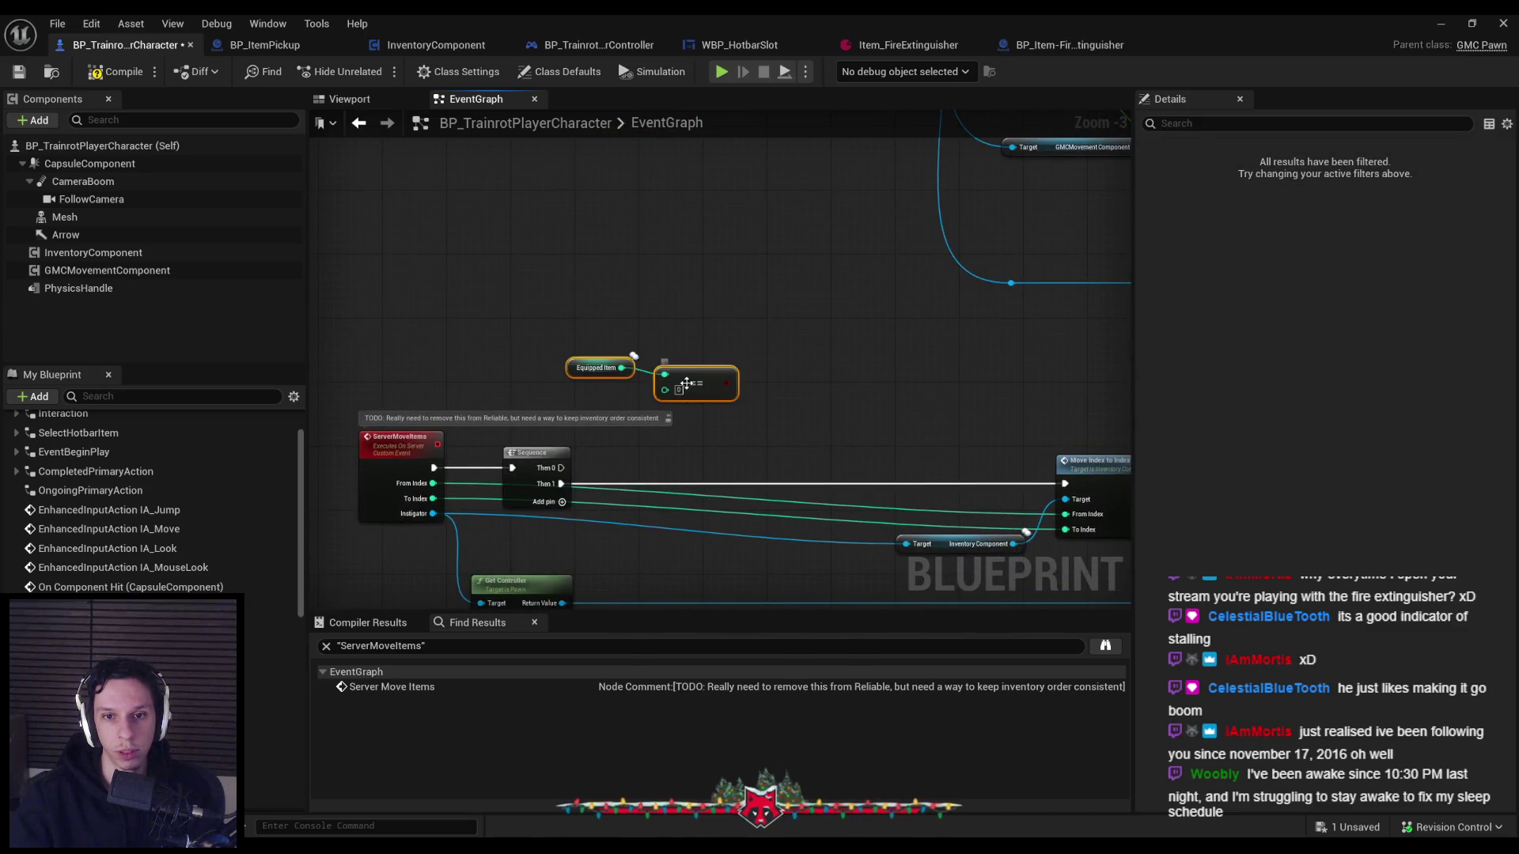
{"action": "scroll", "coordinate": [710, 346], "scroll_direction": "down", "scroll_amount": 2}
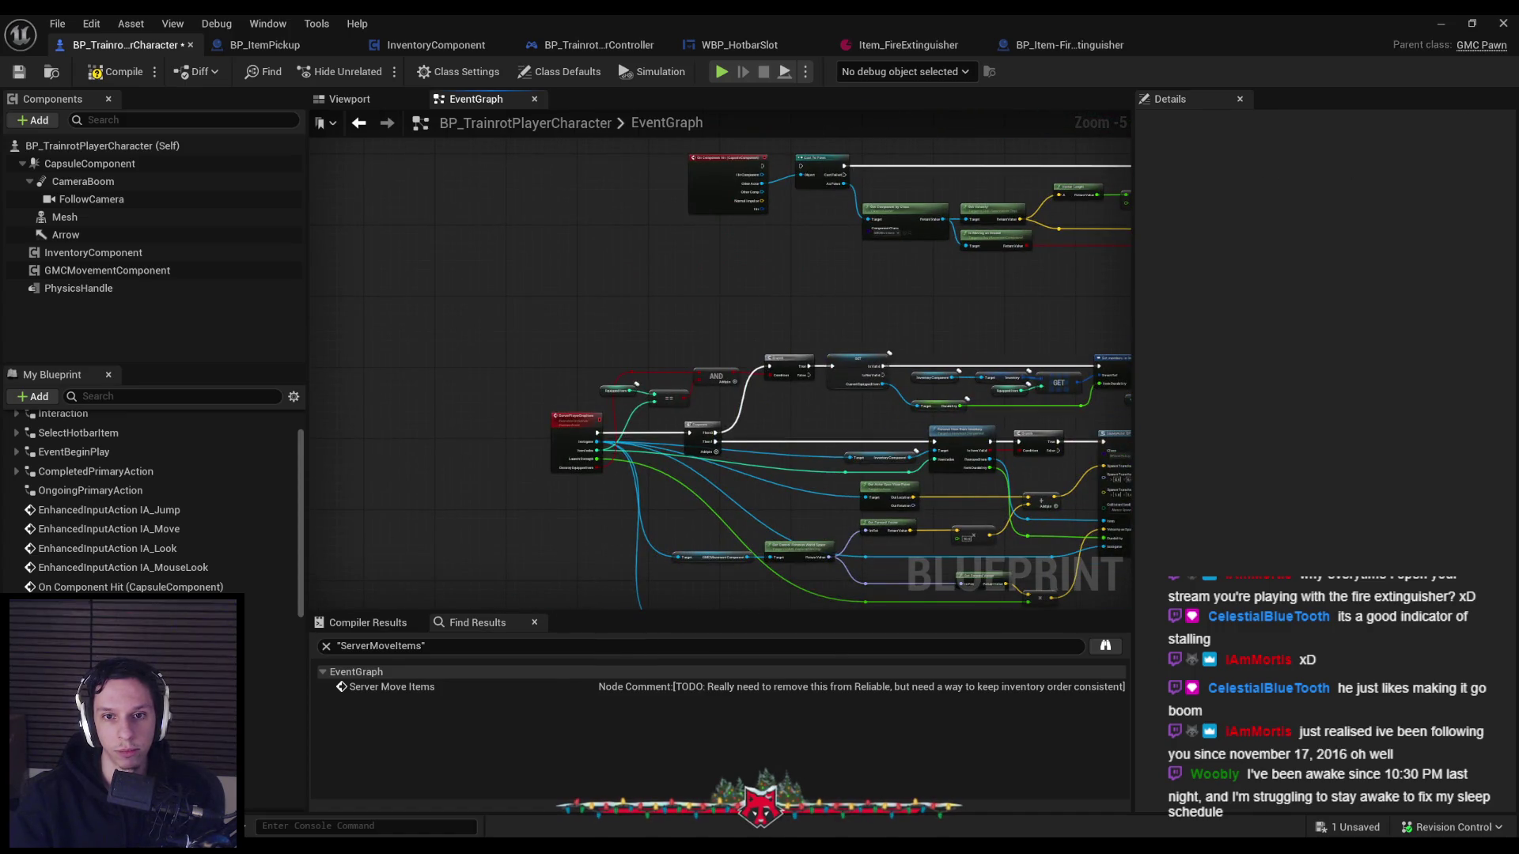
{"action": "mouse_move", "coordinate": [587, 498]}
{"action": "left_mouse_down"}
{"action": "mouse_move", "coordinate": [644, 406]}
{"action": "mouse_move", "coordinate": [635, 357]}
{"action": "mouse_move", "coordinate": [712, 316]}
{"action": "mouse_move", "coordinate": [814, 212]}
{"action": "left_mouse_up"}
{"action": "scroll", "coordinate": [568, 449], "scroll_direction": "up", "scroll_amount": 4}
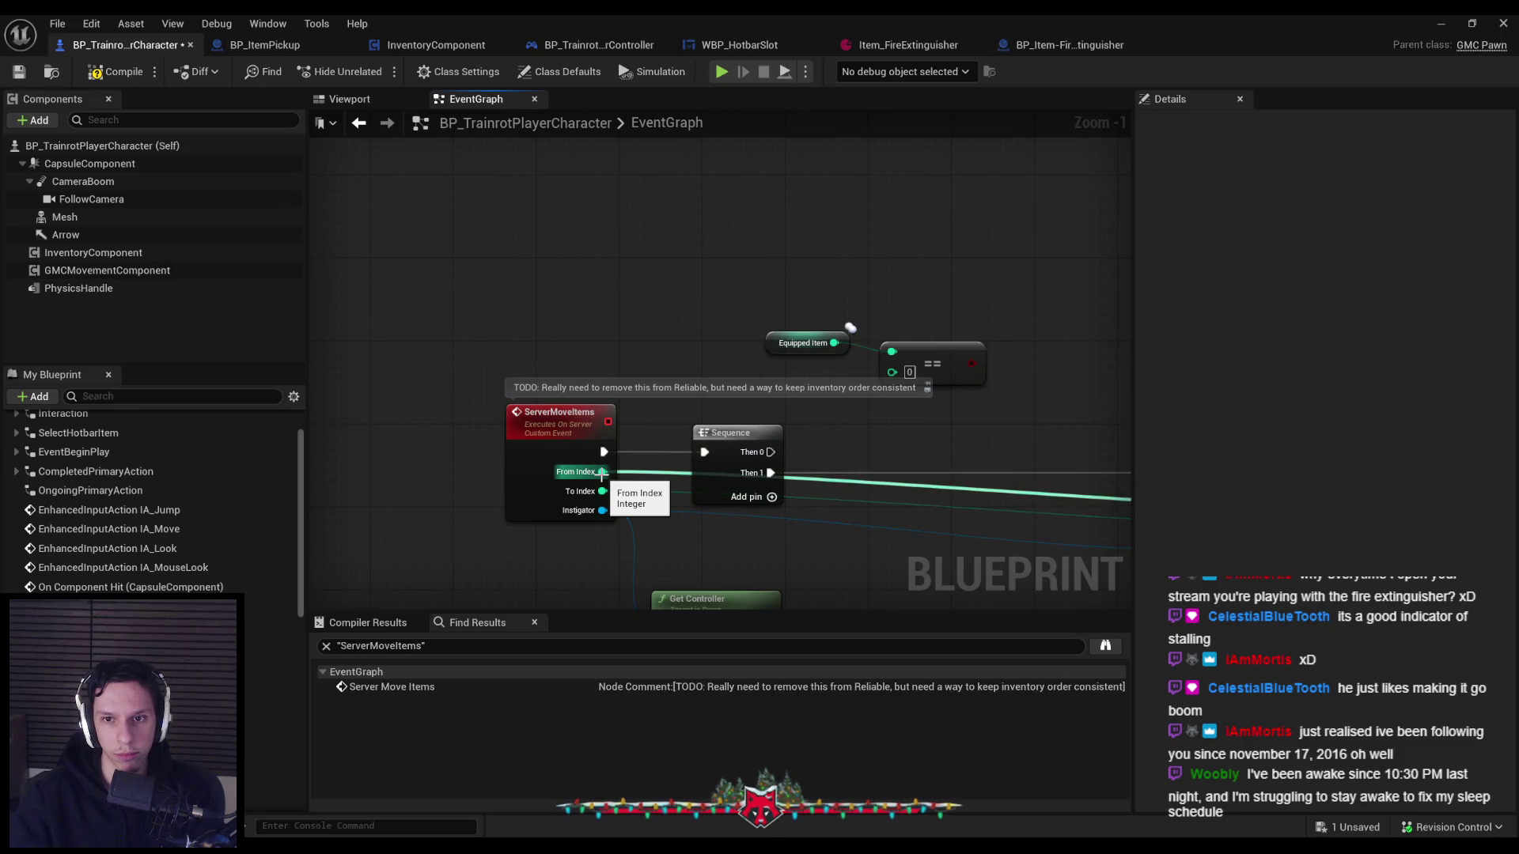
Wire From Index into the == comparison and tidy the wire with a reroute knot.
{"action": "left_click_drag", "start_coordinate": [601, 472], "coordinate": [893, 369]}
{"action": "double_click", "coordinate": [752, 425]}
{"action": "left_click_drag", "start_coordinate": [752, 424], "coordinate": [696, 368]}
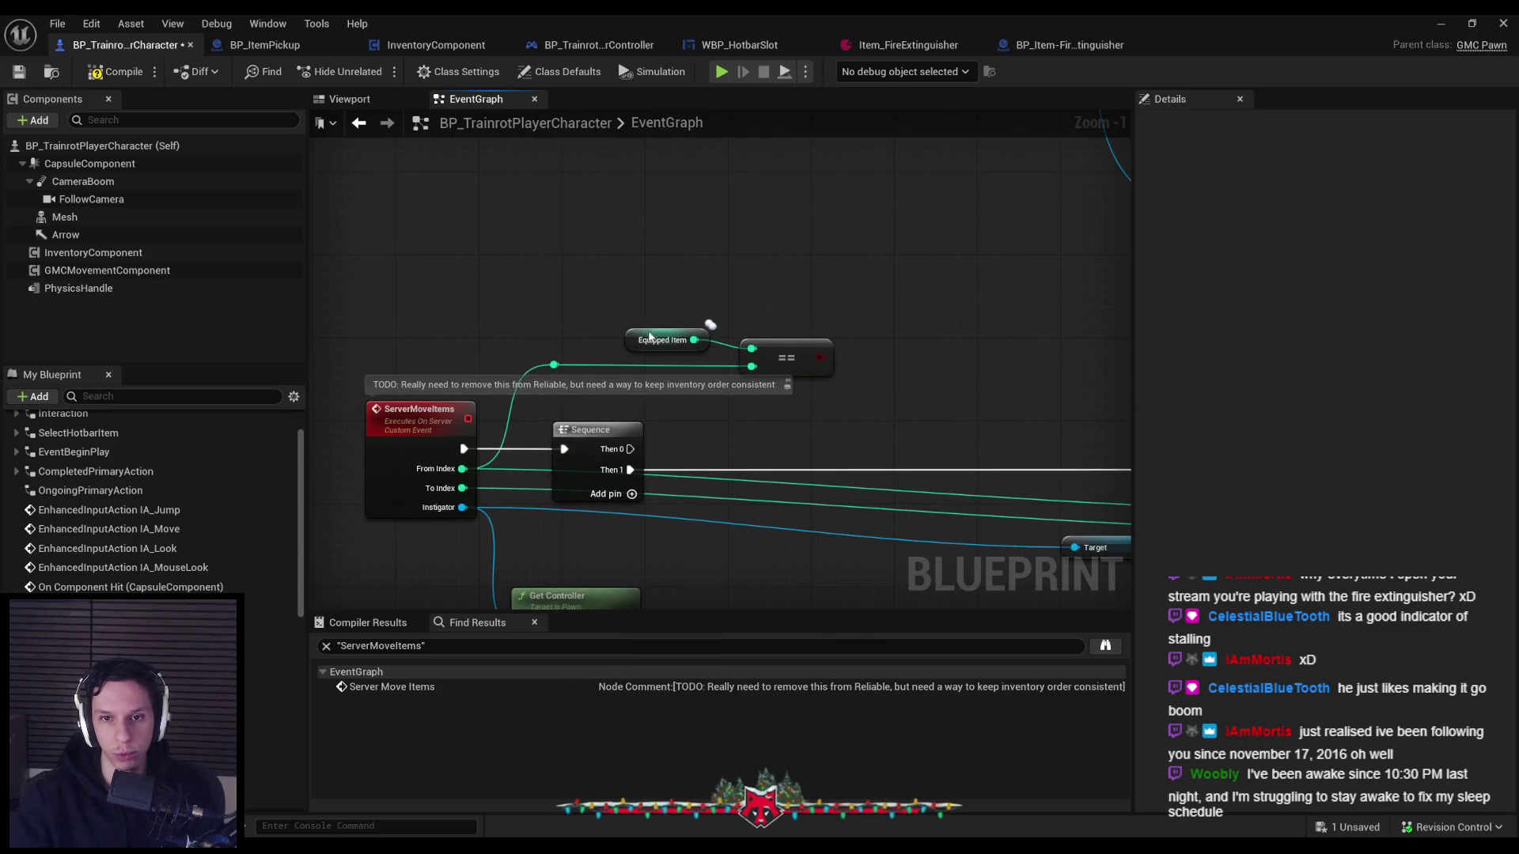
{"action": "left_click", "coordinate": [645, 336]}
{"action": "scroll", "coordinate": [871, 396], "scroll_direction": "down", "scroll_amount": 2}
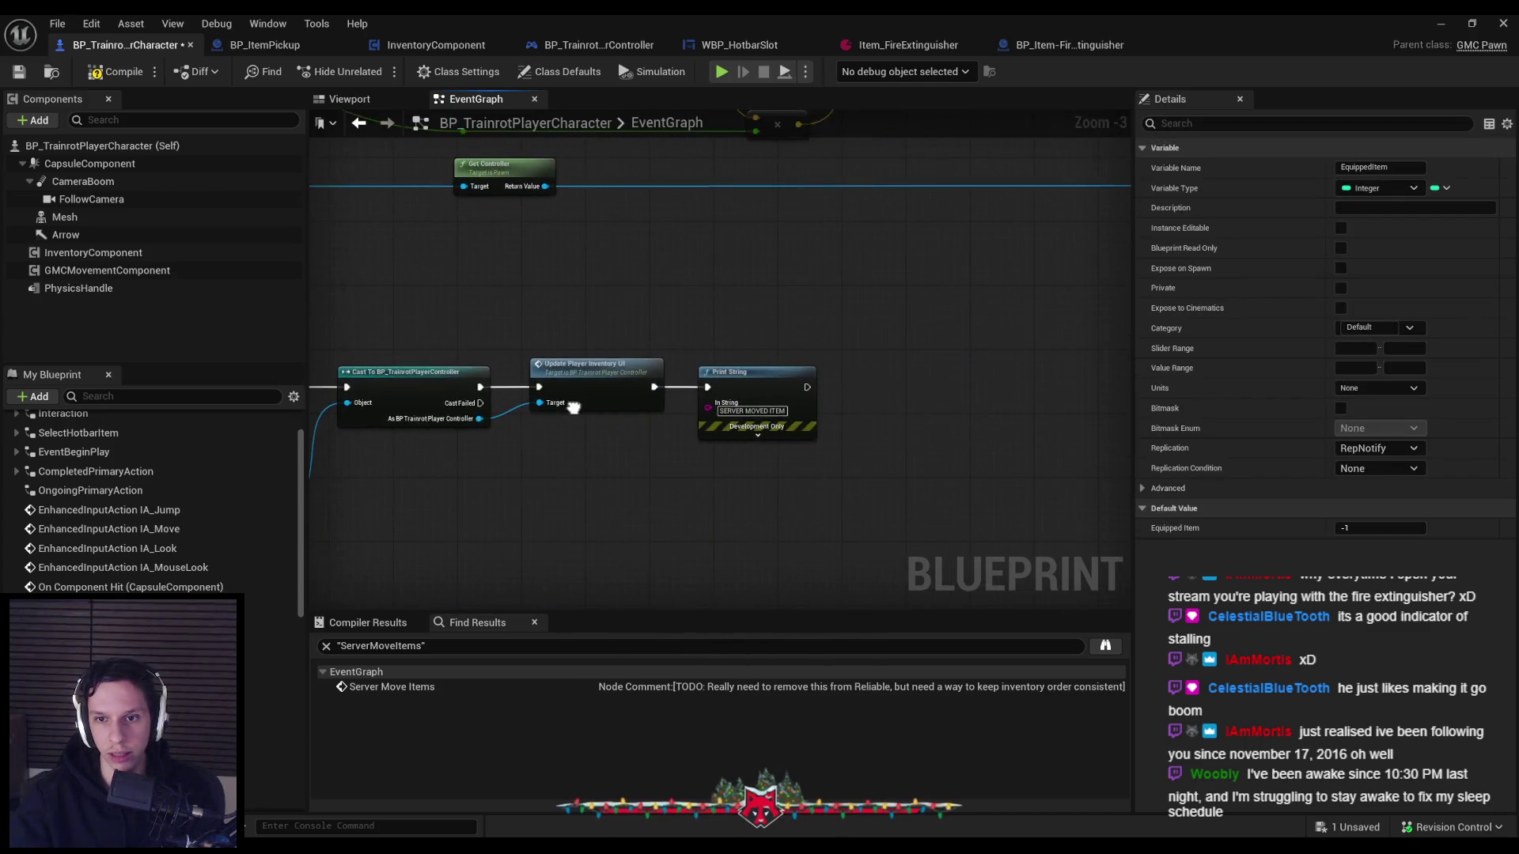
{"action": "left_click_drag", "start_coordinate": [679, 301], "coordinate": [720, 295]}
Place a Branch node on the == comparison result.
{"action": "type", "text": "branch"}
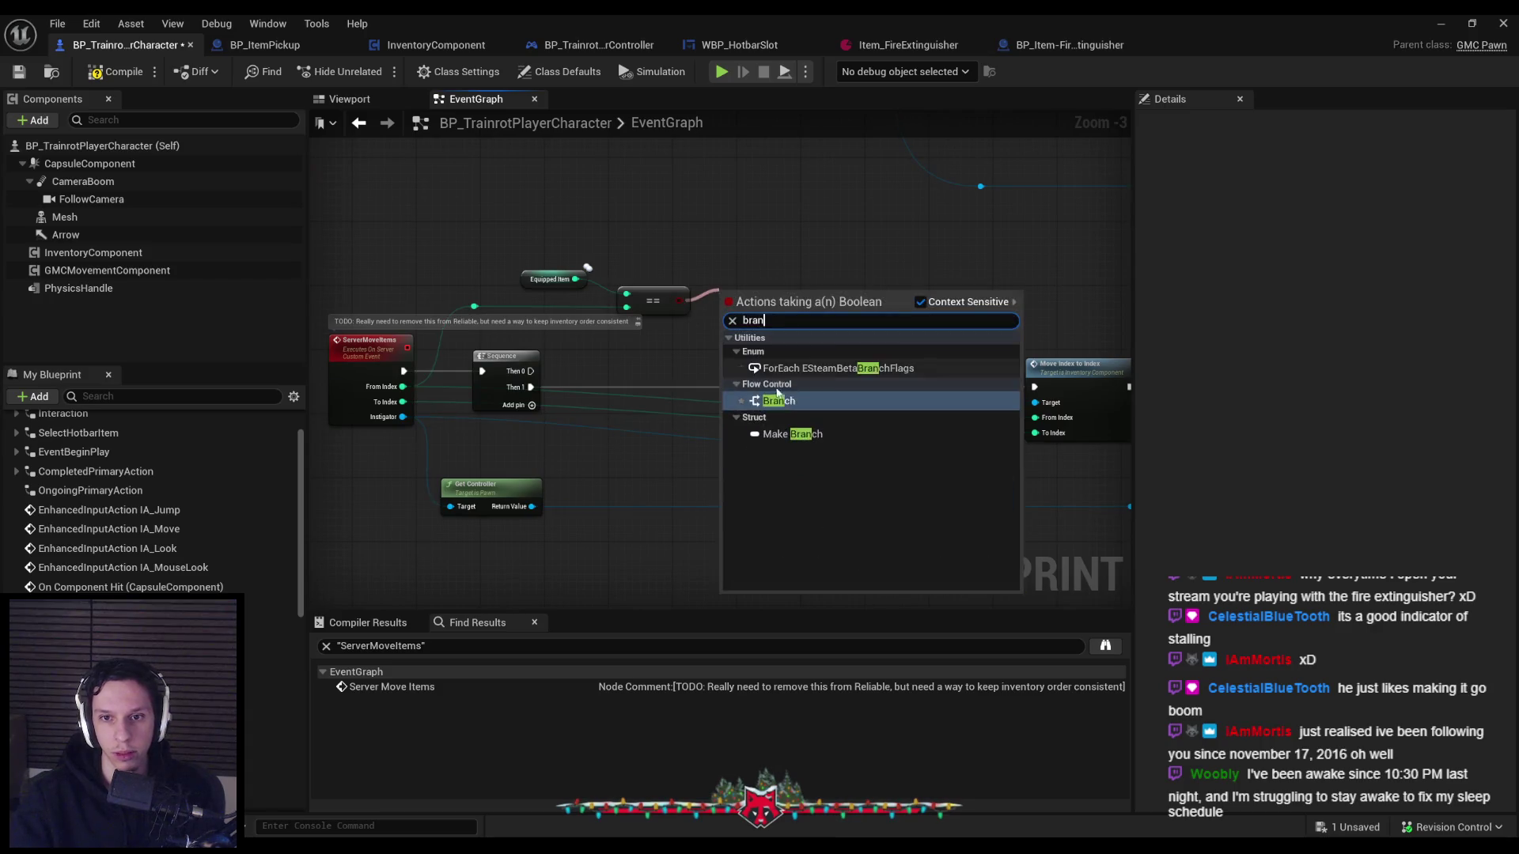
{"action": "key", "text": "Return"}
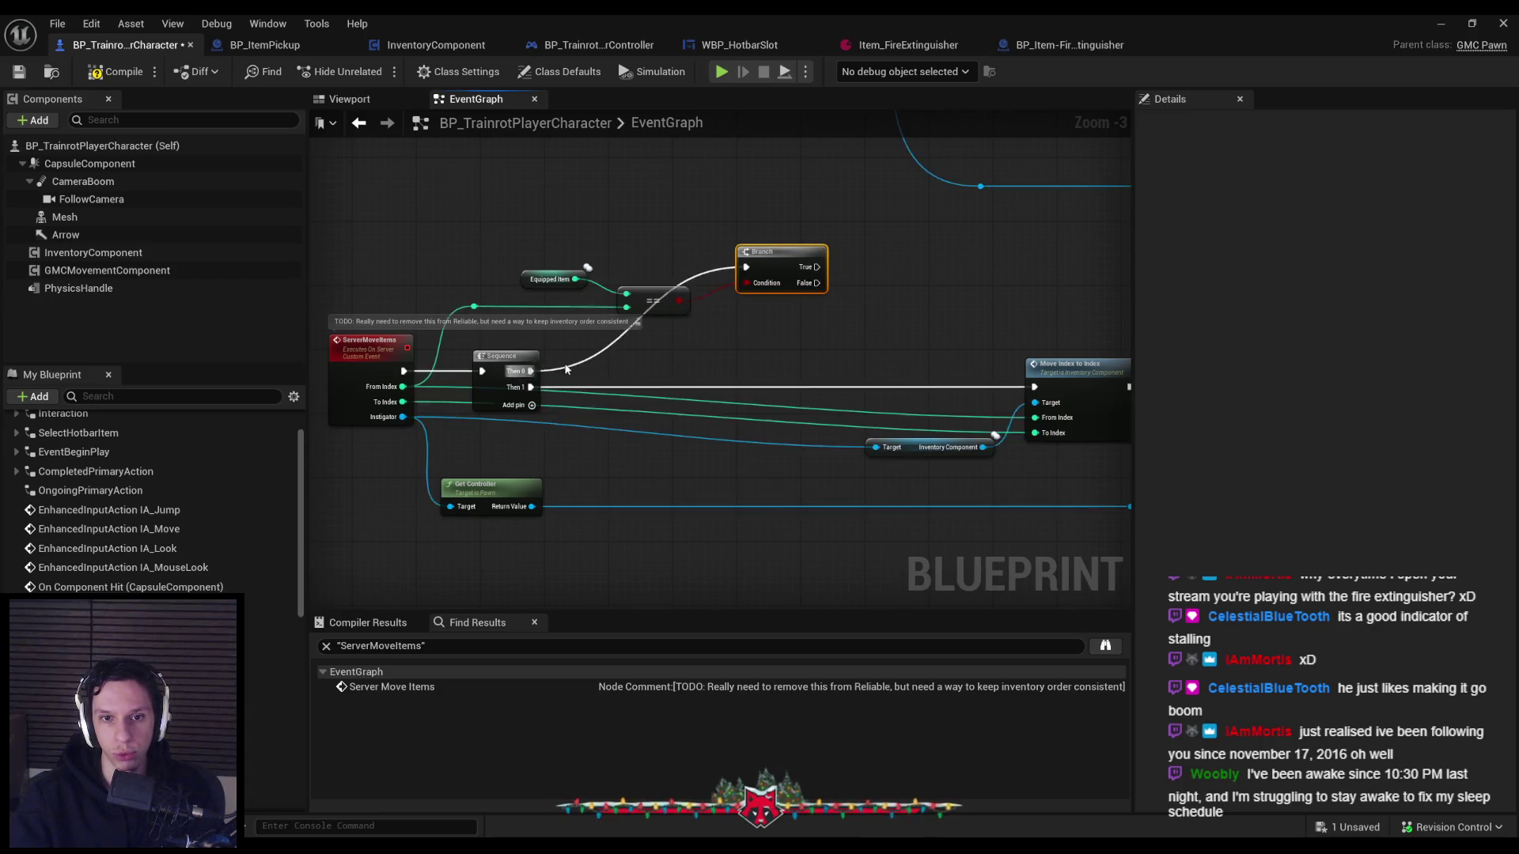
{"action": "key", "text": "alt+Left"}
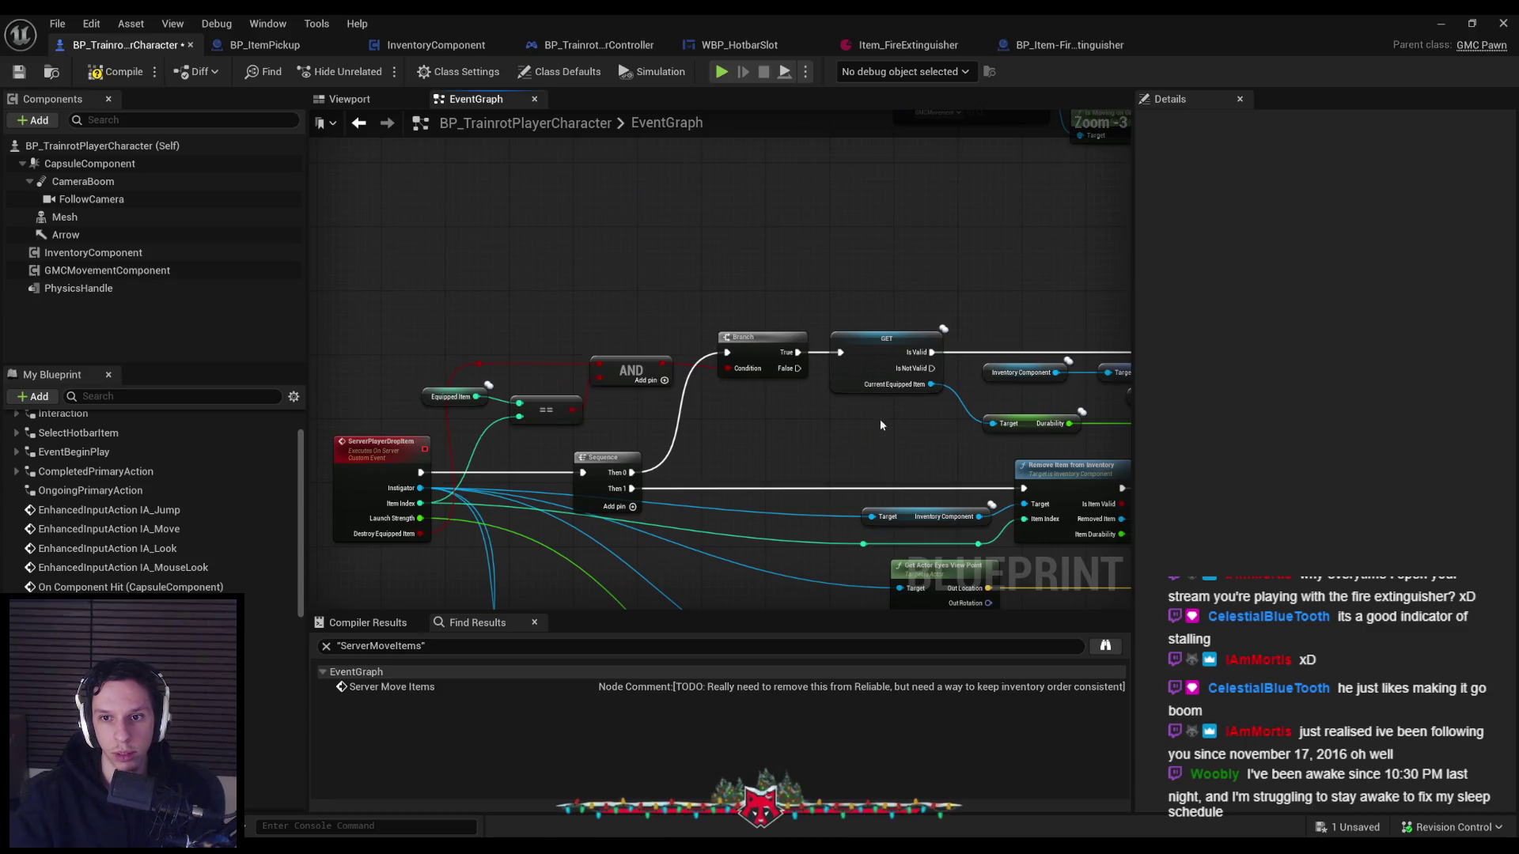
{"action": "left_click_drag", "start_coordinate": [734, 435], "coordinate": [1189, 144]}
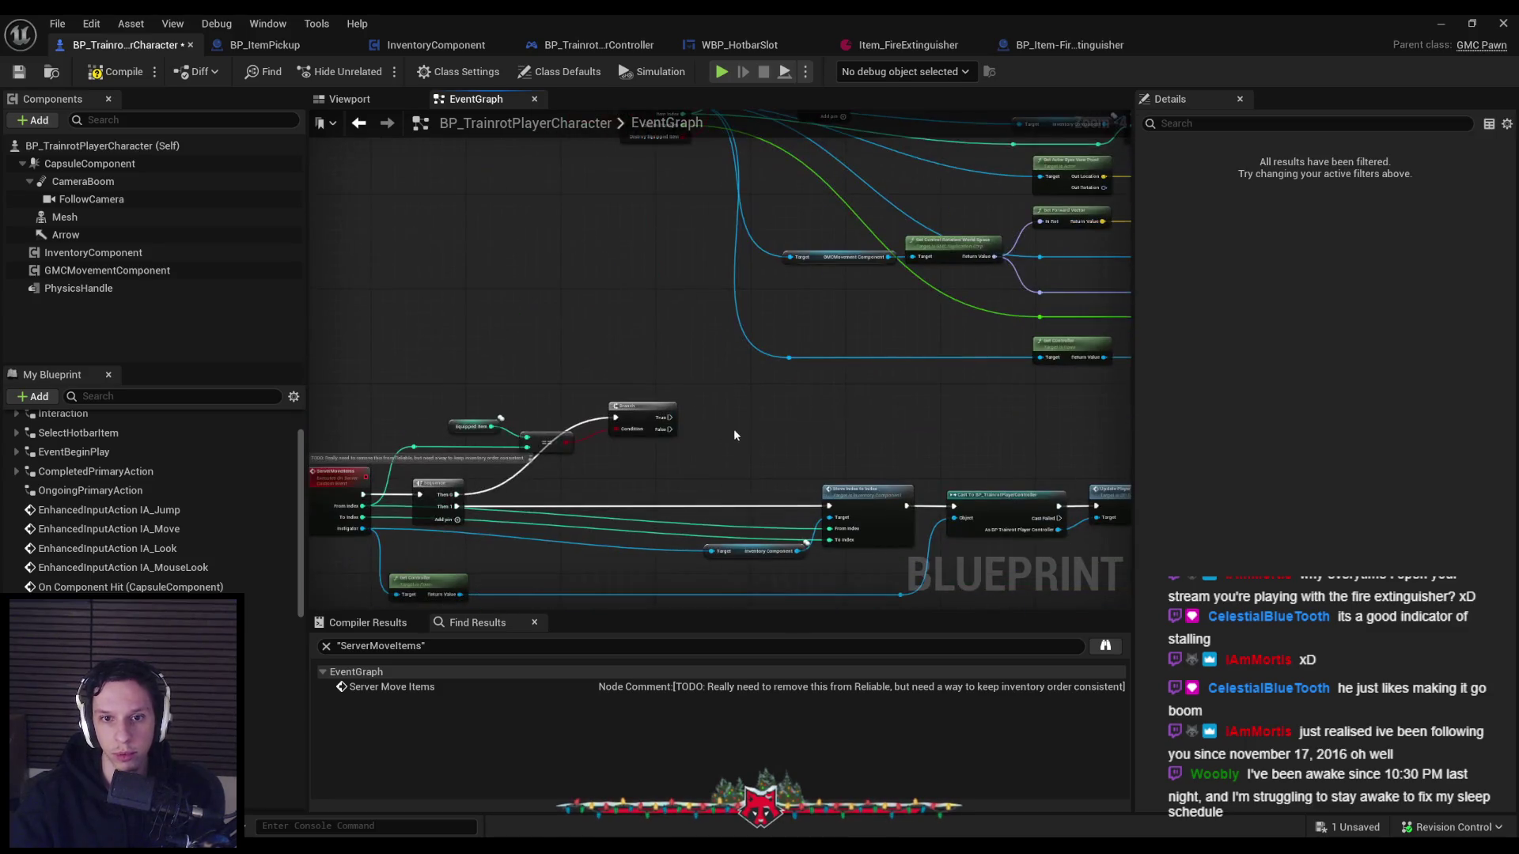
{"action": "scroll", "coordinate": [737, 431], "scroll_direction": "up", "scroll_amount": 2}
Rearrange the Branch, GET, Inventory and Durability nodes and delete the From Index reroute knot.
{"action": "left_click_drag", "start_coordinate": [594, 388], "coordinate": [668, 406]}
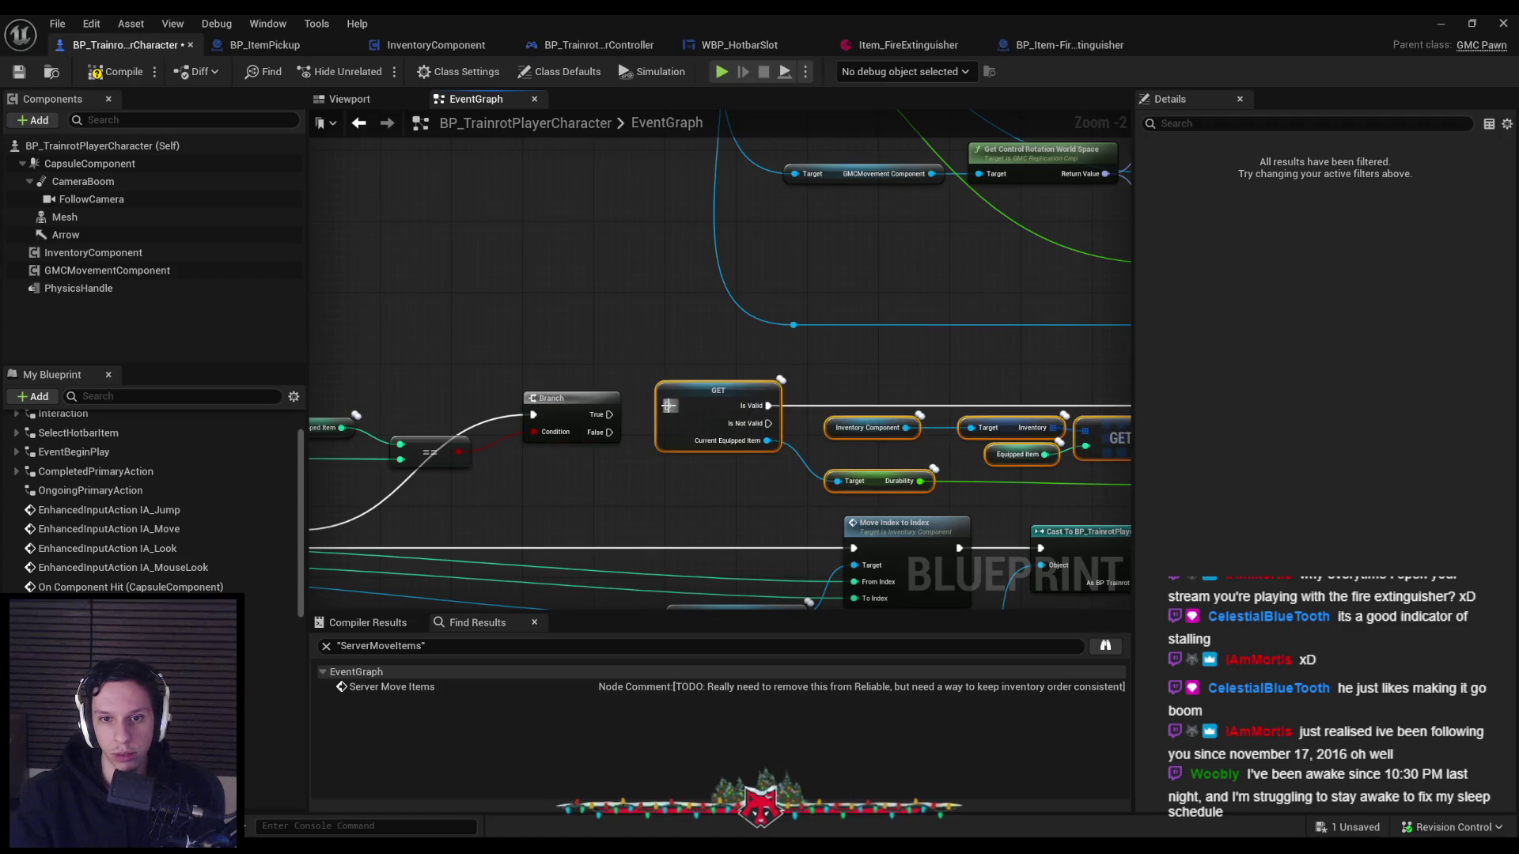
{"action": "scroll", "coordinate": [738, 379], "scroll_direction": "down", "scroll_amount": 2}
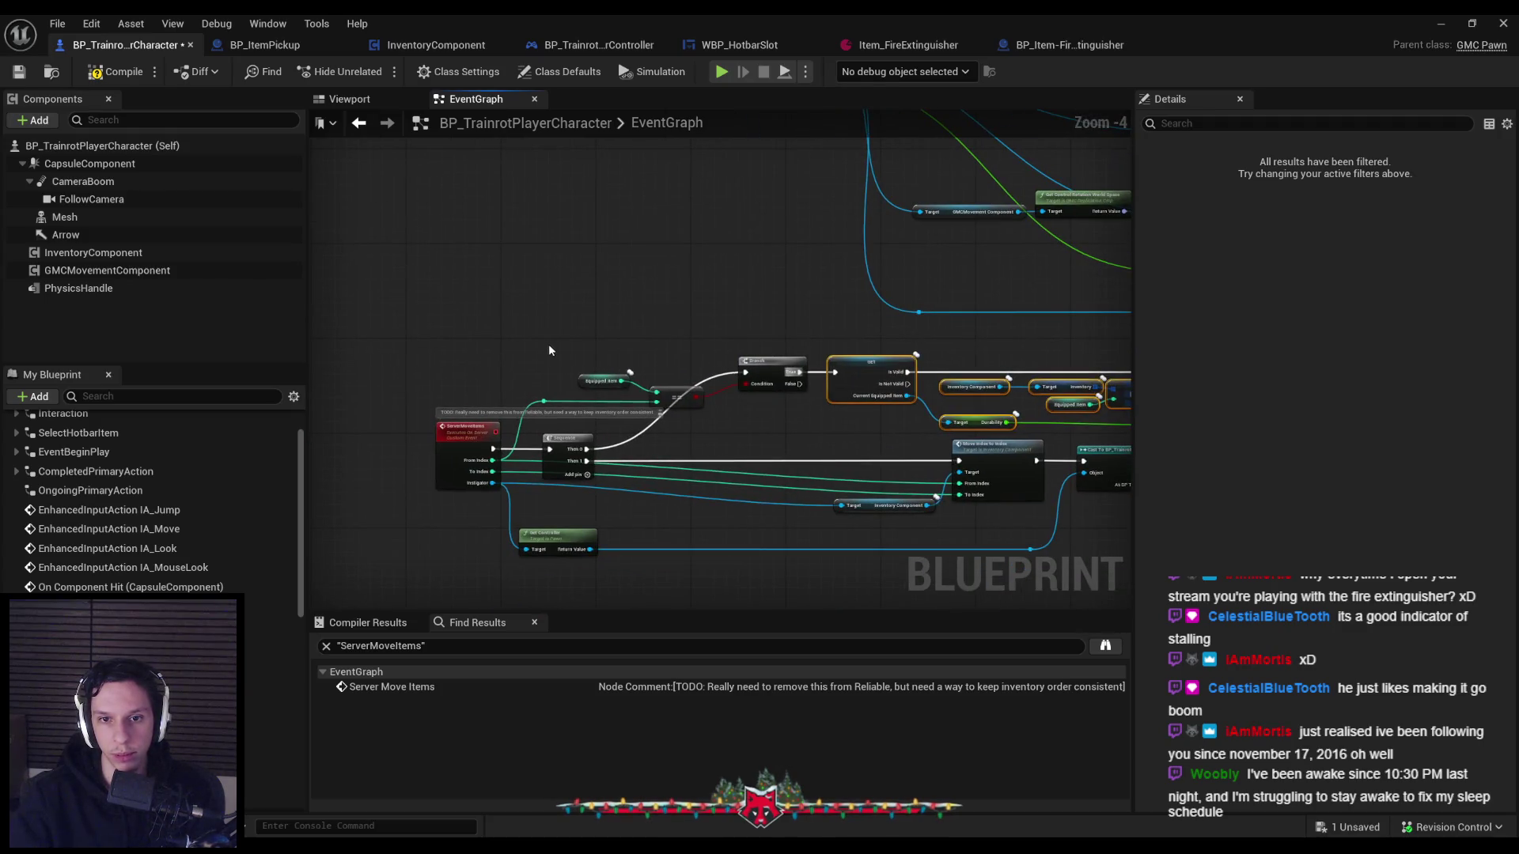
{"action": "left_click_drag", "start_coordinate": [1108, 385], "coordinate": [833, 356]}
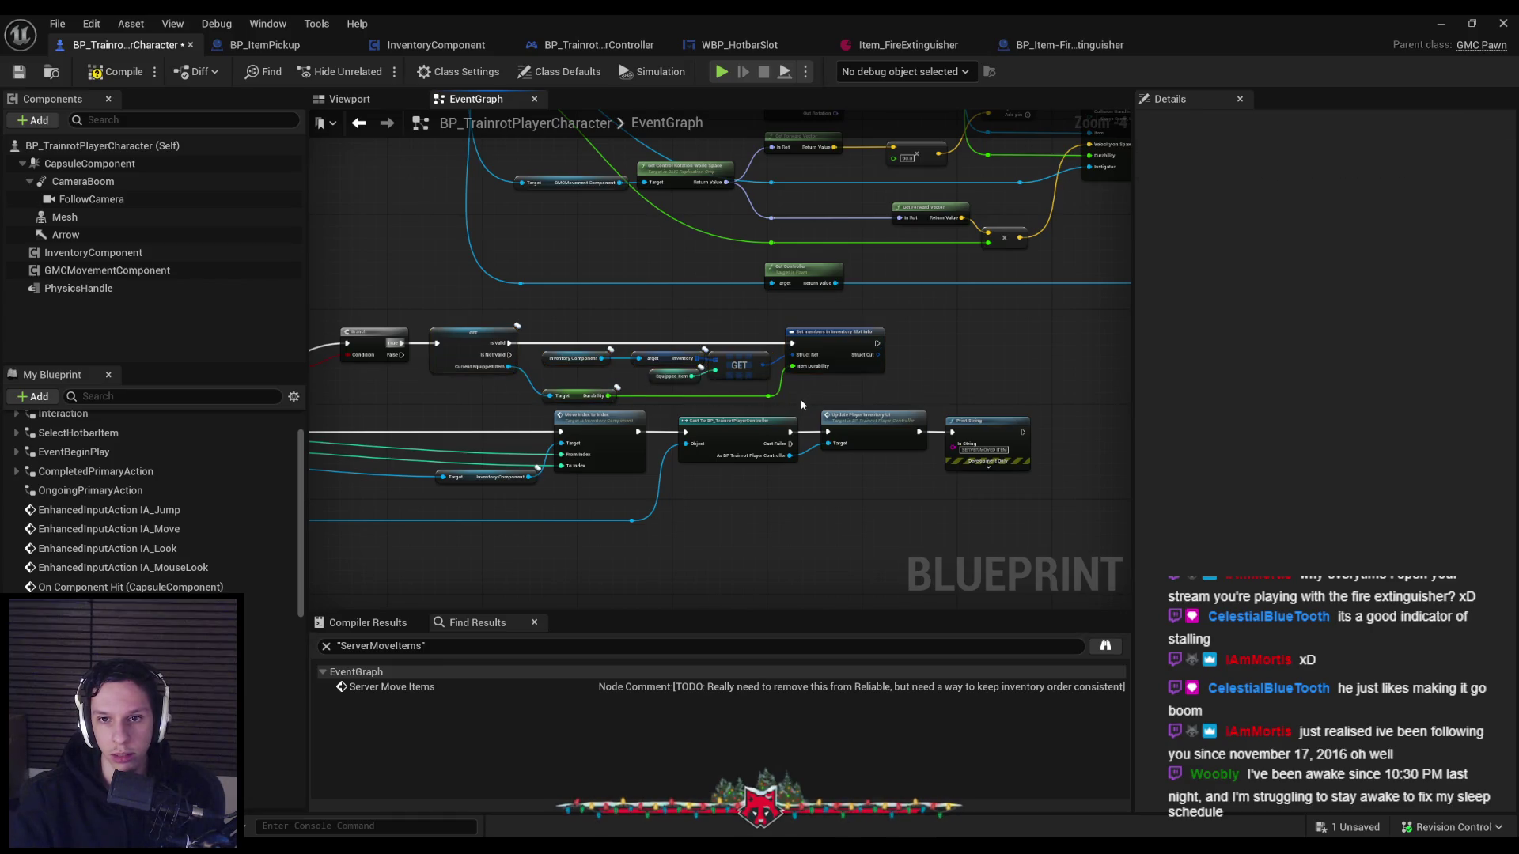
{"action": "left_click_drag", "start_coordinate": [802, 405], "coordinate": [423, 320]}
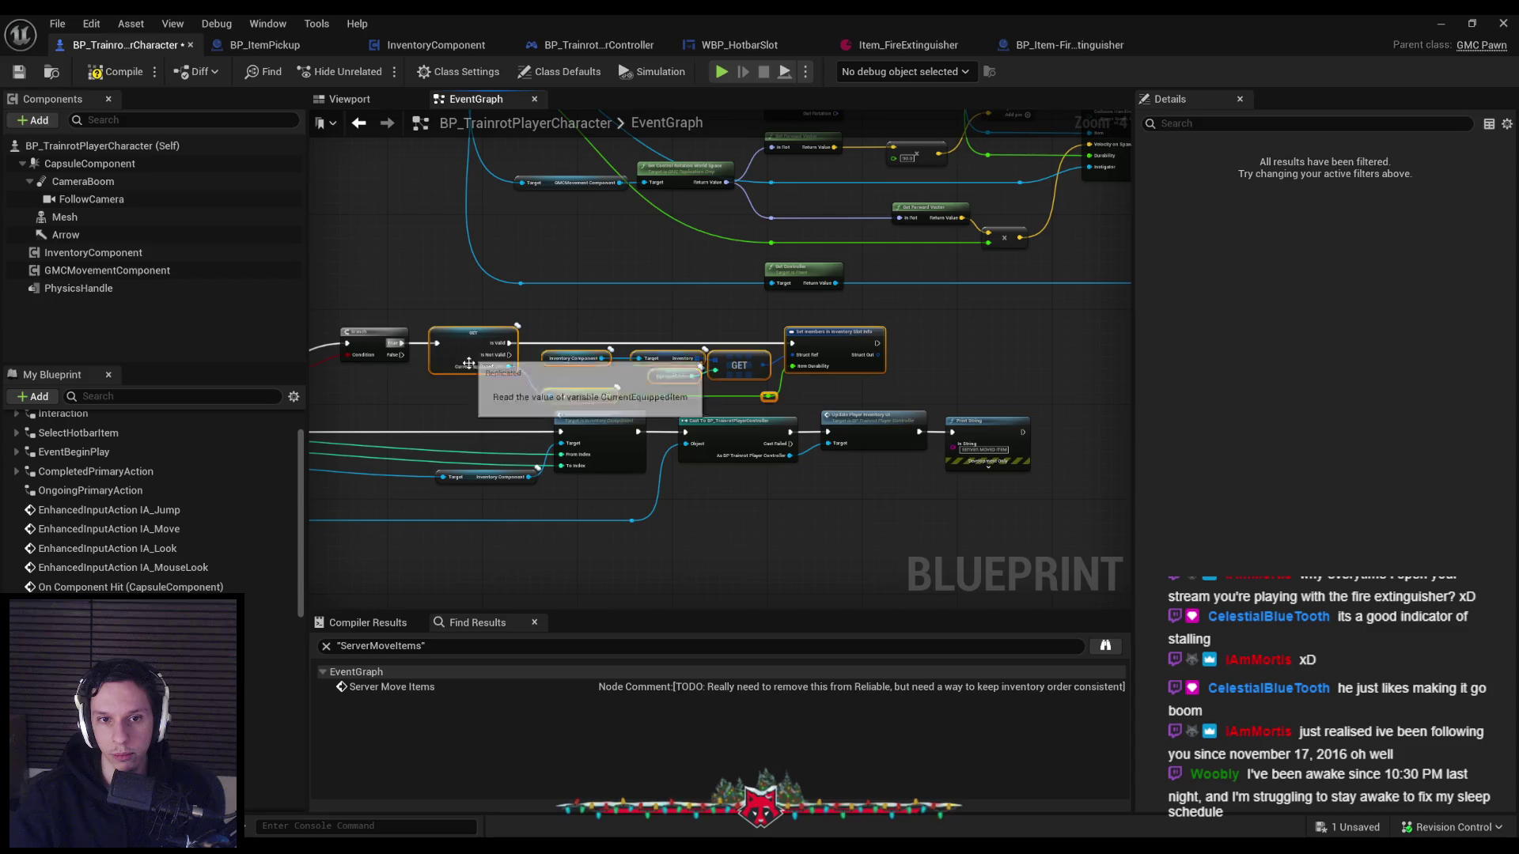
{"action": "left_click_drag", "start_coordinate": [469, 382], "coordinate": [754, 394]}
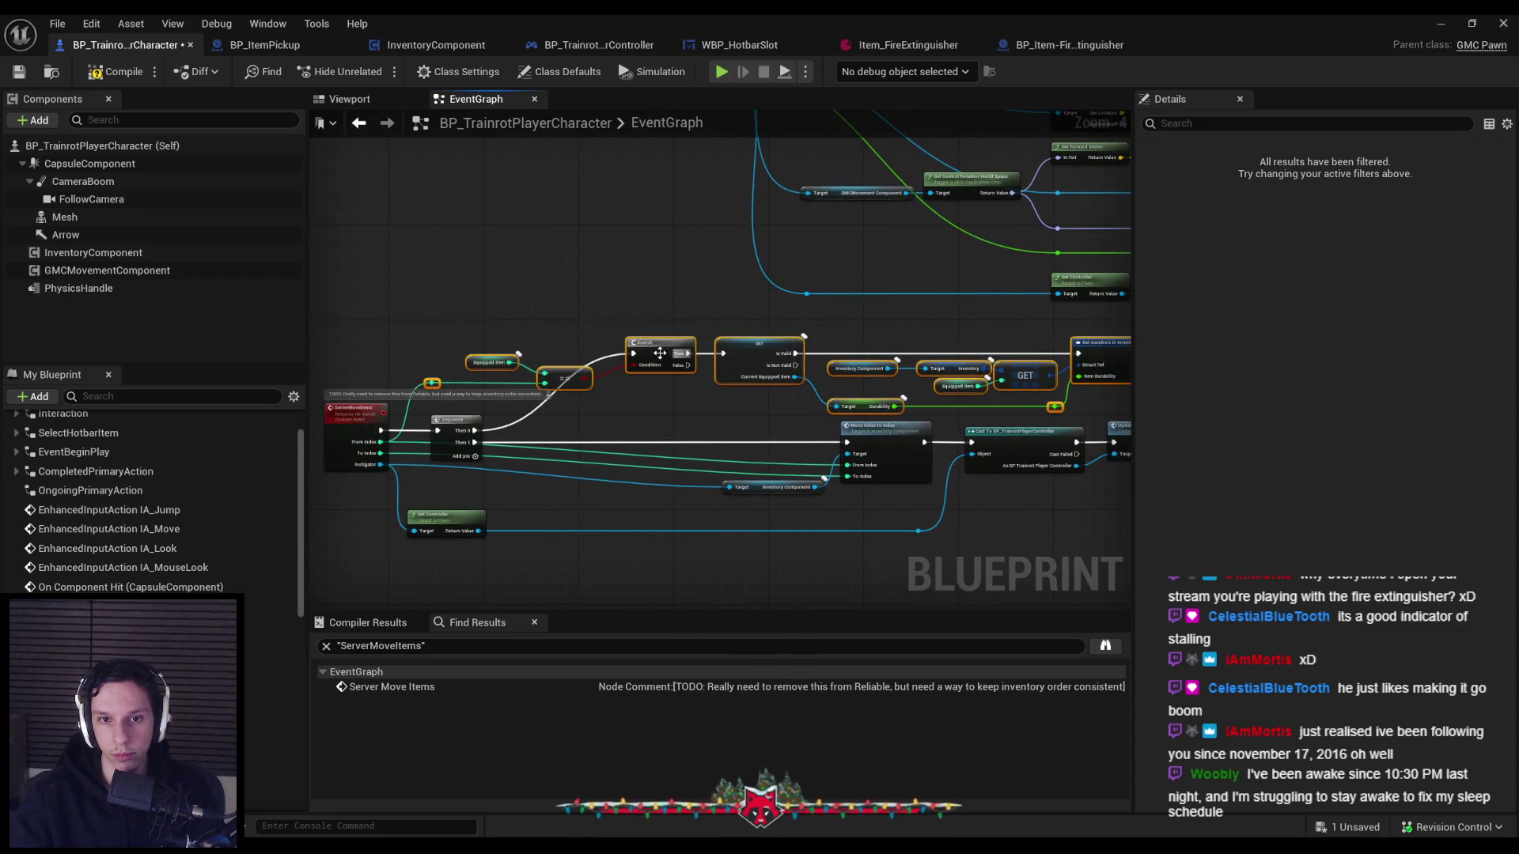
{"action": "left_click_drag", "start_coordinate": [660, 353], "coordinate": [582, 346]}
{"action": "key", "text": "Delete"}
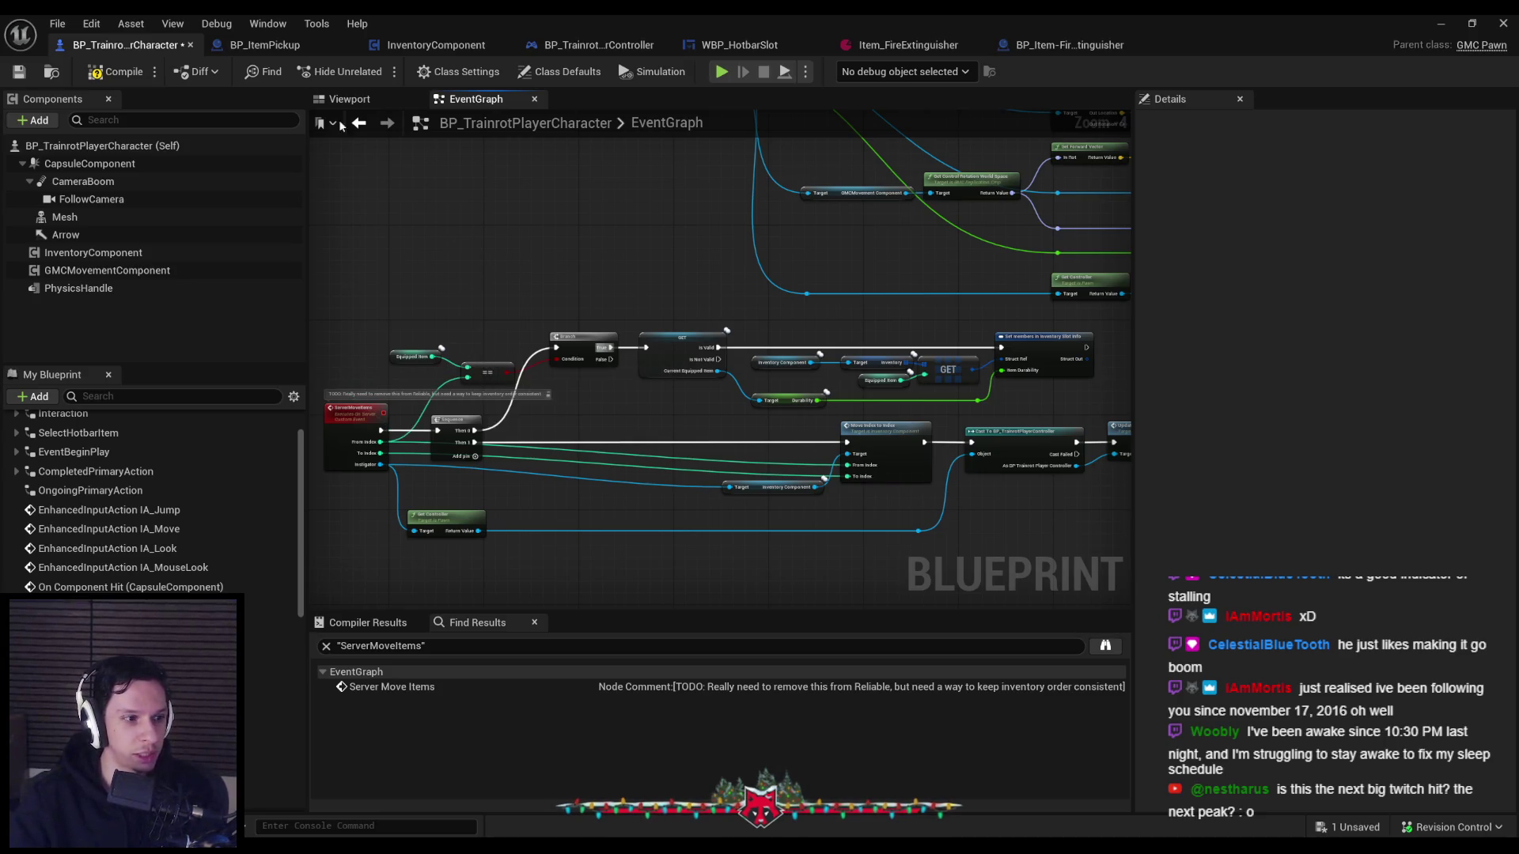
Compile and save the character blueprint.
{"action": "left_click", "coordinate": [23, 72]}
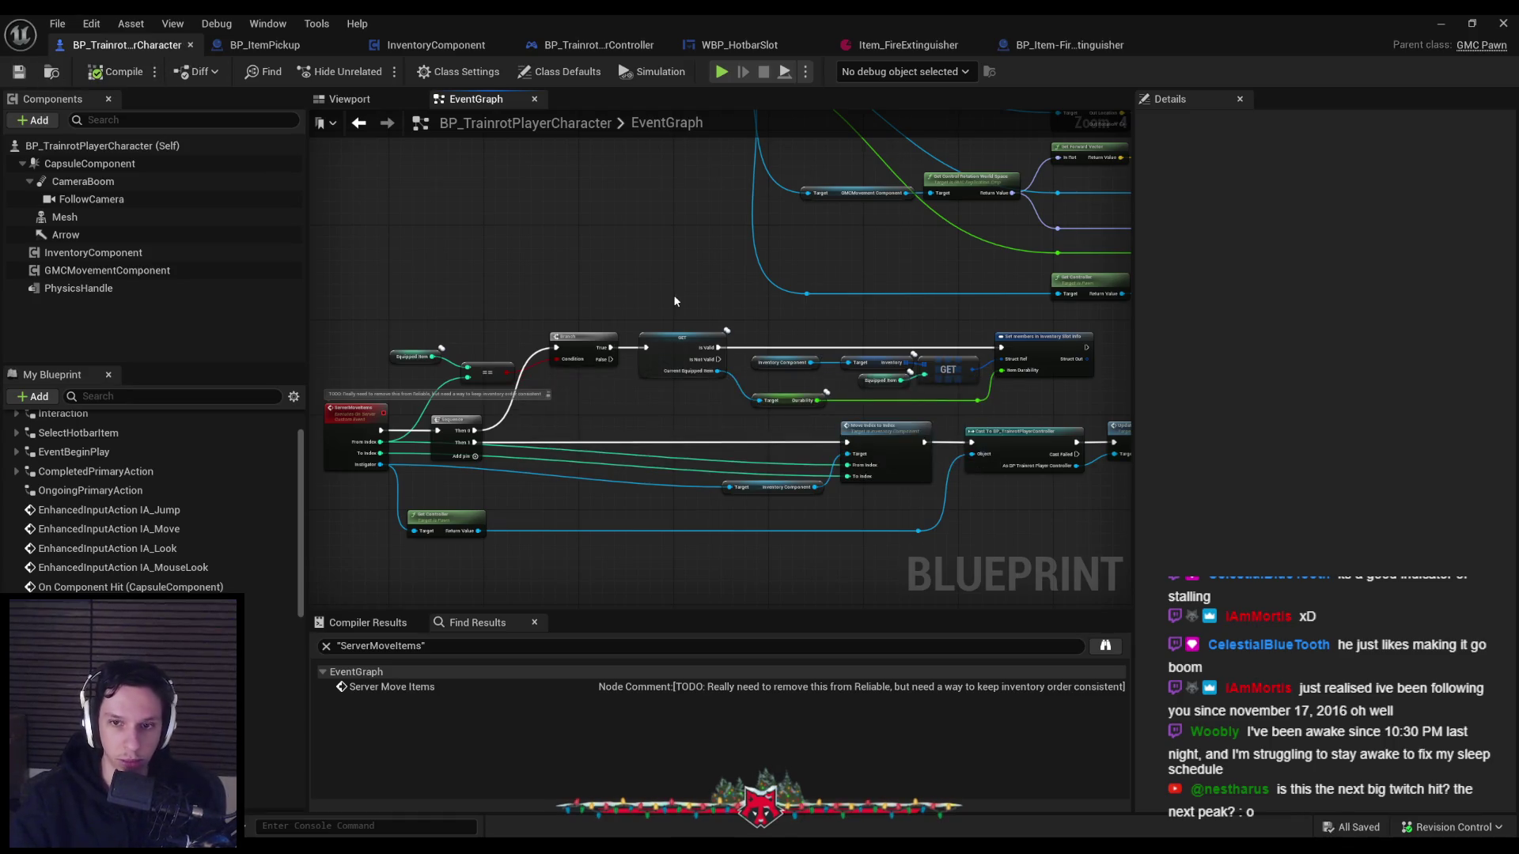
{"action": "scroll", "coordinate": [595, 363], "scroll_direction": "up", "scroll_amount": 1}
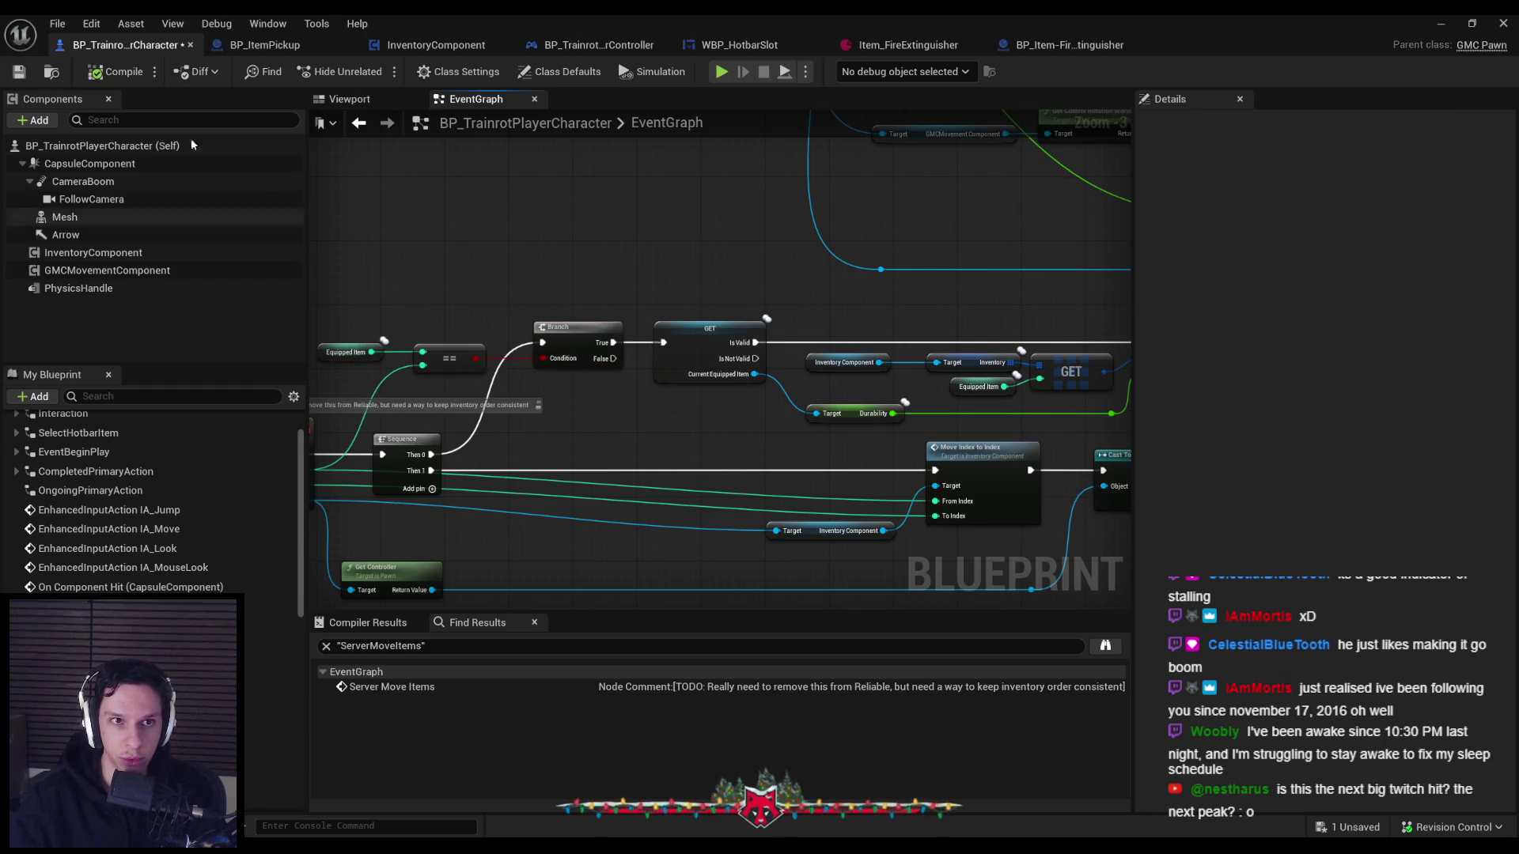
{"action": "left_click", "coordinate": [20, 73]}
{"action": "mouse_move", "coordinate": [679, 439]}
{"action": "left_mouse_down"}
{"action": "mouse_move", "coordinate": [659, 413]}
{"action": "mouse_move", "coordinate": [601, 416]}
{"action": "left_mouse_up"}
{"action": "scroll", "coordinate": [984, 422], "scroll_direction": "up", "scroll_amount": 2}
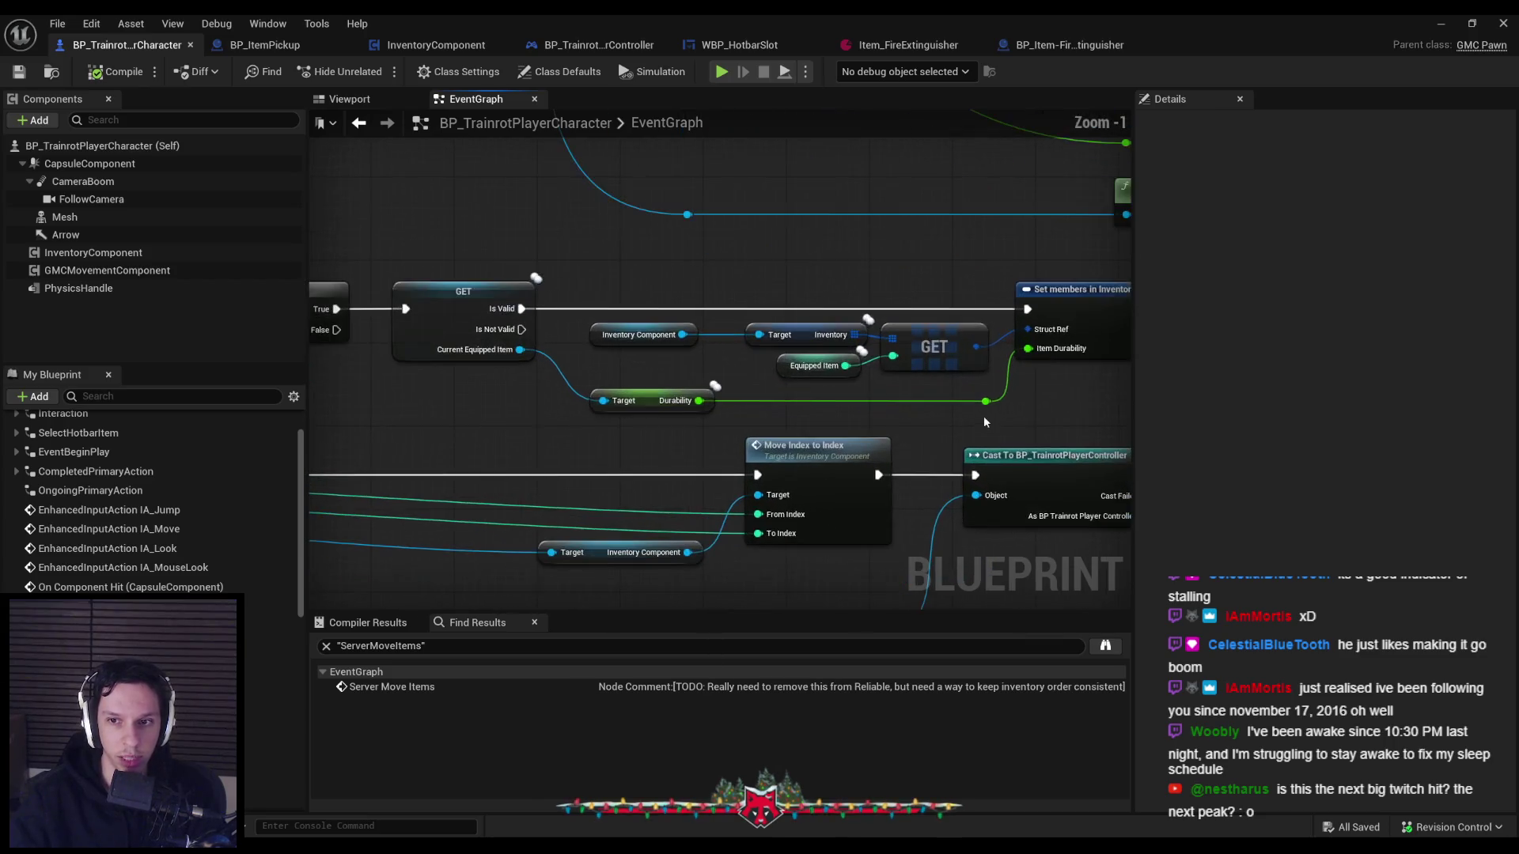
{"action": "left_click", "coordinate": [972, 415]}
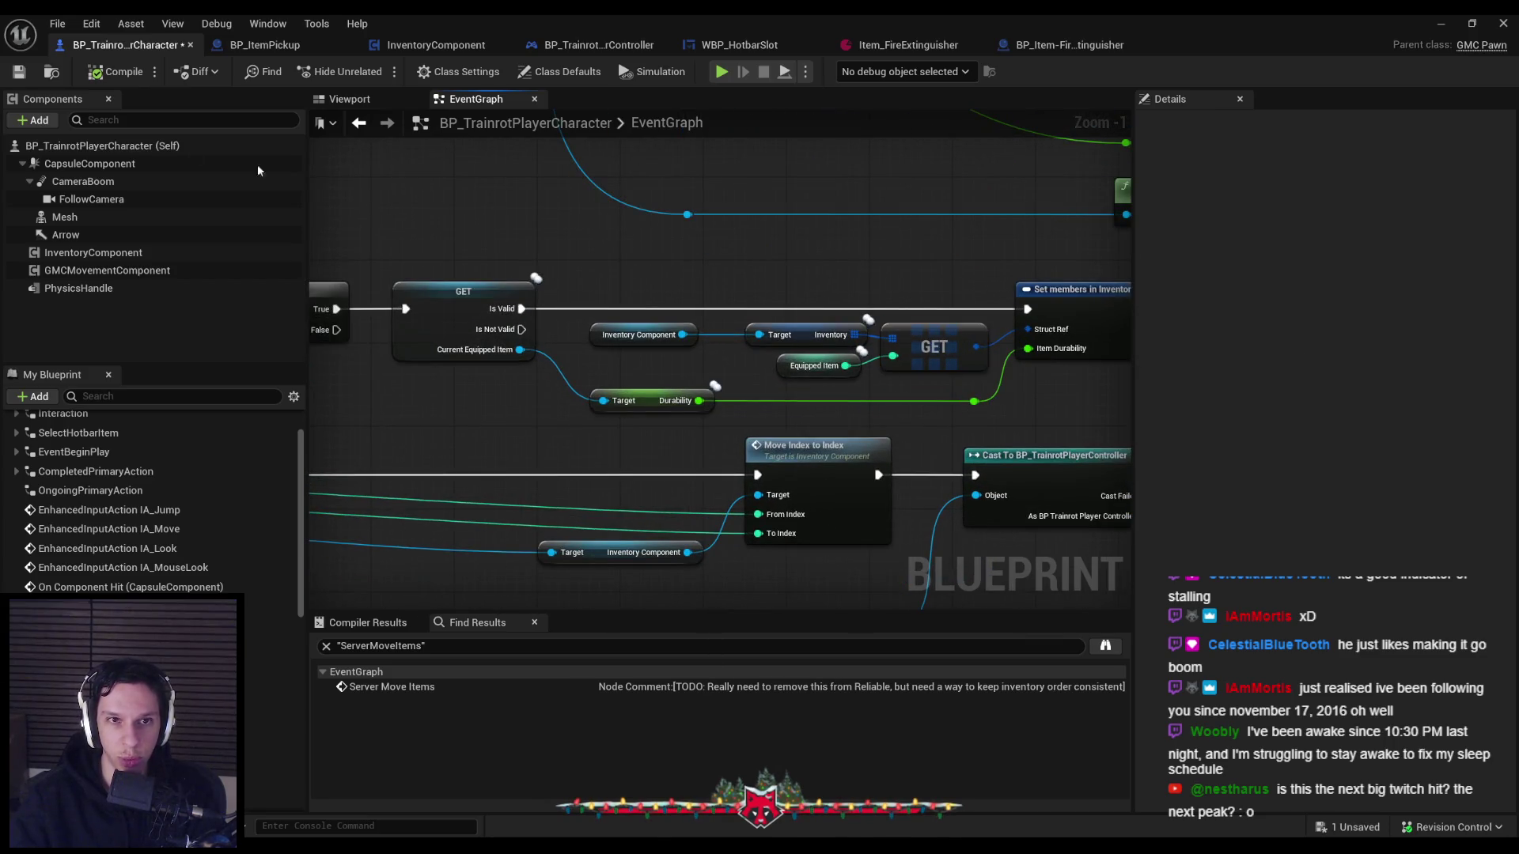
{"action": "left_click", "coordinate": [18, 73]}
Move the whole ServerMoveItems node group down and to the right.
{"action": "scroll", "coordinate": [586, 420], "scroll_direction": "down", "scroll_amount": 3}
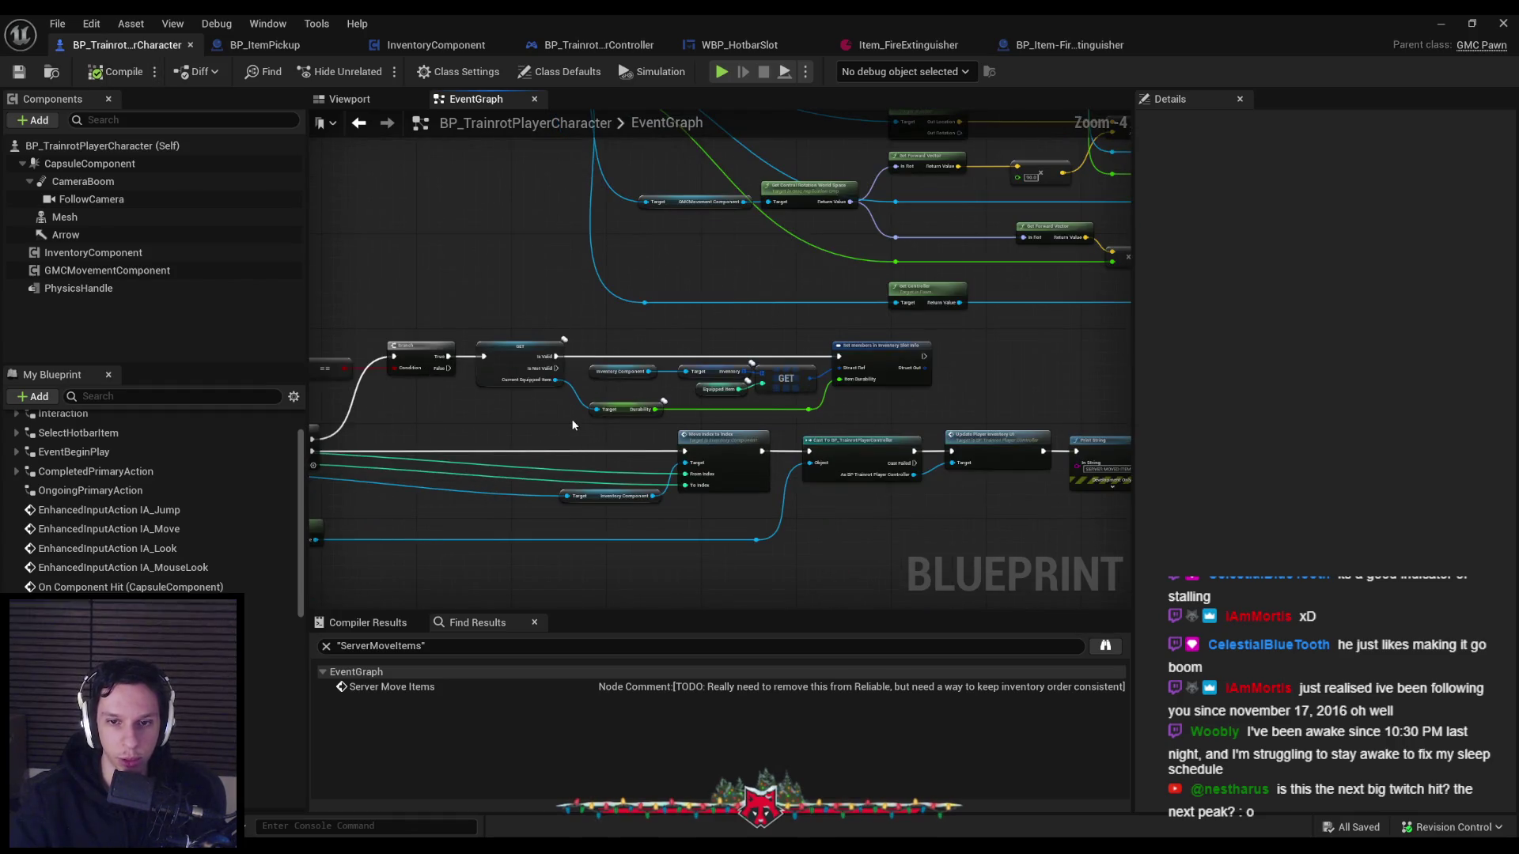
{"action": "scroll", "coordinate": [573, 425], "scroll_direction": "down", "scroll_amount": 1}
{"action": "mouse_move", "coordinate": [703, 414]}
{"action": "left_mouse_down"}
{"action": "mouse_move", "coordinate": [774, 386]}
{"action": "mouse_move", "coordinate": [763, 340]}
{"action": "left_mouse_up"}
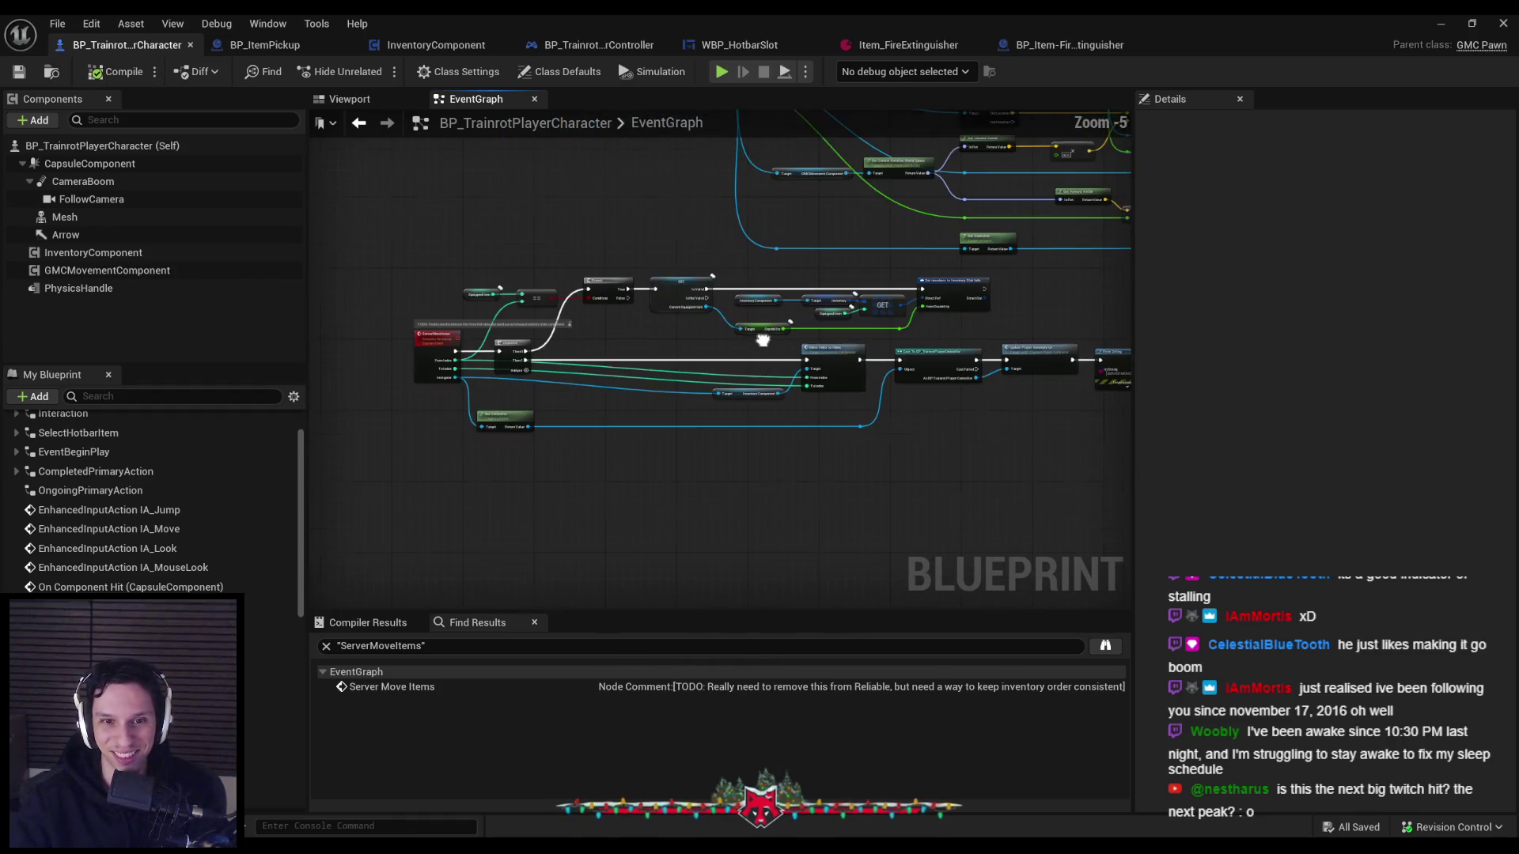
{"action": "scroll", "coordinate": [391, 276], "scroll_direction": "down", "scroll_amount": 2}
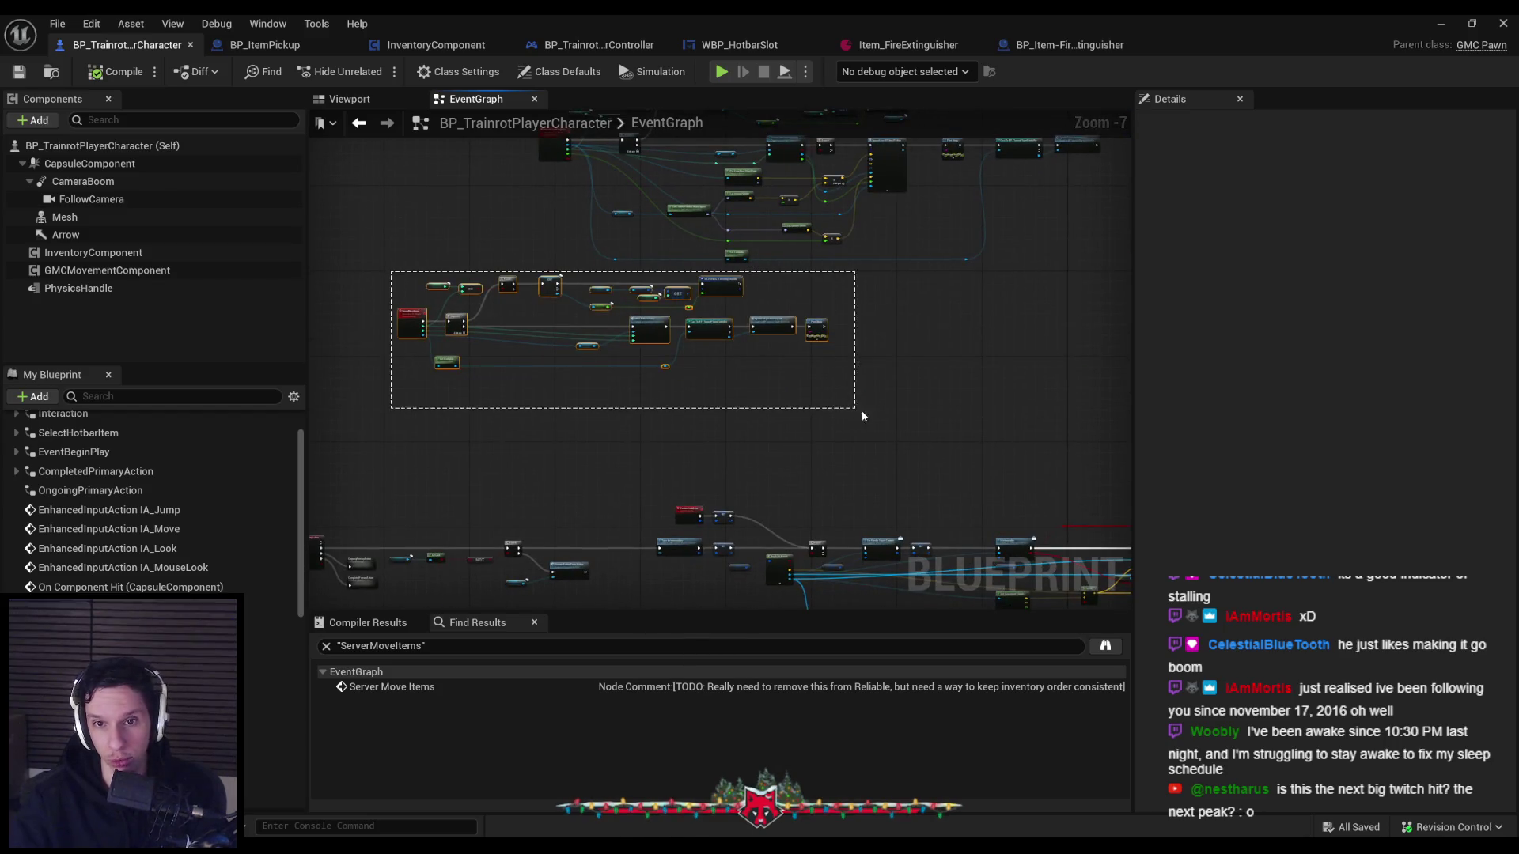
{"action": "left_click_drag", "start_coordinate": [862, 416], "coordinate": [863, 416]}
{"action": "scroll", "coordinate": [862, 416], "scroll_direction": "up", "scroll_amount": 1}
{"action": "mouse_move", "coordinate": [340, 277]}
{"action": "left_mouse_down"}
{"action": "mouse_move", "coordinate": [712, 435]}
{"action": "mouse_move", "coordinate": [697, 489]}
{"action": "left_mouse_up"}
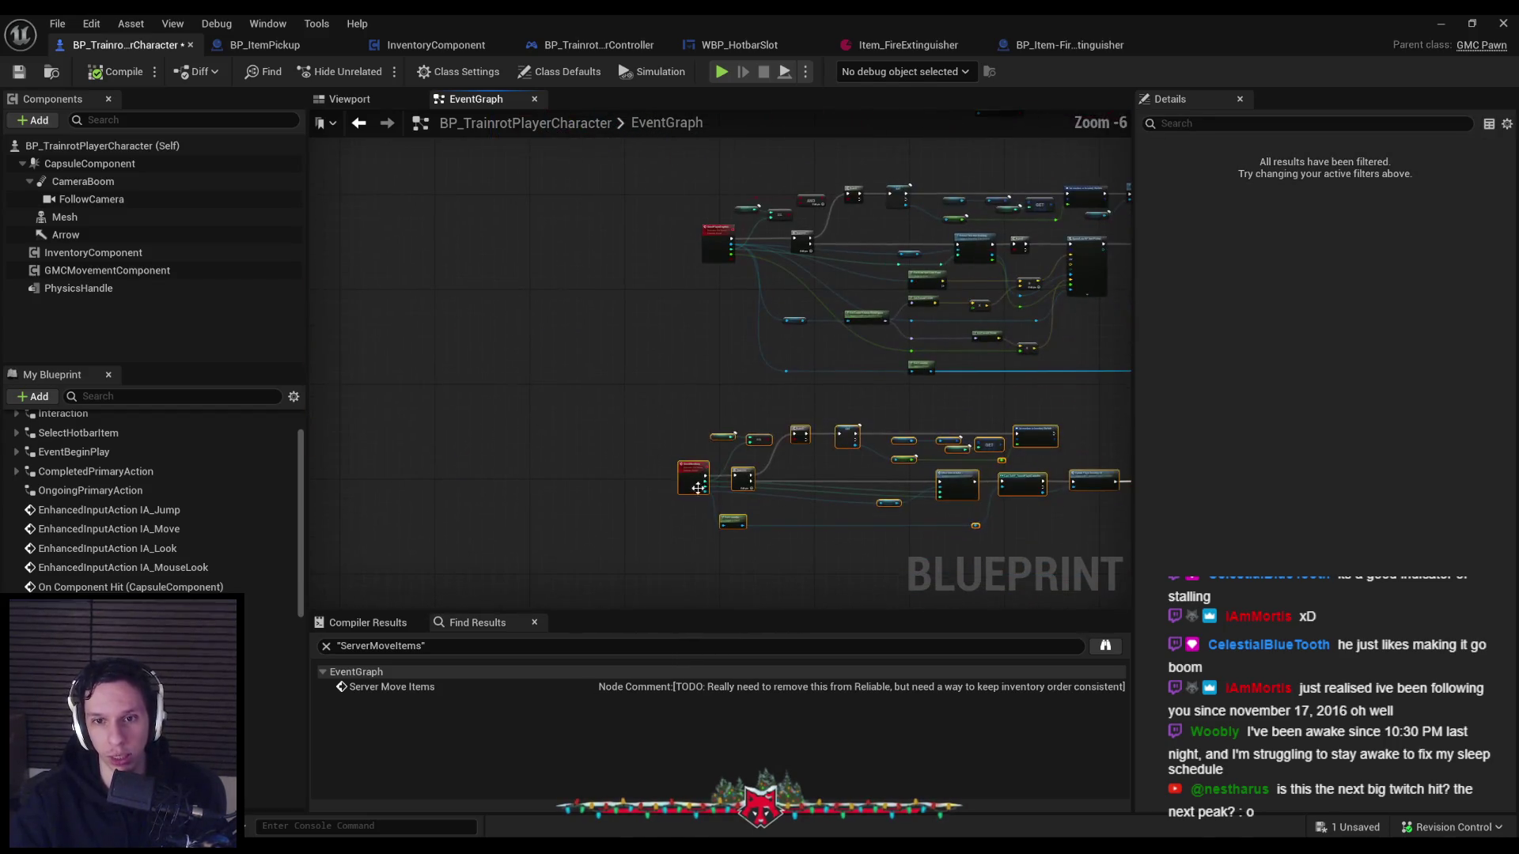
{"action": "scroll", "coordinate": [711, 478], "scroll_direction": "up", "scroll_amount": 2}
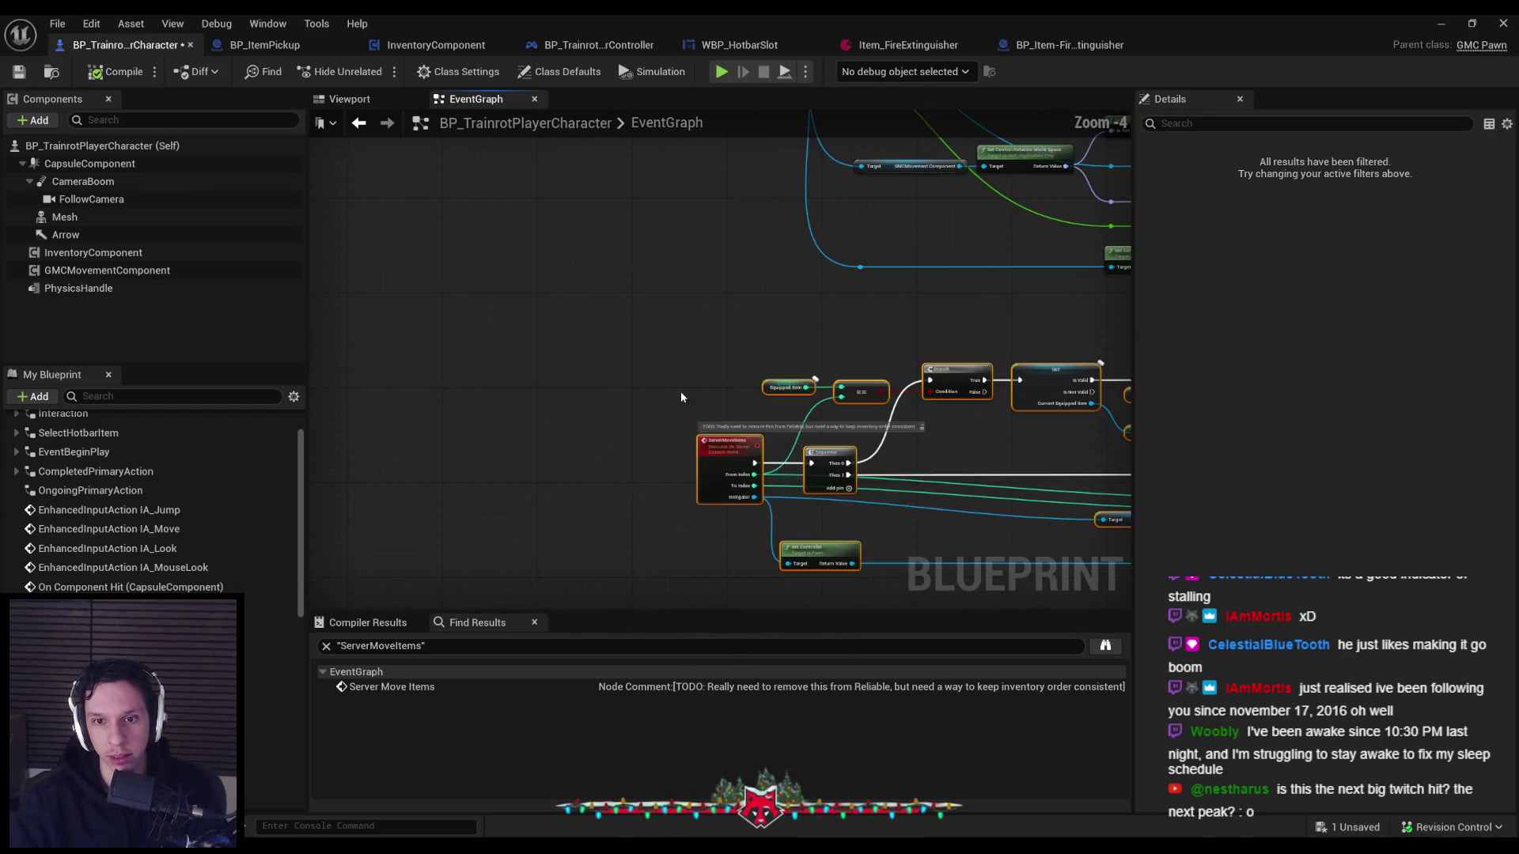
{"action": "left_click", "coordinate": [638, 353]}
Close the Blueprint editor and Find in Blueprints results, then start play-in-editor.
{"action": "left_click", "coordinate": [1441, 23]}
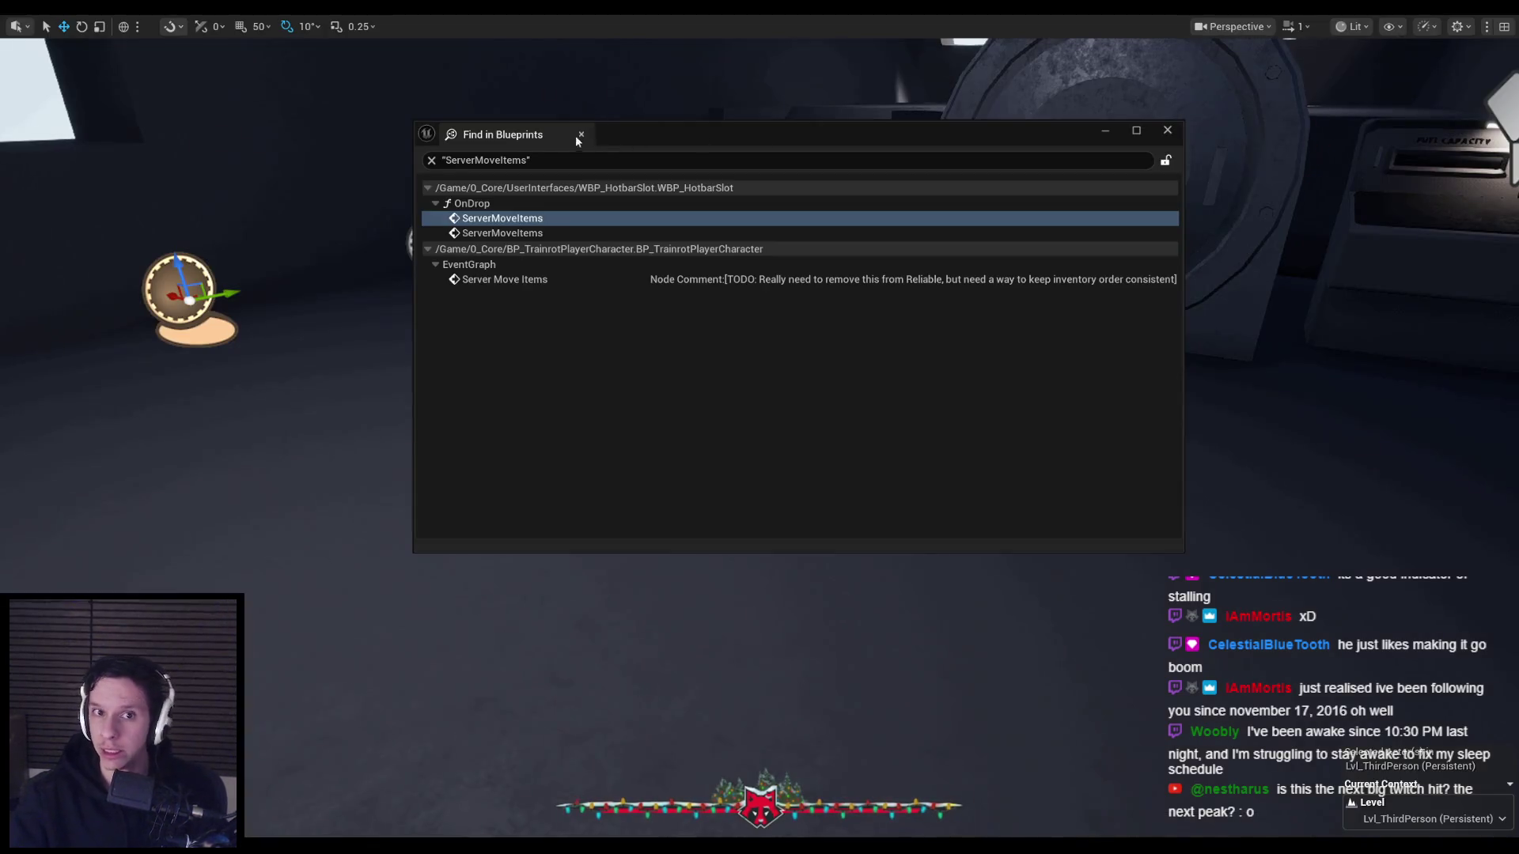
{"action": "left_click", "coordinate": [580, 136]}
{"action": "key", "text": "alt+p"}
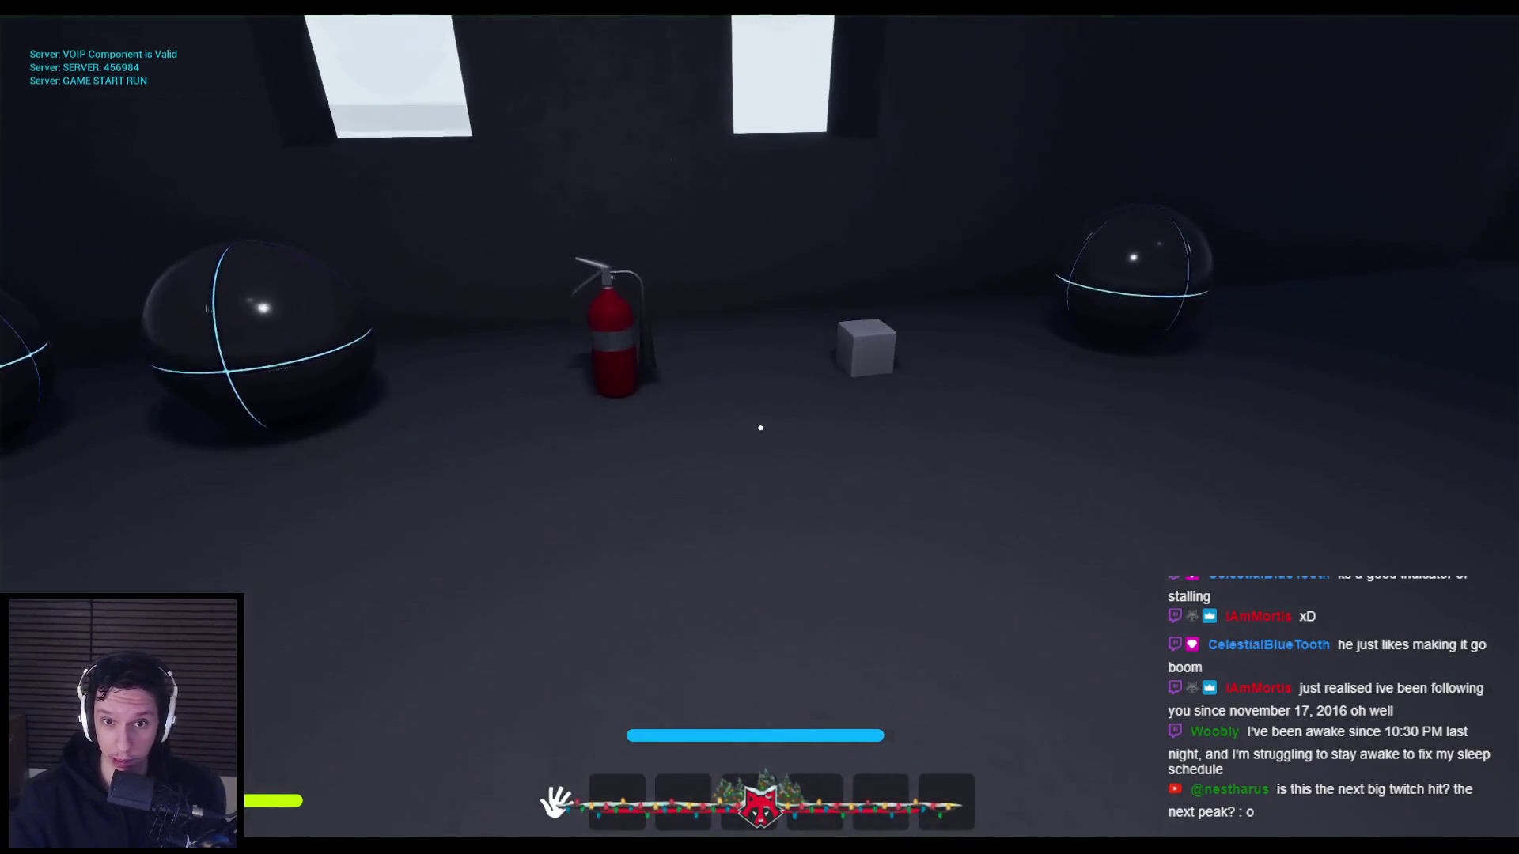
Pick up the extinguisher, spray foam, and move it between hotbar slots 1 and 3.
{"action": "key", "text": "e"}
{"action": "left_click_drag", "start_coordinate": [761, 428], "coordinate": [761, 428]}
{"action": "key", "text": "3"}
{"action": "left_click_drag", "start_coordinate": [580, 774], "coordinate": [580, 775]}
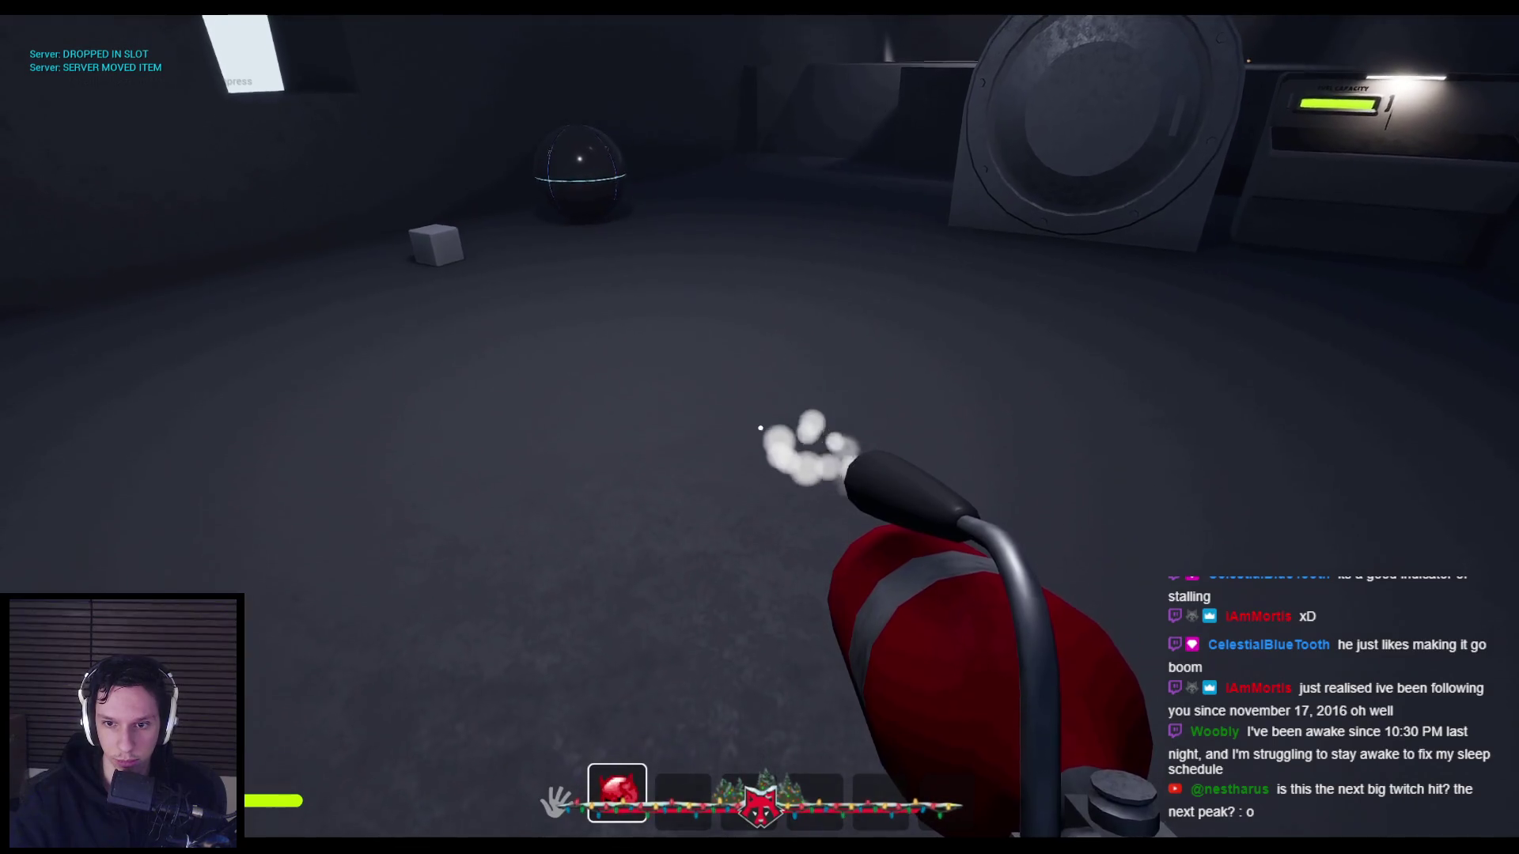
{"action": "left_click_drag", "start_coordinate": [760, 428], "coordinate": [760, 428]}
{"action": "left_click_drag", "start_coordinate": [603, 777], "coordinate": [748, 793]}
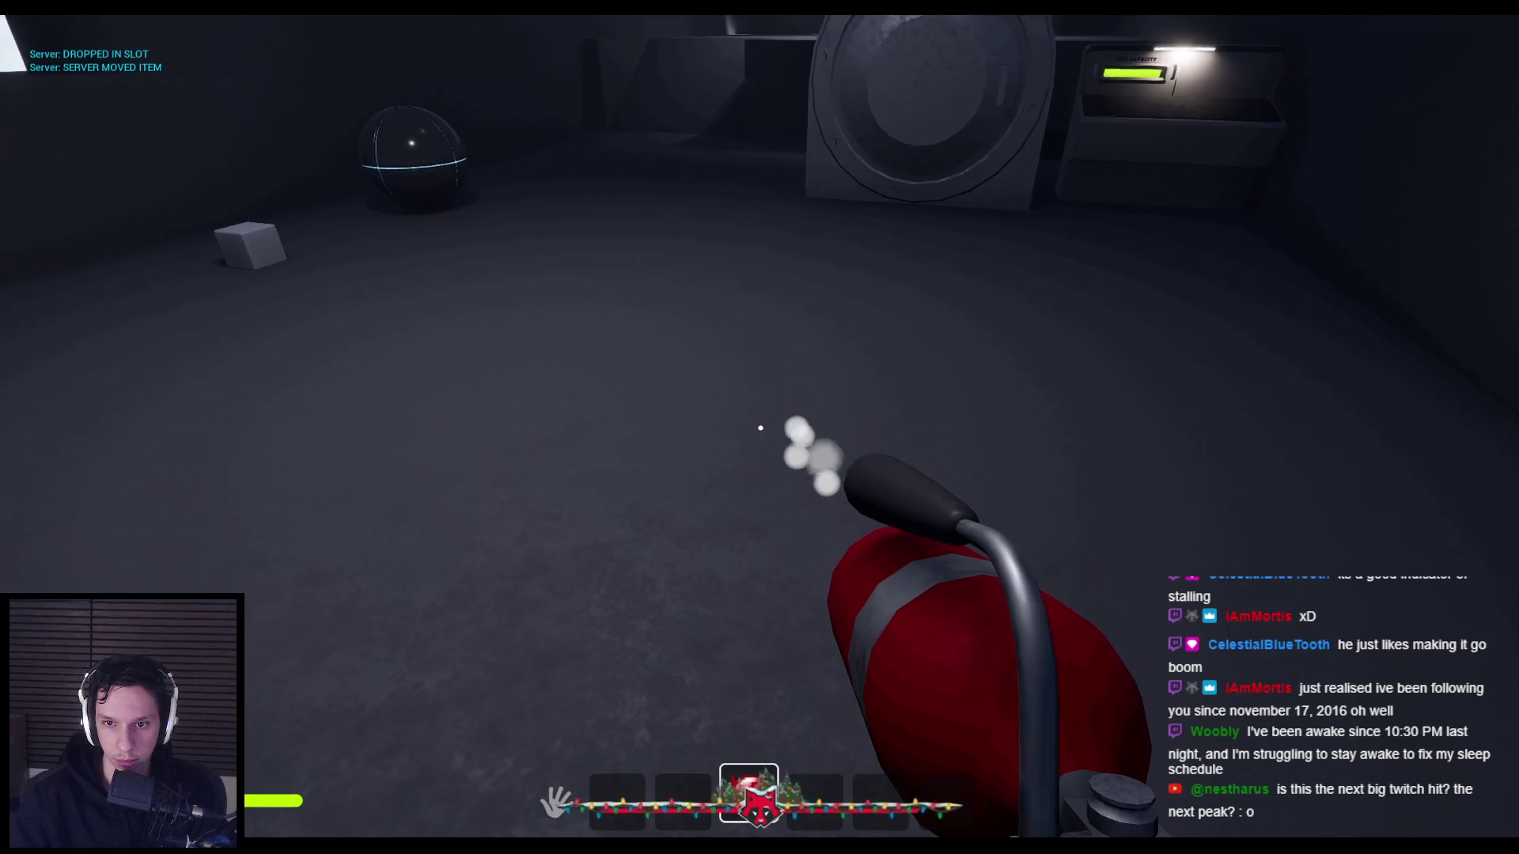
{"action": "left_click_drag", "start_coordinate": [653, 795], "coordinate": [611, 788]}
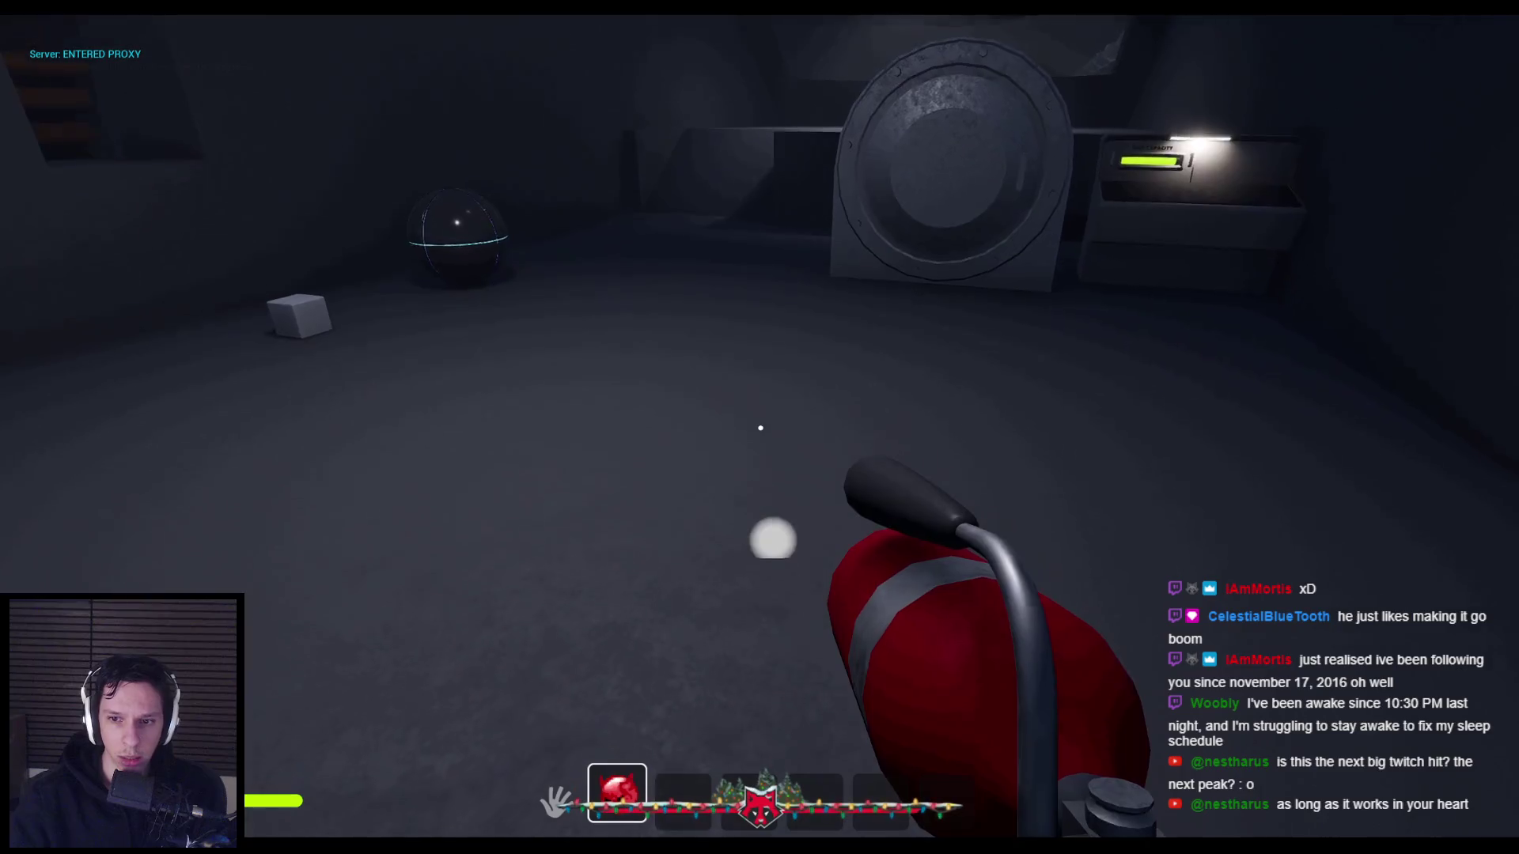
Raise the extinguisher, spin it to inspect all sides, then spray foam.
{"action": "right_click", "coordinate": [760, 428]}
{"action": "mouse_move", "coordinate": [773, 546]}
{"action": "left_mouse_down"}
{"action": "mouse_move", "coordinate": [804, 719]}
{"action": "mouse_move", "coordinate": [868, 414]}
{"action": "mouse_move", "coordinate": [809, 621]}
{"action": "mouse_move", "coordinate": [759, 559]}
{"action": "mouse_move", "coordinate": [763, 465]}
{"action": "left_mouse_up"}
{"action": "right_click", "coordinate": [763, 465]}
{"action": "left_click", "coordinate": [760, 428]}
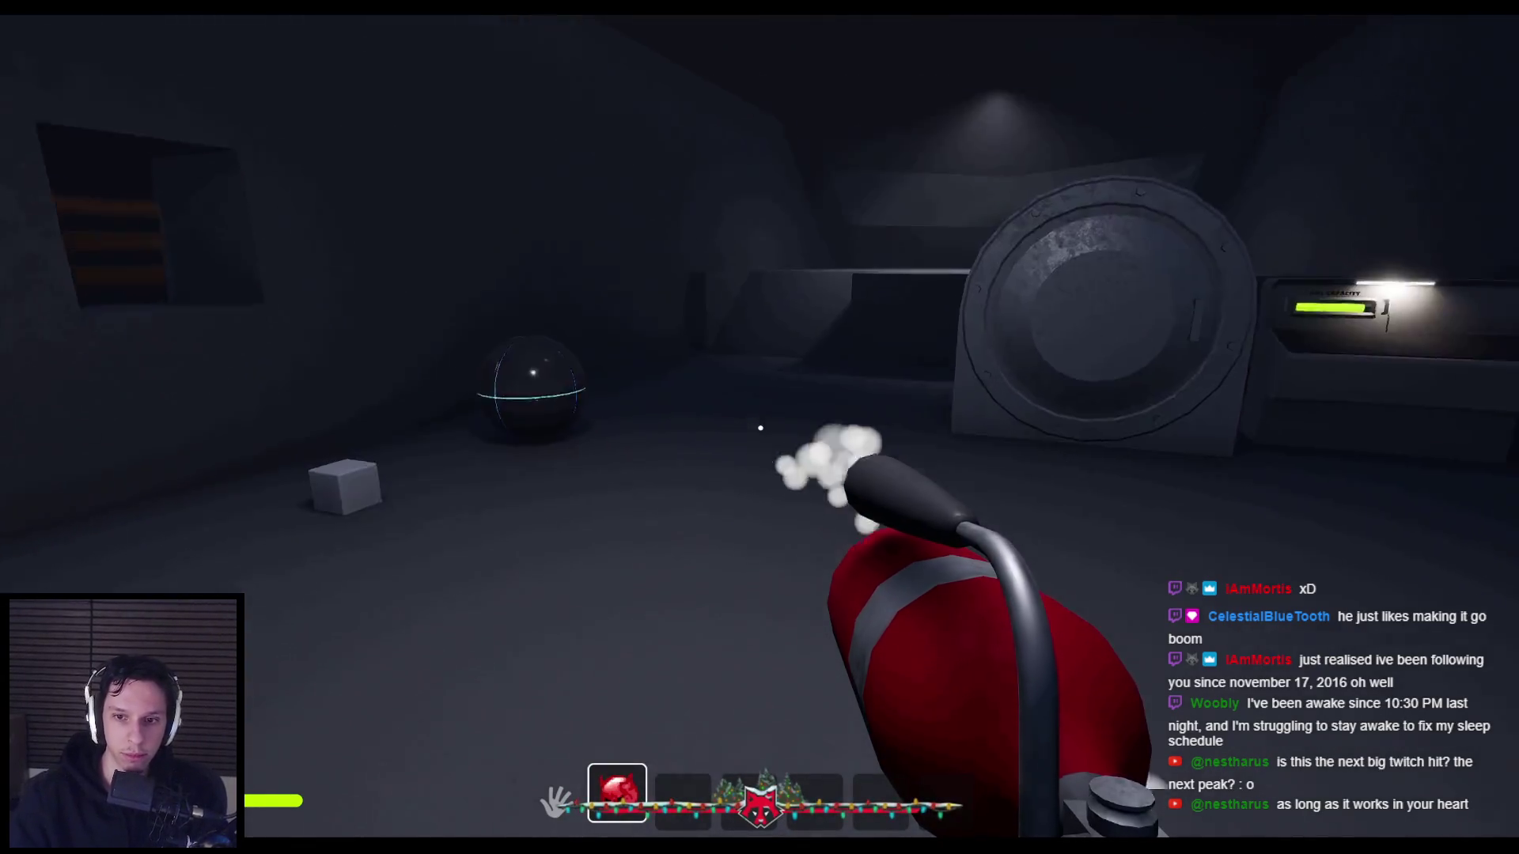
Alternate inspection and spraying while turning the view, ending with foam toward the balls.
{"action": "right_click", "coordinate": [761, 428]}
{"action": "right_click", "coordinate": [760, 428]}
{"action": "left_click", "coordinate": [760, 428]}
{"action": "left_click_drag", "start_coordinate": [761, 428], "coordinate": [761, 428]}
{"action": "right_click", "coordinate": [761, 428]}
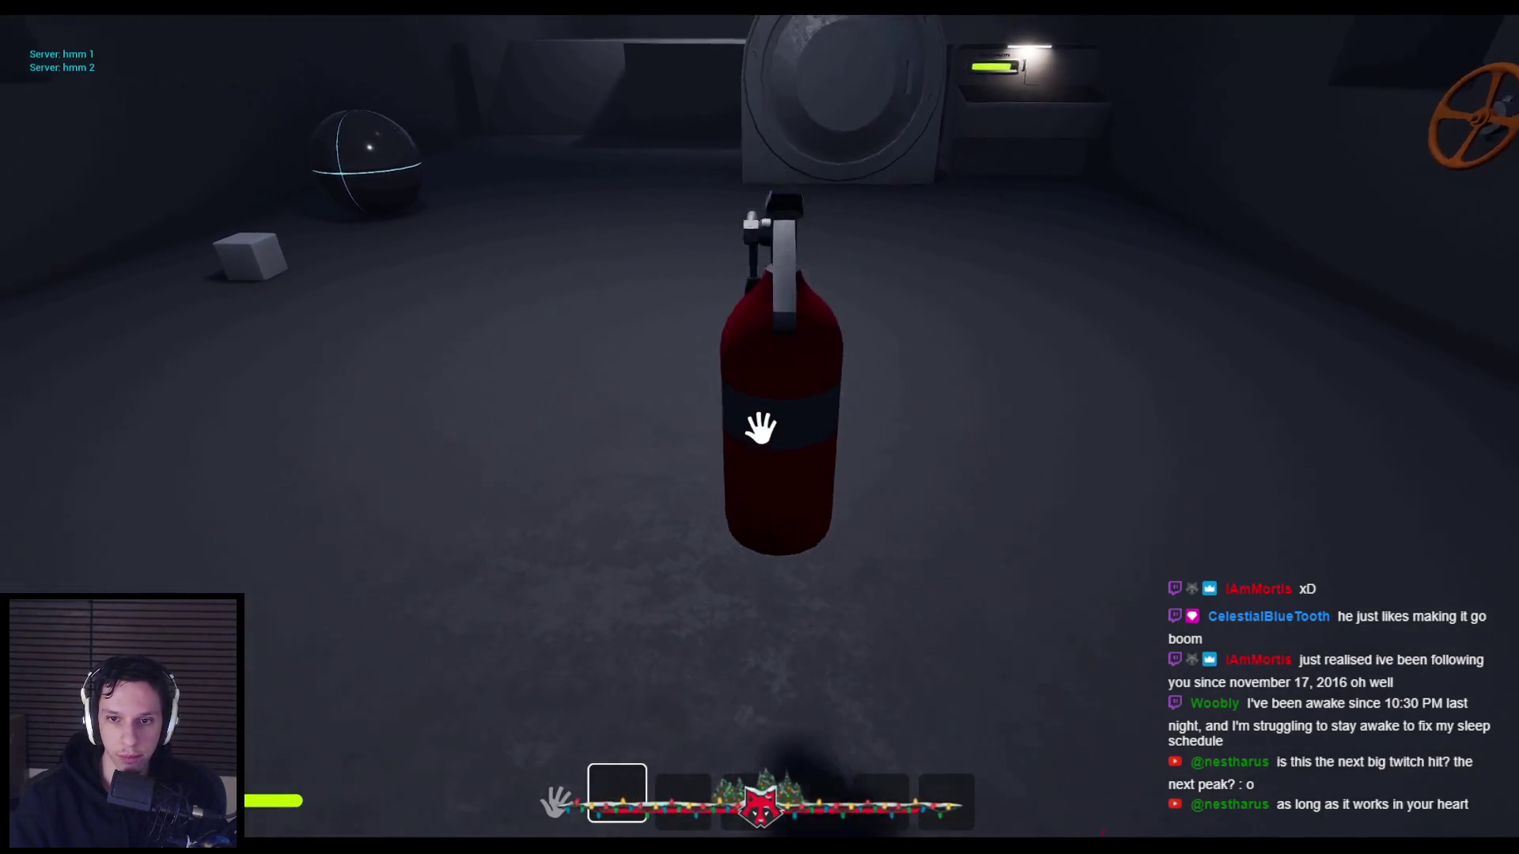
{"action": "right_click", "coordinate": [761, 428]}
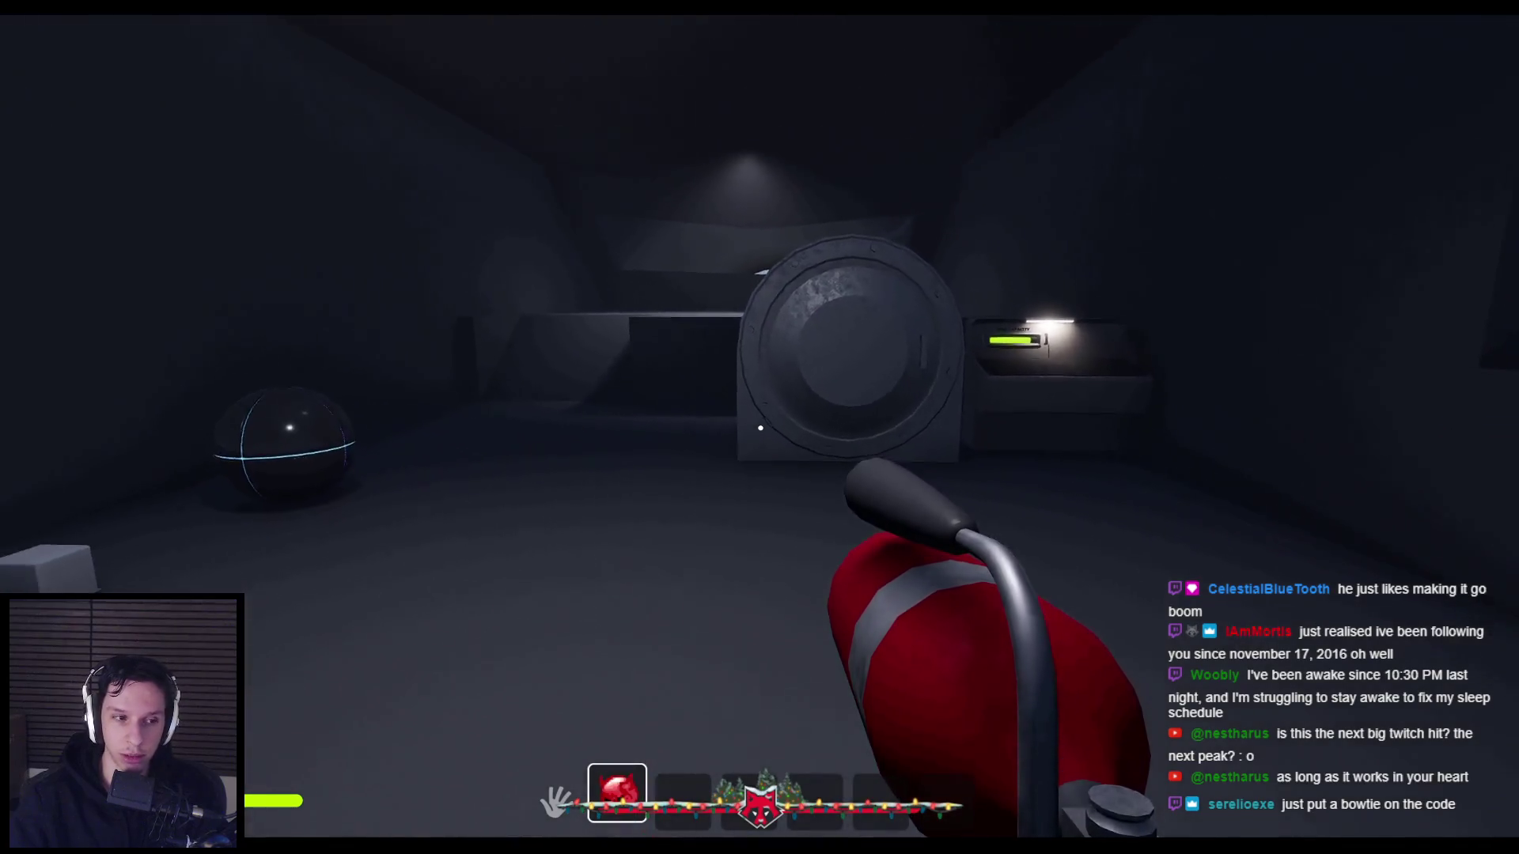
{"action": "right_click", "coordinate": [761, 428]}
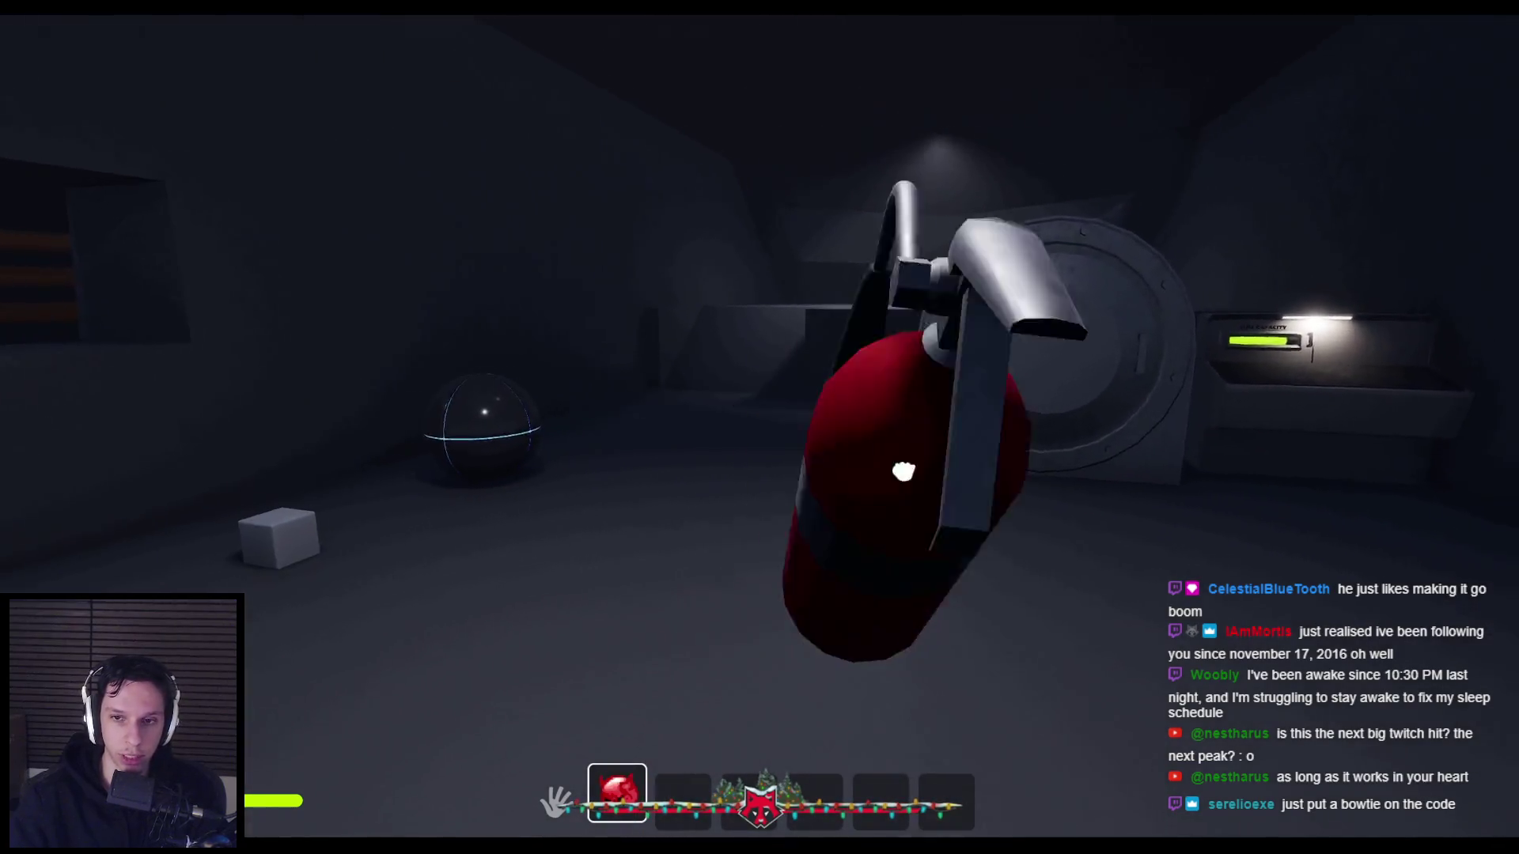
{"action": "right_click", "coordinate": [1065, 535]}
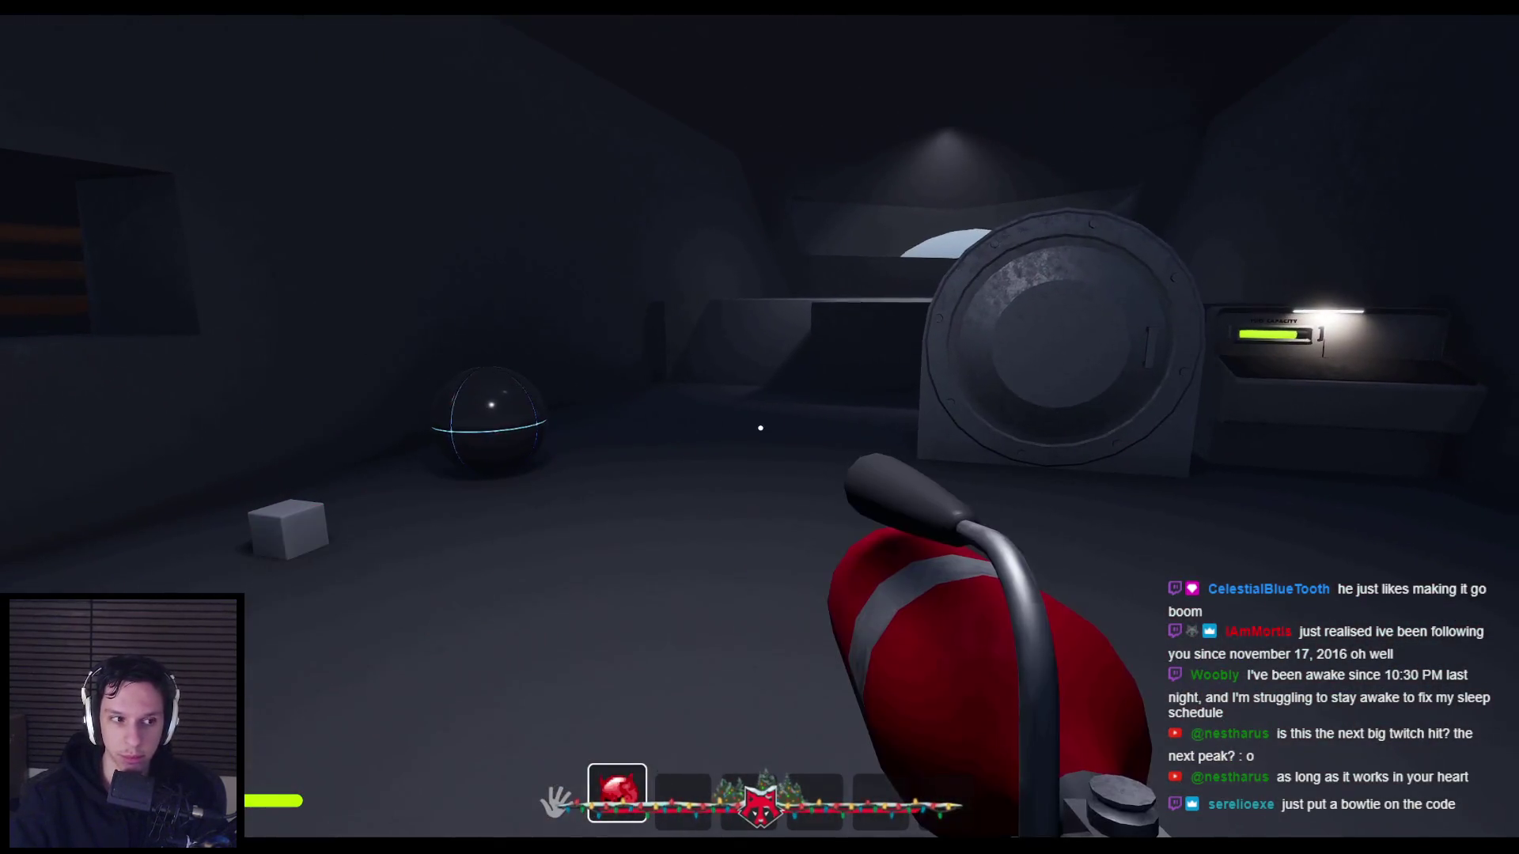
{"action": "left_click", "coordinate": [761, 428]}
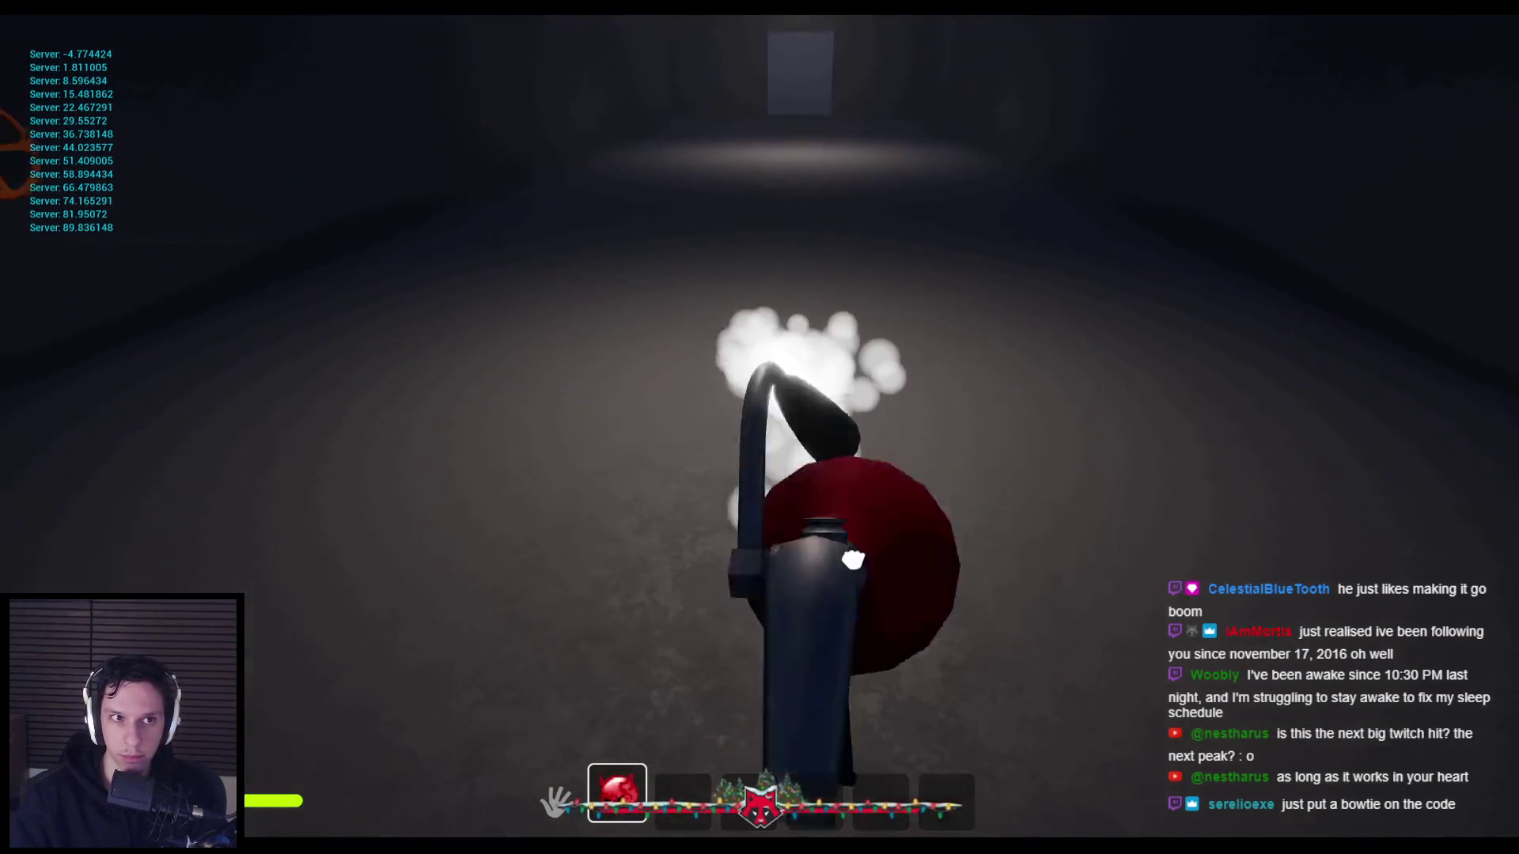
Spray until the extinguisher bursts, then walk through the corridor to the vault door.
{"action": "left_click", "coordinate": [870, 685]}
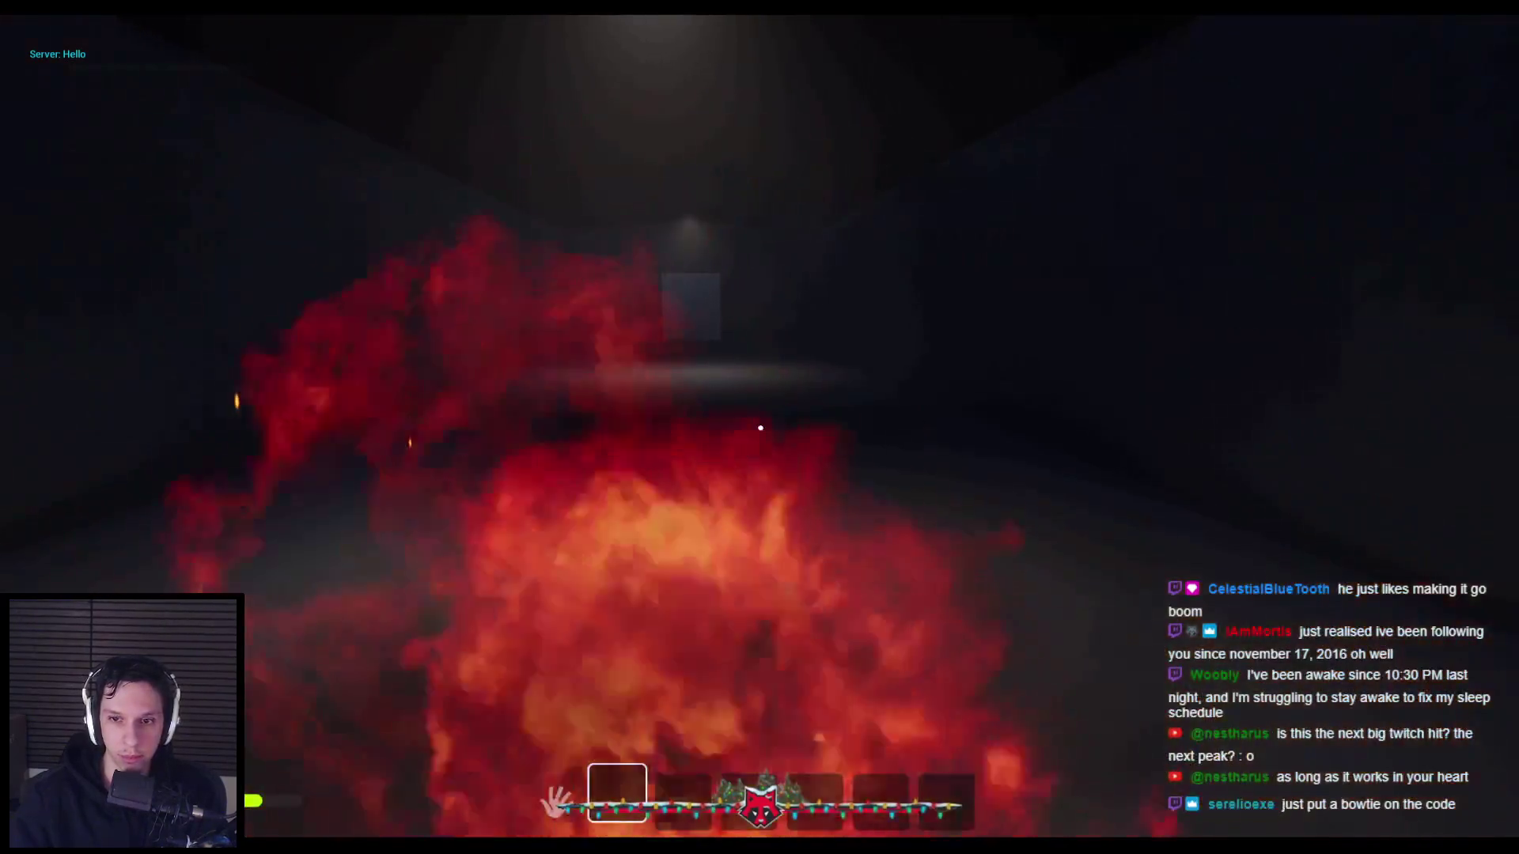
{"action": "key", "text": "shift+w"}
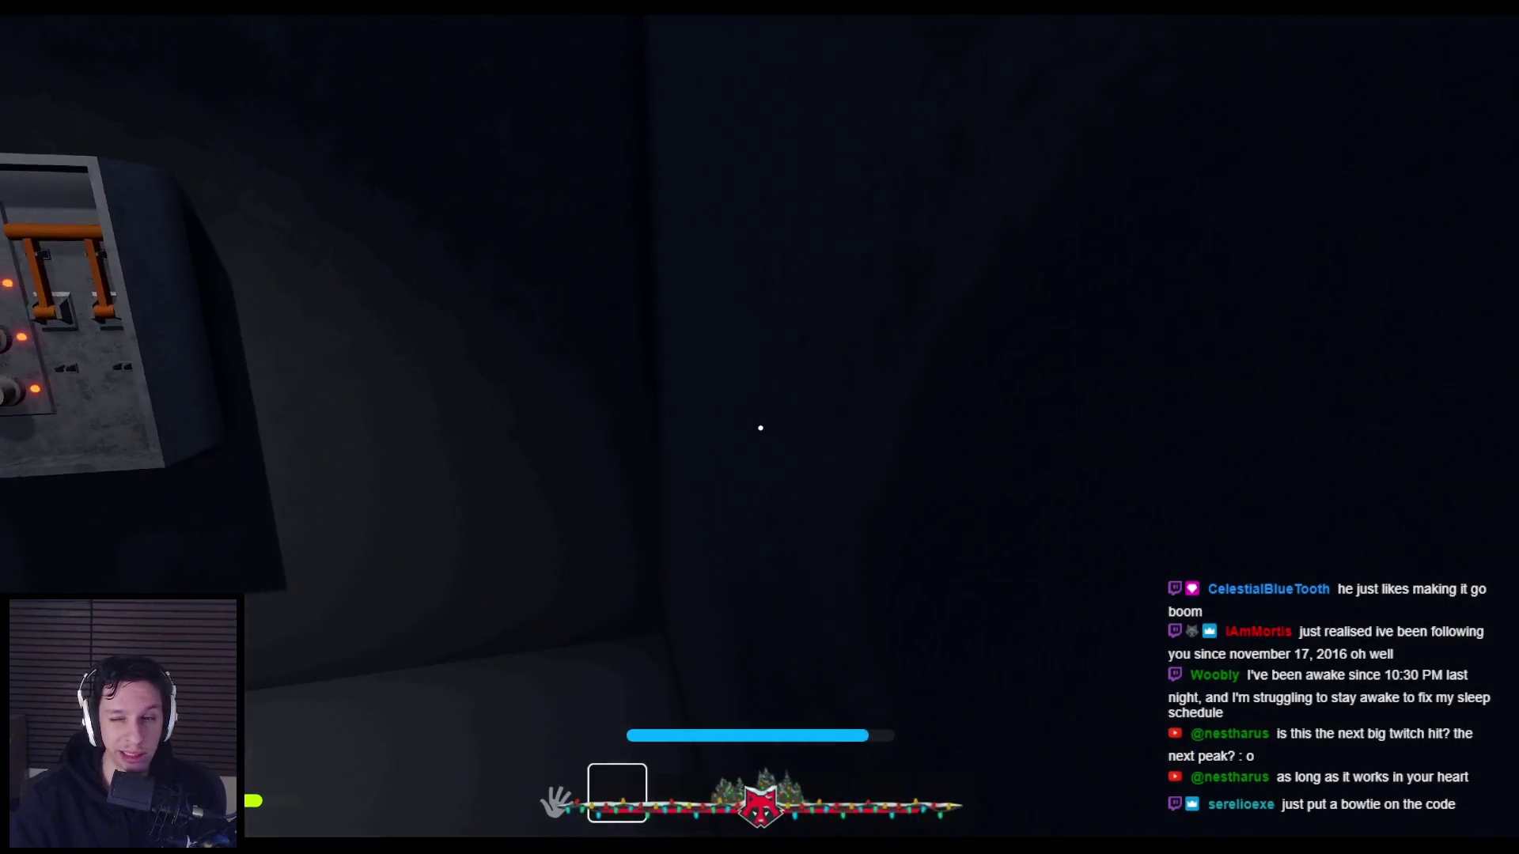
{"action": "key", "text": "w"}
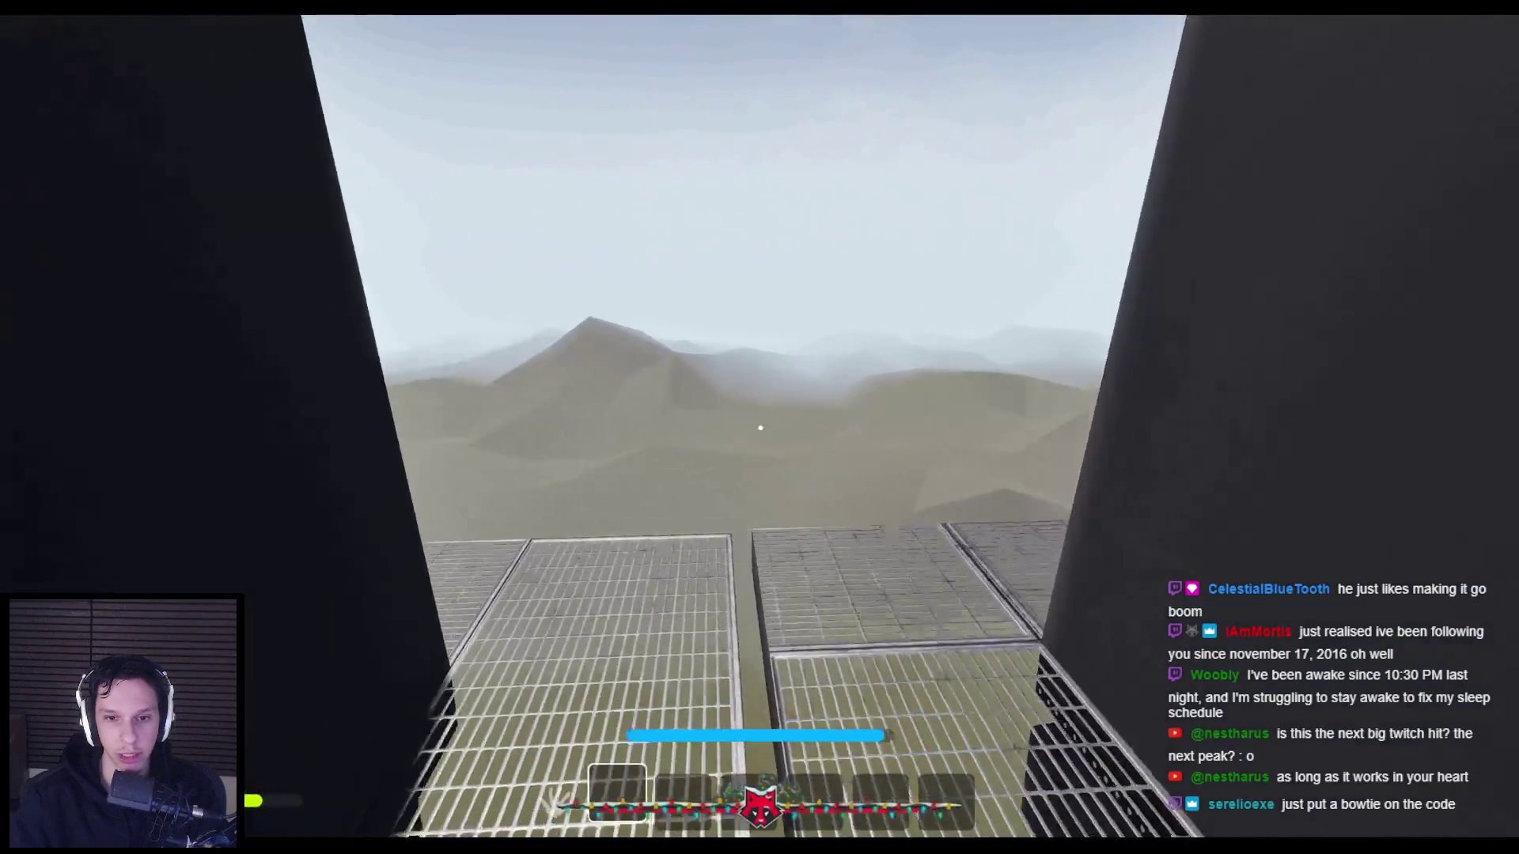
{"action": "key", "text": "w"}
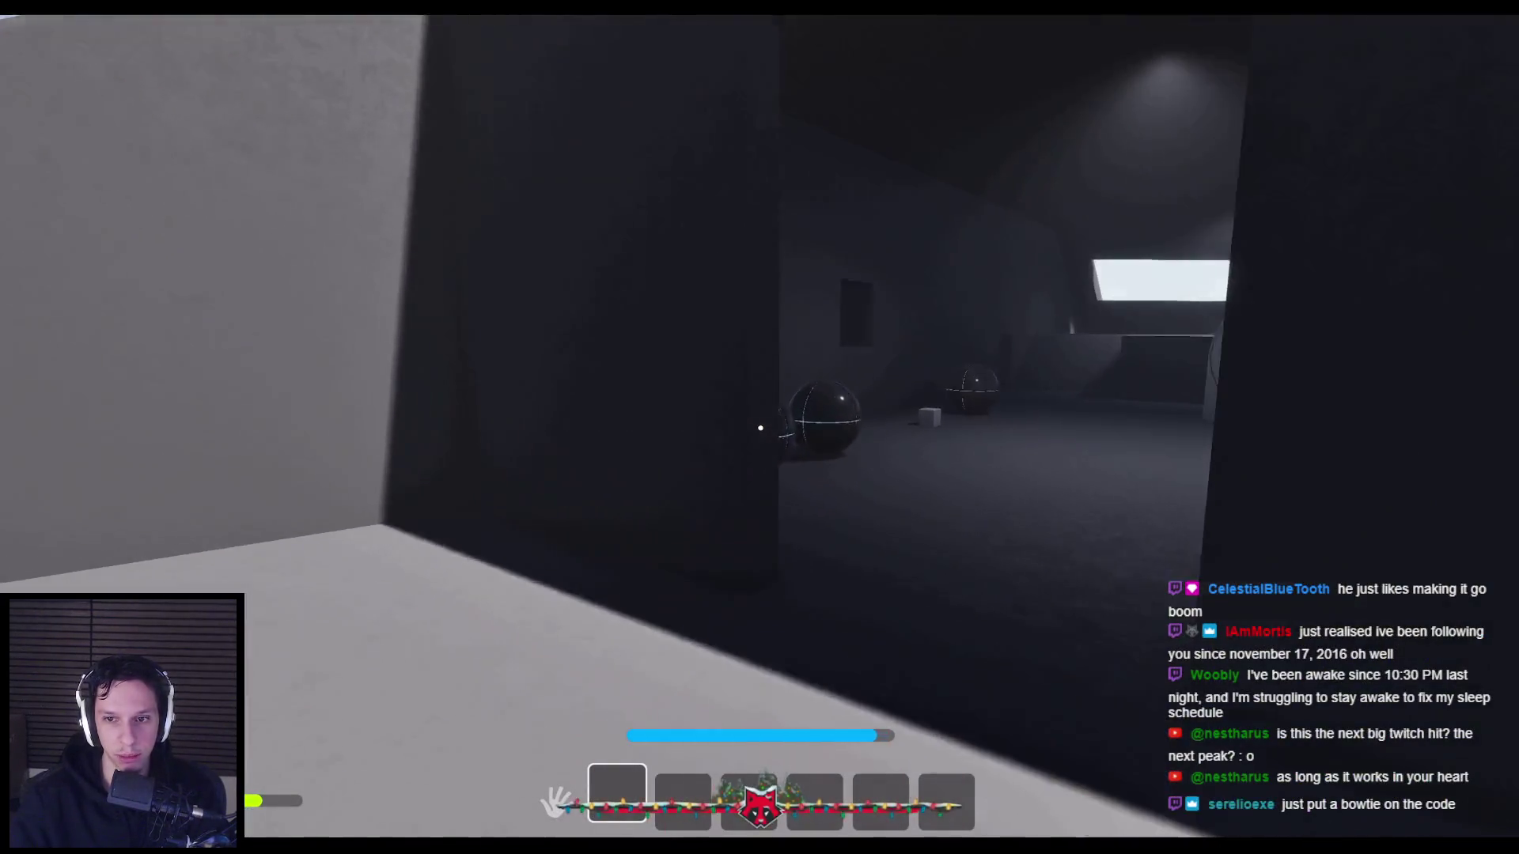
{"action": "key", "text": "w"}
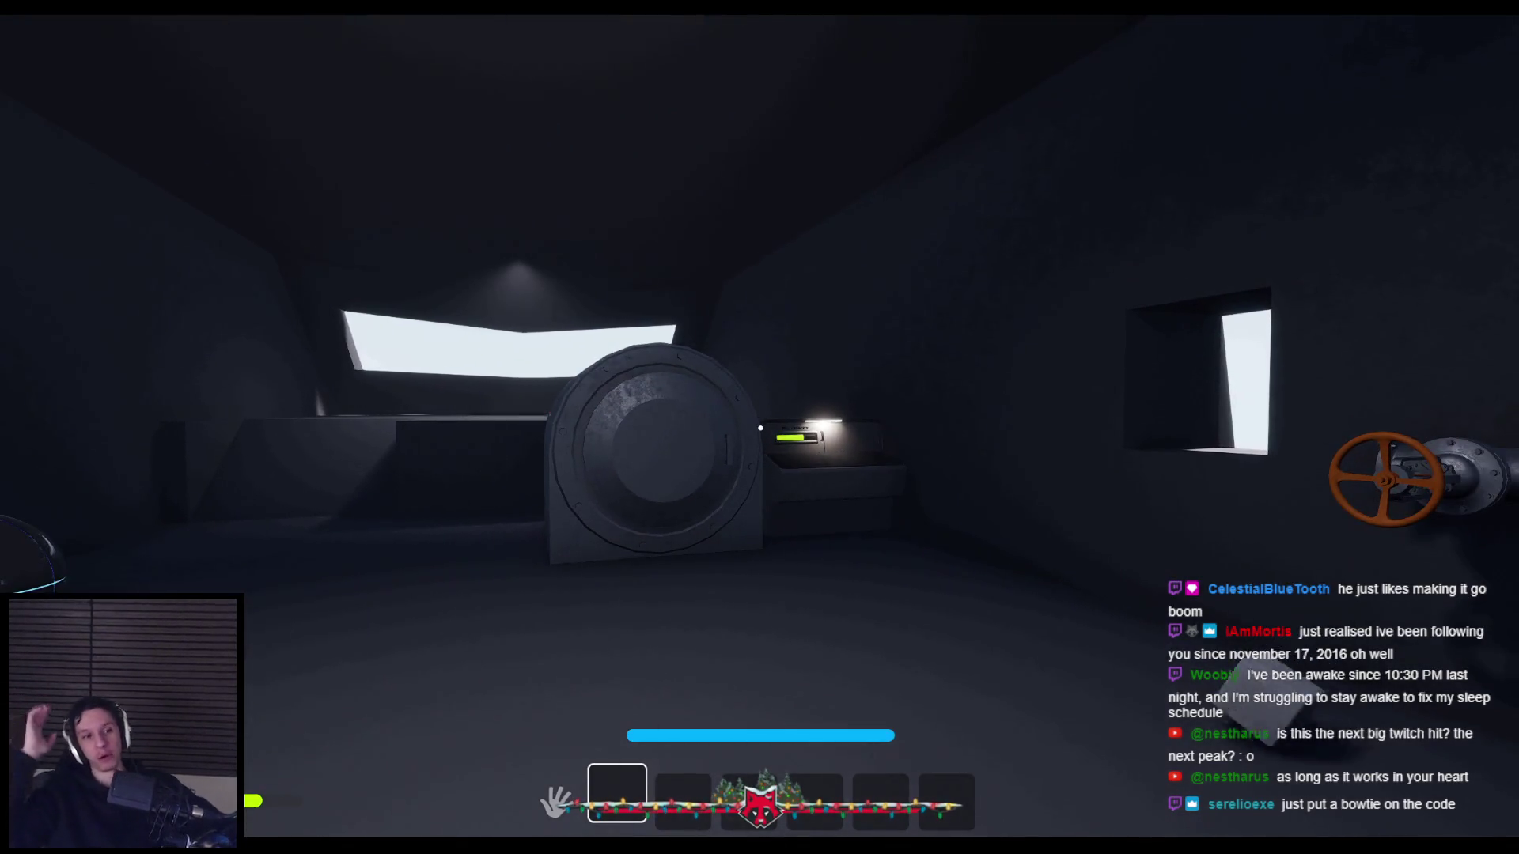
{"action": "key", "text": "w"}
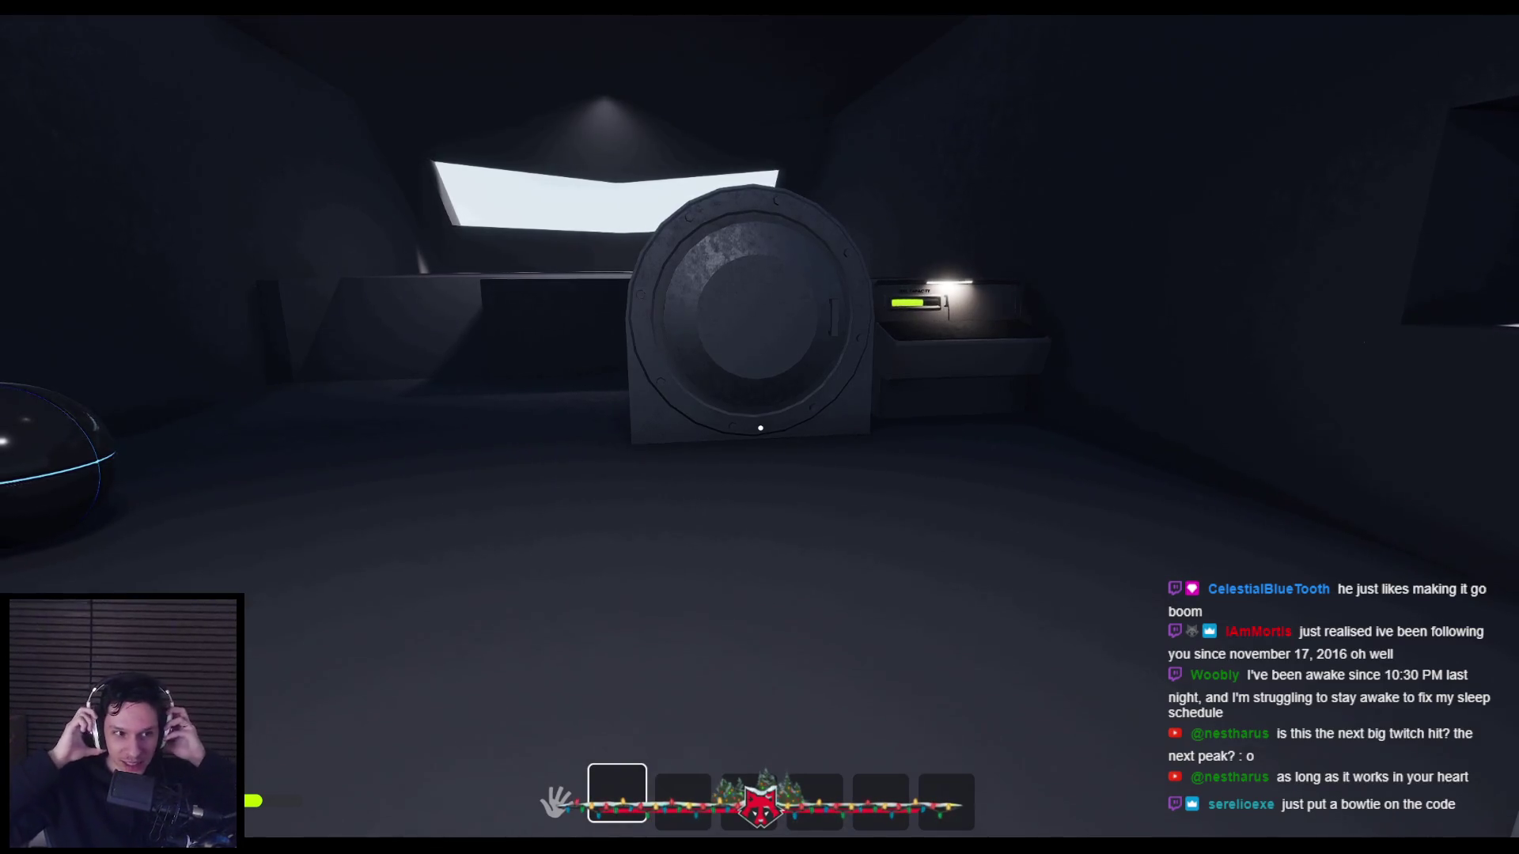
Restart the play session, then pick up the floor extinguisher and spray it.
{"action": "mouse_move", "coordinate": [760, 428]}
{"action": "key", "text": "Escape"}
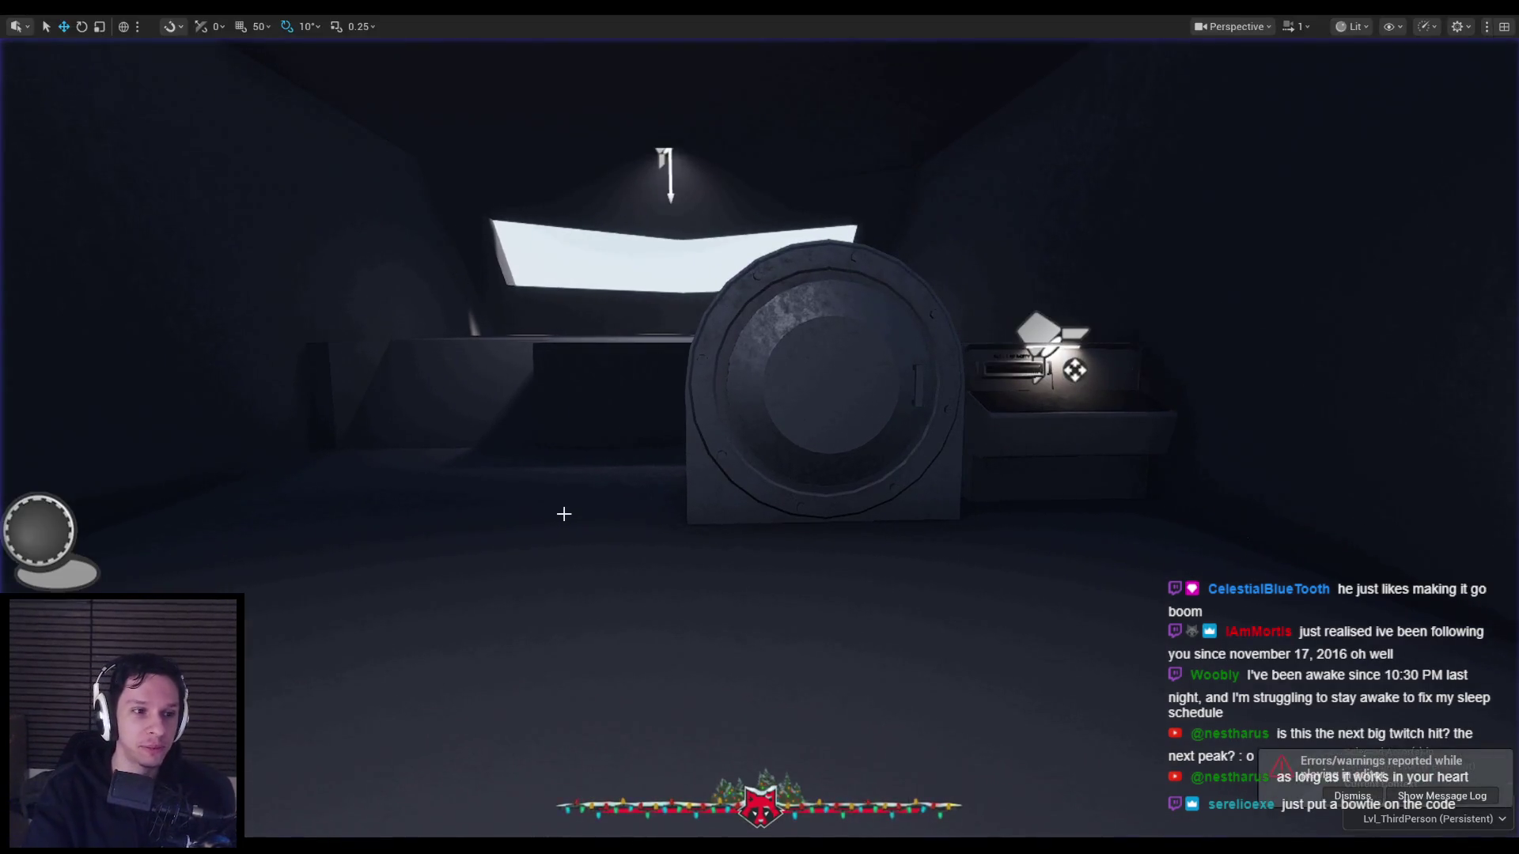
{"action": "key", "text": "alt+p"}
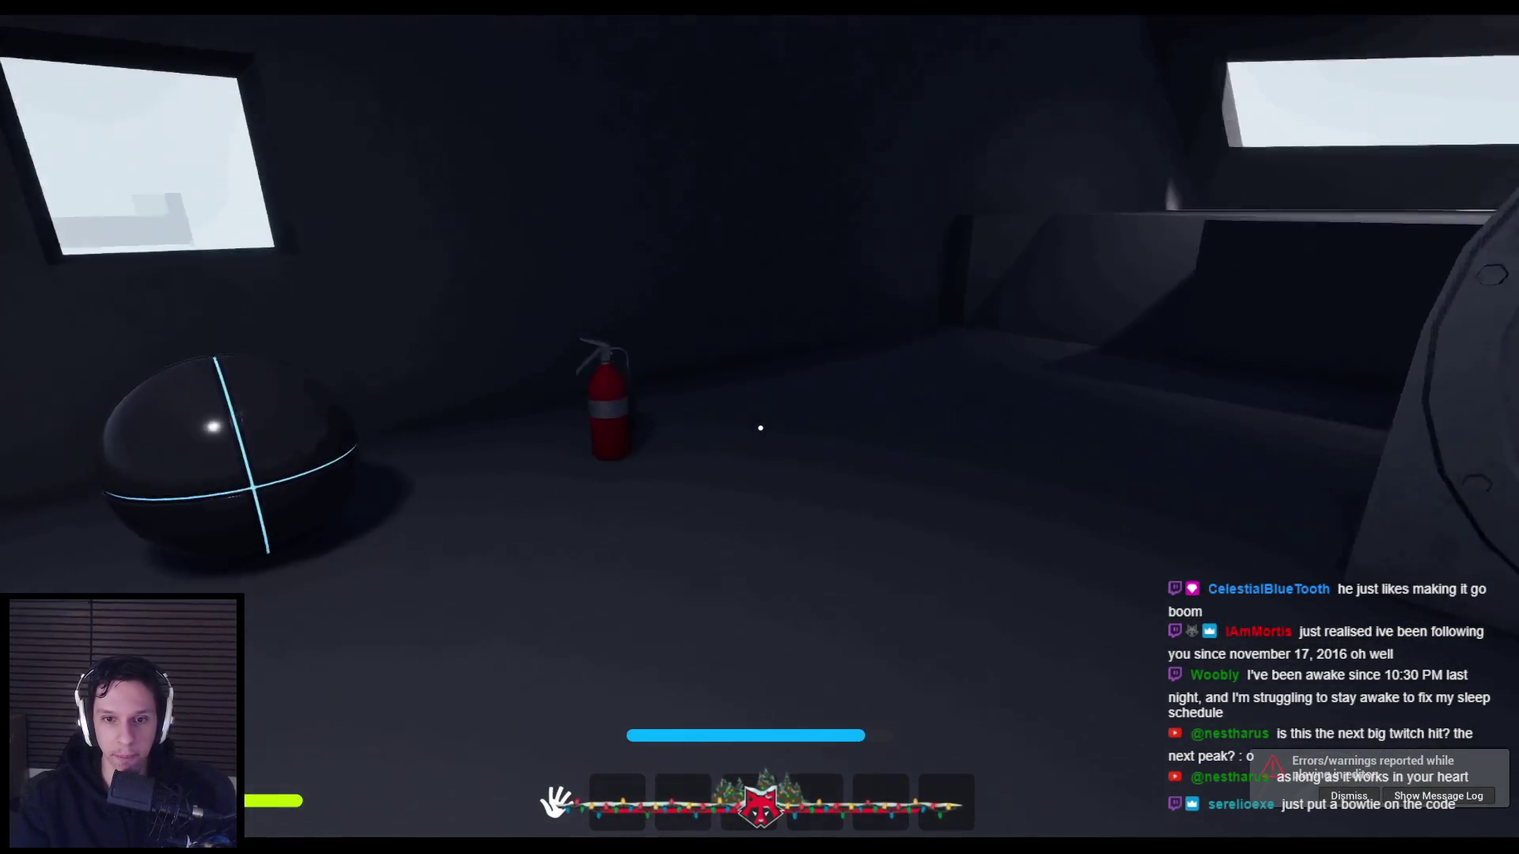
{"action": "mouse_move", "coordinate": [760, 428]}
{"action": "left_mouse_down"}
{"action": "mouse_move", "coordinate": [739, 502]}
{"action": "mouse_move", "coordinate": [671, 439]}
{"action": "mouse_move", "coordinate": [971, 382]}
{"action": "mouse_move", "coordinate": [760, 428]}
{"action": "left_mouse_up"}
{"action": "key", "text": "e"}
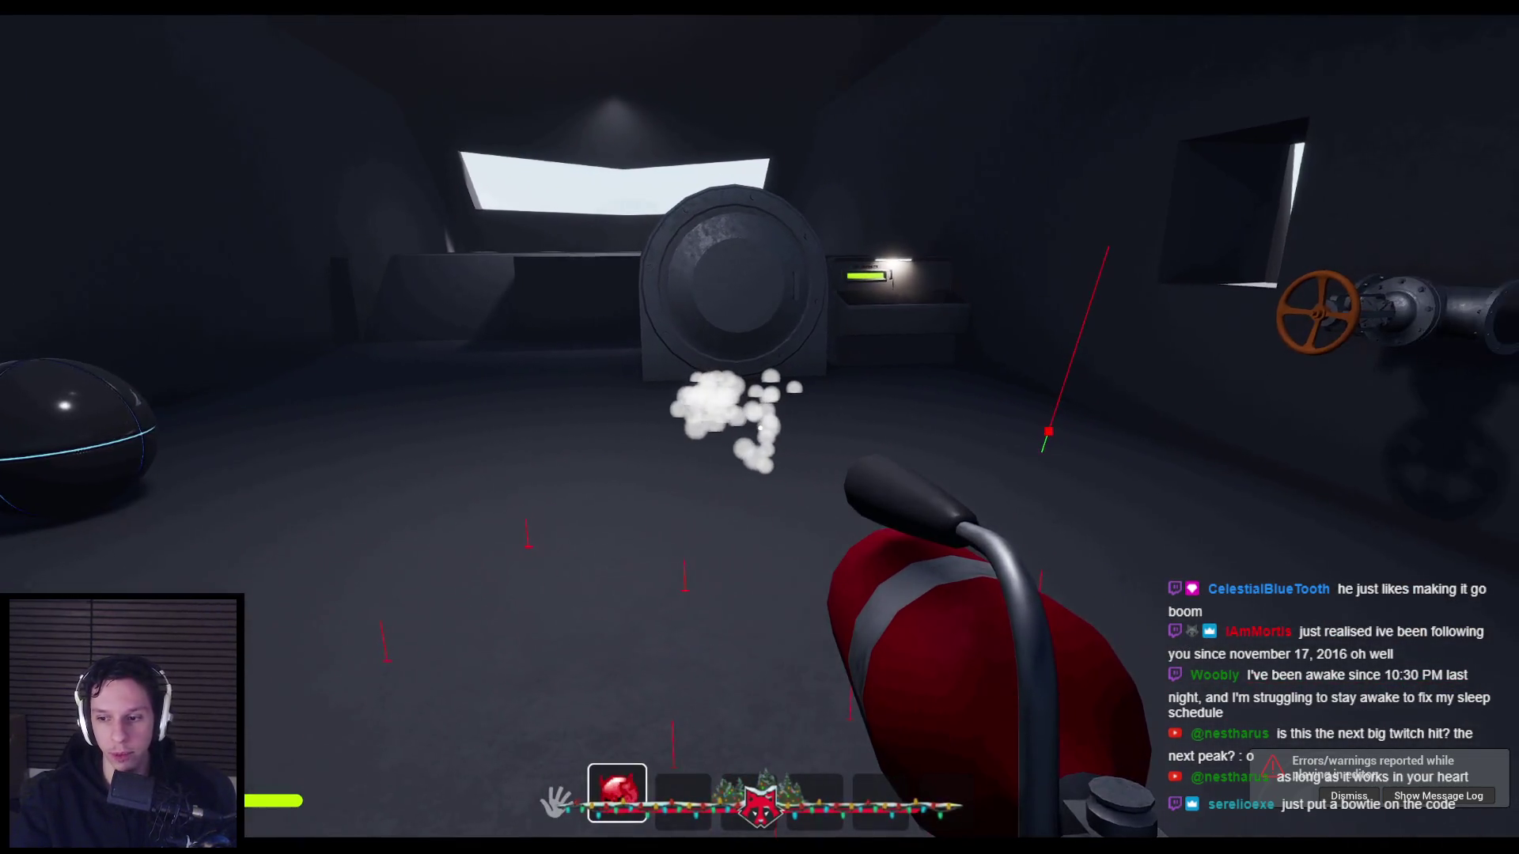
End the session and return to the player character blueprint editor.
{"action": "key", "text": "Escape"}
{"action": "mouse_move", "coordinate": [372, 845]}
{"action": "left_click", "coordinate": [554, 787]}
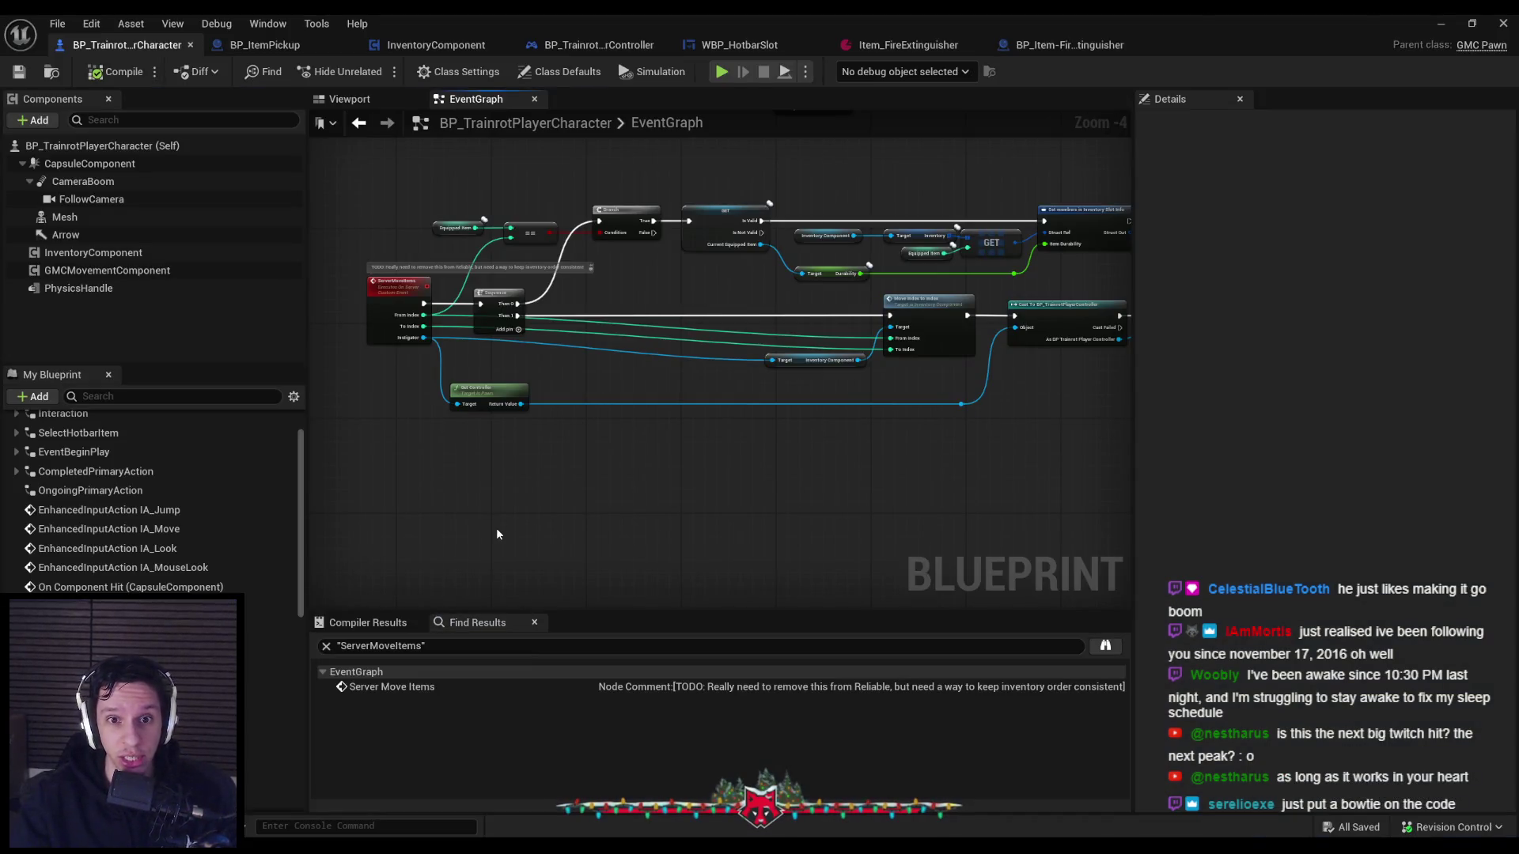
Zoom the BP_TrainrotPlayerCharacter EventGraph, then return to the game and spray foam bursts.
{"action": "scroll", "coordinate": [583, 364], "scroll_direction": "up", "scroll_amount": 1}
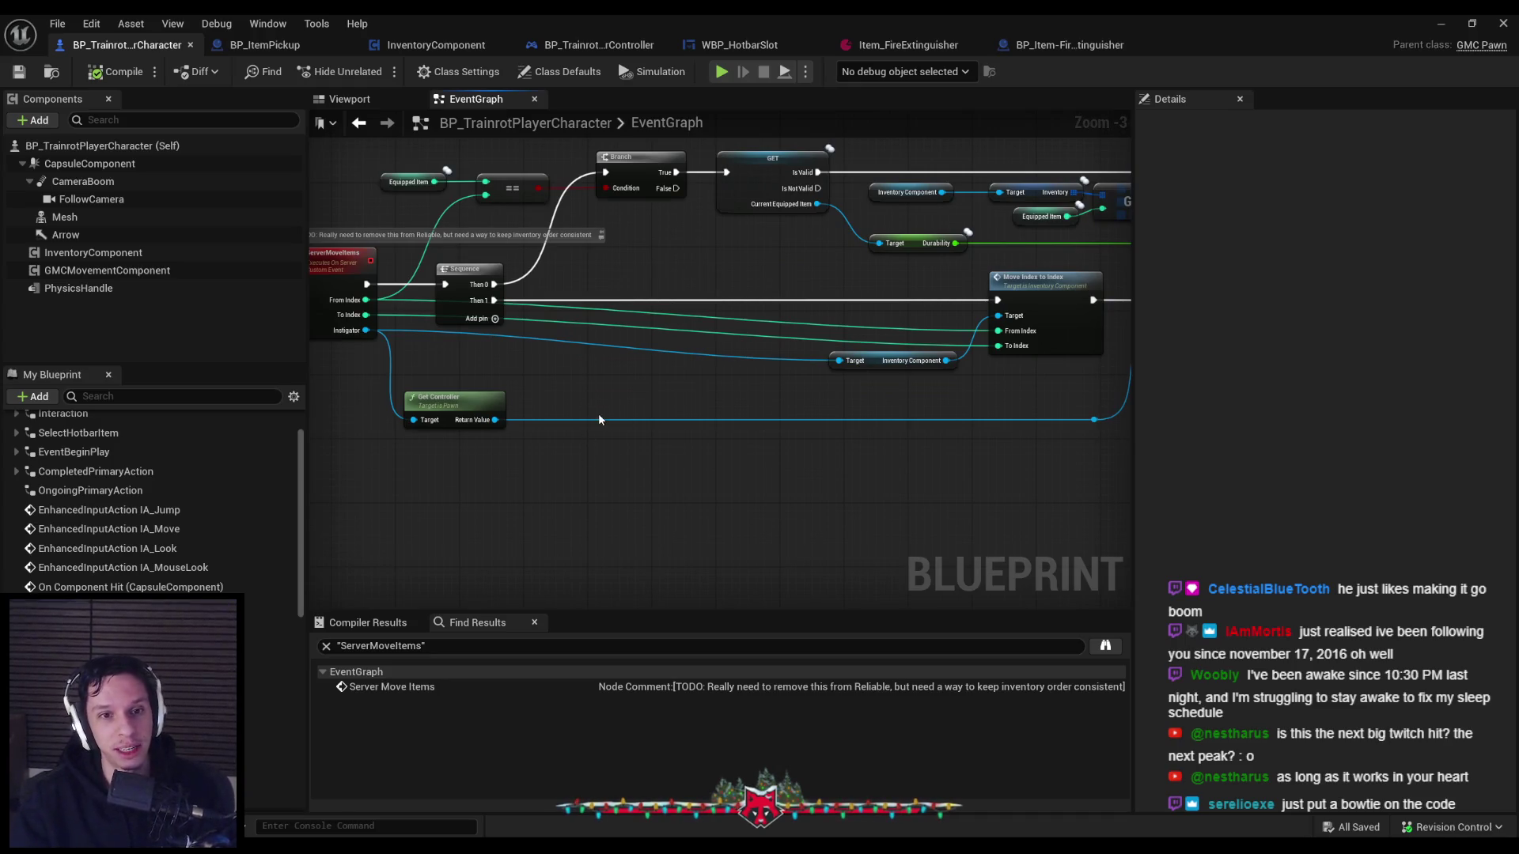
{"action": "scroll", "coordinate": [580, 431], "scroll_direction": "up", "scroll_amount": 1}
{"action": "key", "text": "alt+Tab"}
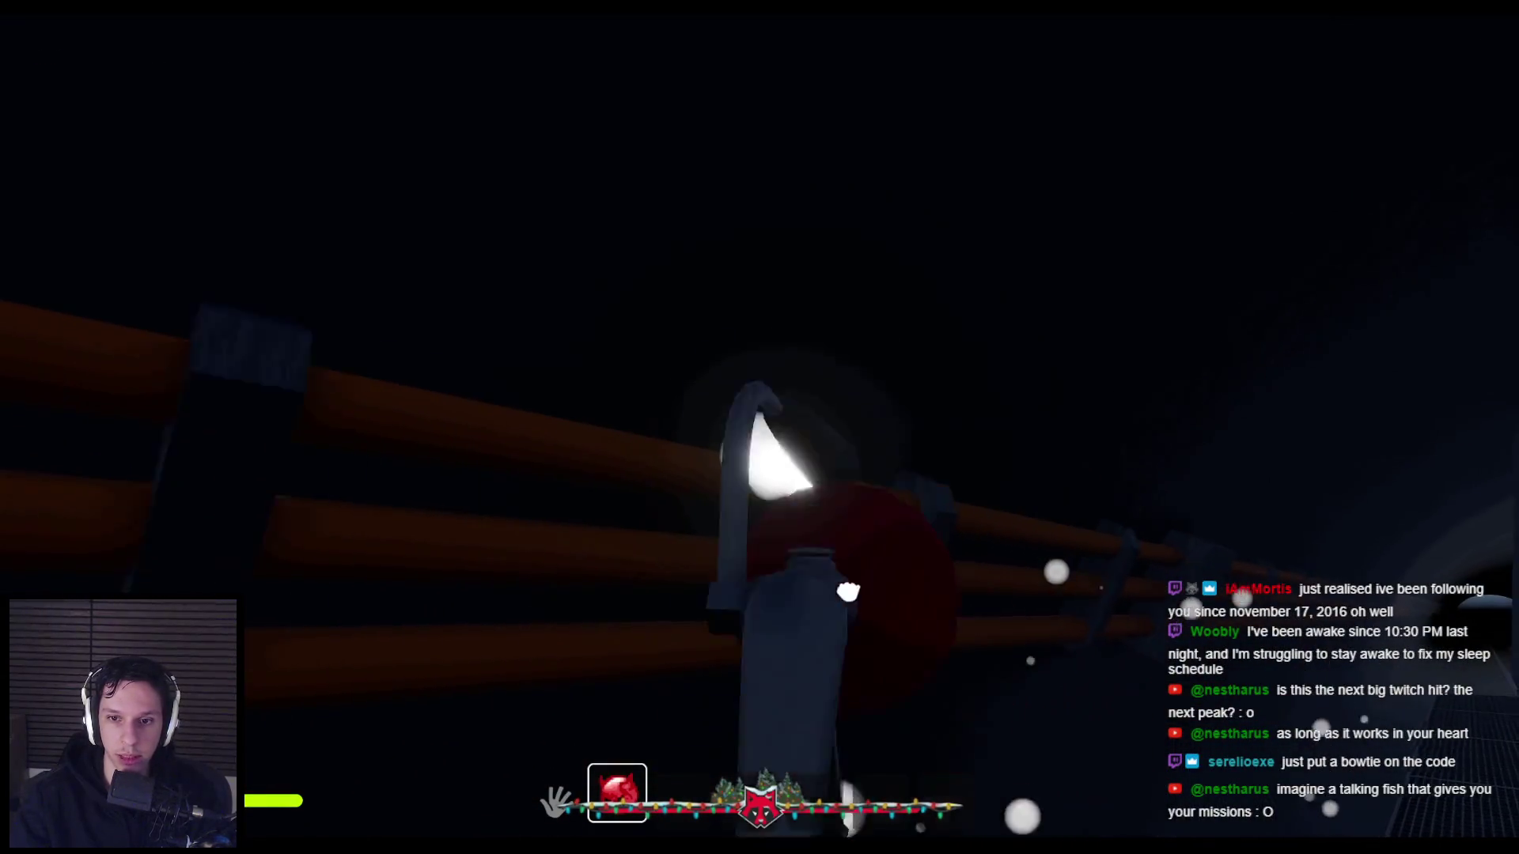
{"action": "left_click", "coordinate": [761, 428]}
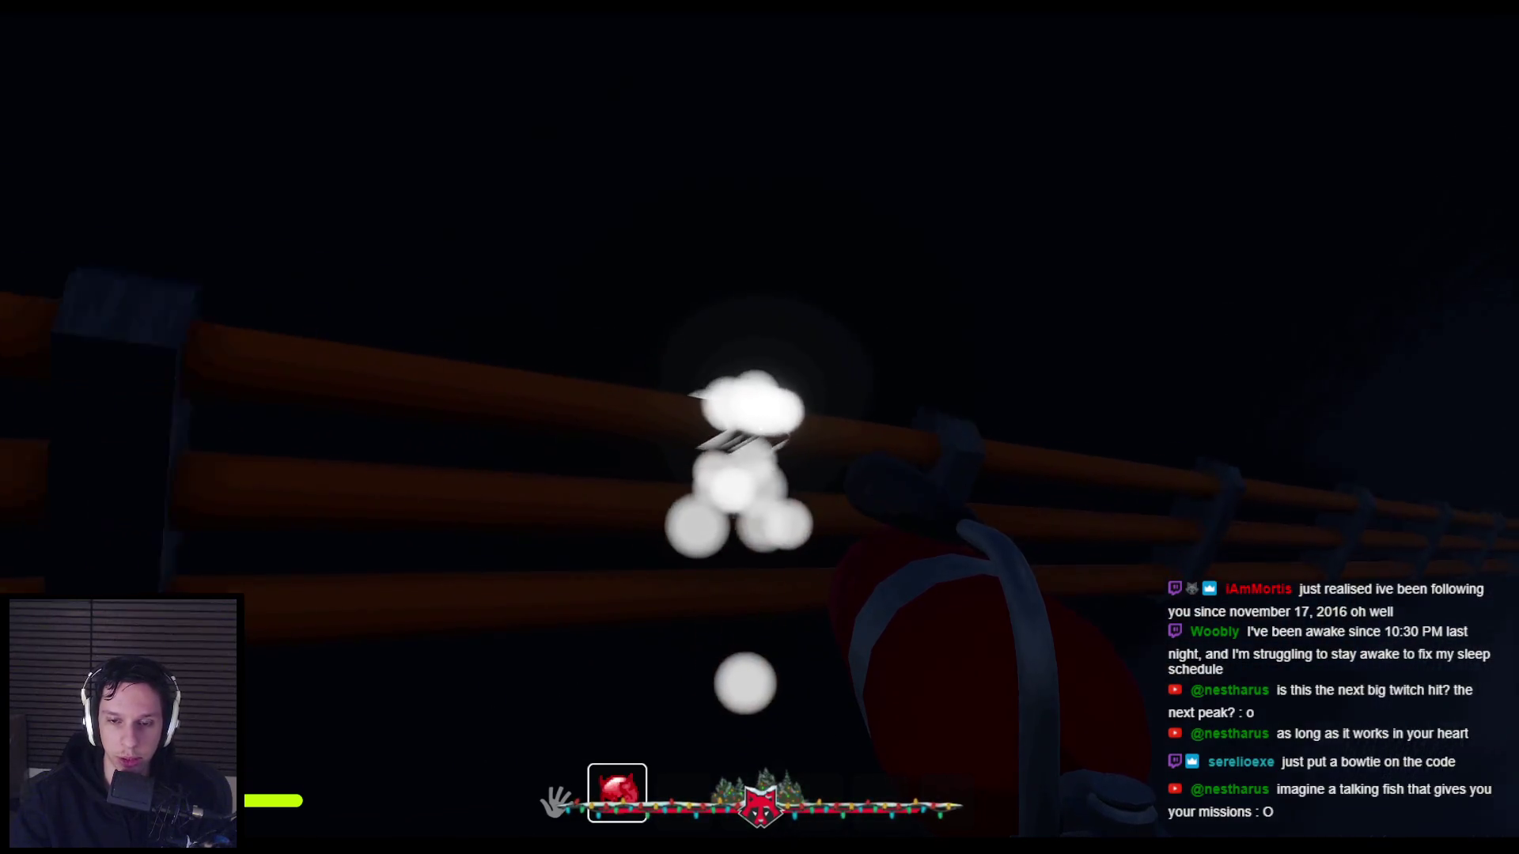
{"action": "left_click", "coordinate": [760, 428]}
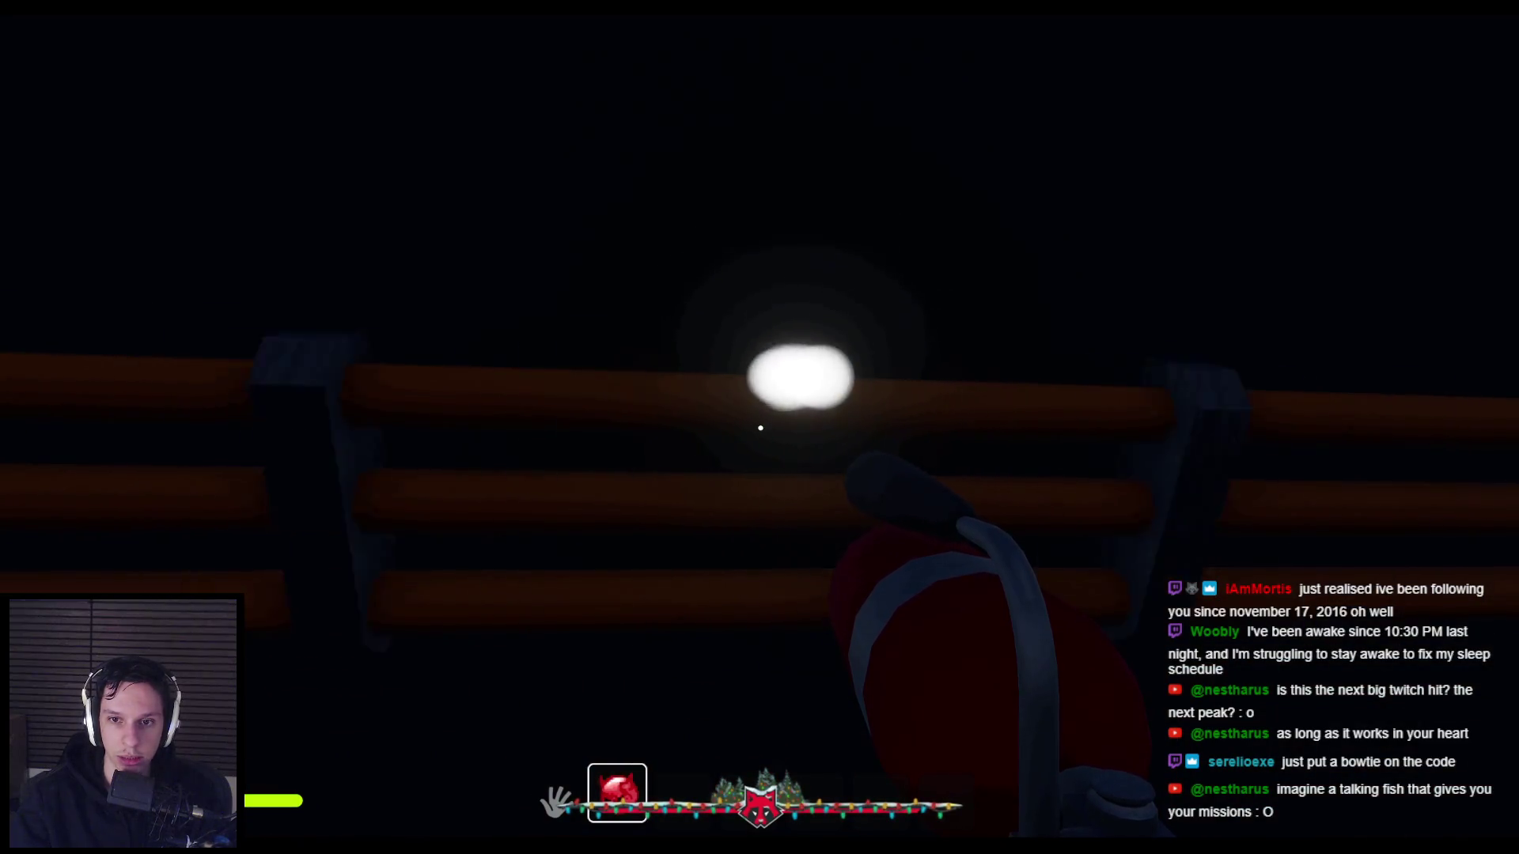
{"action": "left_click", "coordinate": [760, 428]}
{"action": "left_click", "coordinate": [760, 428]}
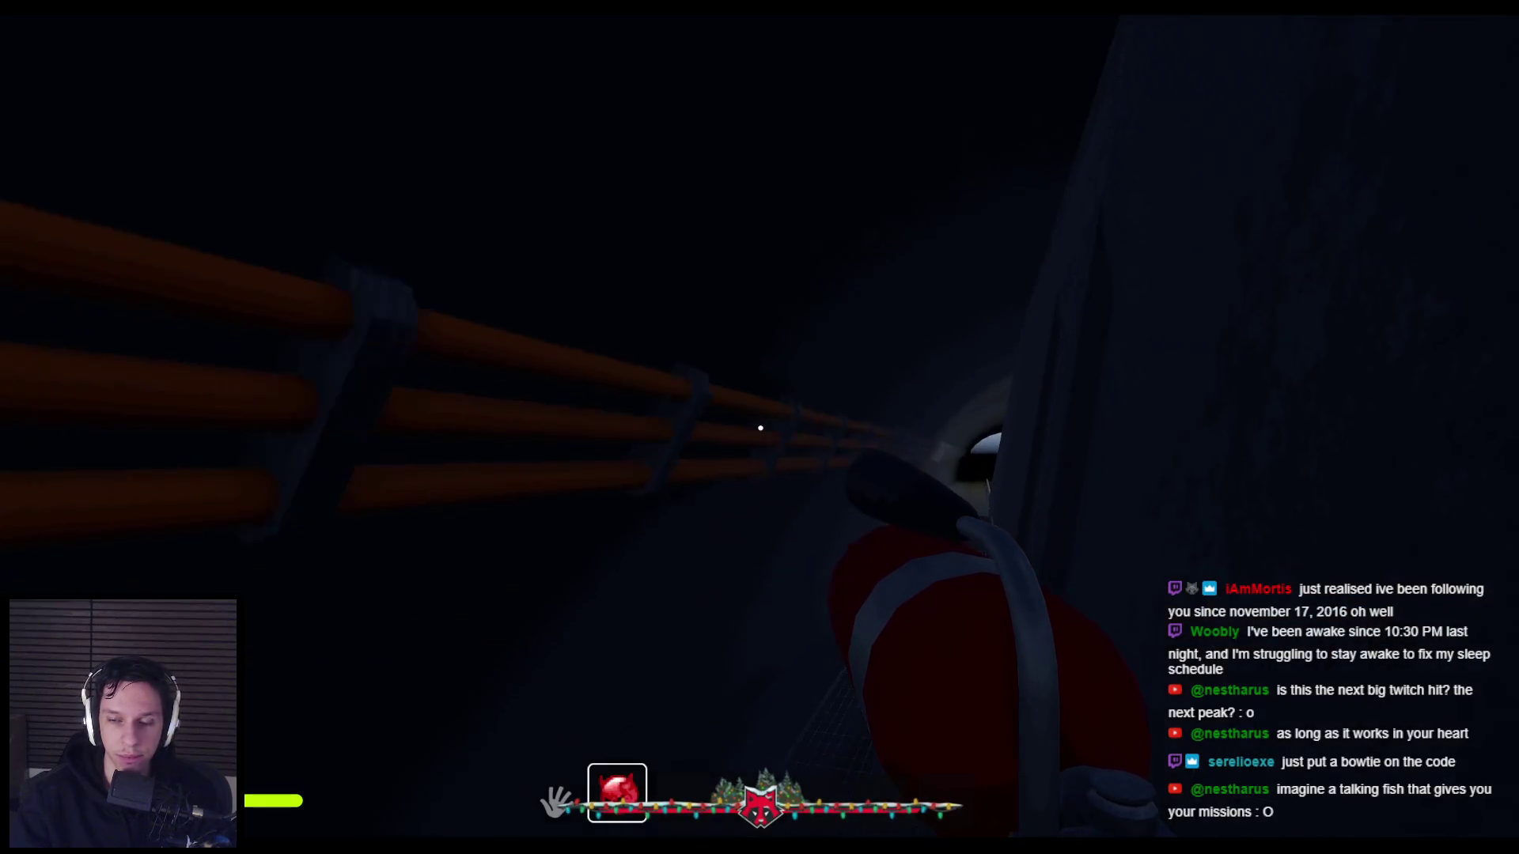
Spray once more after turning left, stop the game, and return to the blueprint editor.
{"action": "left_click", "coordinate": [760, 428]}
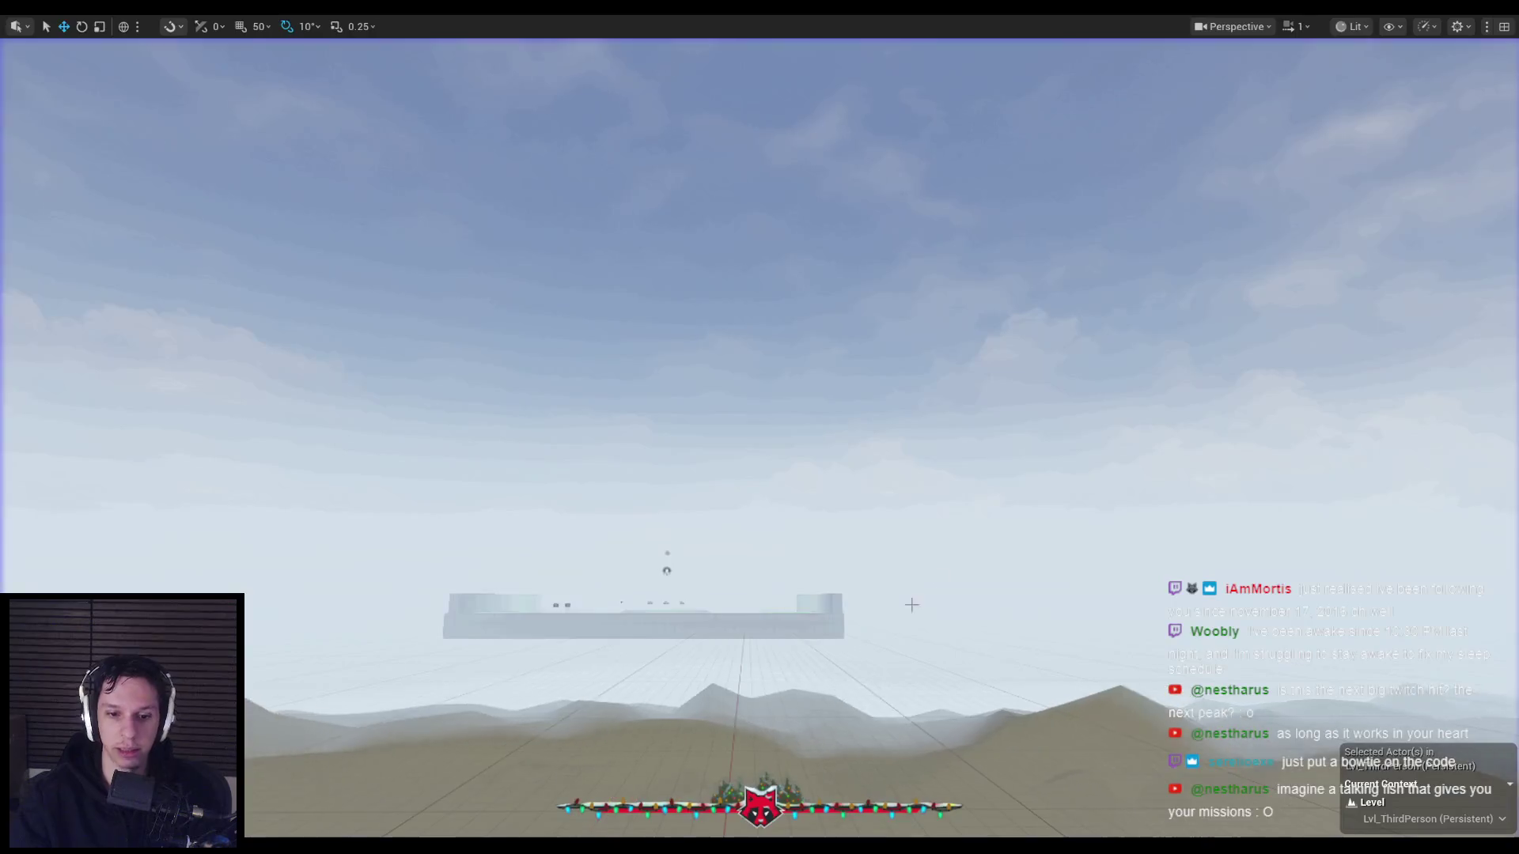
{"action": "key", "text": "Escape"}
{"action": "mouse_move", "coordinate": [460, 847]}
{"action": "left_click", "coordinate": [576, 791]}
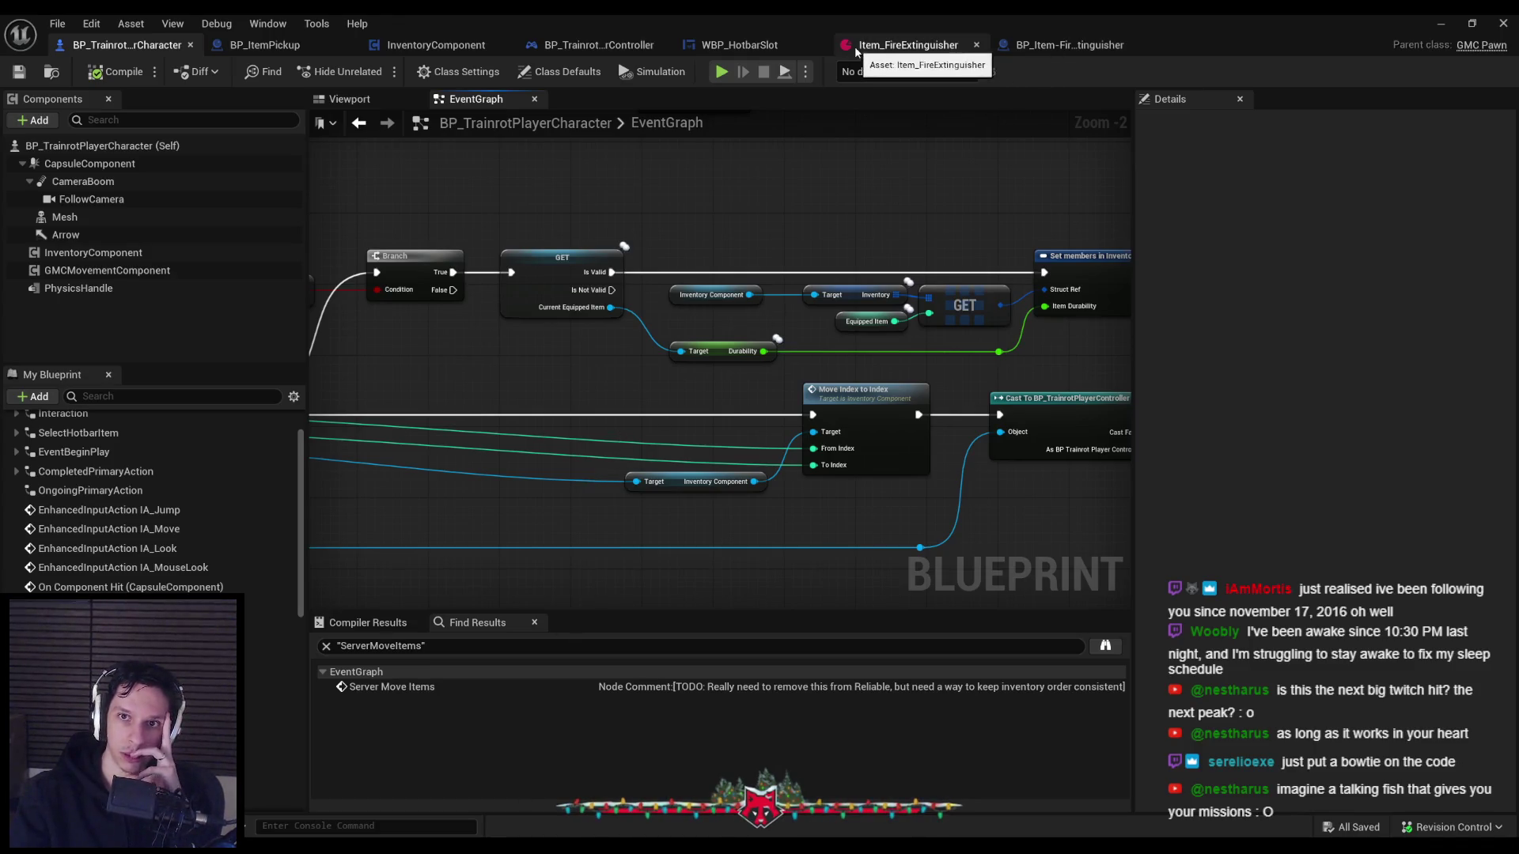
Open the fire extinguisher item blueprint and select its FireExtinguisherLiquid component.
{"action": "left_click", "coordinate": [1065, 47]}
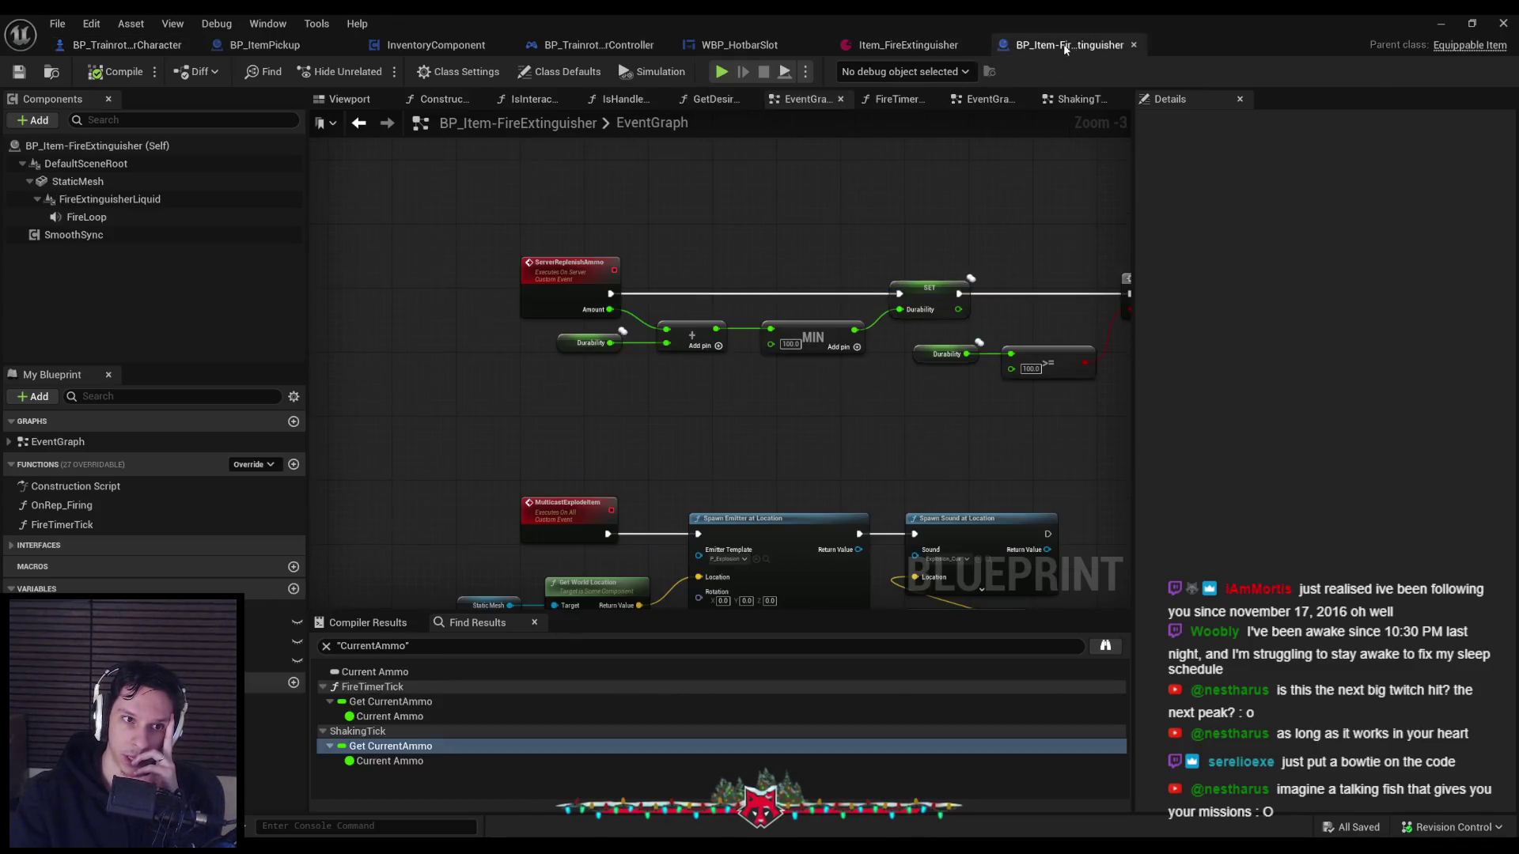
{"action": "left_click", "coordinate": [110, 201]}
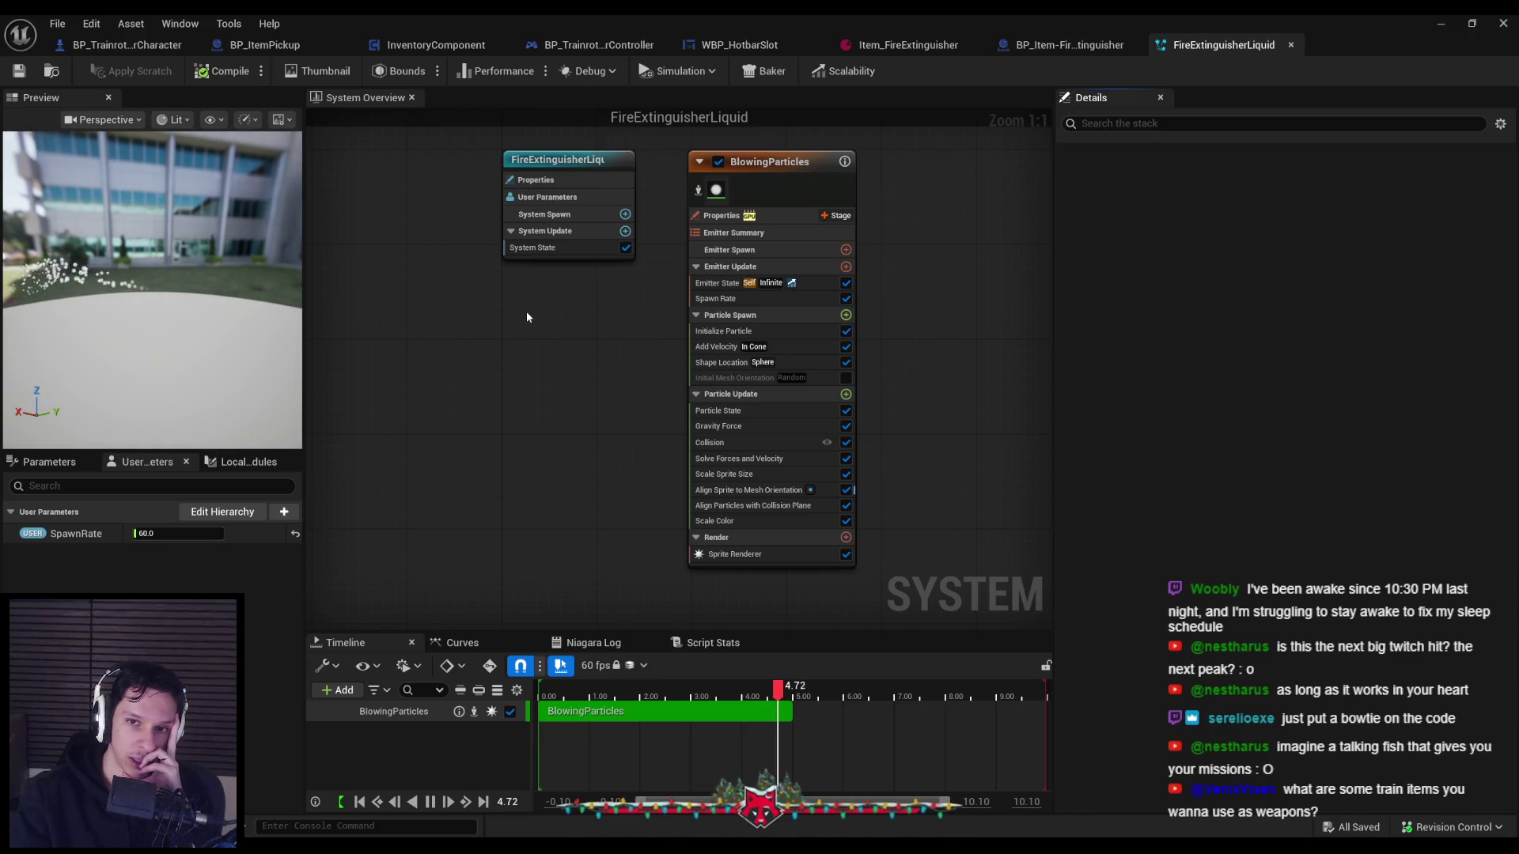
{"action": "left_click_drag", "start_coordinate": [527, 317], "coordinate": [529, 382]}
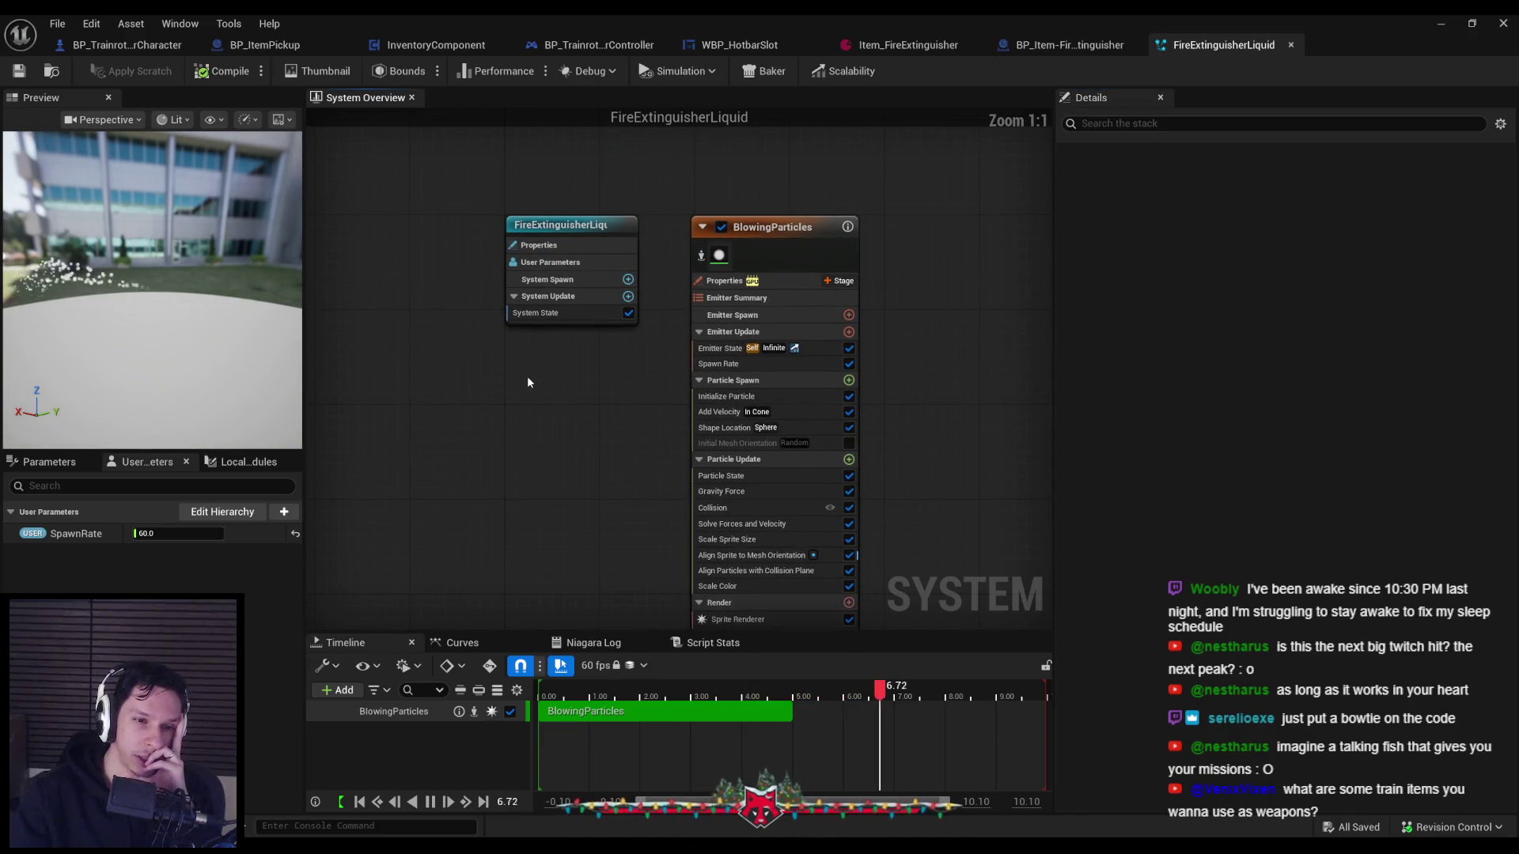
{"action": "key", "text": "Home"}
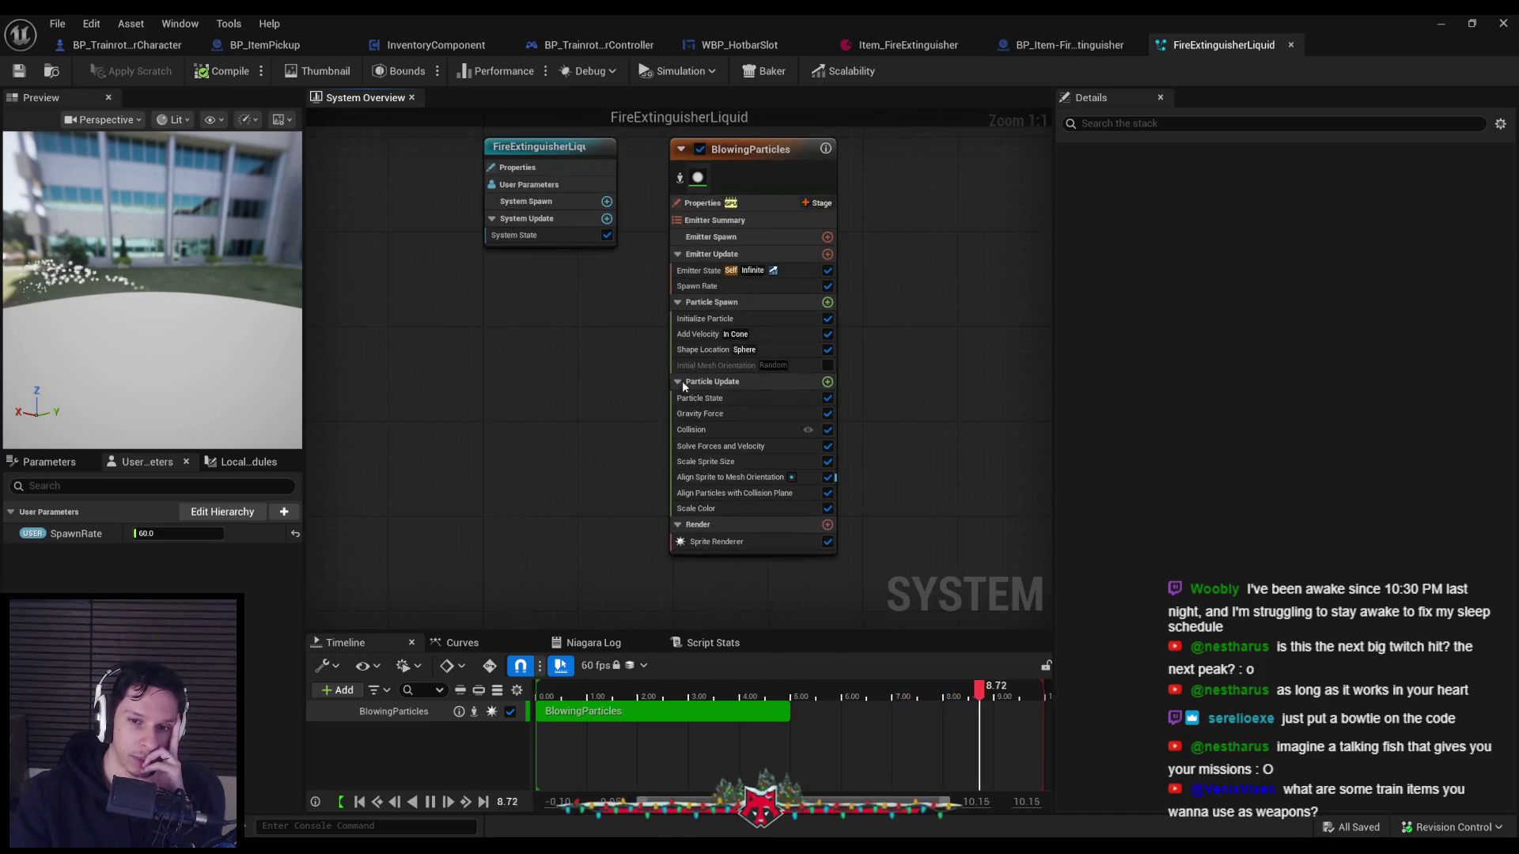
Add Inherit Velocity to BlowingParticles' Particle Update via a 'velocity' search and drag it lower.
{"action": "left_click", "coordinate": [827, 383]}
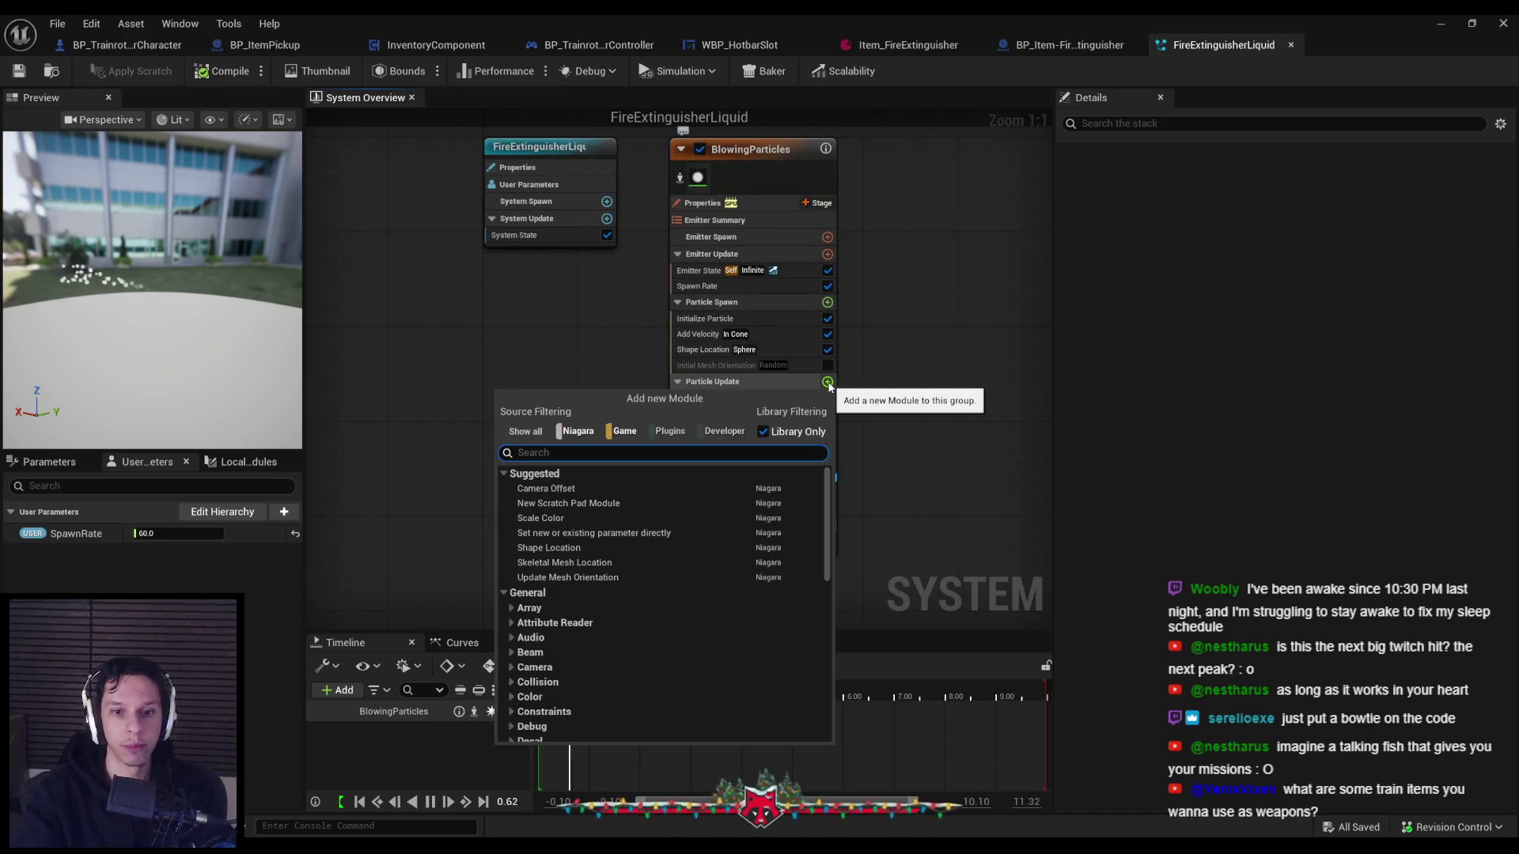
{"action": "type", "text": "velocity"}
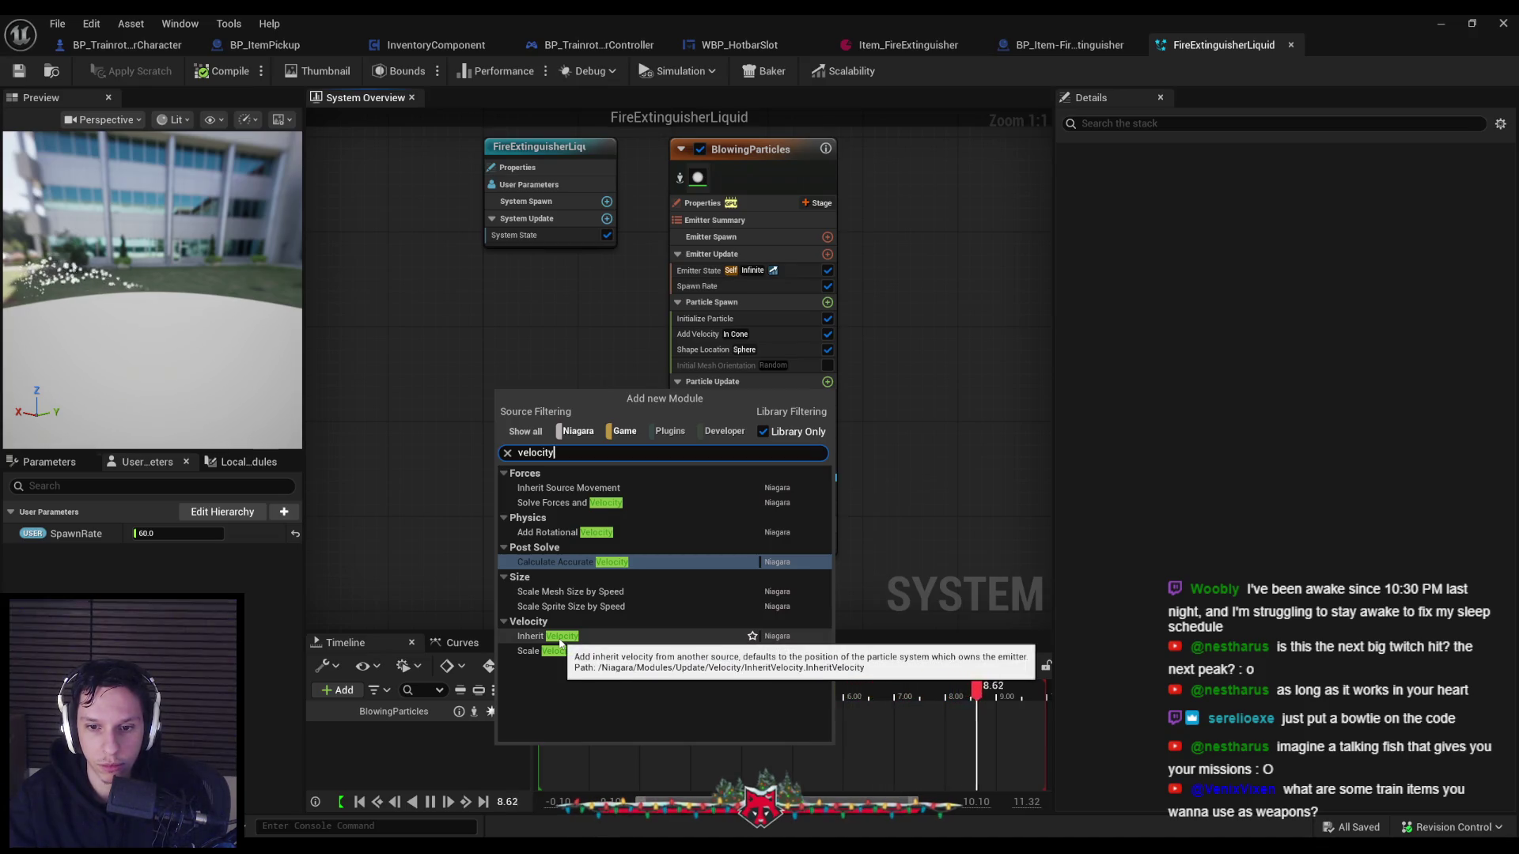
{"action": "left_click", "coordinate": [554, 637]}
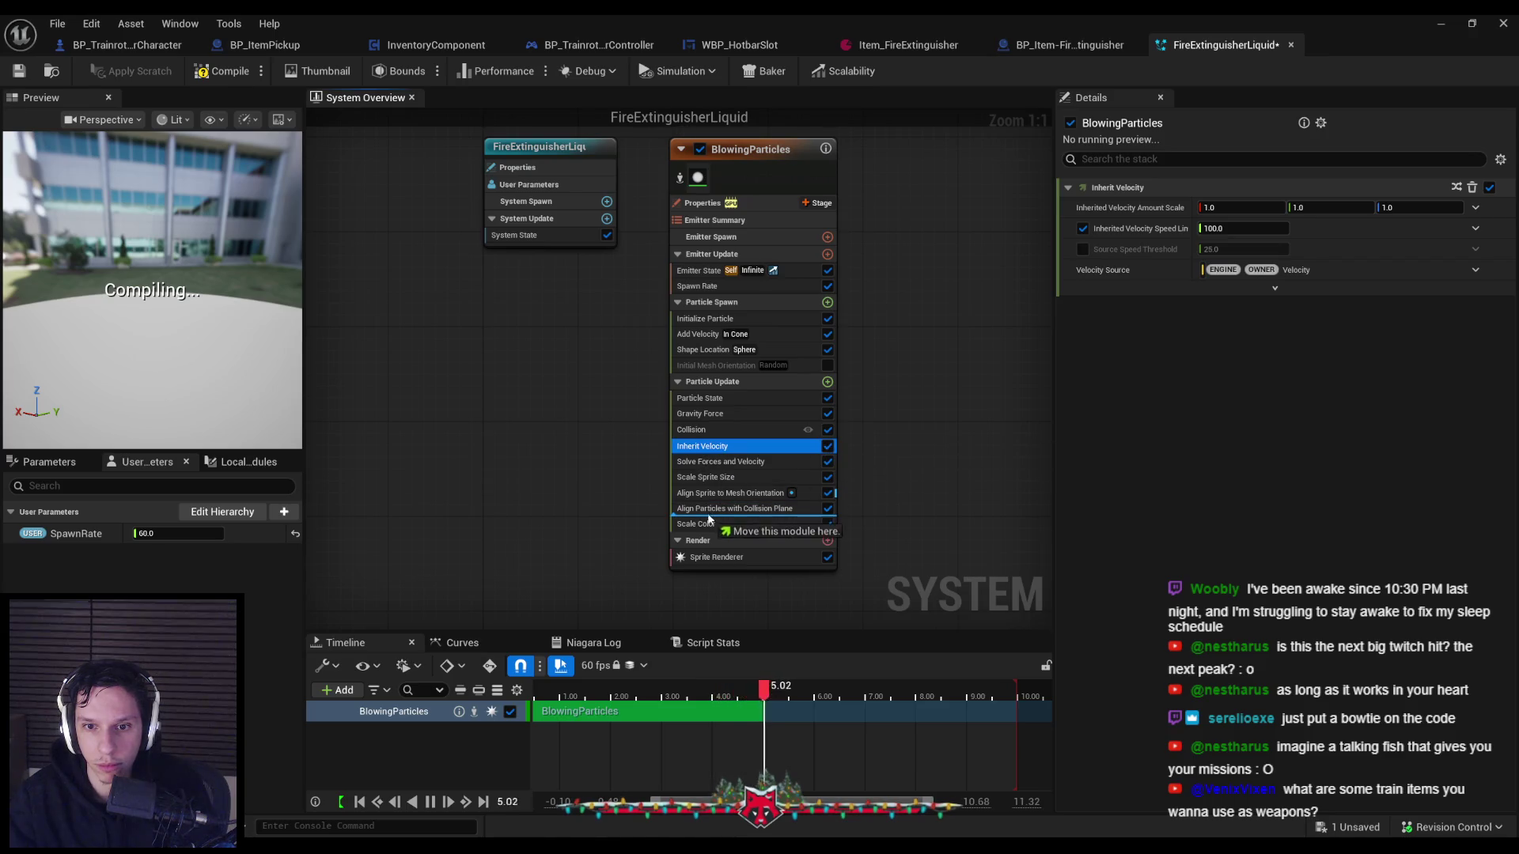
{"action": "left_click_drag", "start_coordinate": [710, 522], "coordinate": [710, 521]}
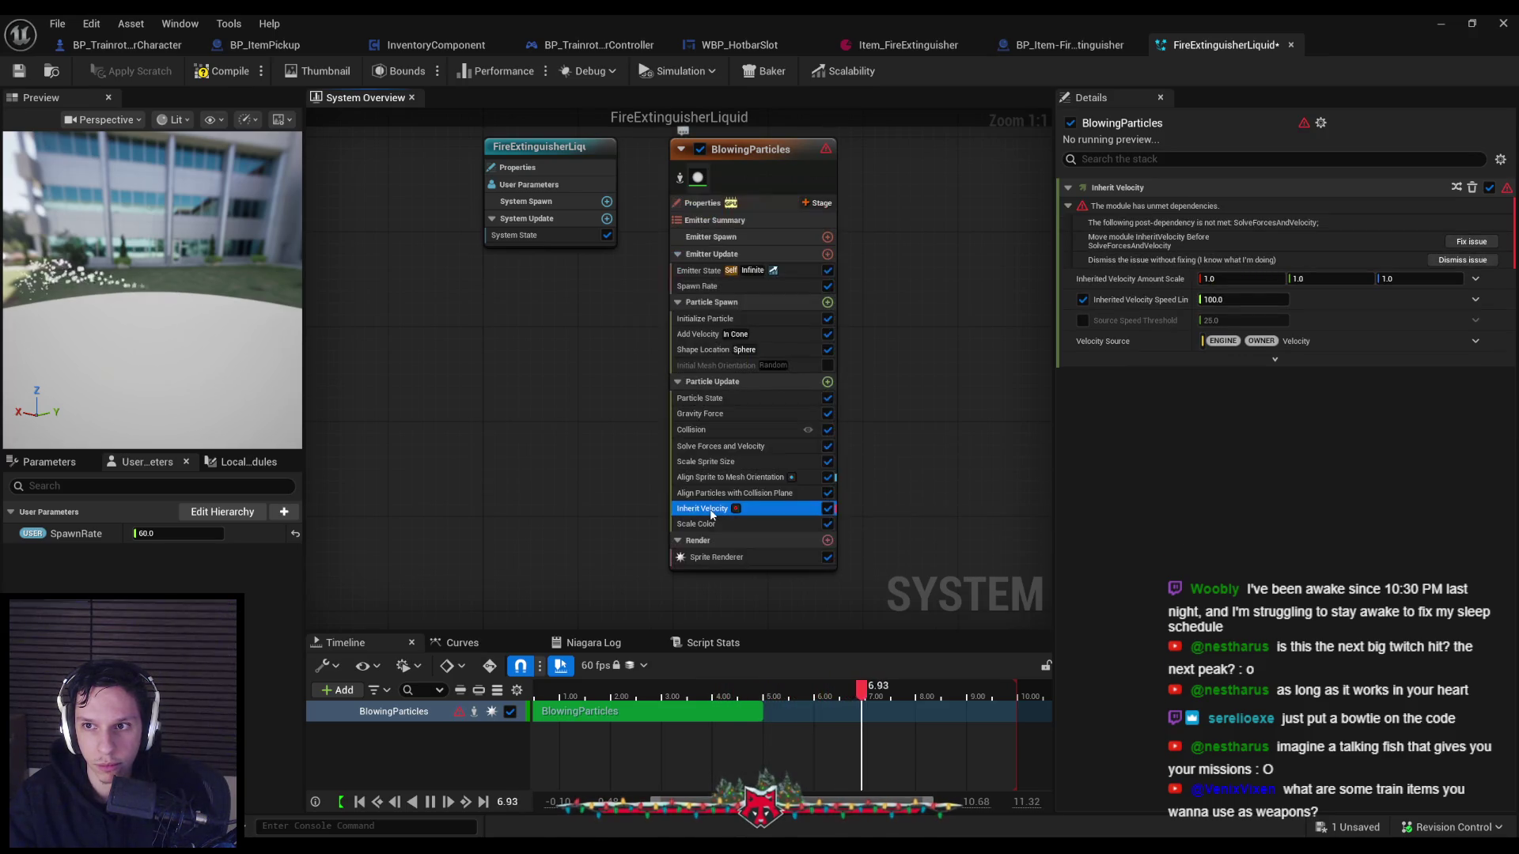
Fix Inherit Velocity's dependency warning, check neighbouring modules' settings, and review its velocity source options.
{"action": "left_click", "coordinate": [1463, 245]}
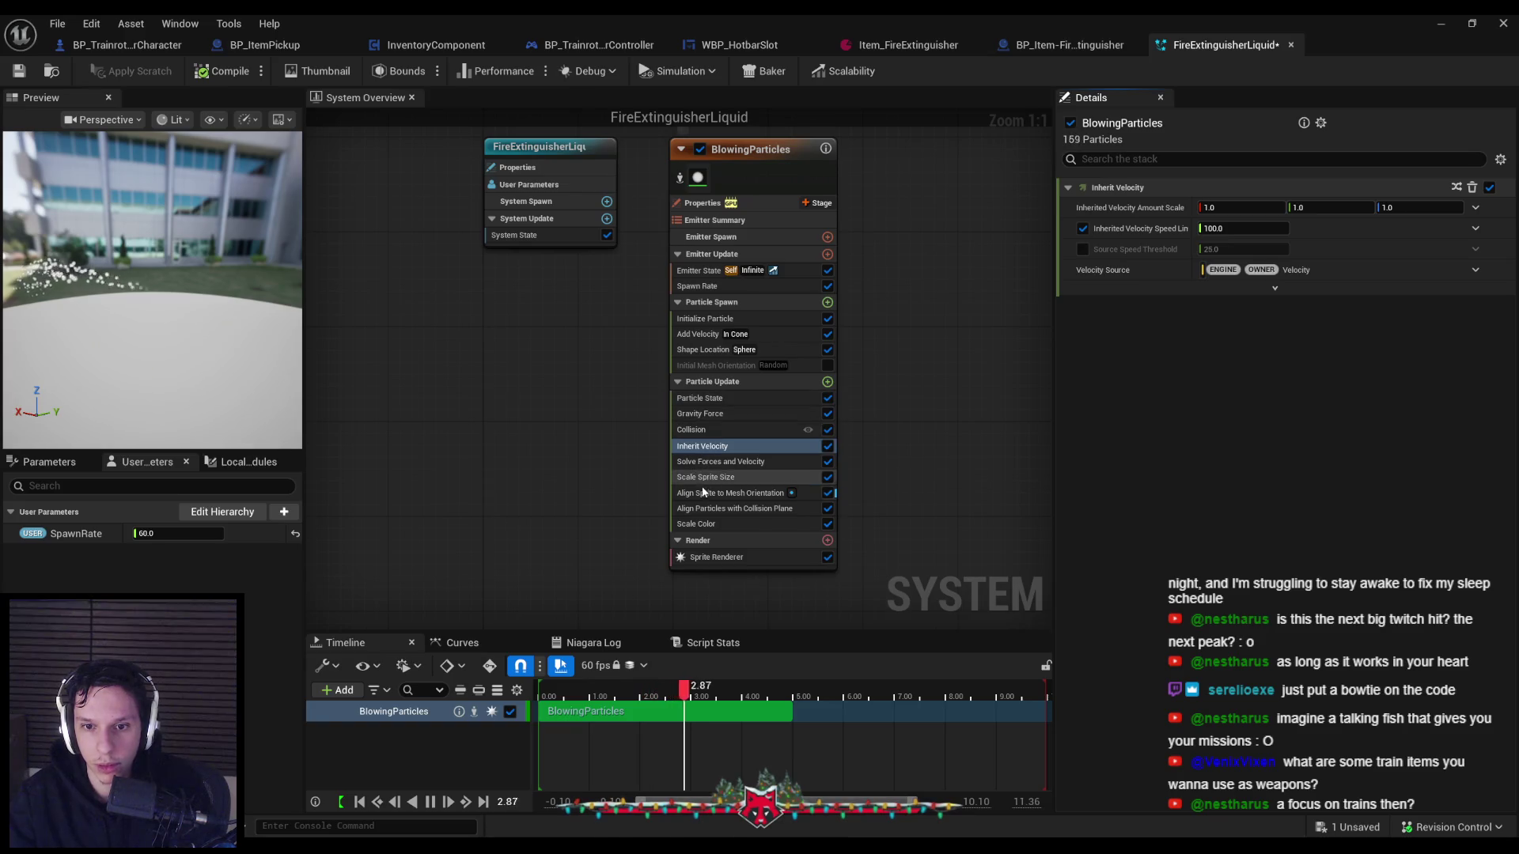
{"action": "left_click", "coordinate": [711, 508]}
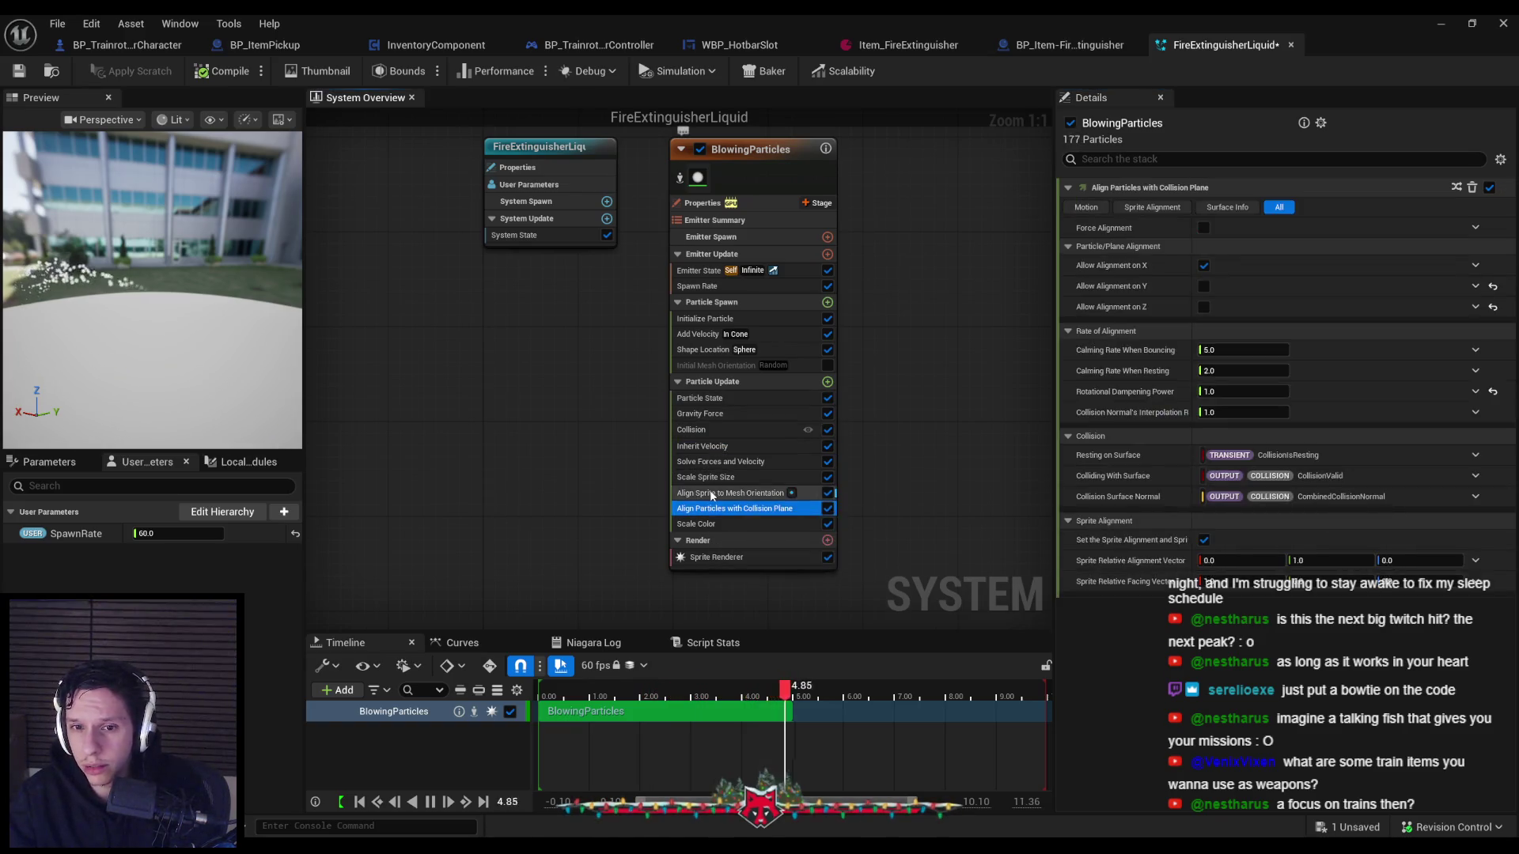
{"action": "left_click", "coordinate": [711, 493]}
{"action": "left_click", "coordinate": [709, 477]}
{"action": "left_click", "coordinate": [711, 462]}
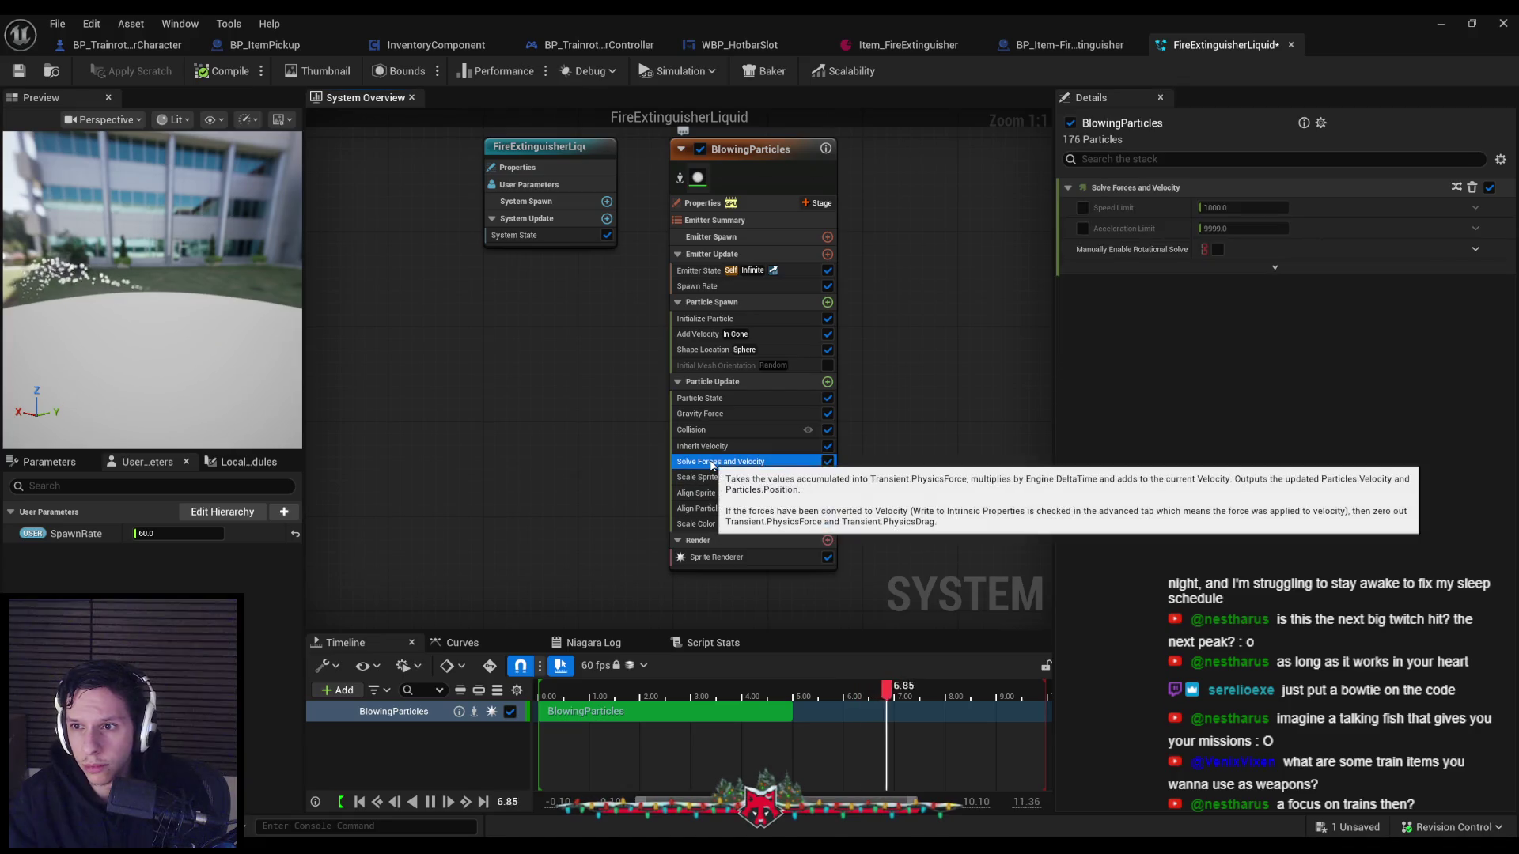
{"action": "left_click", "coordinate": [720, 509]}
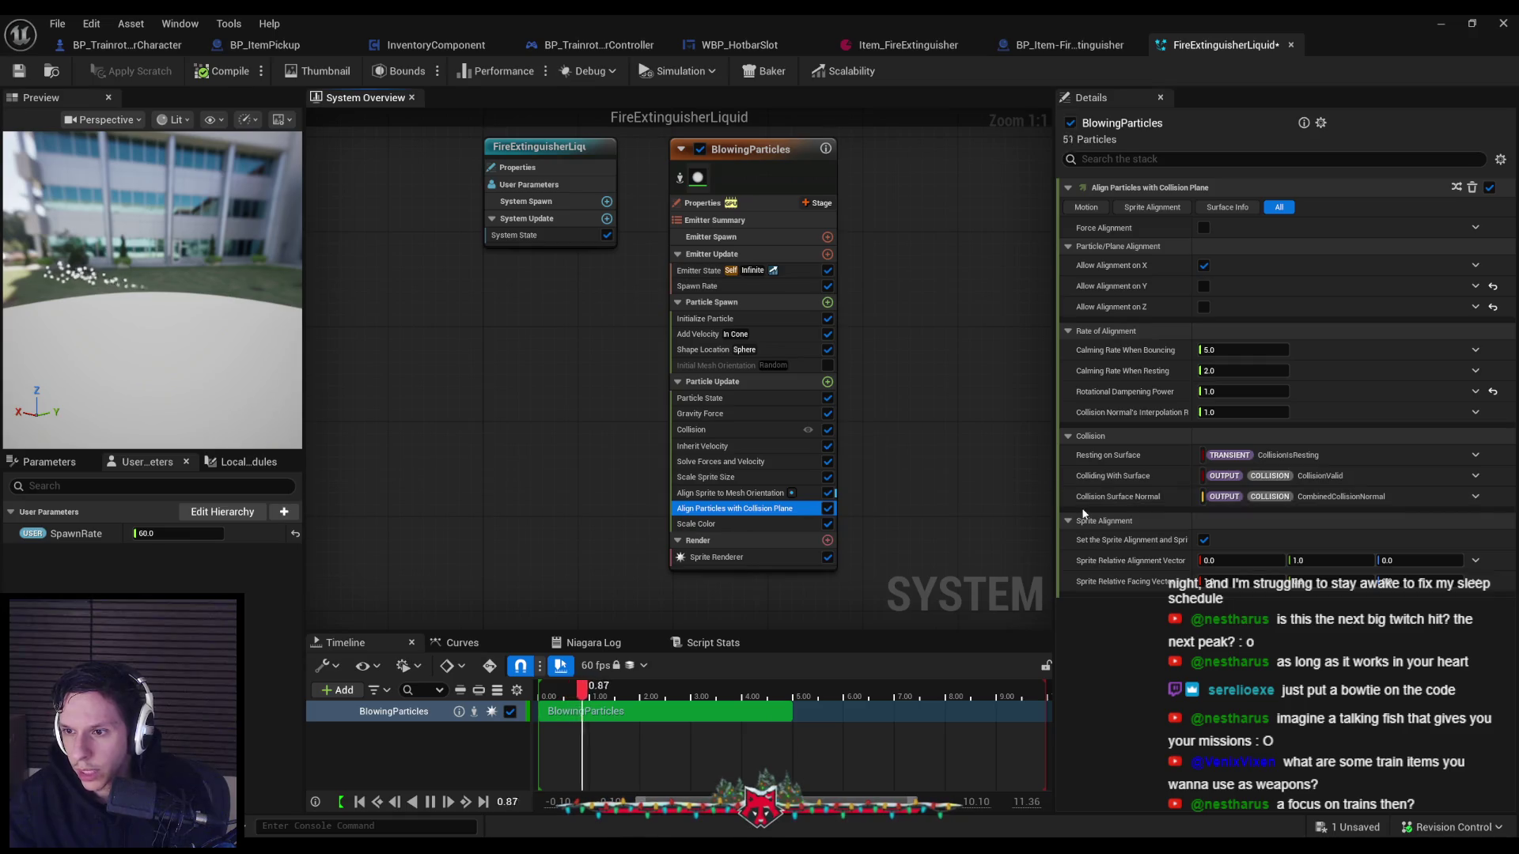
{"action": "left_click", "coordinate": [710, 448]}
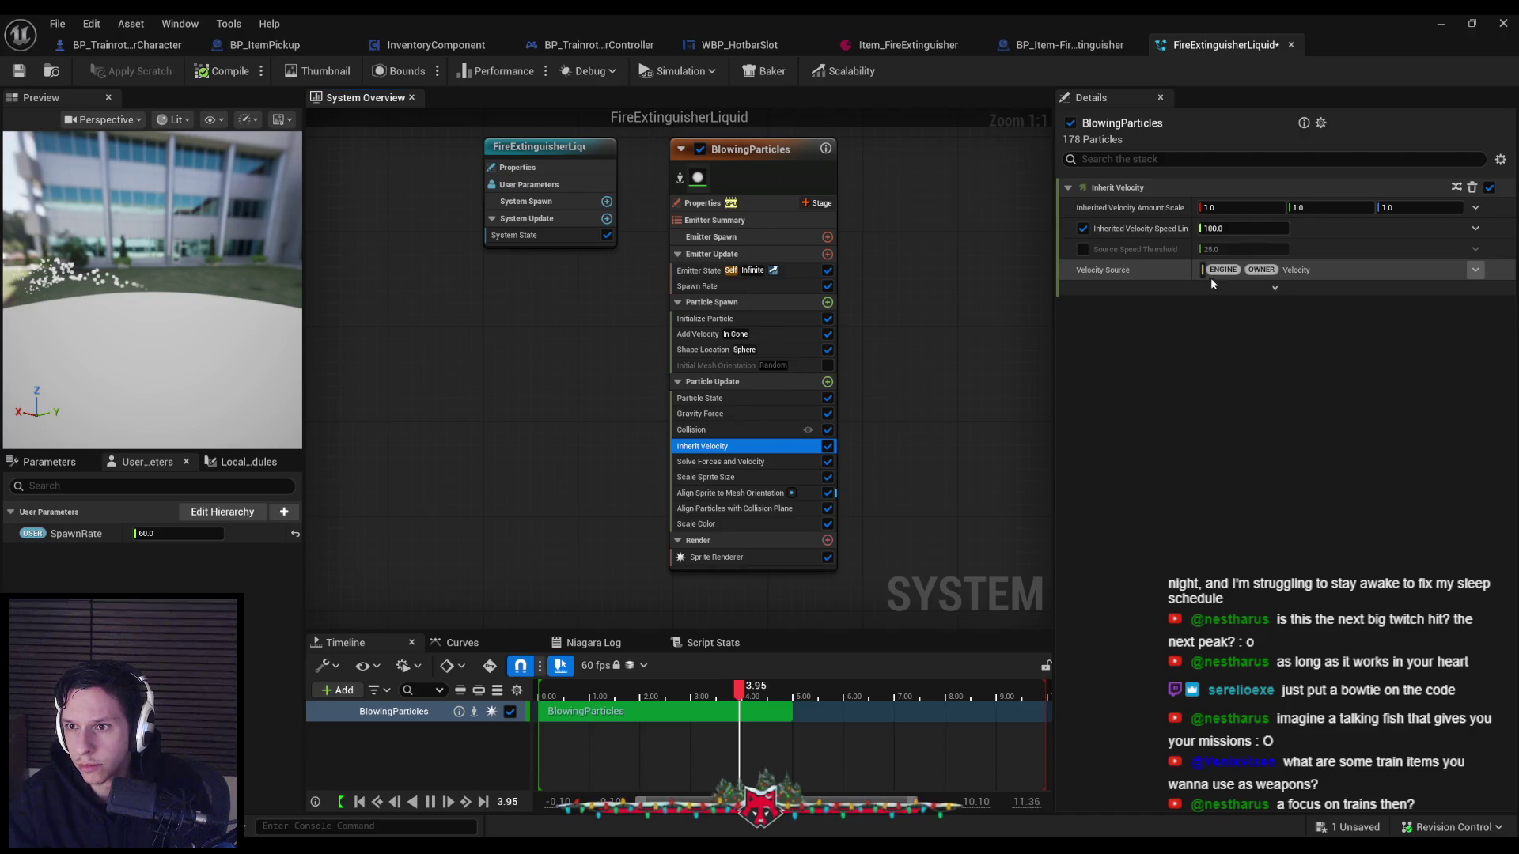
{"action": "left_click", "coordinate": [1475, 270]}
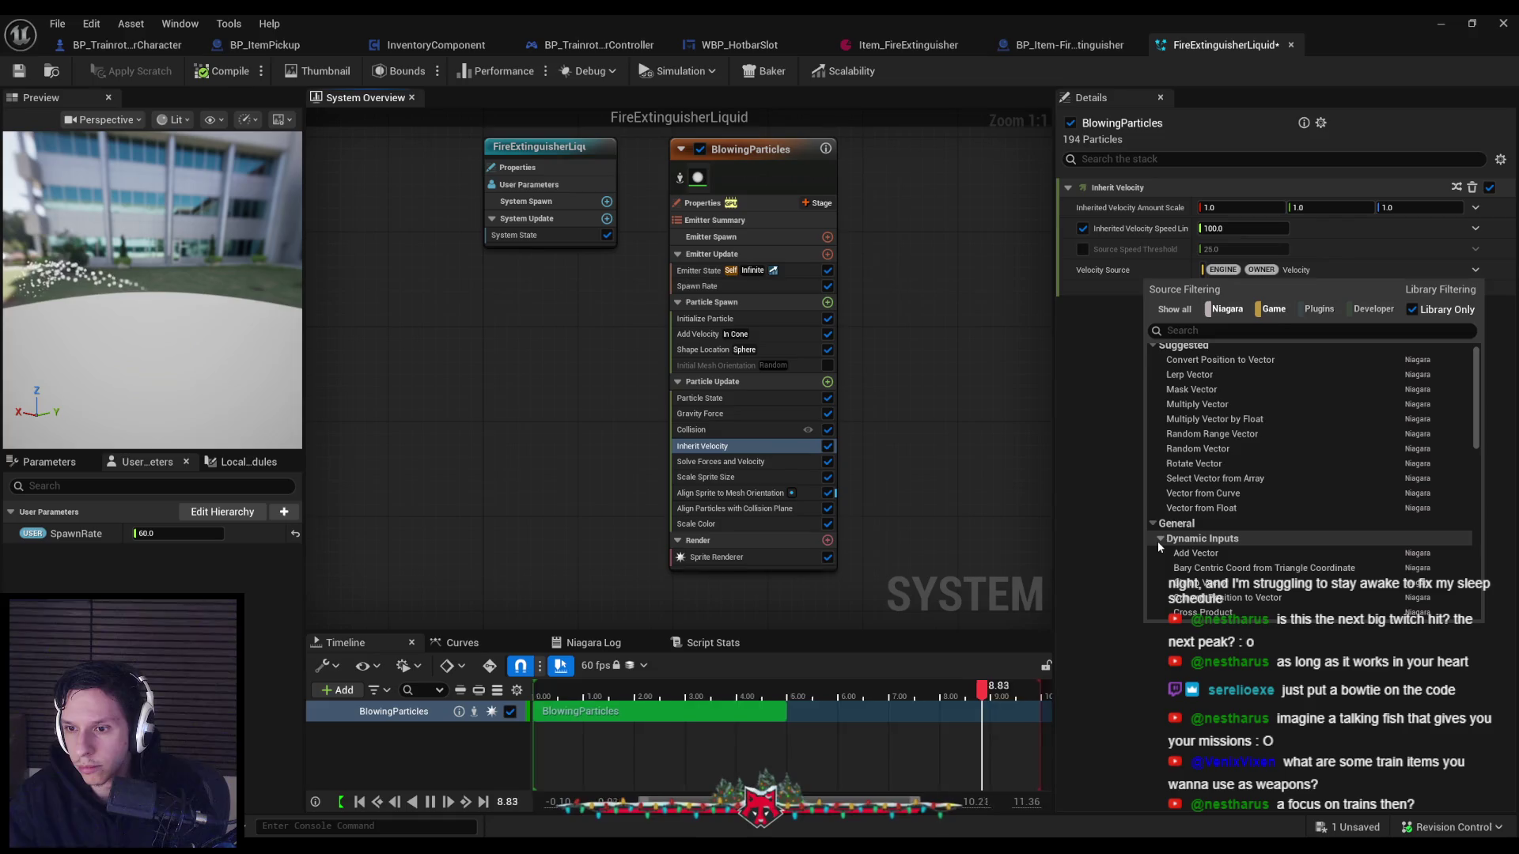
Browse the Velocity Source's Link Inputs, expanding the Output, Particles and Engine groups.
{"action": "left_click", "coordinate": [1160, 553]}
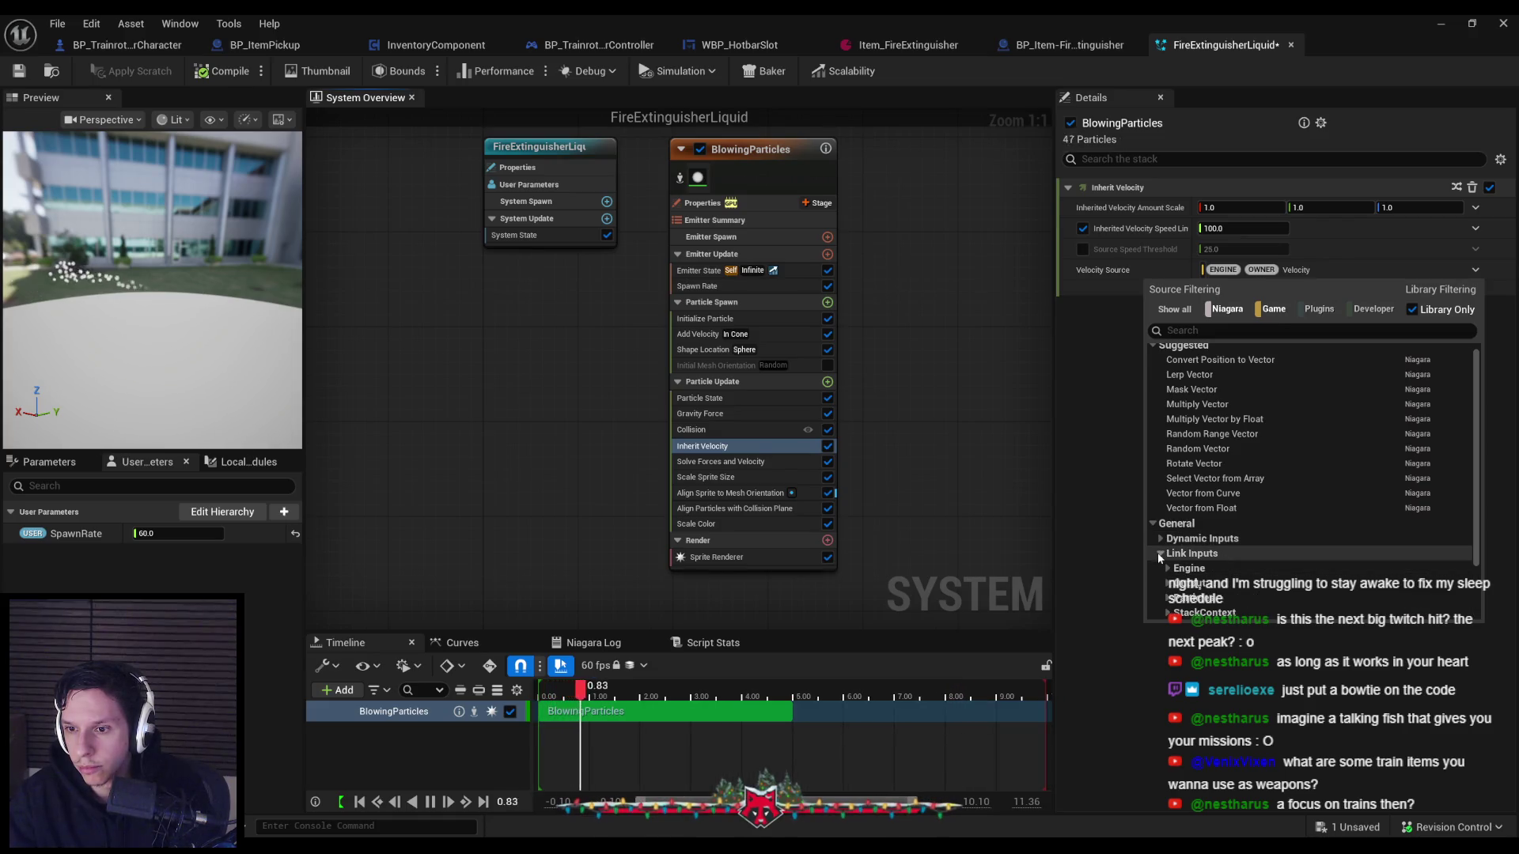
{"action": "scroll", "coordinate": [1156, 552], "scroll_direction": "down", "scroll_amount": 1}
{"action": "left_click", "coordinate": [1166, 536]}
{"action": "scroll", "coordinate": [1165, 535], "scroll_direction": "down", "scroll_amount": 2}
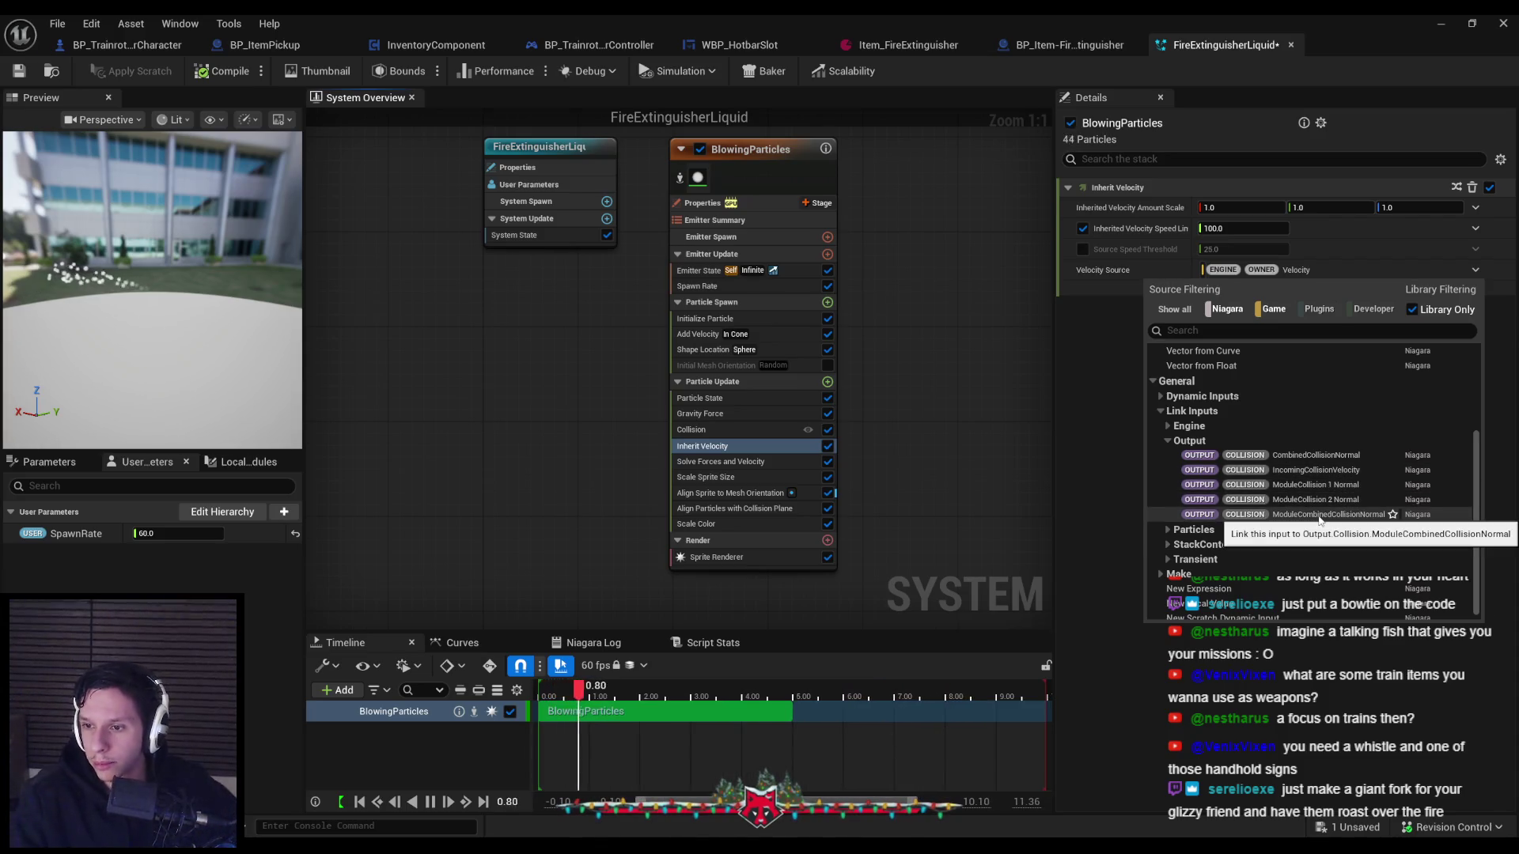
{"action": "left_click", "coordinate": [1168, 530]}
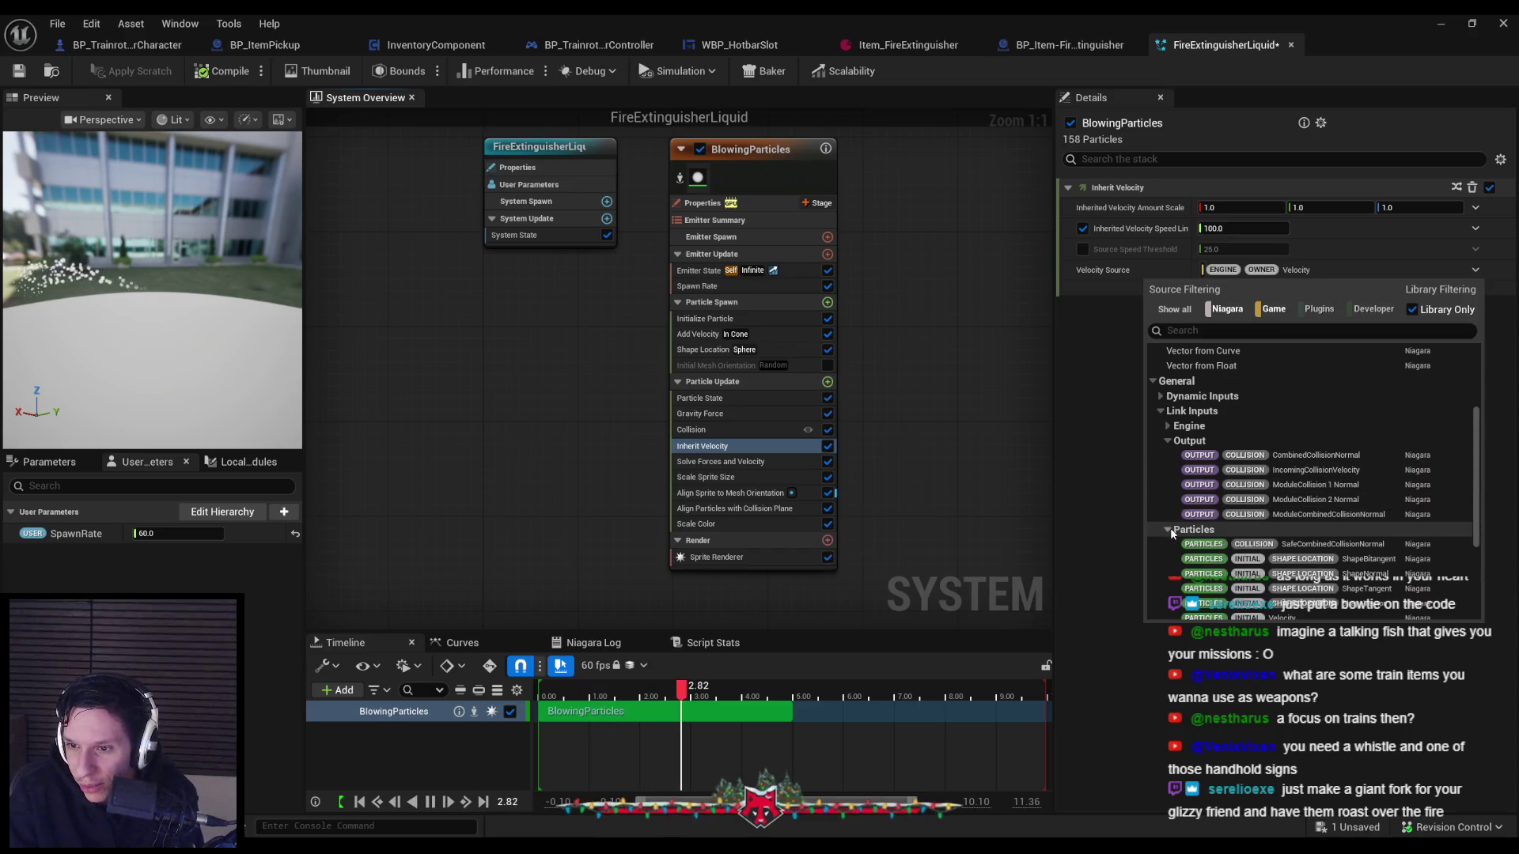
{"action": "scroll", "coordinate": [1306, 554], "scroll_direction": "down", "scroll_amount": 2}
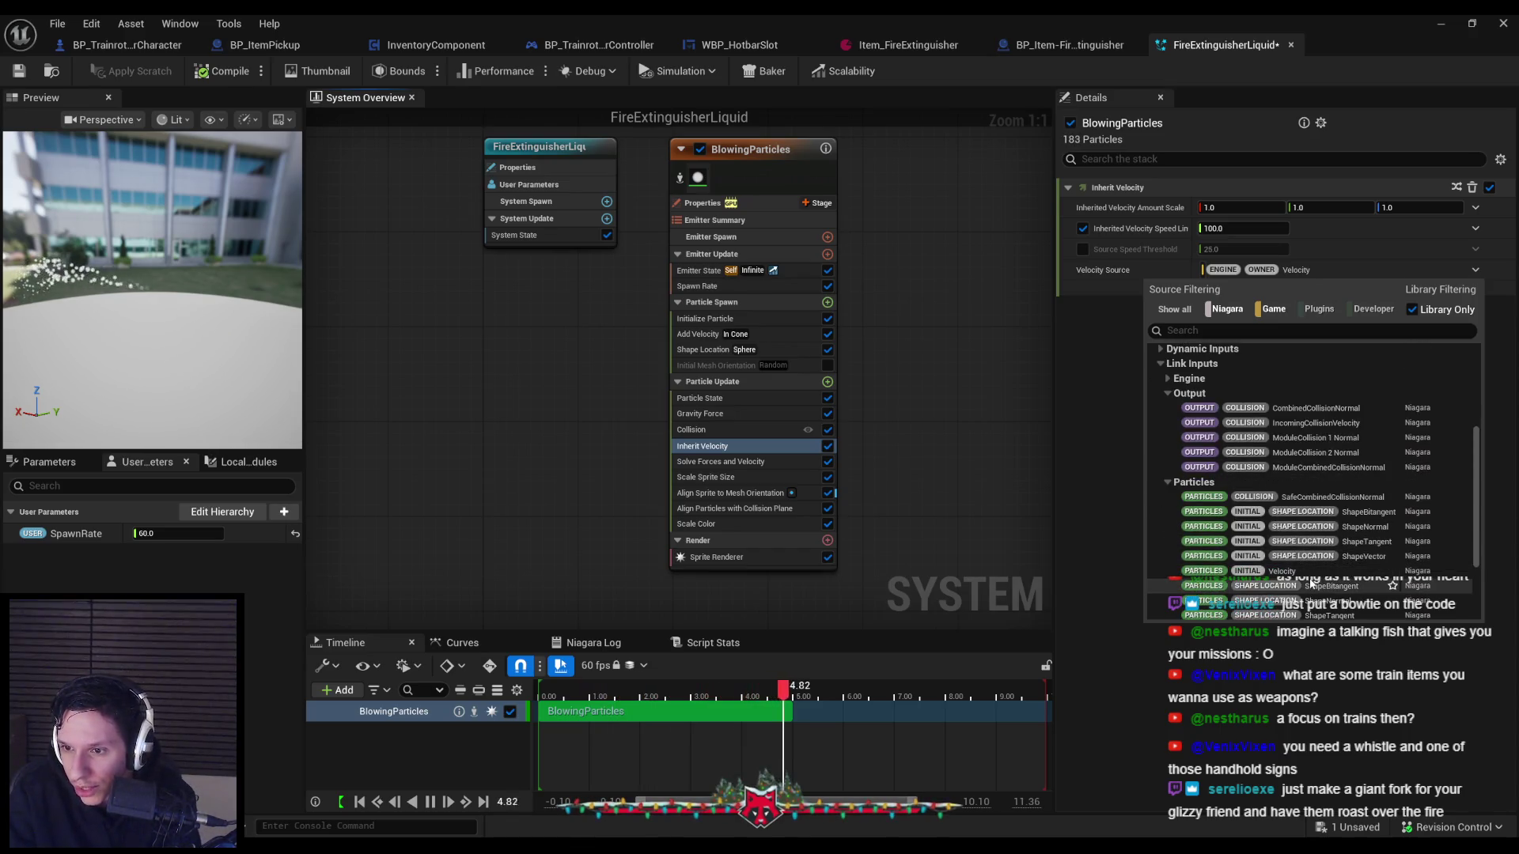
{"action": "scroll", "coordinate": [1304, 576], "scroll_direction": "down", "scroll_amount": 2}
{"action": "scroll", "coordinate": [1304, 577], "scroll_direction": "down", "scroll_amount": 2}
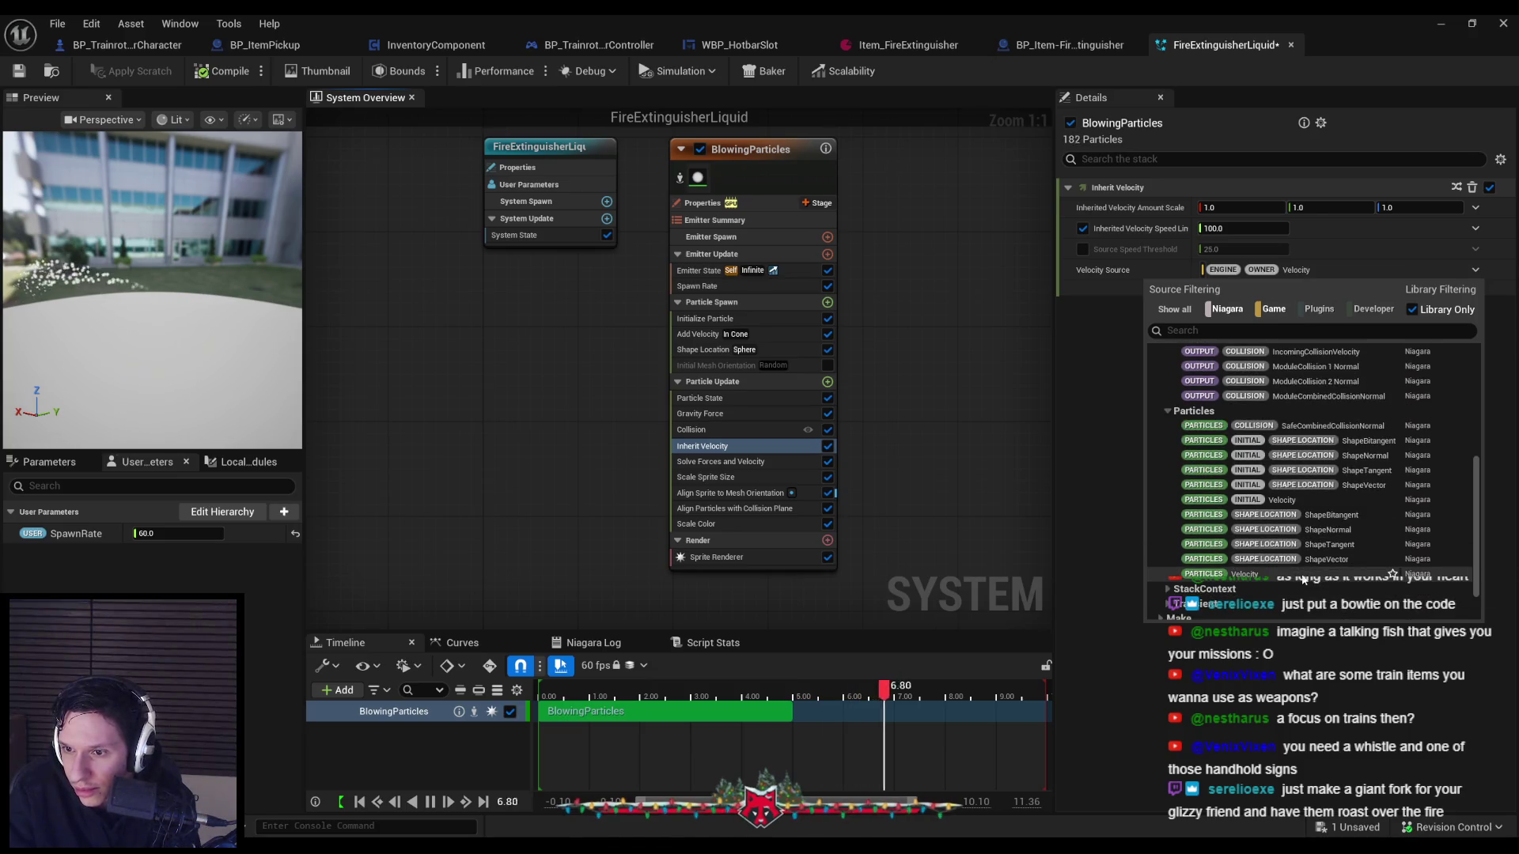
{"action": "scroll", "coordinate": [1304, 579], "scroll_direction": "up", "scroll_amount": 4}
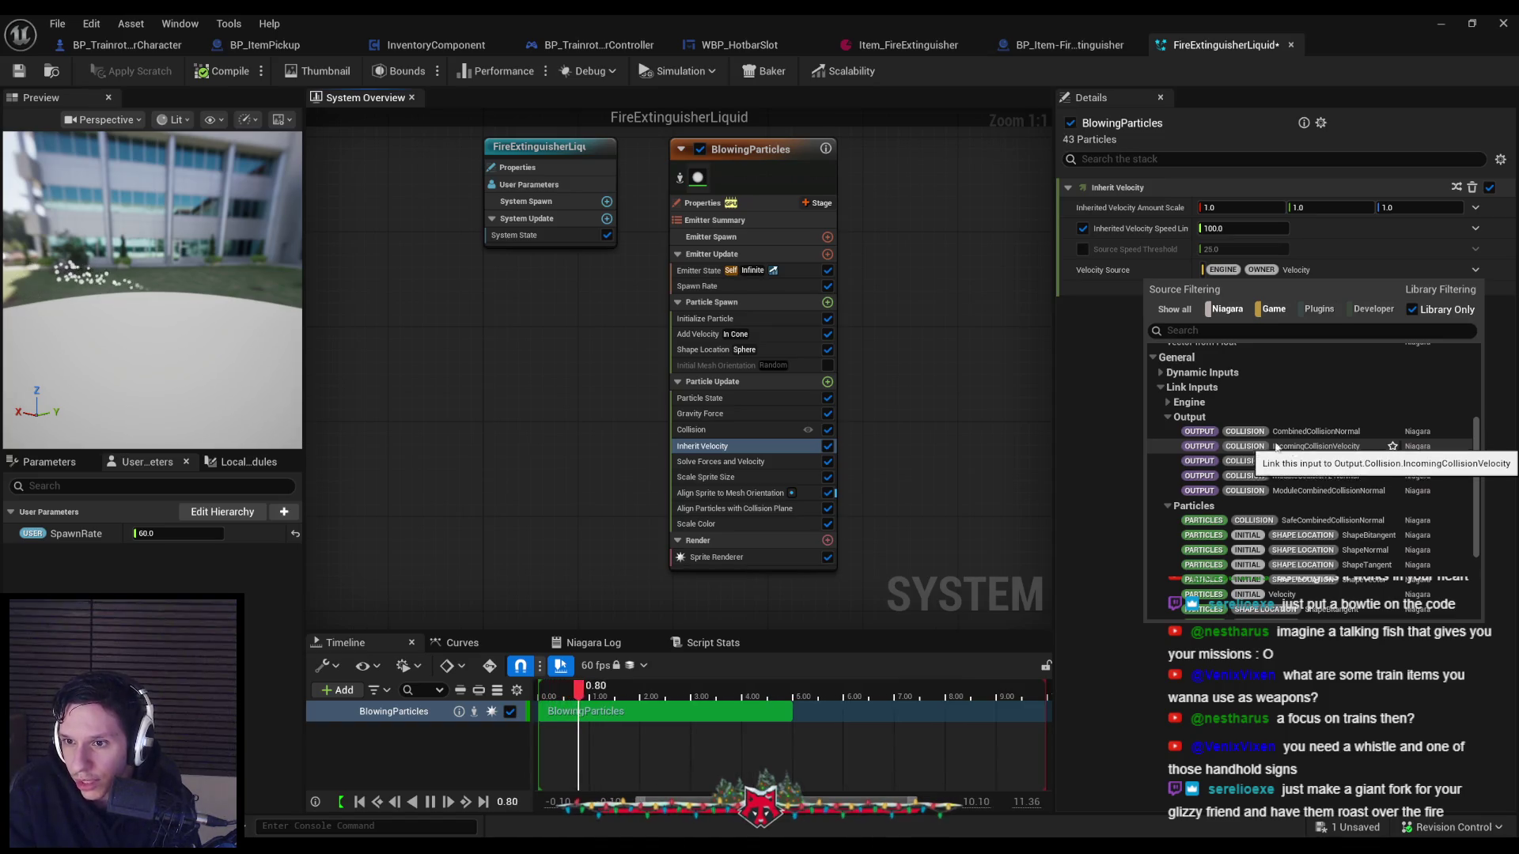
{"action": "left_click", "coordinate": [1169, 403]}
{"action": "left_click", "coordinate": [1169, 403]}
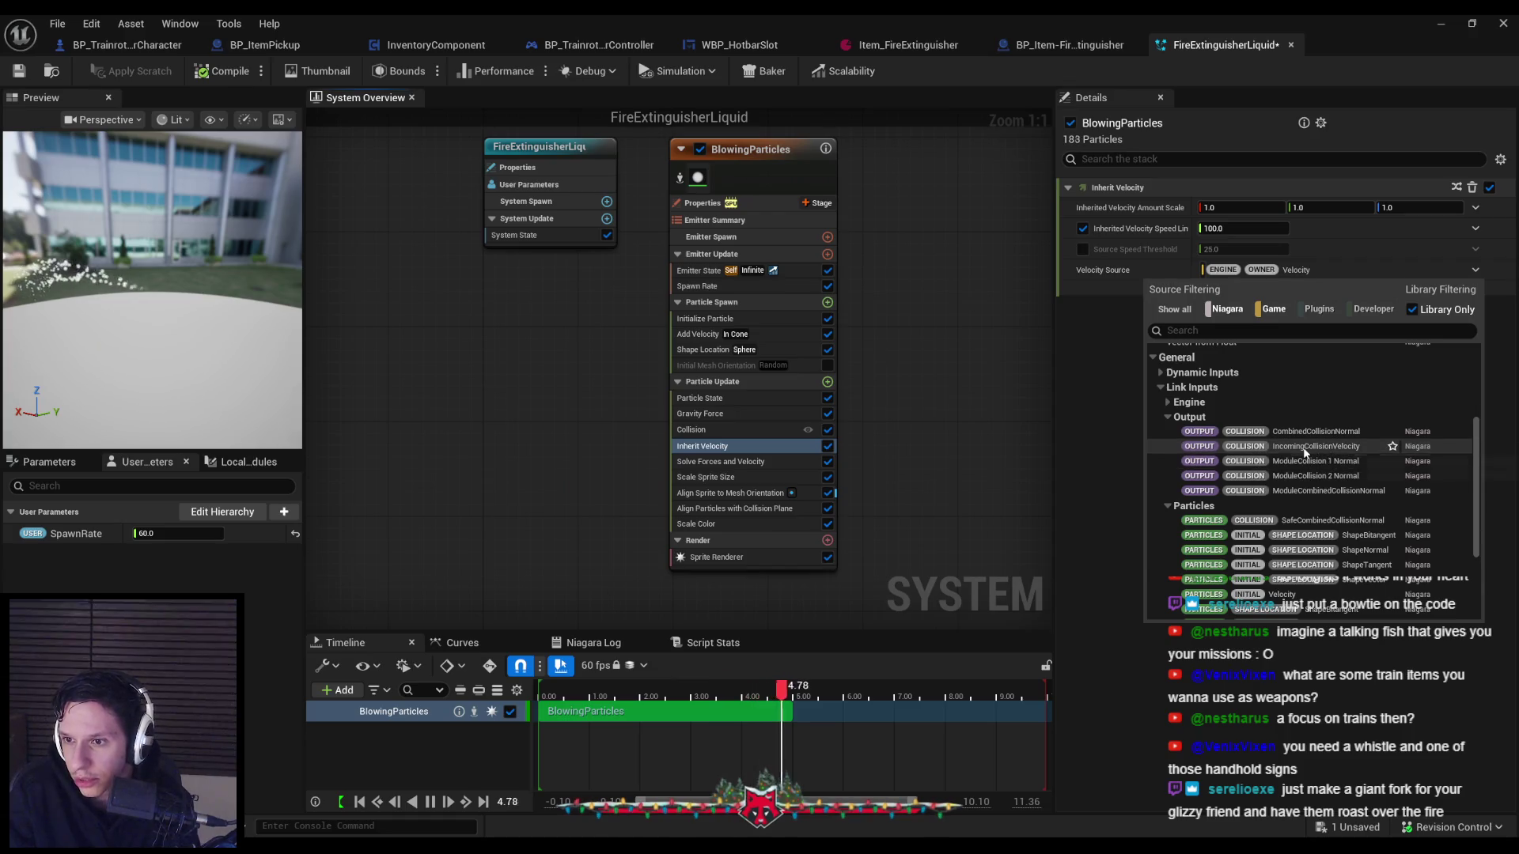
{"action": "scroll", "coordinate": [1303, 453], "scroll_direction": "down", "scroll_amount": 3}
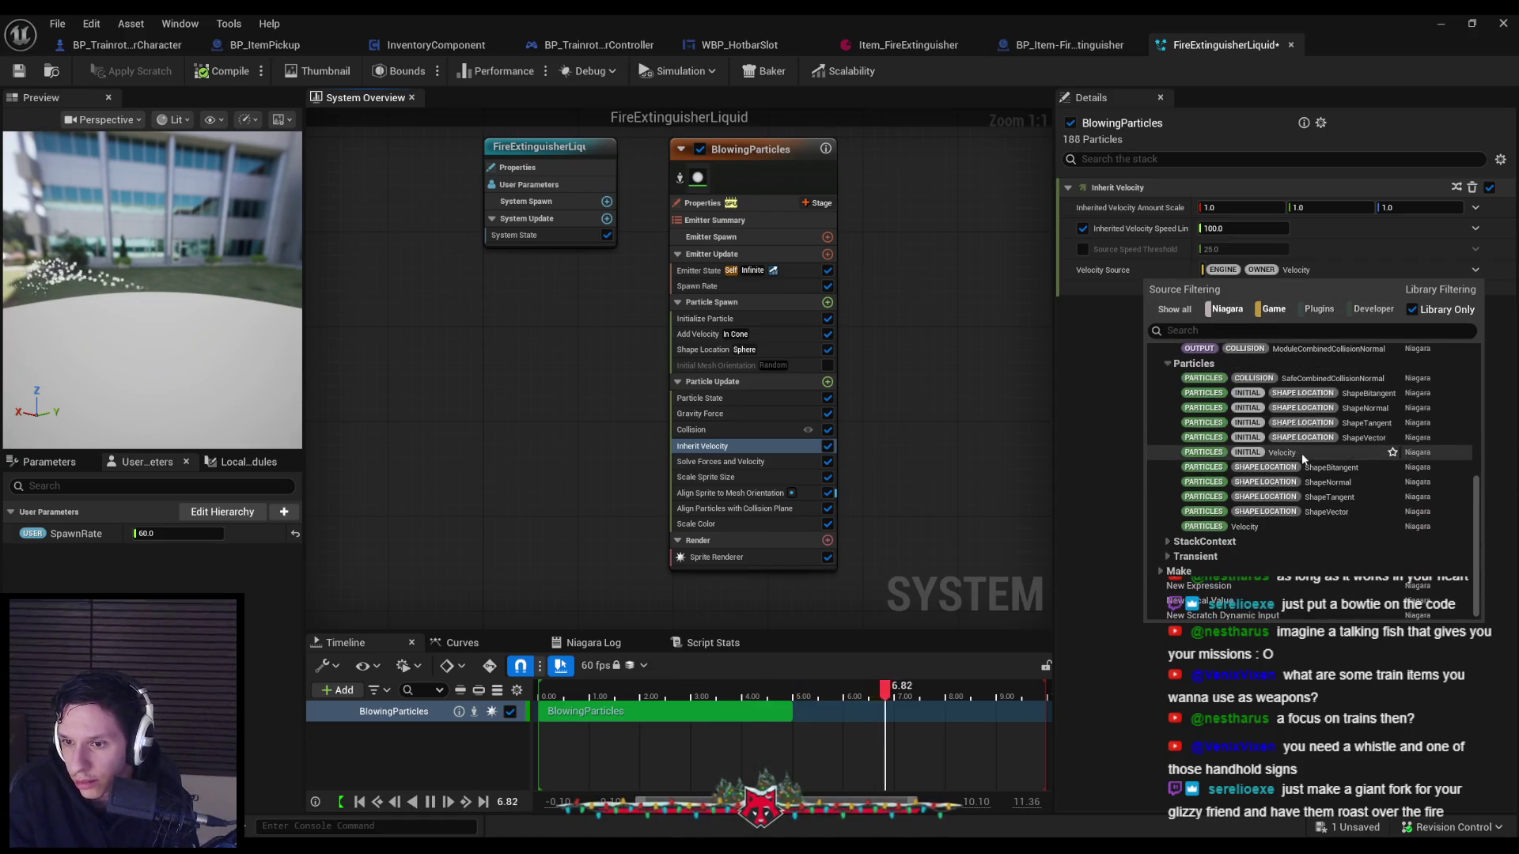
{"action": "scroll", "coordinate": [1169, 544], "scroll_direction": "down", "scroll_amount": 2}
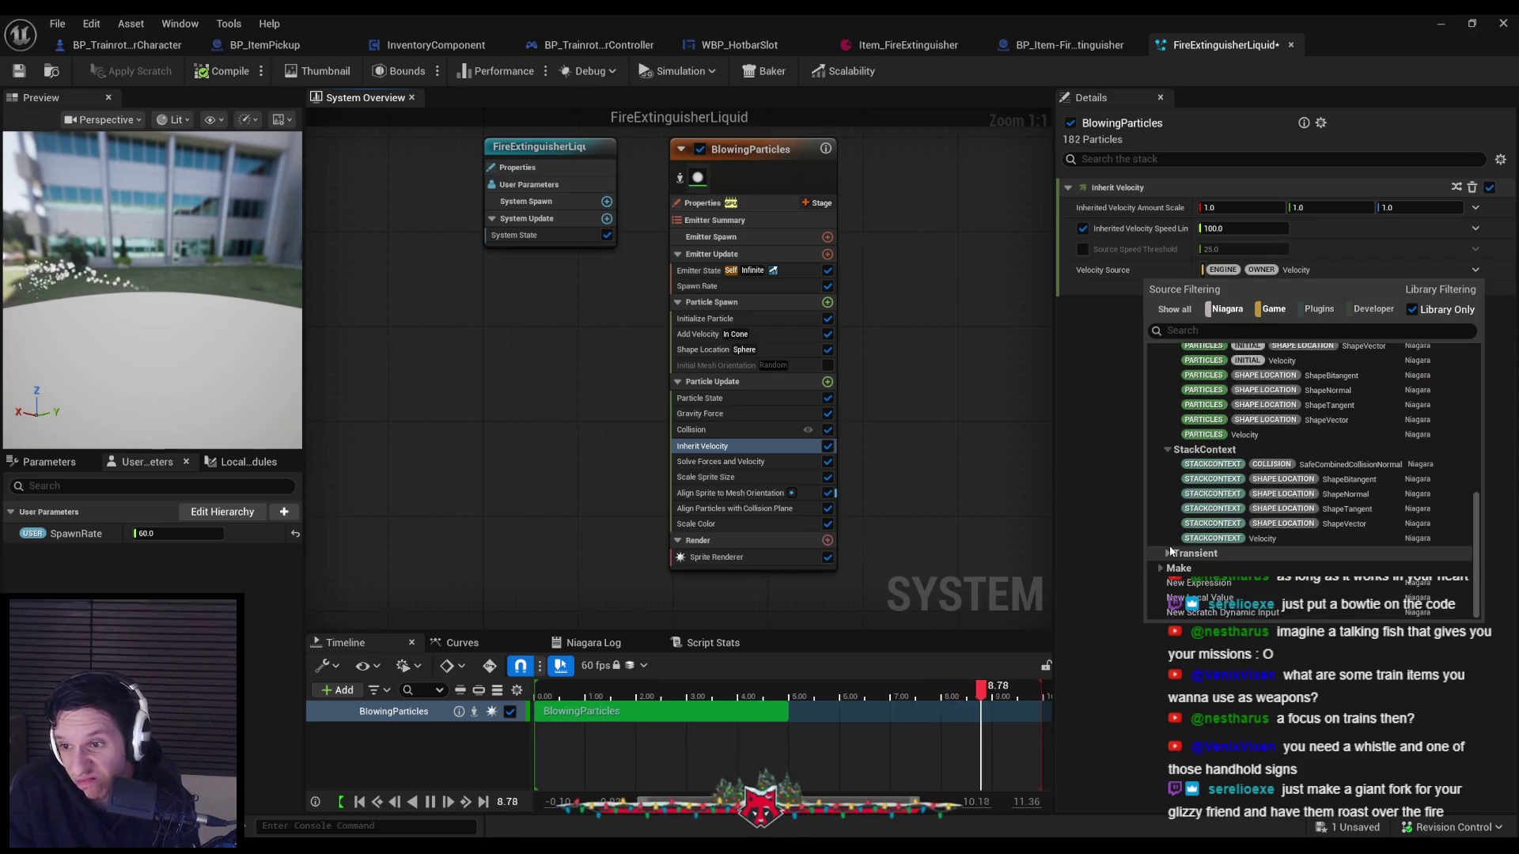
Set Inherit Velocity's Velocity Source to IncomingCollisionVelocity.
{"action": "left_click", "coordinate": [1169, 553]}
{"action": "scroll", "coordinate": [1171, 554], "scroll_direction": "down", "scroll_amount": 3}
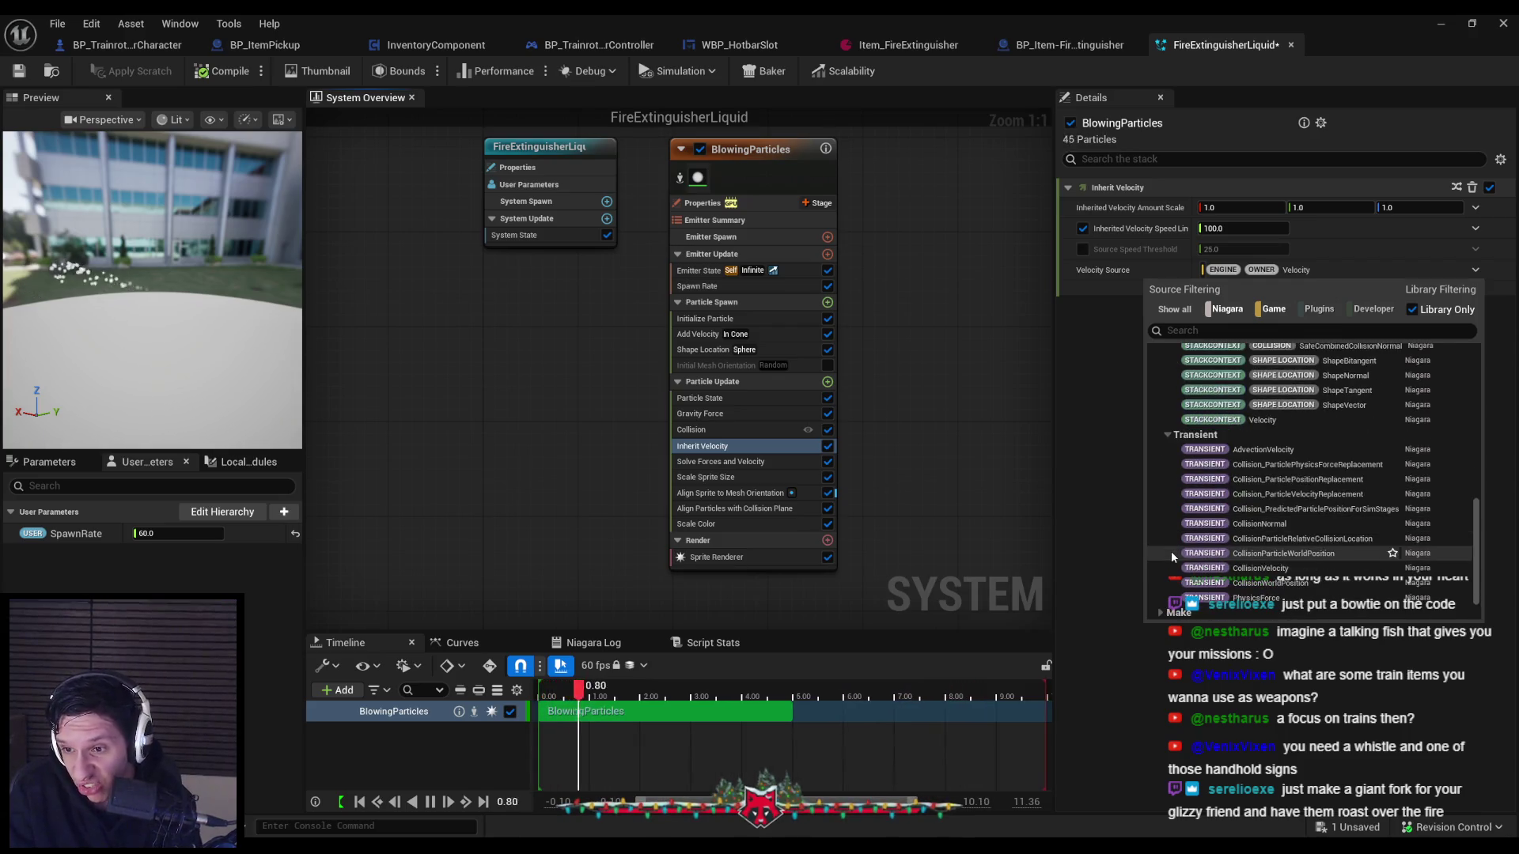
{"action": "scroll", "coordinate": [1170, 563], "scroll_direction": "up", "scroll_amount": 5}
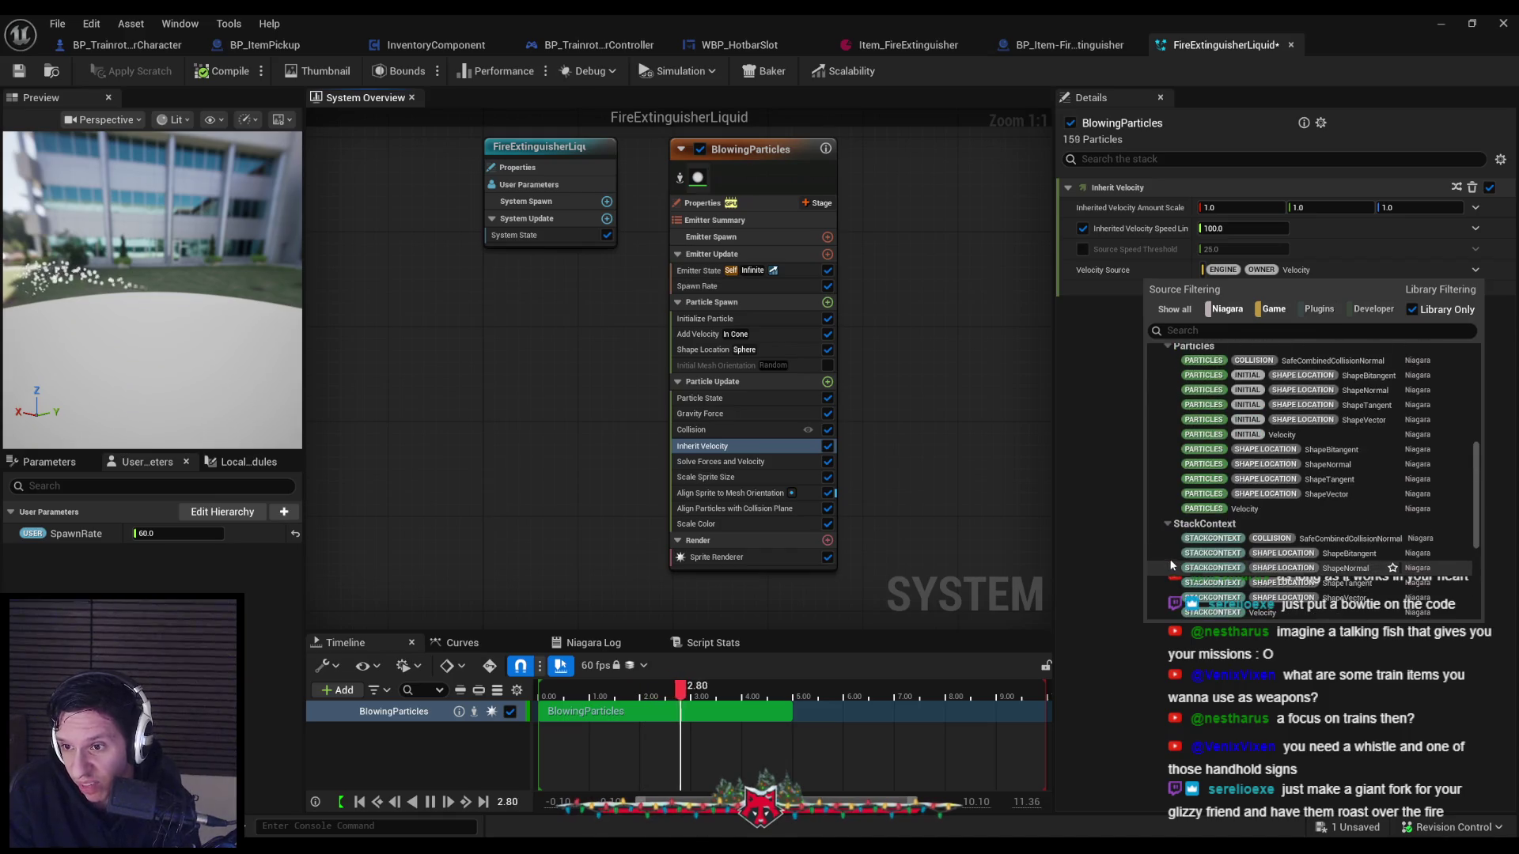
{"action": "scroll", "coordinate": [1171, 559], "scroll_direction": "up", "scroll_amount": 2}
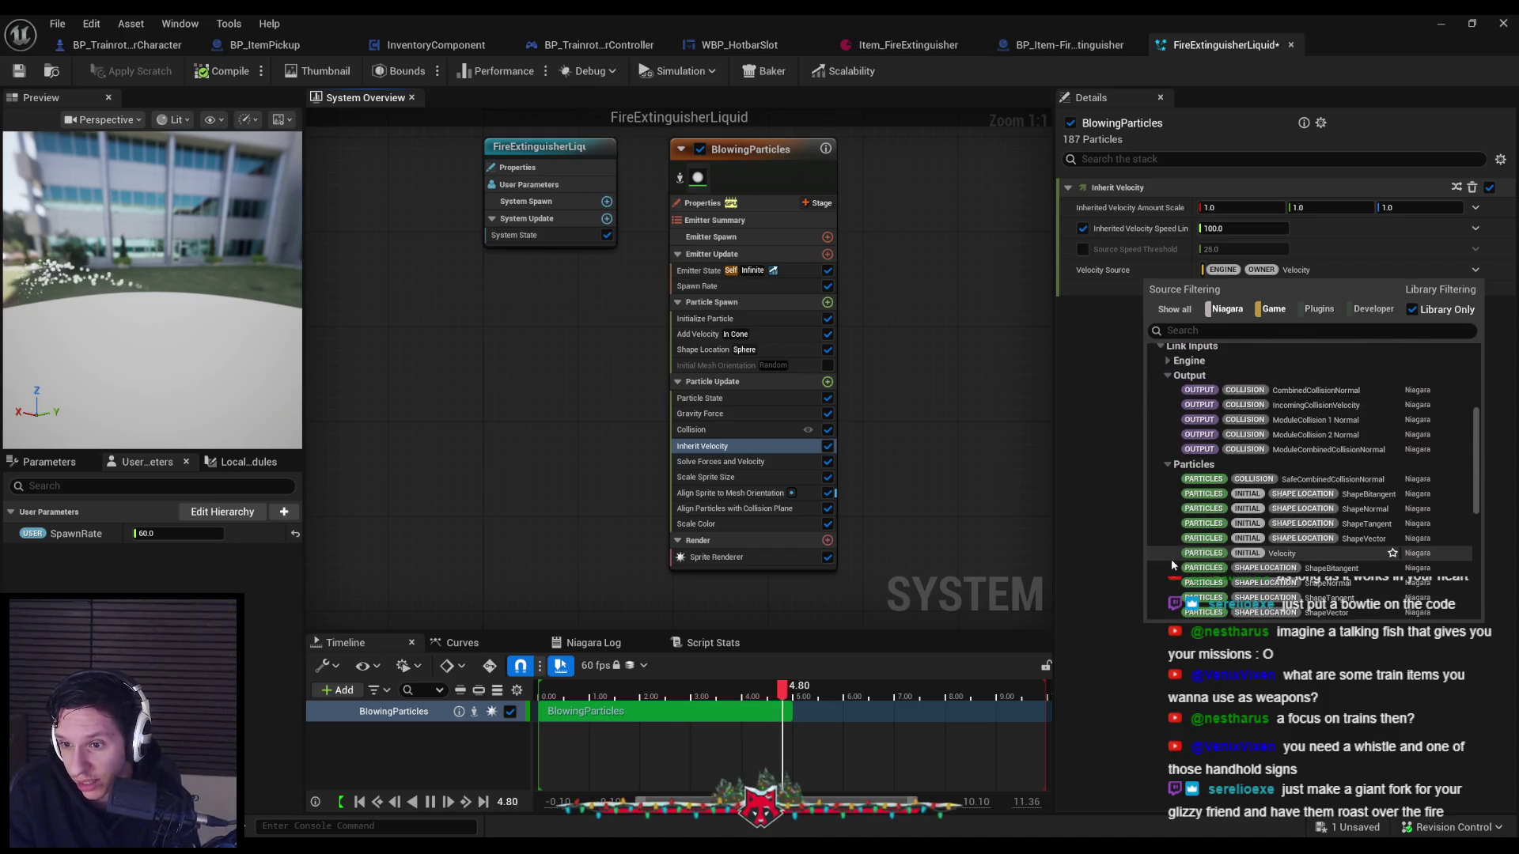
{"action": "scroll", "coordinate": [1171, 559], "scroll_direction": "up", "scroll_amount": 2}
{"action": "left_click", "coordinate": [1302, 451]}
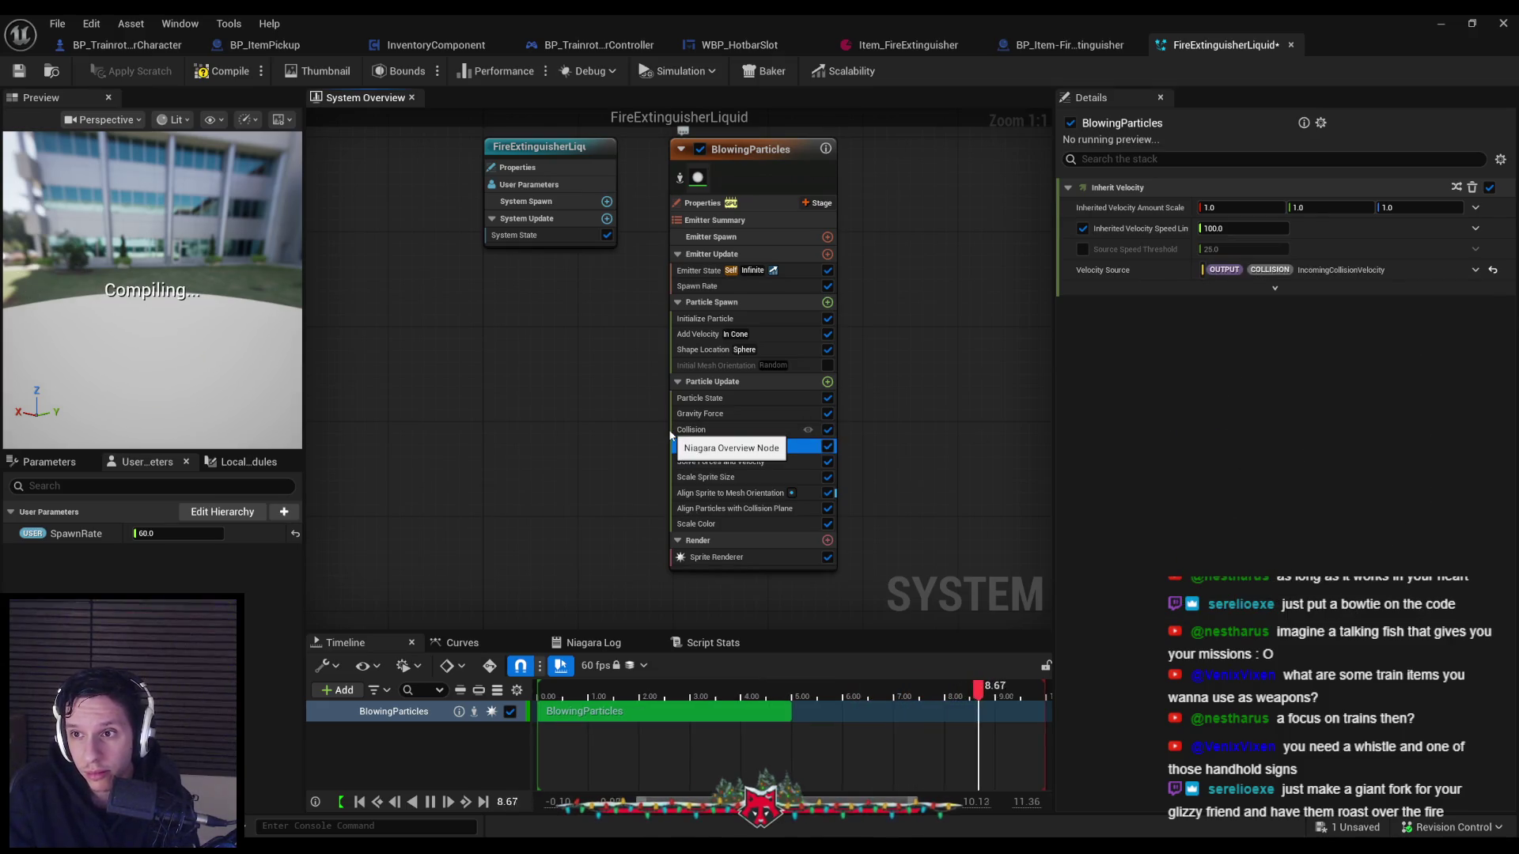
Save the FireExtinguisherLiquid system, checking out the asset, and return to the level.
{"action": "key", "text": "ctrl+s"}
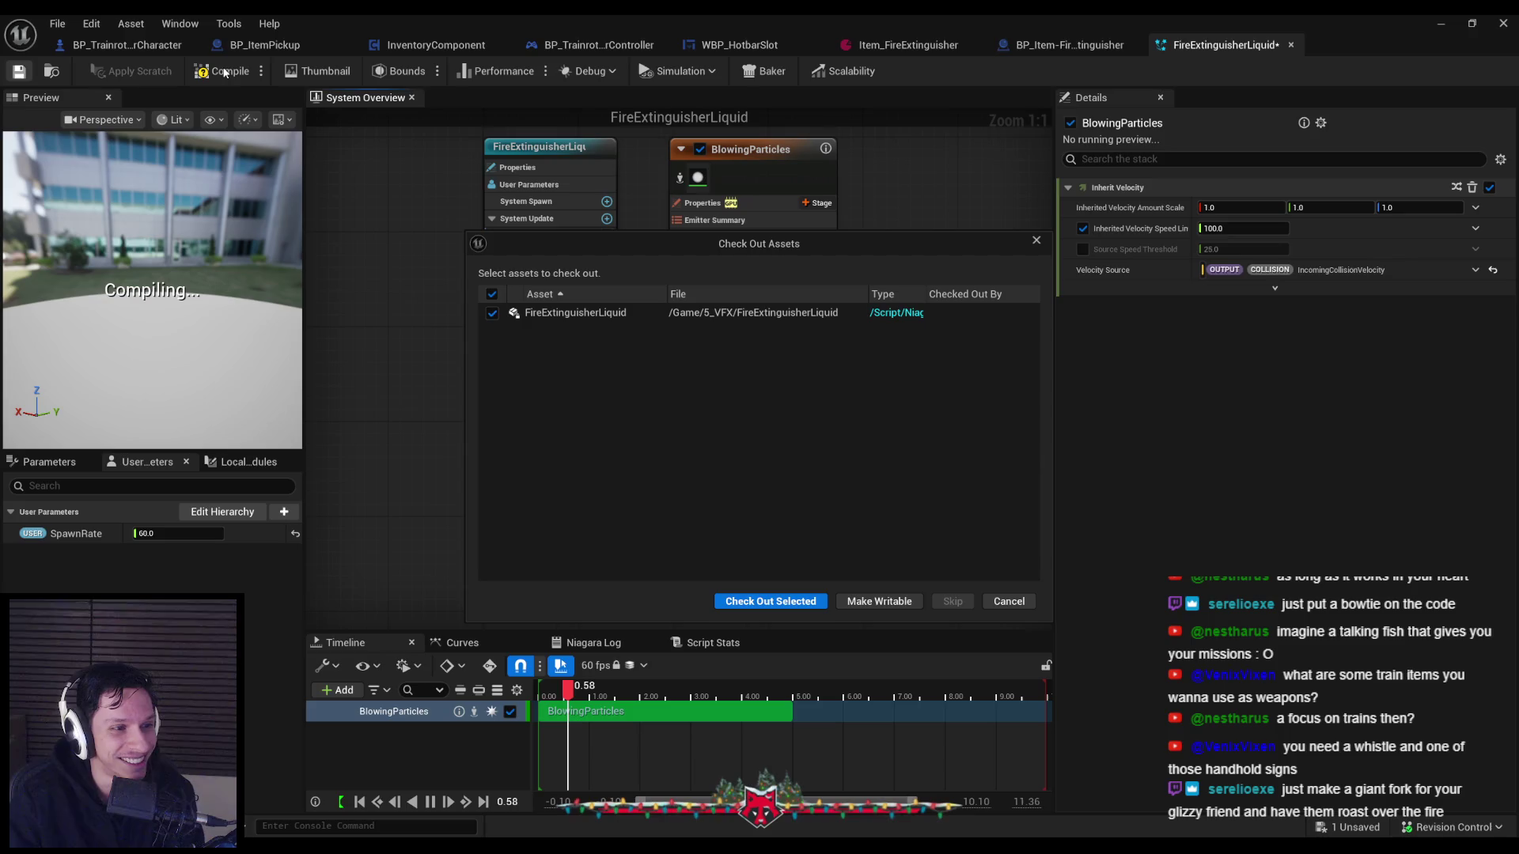
{"action": "left_click", "coordinate": [766, 600]}
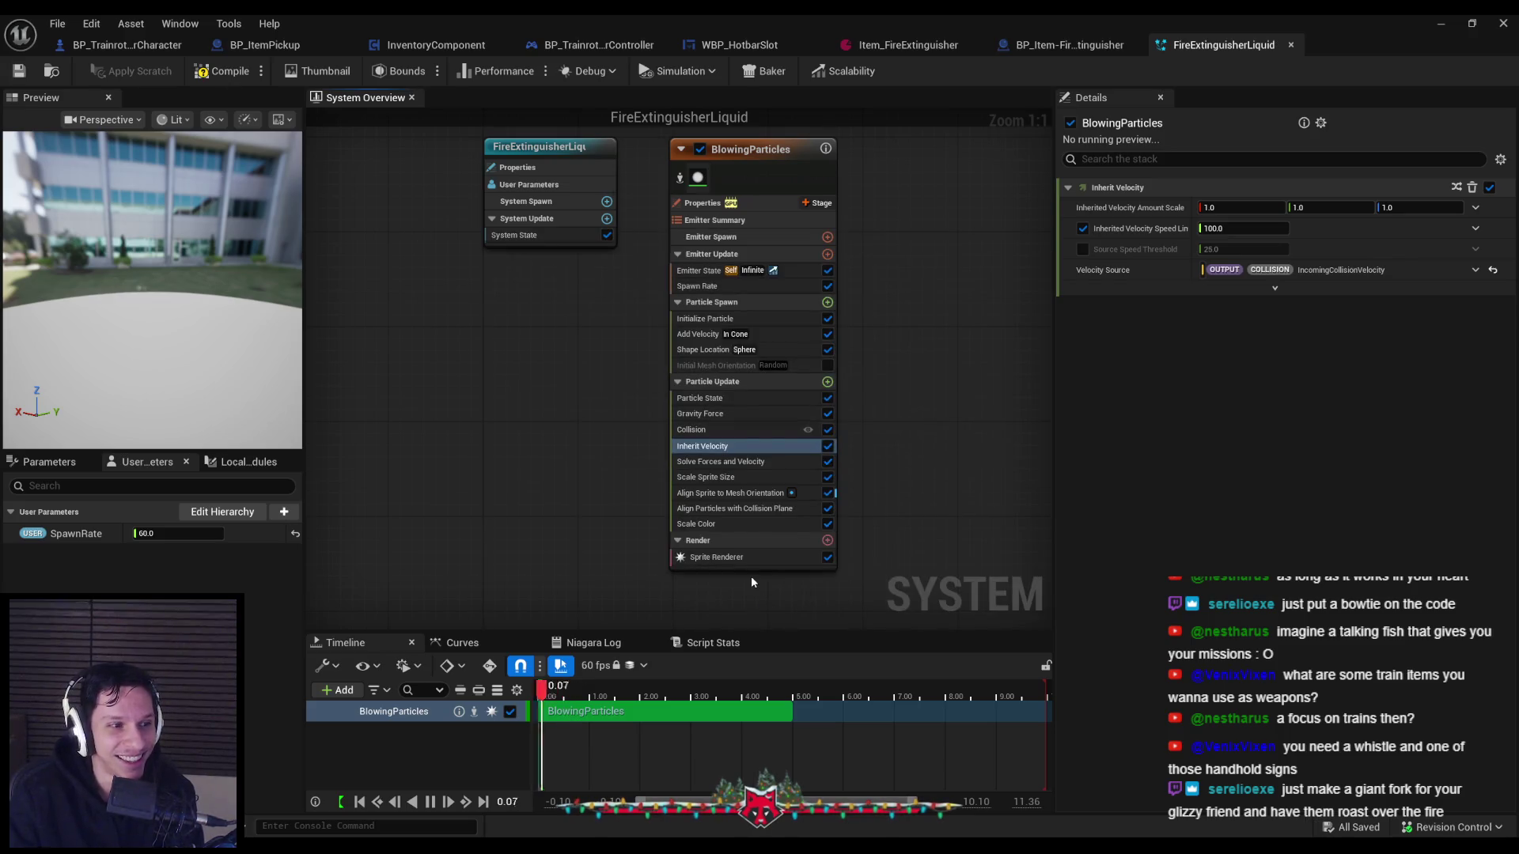
{"action": "left_click", "coordinate": [1440, 23]}
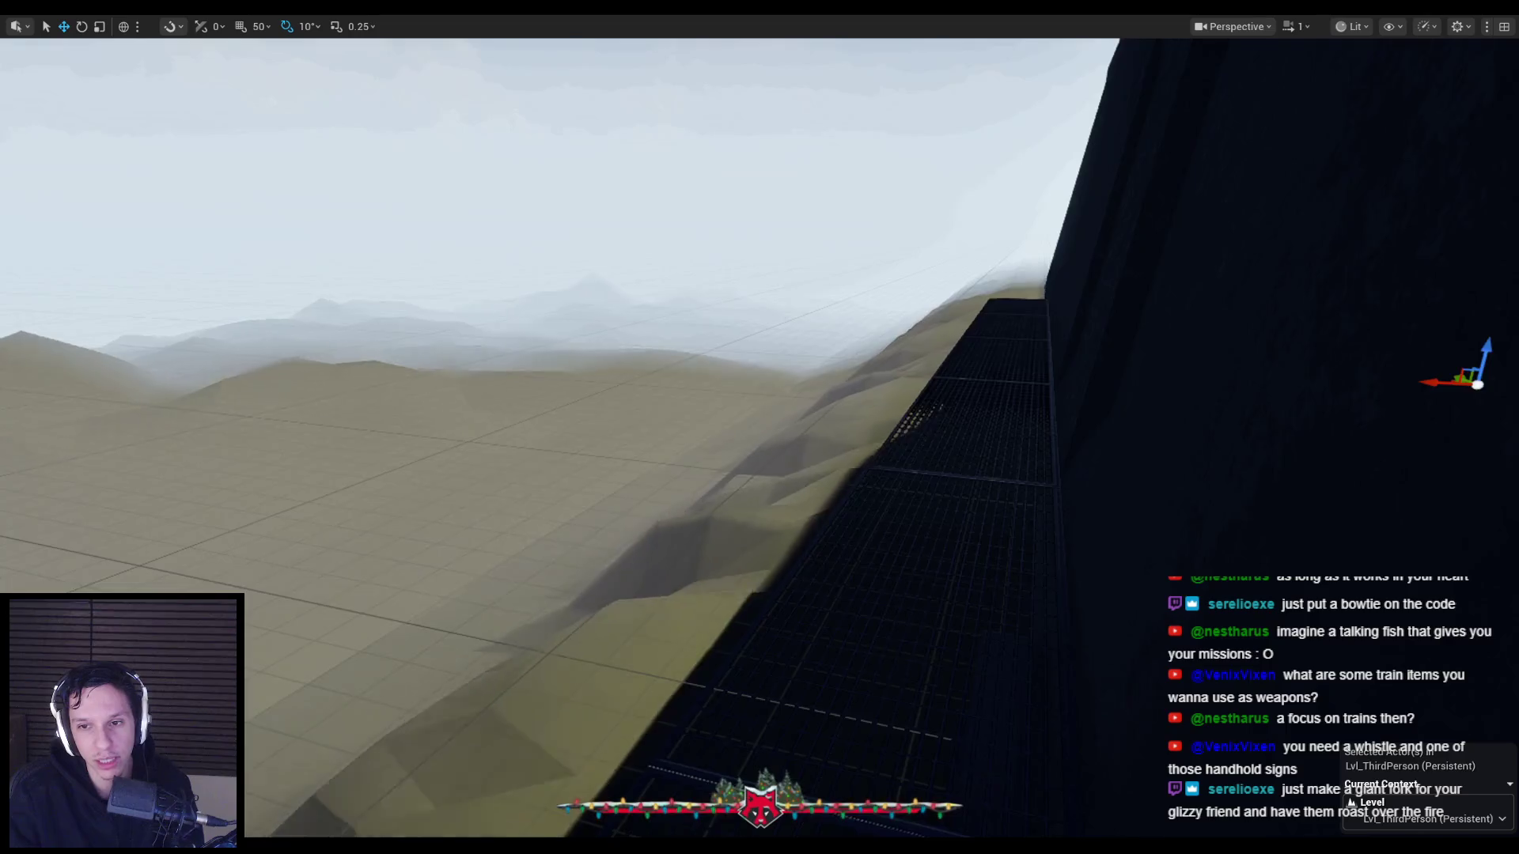
In play-in-editor, walk into the extinguisher room and equip the fire extinguisher.
{"action": "left_click_drag", "start_coordinate": [554, 254], "coordinate": [728, 255]}
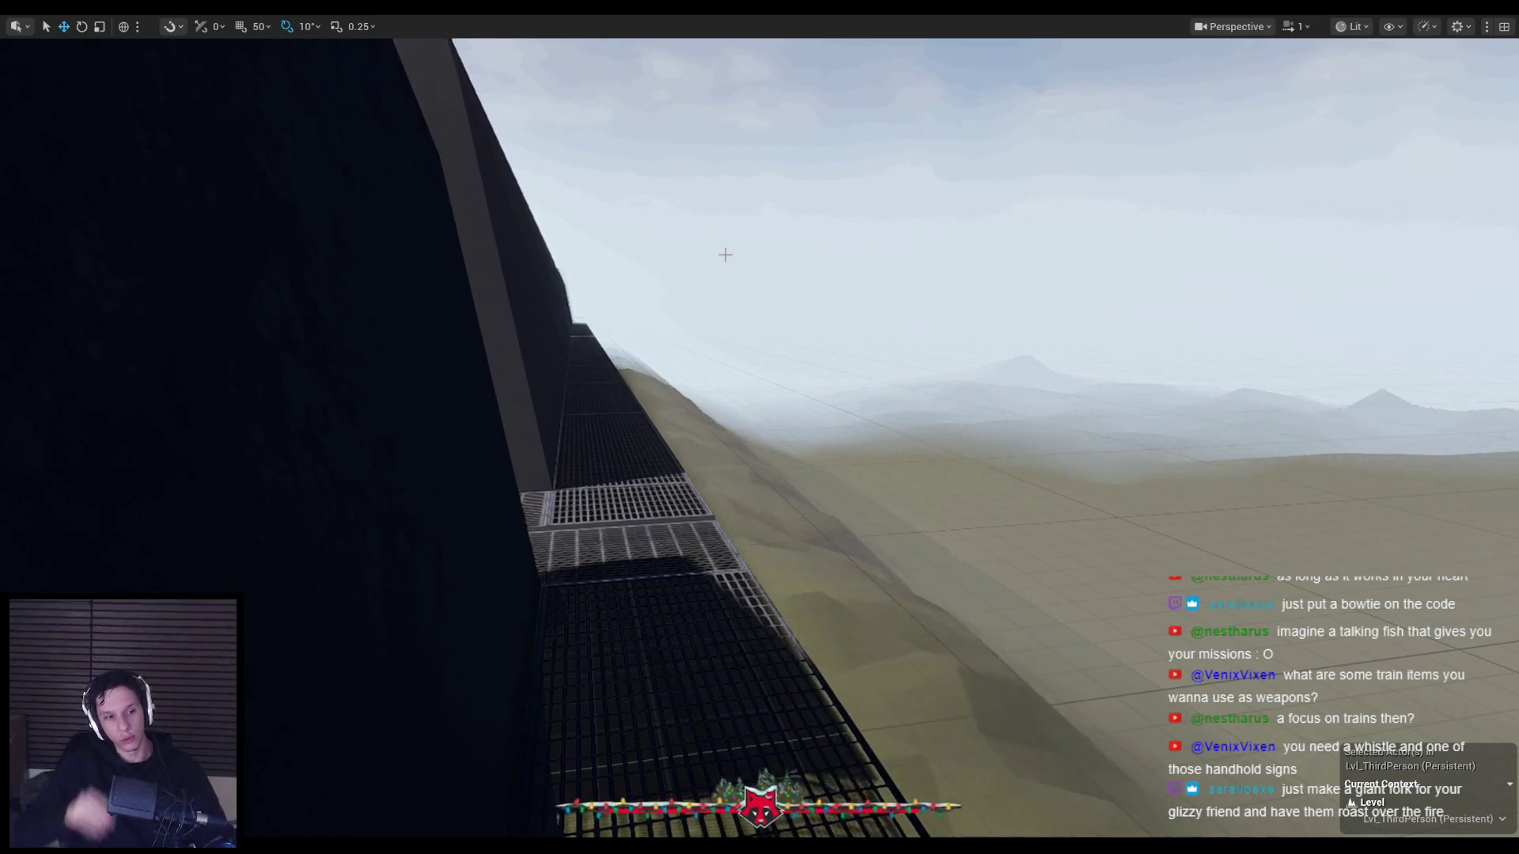
{"action": "left_click_drag", "start_coordinate": [726, 287], "coordinate": [641, 230]}
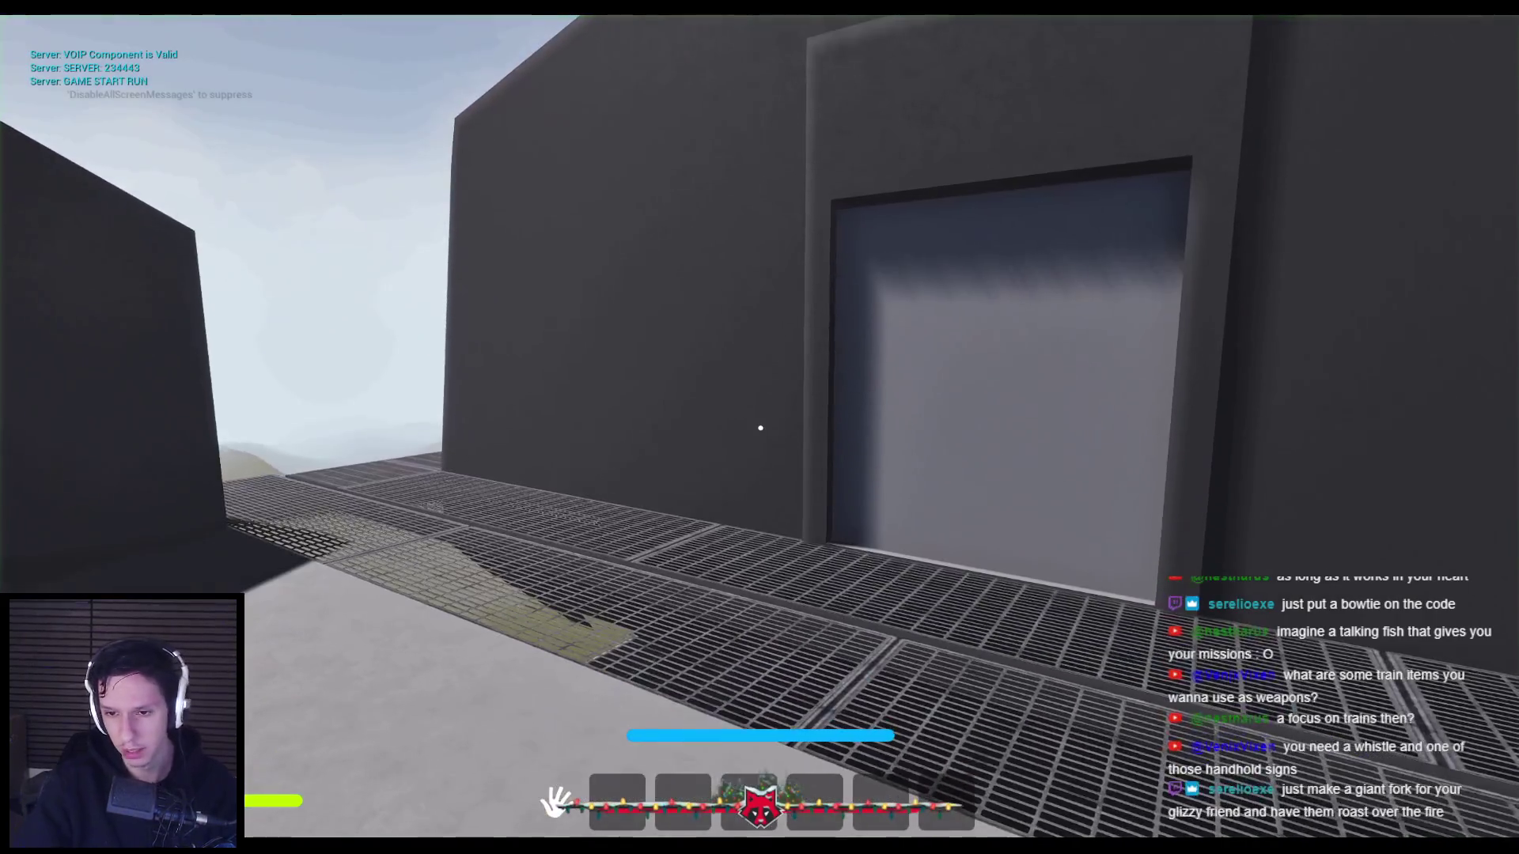
{"action": "mouse_move", "coordinate": [760, 428]}
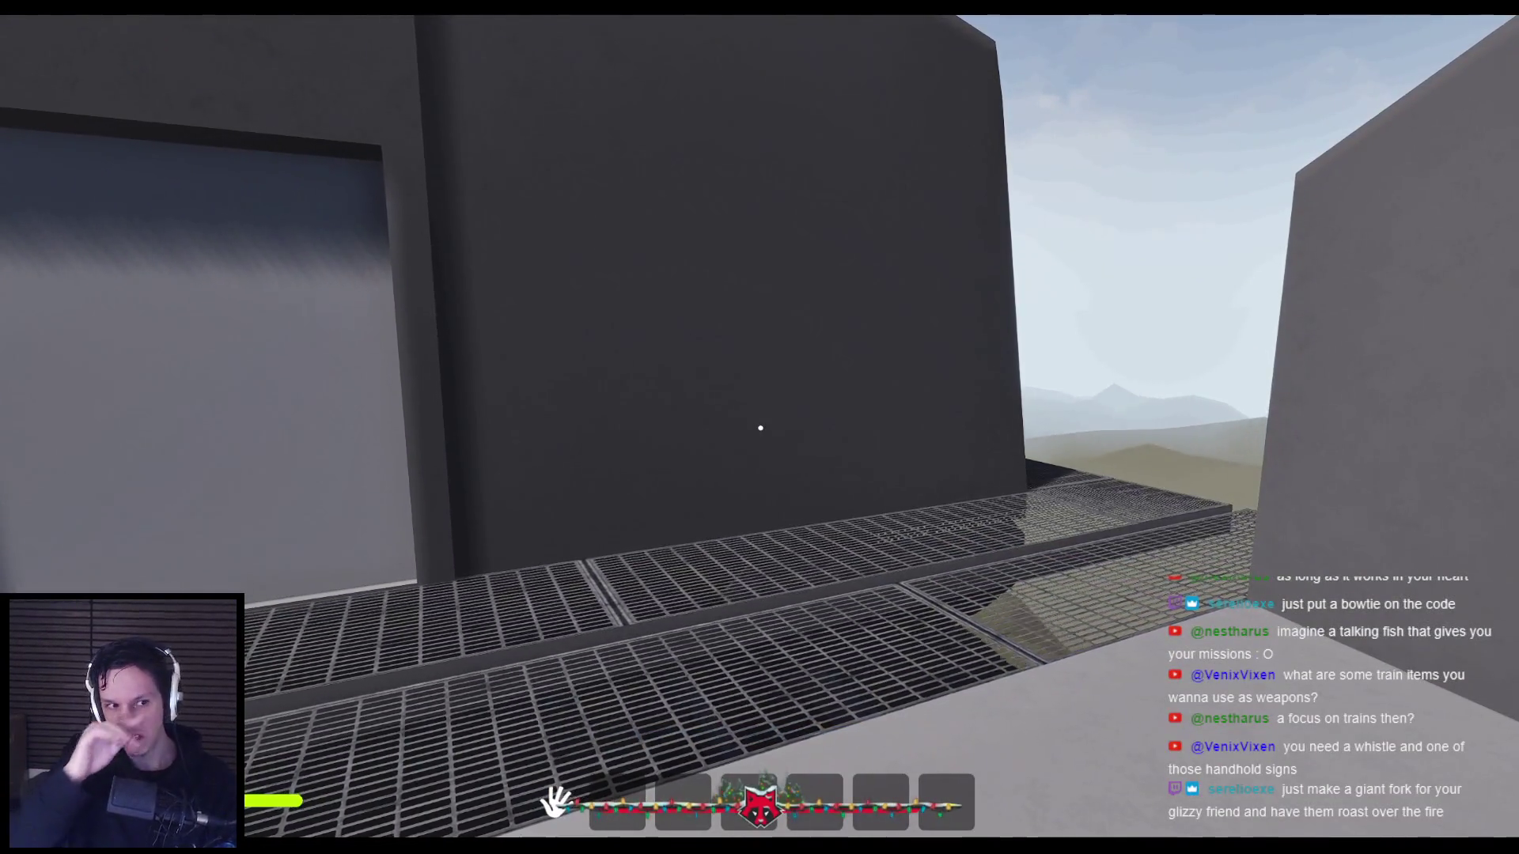
{"action": "key", "text": "w"}
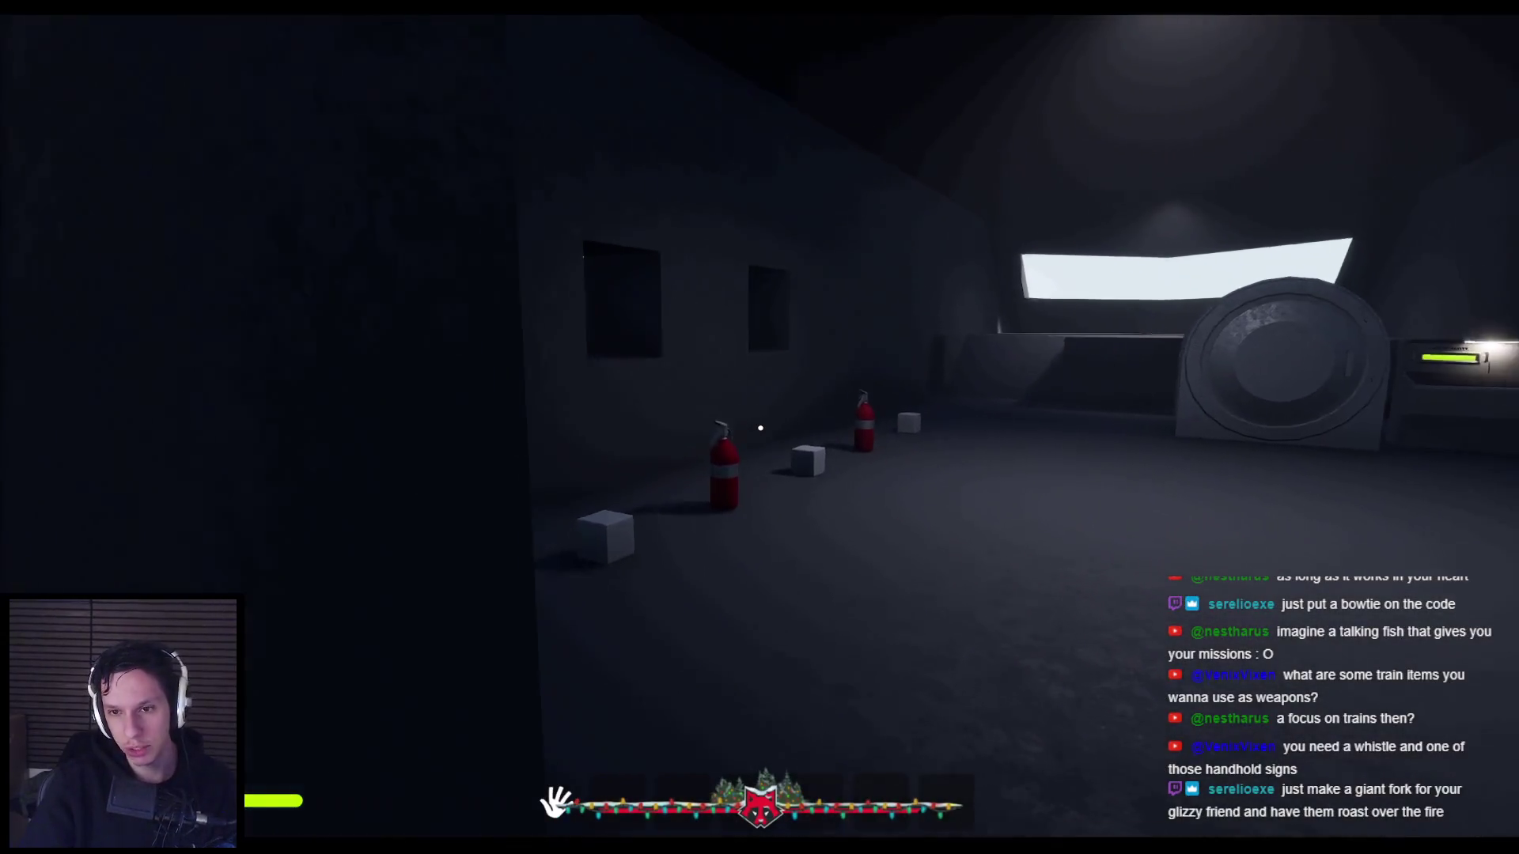
{"action": "key", "text": "1"}
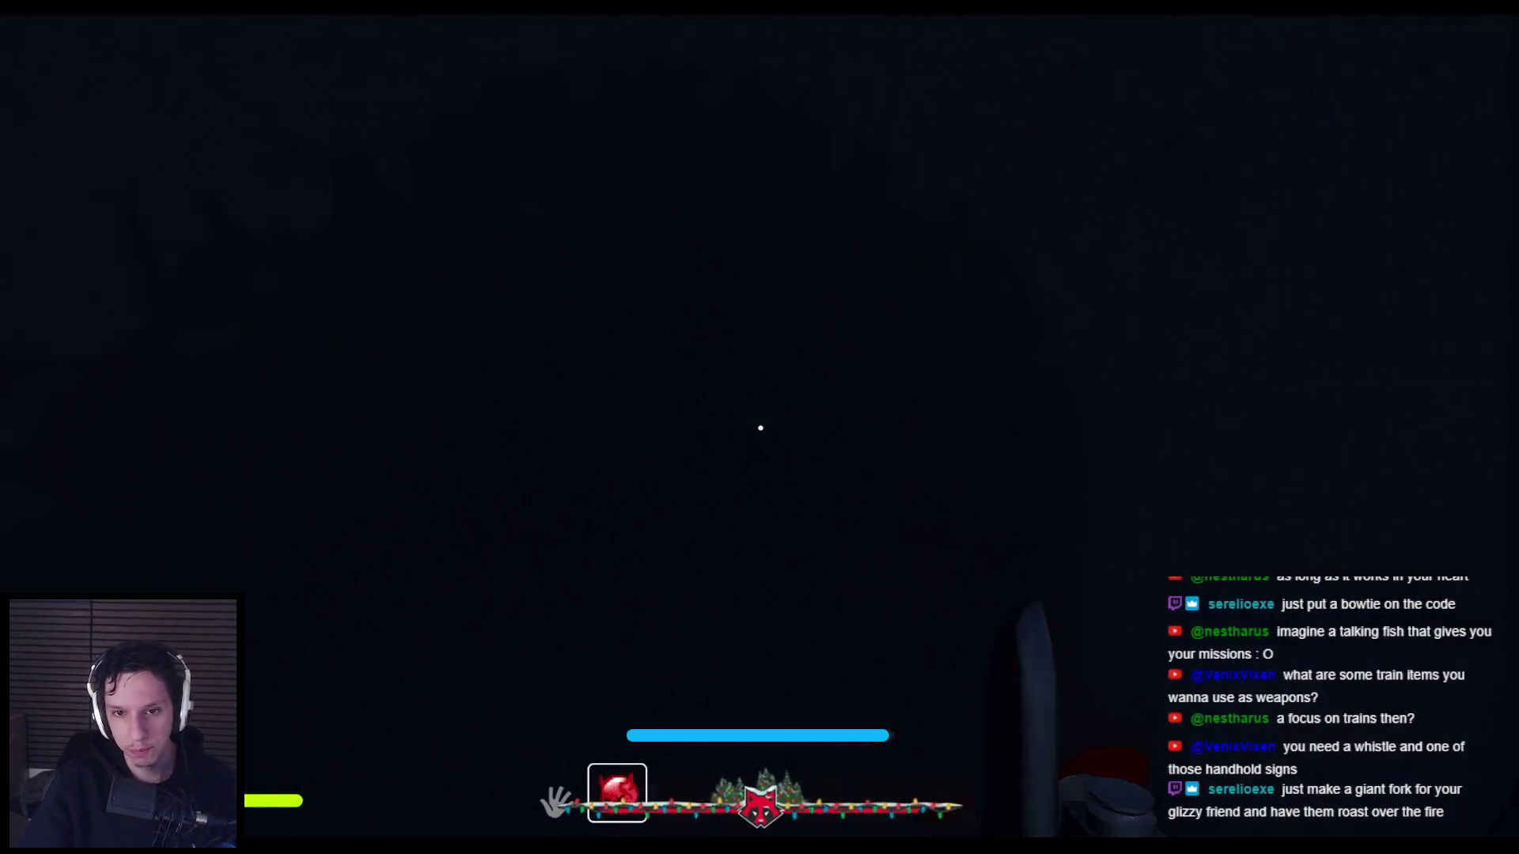
Spray the extinguisher outdoors and inside, then stop play and return to FireExtinguisherLiquid.
{"action": "key", "text": "w"}
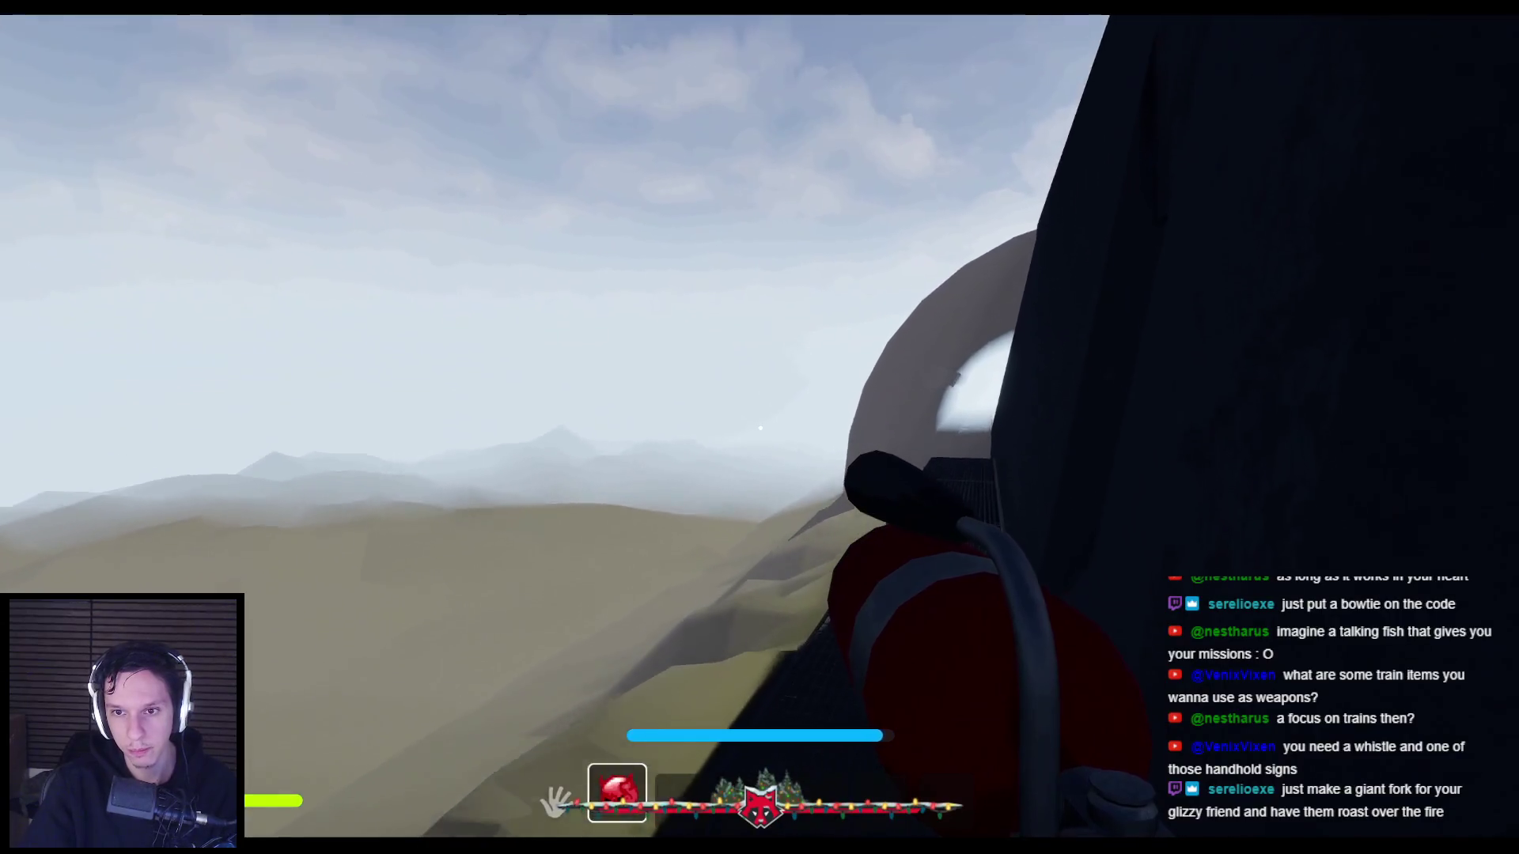
{"action": "left_click", "coordinate": [760, 428]}
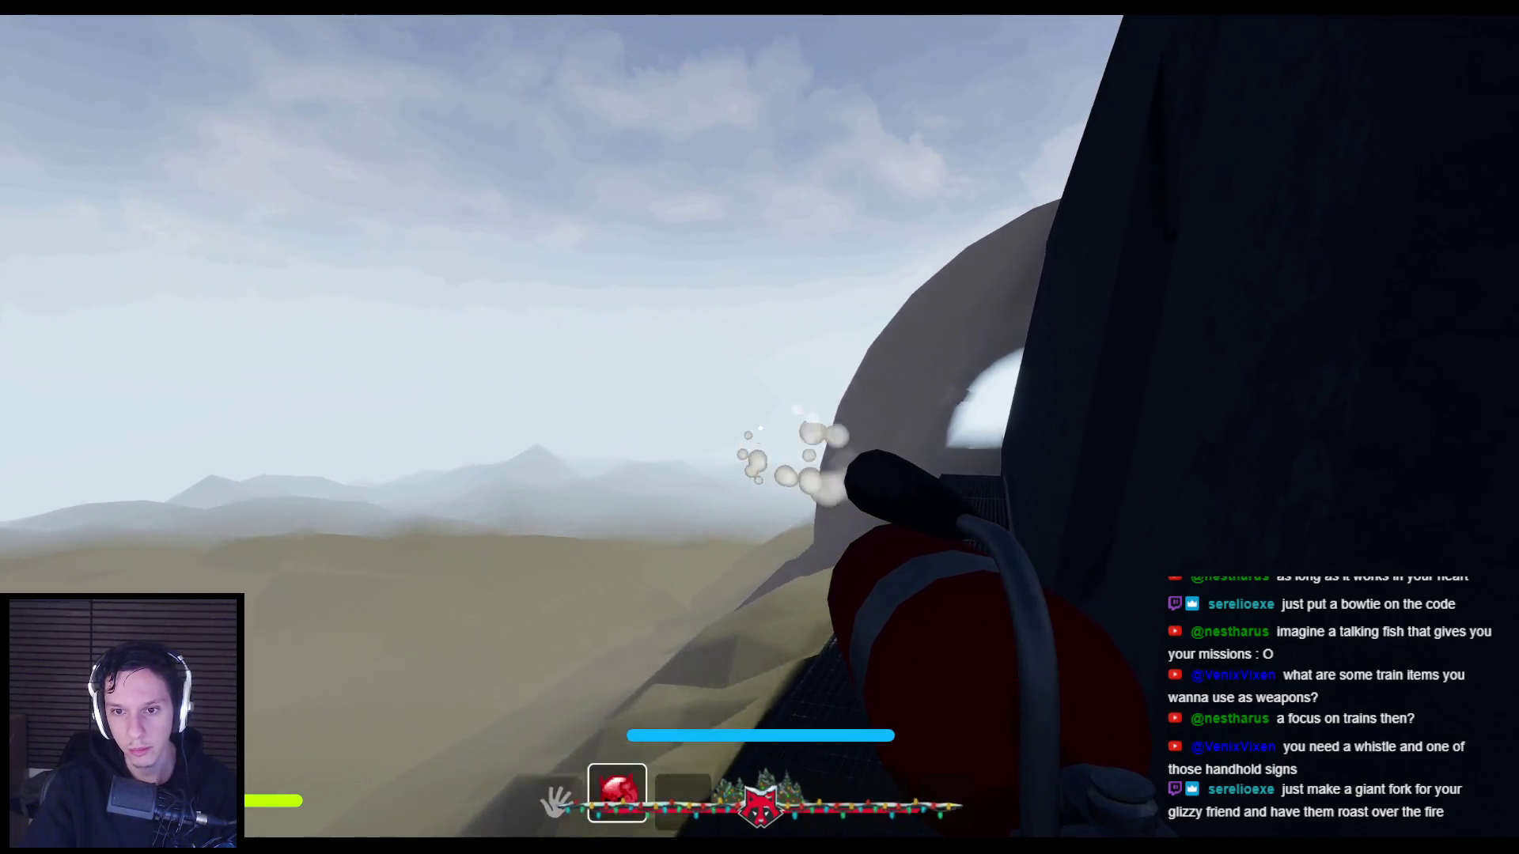
{"action": "mouse_move", "coordinate": [761, 428]}
{"action": "key", "text": "w"}
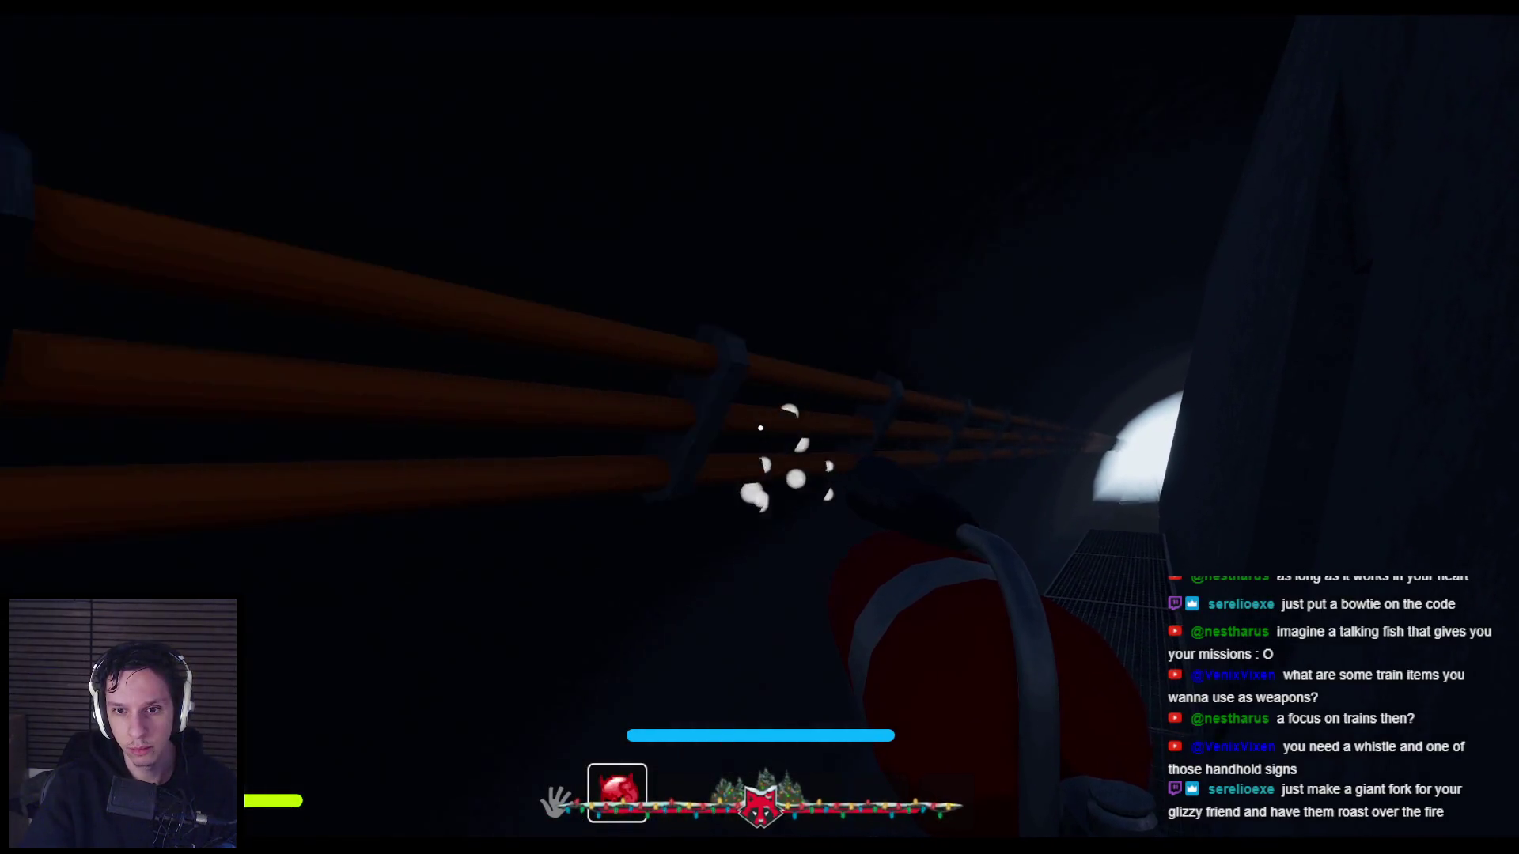
{"action": "key", "text": "w"}
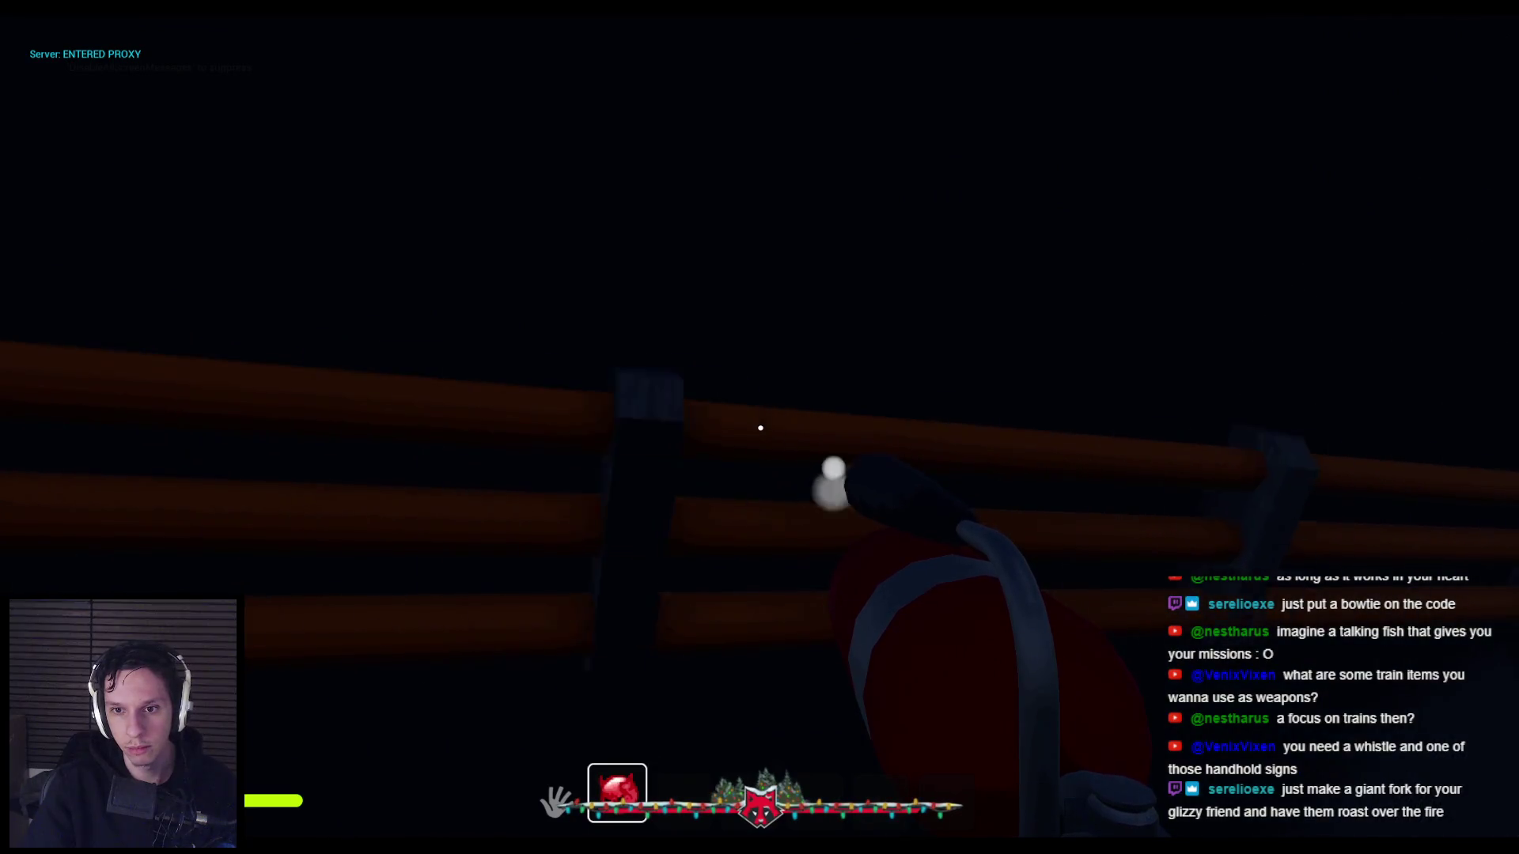
{"action": "left_click", "coordinate": [760, 428]}
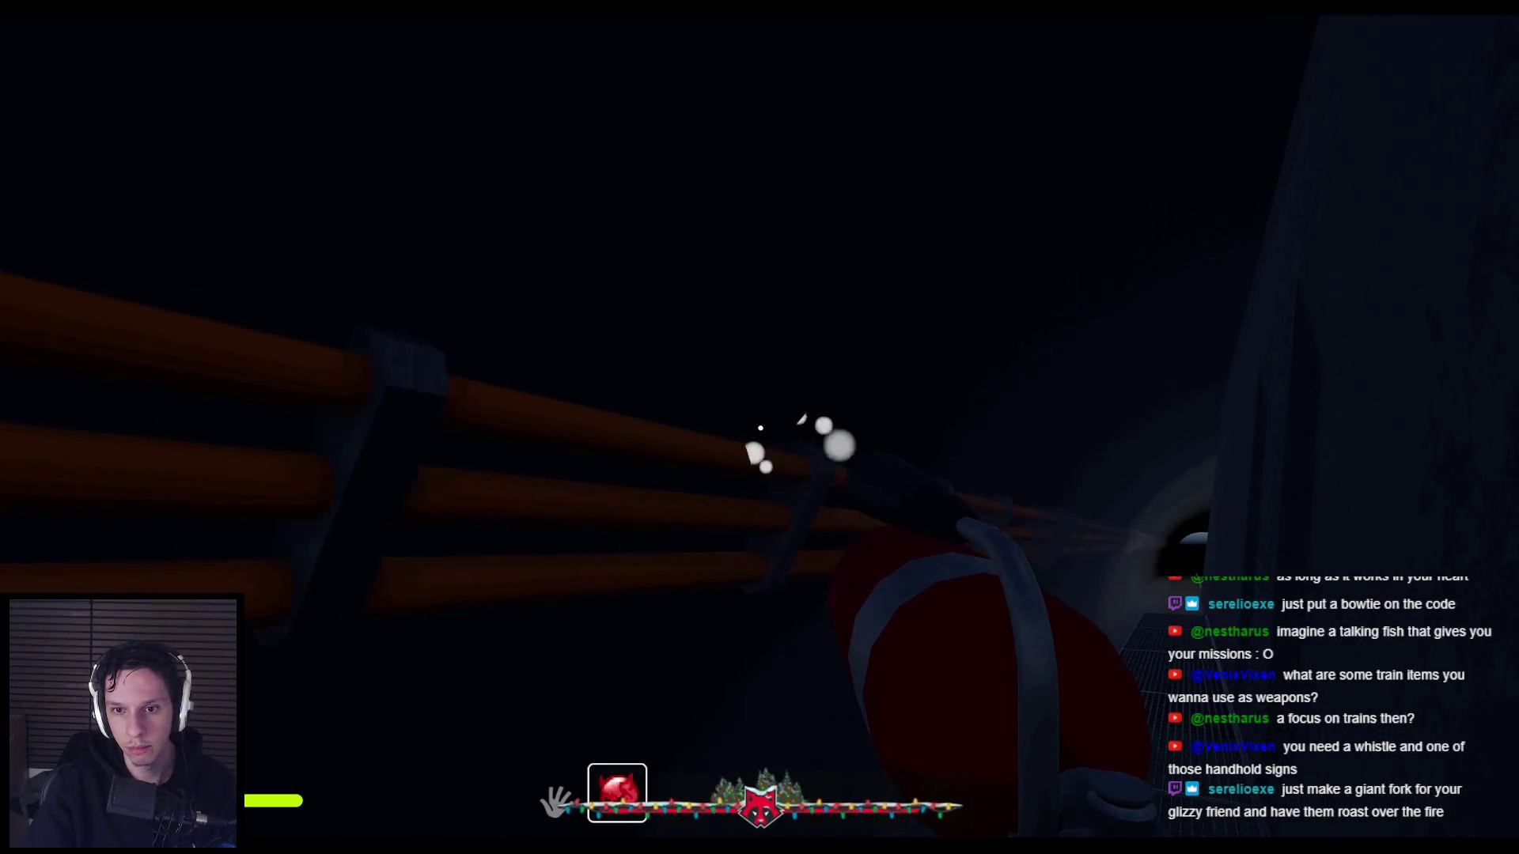
{"action": "mouse_move", "coordinate": [760, 428]}
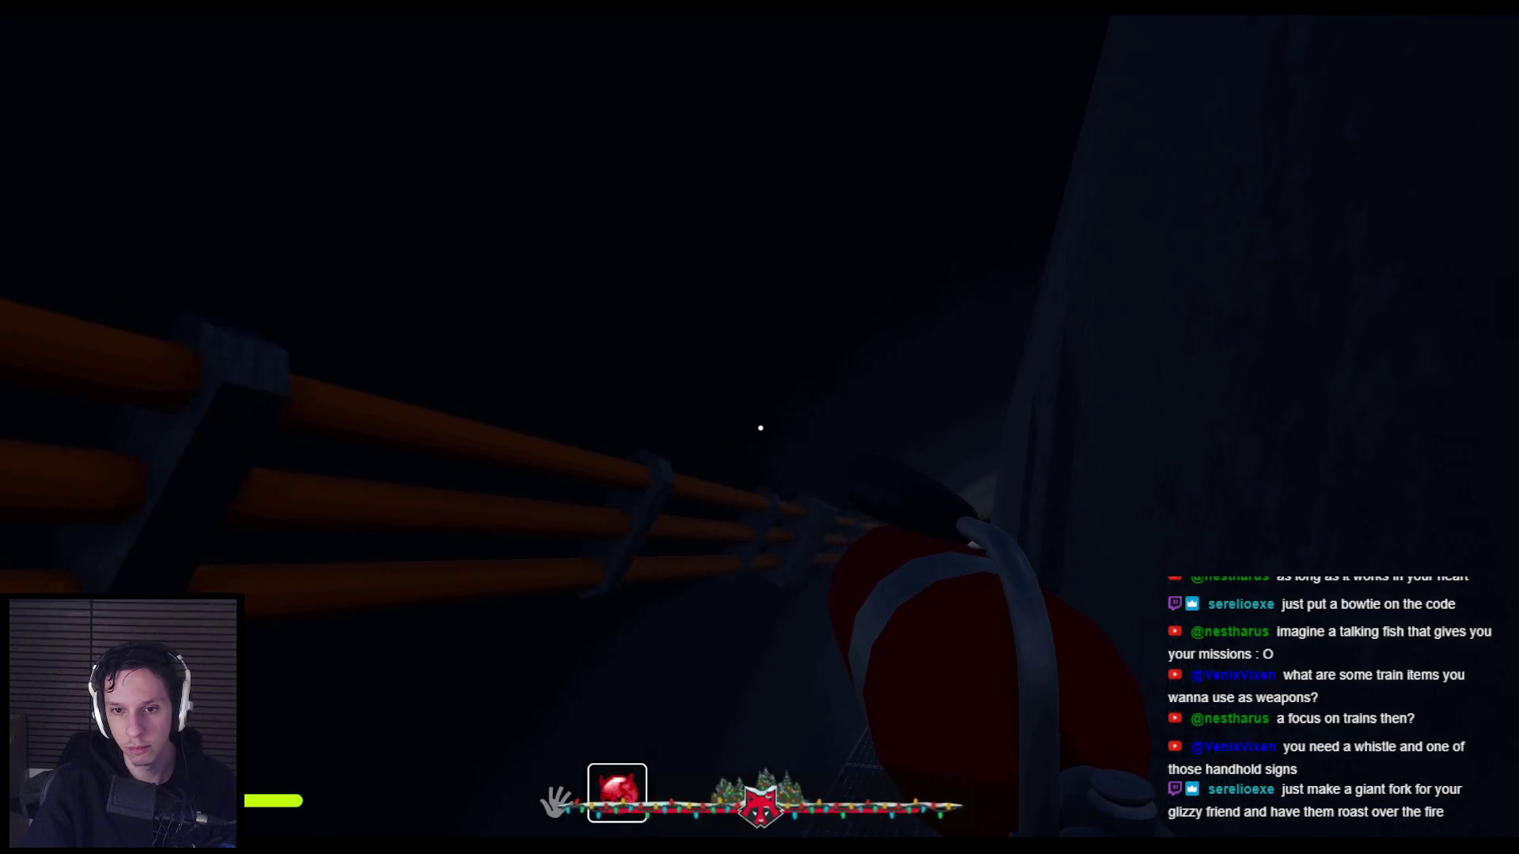
{"action": "mouse_move", "coordinate": [761, 428]}
{"action": "left_mouse_down"}
{"action": "mouse_move", "coordinate": [695, 583]}
{"action": "mouse_move", "coordinate": [763, 410]}
{"action": "mouse_move", "coordinate": [713, 400]}
{"action": "mouse_move", "coordinate": [742, 436]}
{"action": "left_mouse_up"}
{"action": "left_click", "coordinate": [742, 437]}
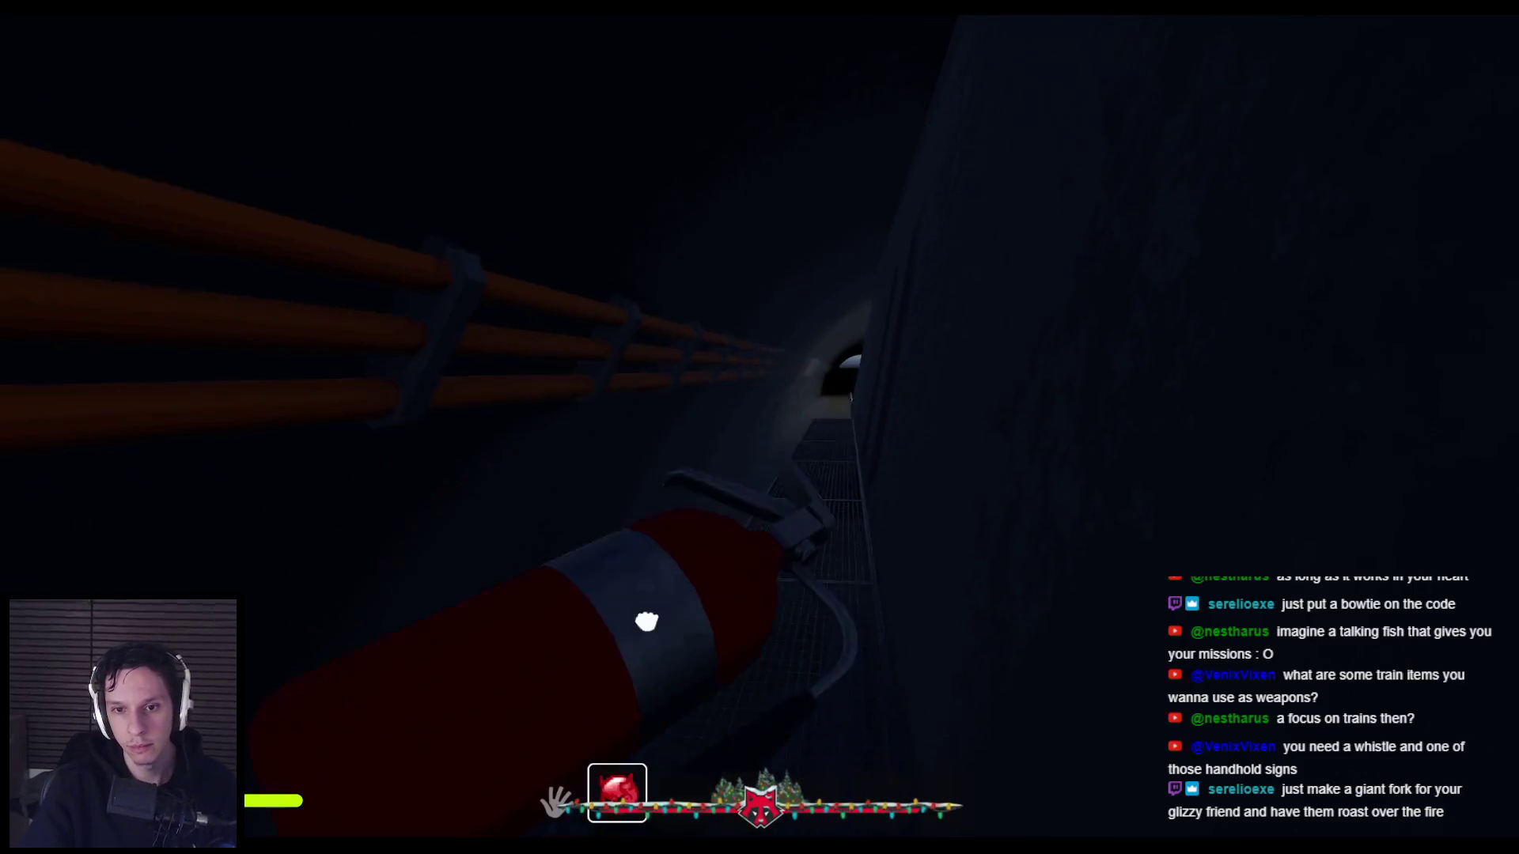
{"action": "left_click", "coordinate": [760, 428]}
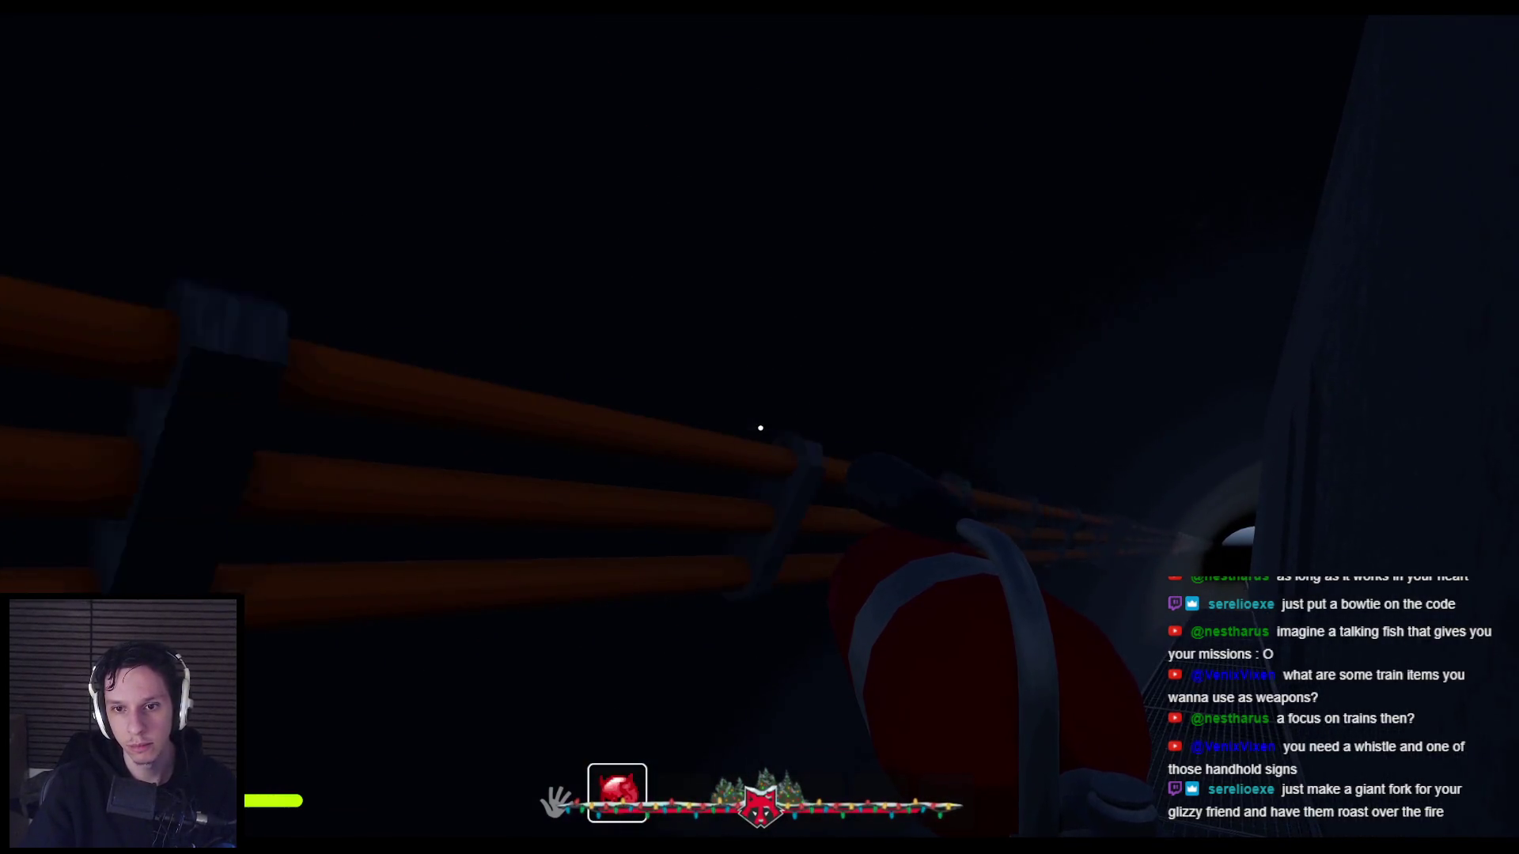
{"action": "key", "text": "Escape"}
{"action": "key", "text": "alt+Tab"}
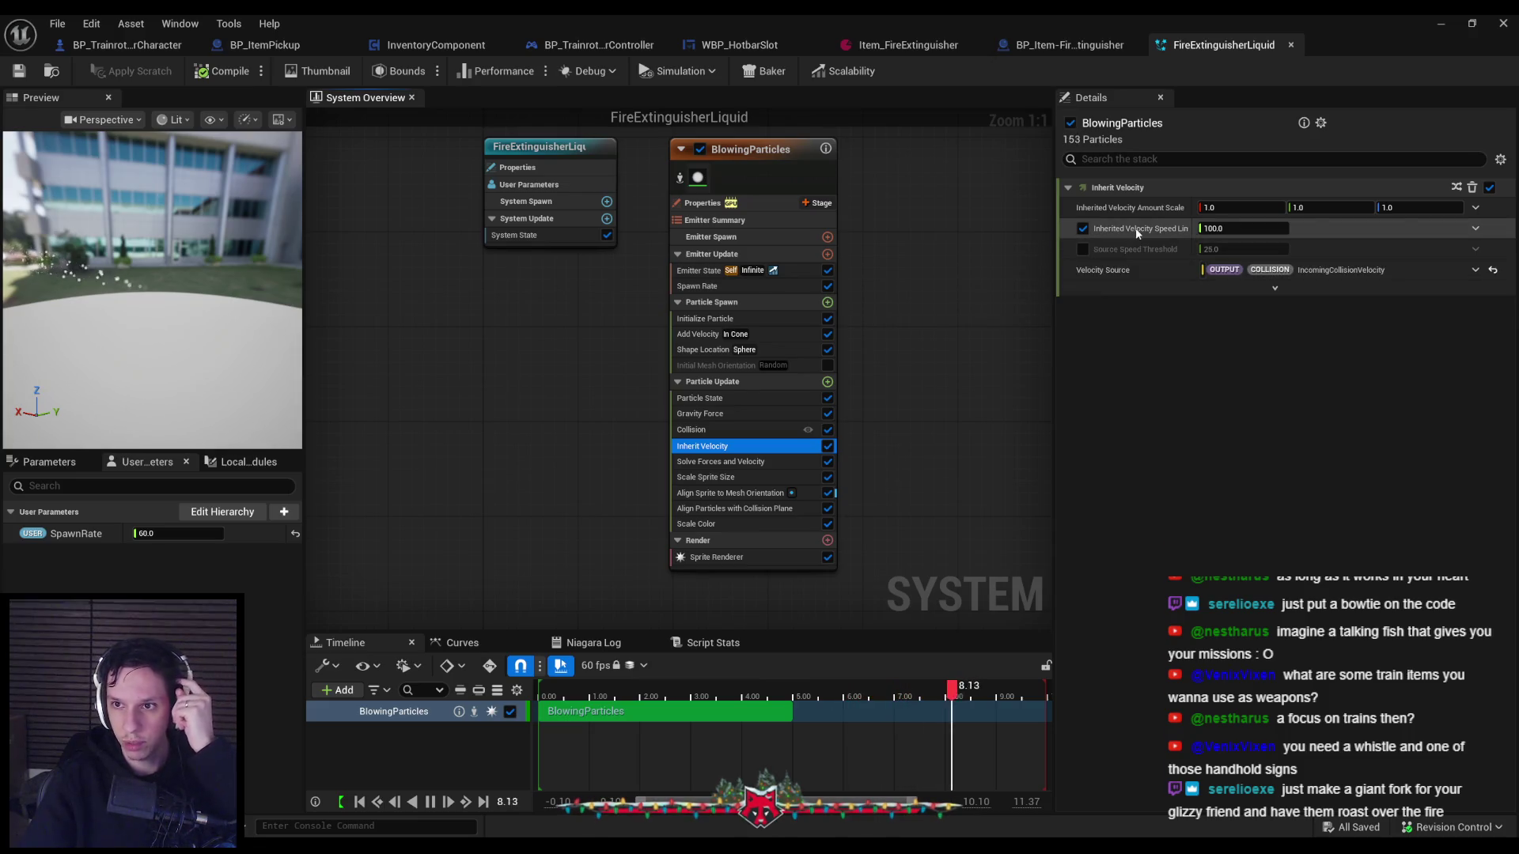
With the speed limit at 5000, playtest by picking up and equipping the extinguisher.
{"action": "left_click_drag", "start_coordinate": [1195, 239], "coordinate": [1229, 243]}
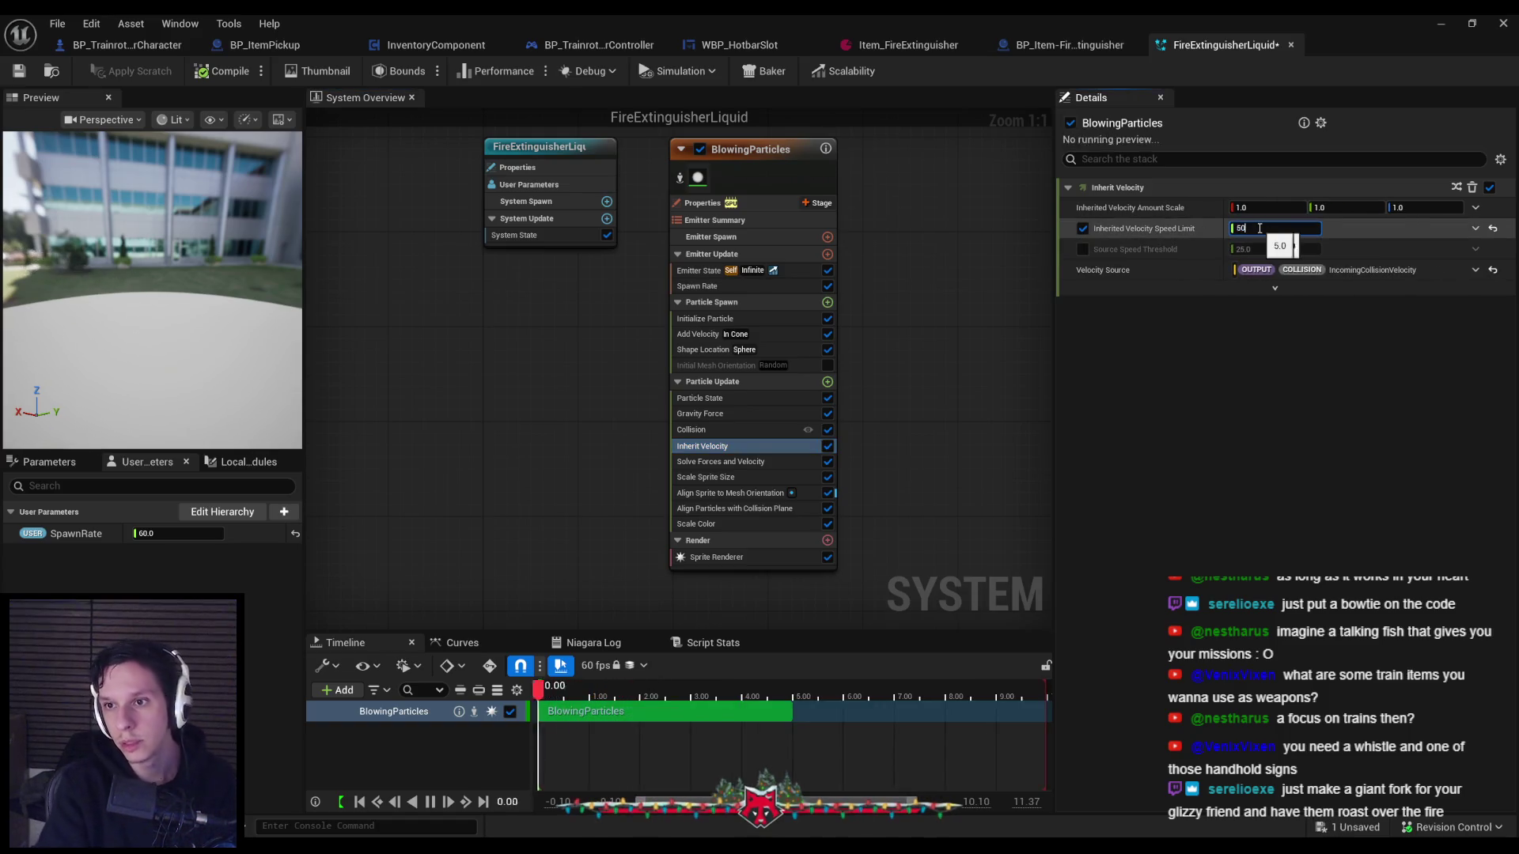
{"action": "left_click", "coordinate": [1450, 31]}
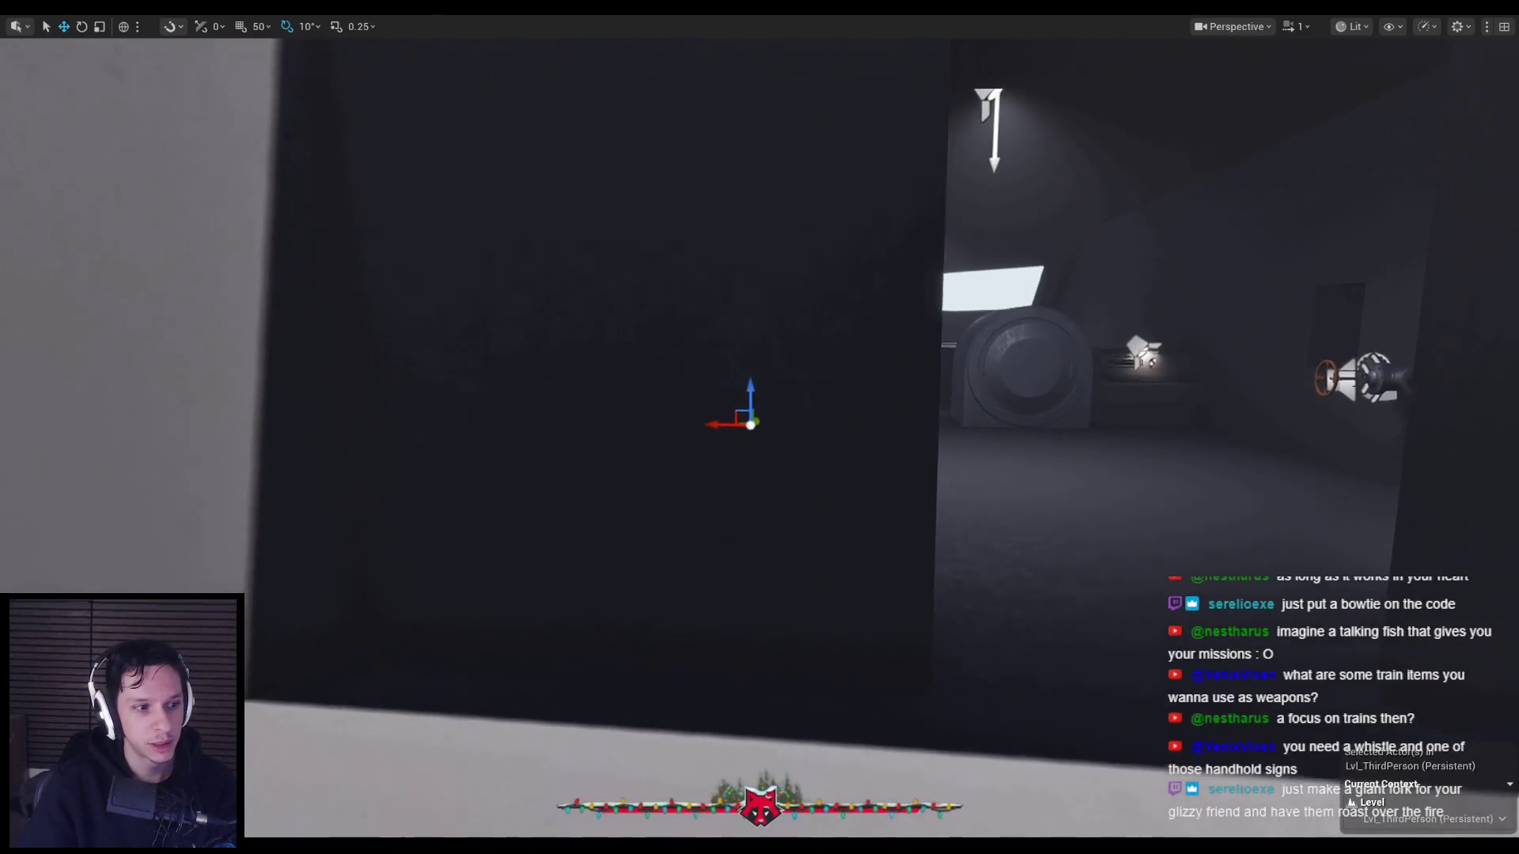
{"action": "key", "text": "alt+p"}
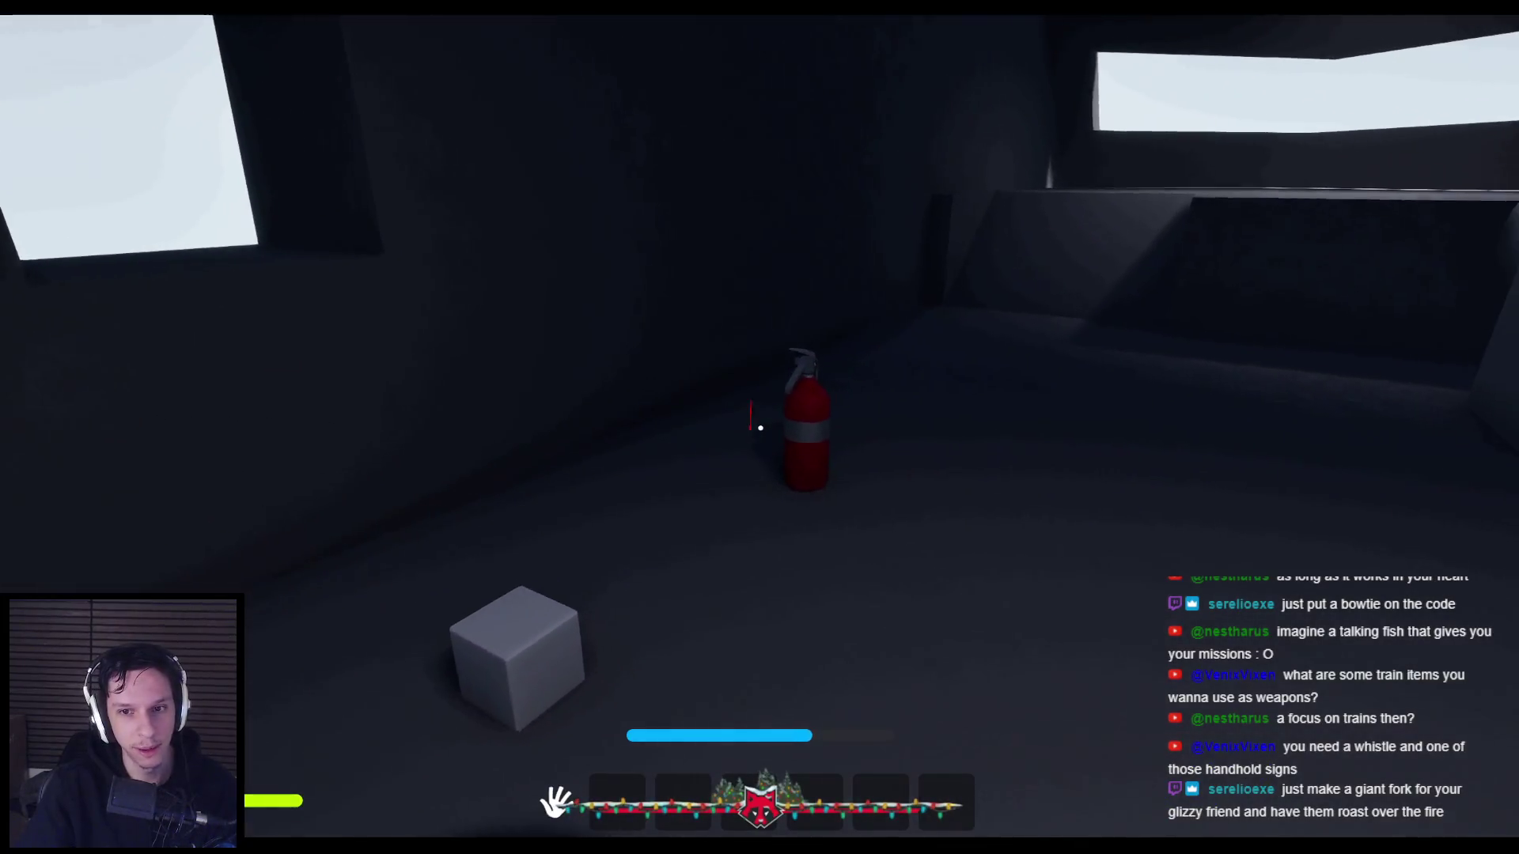
{"action": "key", "text": "e"}
{"action": "key", "text": "1"}
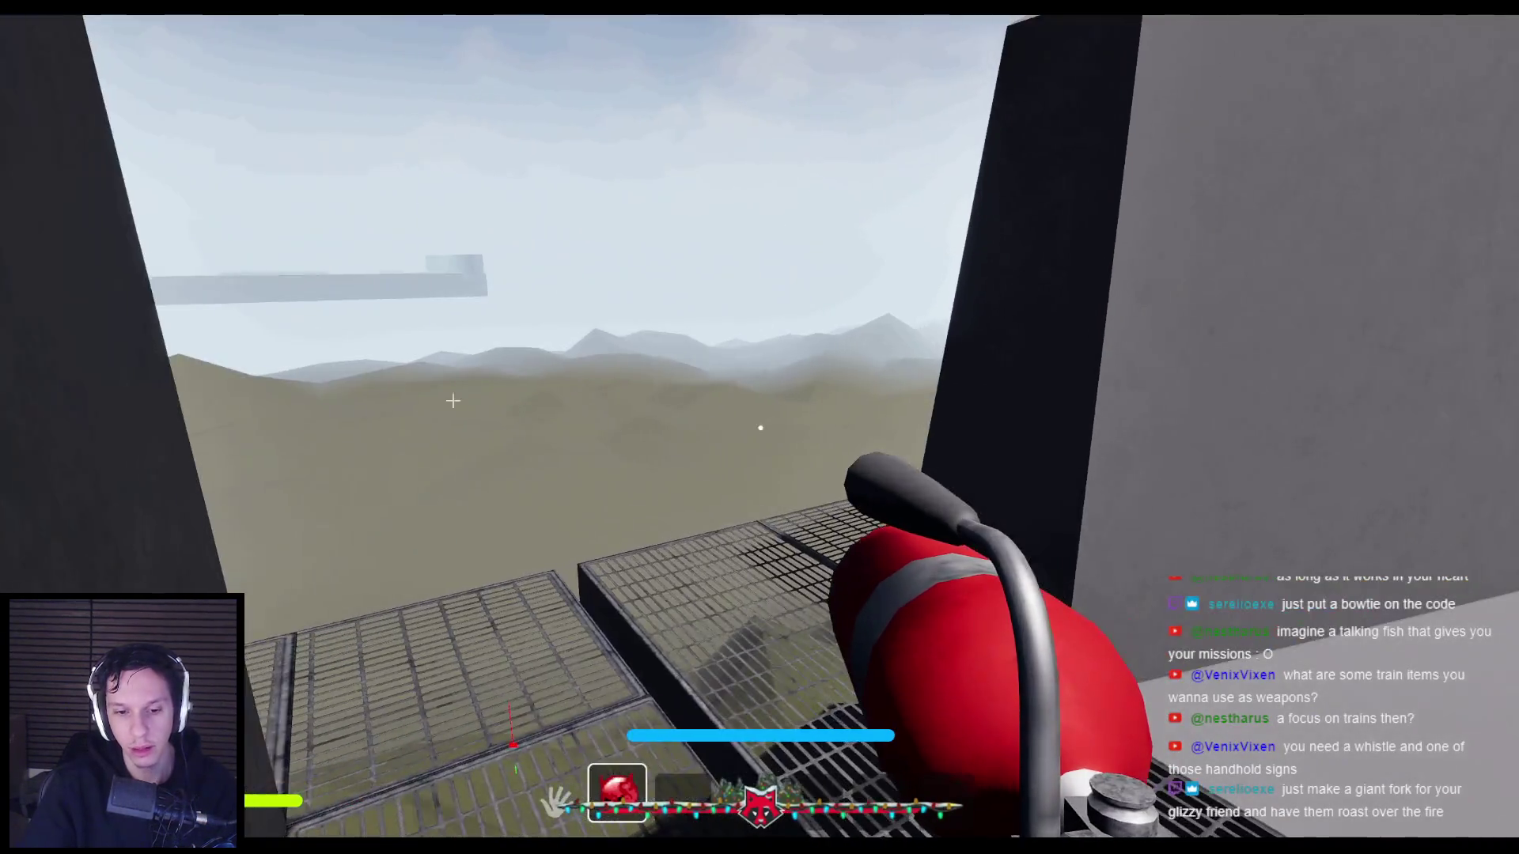
End the play session and bring back the FireExtinguisherLiquid Niagara editor.
{"action": "key", "text": "Escape"}
{"action": "mouse_move", "coordinate": [475, 845]}
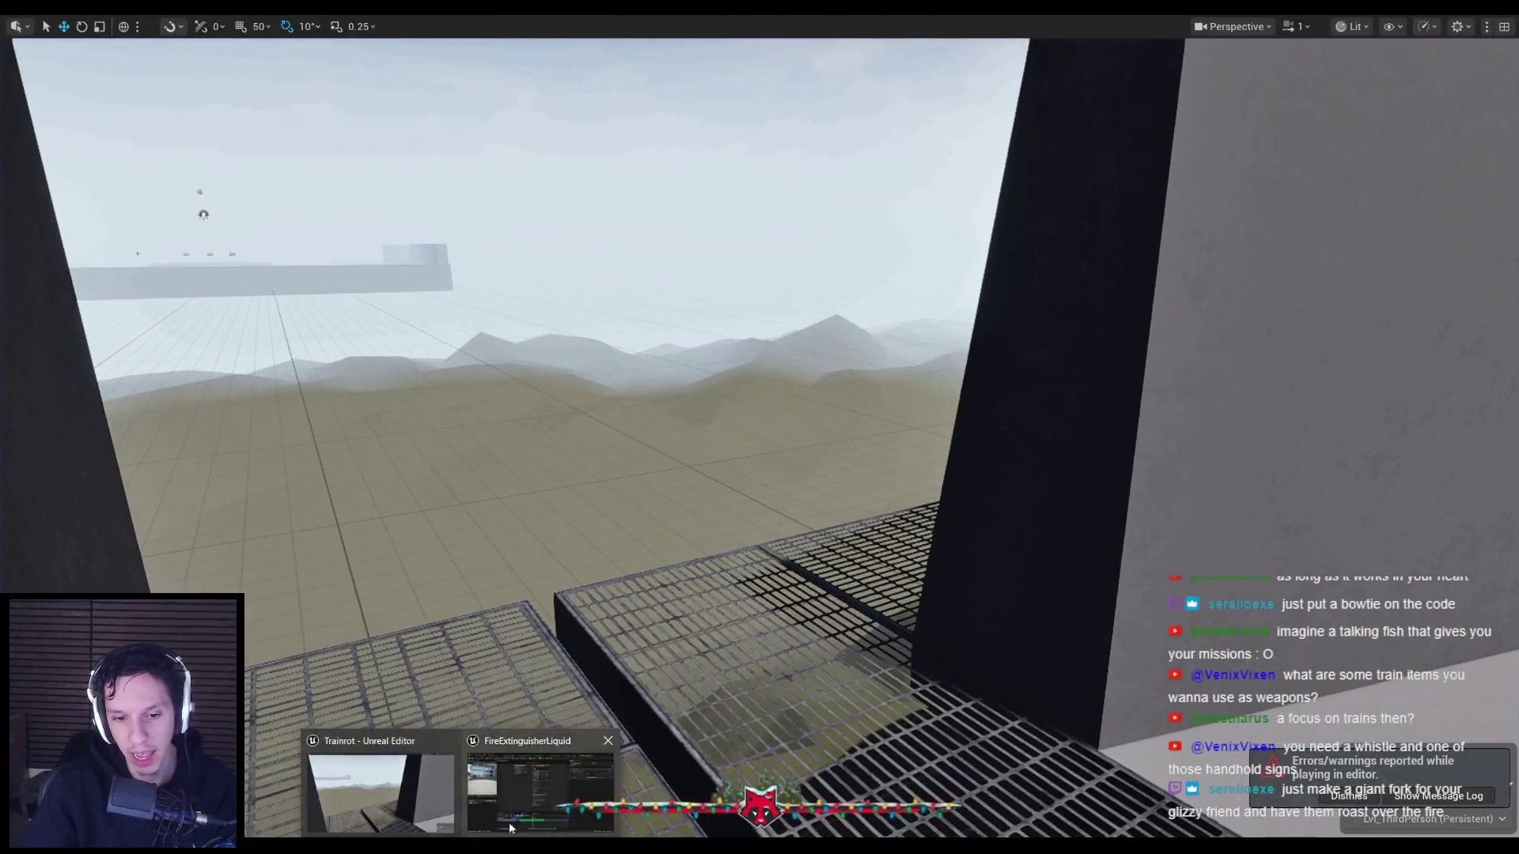
{"action": "left_click", "coordinate": [545, 771]}
Set Inherit Velocity's Velocity Destination Space to World in its advanced settings.
{"action": "left_click", "coordinate": [1348, 796]}
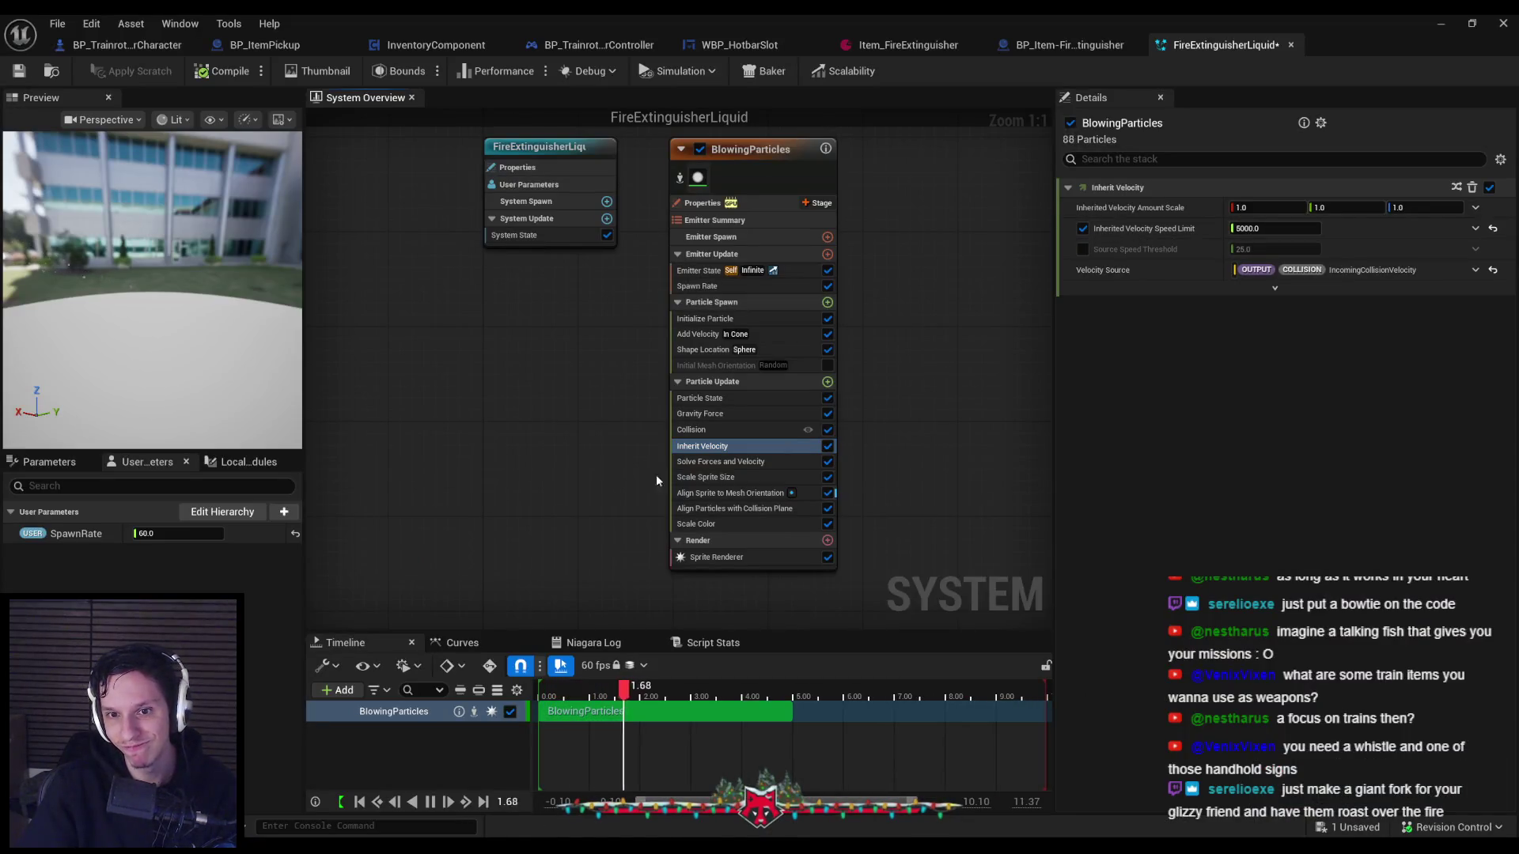
{"action": "right_click", "coordinate": [688, 449]}
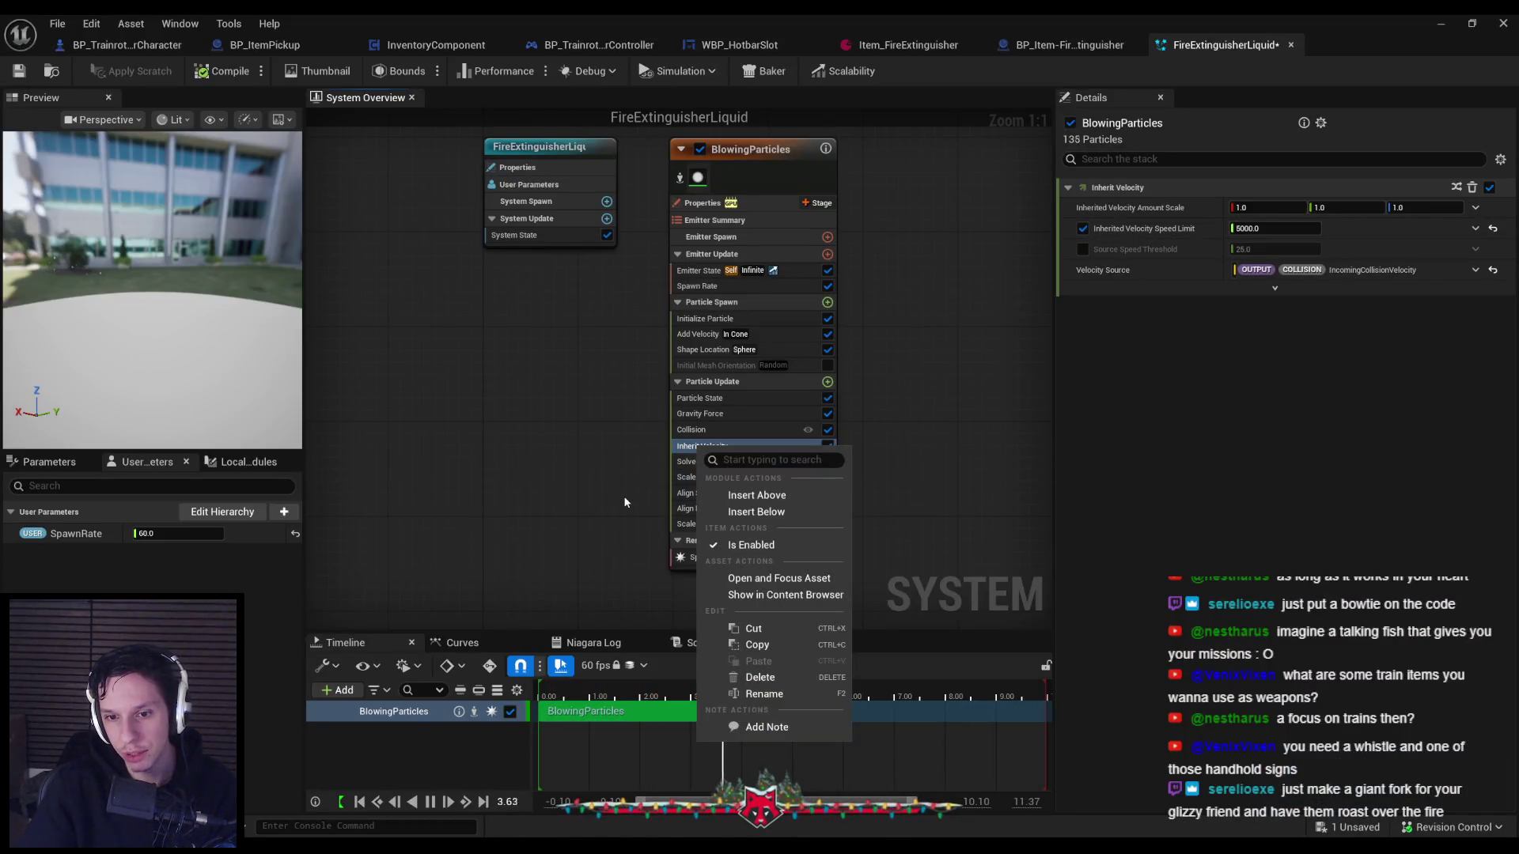
{"action": "left_click_drag", "start_coordinate": [624, 514], "coordinate": [580, 471]}
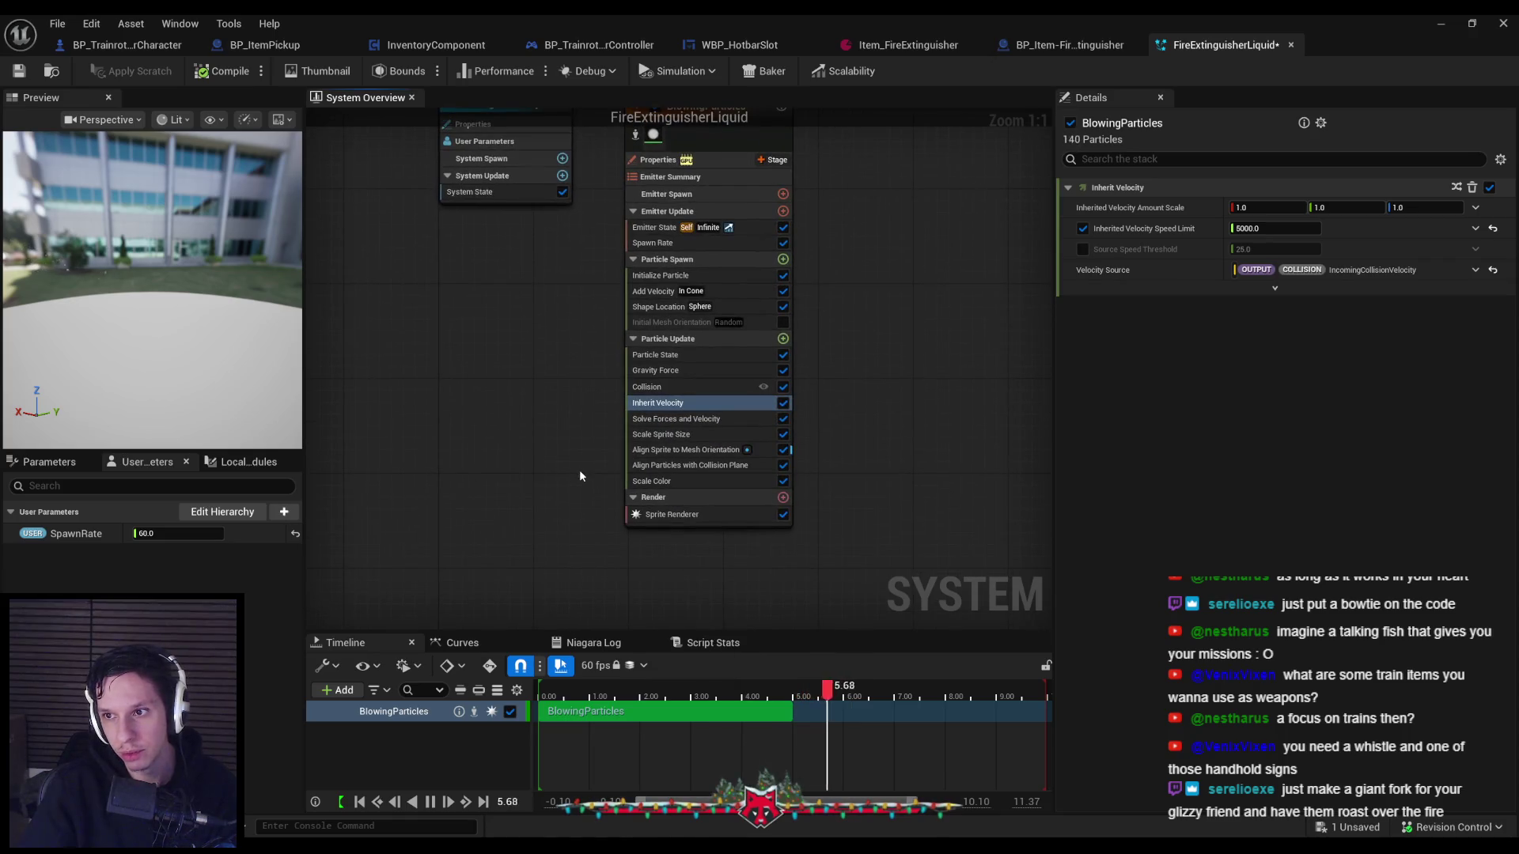
{"action": "left_click", "coordinate": [1274, 288]}
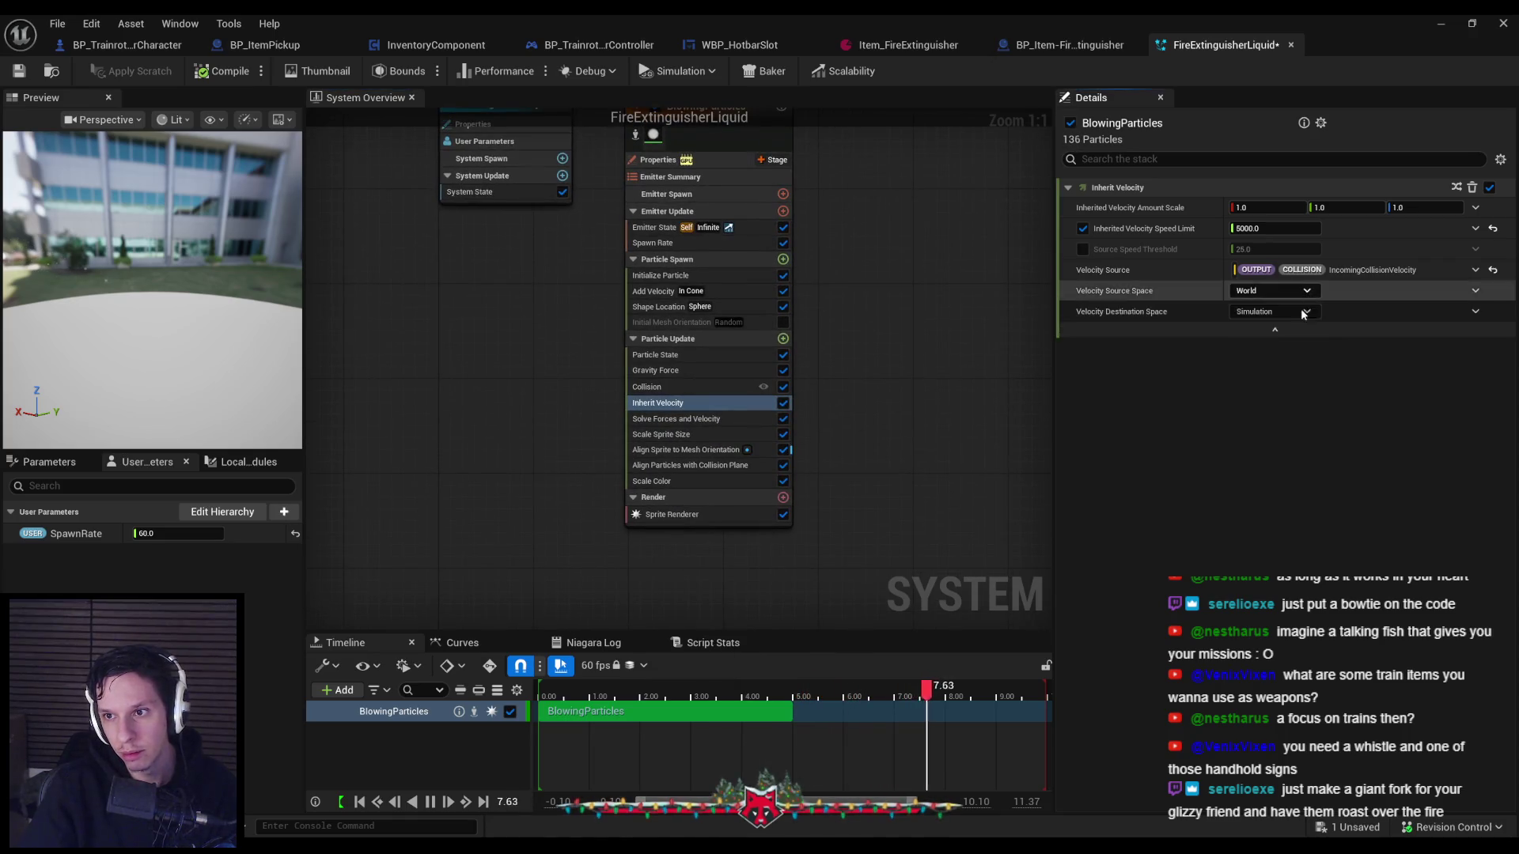
{"action": "left_click", "coordinate": [1269, 289]}
{"action": "left_click", "coordinate": [1269, 286]}
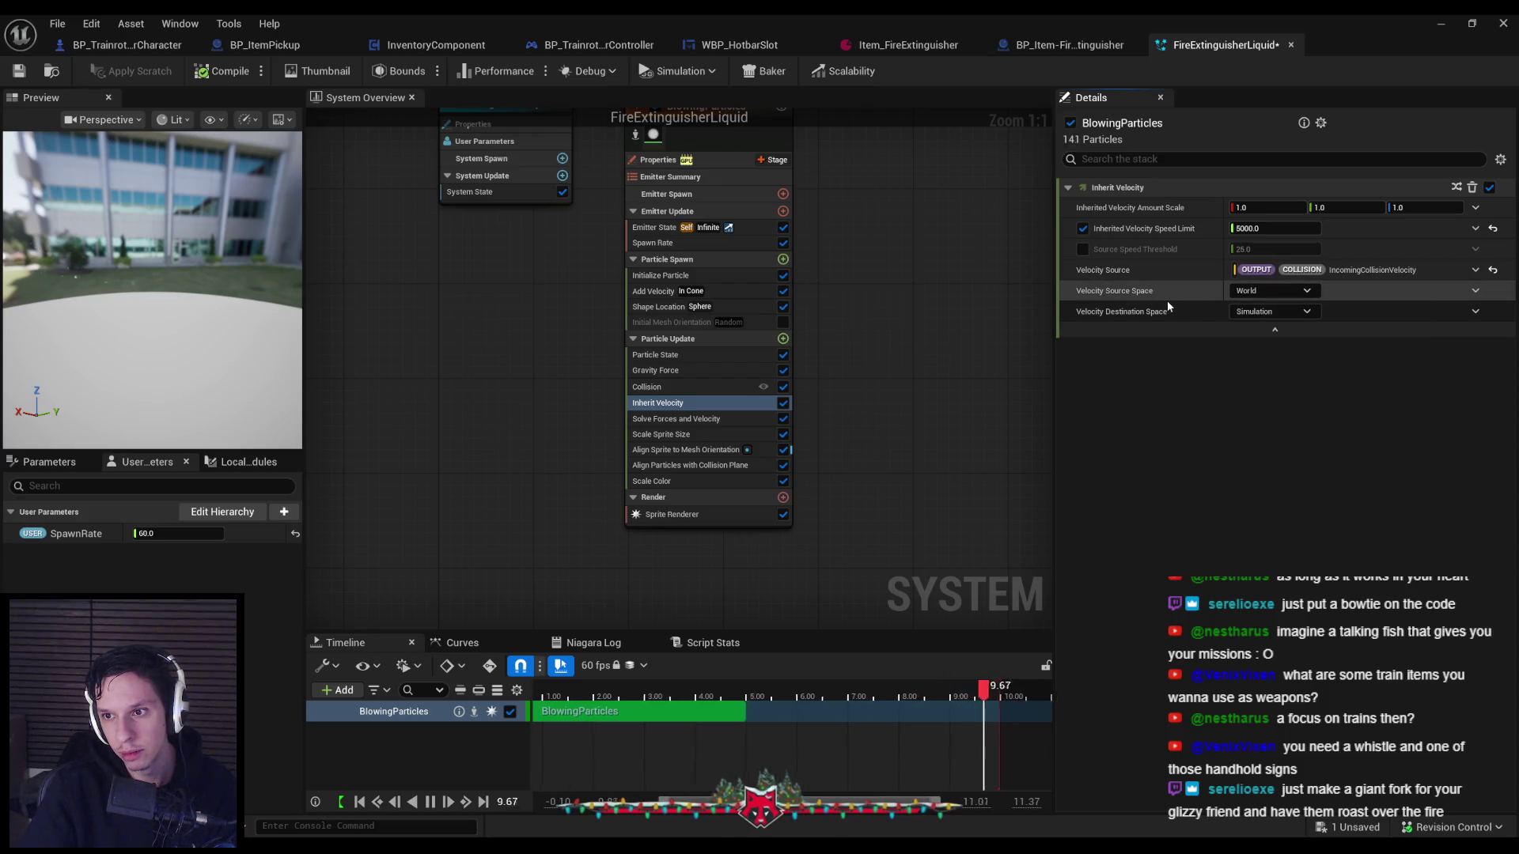
{"action": "left_click", "coordinate": [1272, 311]}
{"action": "left_click", "coordinate": [1276, 312]}
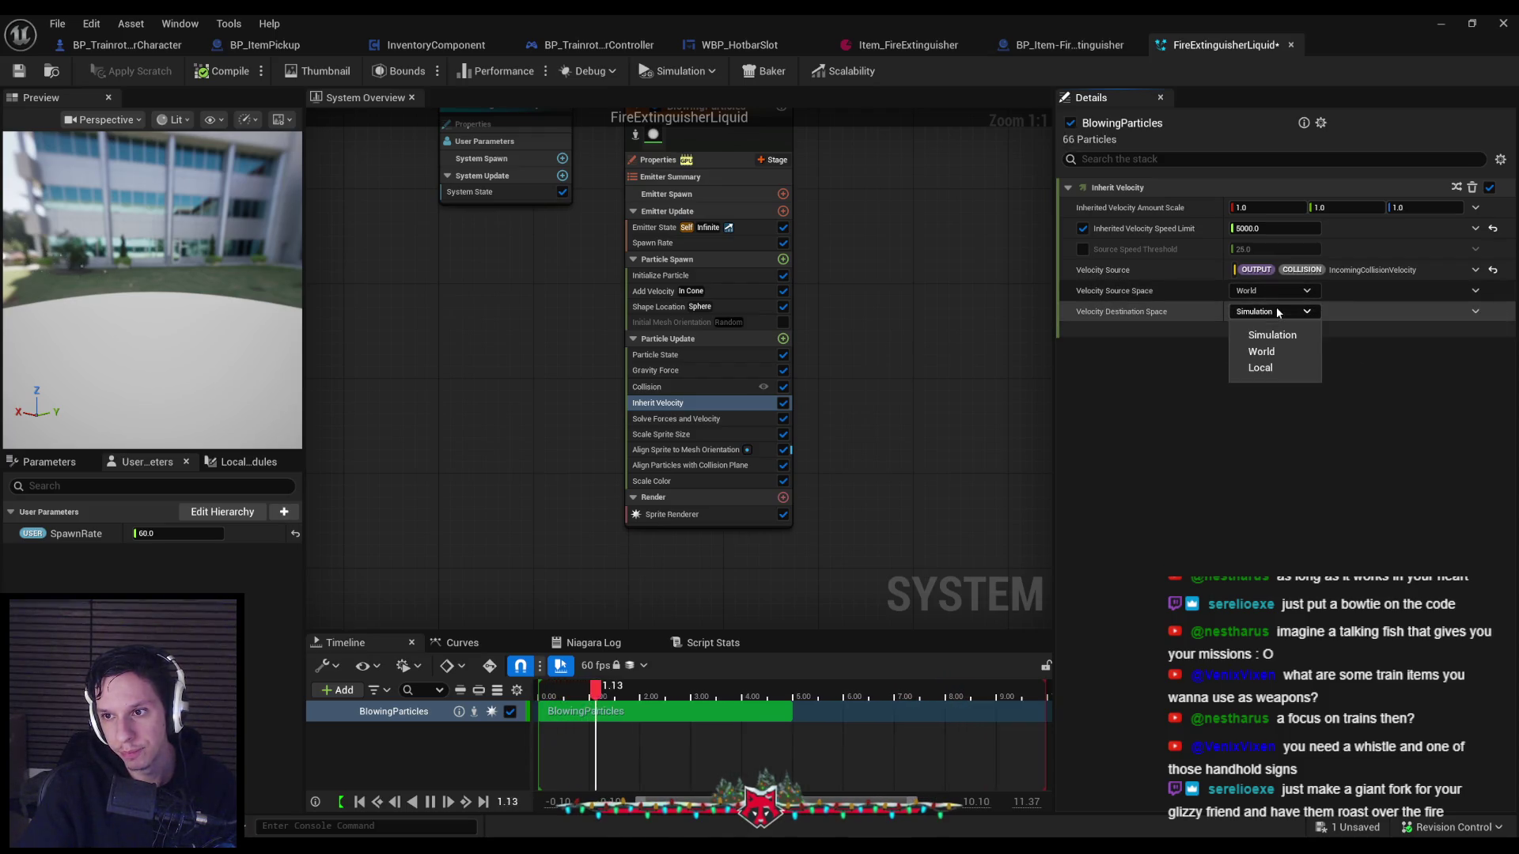
{"action": "left_click", "coordinate": [1260, 351]}
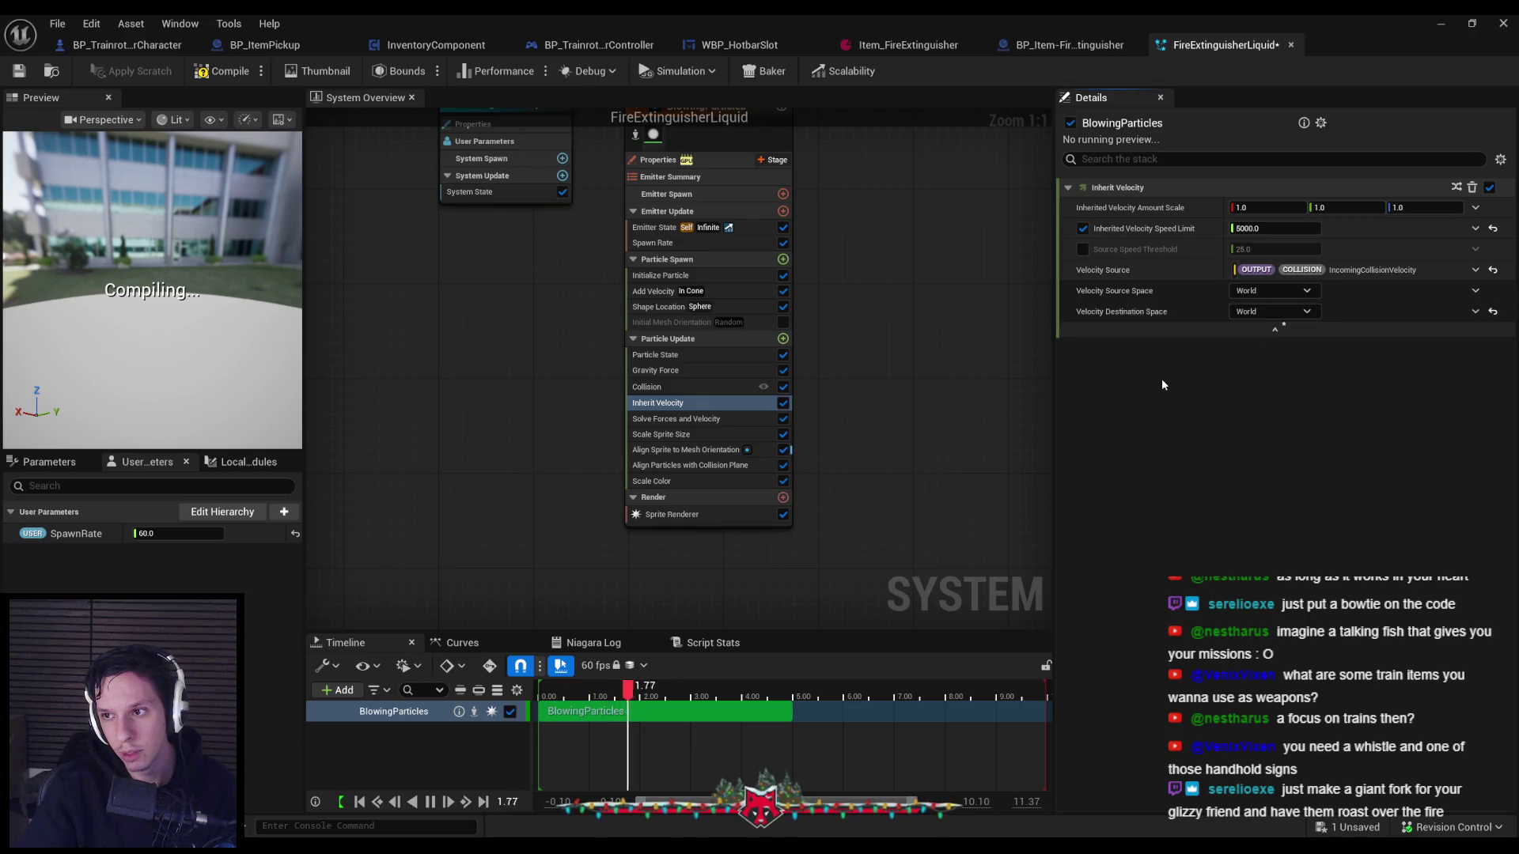
Open the dynamic-input choices for the Inherited Velocity Speed Limit.
{"action": "right_click", "coordinate": [674, 407]}
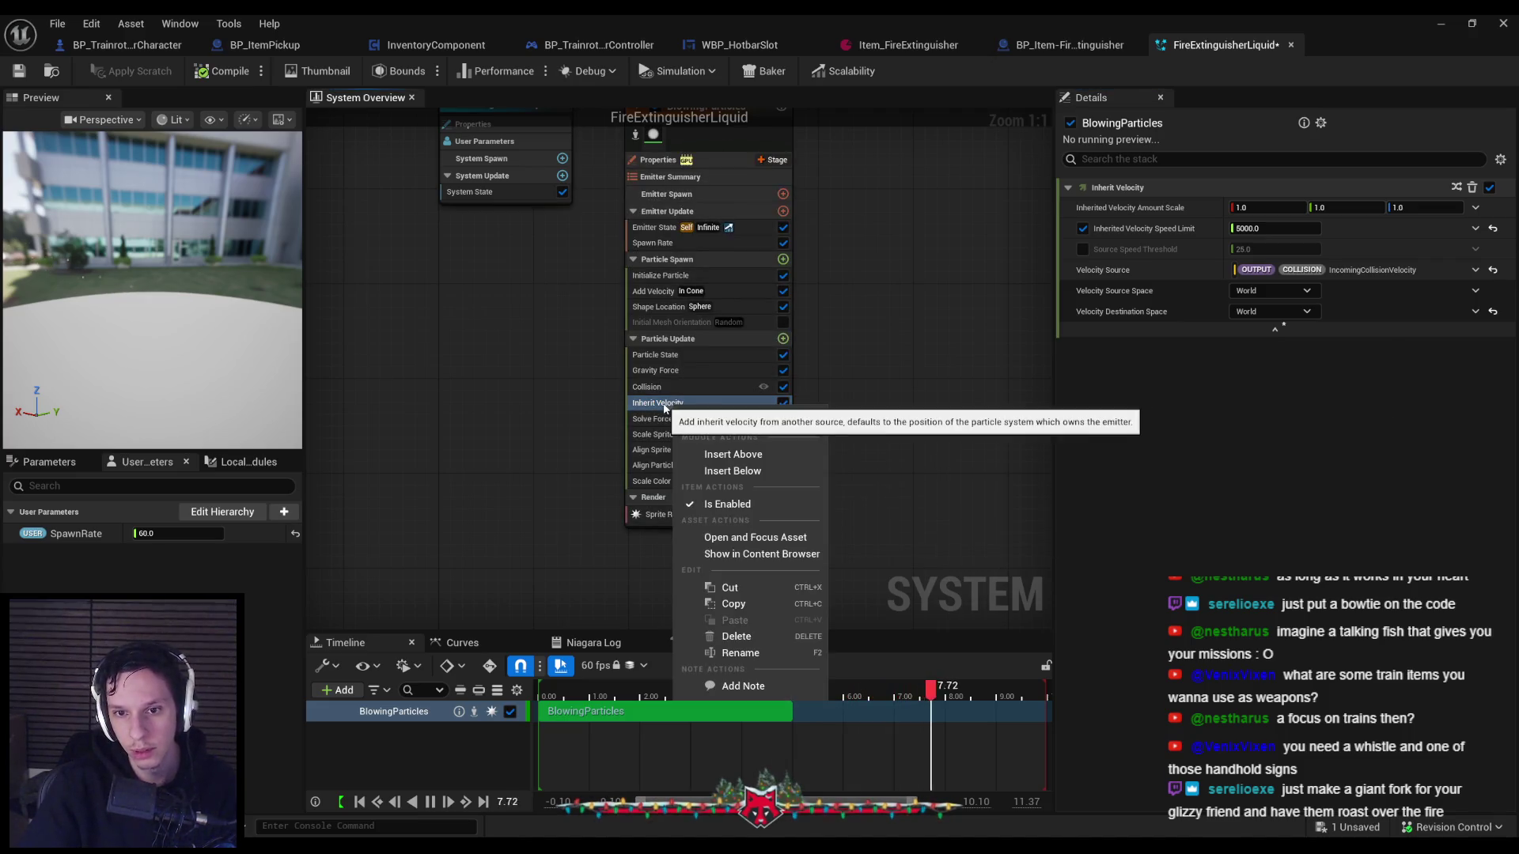
{"action": "left_click", "coordinate": [705, 487]}
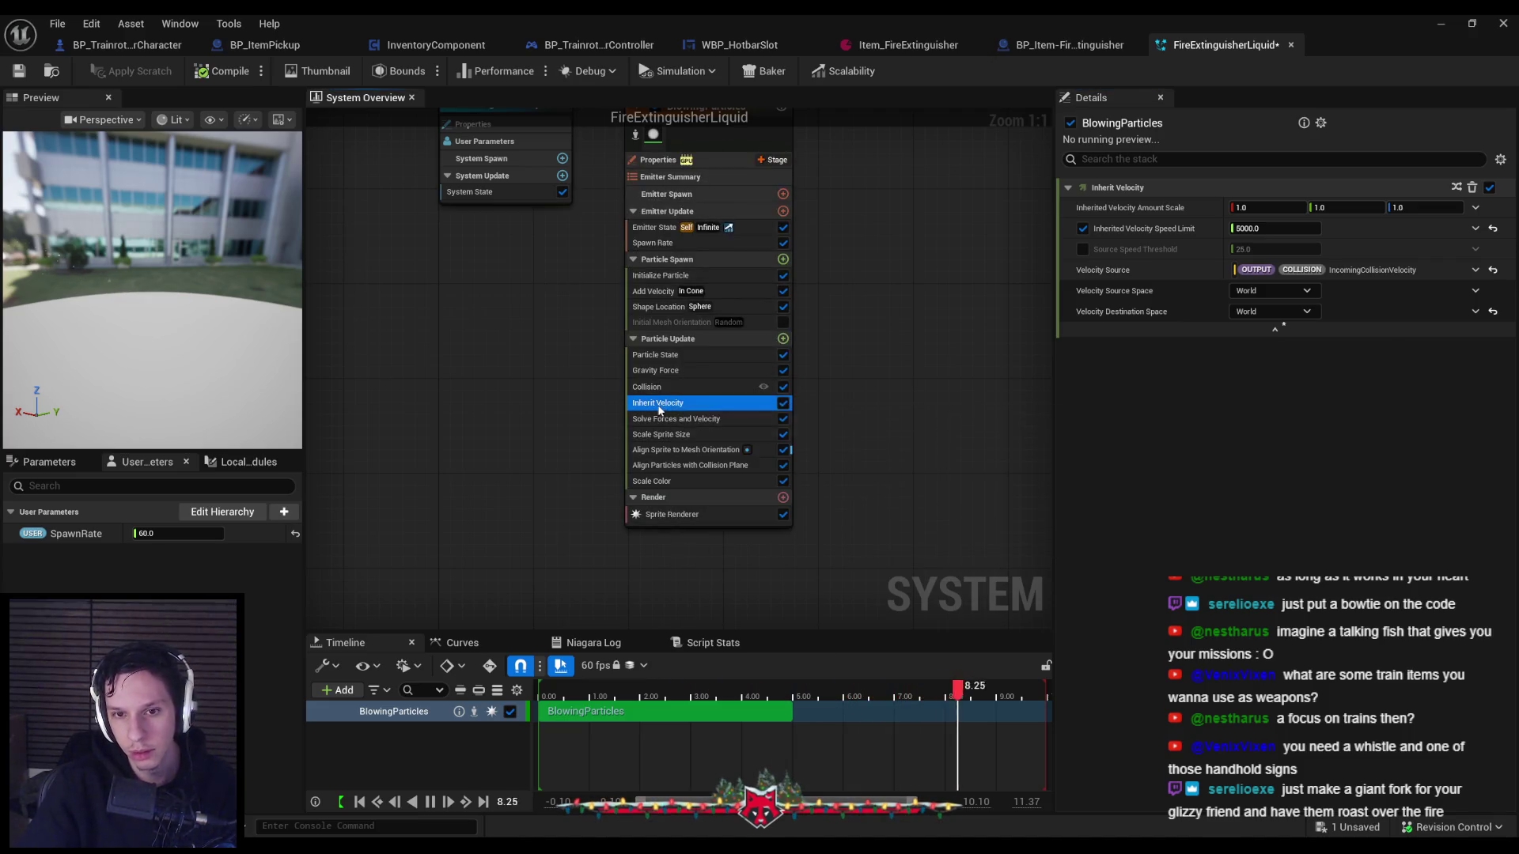
{"action": "left_click", "coordinate": [783, 339]}
{"action": "left_click", "coordinate": [874, 387]}
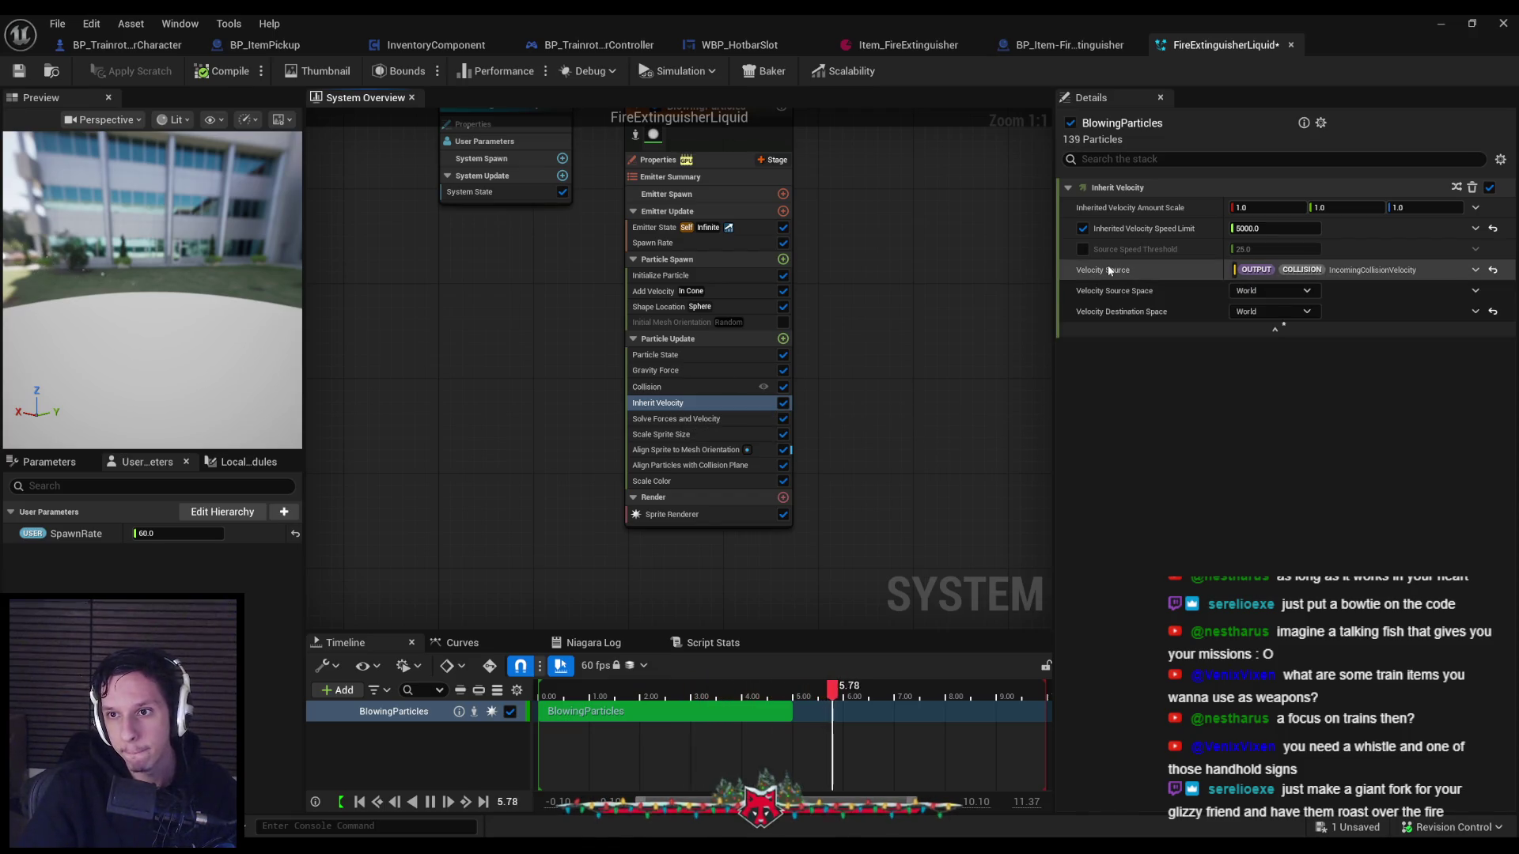
{"action": "left_click", "coordinate": [1474, 228]}
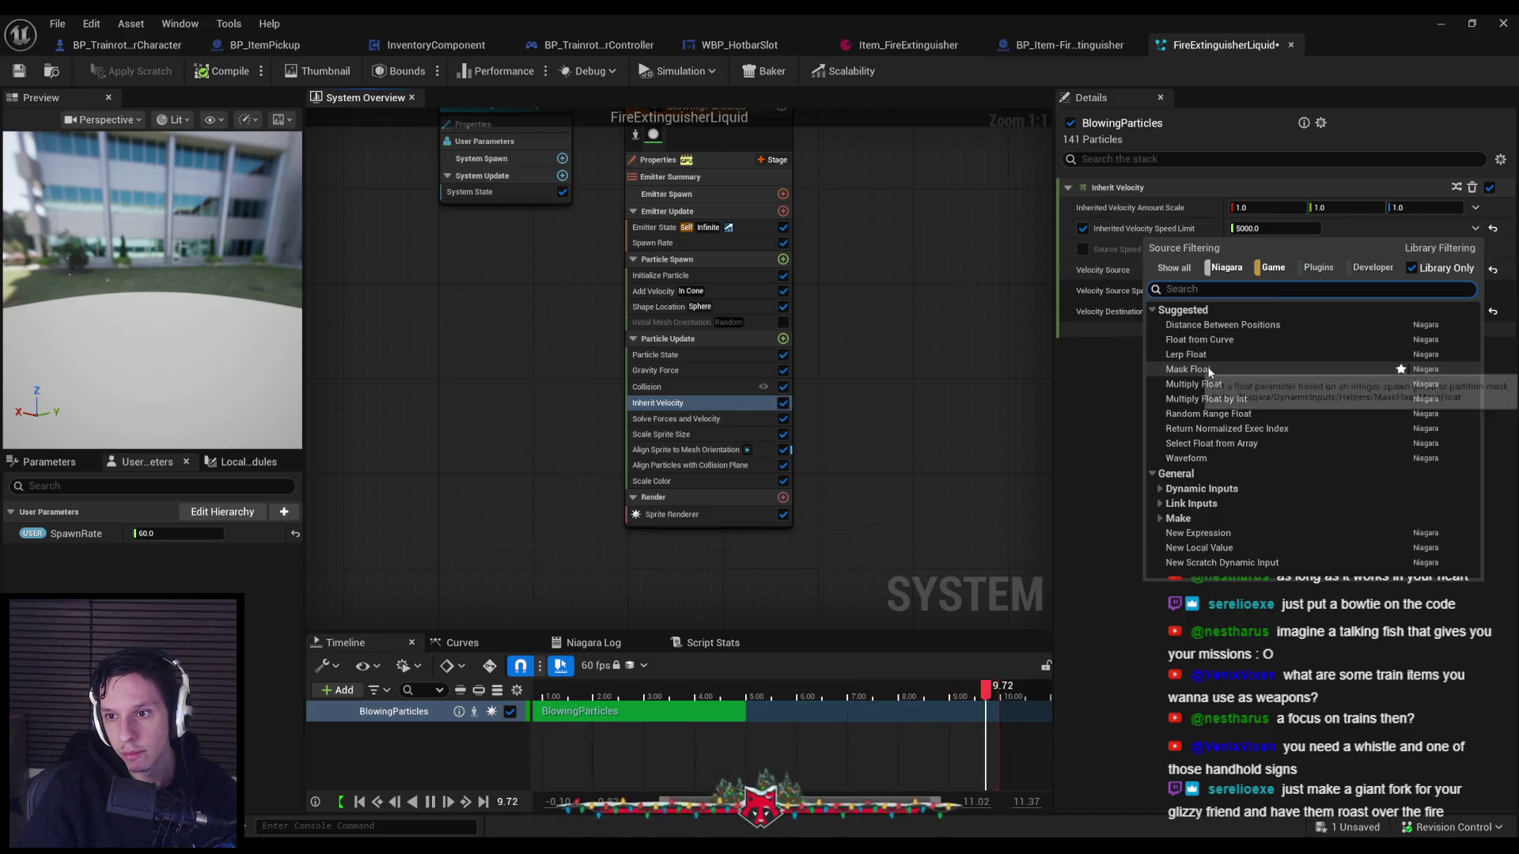
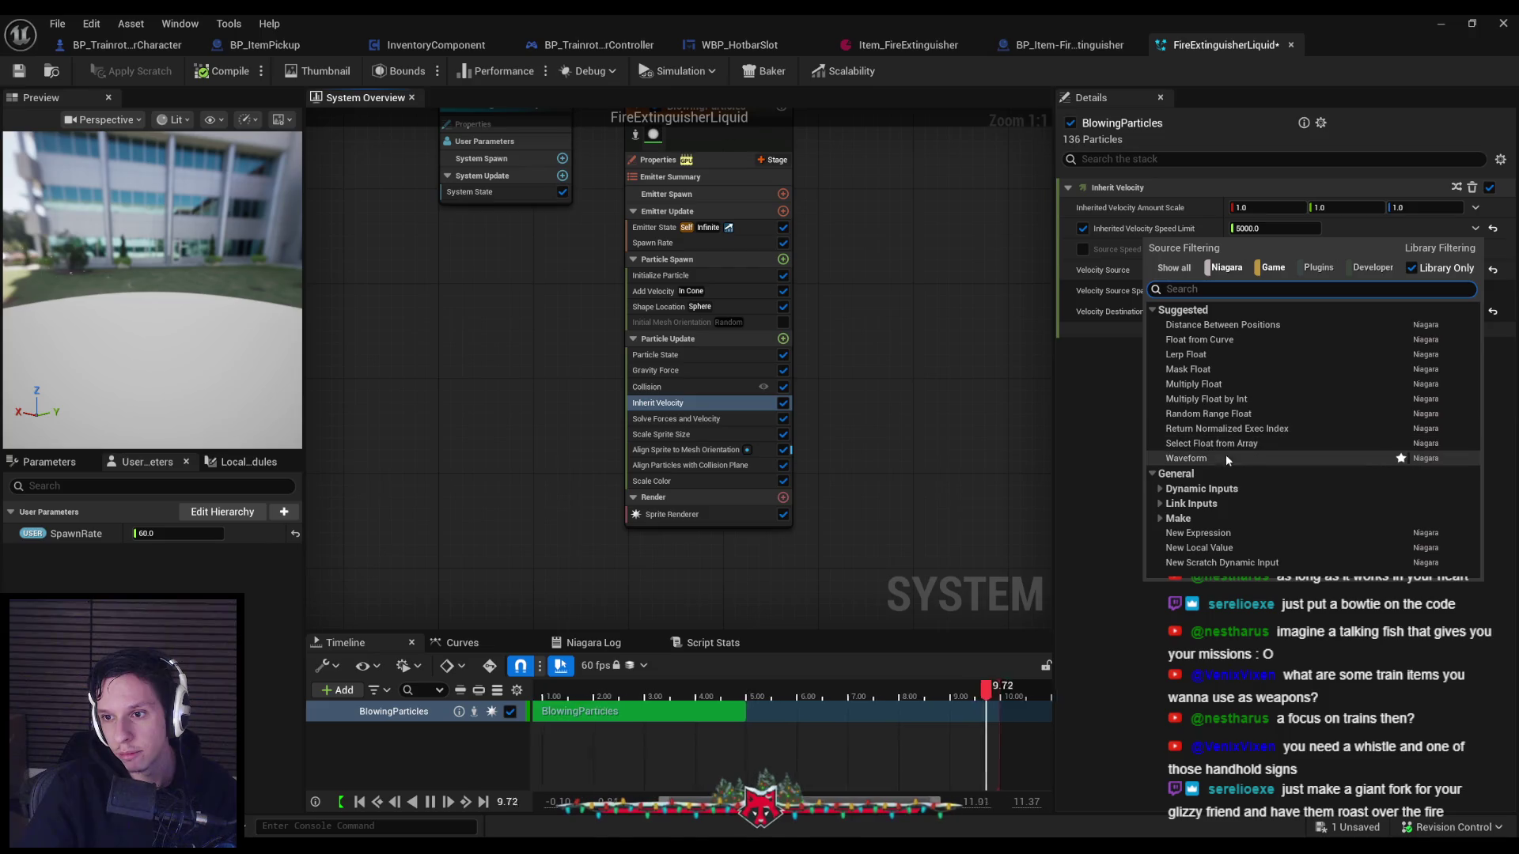
Replace the Inherit Velocity Speed Limit with a Lerp Float: A 0.0, B 1.0, Alpha 0.5.
{"action": "left_click", "coordinate": [1160, 490]}
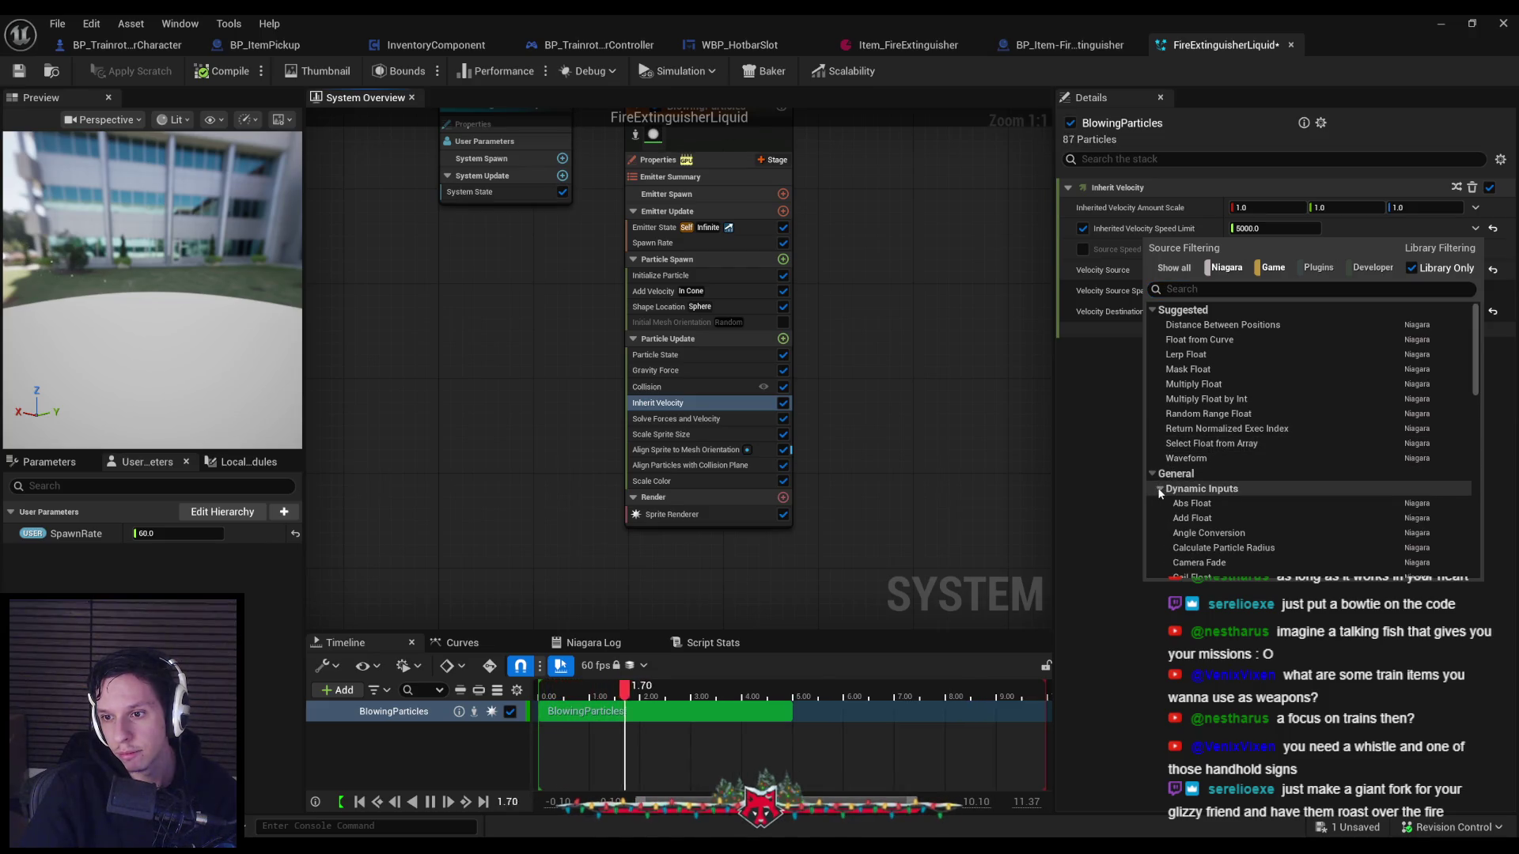
{"action": "left_click", "coordinate": [1189, 368]}
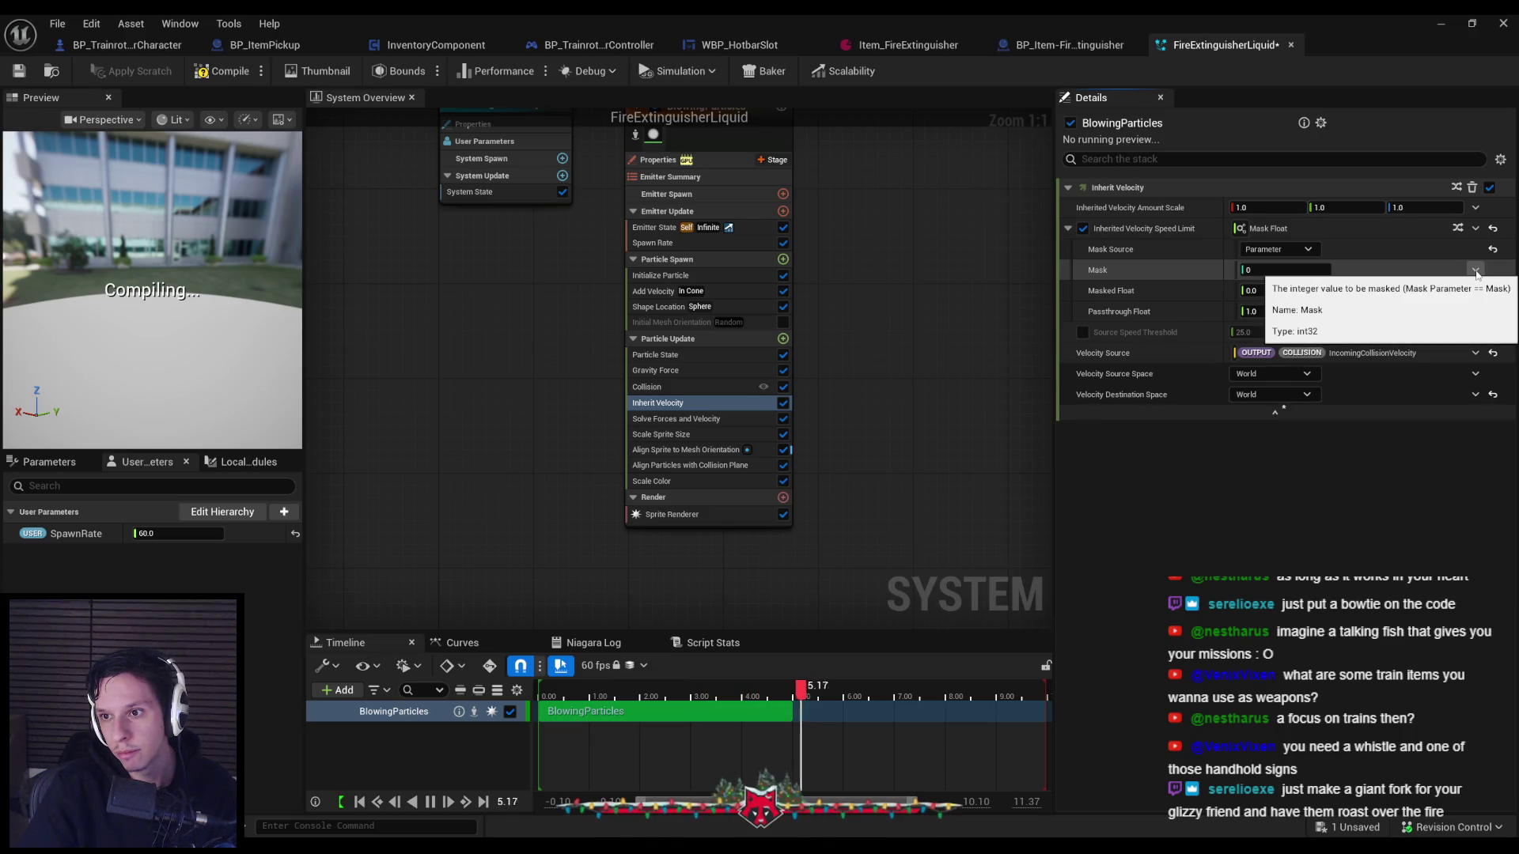
{"action": "left_click", "coordinate": [1475, 272]}
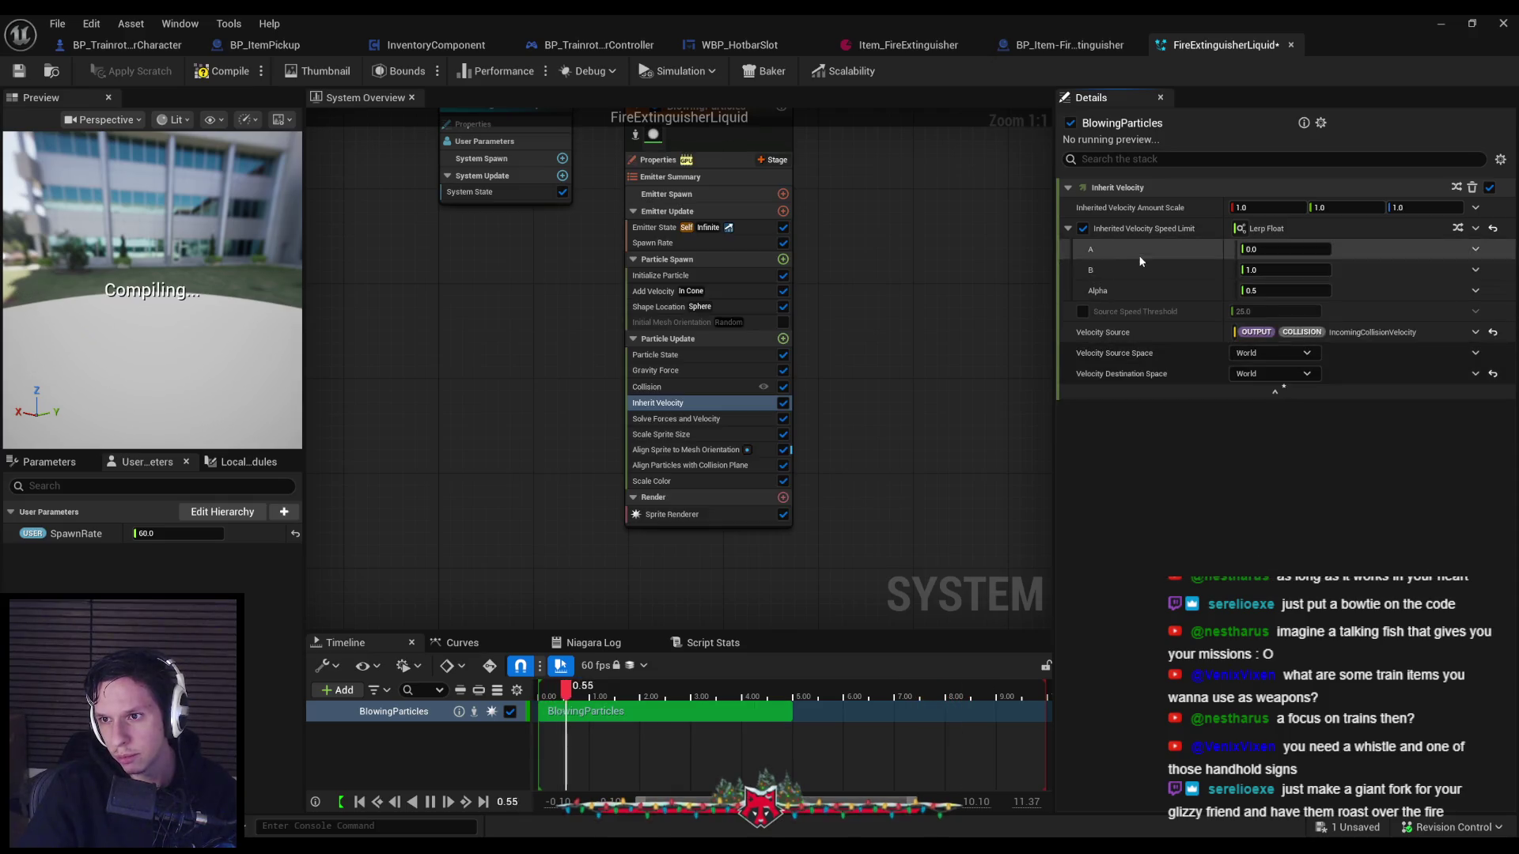
{"action": "left_click", "coordinate": [1475, 291]}
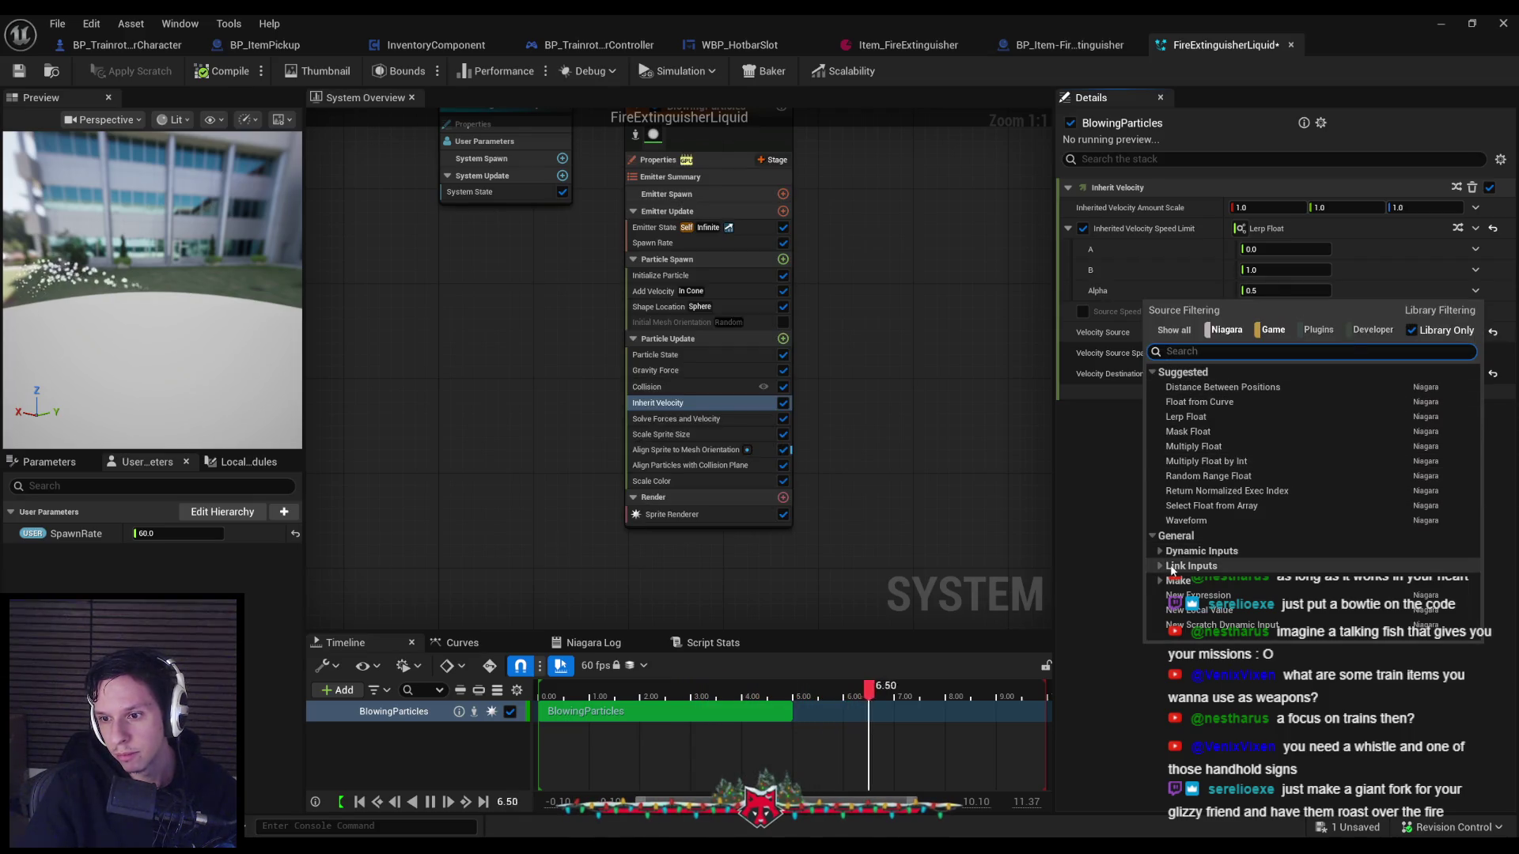
{"action": "type", "text": "collisio"}
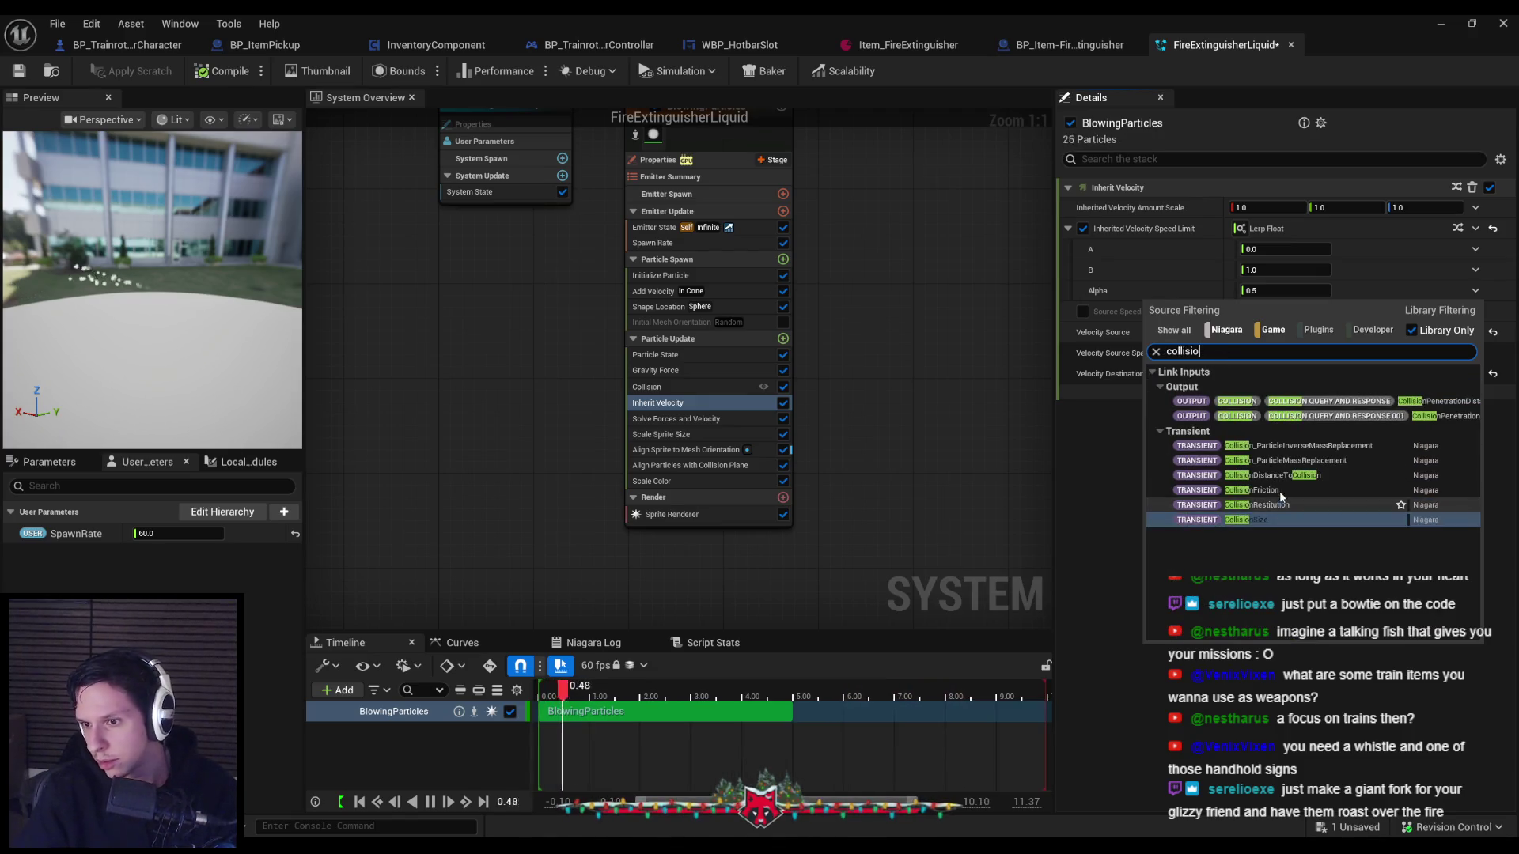
Trim the 'collisio' search and select the Collision module in the BlowingParticles stack.
{"action": "key", "text": "BackSpace"}
{"action": "key", "text": "BackSpace"}
{"action": "key", "text": "BackSpace"}
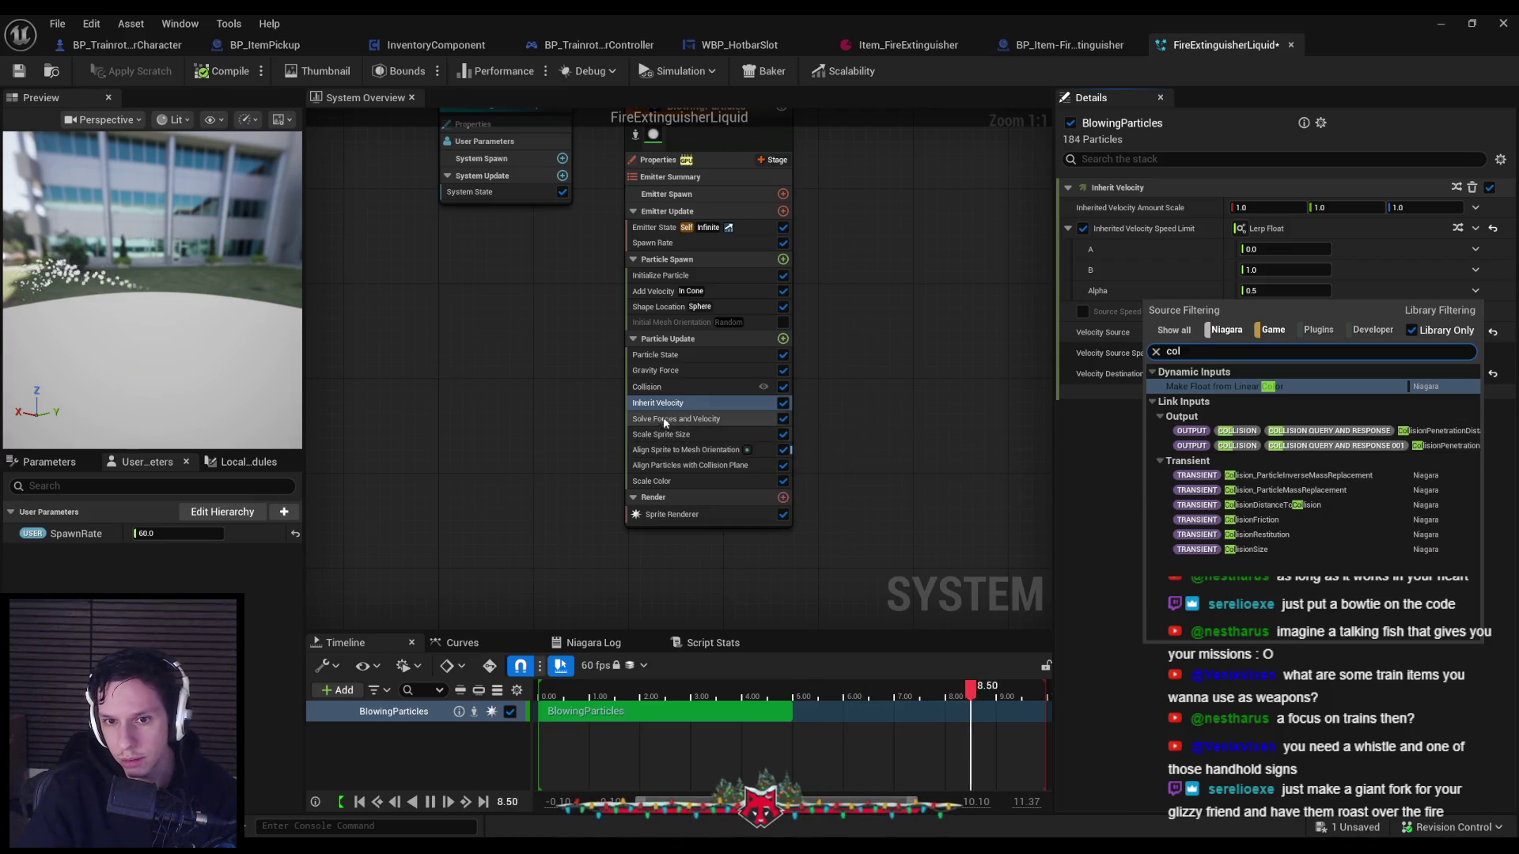
{"action": "left_click", "coordinate": [663, 387]}
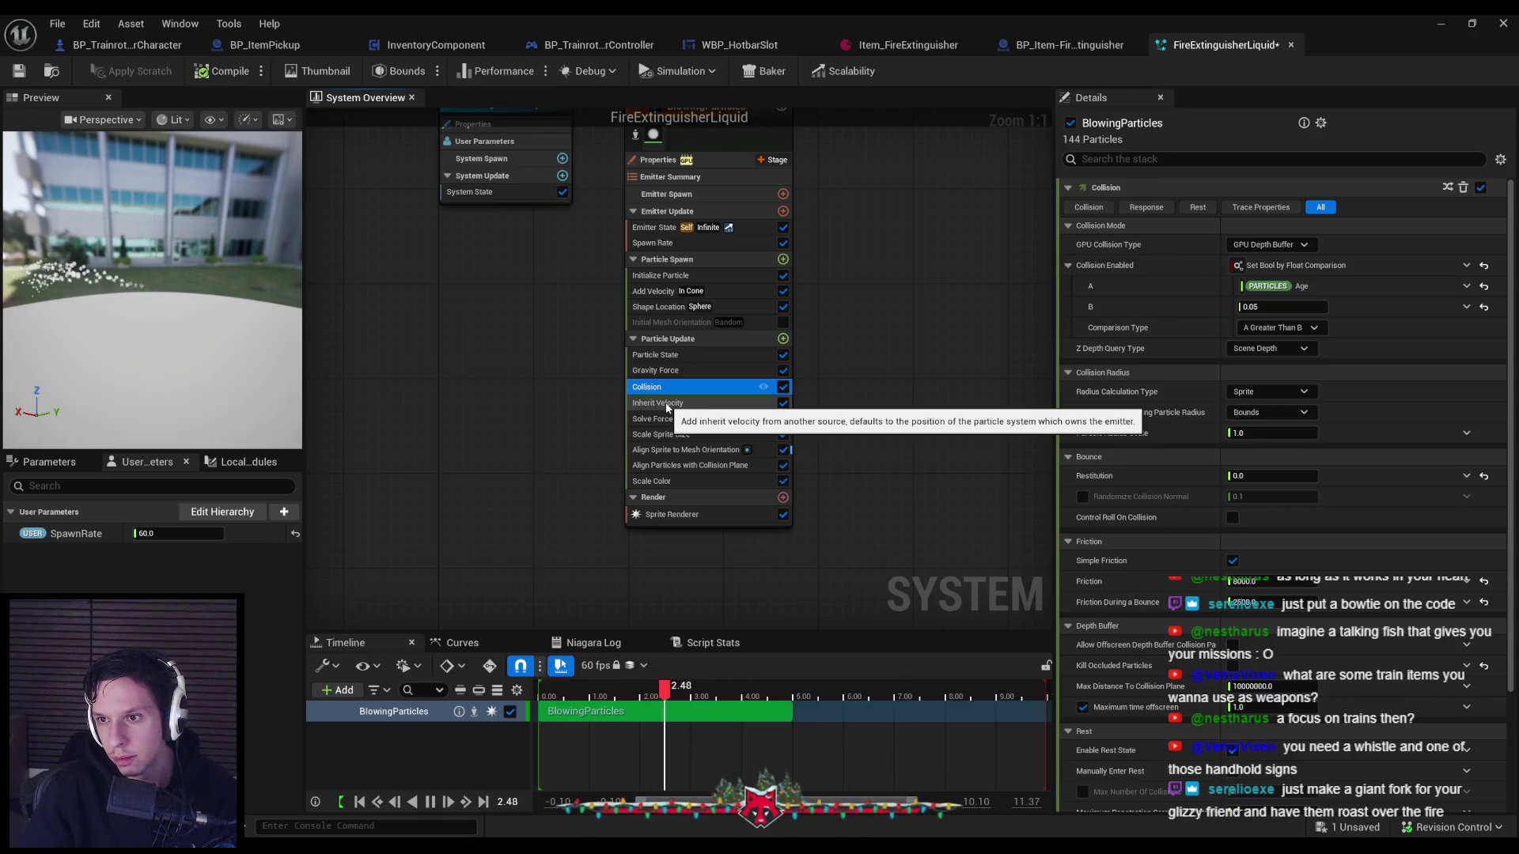
Review Collision's GPU Depth Buffer mode and Age > 0.05 condition, then reselect Inherit Velocity.
{"action": "left_click", "coordinate": [667, 405]}
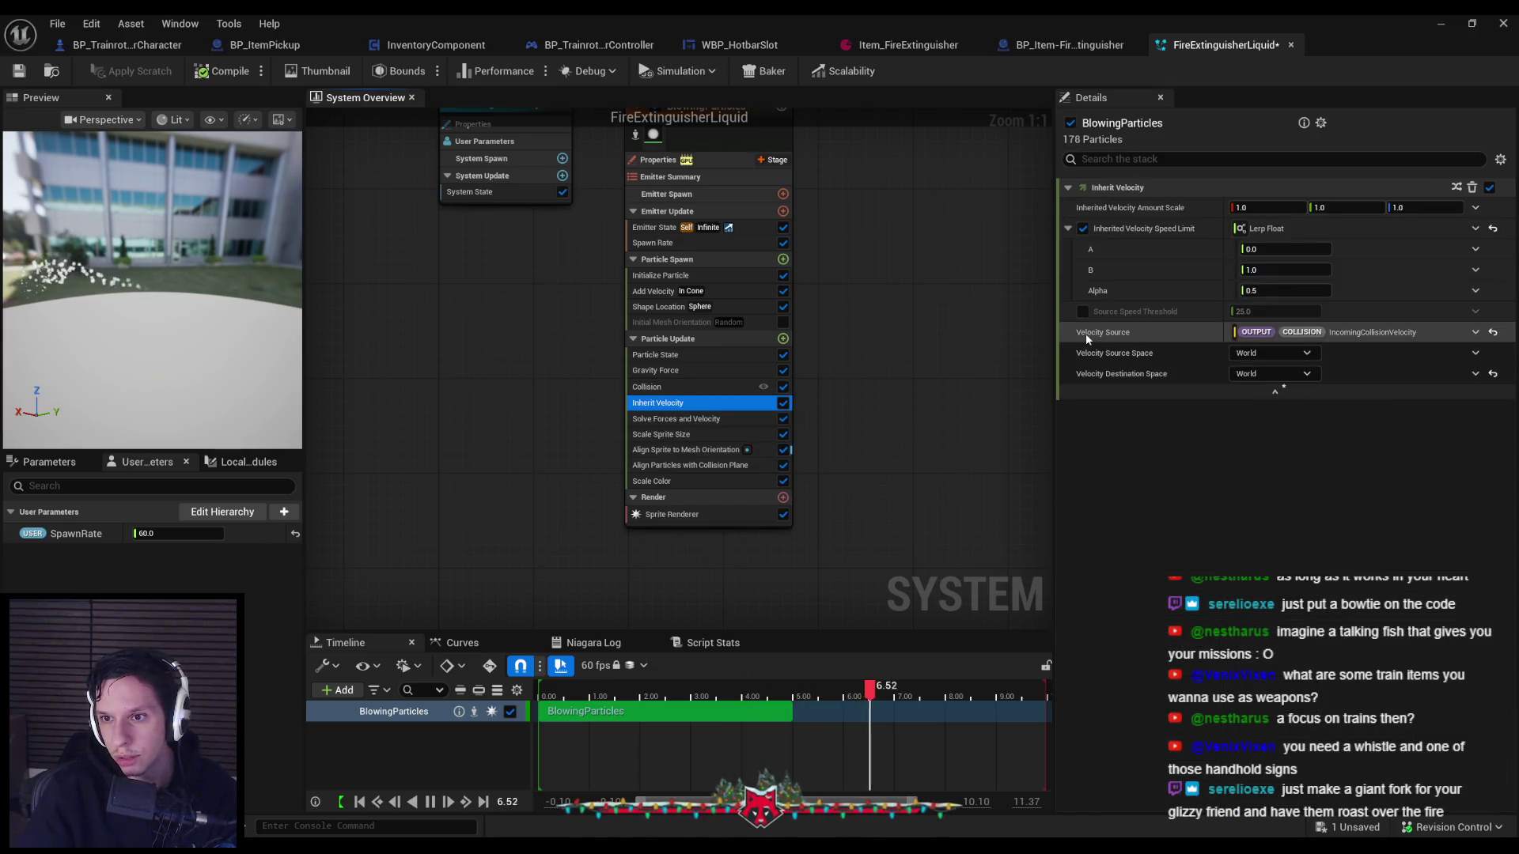
{"action": "left_click", "coordinate": [708, 388]}
{"action": "scroll", "coordinate": [1265, 705], "scroll_direction": "down", "scroll_amount": 4}
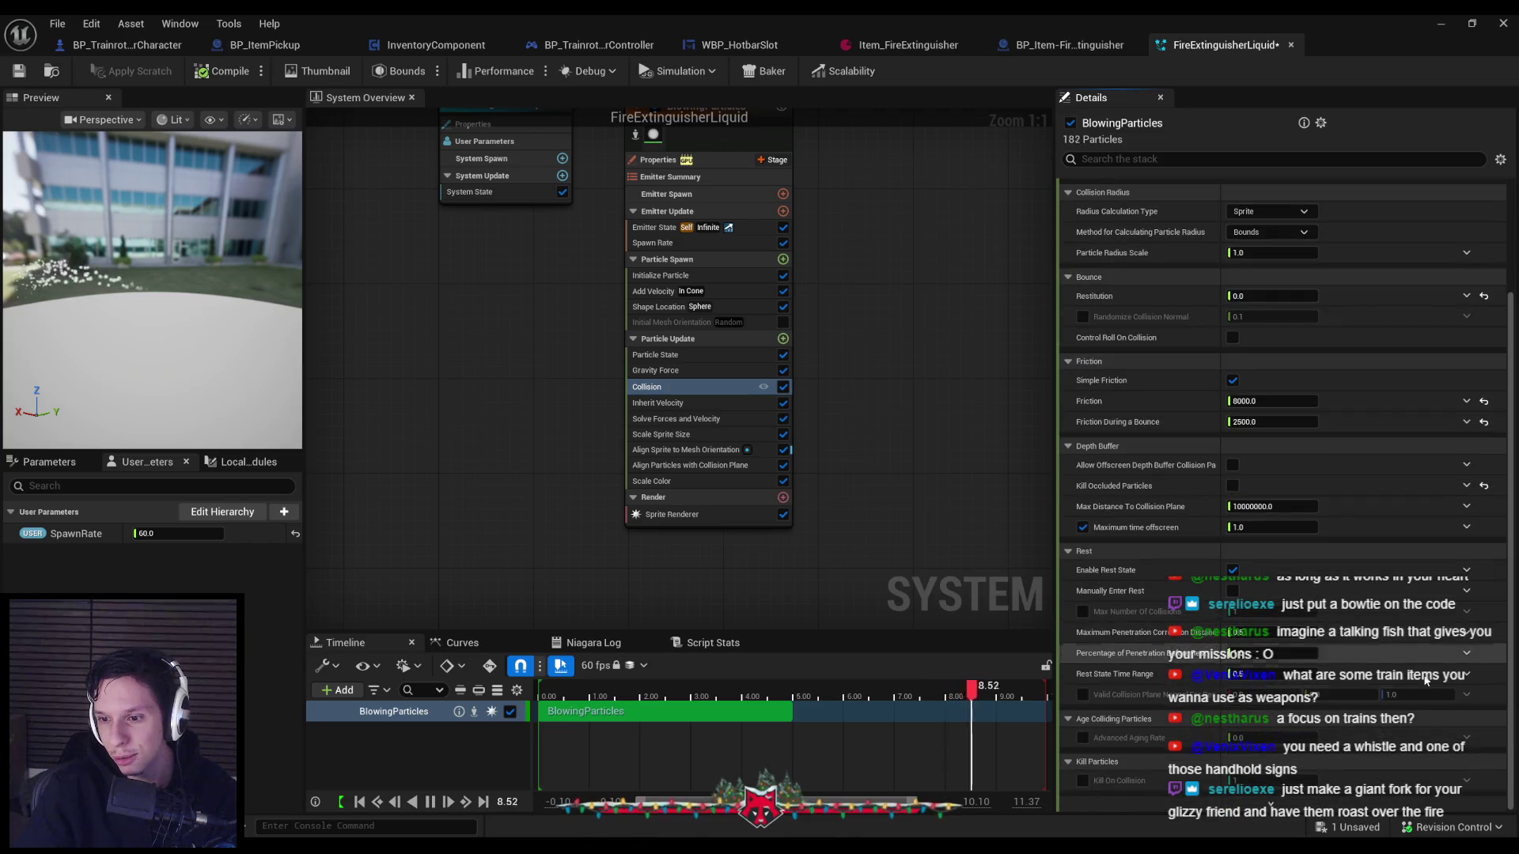
{"action": "scroll", "coordinate": [1261, 695], "scroll_direction": "up", "scroll_amount": 5}
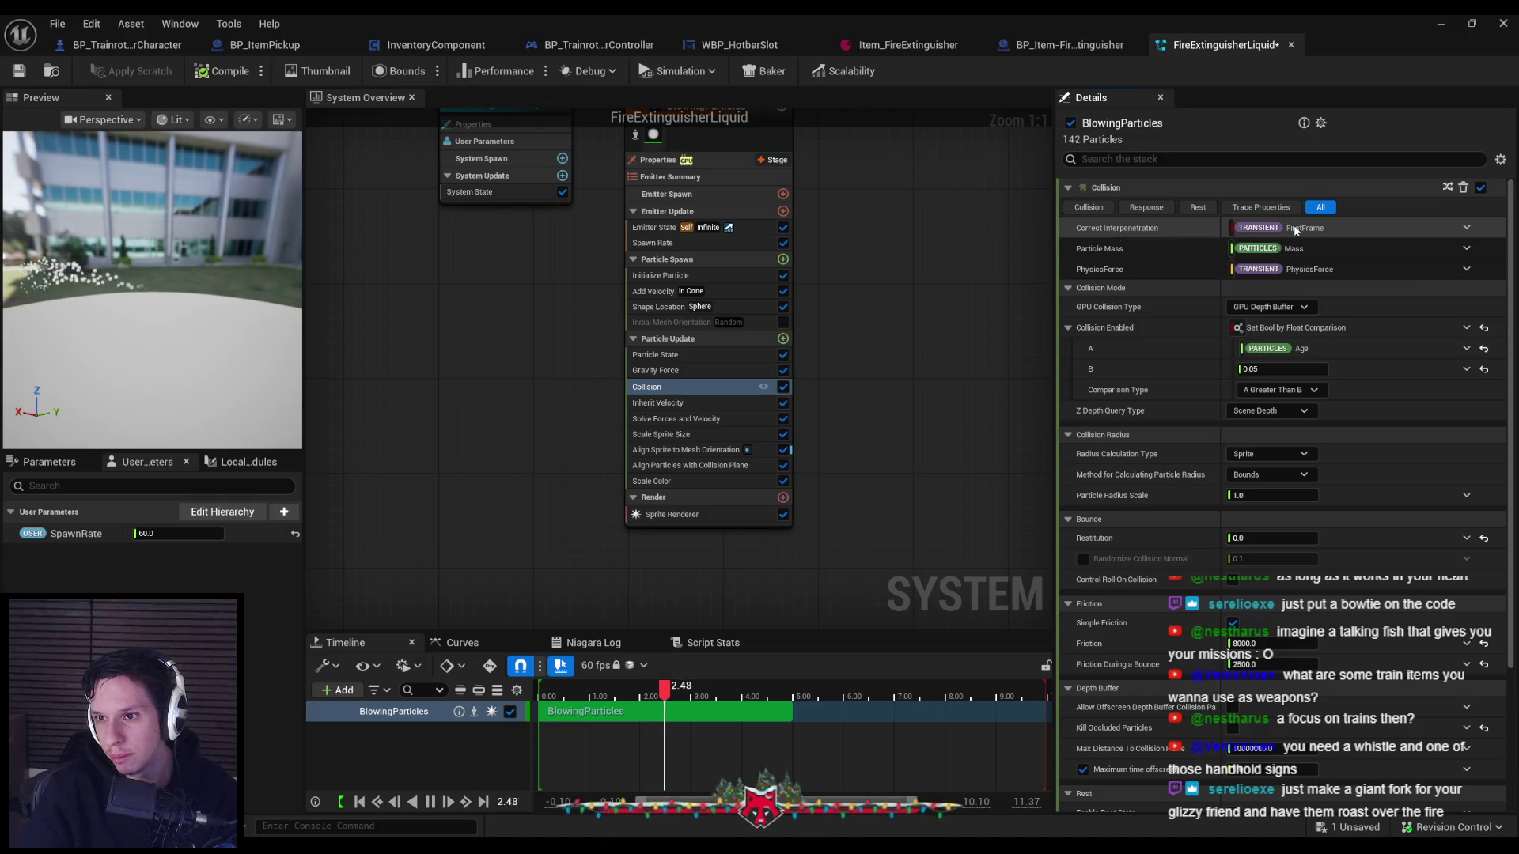
{"action": "mouse_move", "coordinate": [1296, 229]}
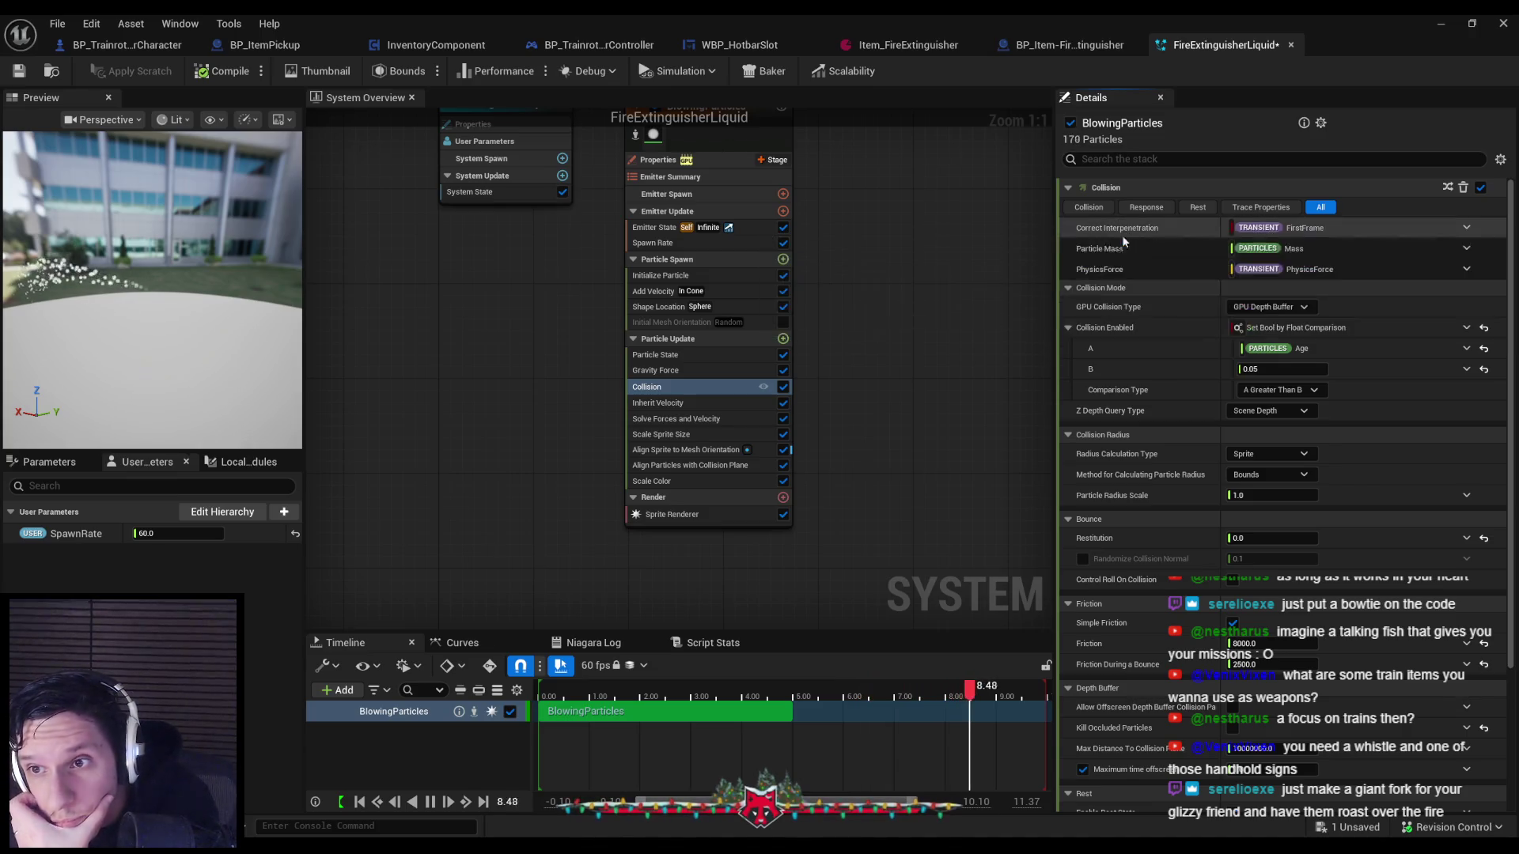
{"action": "mouse_move", "coordinate": [1106, 234]}
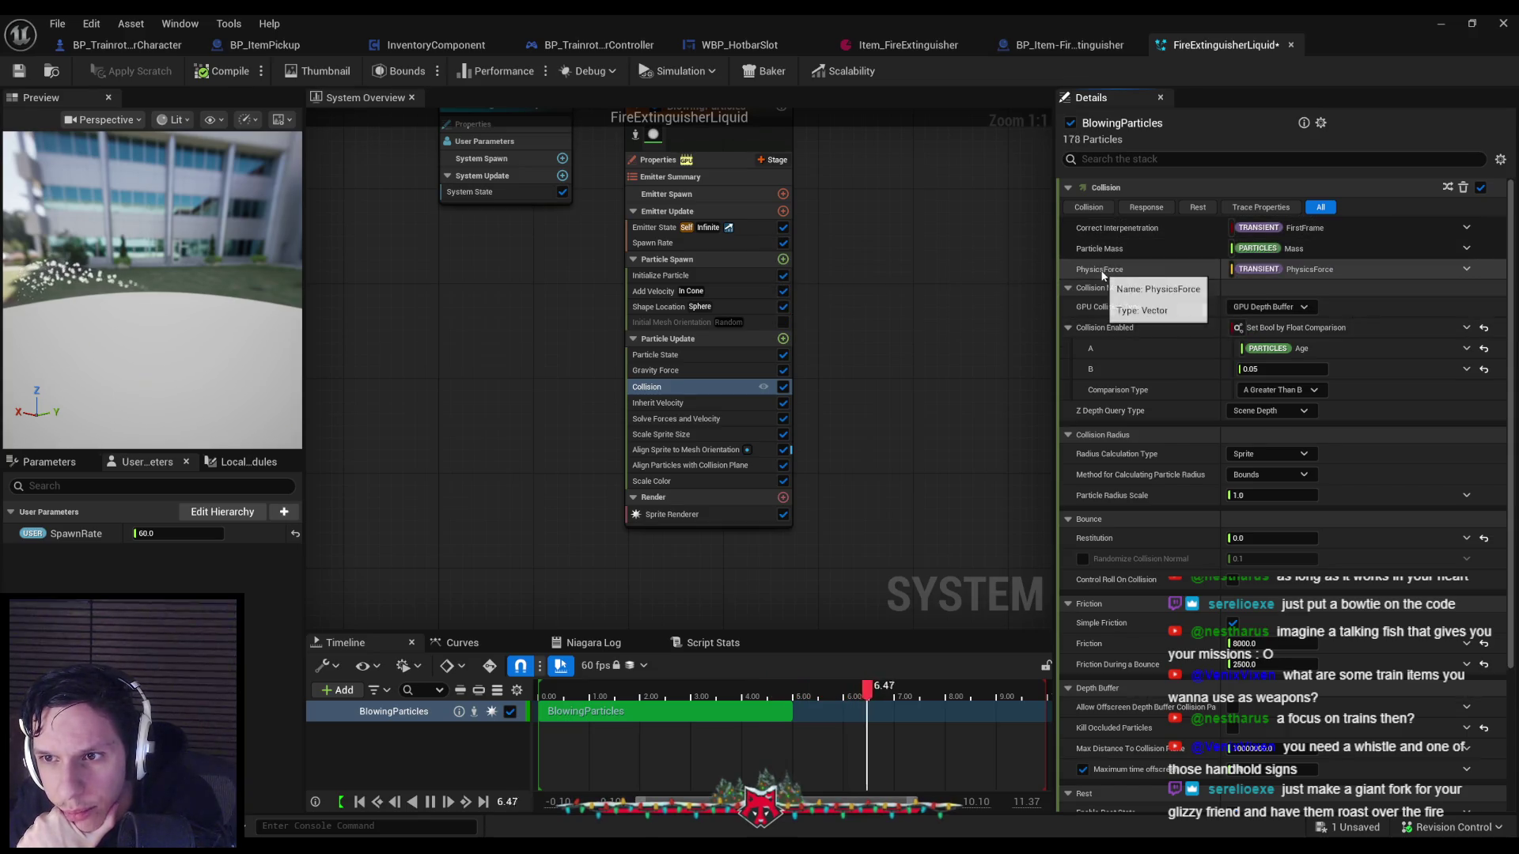
{"action": "scroll", "coordinate": [1131, 343], "scroll_direction": "down", "scroll_amount": 6}
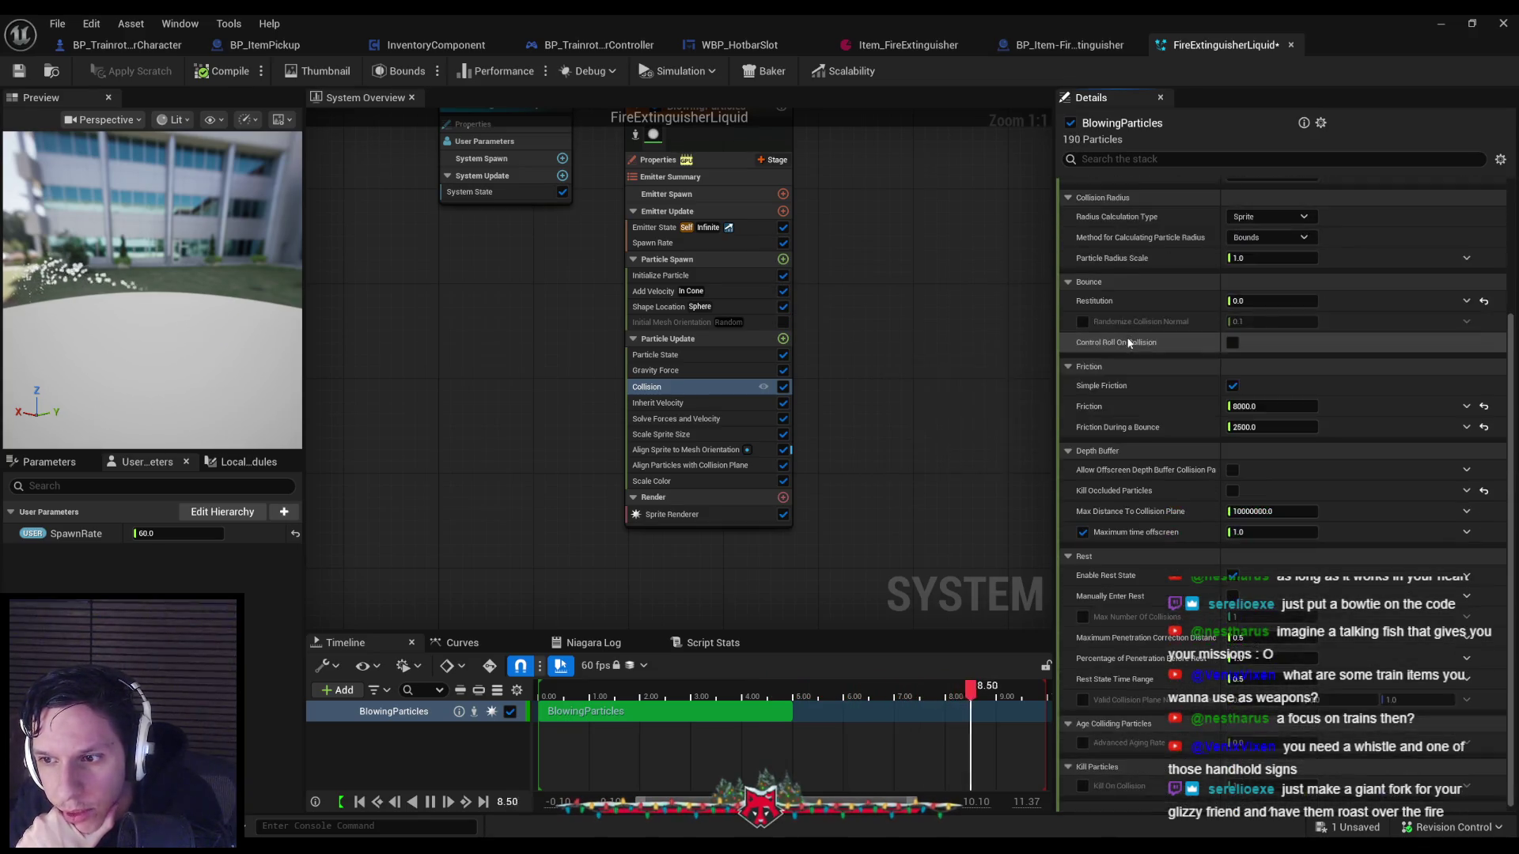
{"action": "scroll", "coordinate": [1127, 340], "scroll_direction": "up", "scroll_amount": 6}
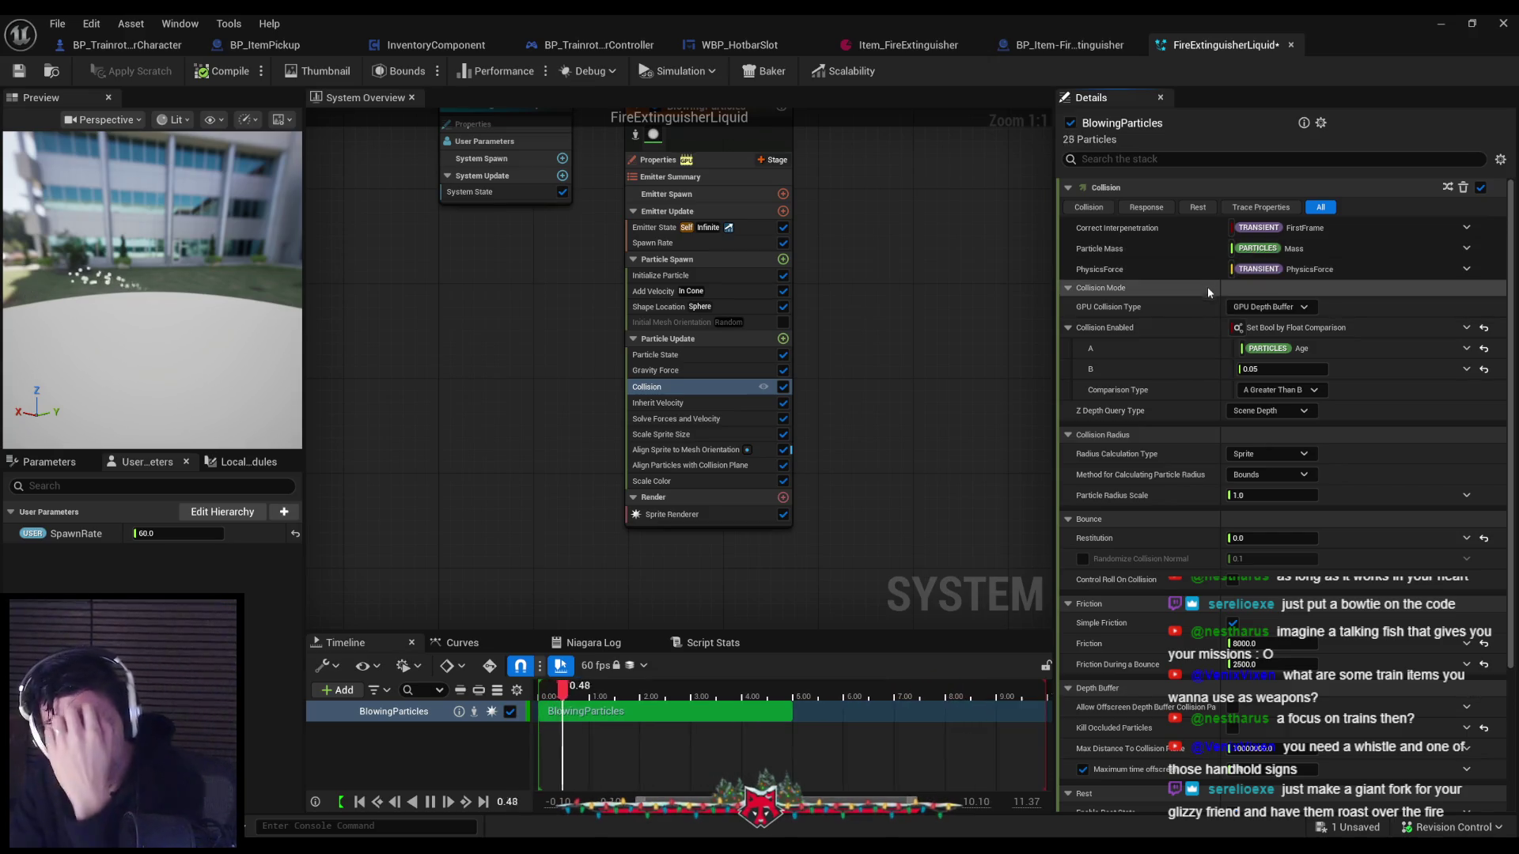
{"action": "scroll", "coordinate": [1124, 377], "scroll_direction": "down", "scroll_amount": 3}
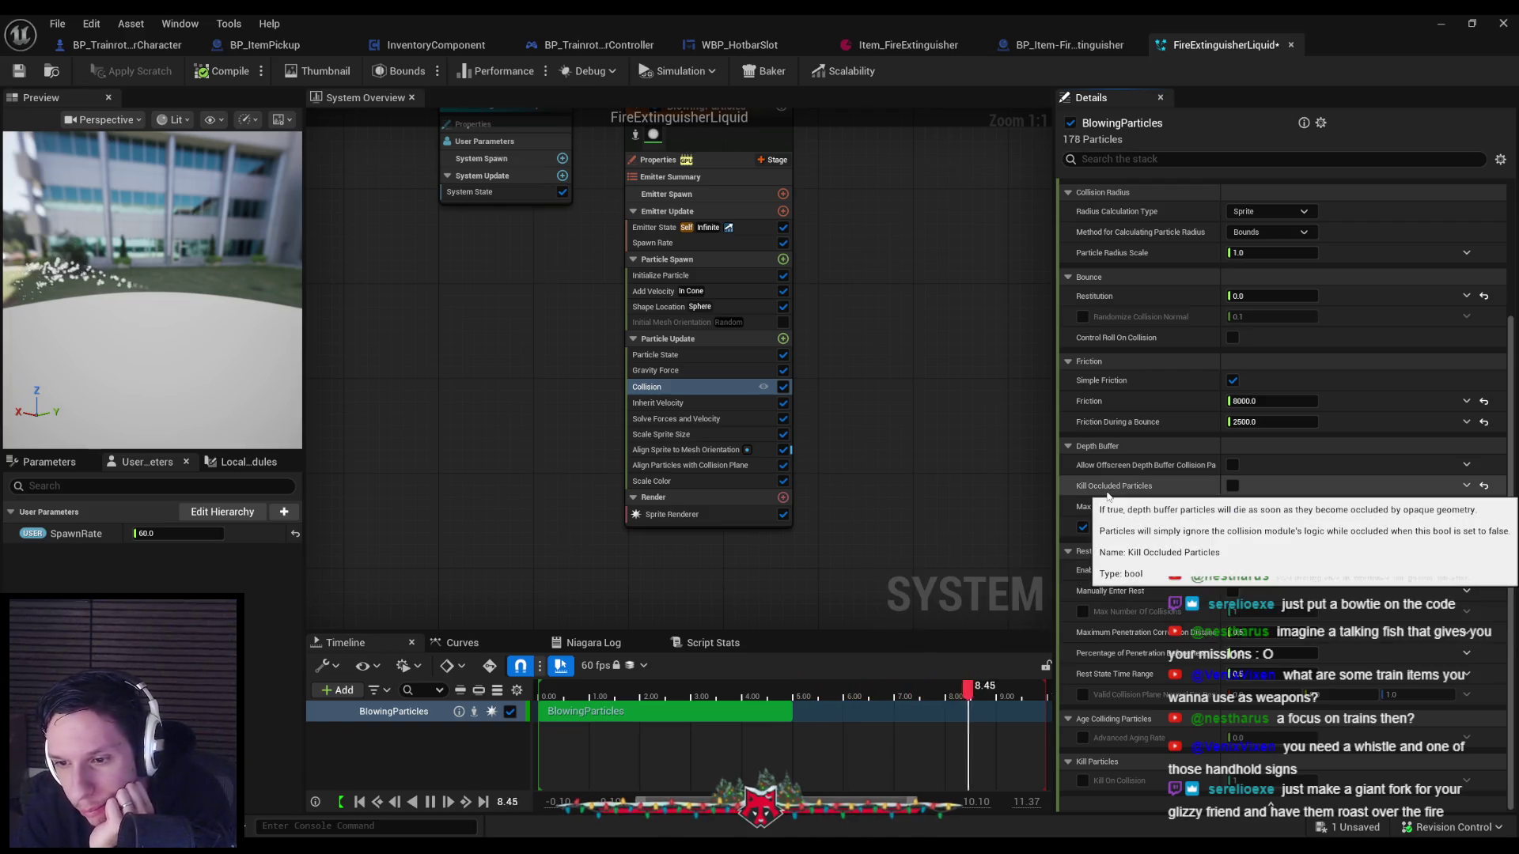
{"action": "scroll", "coordinate": [1107, 496], "scroll_direction": "up", "scroll_amount": 3}
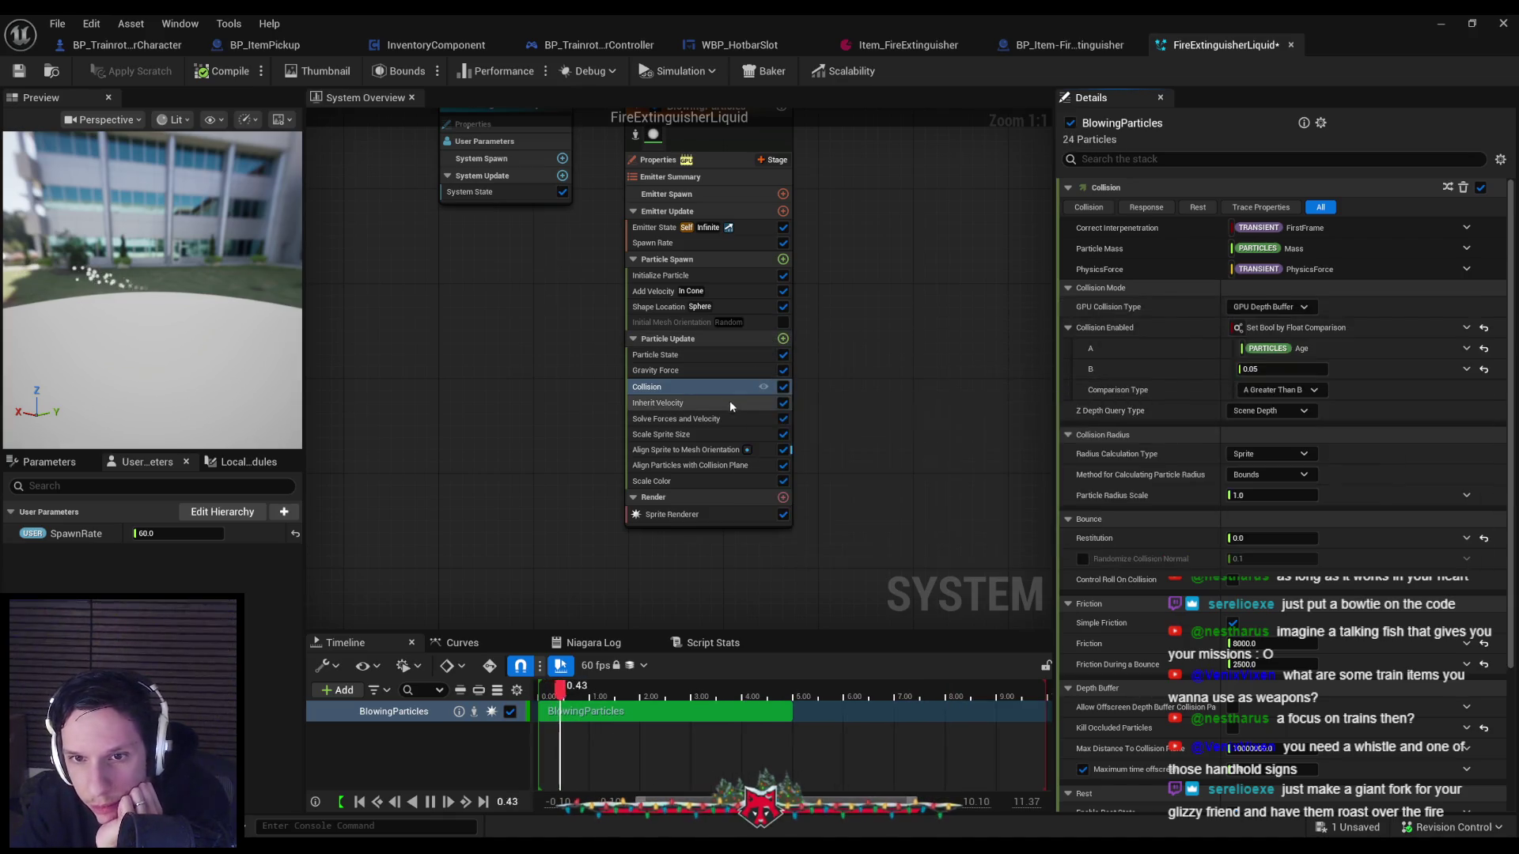
{"action": "left_click", "coordinate": [727, 402]}
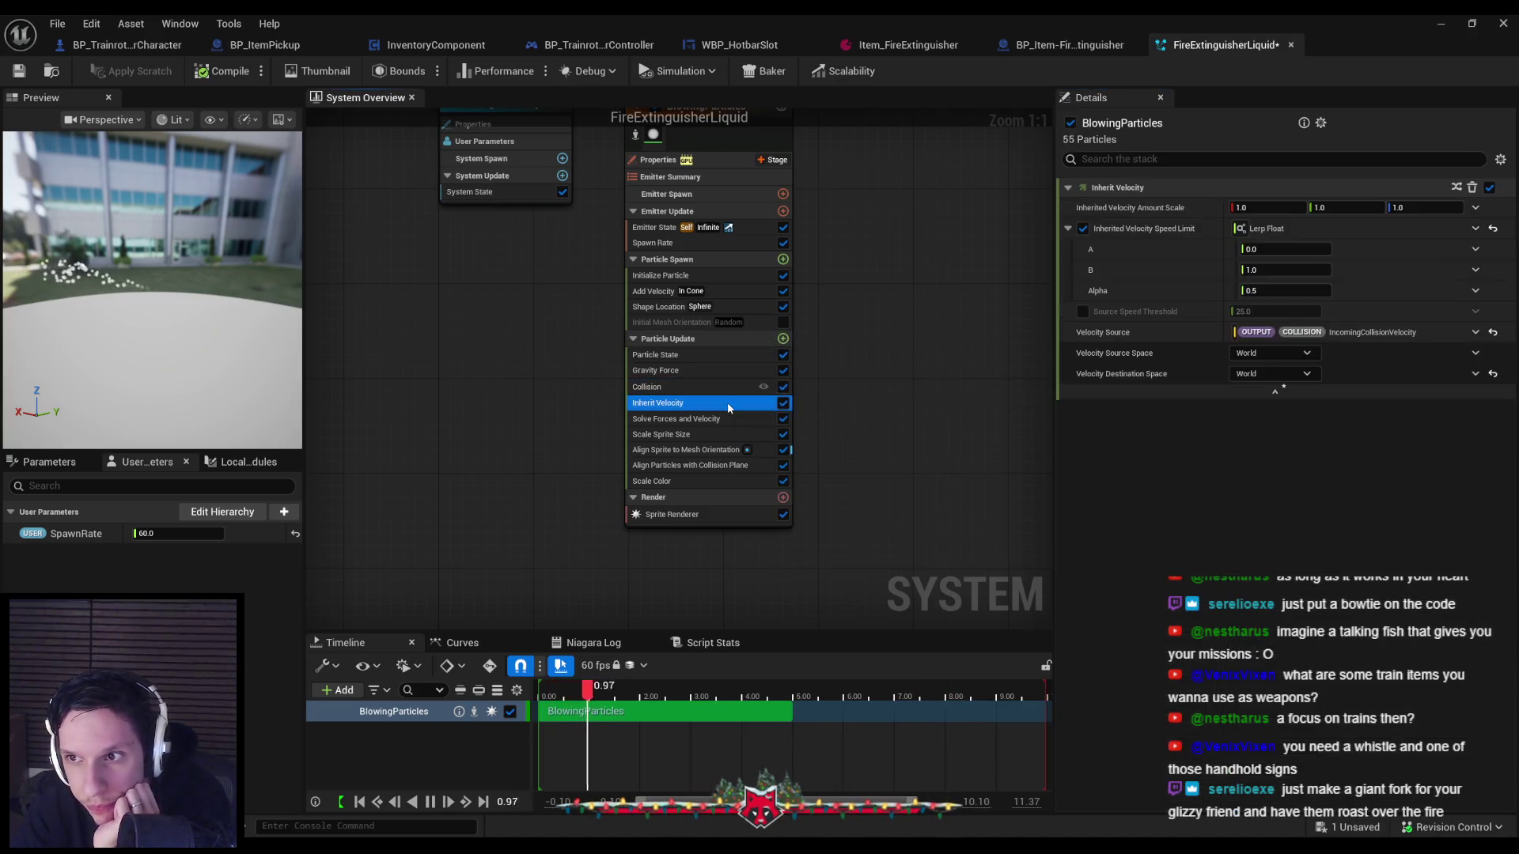
{"action": "left_click", "coordinate": [1476, 291]}
{"action": "left_click", "coordinate": [1162, 583]}
{"action": "left_click", "coordinate": [1161, 566]}
{"action": "left_click", "coordinate": [1166, 581]}
{"action": "scroll", "coordinate": [1166, 563], "scroll_direction": "down", "scroll_amount": 3}
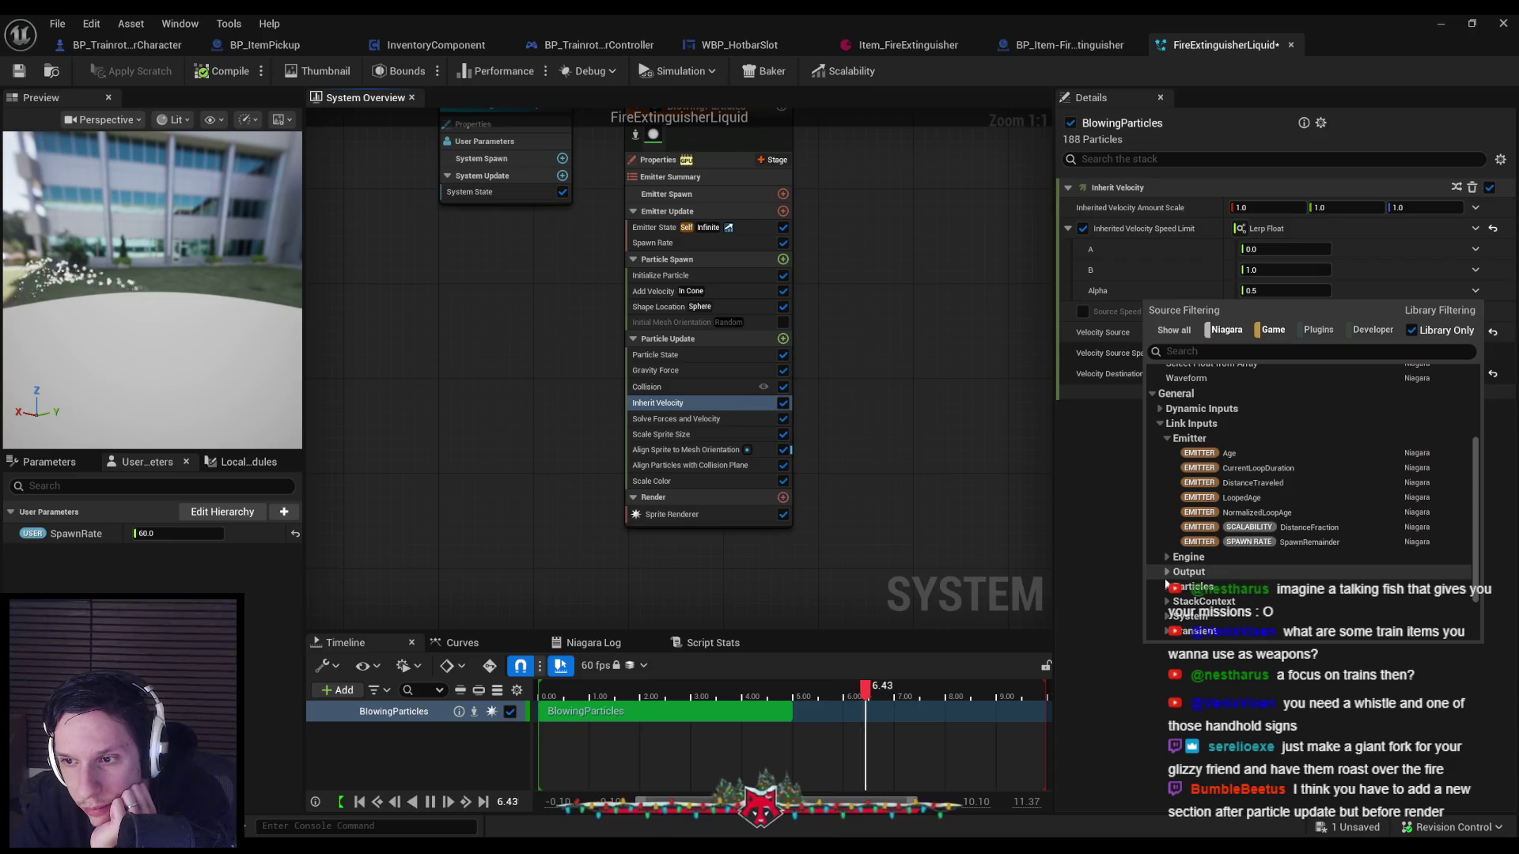
{"action": "left_click", "coordinate": [1167, 558]}
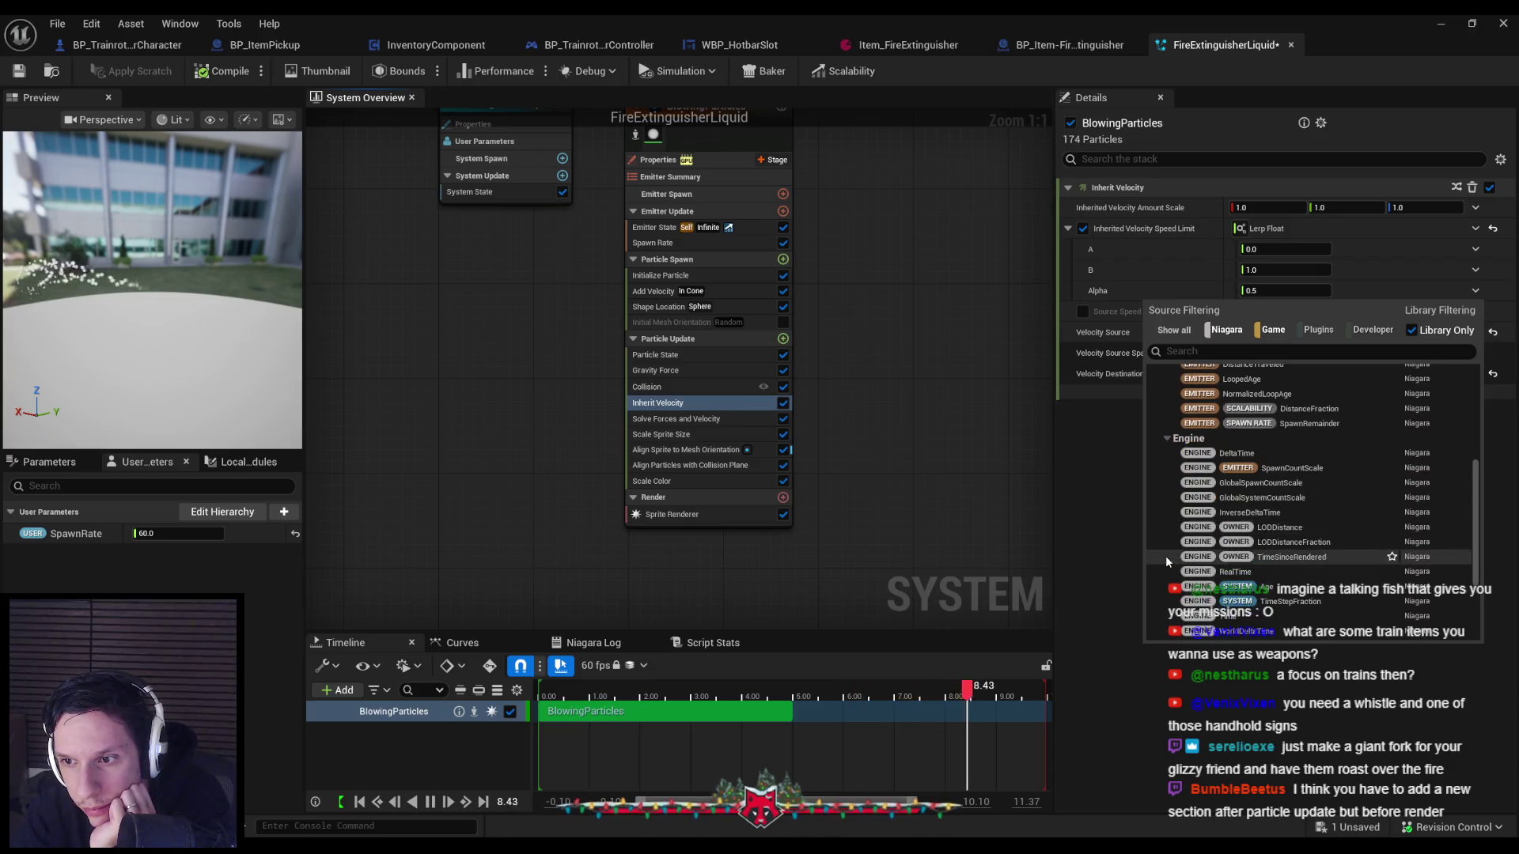
{"action": "scroll", "coordinate": [1167, 560], "scroll_direction": "down", "scroll_amount": 3}
{"action": "scroll", "coordinate": [1165, 555], "scroll_direction": "down", "scroll_amount": 1}
{"action": "left_click", "coordinate": [1165, 553]}
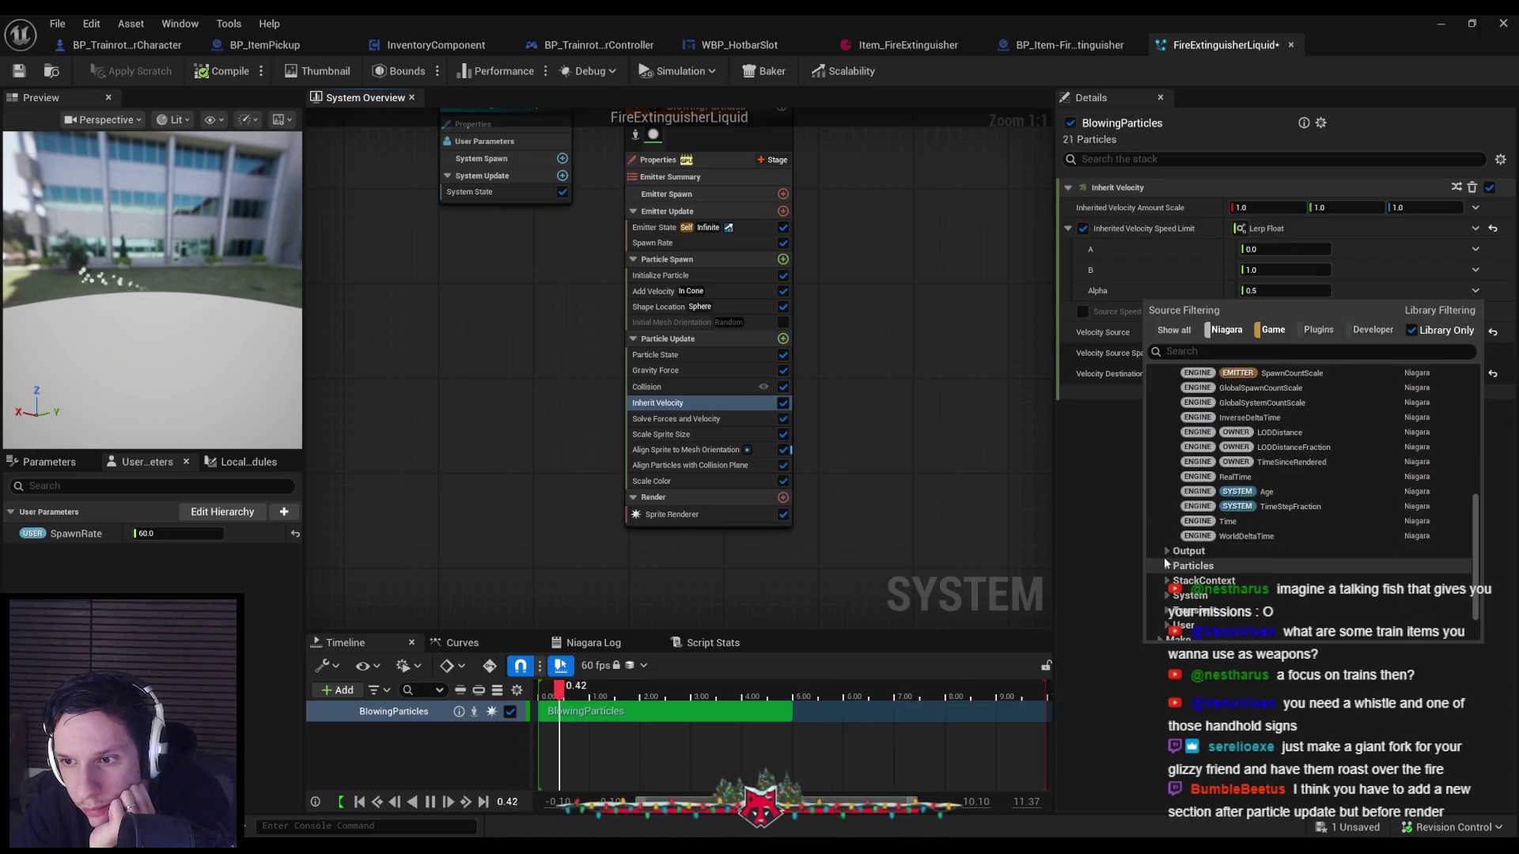
{"action": "scroll", "coordinate": [1165, 554], "scroll_direction": "down", "scroll_amount": 1}
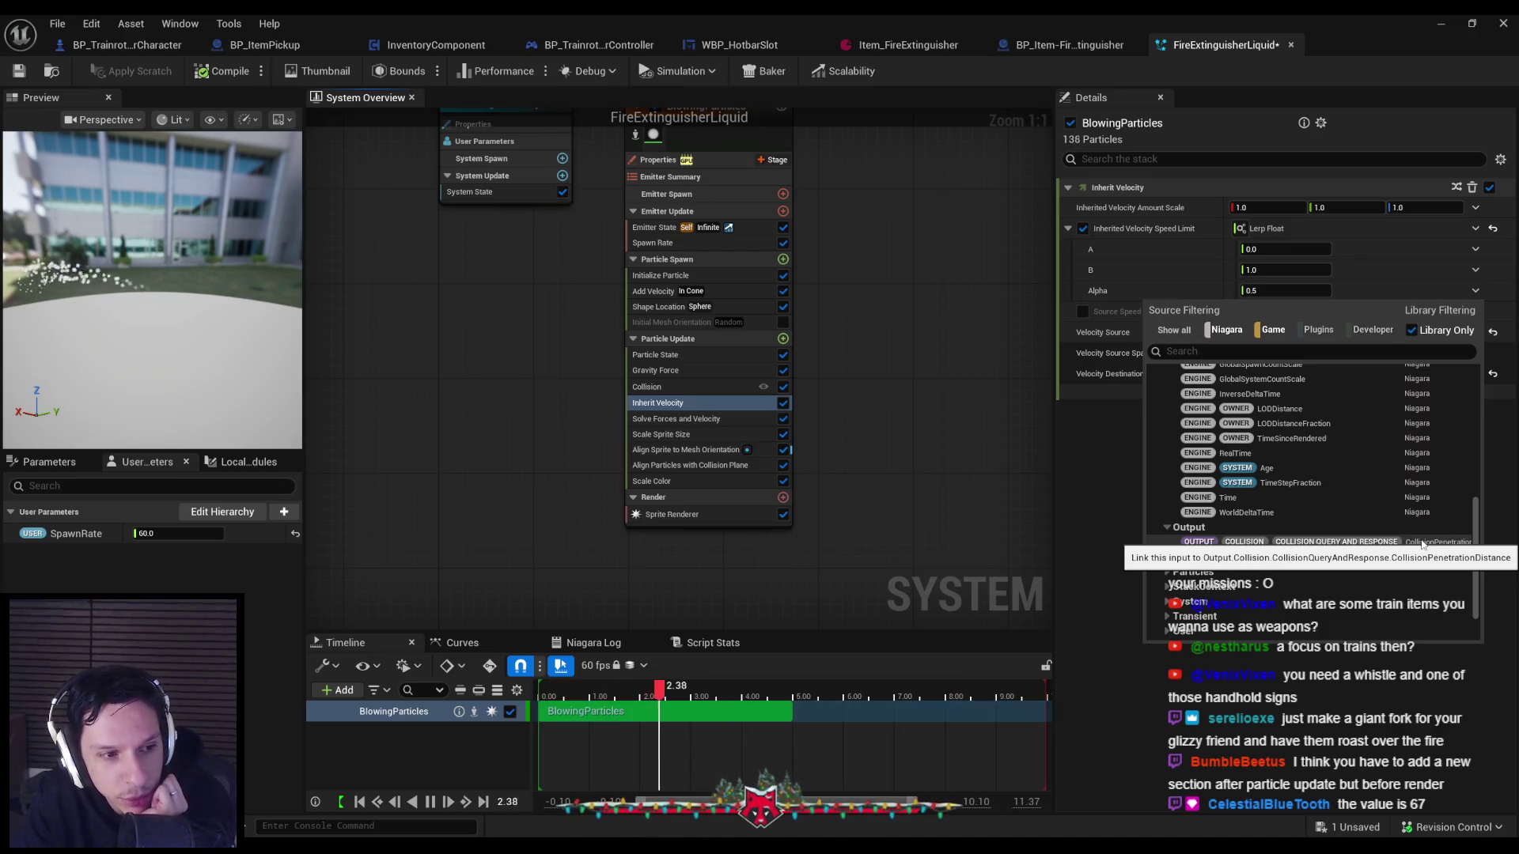
{"action": "left_click", "coordinate": [894, 450]}
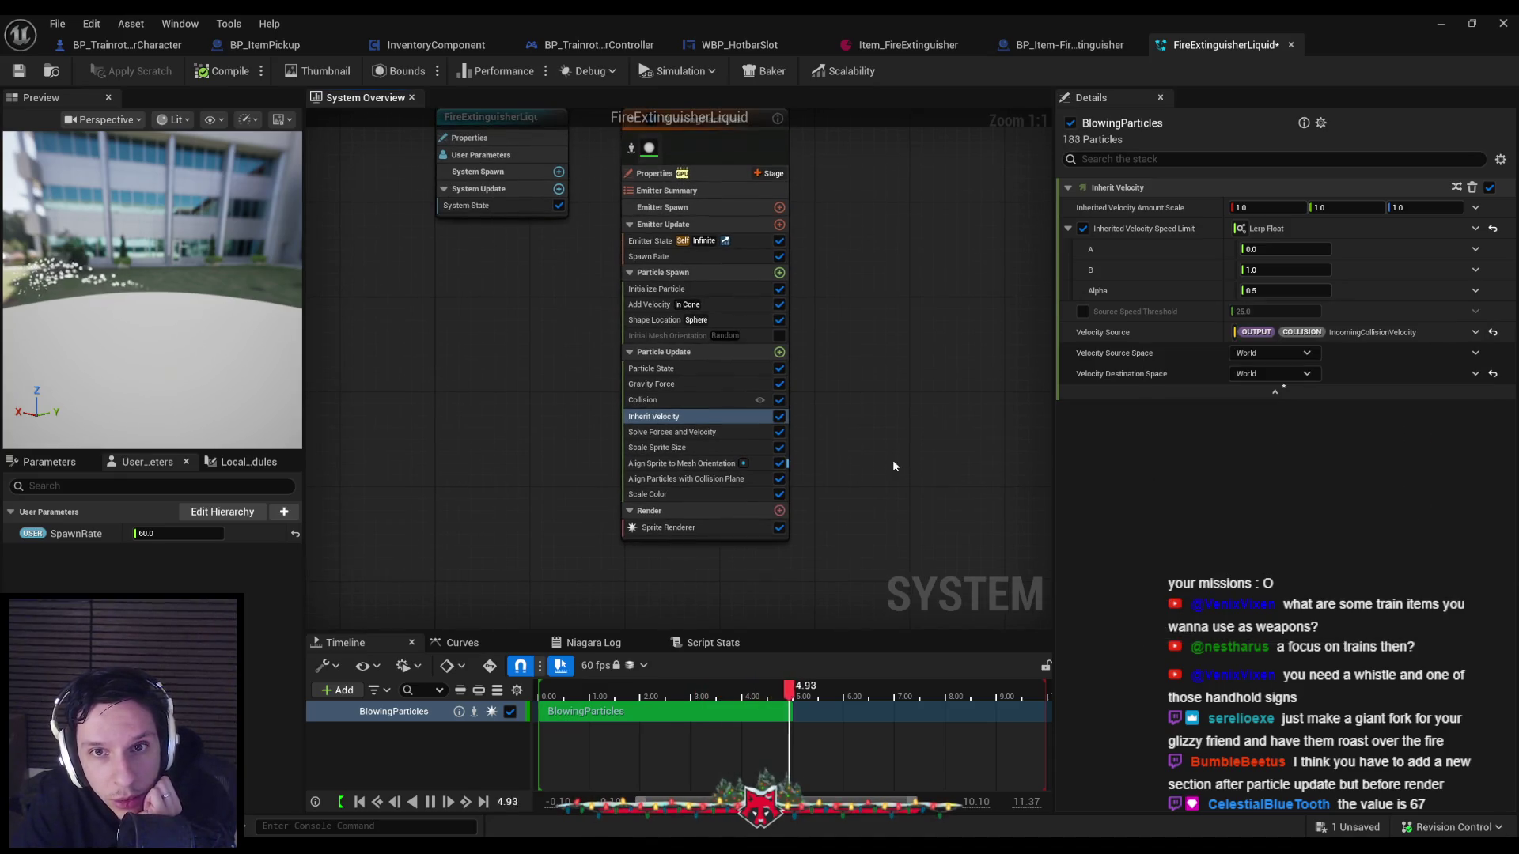
Delete the Inherit Velocity module from the BlowingParticles Particle Update stage.
{"action": "left_click", "coordinate": [767, 173]}
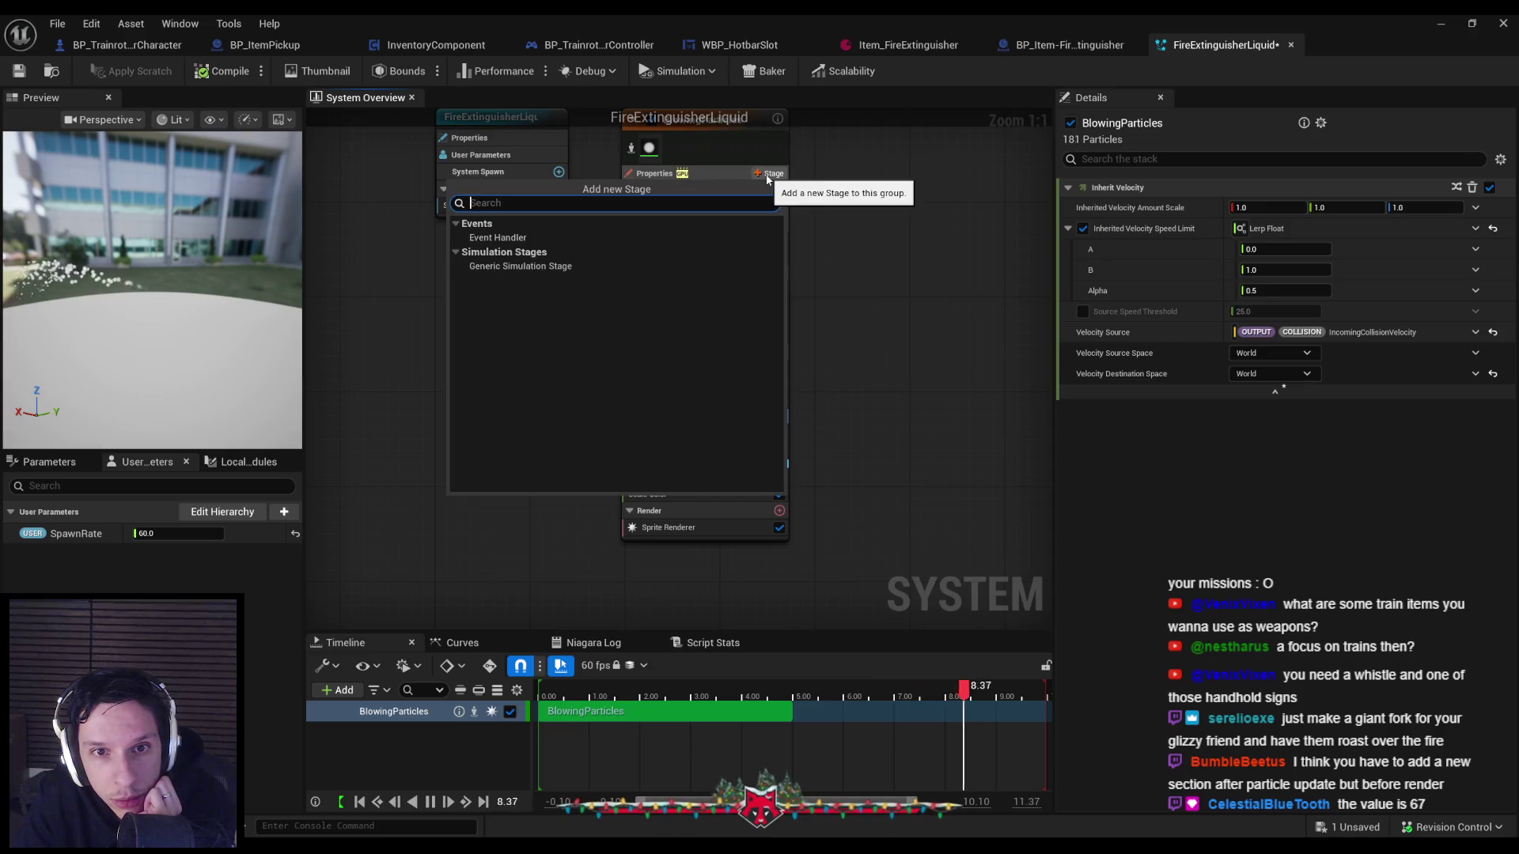
{"action": "key", "text": "Escape"}
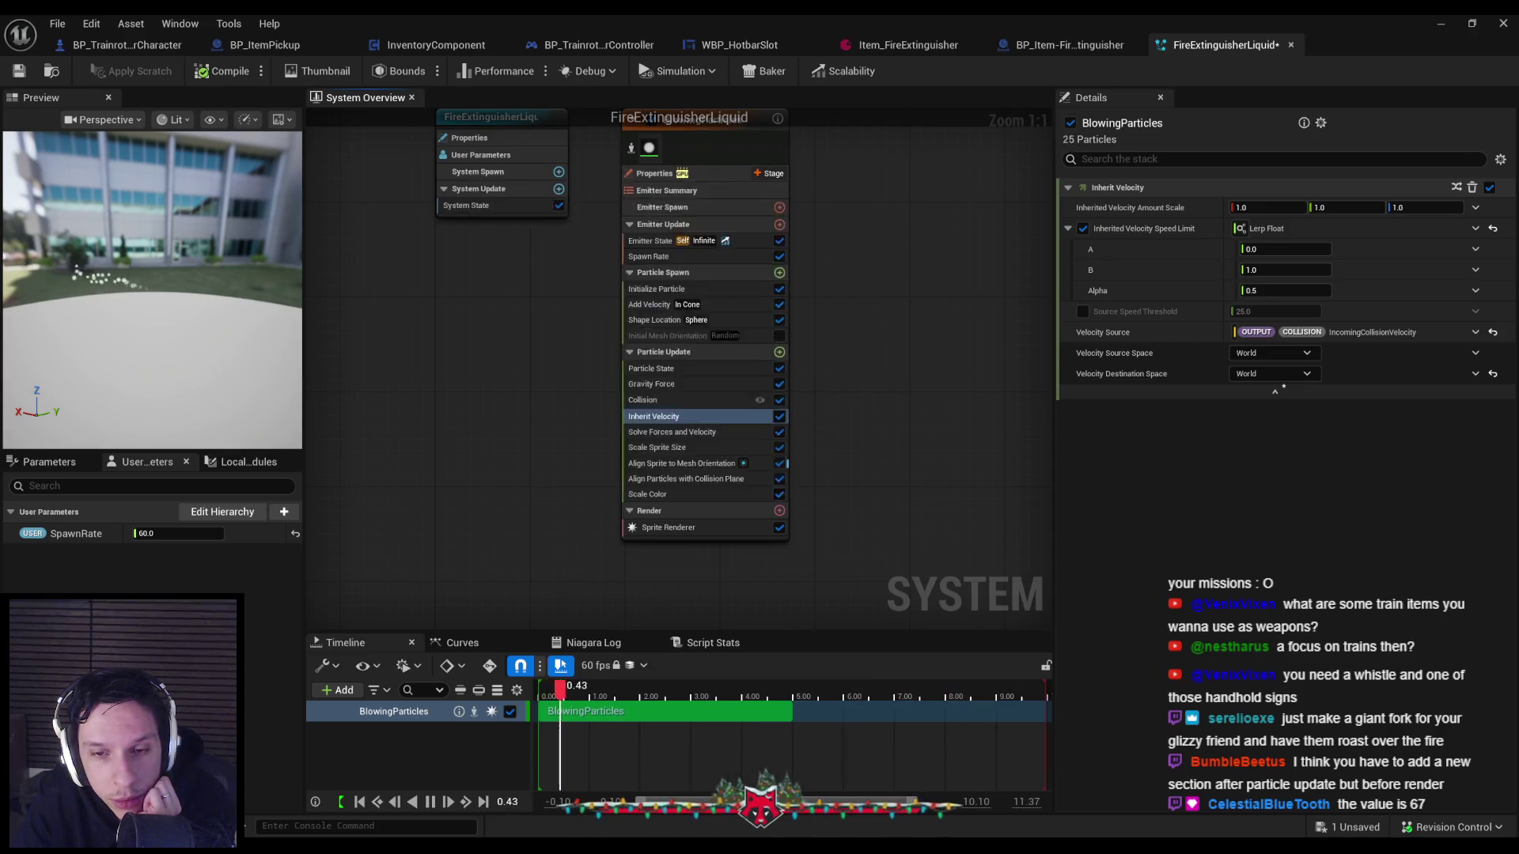
{"action": "left_click_drag", "start_coordinate": [690, 429], "coordinate": [675, 428]}
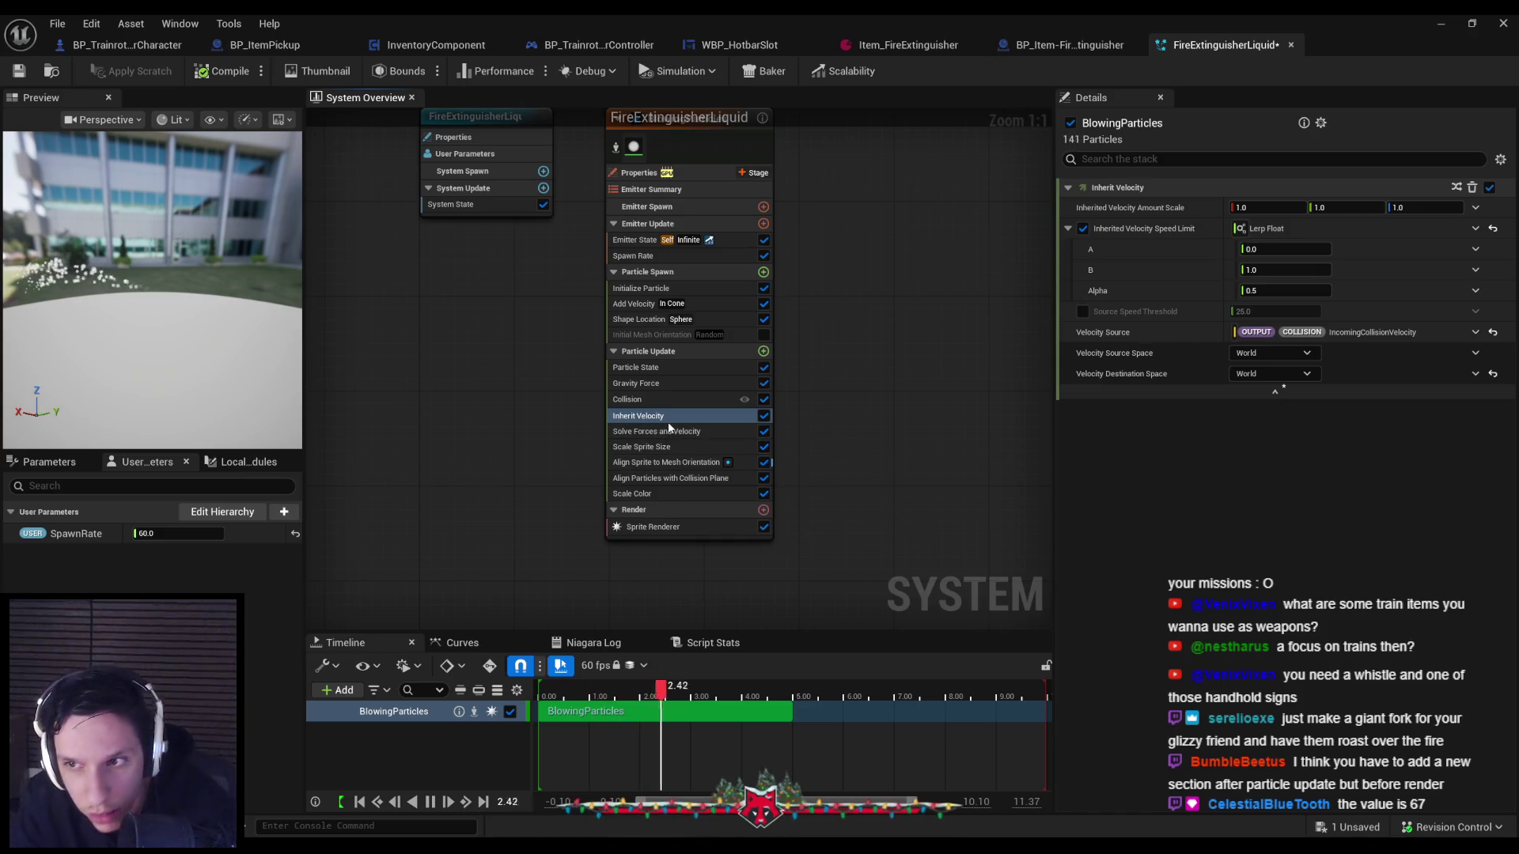
{"action": "left_click", "coordinate": [655, 420]}
{"action": "key", "text": "Delete"}
{"action": "left_click", "coordinate": [644, 401]}
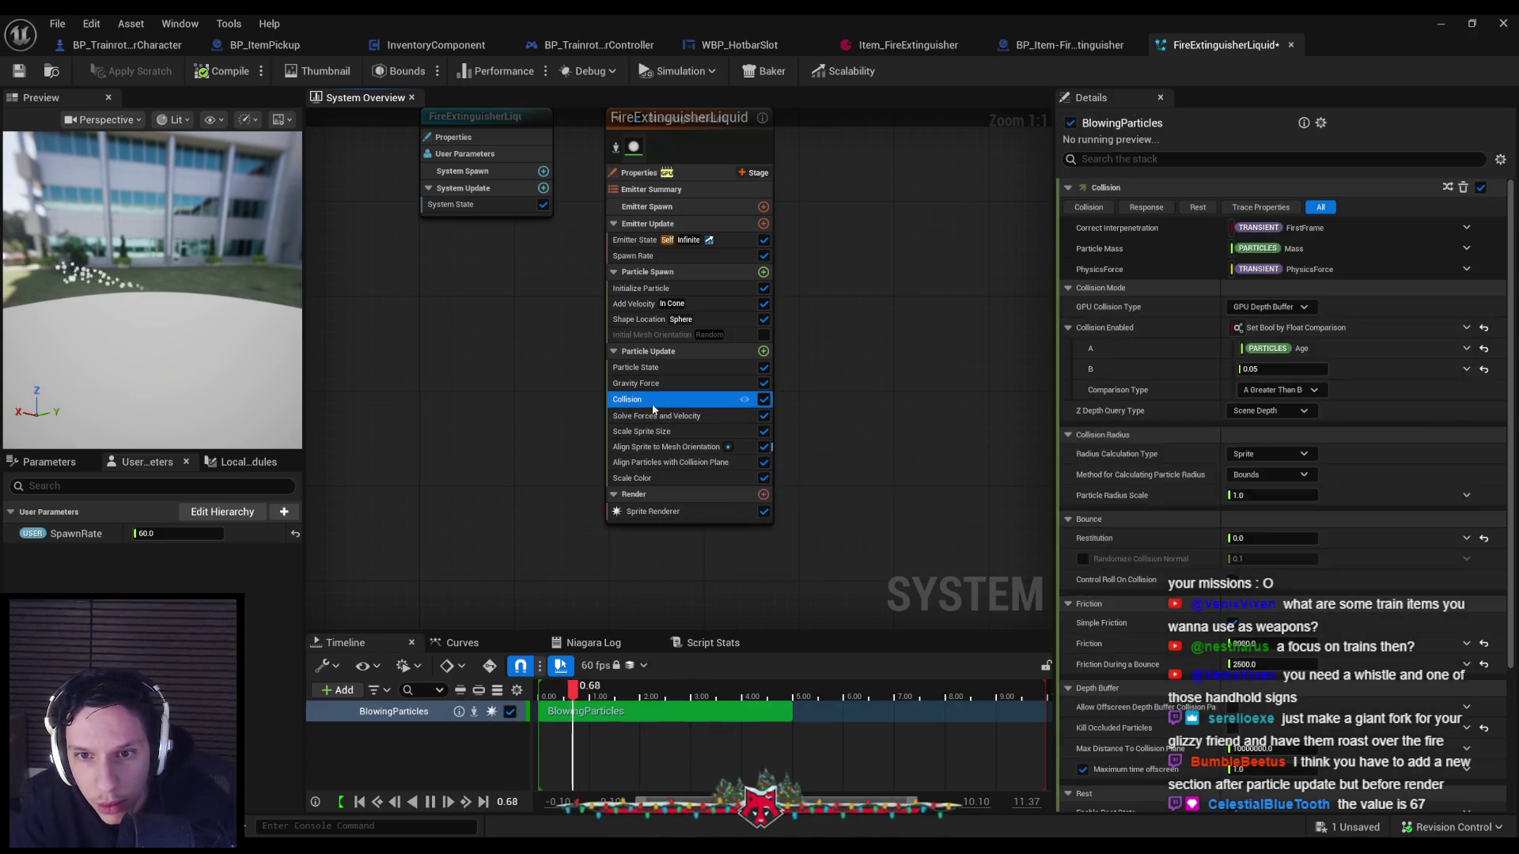
{"action": "right_click", "coordinate": [720, 397]}
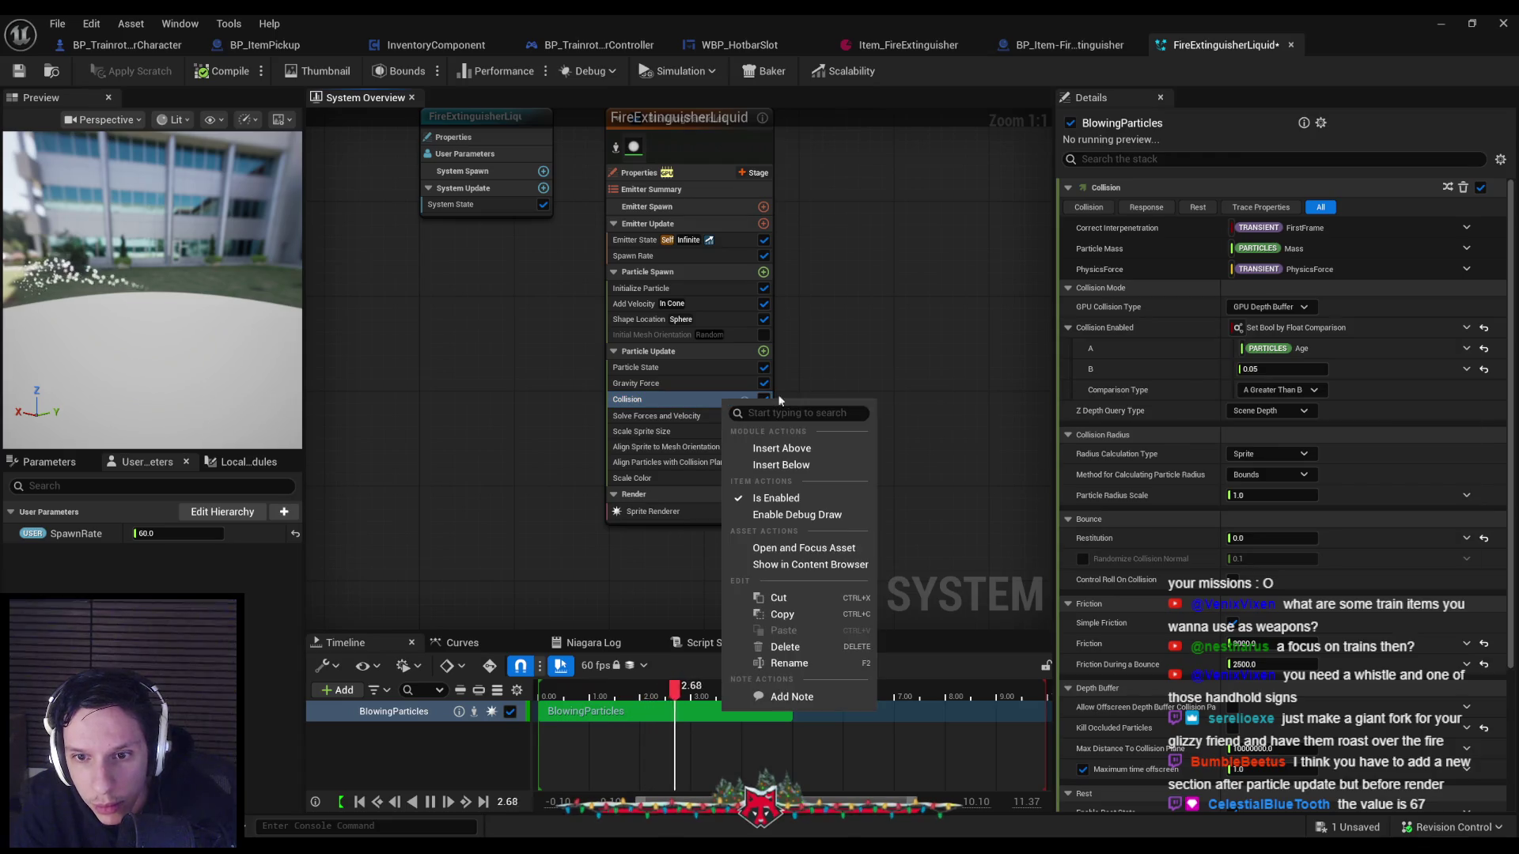
{"action": "left_click", "coordinate": [922, 349]}
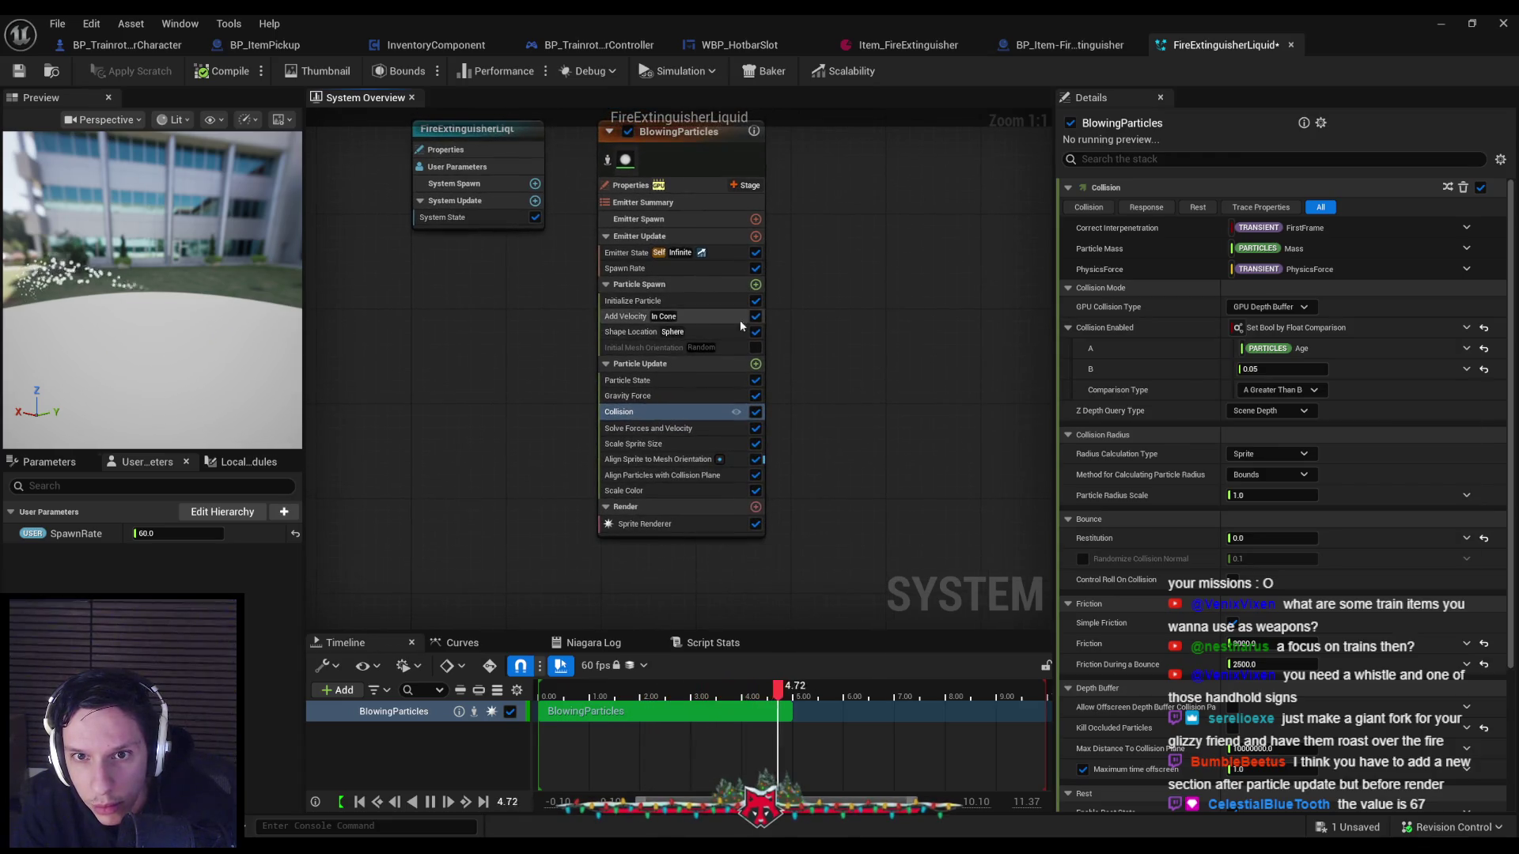
Add a Generate Collision Event module to Particle Update via a 'coll' search.
{"action": "left_click", "coordinate": [756, 364]}
{"action": "type", "text": "coll"}
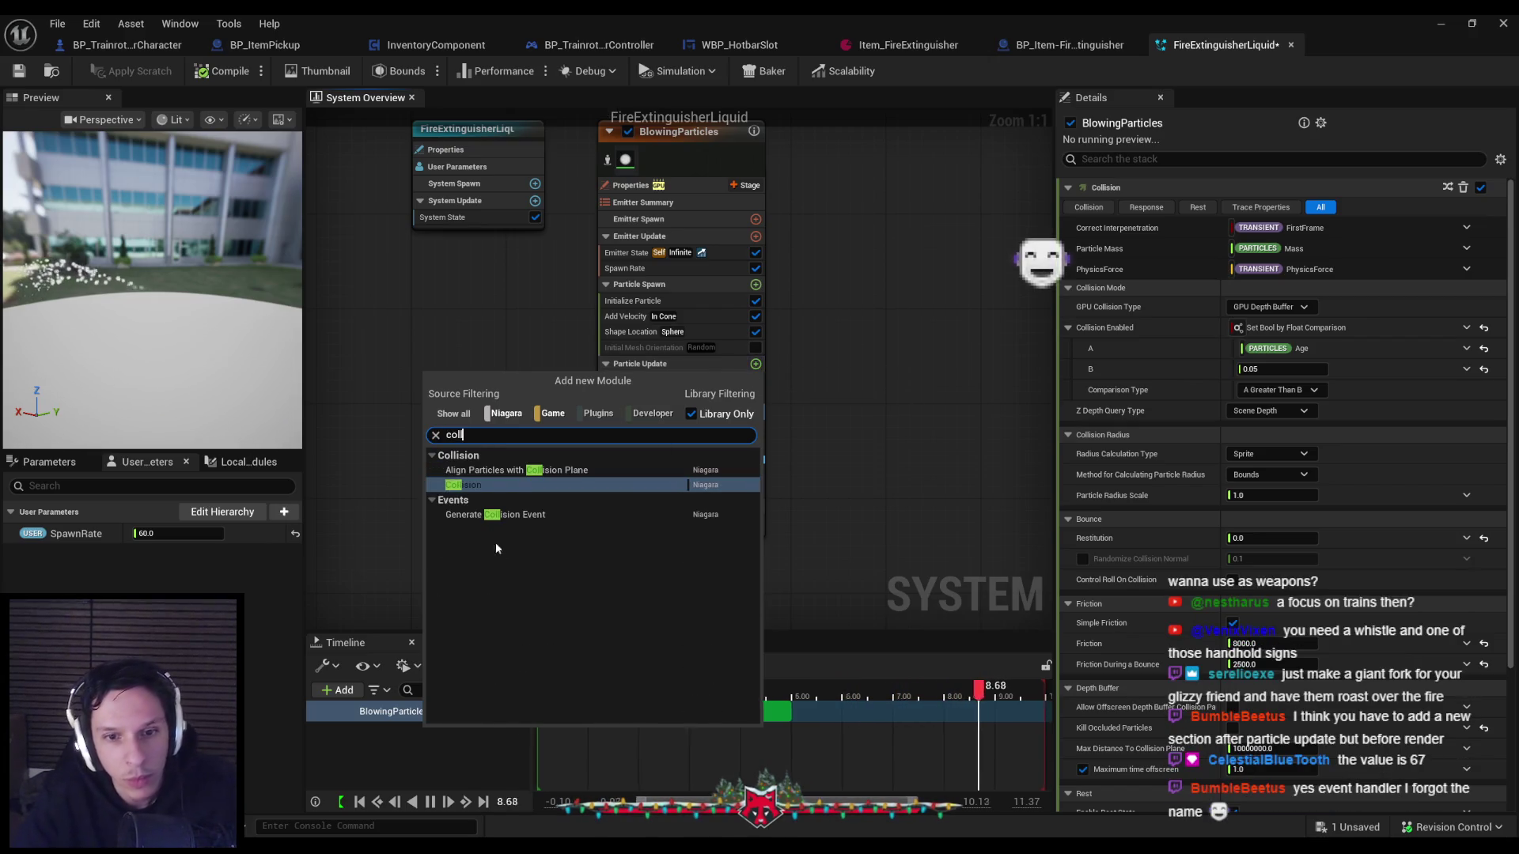
{"action": "left_click", "coordinate": [493, 515]}
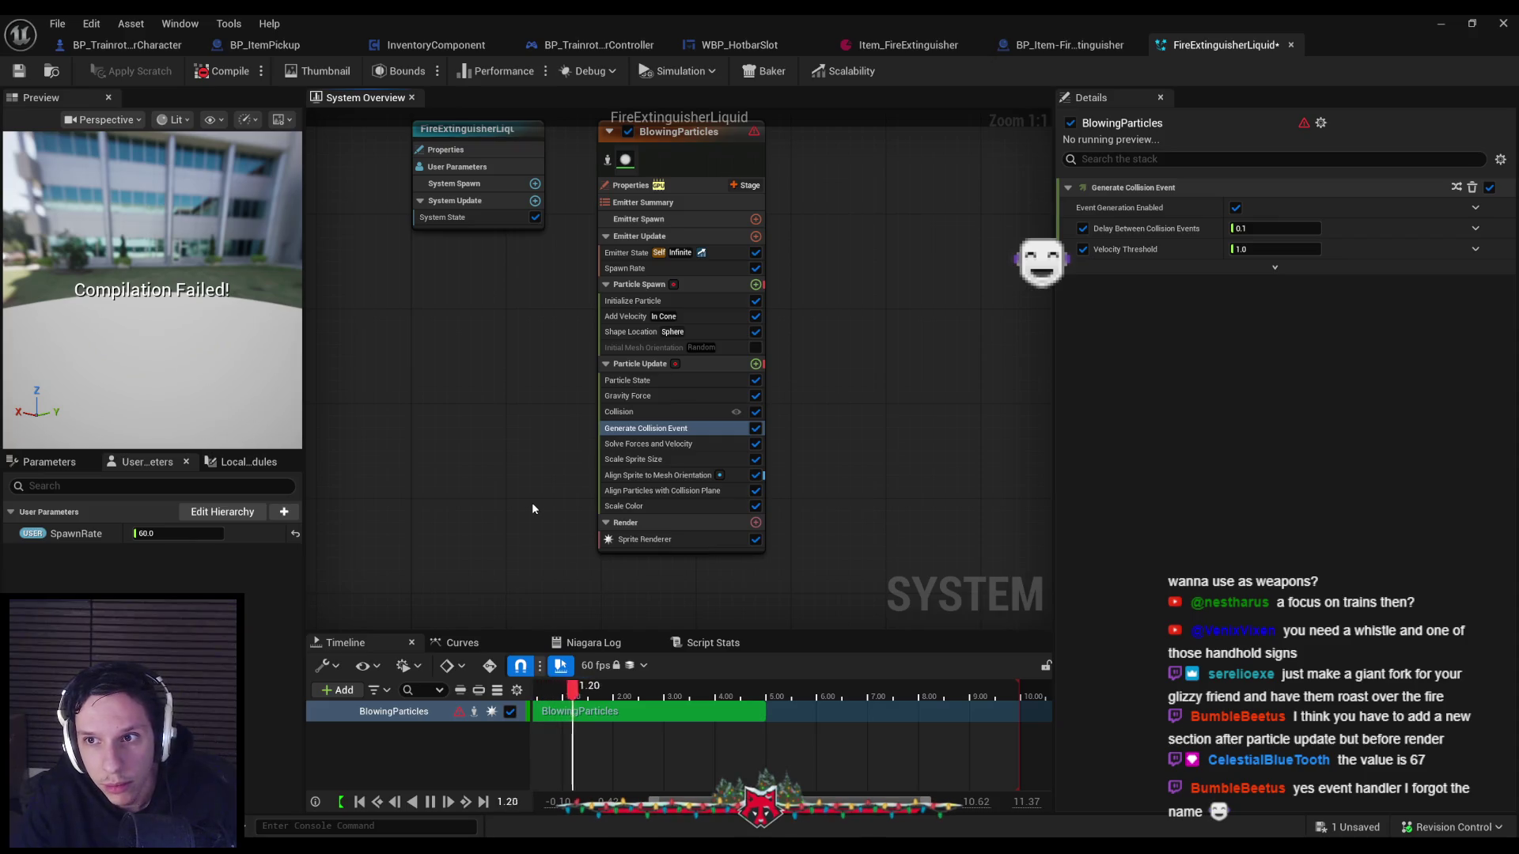
{"action": "left_click", "coordinate": [677, 367]}
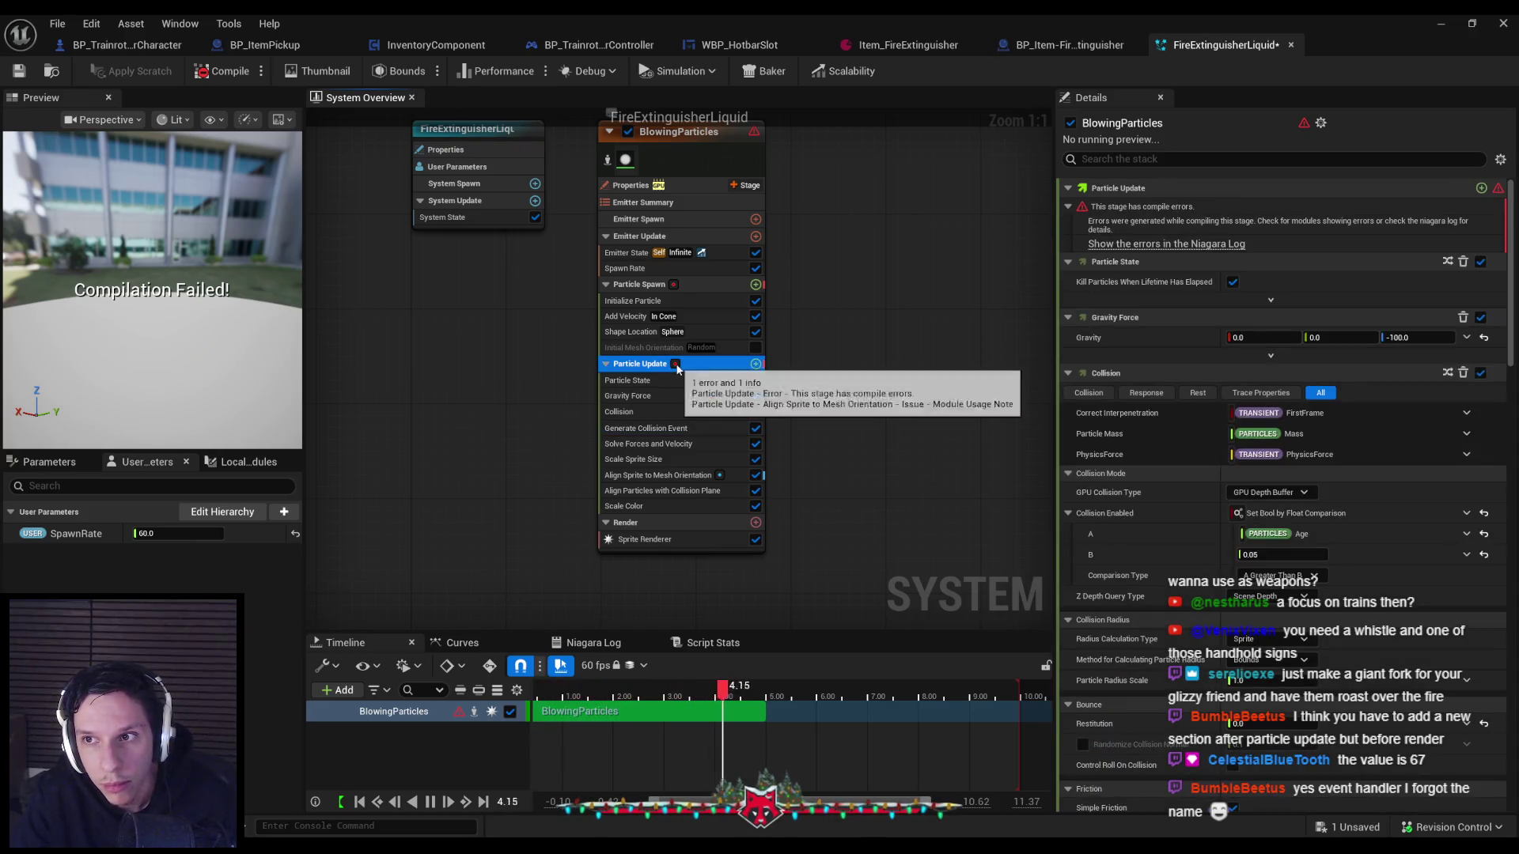
Read the Particles.ID persistent-ID errors in the Niagara Log and inspect Generate Collision Event's parameters.
{"action": "left_click", "coordinate": [1165, 245]}
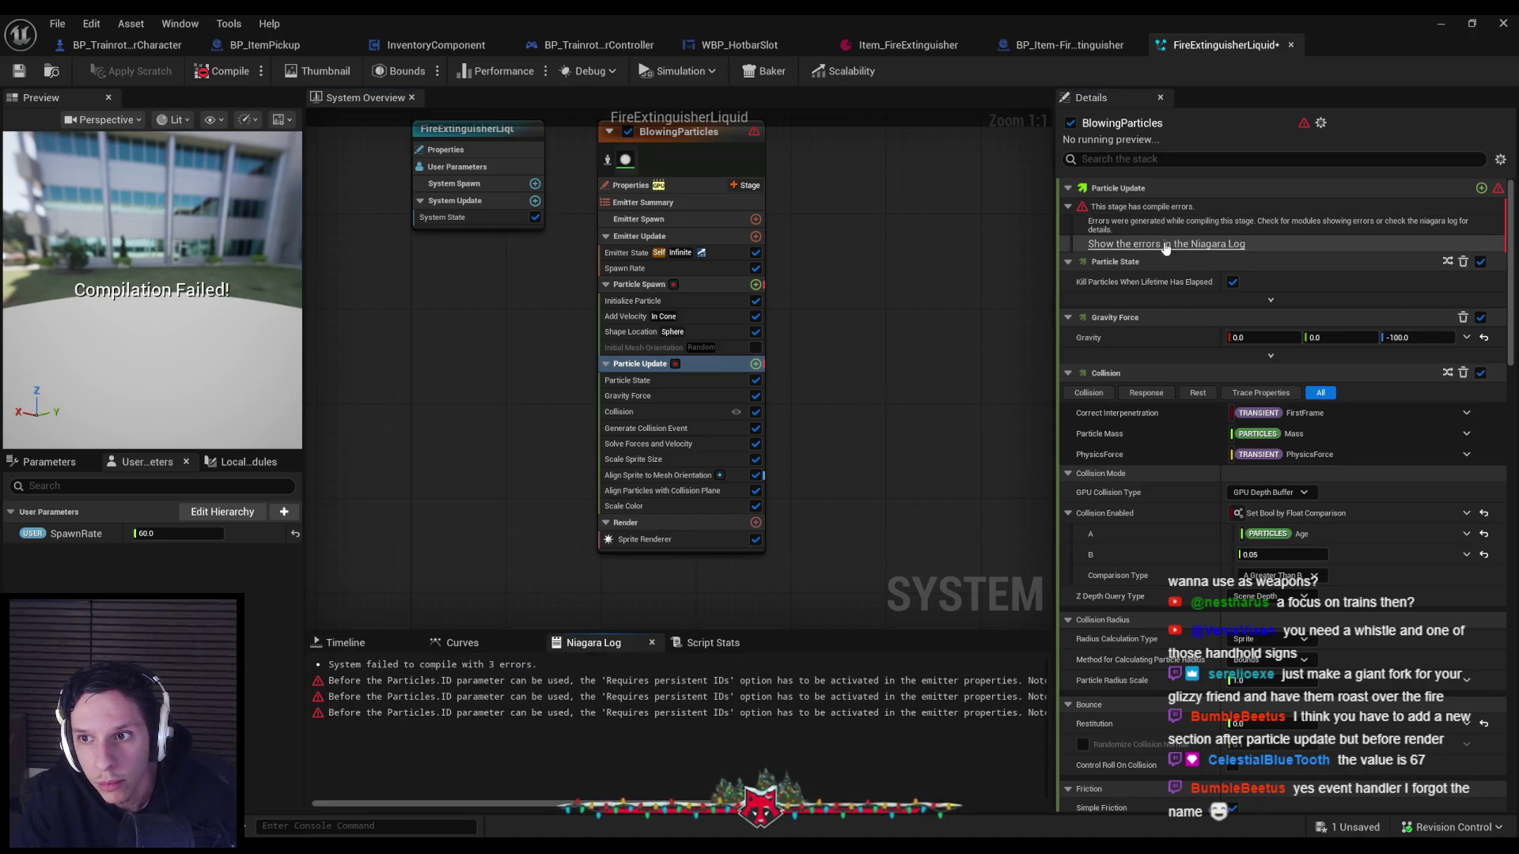
{"action": "left_click_drag", "start_coordinate": [499, 807], "coordinate": [819, 818]}
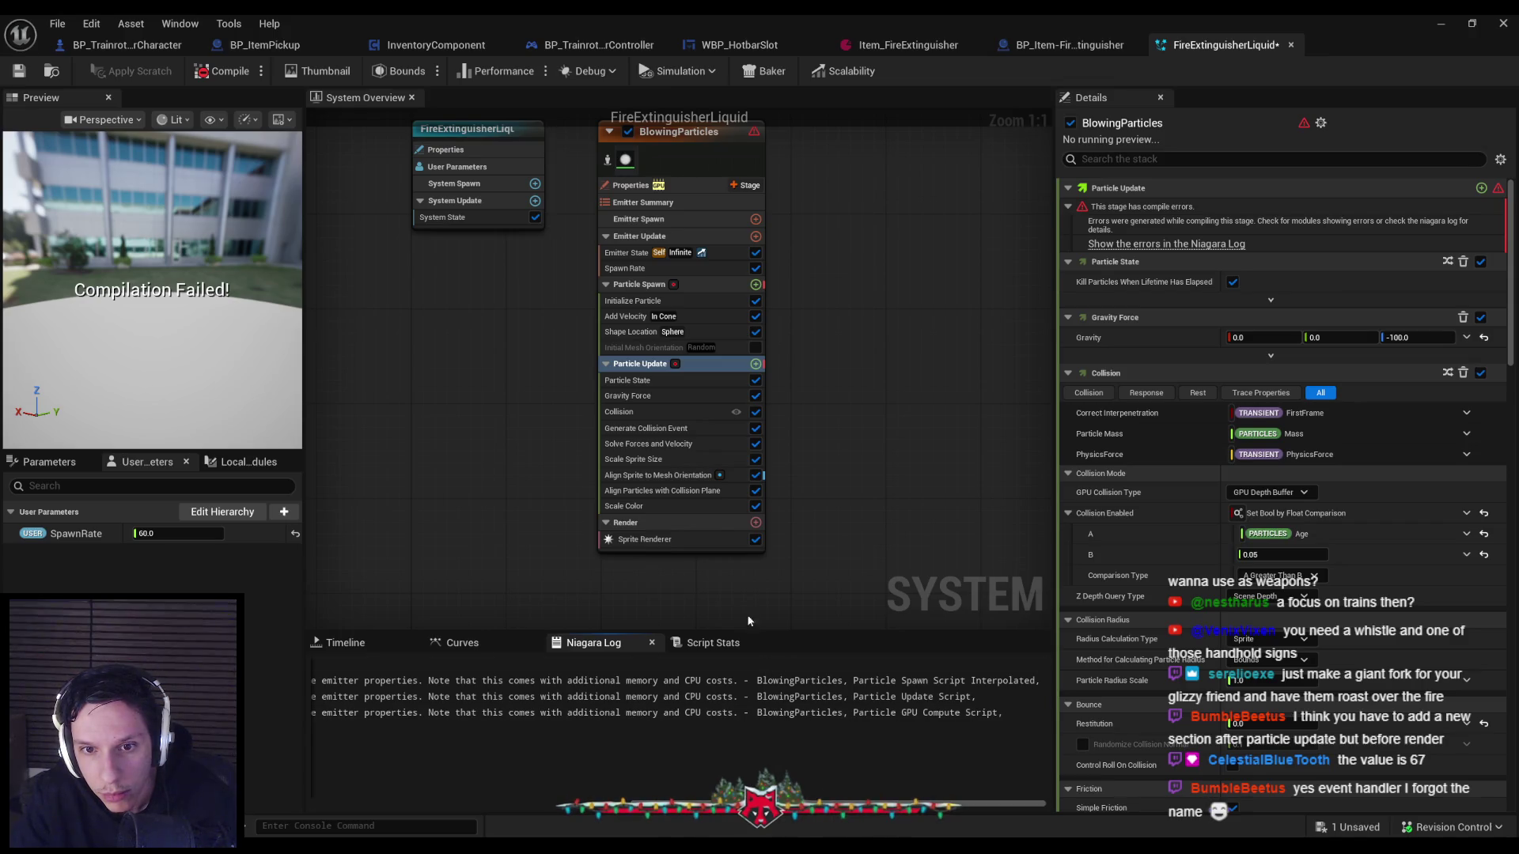
{"action": "left_click", "coordinate": [644, 429]}
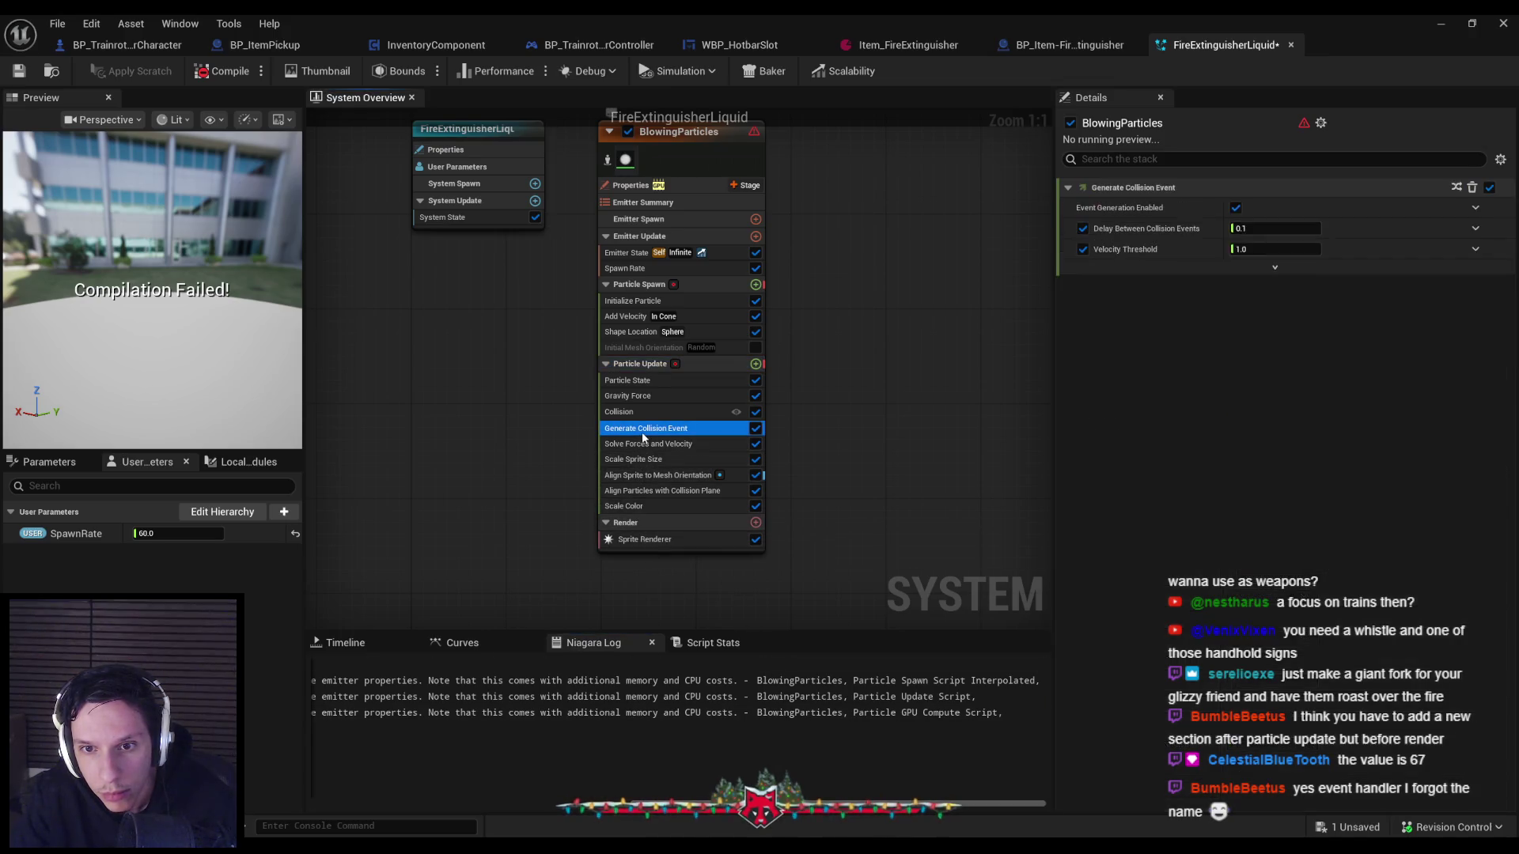
{"action": "left_click", "coordinate": [1242, 268]}
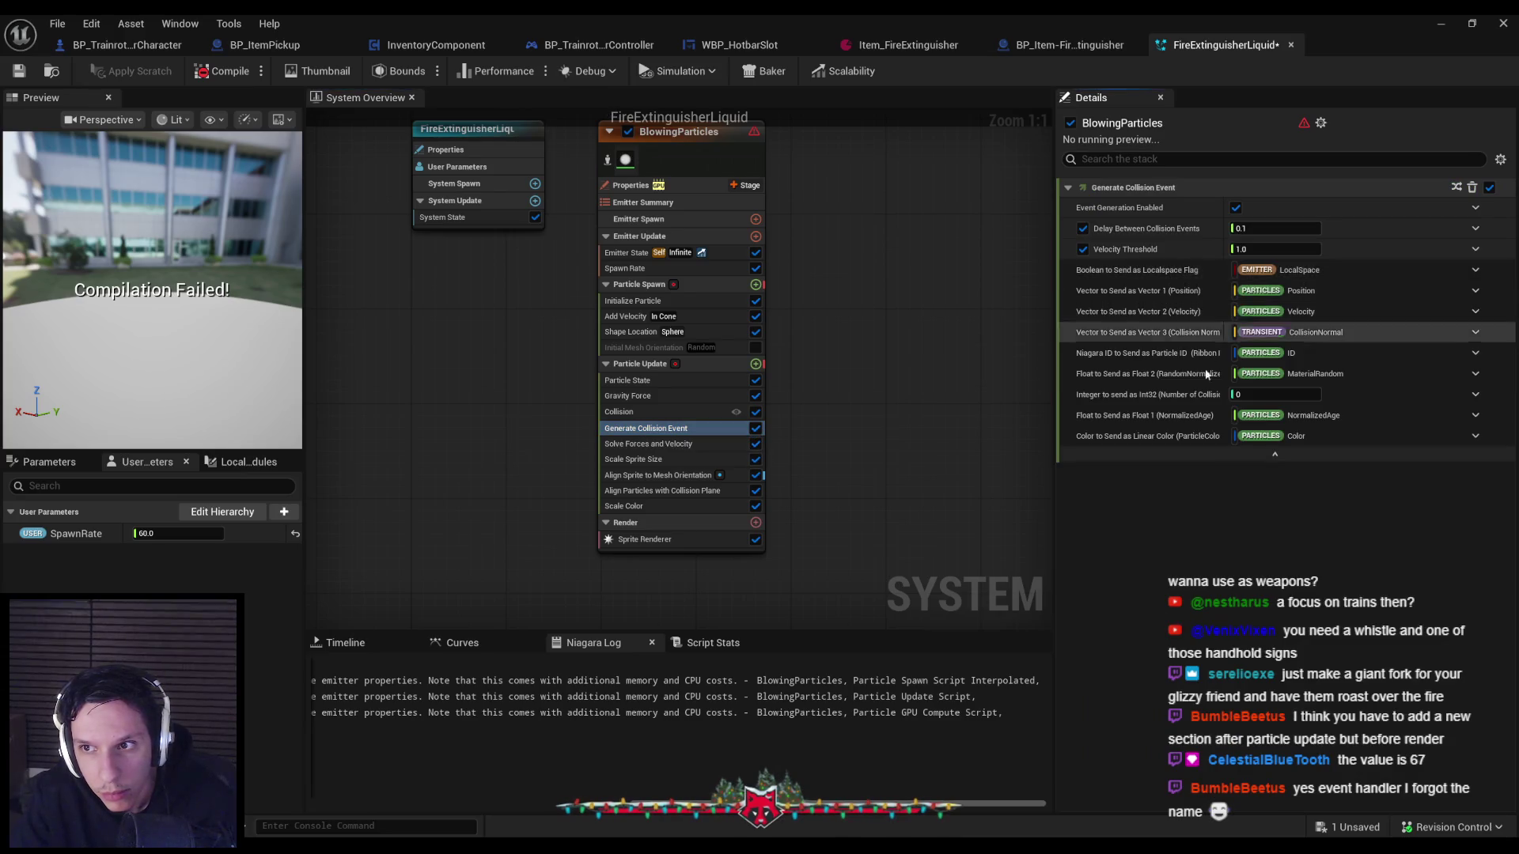
{"action": "left_click", "coordinate": [1187, 457]}
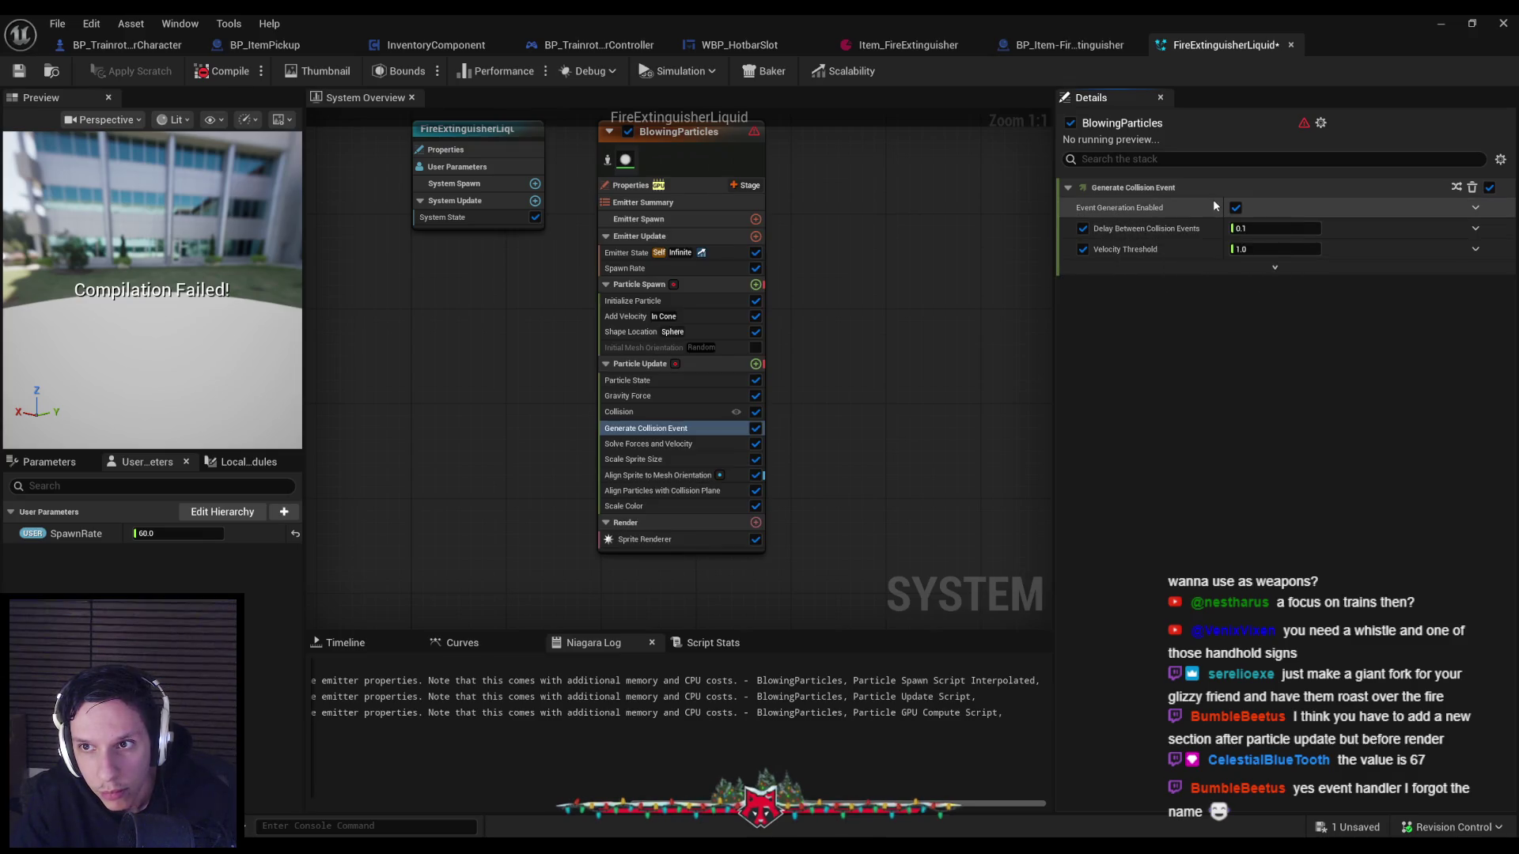
{"action": "left_click", "coordinate": [1321, 123]}
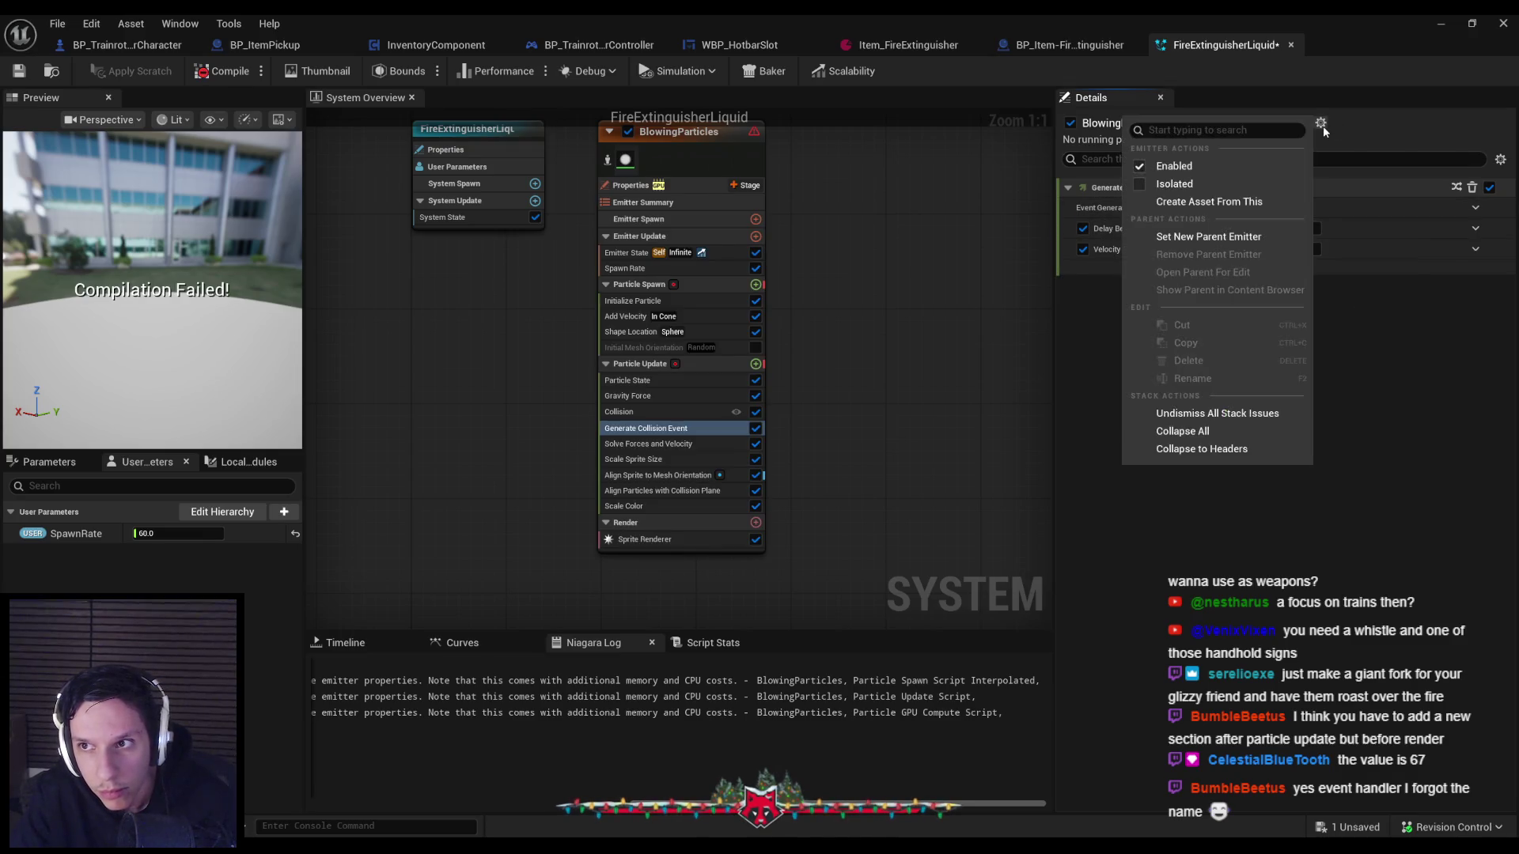
{"action": "left_click", "coordinate": [1370, 354]}
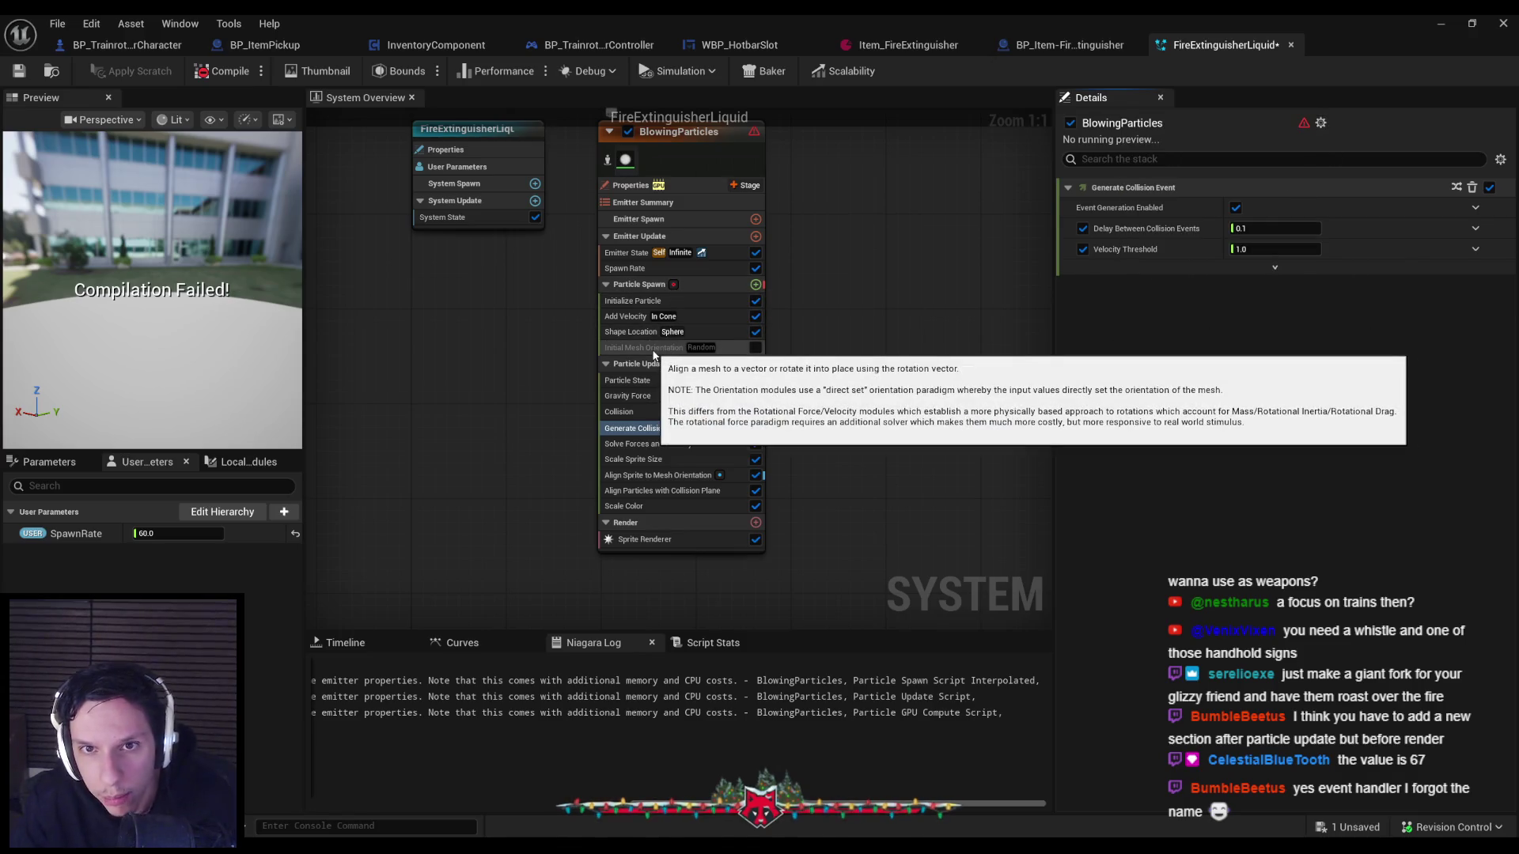
{"action": "left_click", "coordinate": [745, 185]}
{"action": "left_click", "coordinate": [568, 251]}
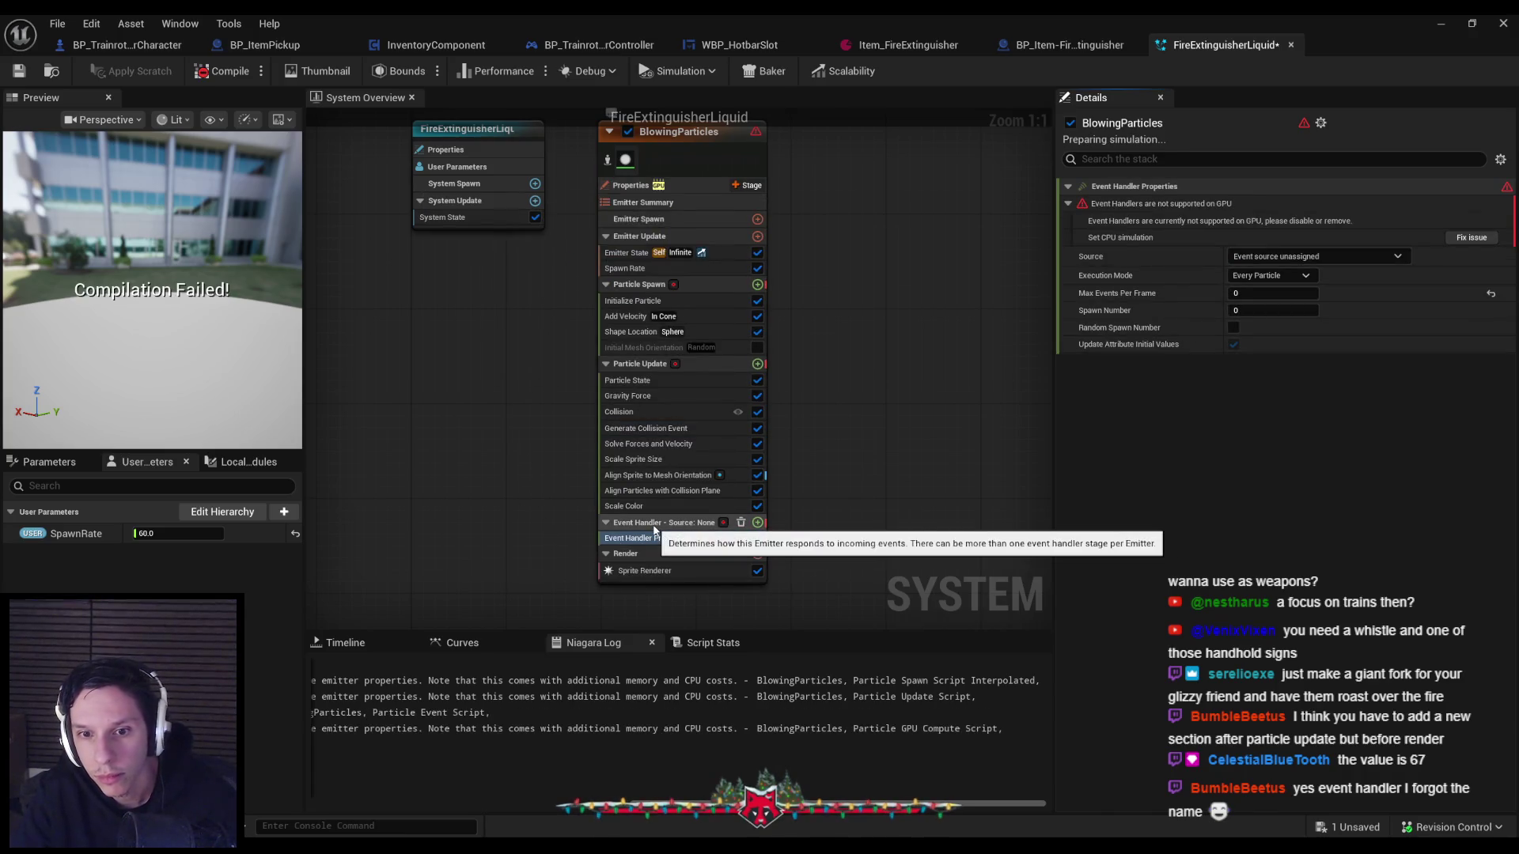
{"action": "left_click", "coordinate": [1472, 237]}
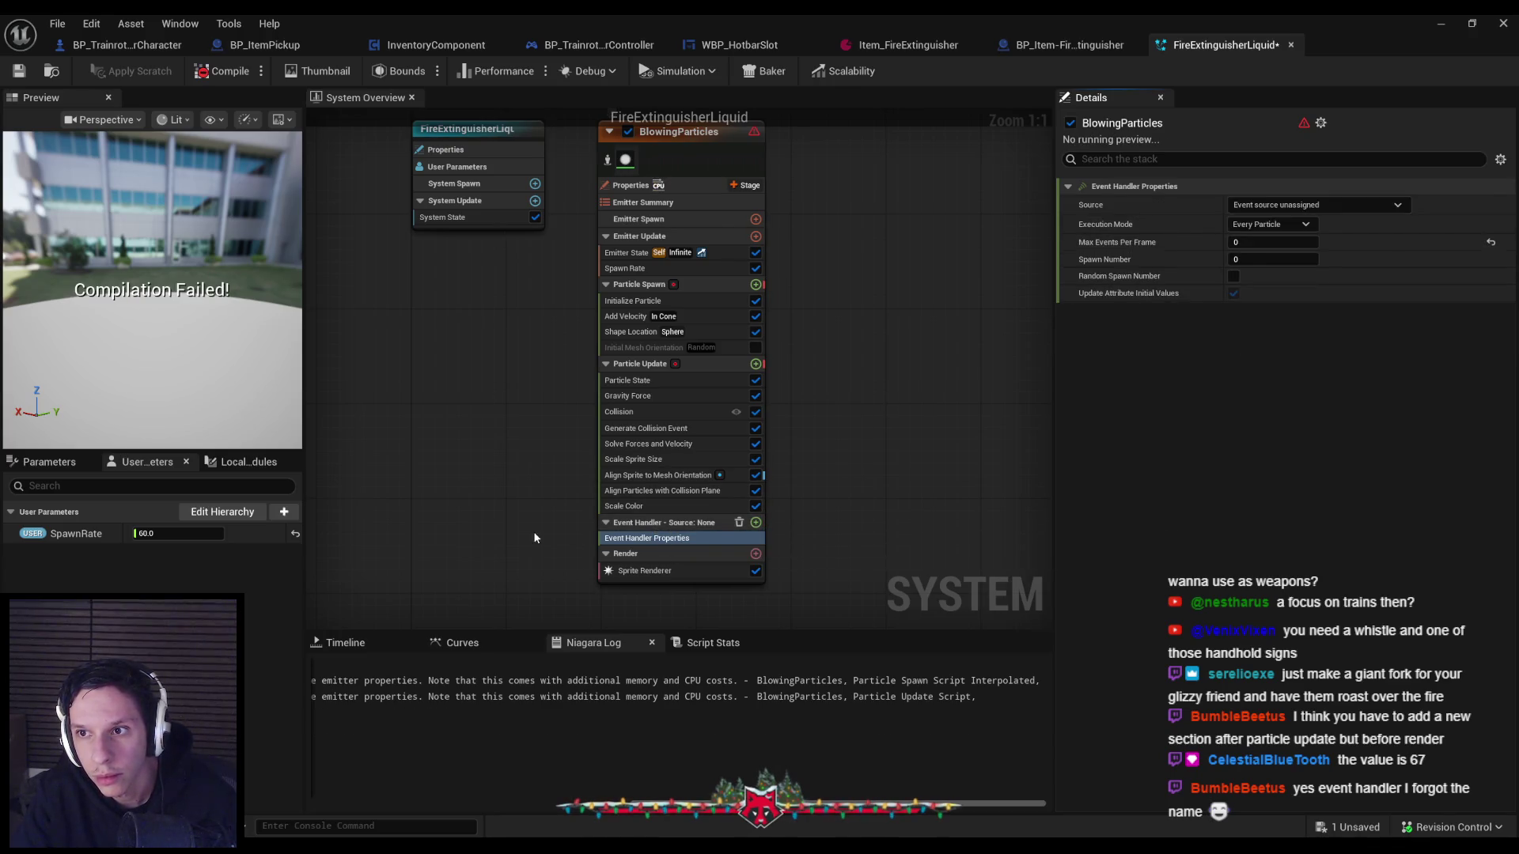
{"action": "key", "text": "ctrl+z"}
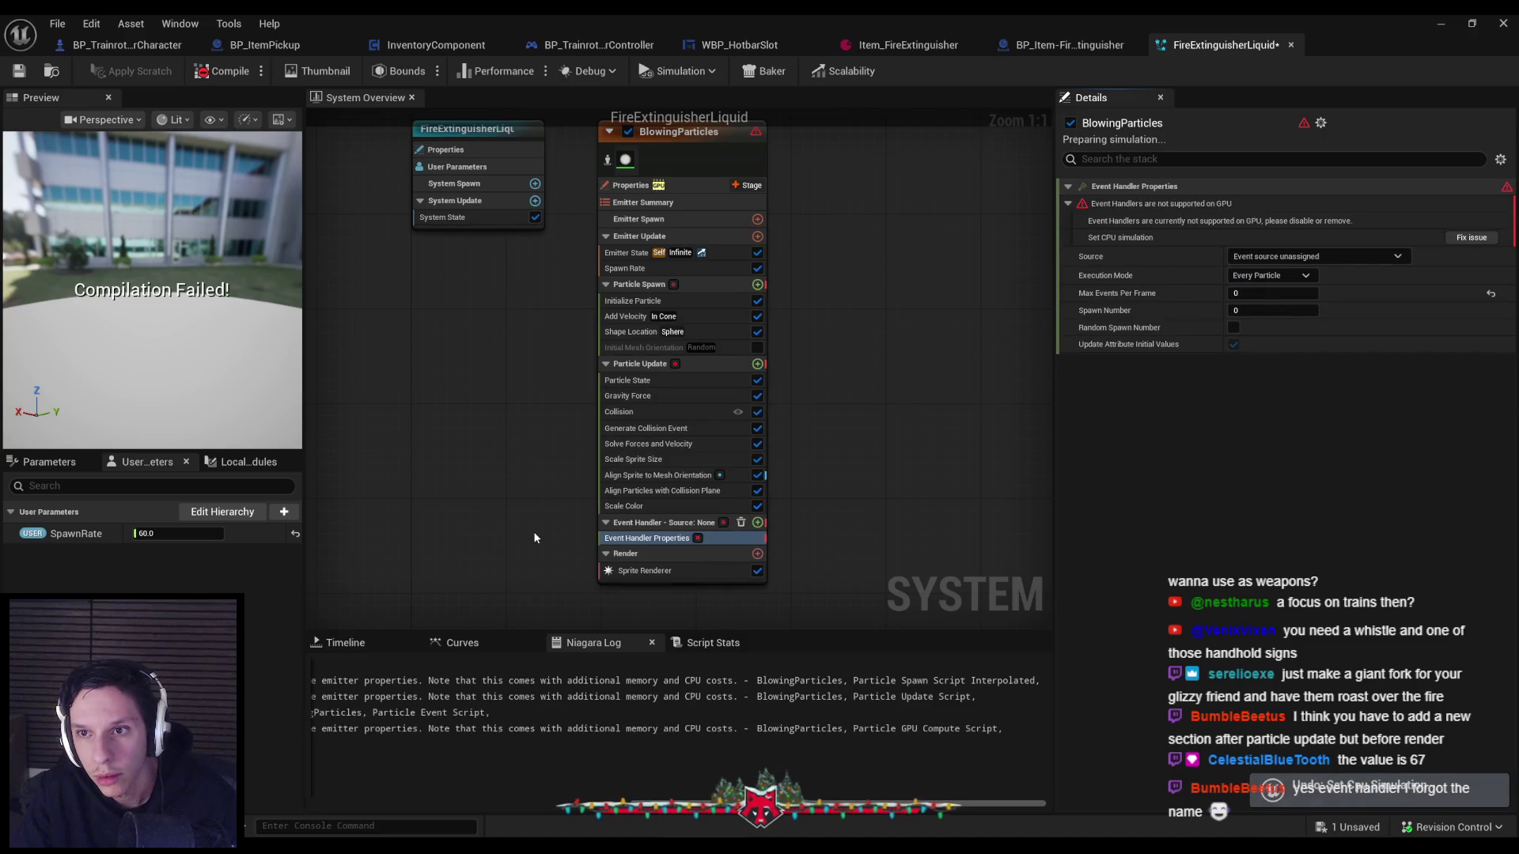
{"action": "left_click", "coordinate": [654, 523]}
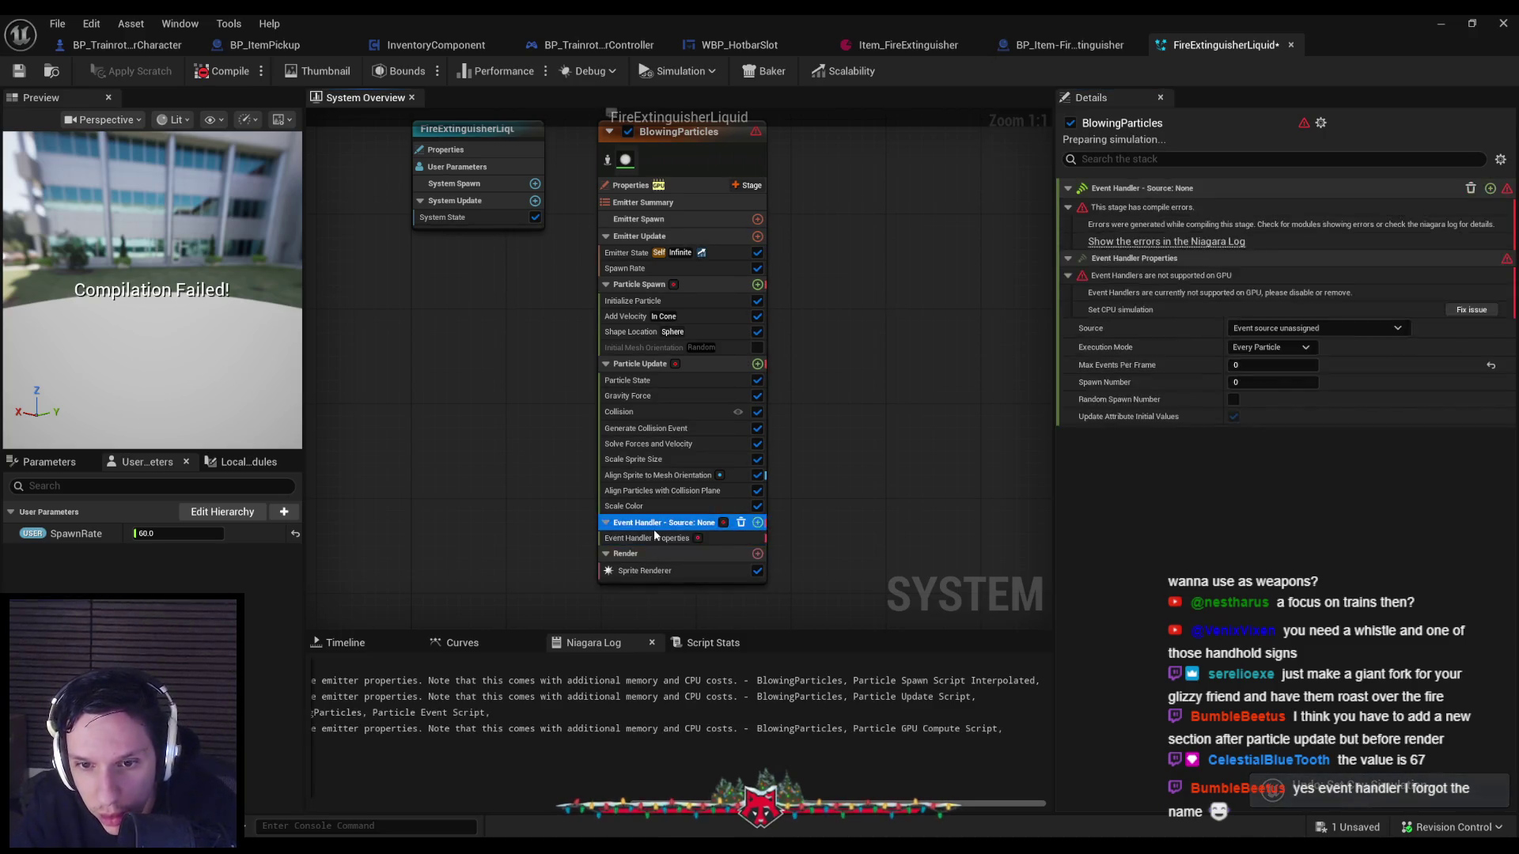
{"action": "key", "text": "Delete"}
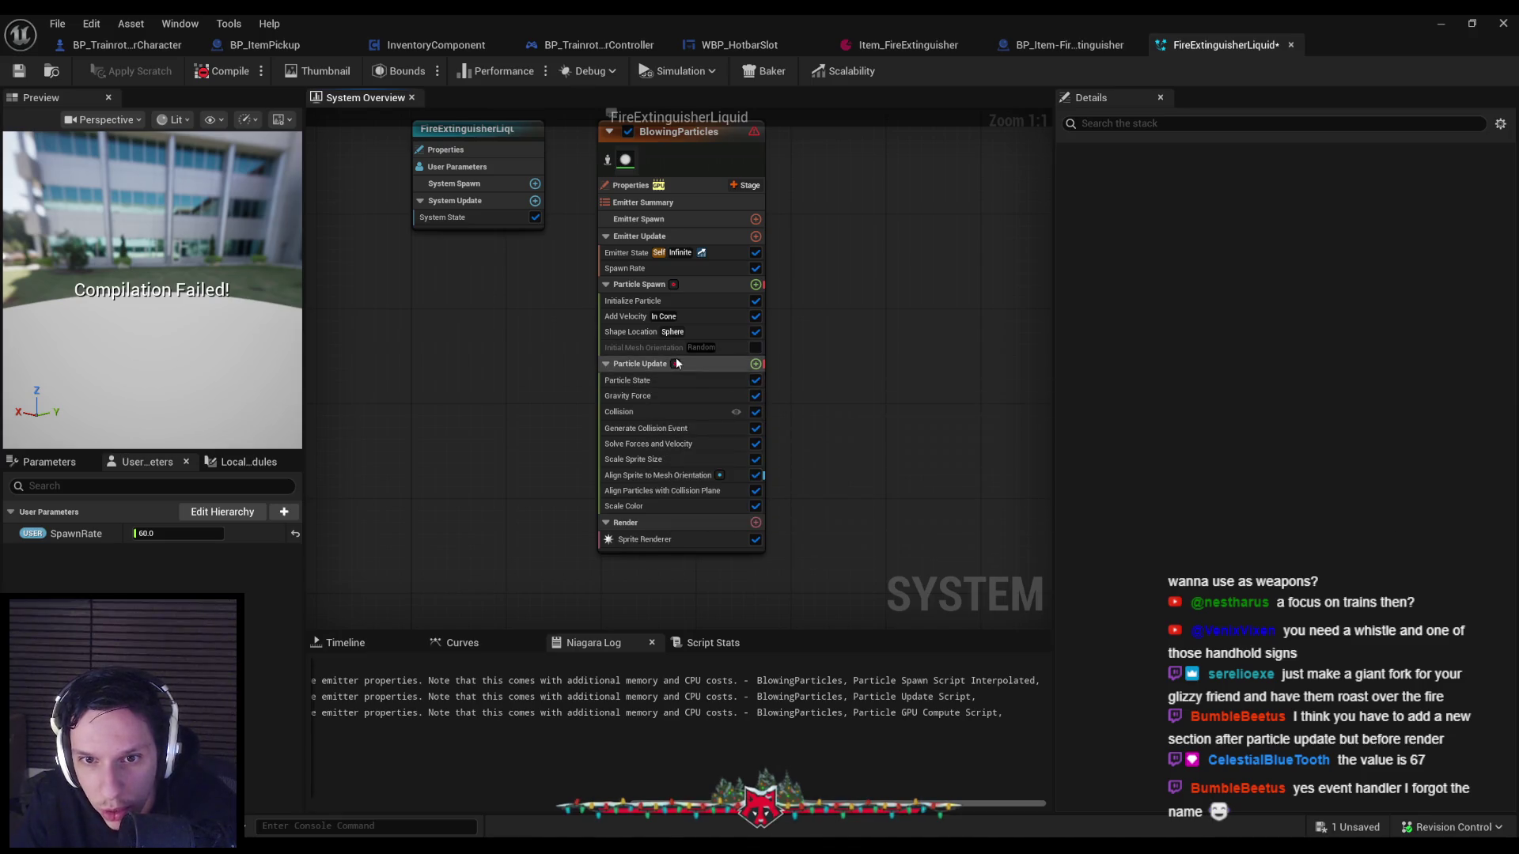
Delete the Generate Collision Event module and undo the Event Handler stage addition.
{"action": "left_click", "coordinate": [676, 366]}
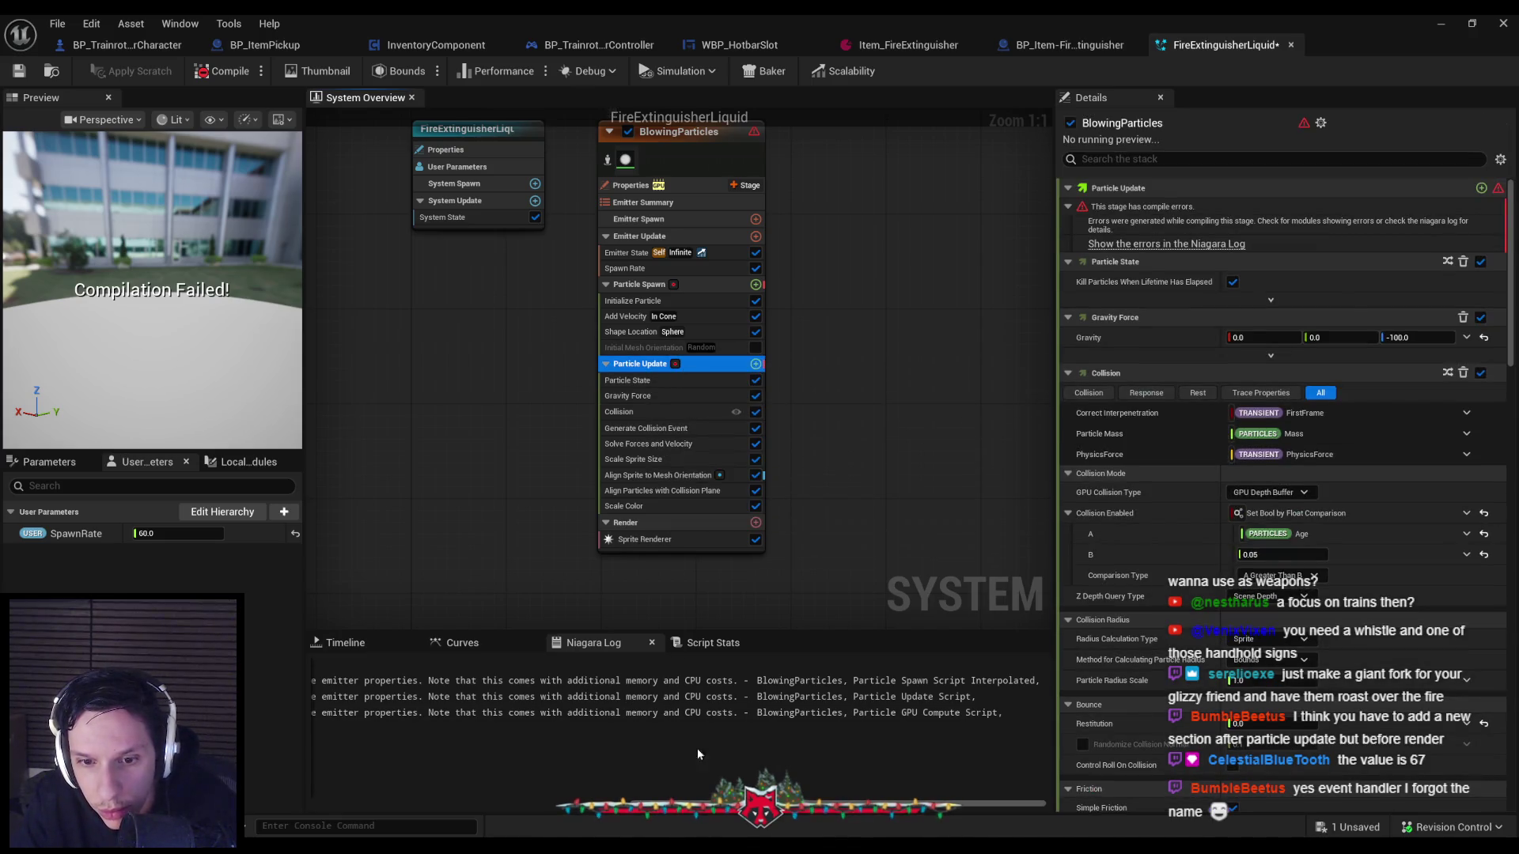
{"action": "left_click_drag", "start_coordinate": [645, 804], "coordinate": [360, 800]}
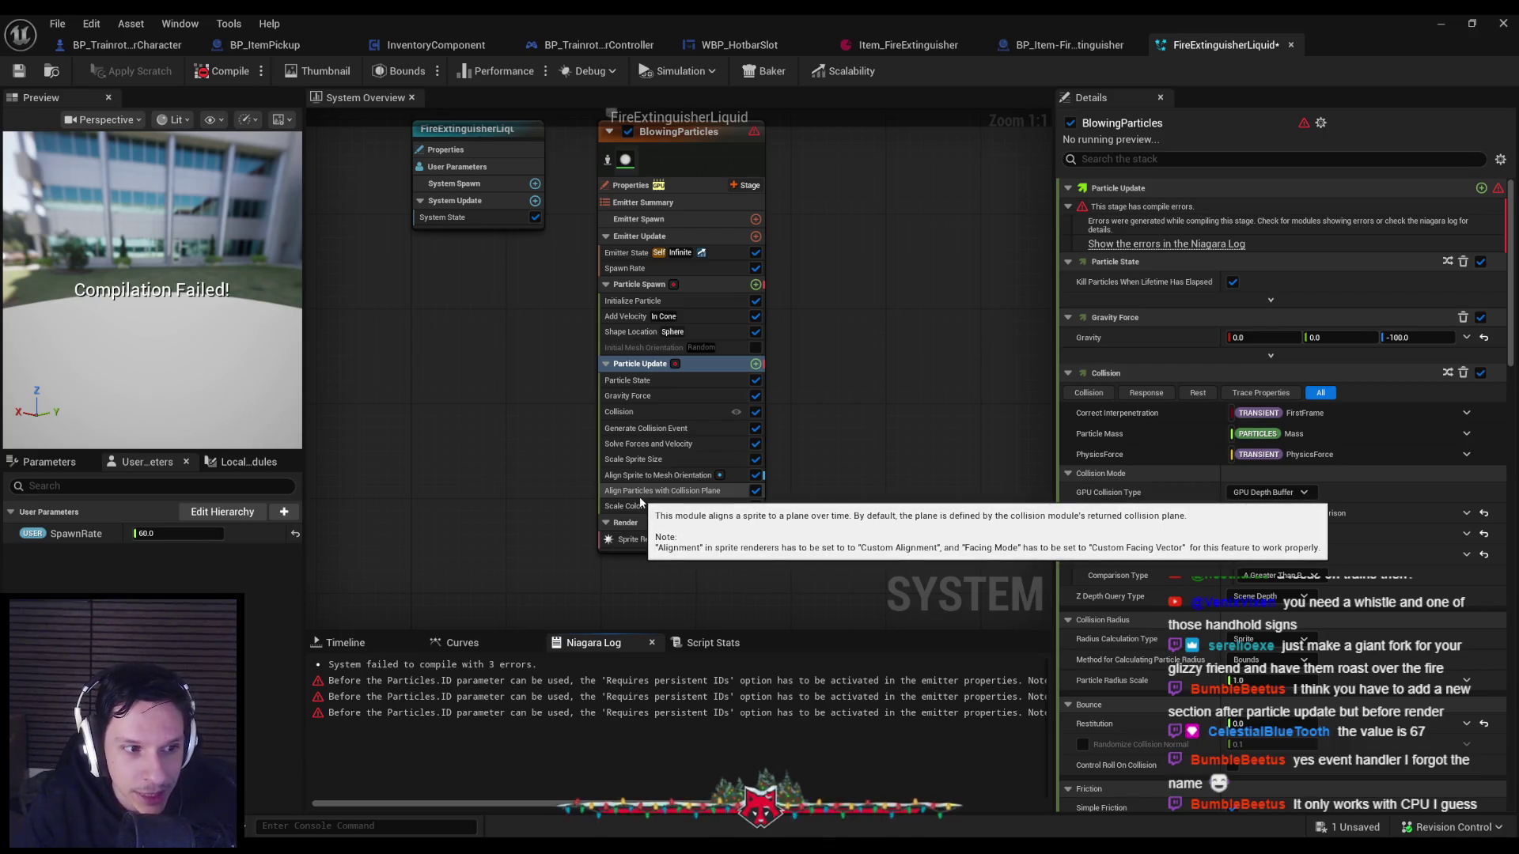
{"action": "left_click", "coordinate": [637, 430]}
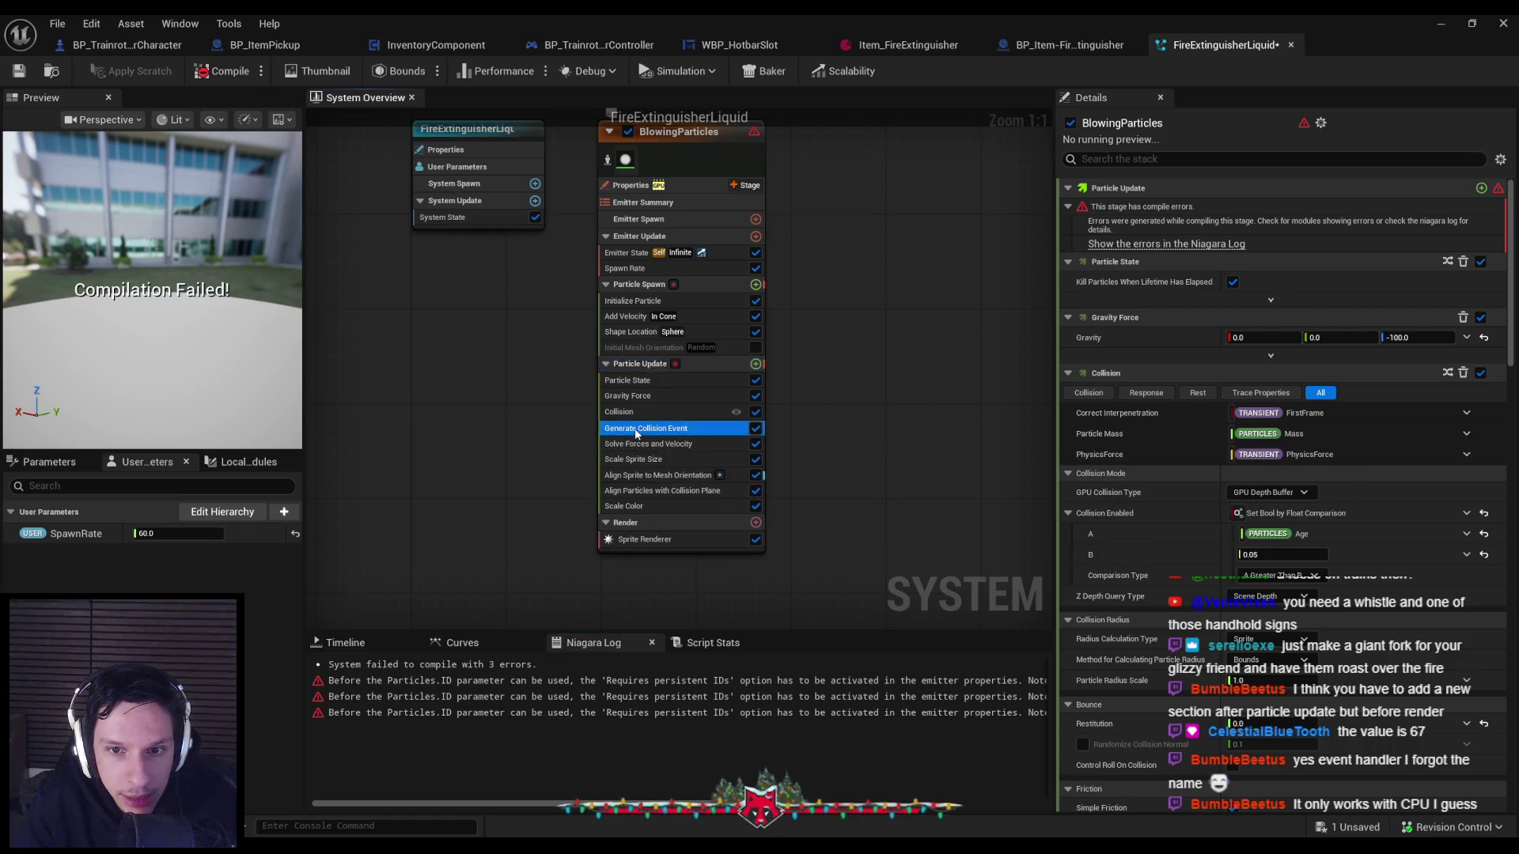
{"action": "key", "text": "Delete"}
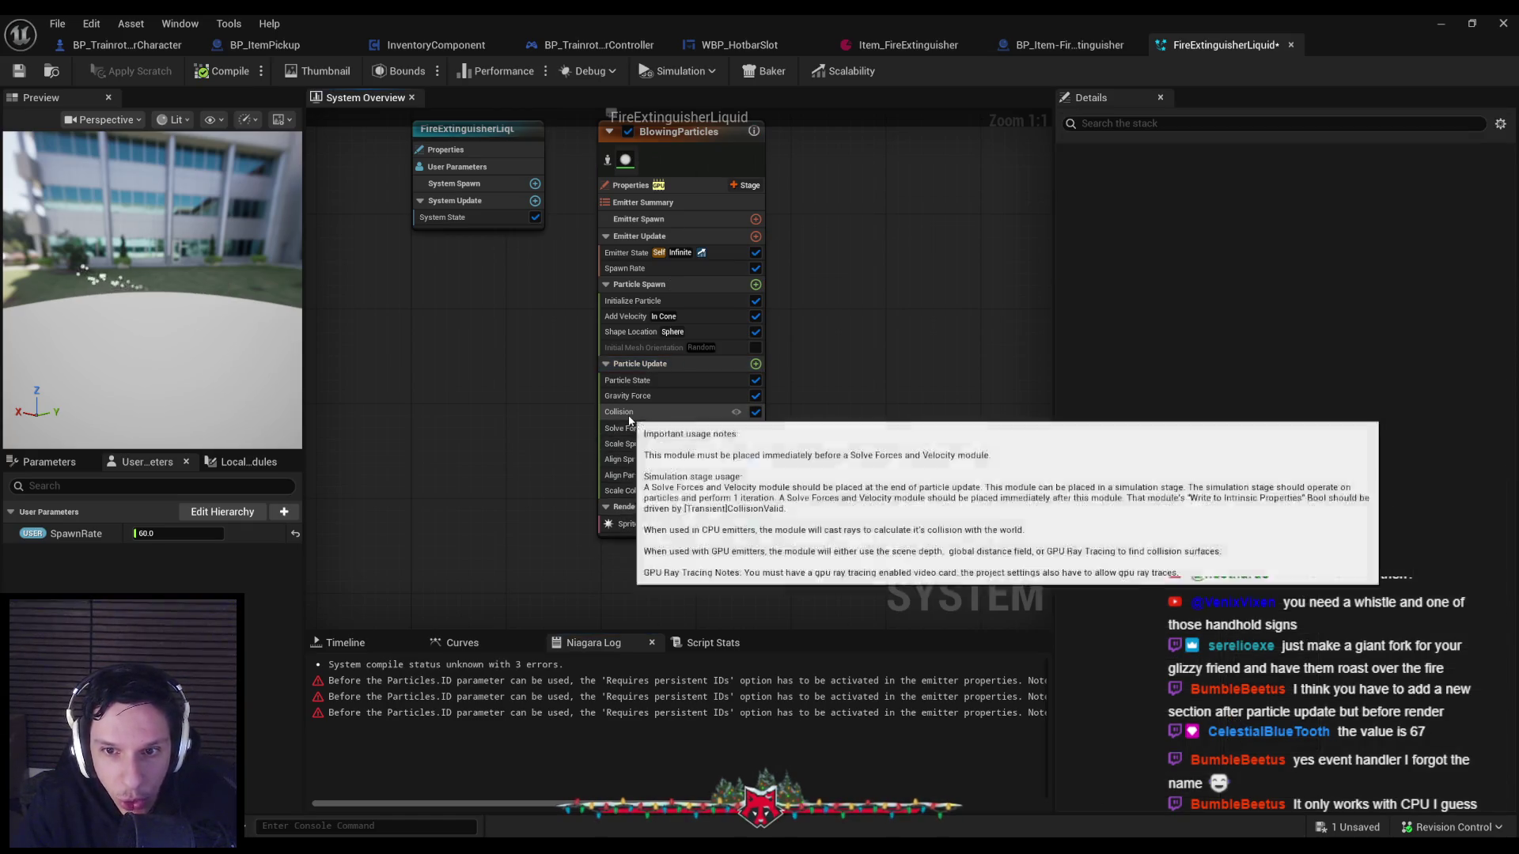
{"action": "key", "text": "ctrl+z"}
{"action": "key", "text": "ctrl+z"}
{"action": "key", "text": "ctrl+z"}
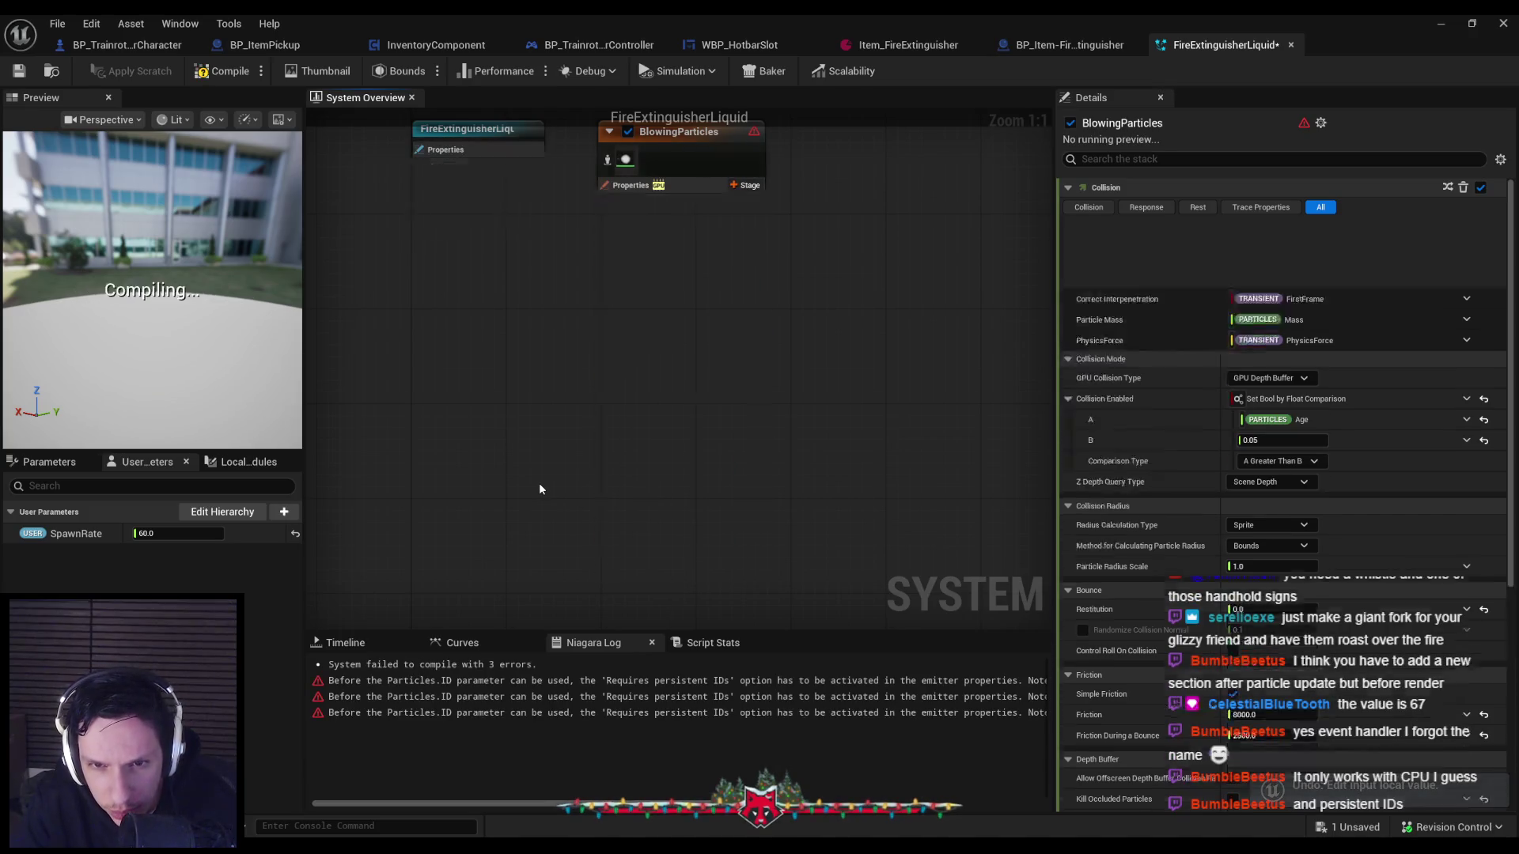
Restore Inherit Velocity with undo and review its Velocity Source choices, leaving it unchanged.
{"action": "key", "text": "ctrl+z"}
{"action": "left_click", "coordinate": [629, 428]}
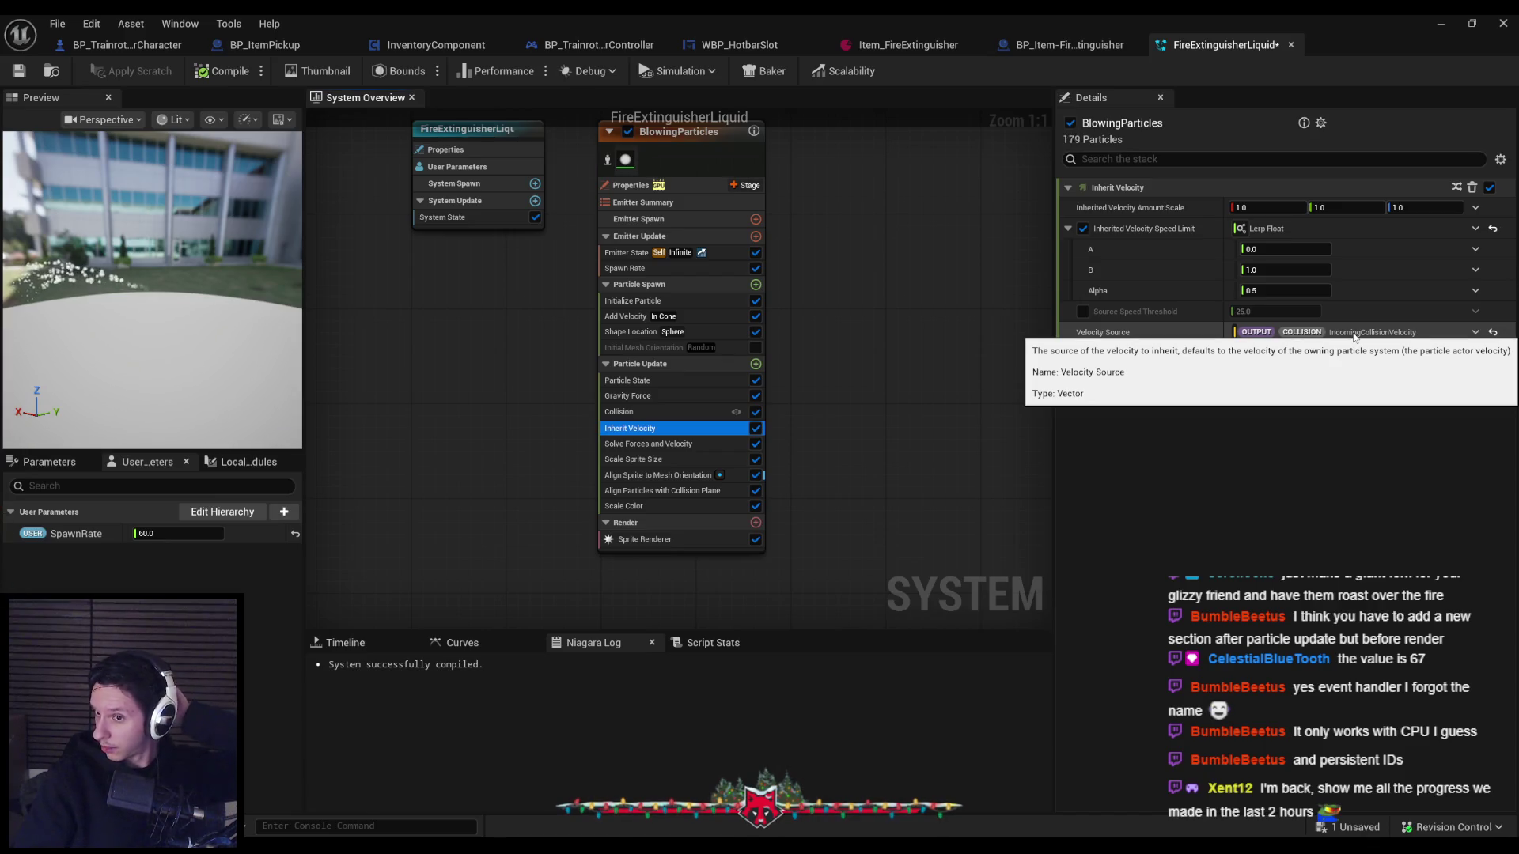
{"action": "left_click", "coordinate": [1474, 332]}
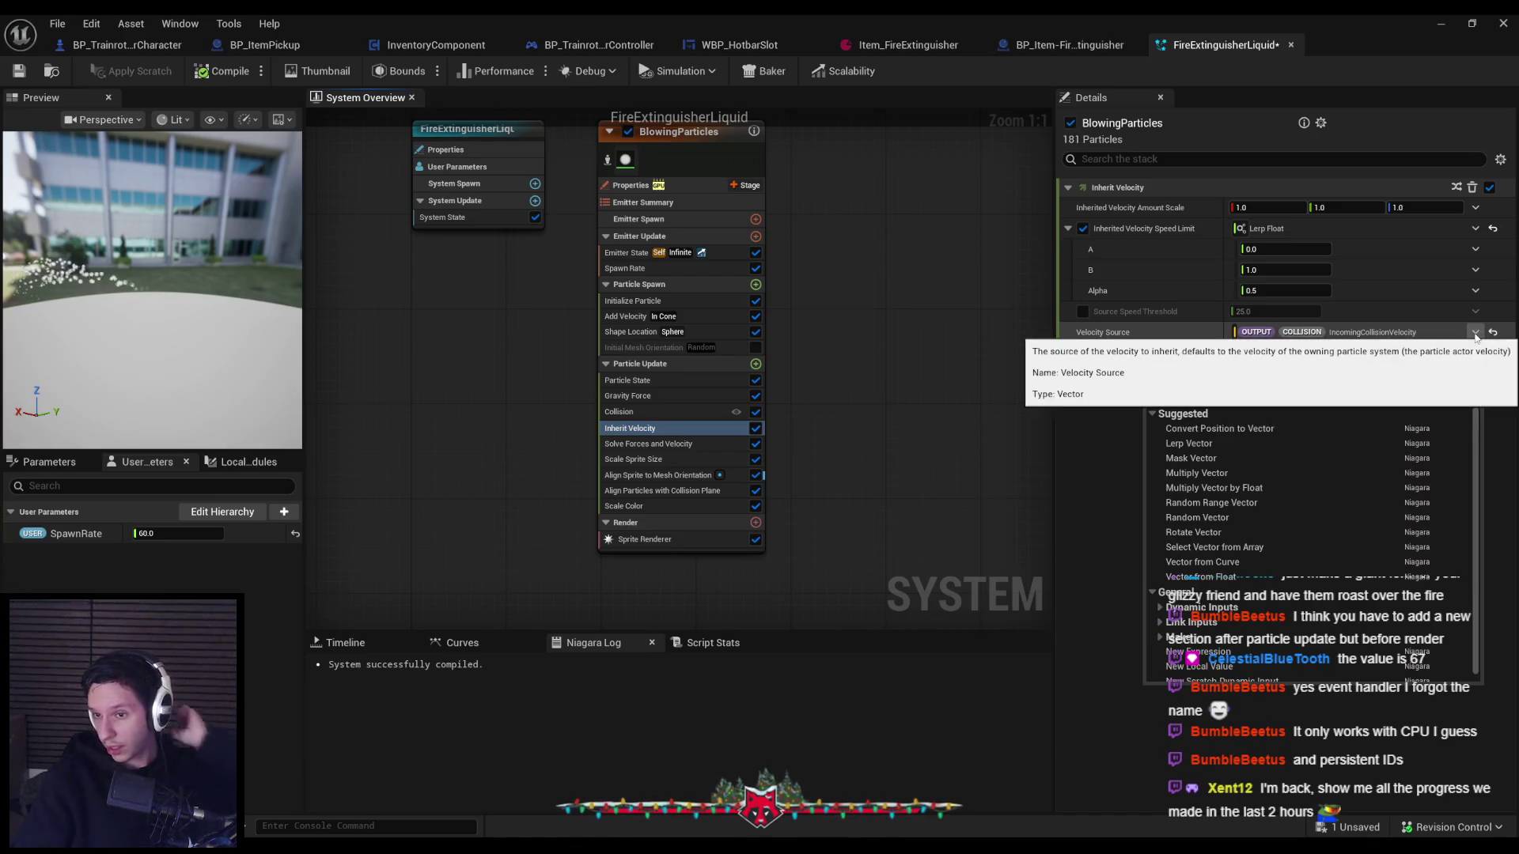
{"action": "type", "text": "collisio"}
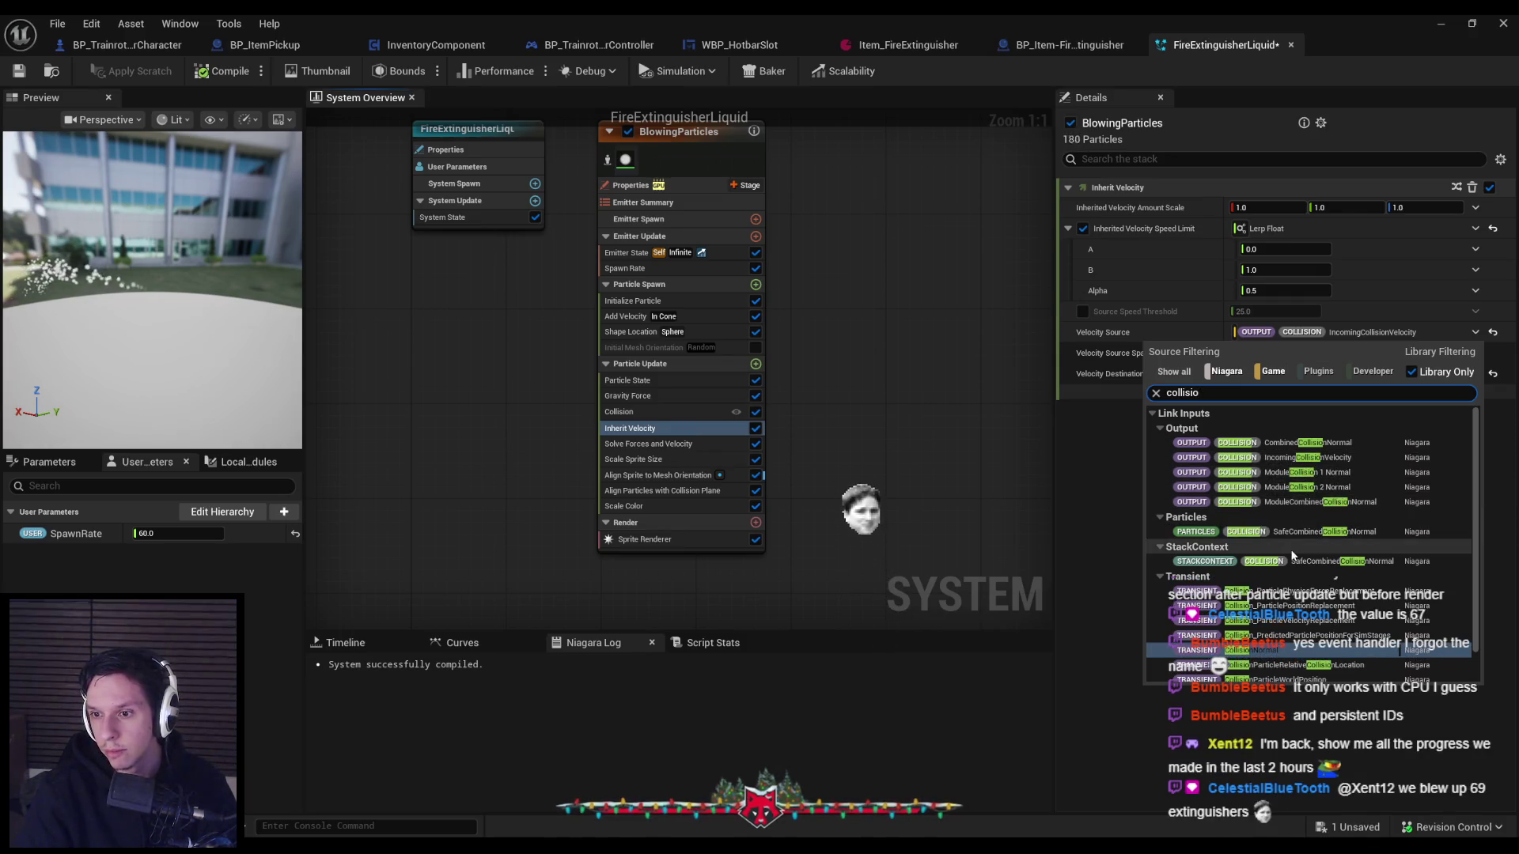
{"action": "scroll", "coordinate": [1292, 656], "scroll_direction": "down", "scroll_amount": 1}
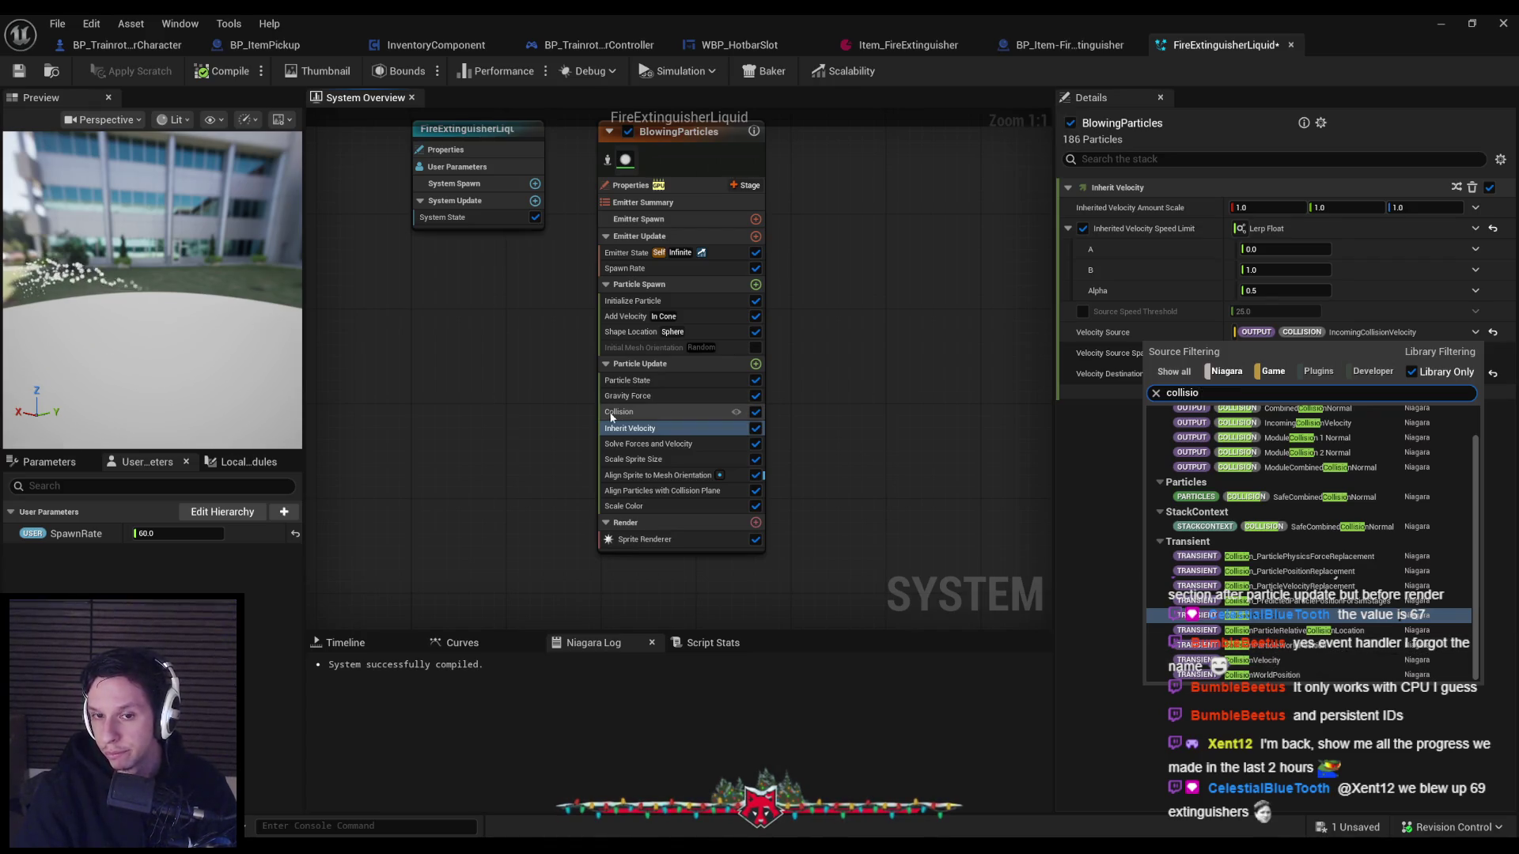
{"action": "left_click", "coordinate": [642, 433]}
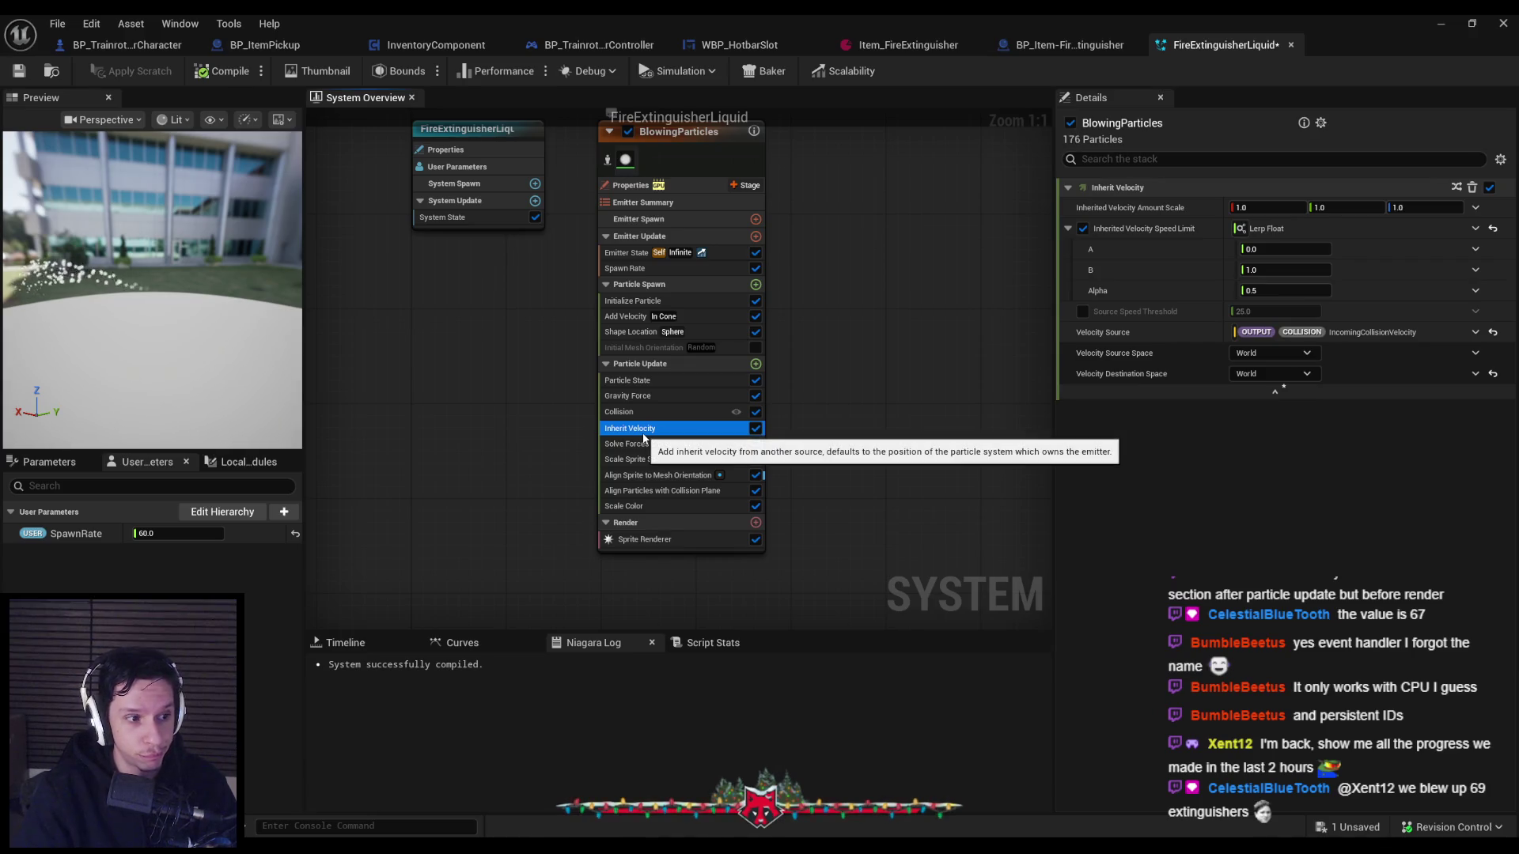
Delete Inherit Velocity and save the FireExtinguisherLiquid system.
{"action": "key", "text": "Delete"}
{"action": "left_click", "coordinate": [19, 70]}
{"action": "left_click", "coordinate": [619, 412]}
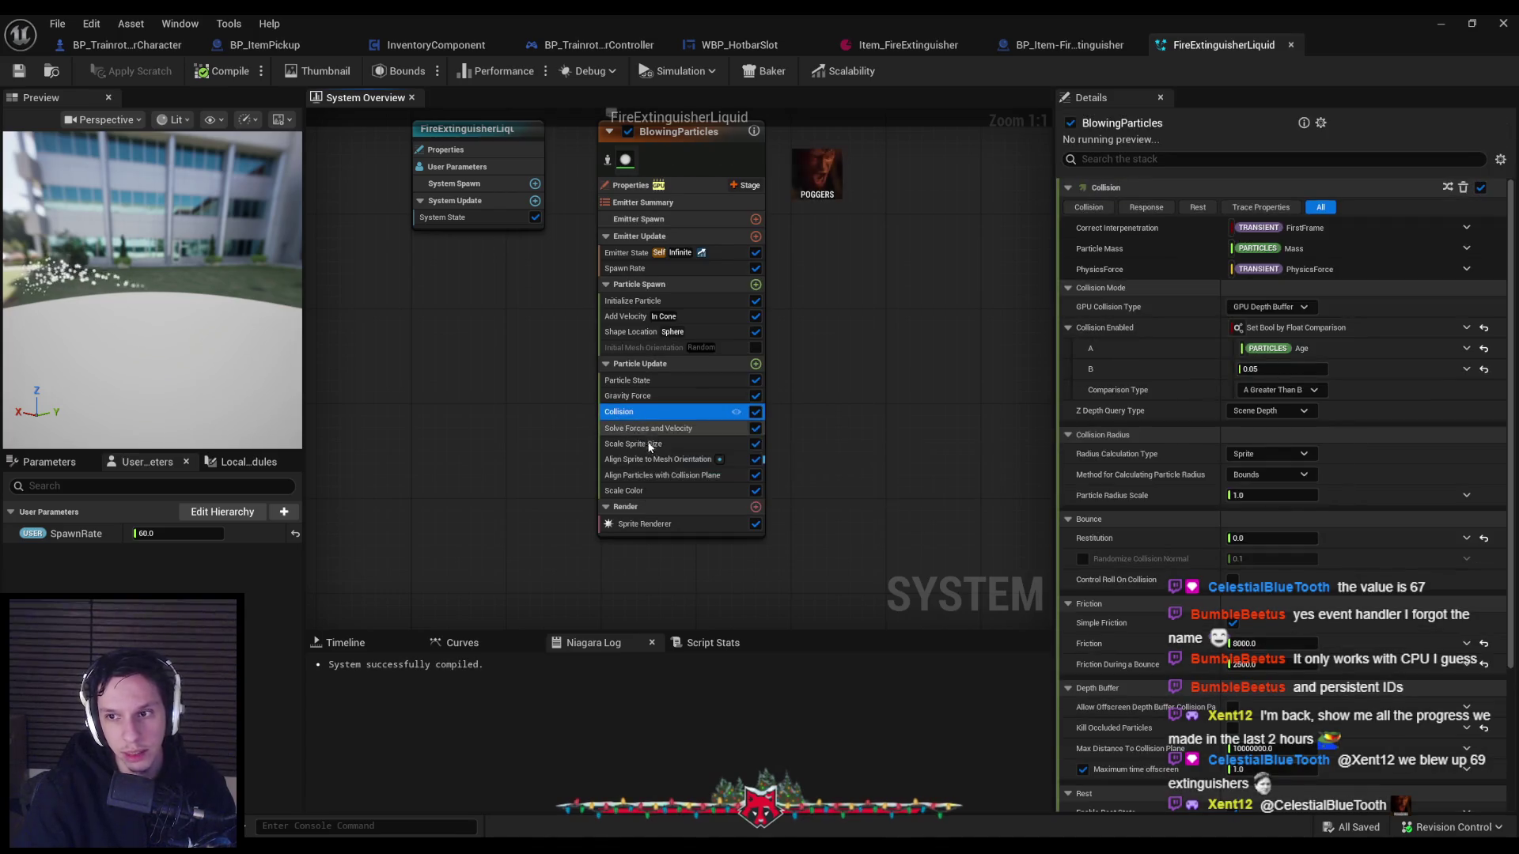
Enable Force Alignment and Y/Z alignment on Align Particles with Collision Plane, then close Niagara.
{"action": "left_click", "coordinate": [656, 459]}
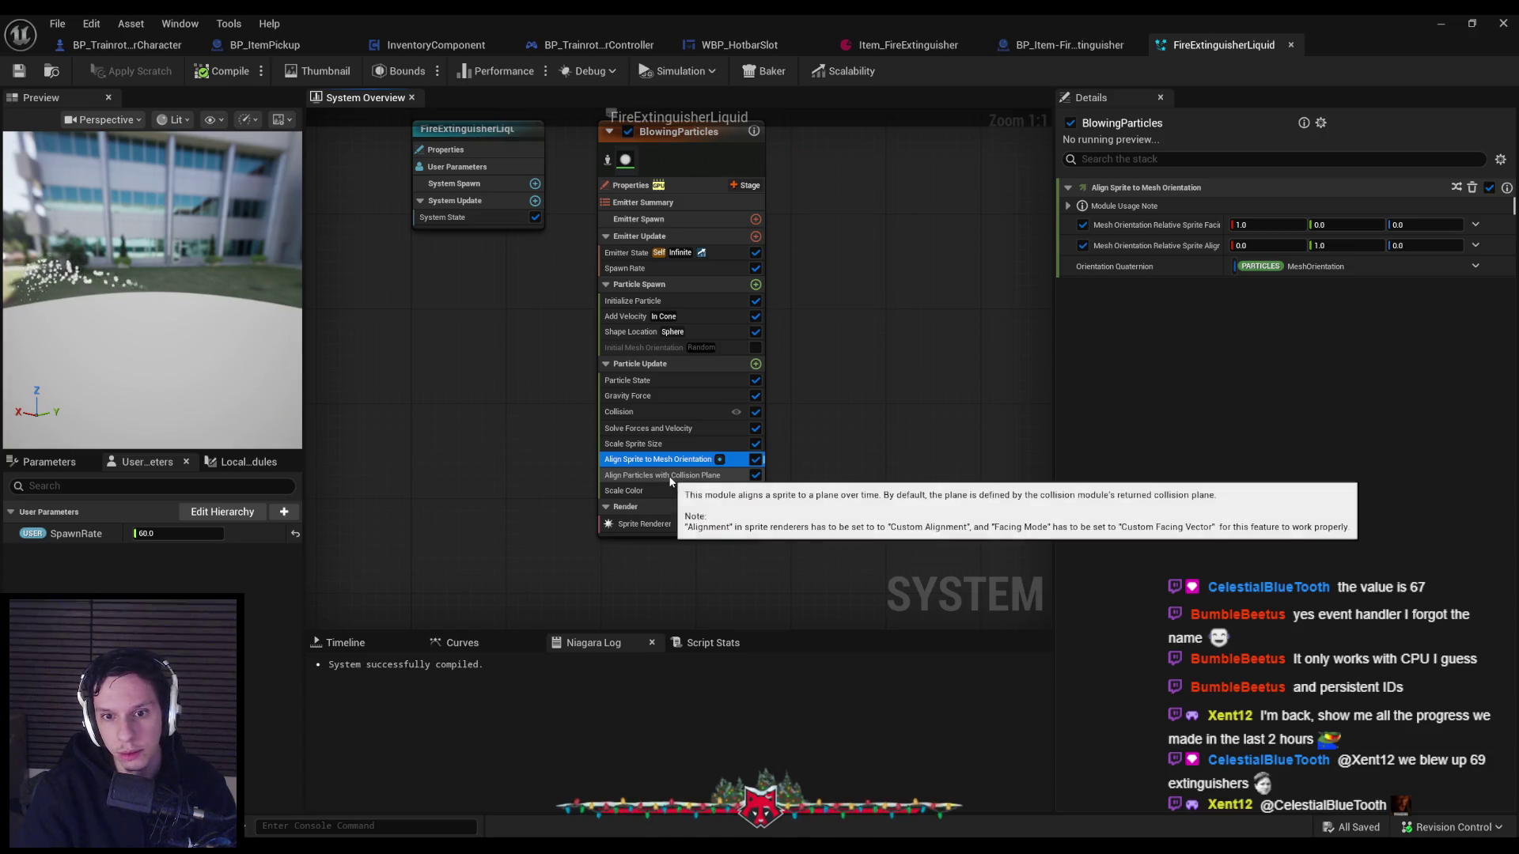
{"action": "mouse_move", "coordinate": [719, 464]}
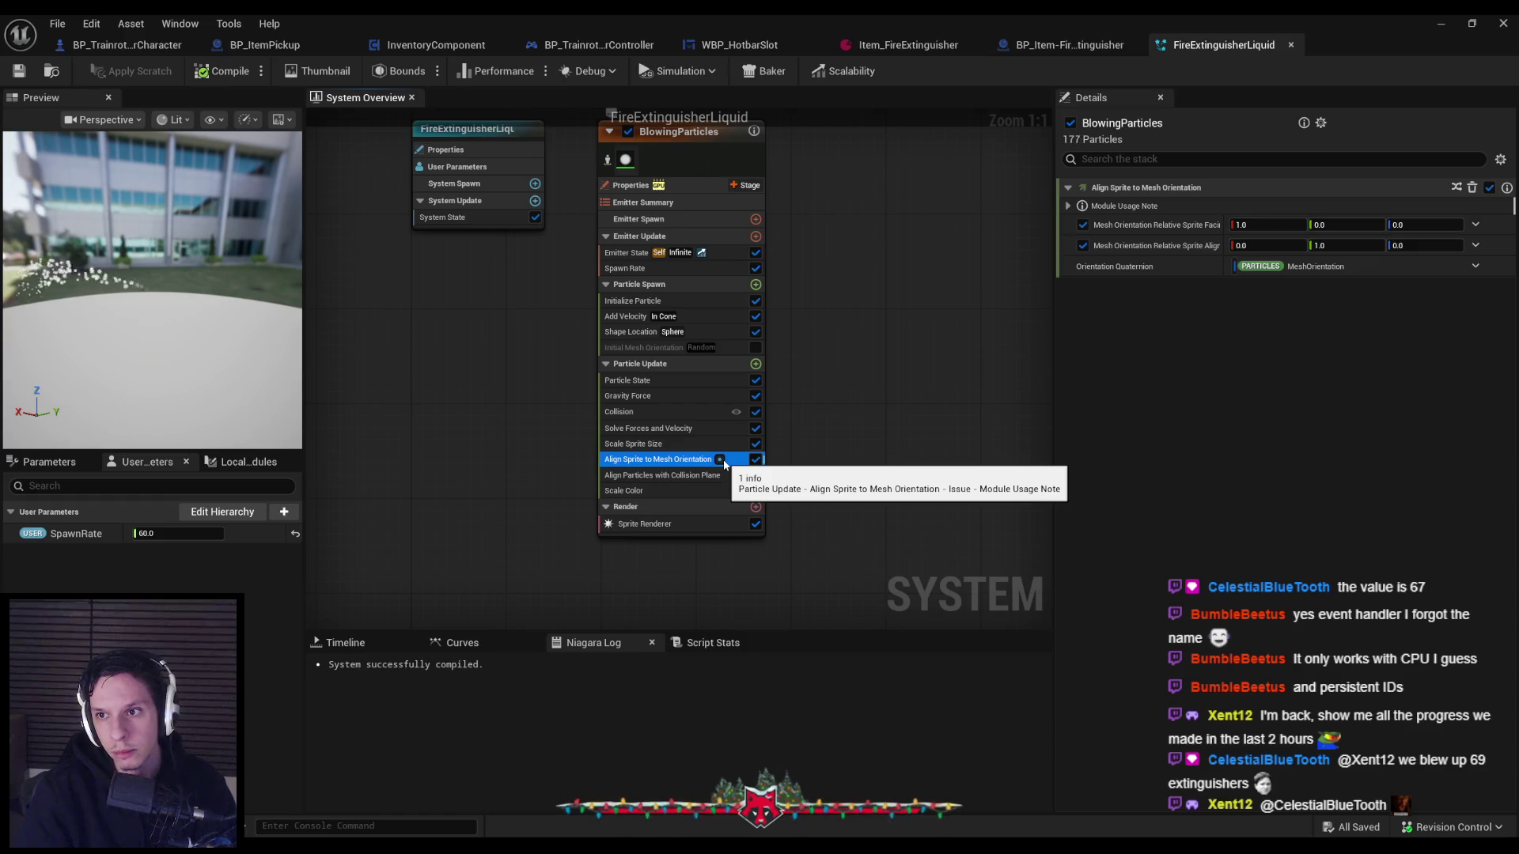
{"action": "left_click", "coordinate": [674, 476]}
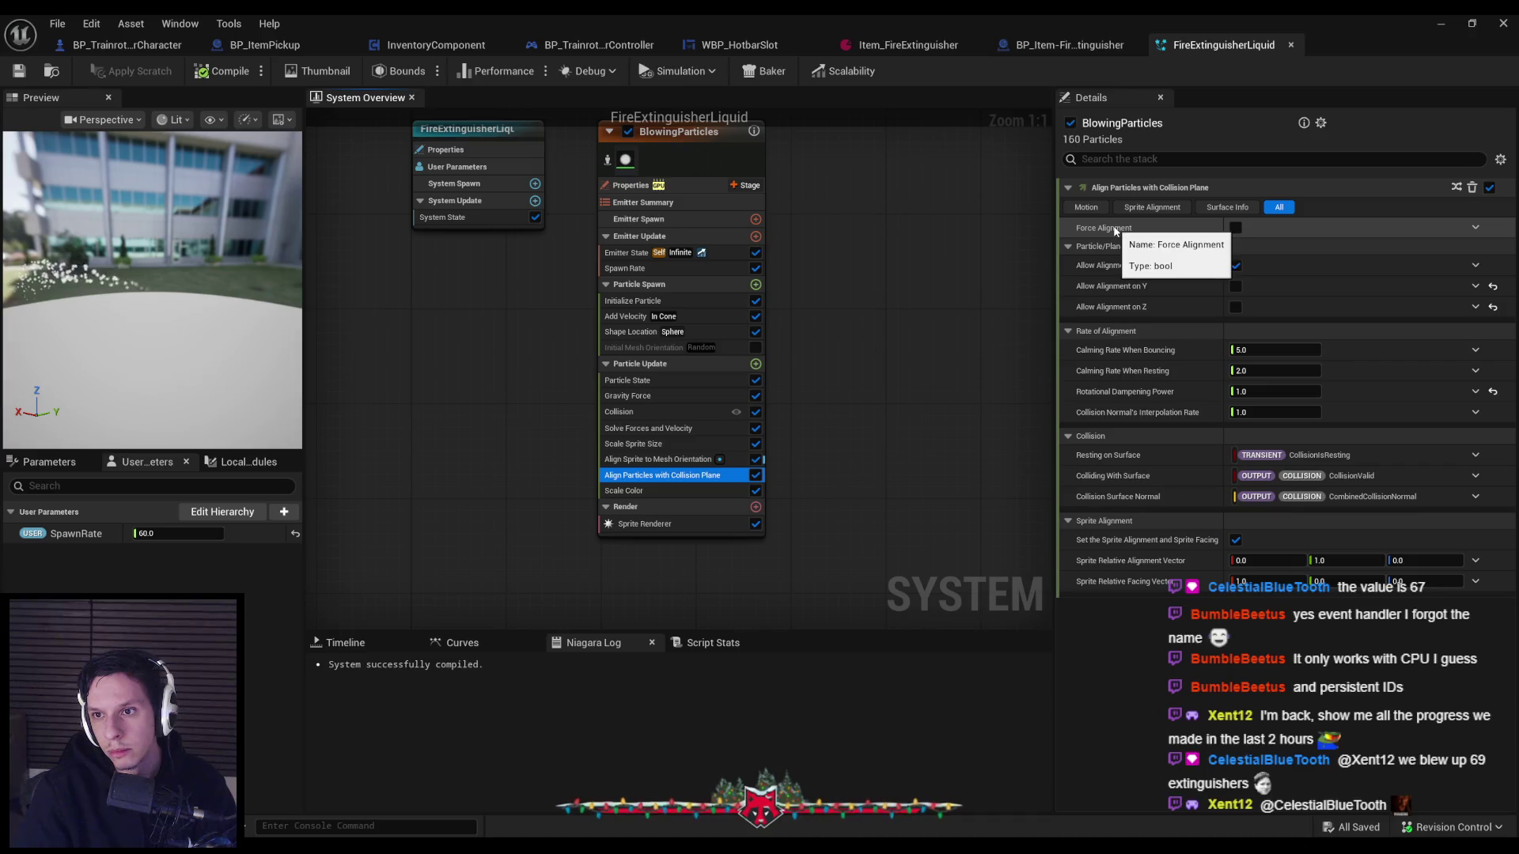
{"action": "left_click", "coordinate": [1235, 228]}
{"action": "left_click", "coordinate": [1235, 286]}
{"action": "left_click", "coordinate": [1235, 307]}
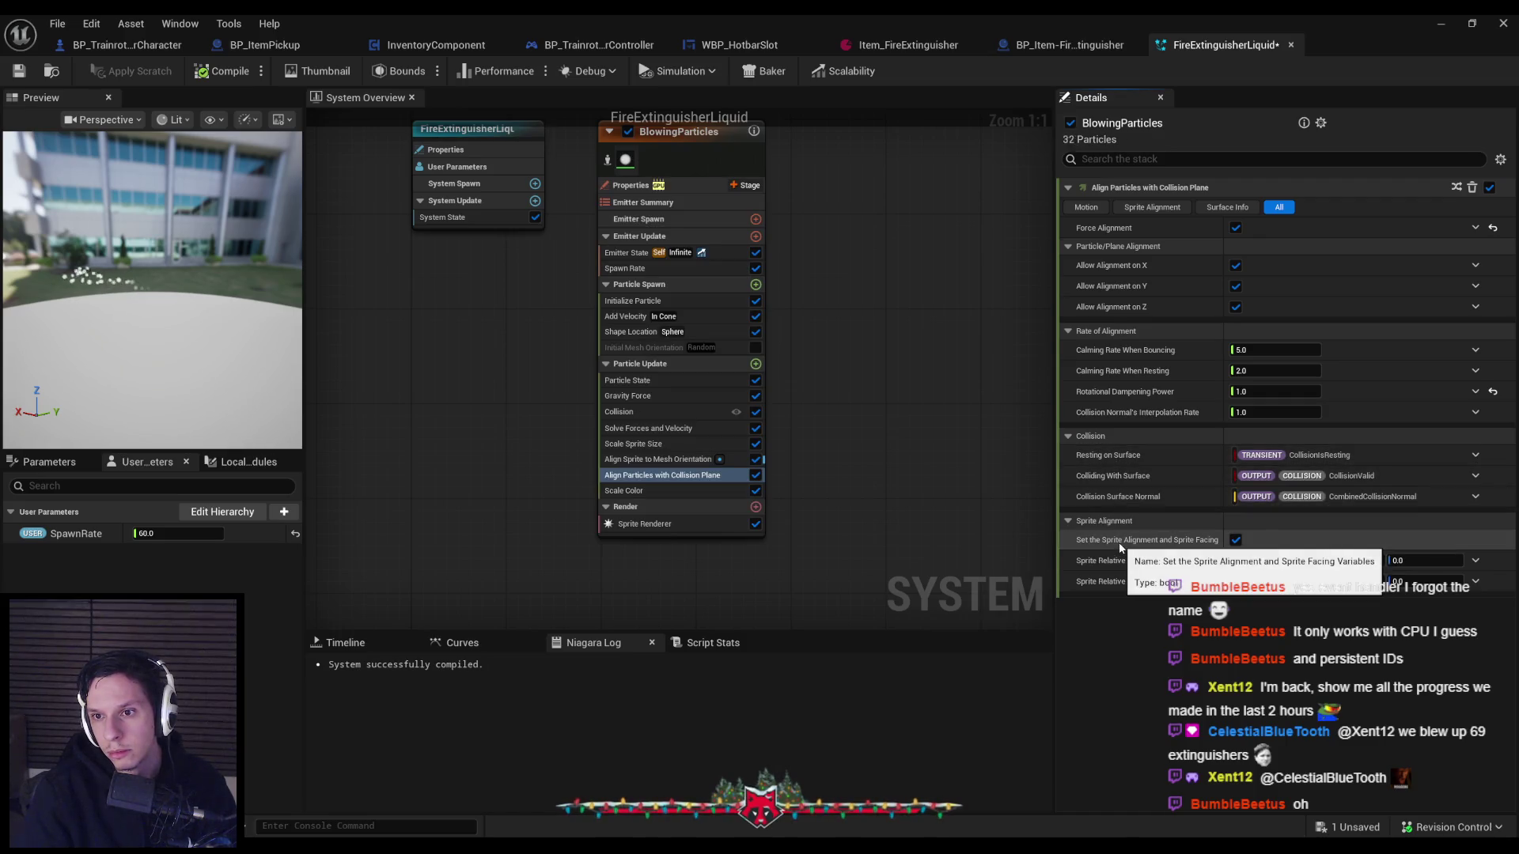
{"action": "left_click", "coordinate": [1441, 23]}
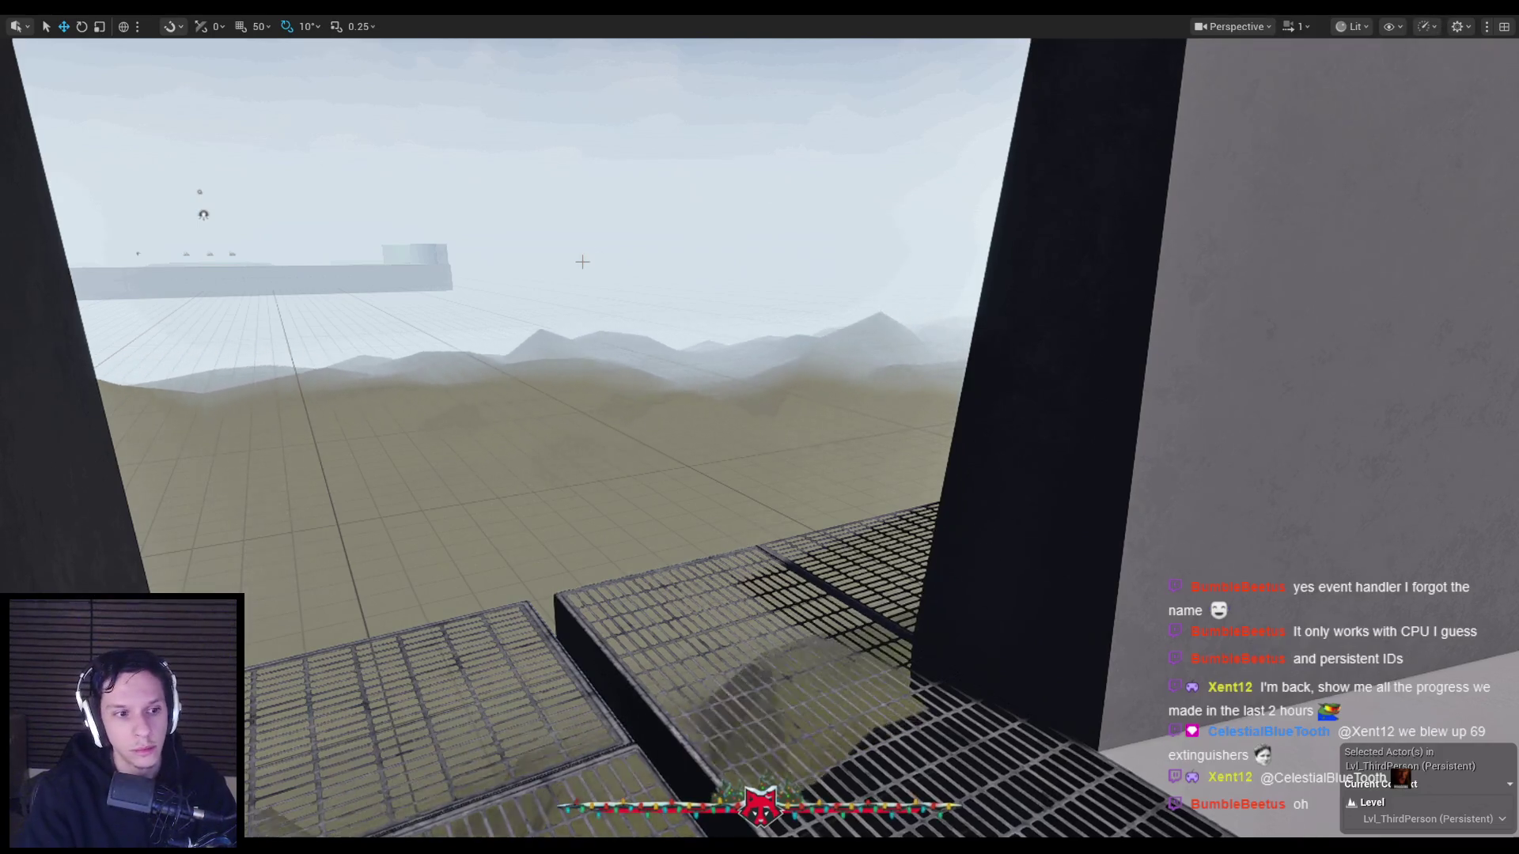
Play-test the level: pick up the extinguisher, spray foam at the tower wall, then return.
{"action": "key", "text": "alt+p"}
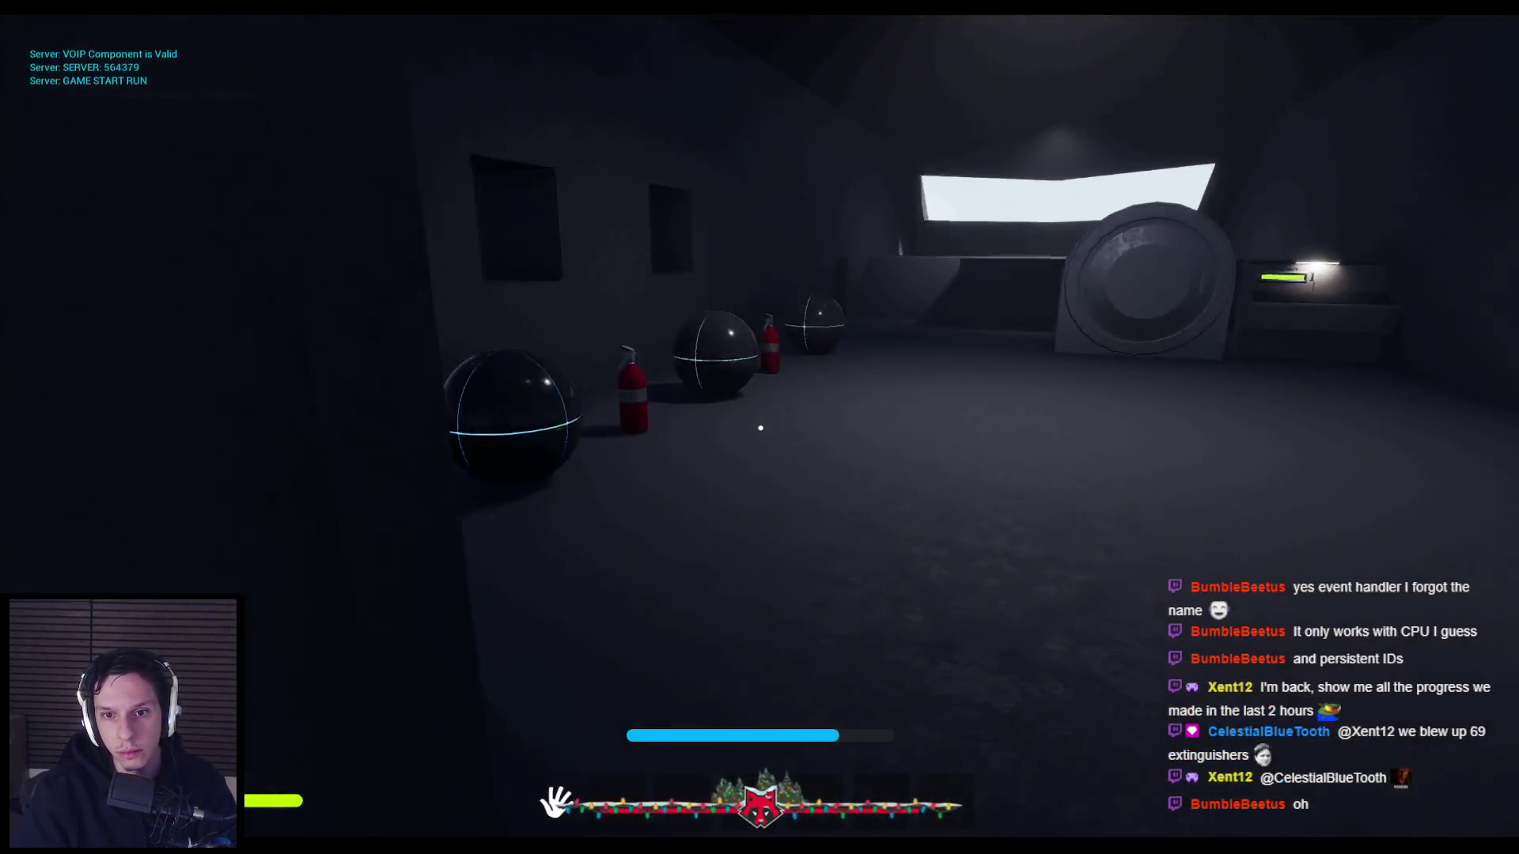
{"action": "key", "text": "e"}
{"action": "left_click", "coordinate": [761, 428]}
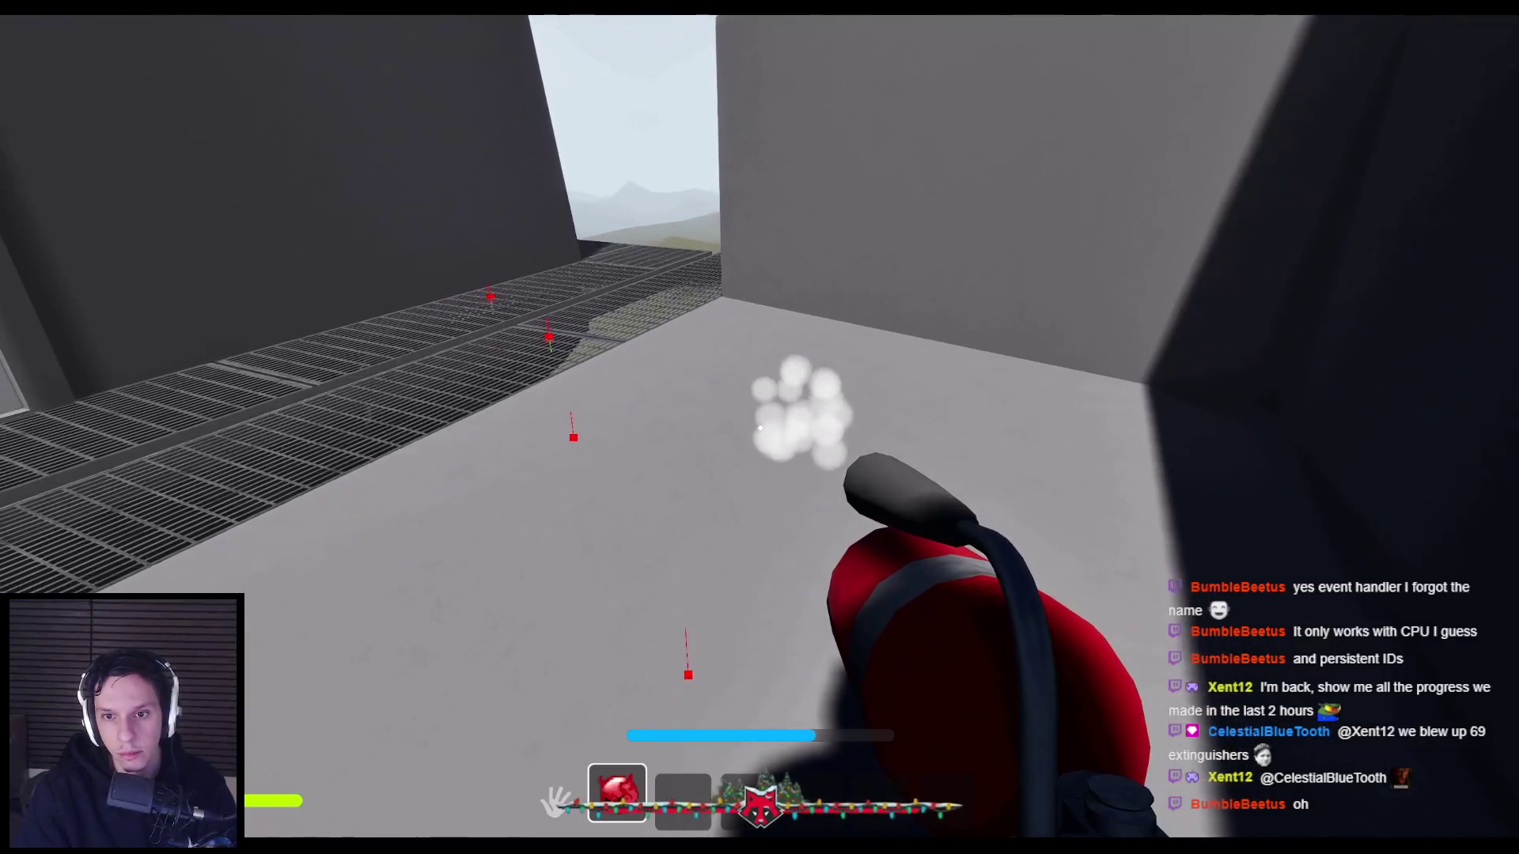
{"action": "key", "text": "w"}
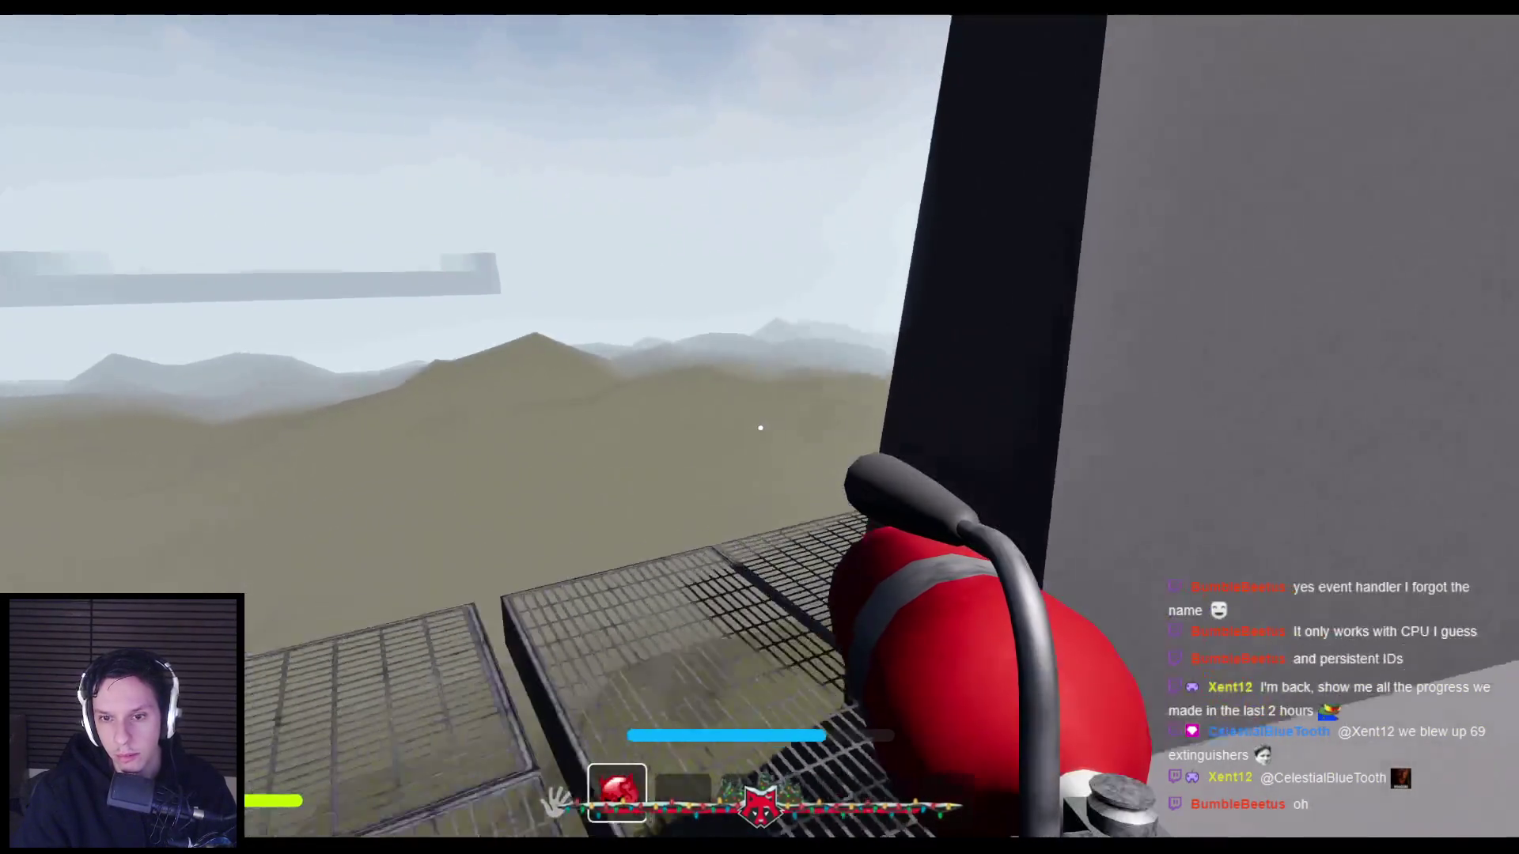
{"action": "key", "text": "w"}
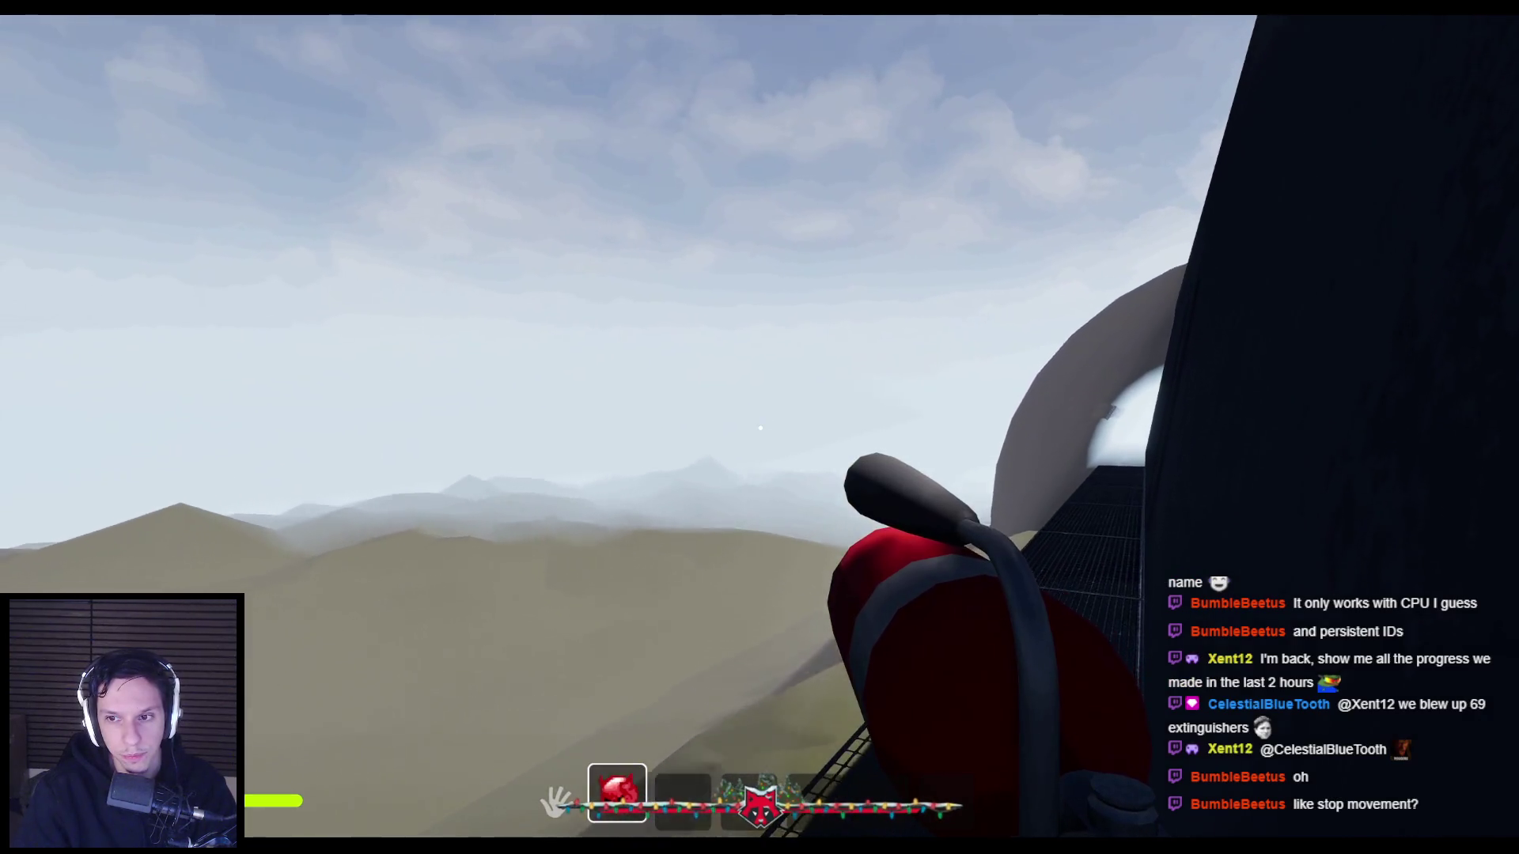
{"action": "left_click", "coordinate": [760, 428]}
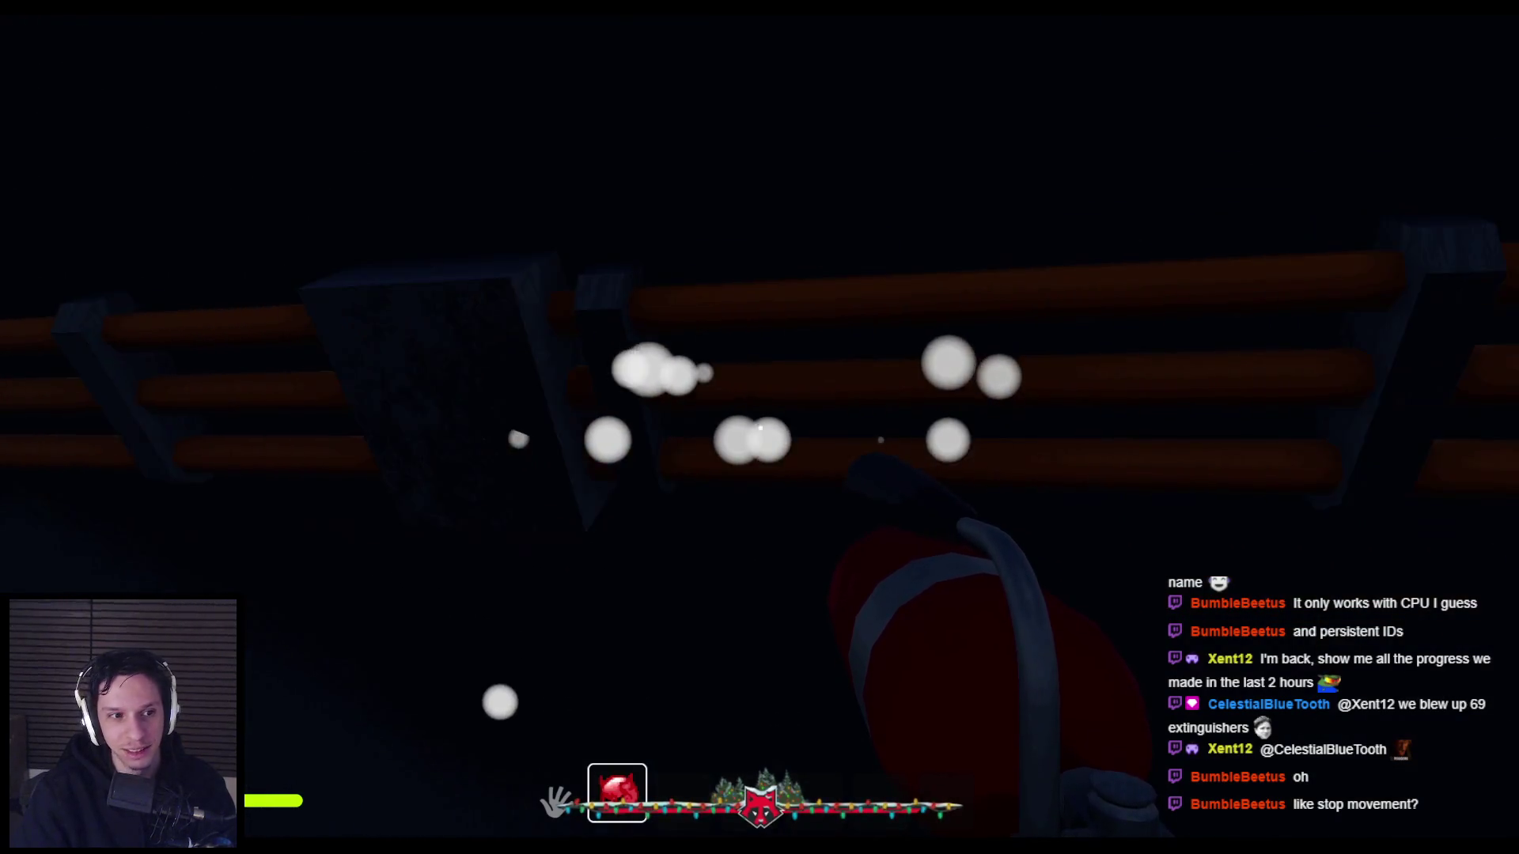
{"action": "key", "text": "Escape"}
{"action": "key", "text": "alt+Tab"}
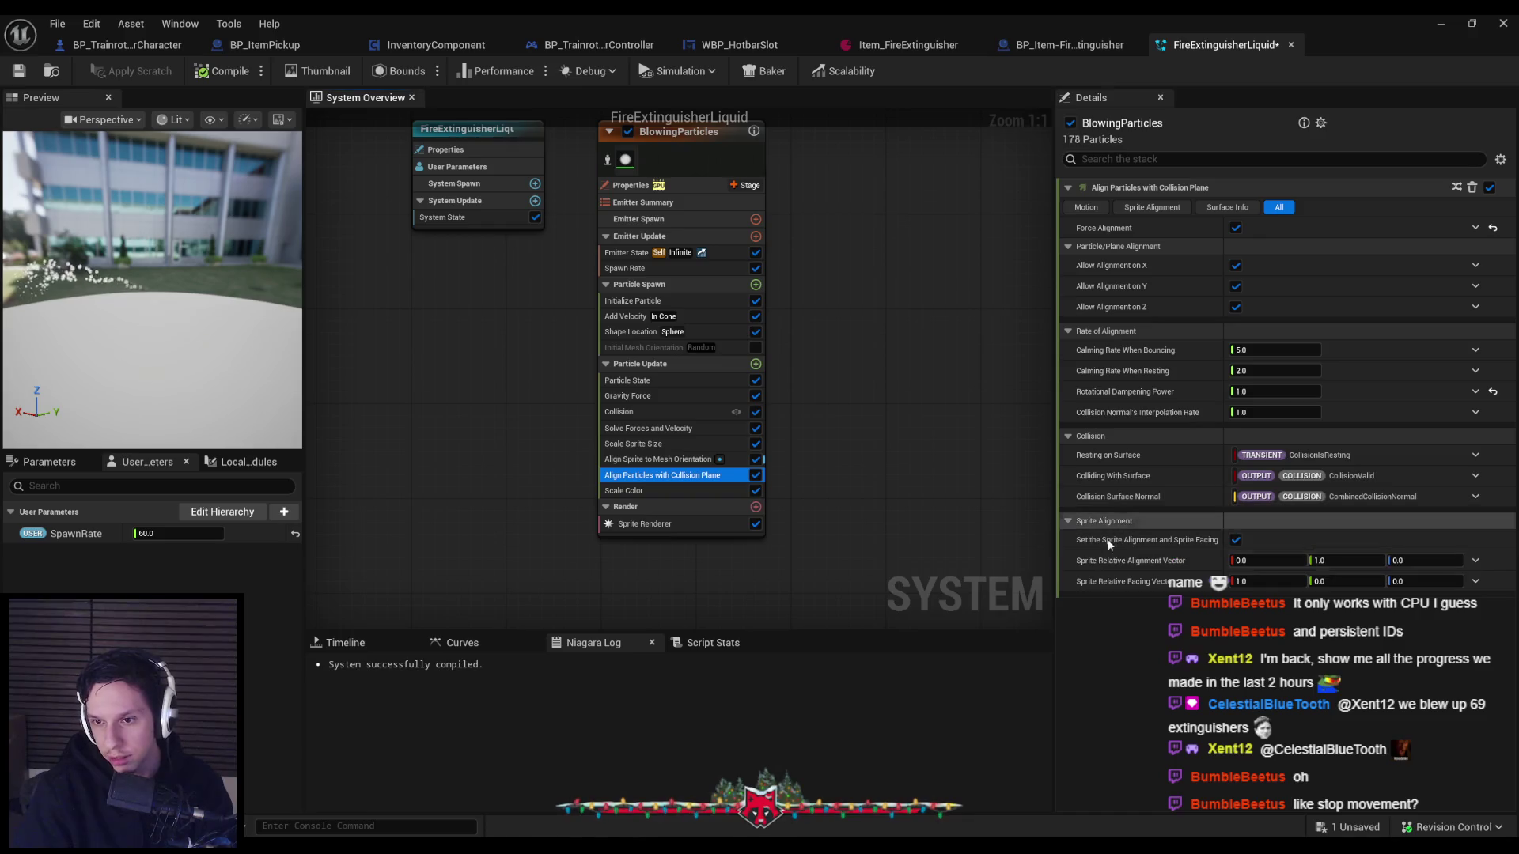
Review the Collision, Solve Forces and Velocity, and Align Sprite to Mesh Orientation settings.
{"action": "left_click", "coordinate": [666, 459]}
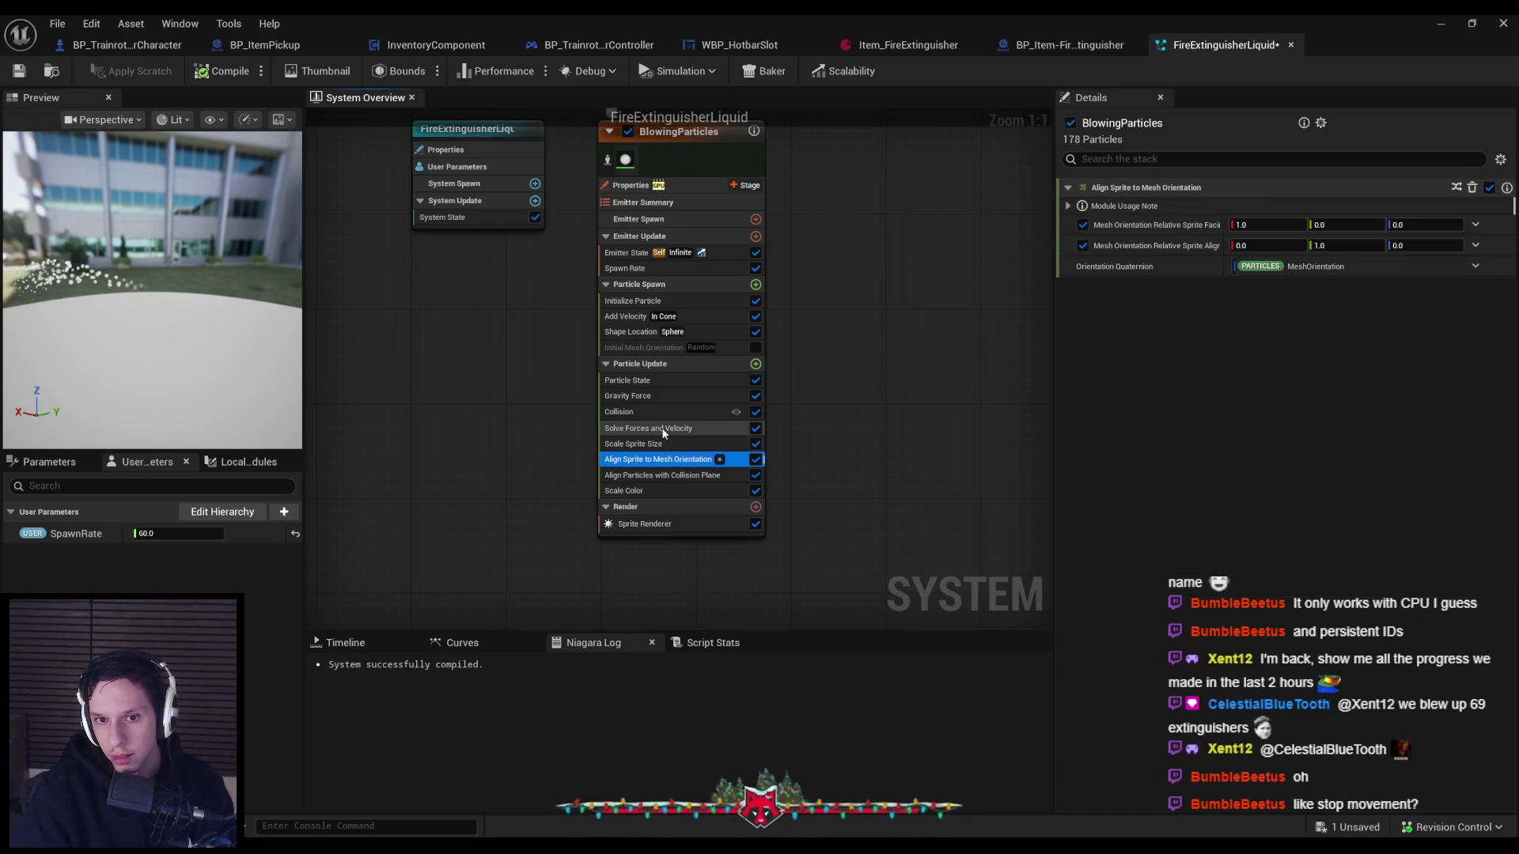
{"action": "left_click", "coordinate": [653, 409]}
{"action": "scroll", "coordinate": [1142, 390], "scroll_direction": "down", "scroll_amount": 5}
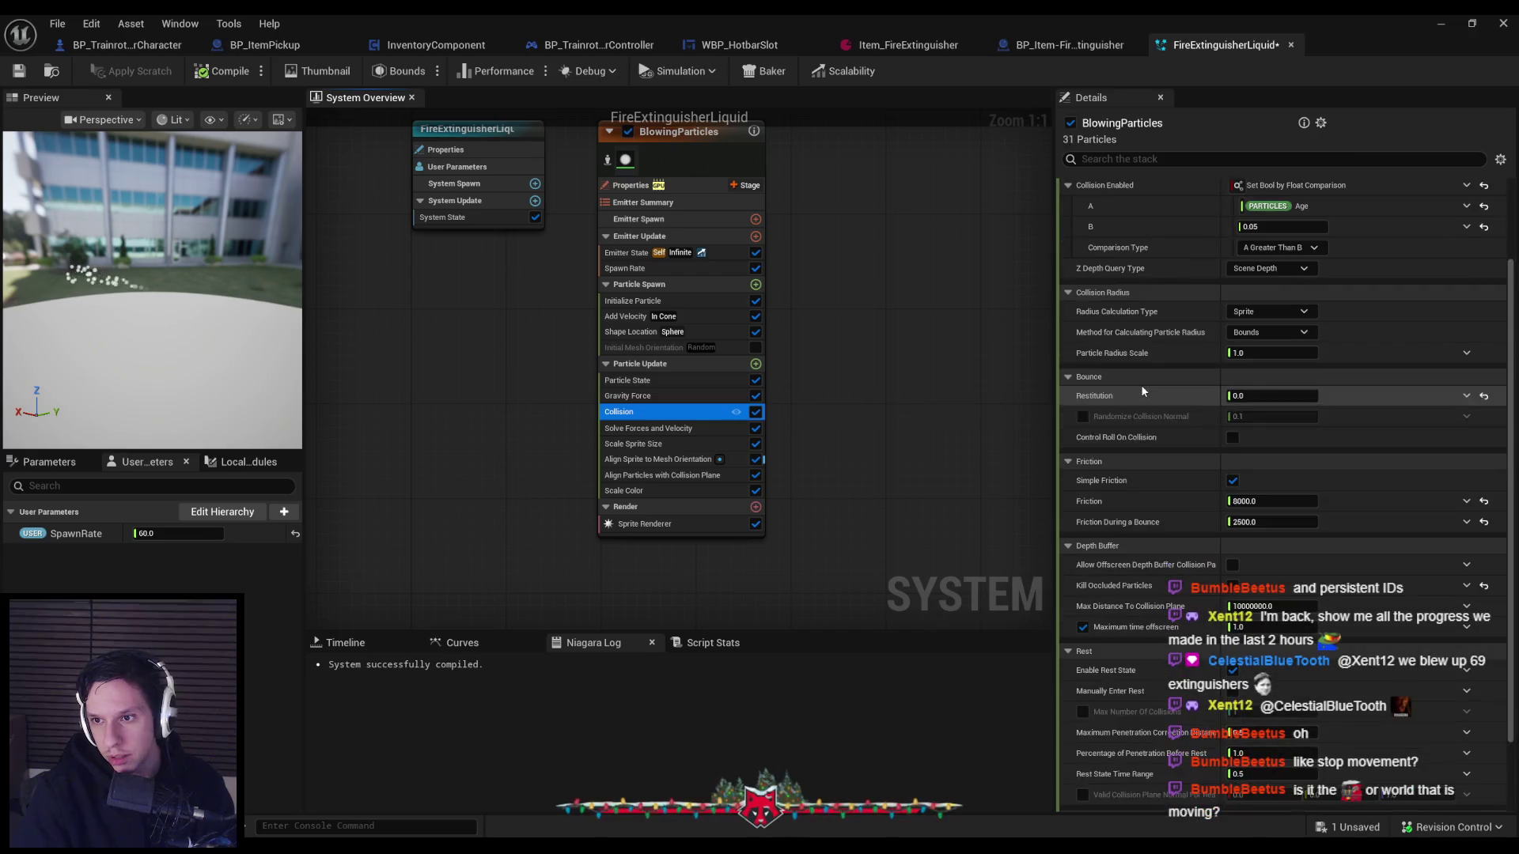
{"action": "scroll", "coordinate": [1144, 446], "scroll_direction": "down", "scroll_amount": 3}
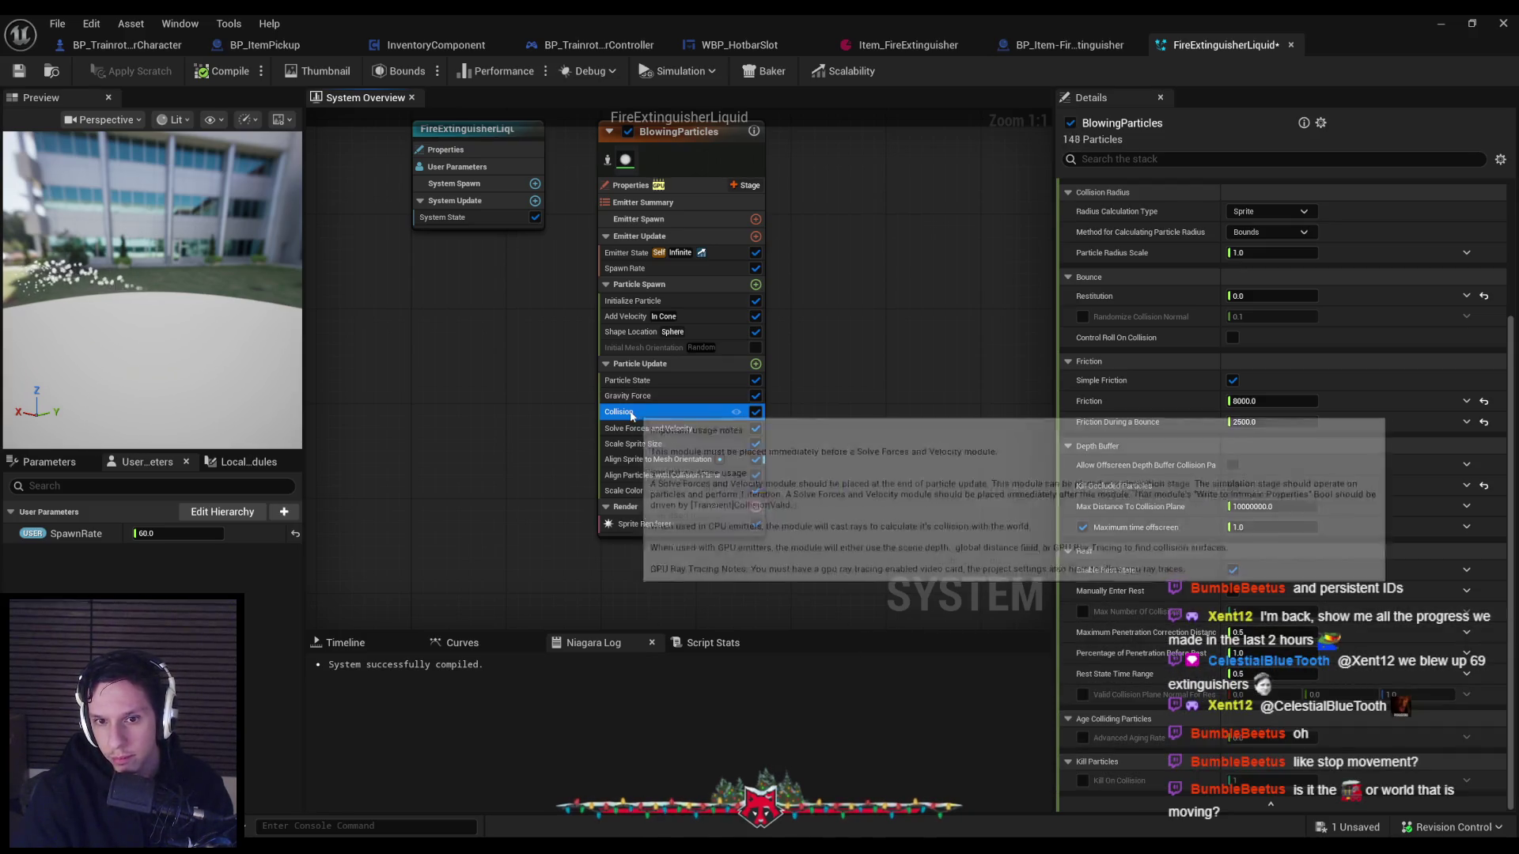
{"action": "left_click", "coordinate": [656, 438]}
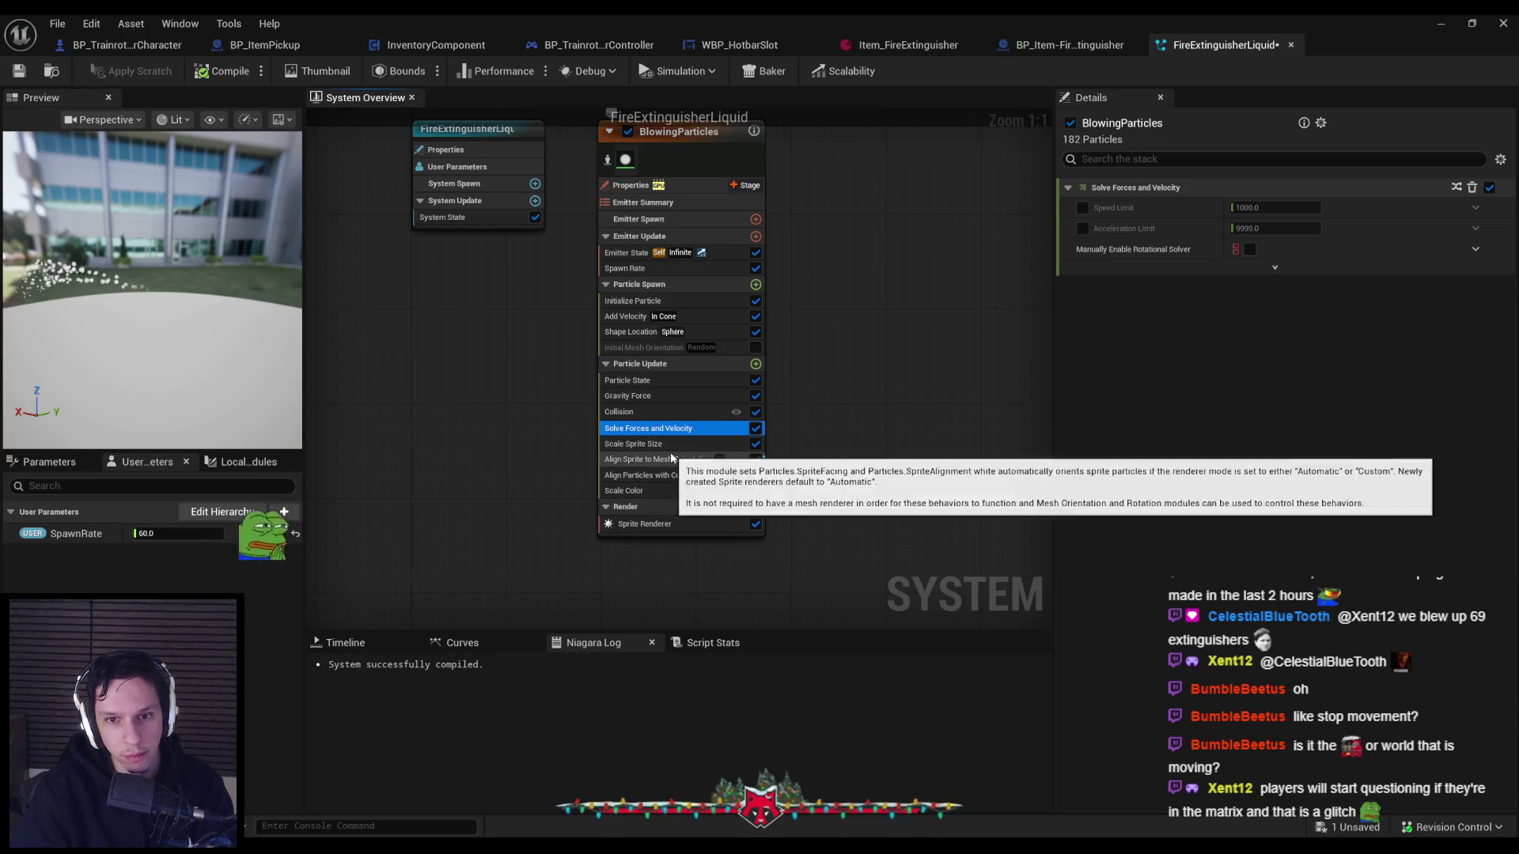
{"action": "left_click", "coordinate": [665, 459]}
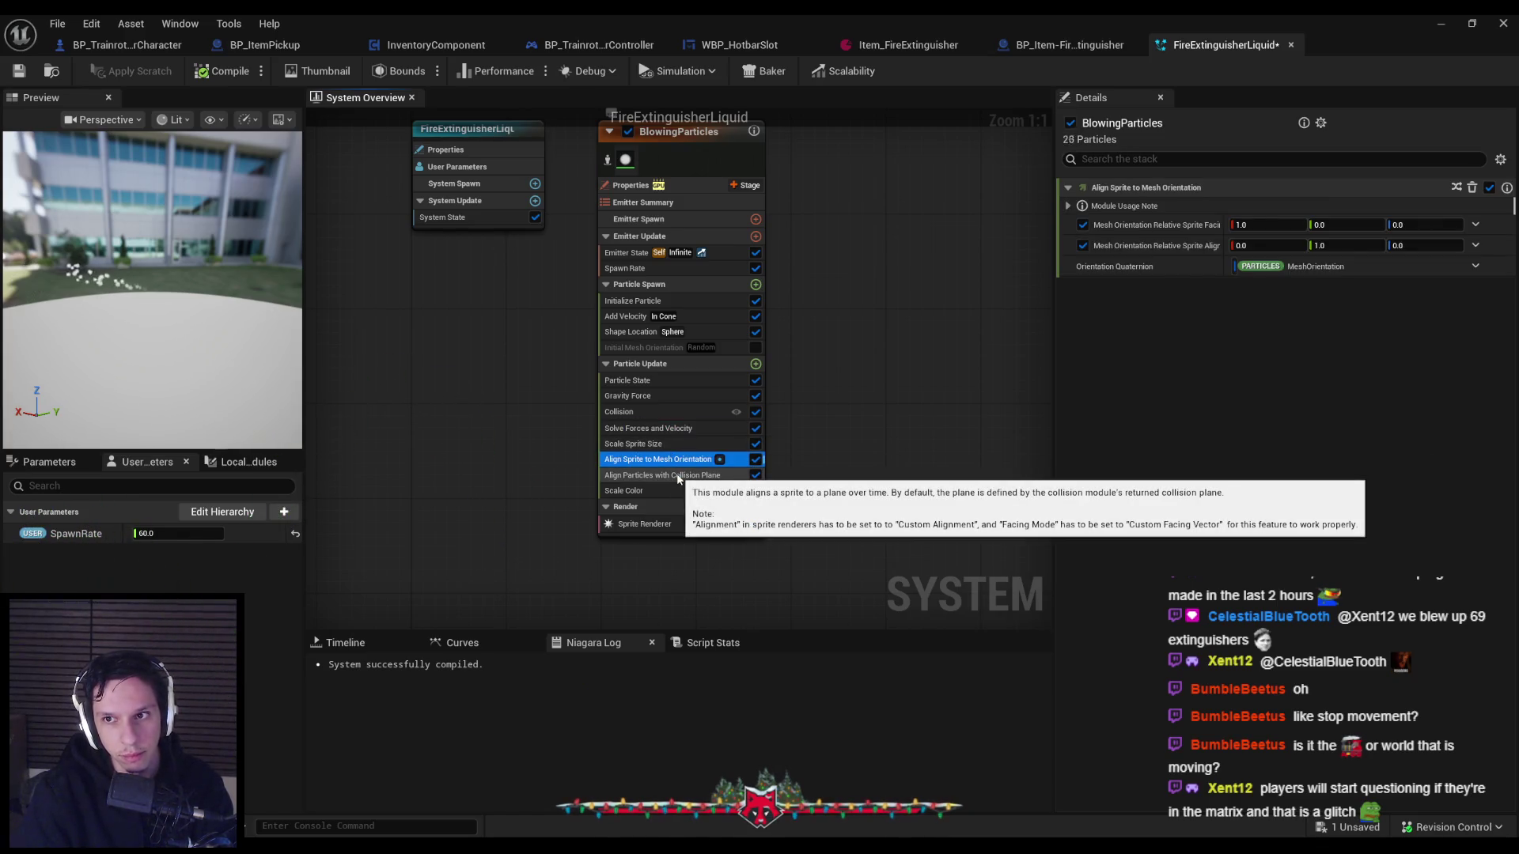
Undo Force Alignment and Y/Z so Align Particles with Collision Plane allows only X.
{"action": "left_click", "coordinate": [678, 476]}
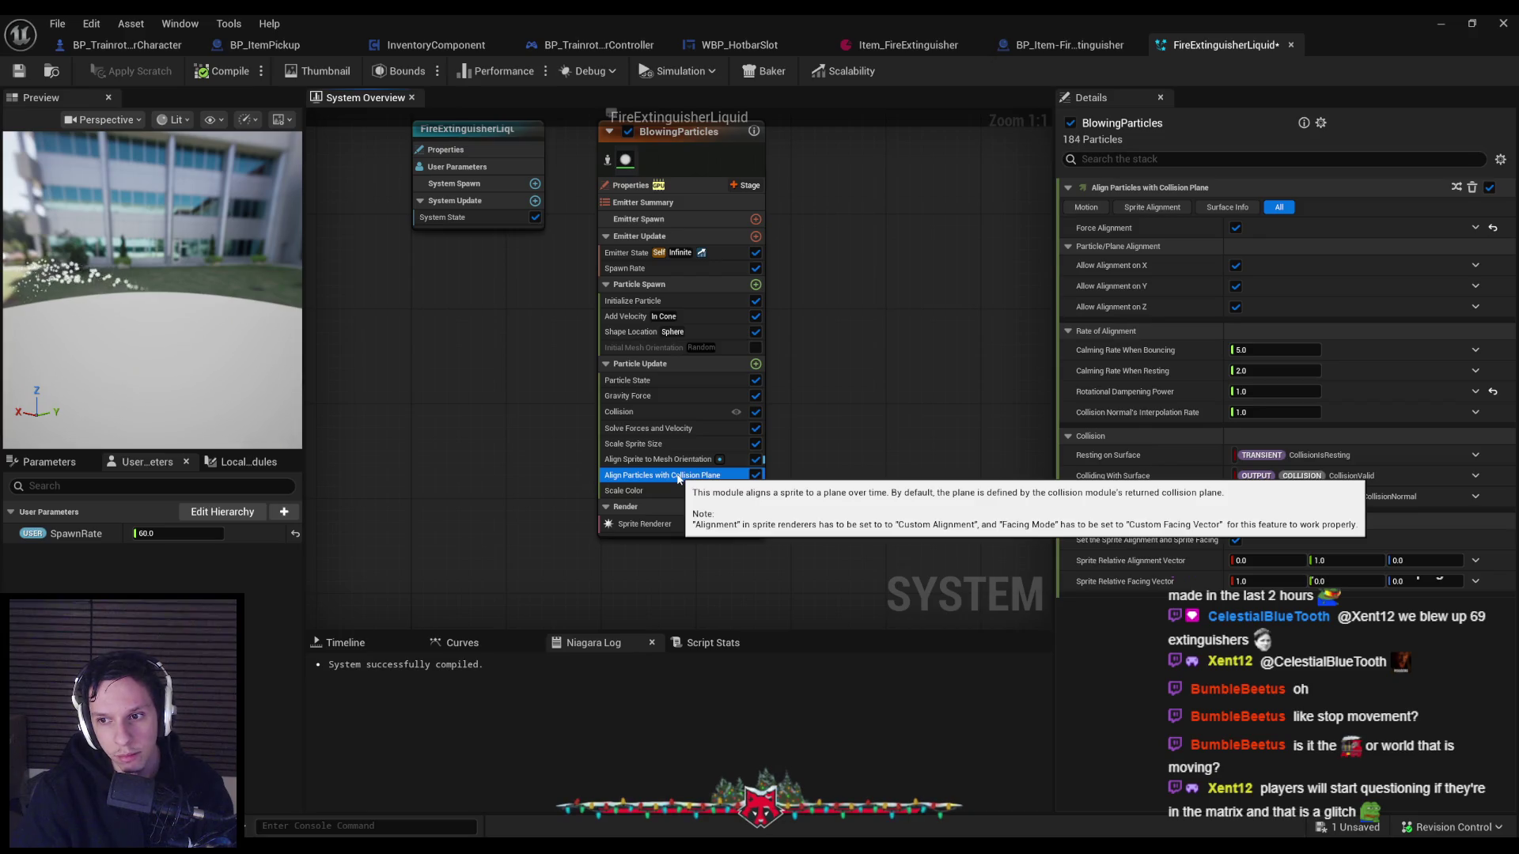
{"action": "key", "text": "ctrl+z"}
{"action": "key", "text": "ctrl+z"}
{"action": "key", "text": "ctrl+z"}
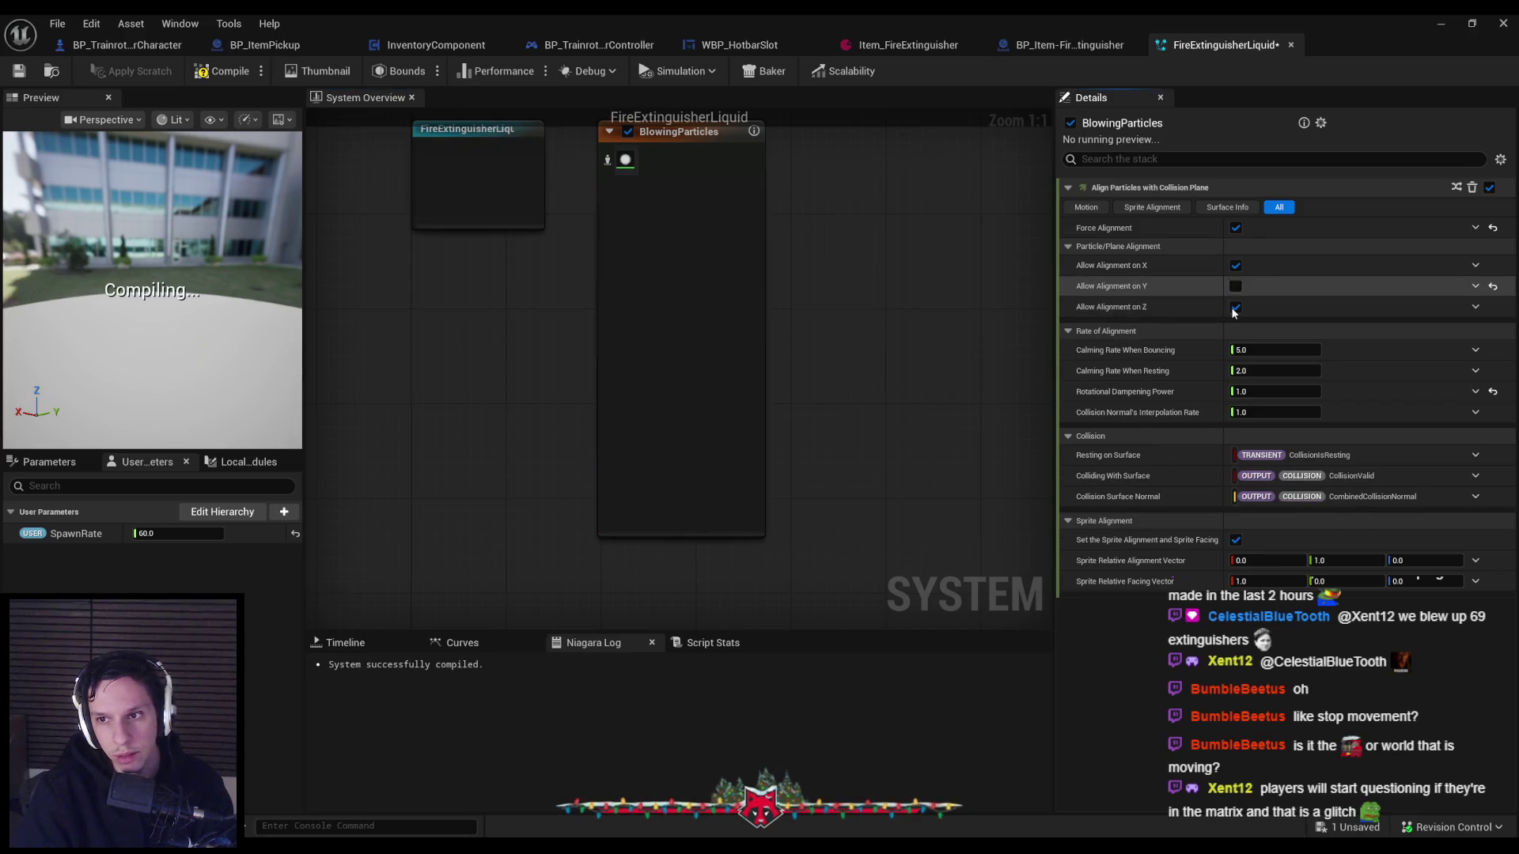
{"action": "left_click", "coordinate": [756, 365]}
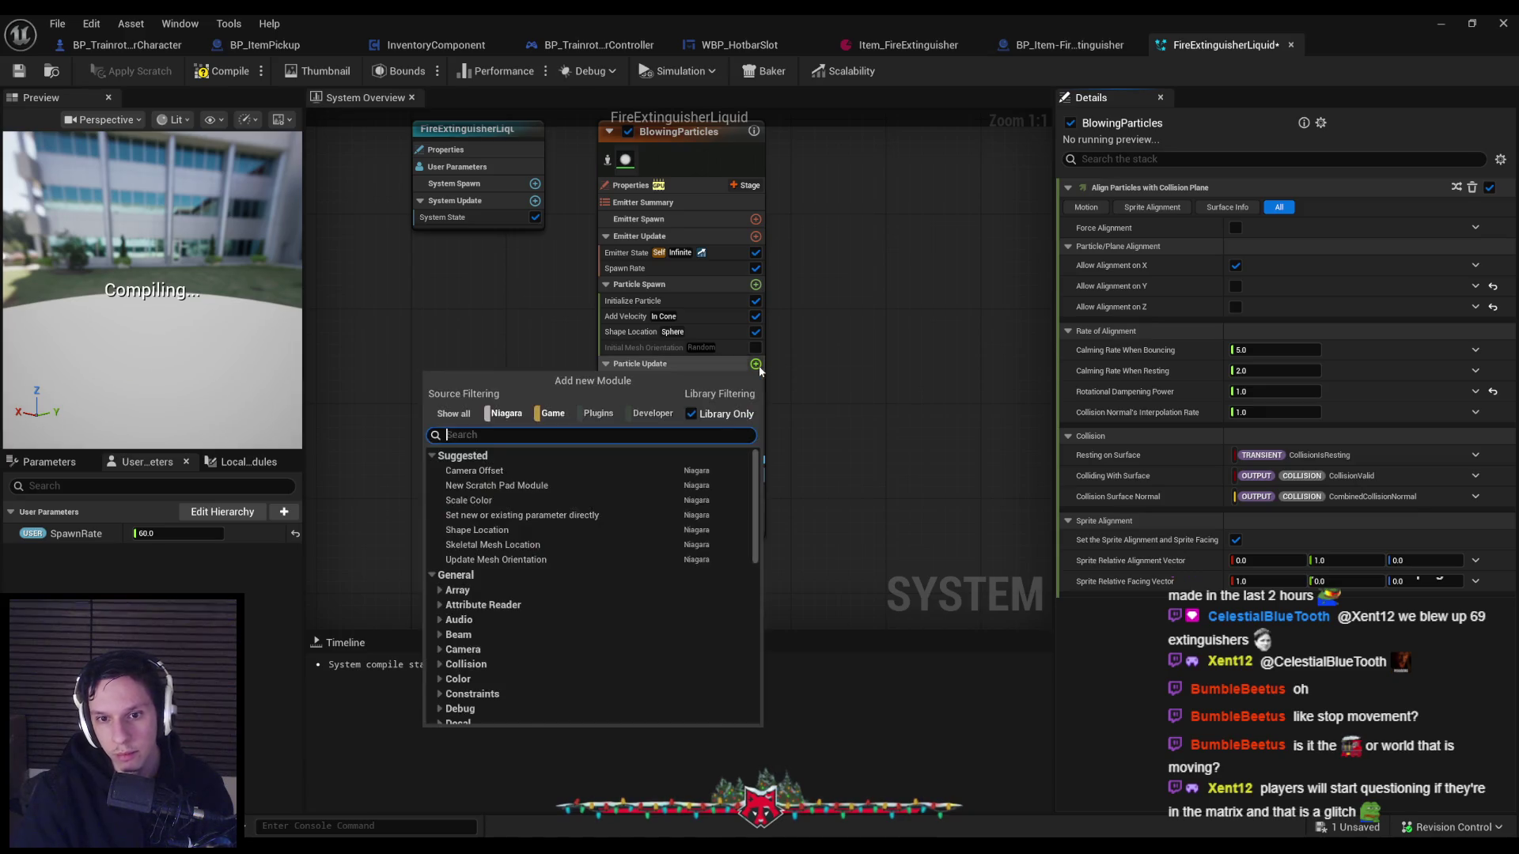
Search Particle Update modules for 'colli', browse Events and Location without adding any, then select Collision.
{"action": "type", "text": "colli"}
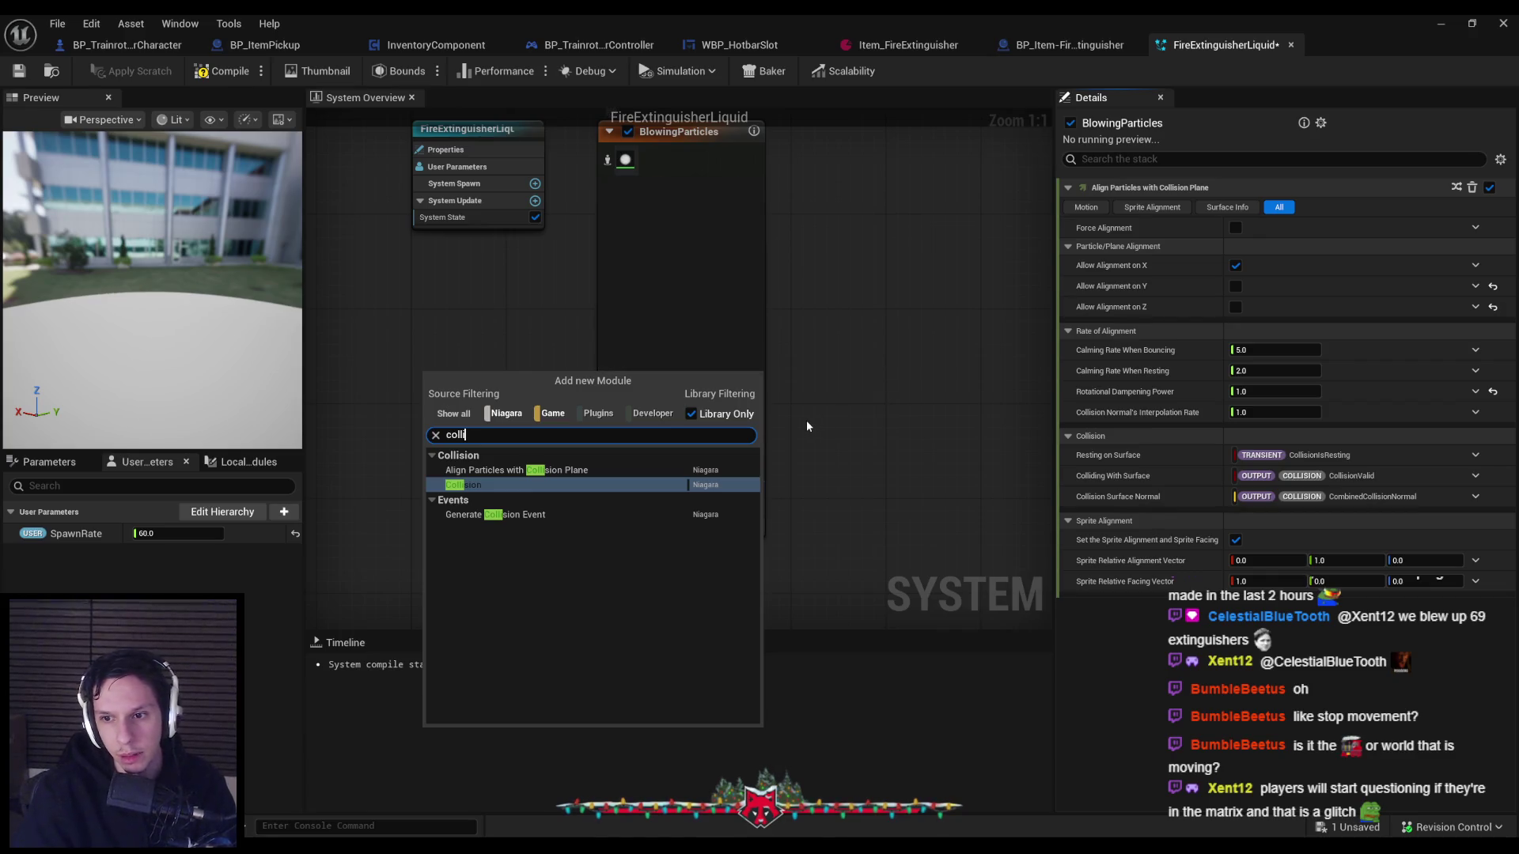
{"action": "key", "text": "BackSpace"}
{"action": "key", "text": "BackSpace"}
{"action": "key", "text": "BackSpace"}
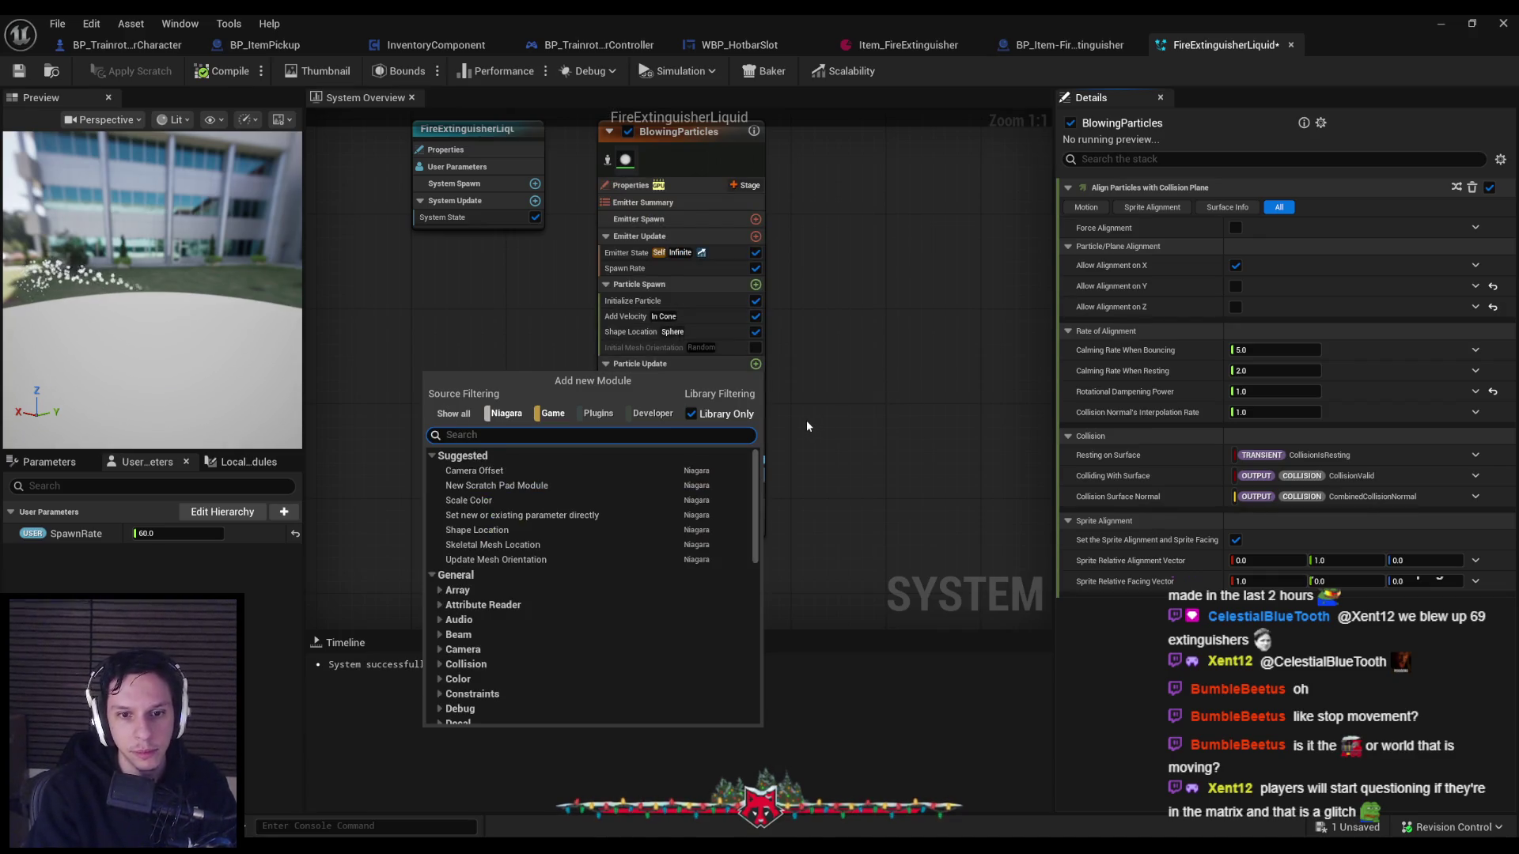
{"action": "scroll", "coordinate": [600, 608], "scroll_direction": "down", "scroll_amount": 5}
{"action": "scroll", "coordinate": [599, 601], "scroll_direction": "down", "scroll_amount": 4}
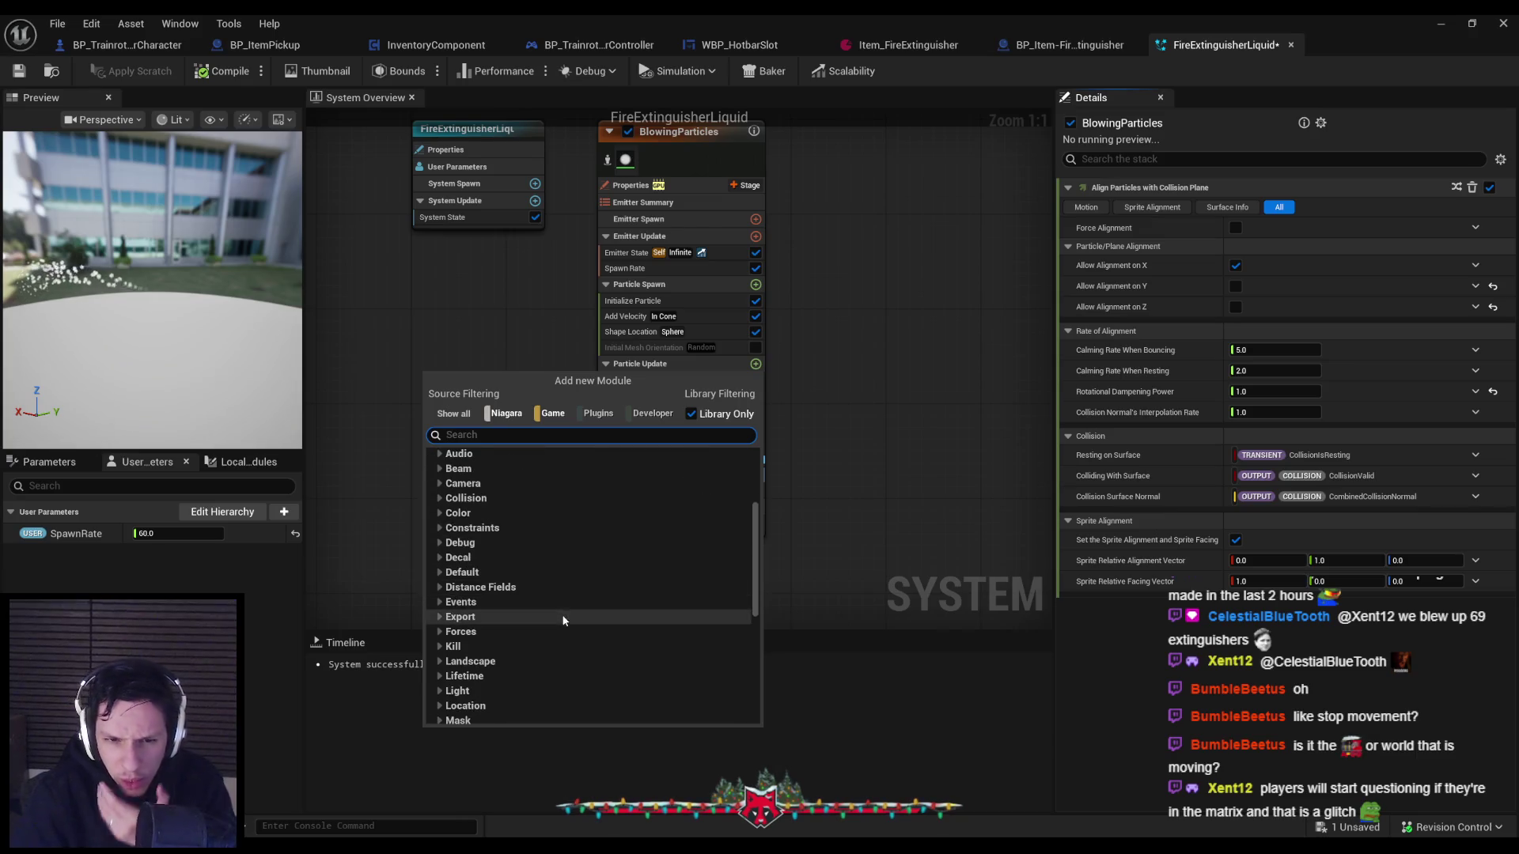
{"action": "left_click", "coordinate": [440, 532]}
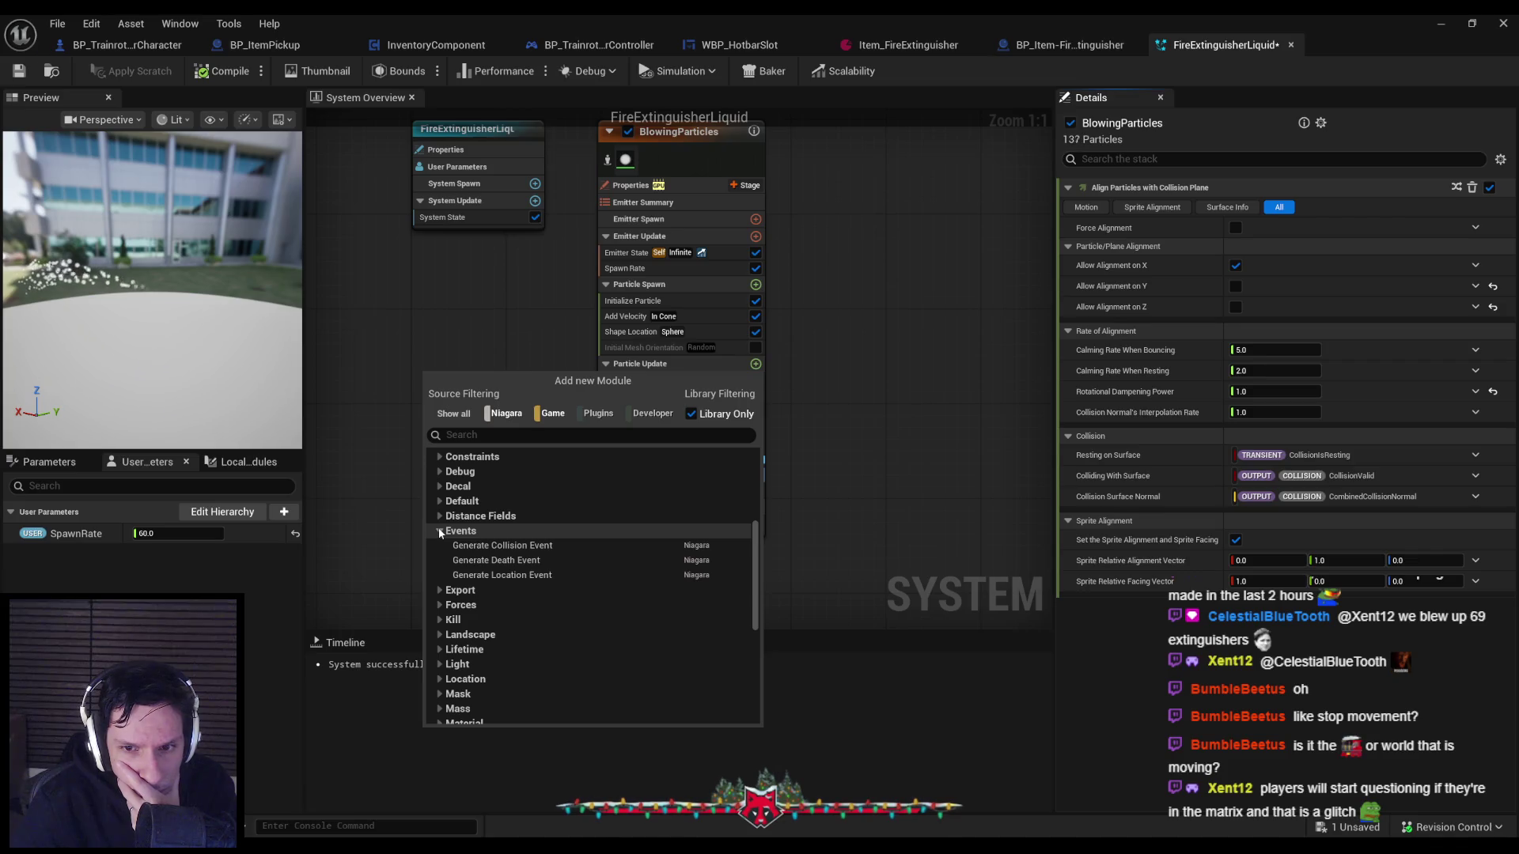
{"action": "left_click", "coordinate": [440, 531]}
{"action": "scroll", "coordinate": [440, 533], "scroll_direction": "down", "scroll_amount": 3}
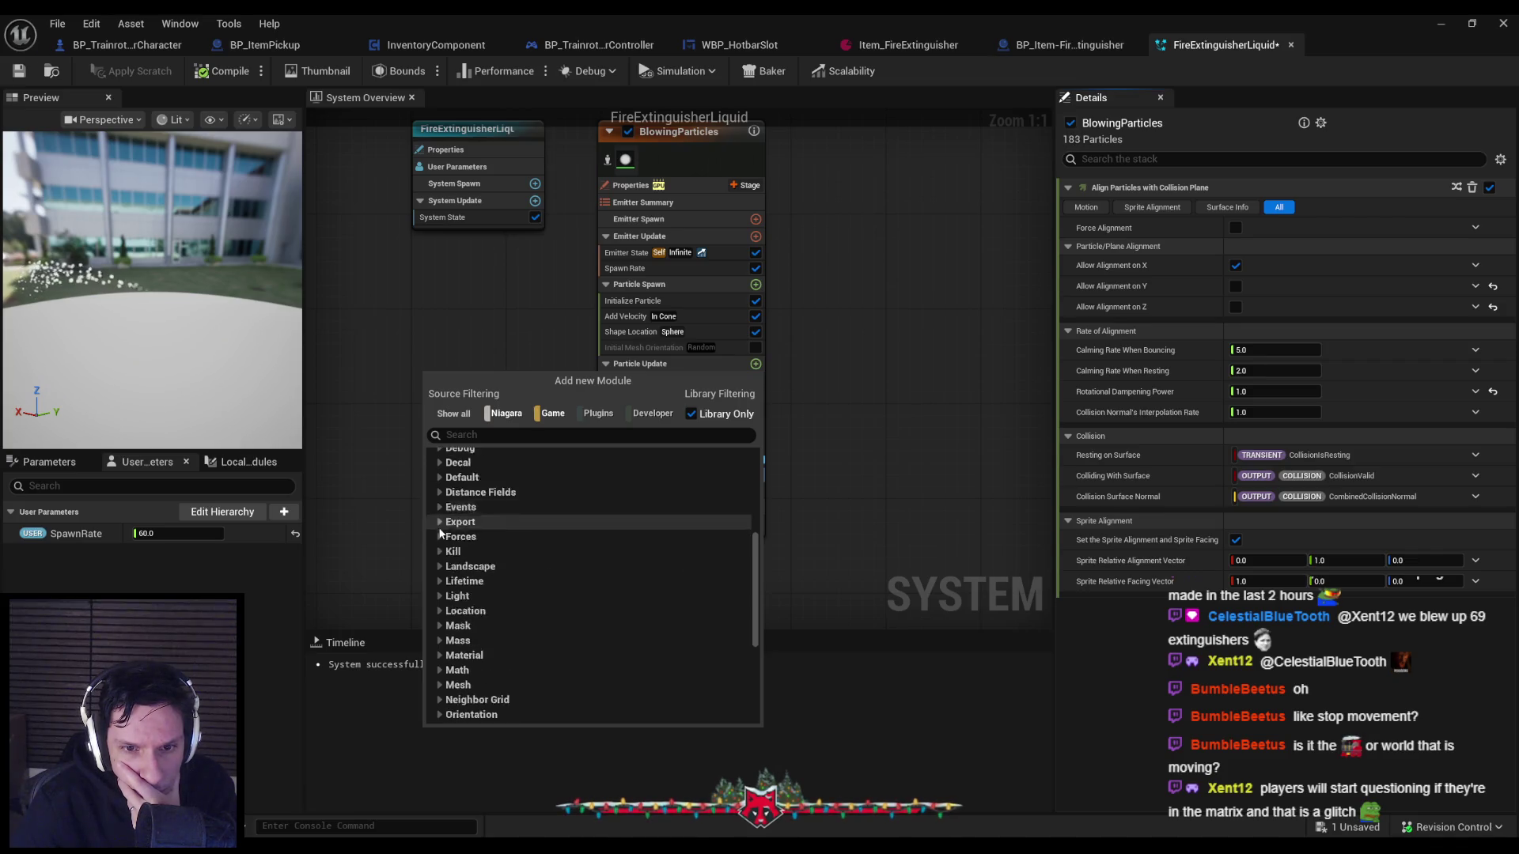
{"action": "left_click", "coordinate": [439, 541]}
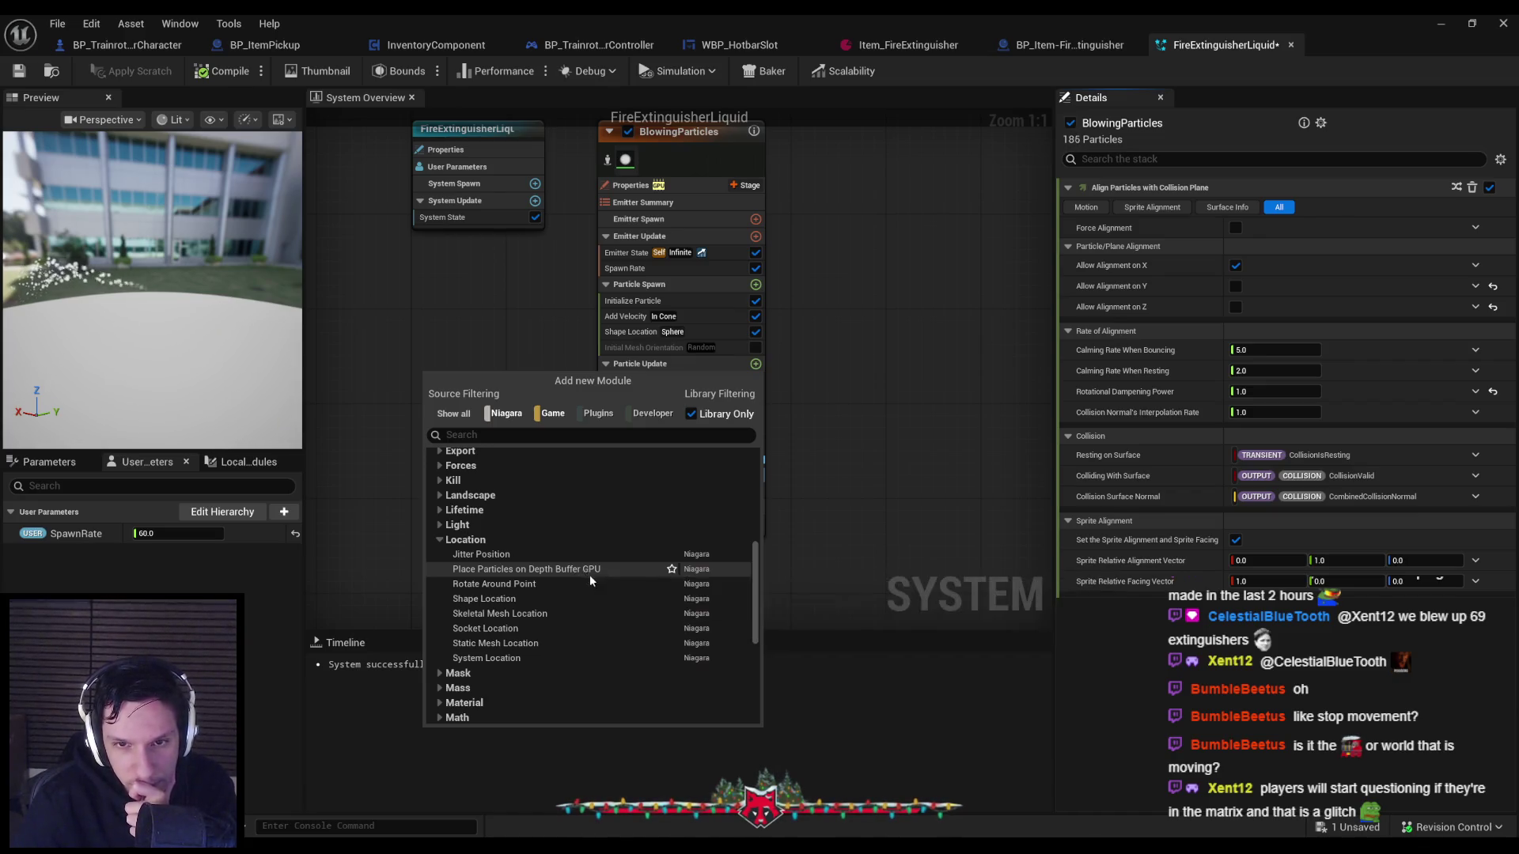
{"action": "left_click", "coordinate": [864, 362]}
{"action": "left_click", "coordinate": [638, 435]}
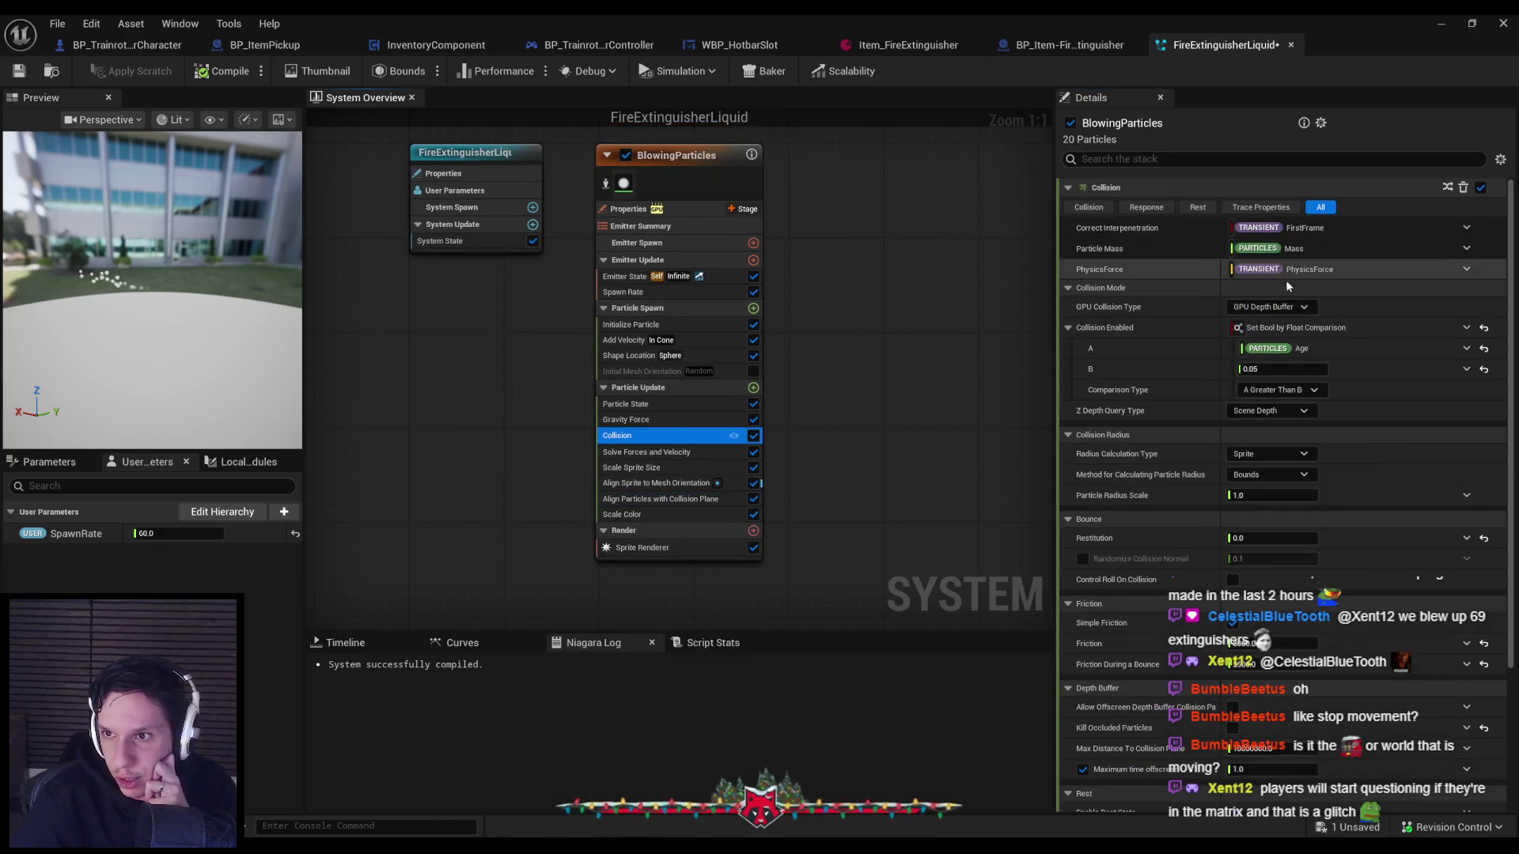
{"action": "left_click", "coordinate": [1270, 307]}
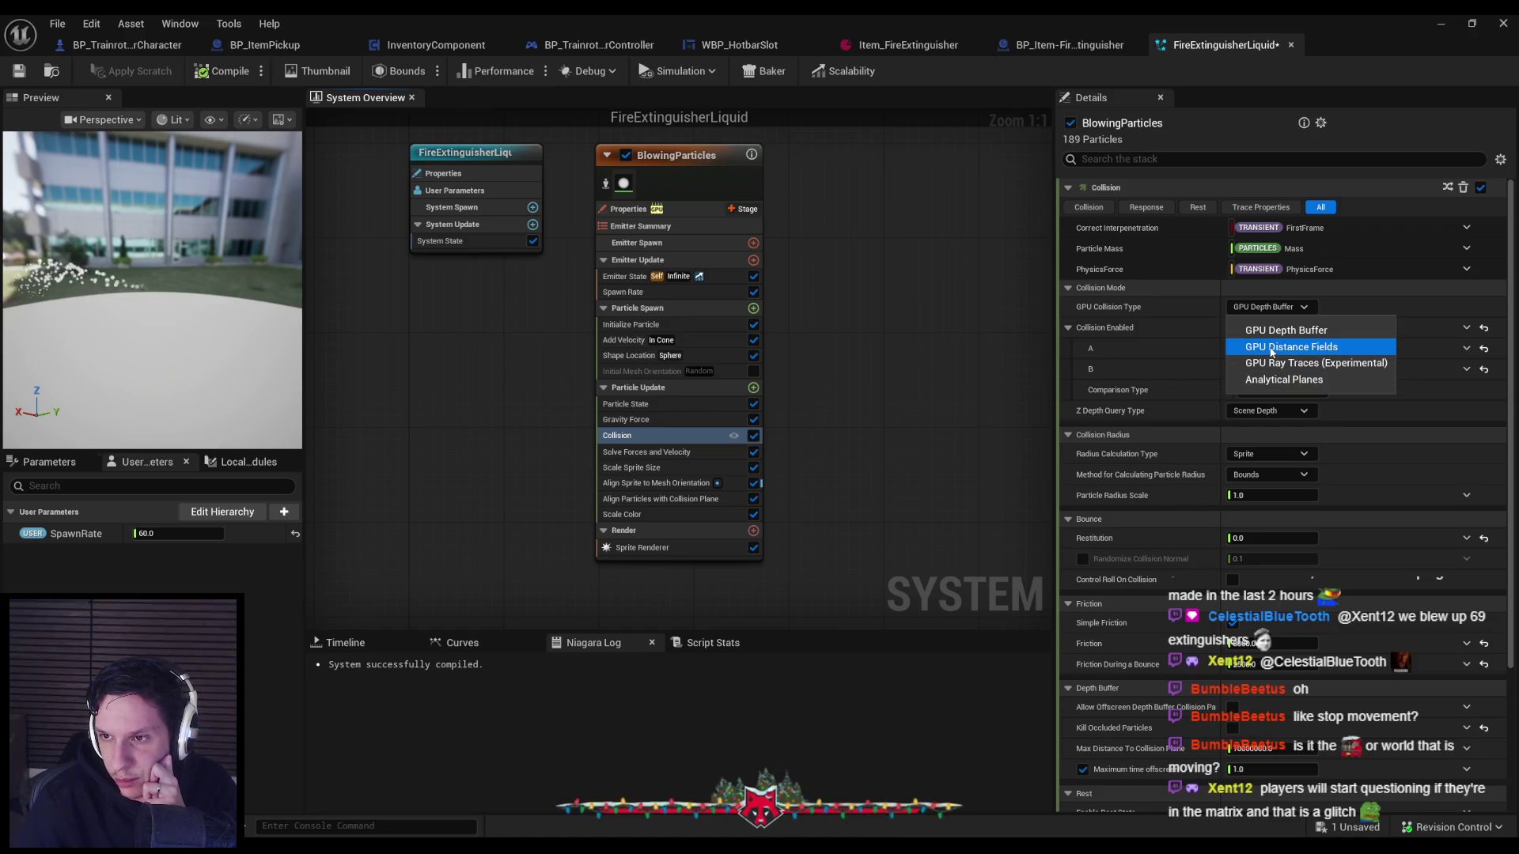
{"action": "left_click", "coordinate": [1260, 310]}
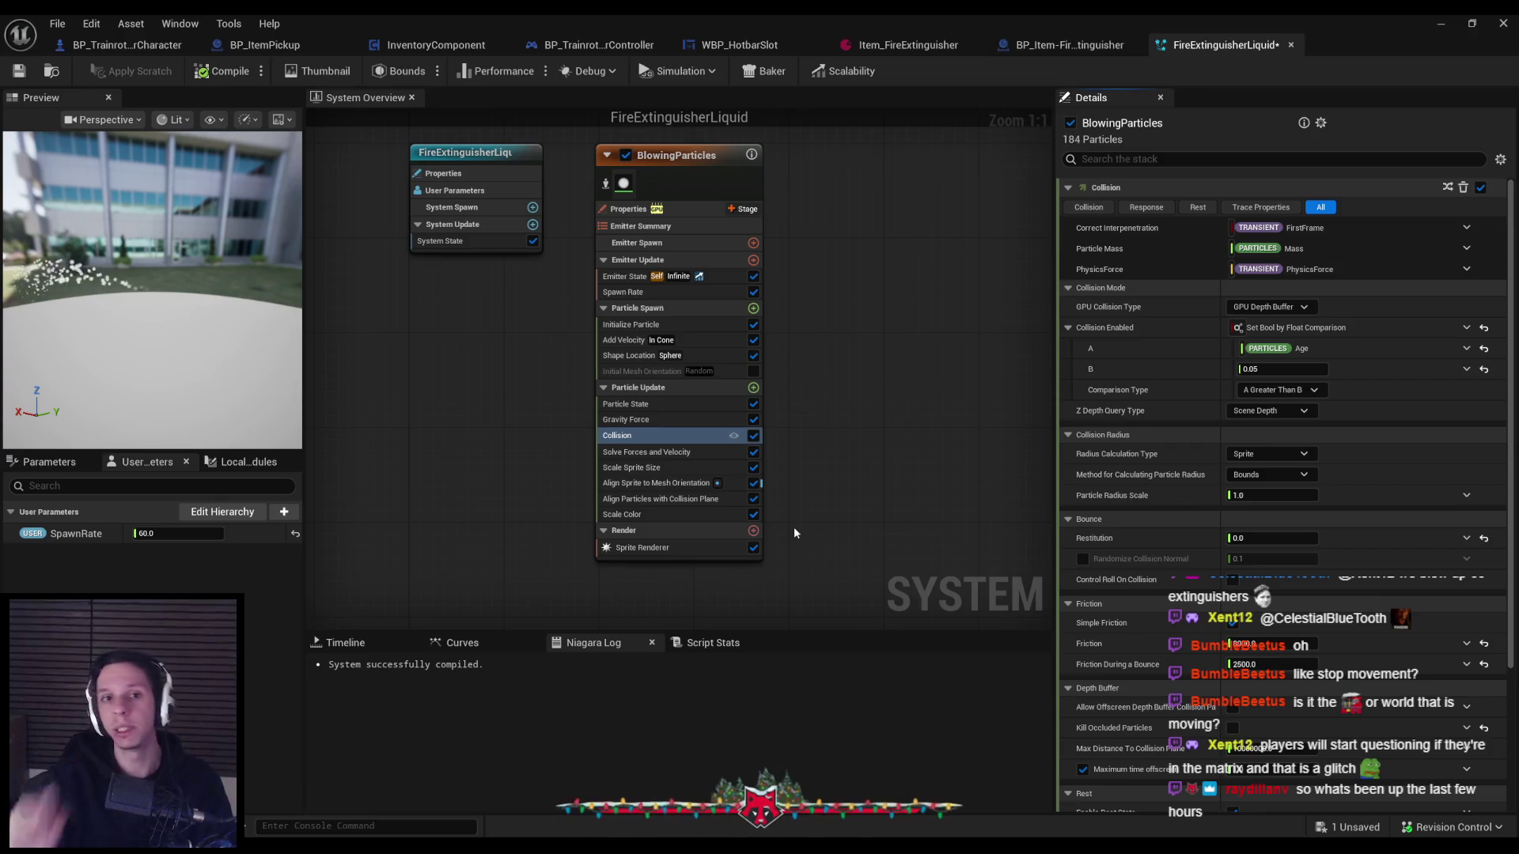
{"action": "key", "text": "alt+Tab"}
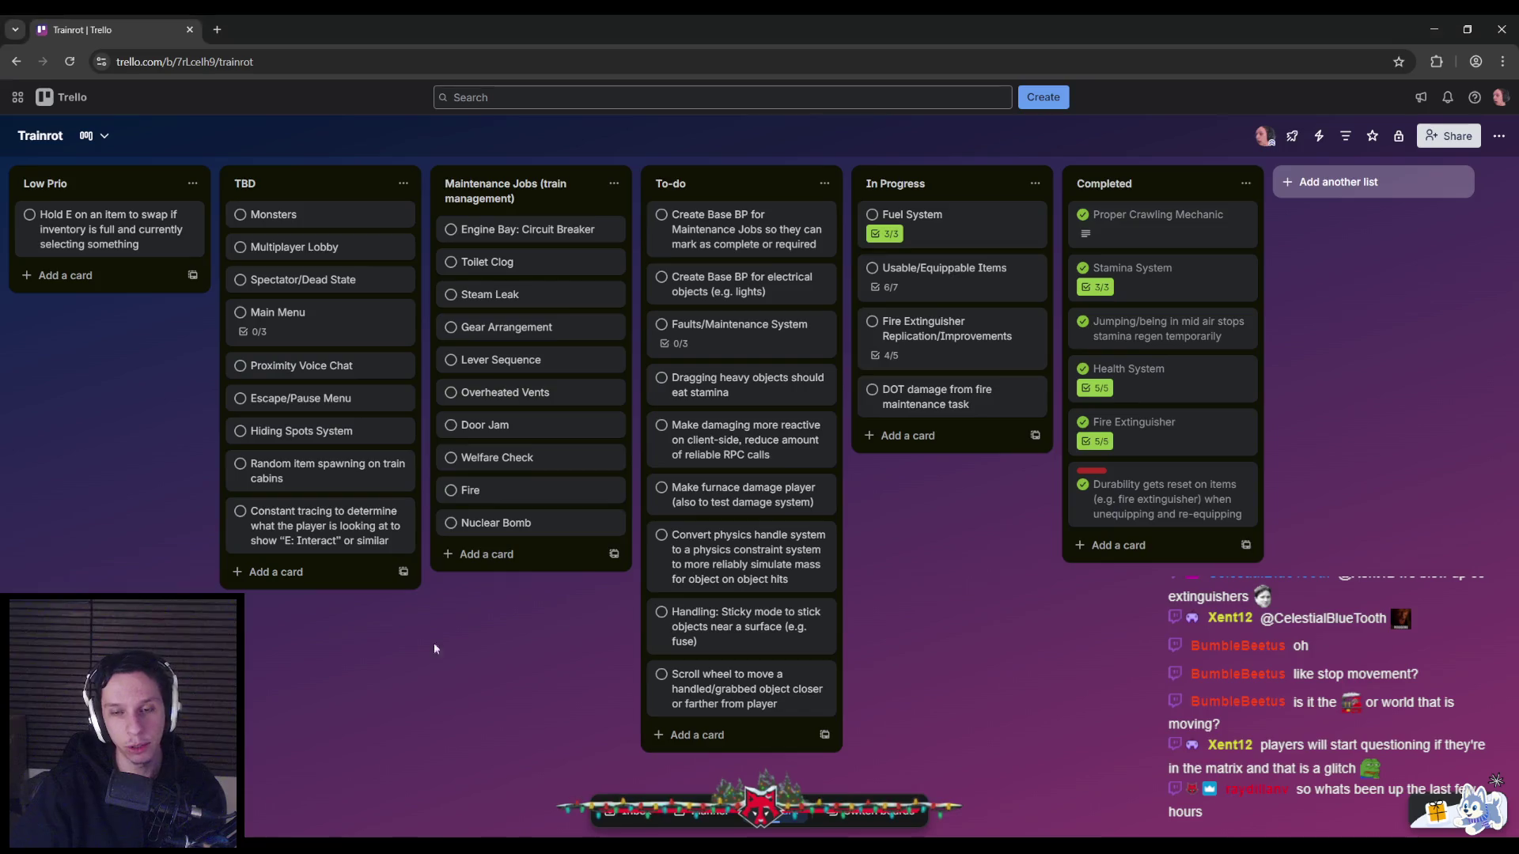
Glance at the Fire Extinguisher Replication/Improvements card, then cancel a stray new-card draft.
{"action": "left_click", "coordinate": [981, 346]}
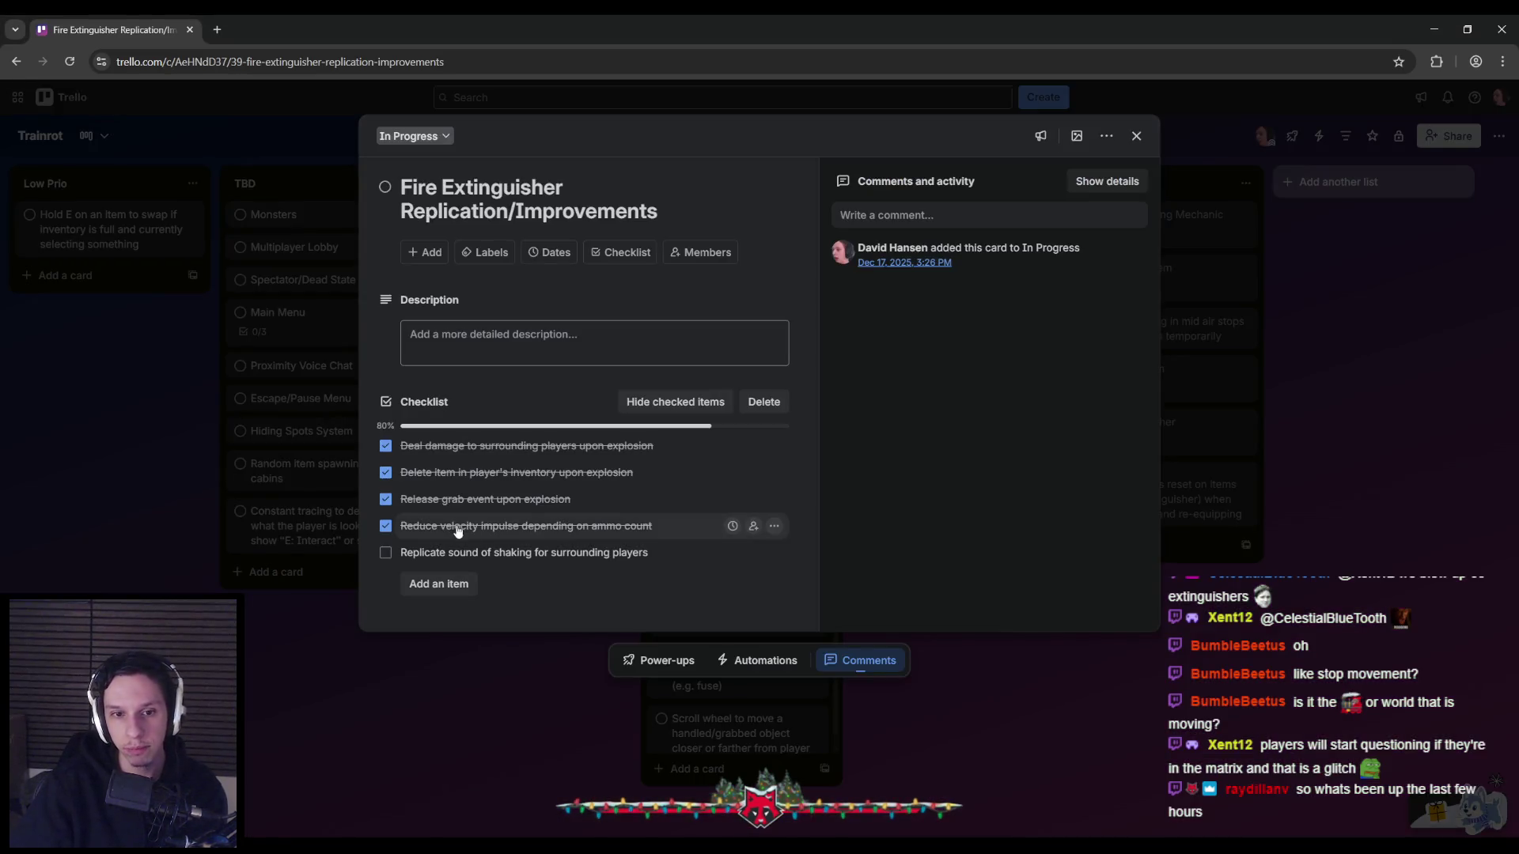
{"action": "key", "text": "Escape"}
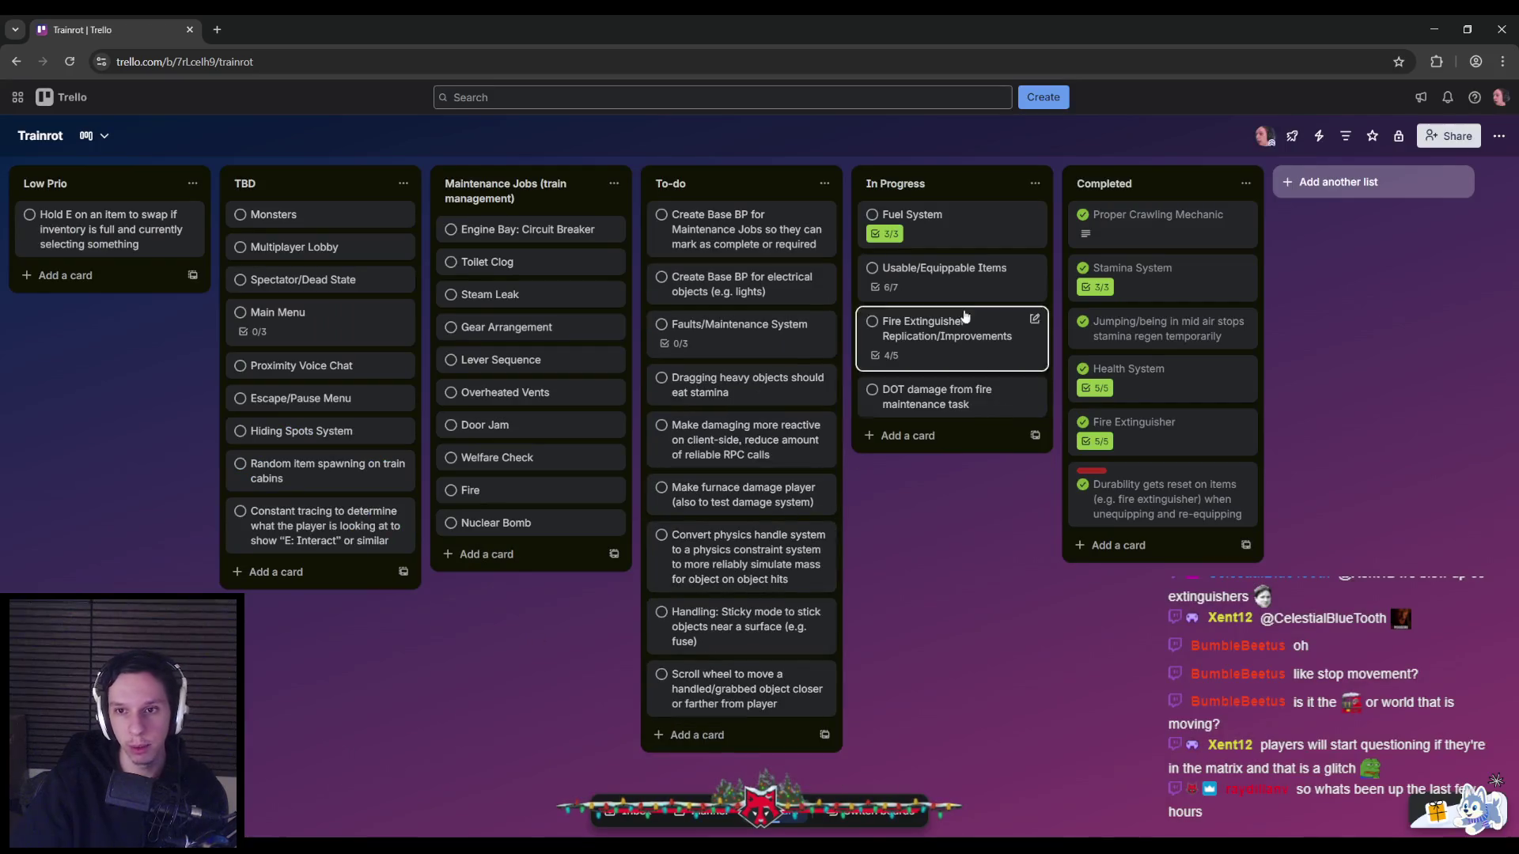
{"action": "left_click", "coordinate": [962, 308]}
{"action": "key", "text": "Escape"}
Move the Usable contexts item to the end of the Usable/Equippable Items checklist, then return to Niagara.
{"action": "left_click", "coordinate": [899, 270]}
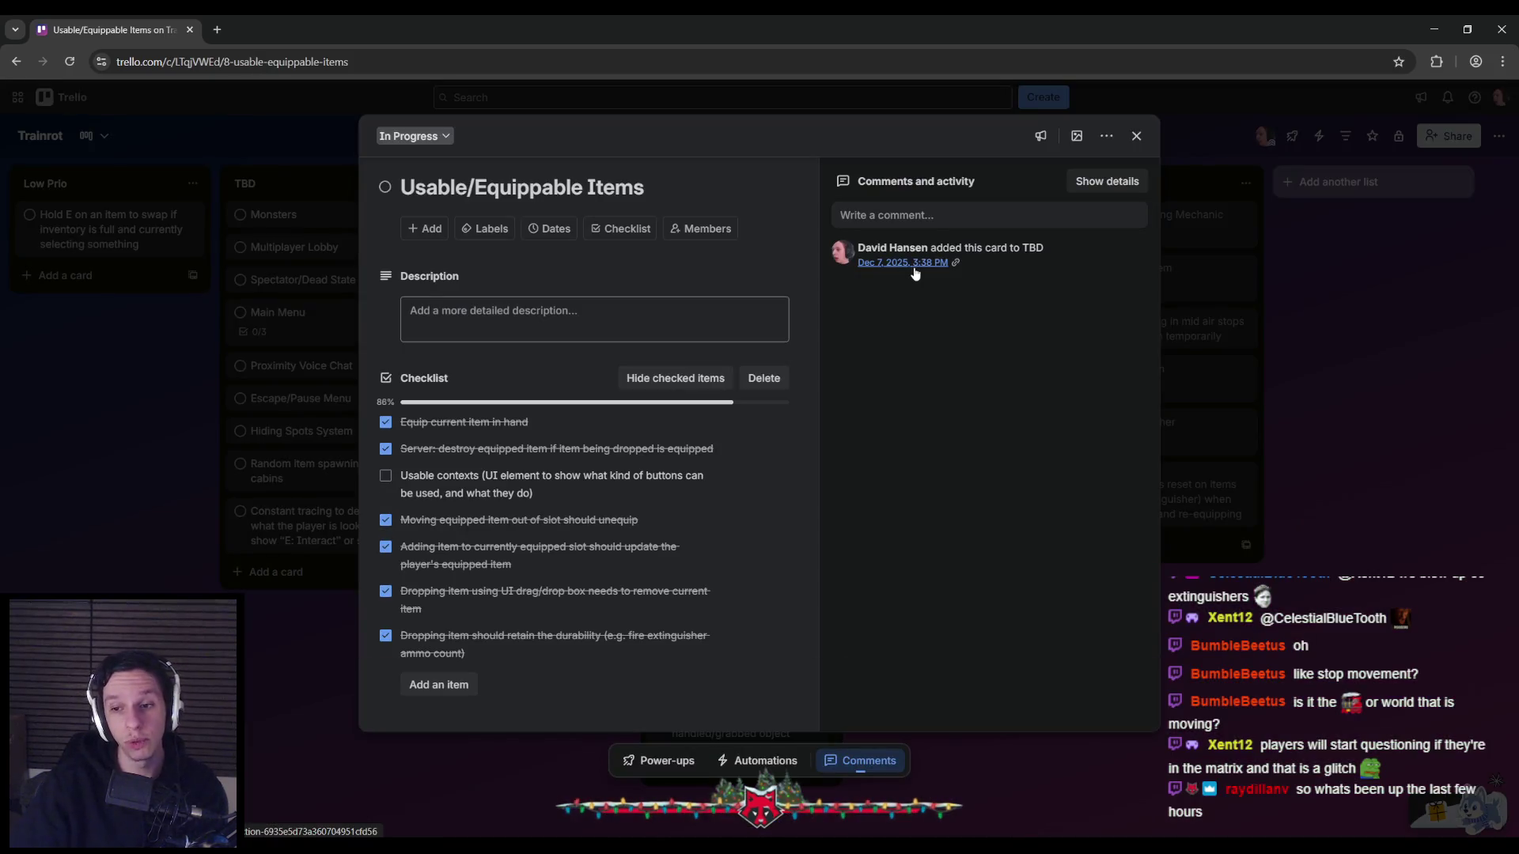
{"action": "mouse_move", "coordinate": [475, 485]}
{"action": "left_mouse_down"}
{"action": "mouse_move", "coordinate": [501, 495]}
{"action": "mouse_move", "coordinate": [498, 645]}
{"action": "mouse_move", "coordinate": [411, 724]}
{"action": "left_mouse_up"}
{"action": "left_click", "coordinate": [359, 785]}
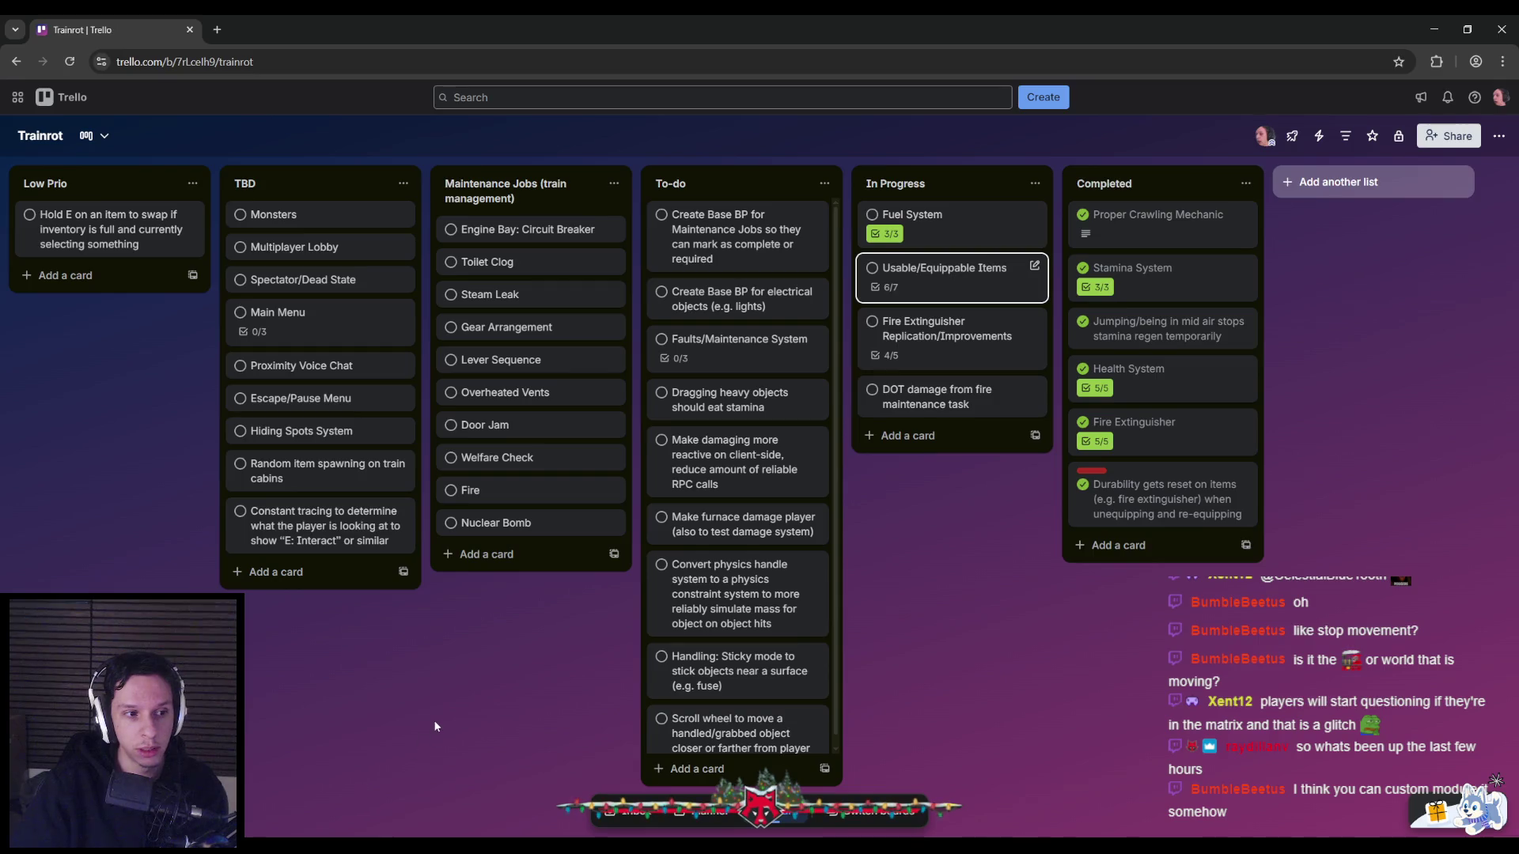
{"action": "left_click", "coordinate": [549, 799]}
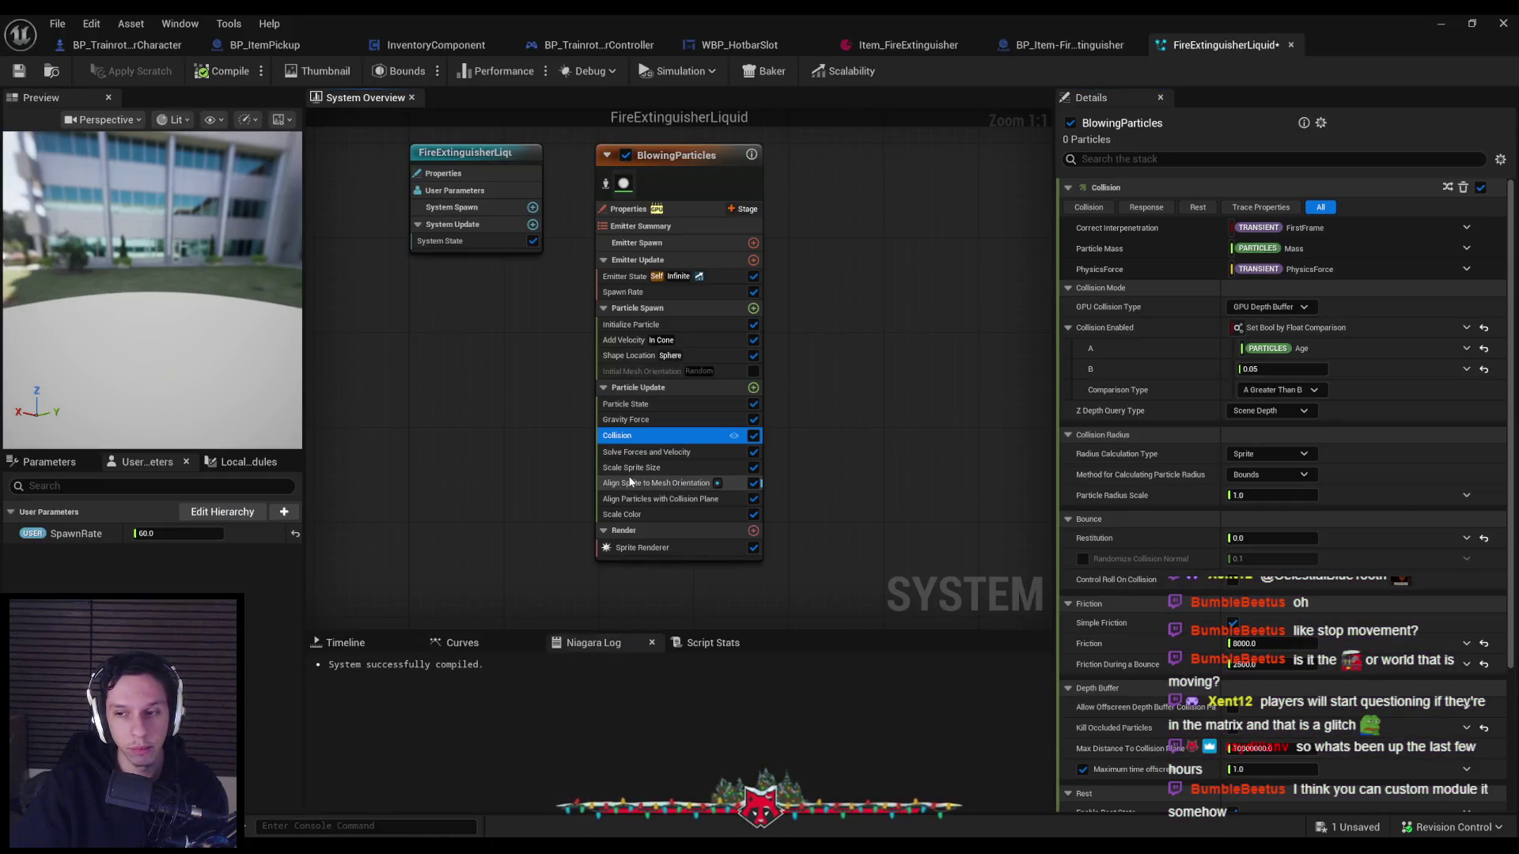
Browse the Location modules without adding any, review Collision details, then save and compile FireExtinguisherLiquid.
{"action": "mouse_move", "coordinate": [637, 444]}
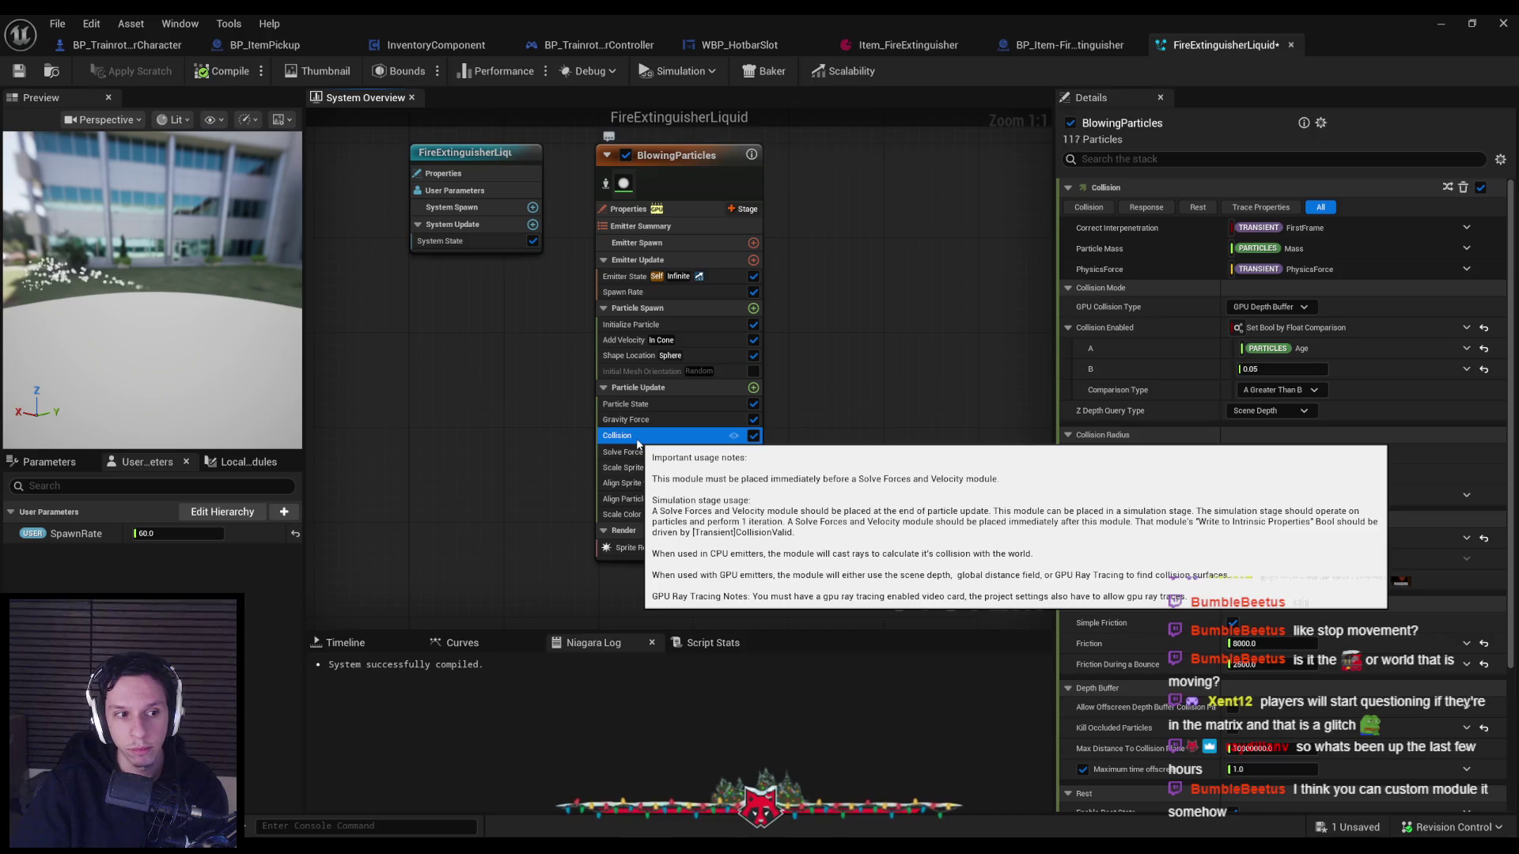
{"action": "left_click", "coordinate": [753, 389]}
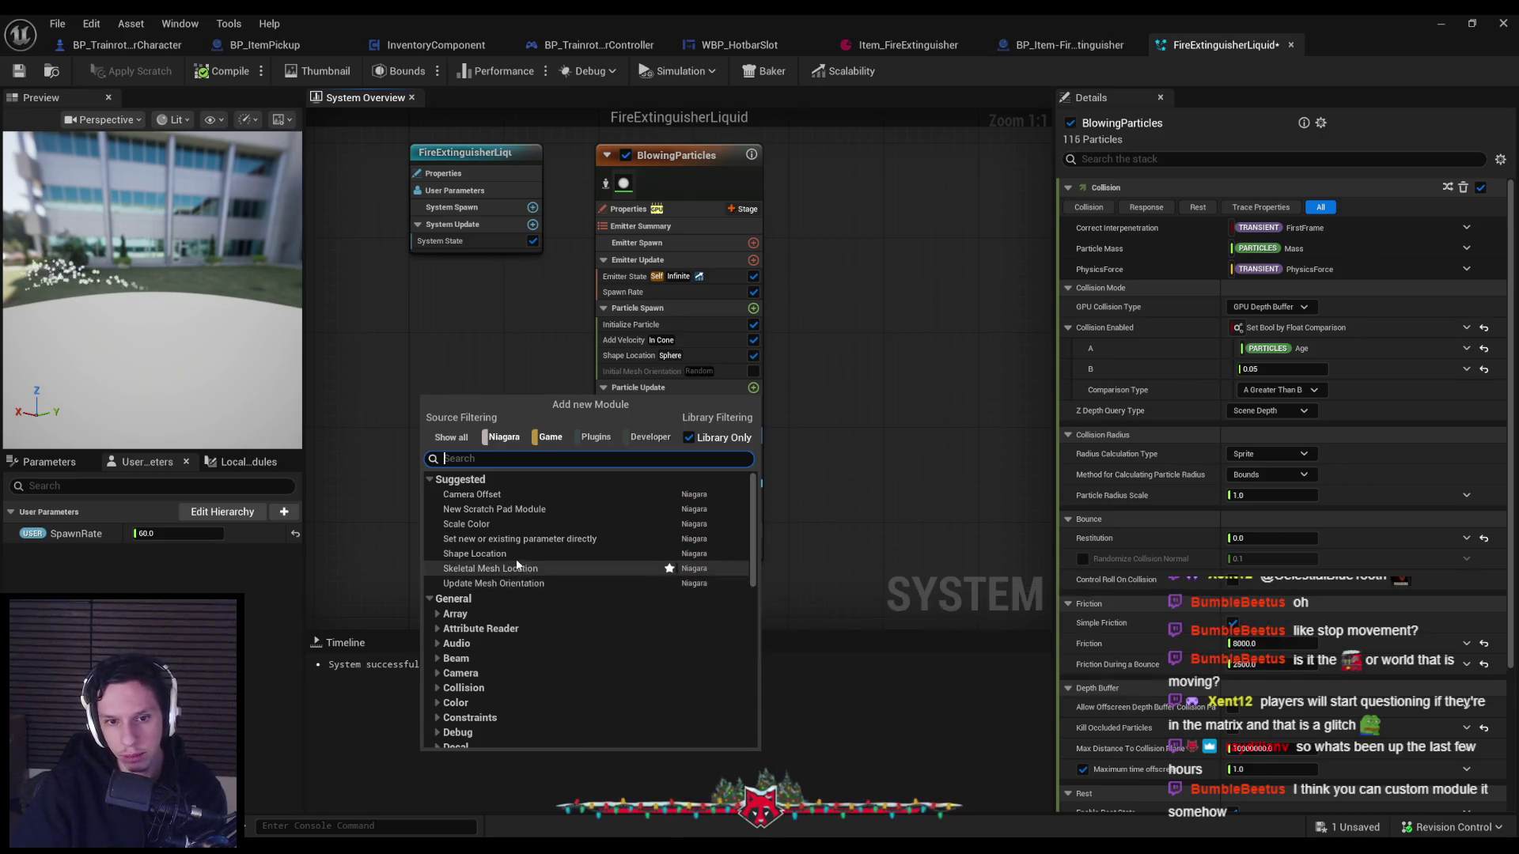
{"action": "scroll", "coordinate": [519, 606], "scroll_direction": "down", "scroll_amount": 8}
{"action": "left_click", "coordinate": [438, 565]}
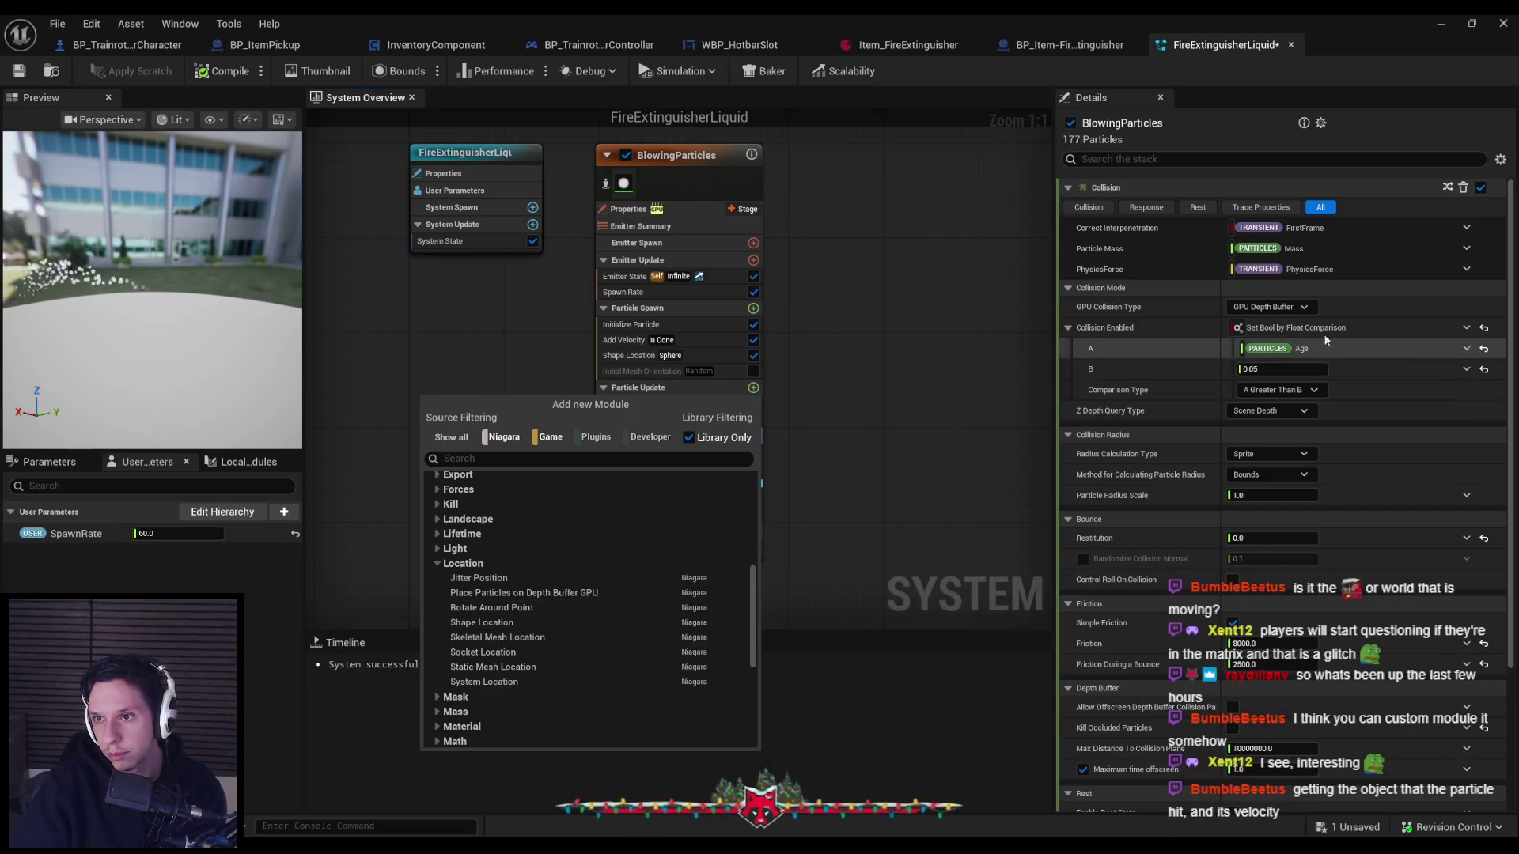
{"action": "left_click_drag", "start_coordinate": [1509, 352], "coordinate": [1508, 491]}
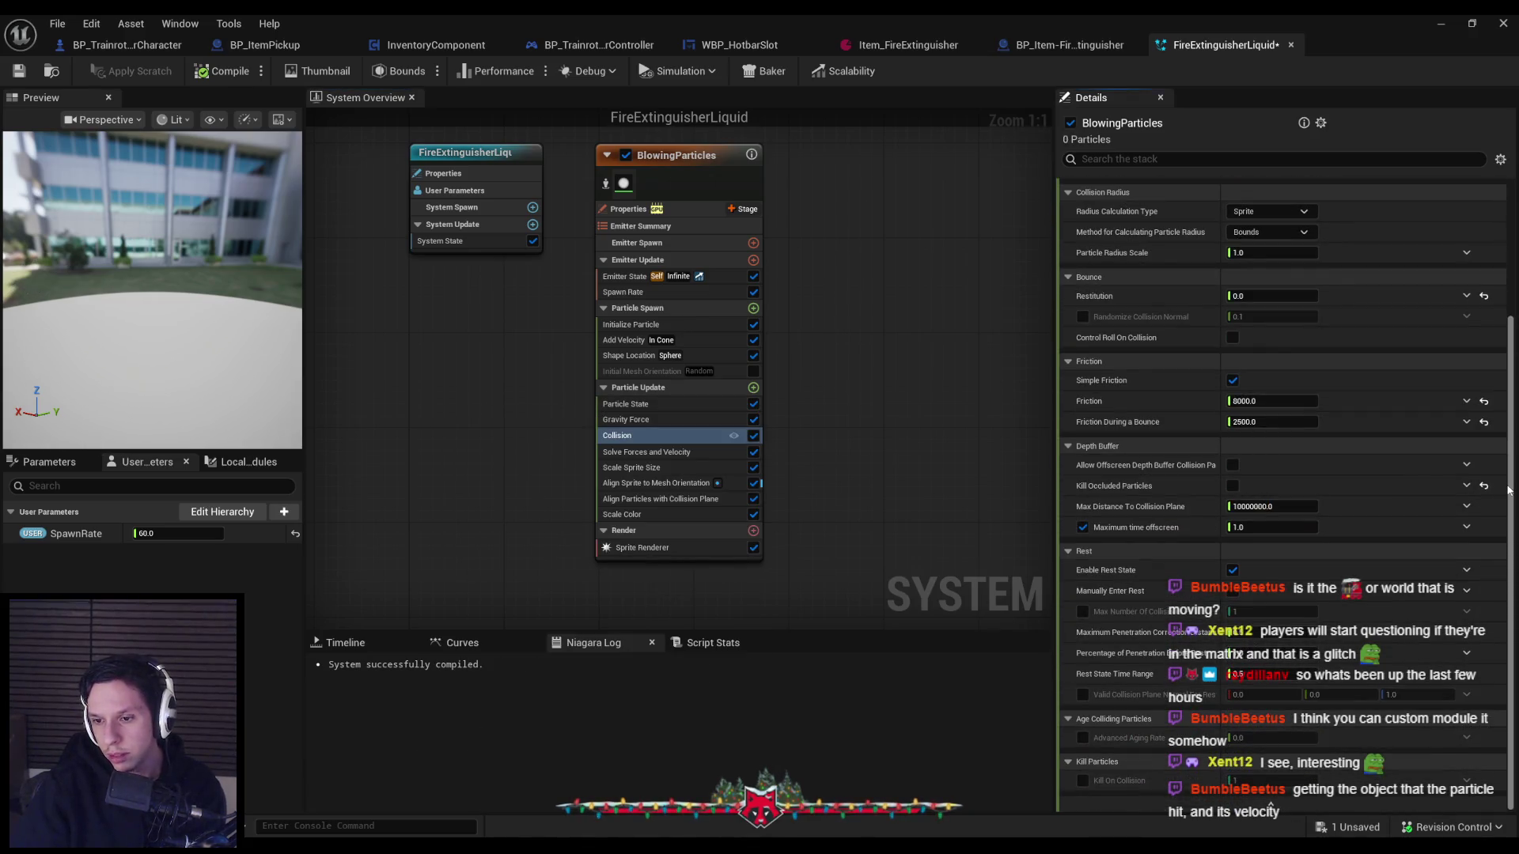
{"action": "left_click_drag", "start_coordinate": [1509, 490], "coordinate": [1509, 352]}
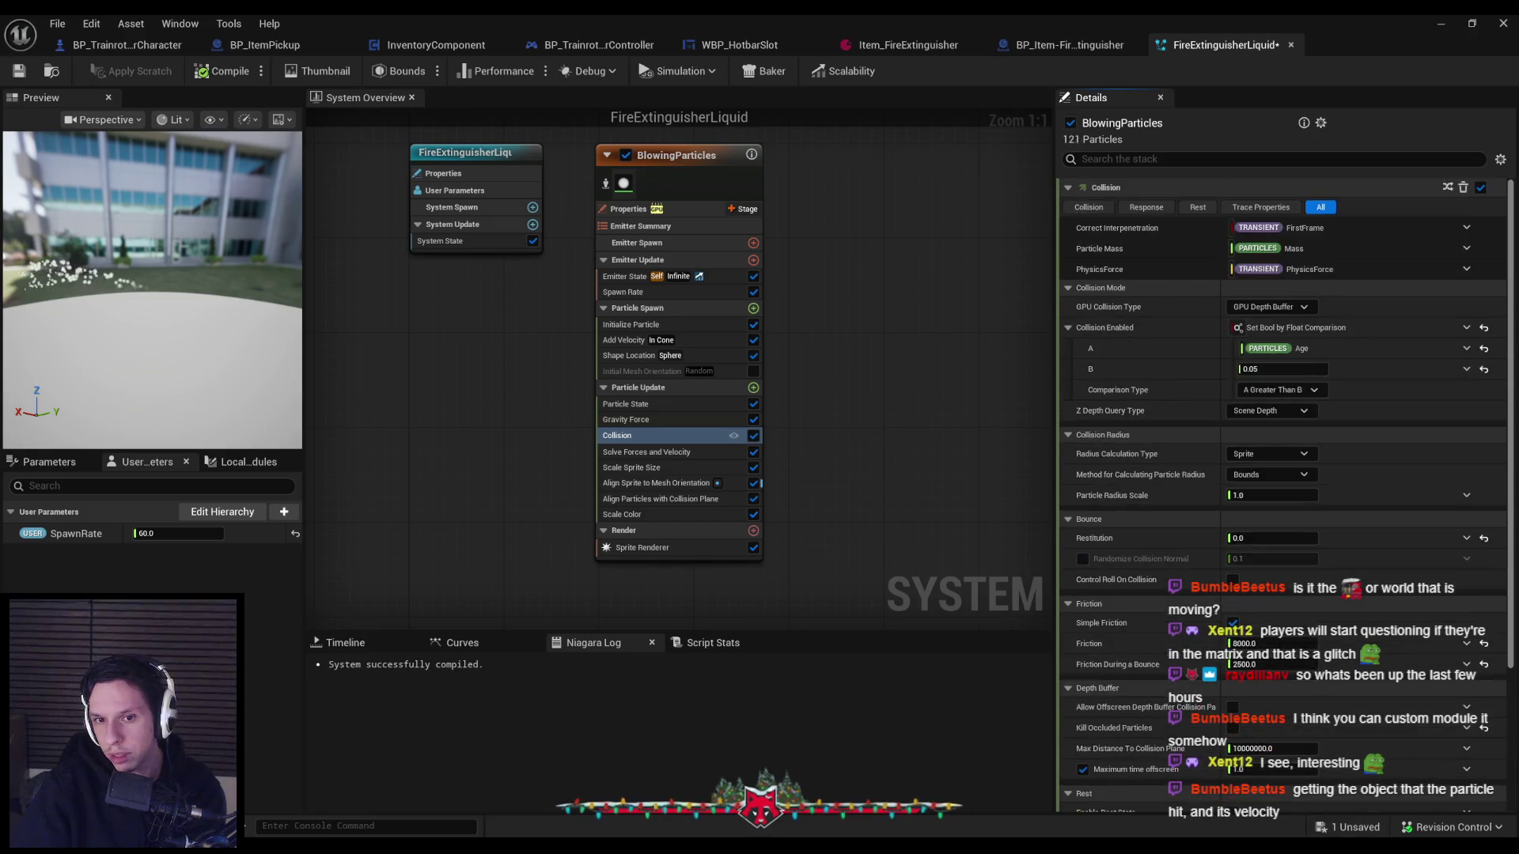
{"action": "left_click", "coordinate": [21, 72]}
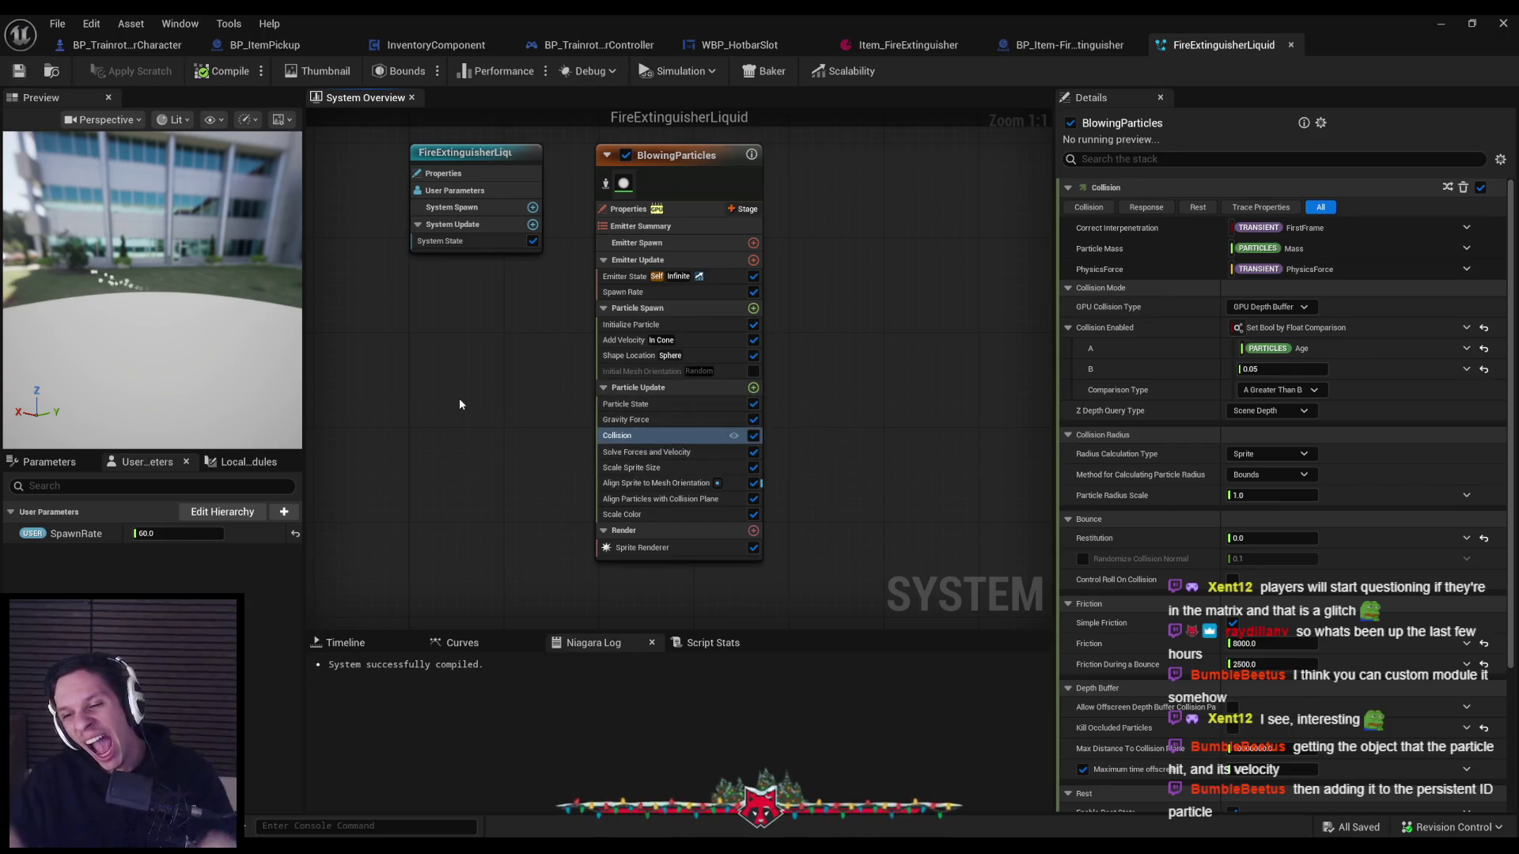
{"action": "left_click", "coordinate": [633, 209]}
{"action": "left_click", "coordinate": [1151, 158]}
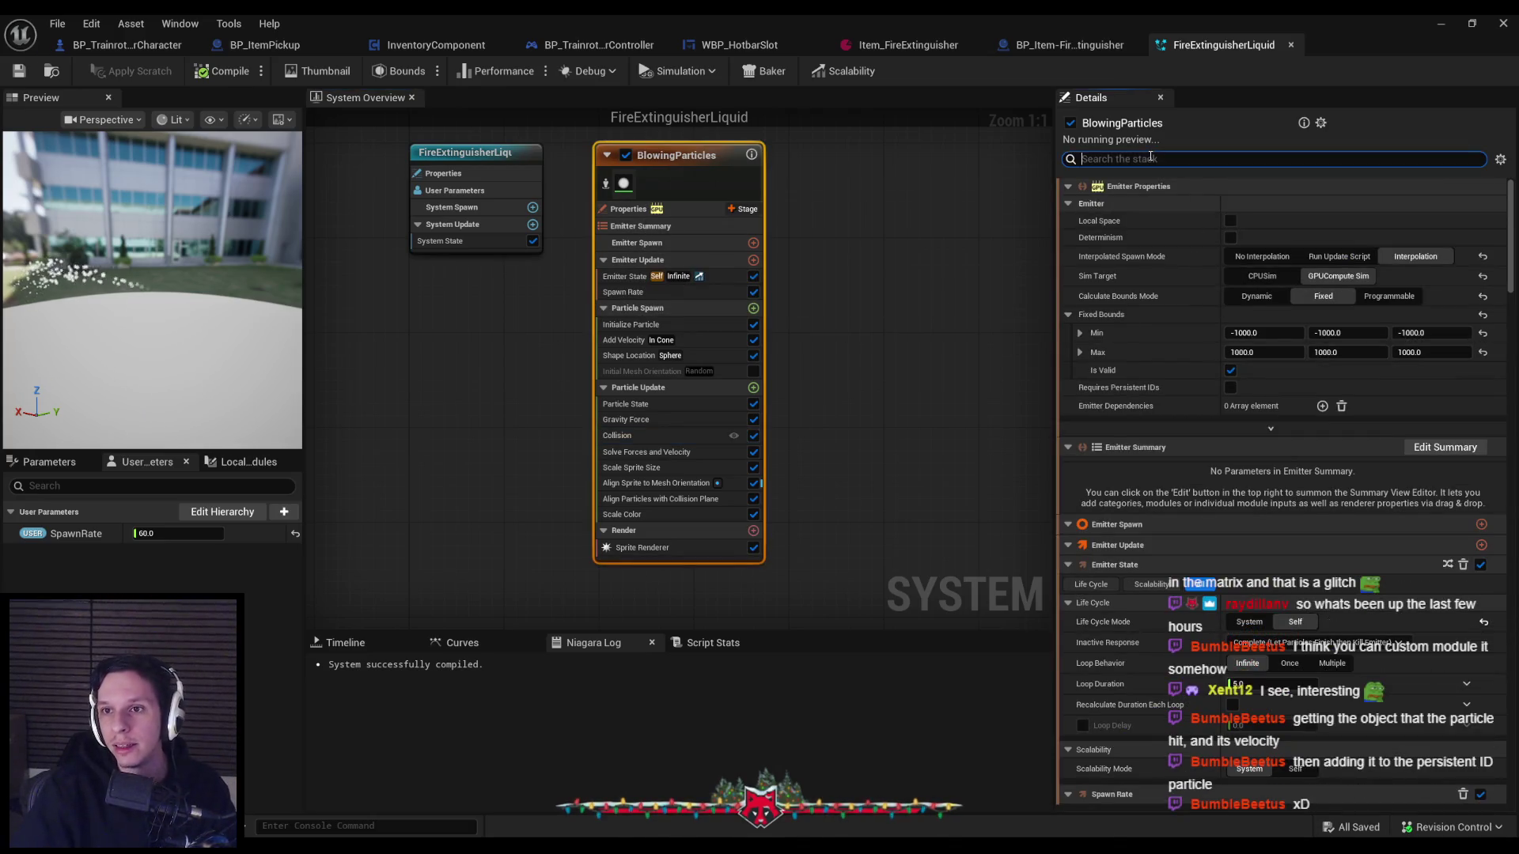
{"action": "type", "text": "persis"}
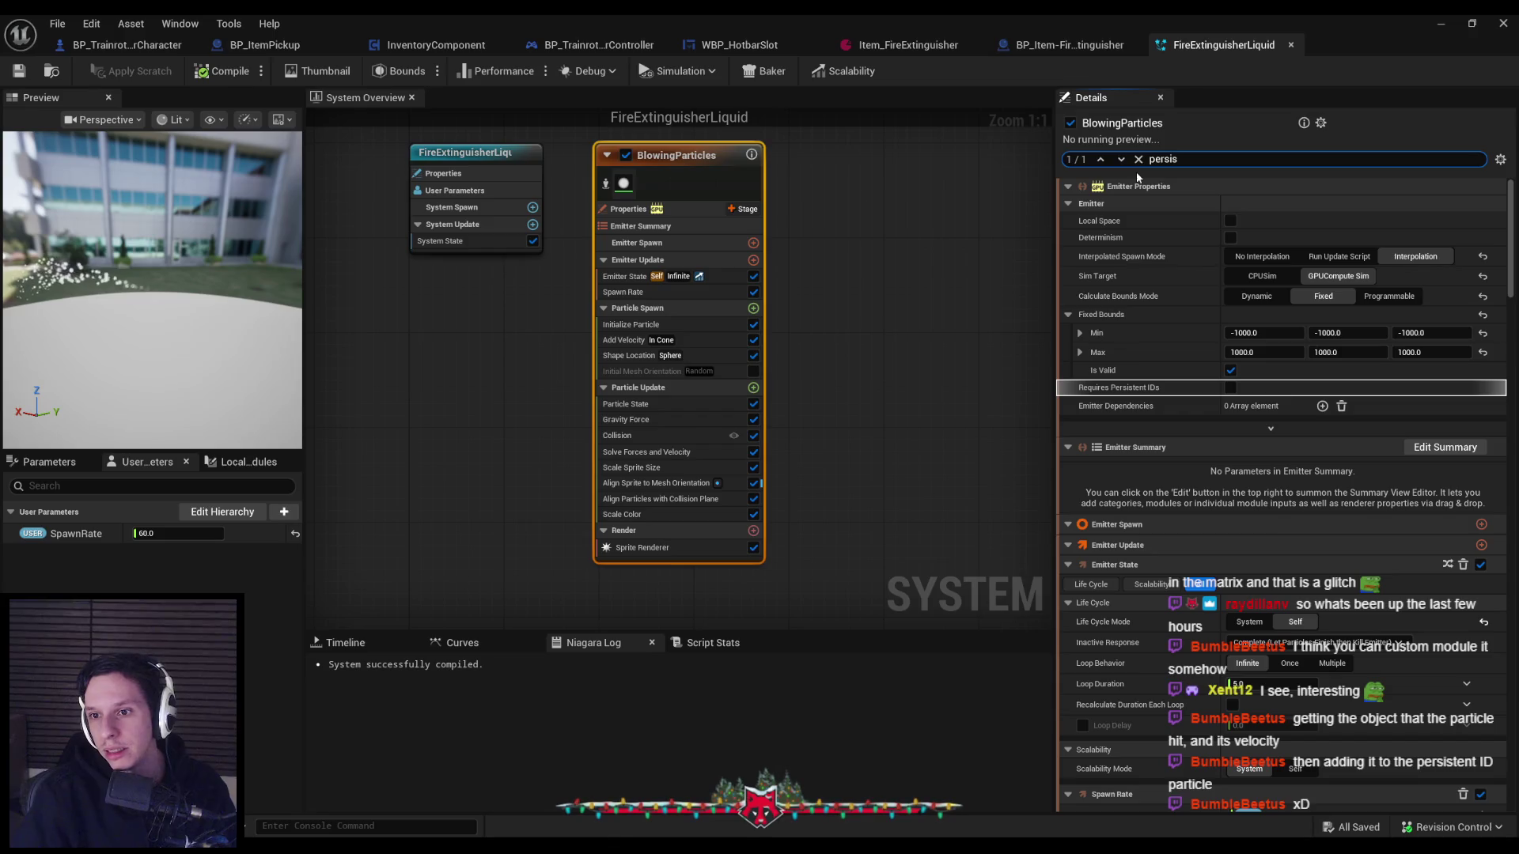
{"action": "mouse_move", "coordinate": [1118, 388]}
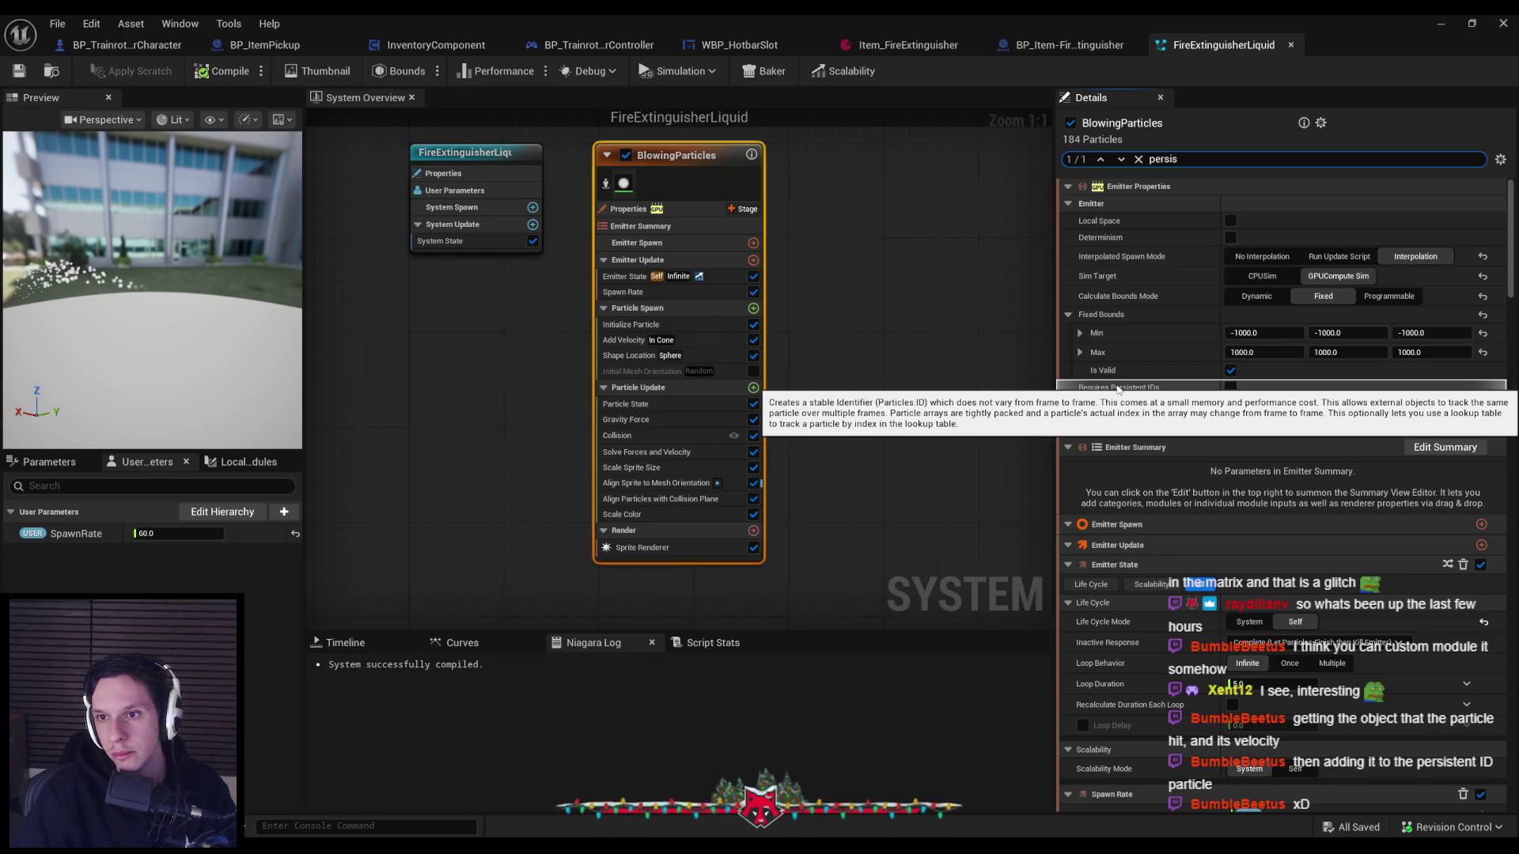
{"action": "left_click", "coordinate": [1138, 161]}
{"action": "left_click", "coordinate": [857, 307]}
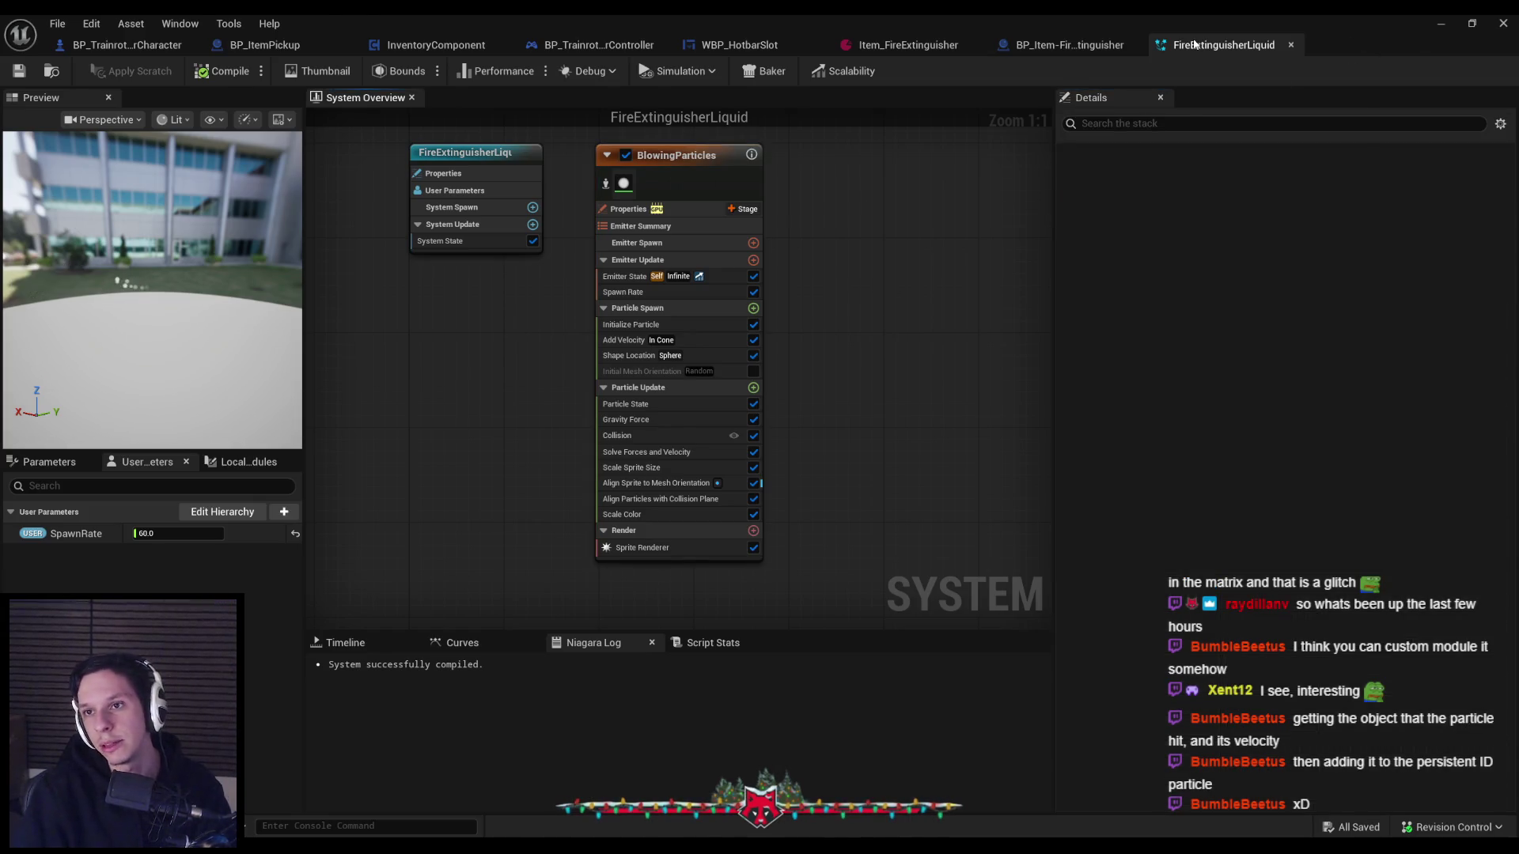
Close the Niagara and Blueprint editors, start Play, equip the extinguisher from slot 1 and spray.
{"action": "left_click", "coordinate": [1291, 45]}
{"action": "left_click", "coordinate": [1504, 23]}
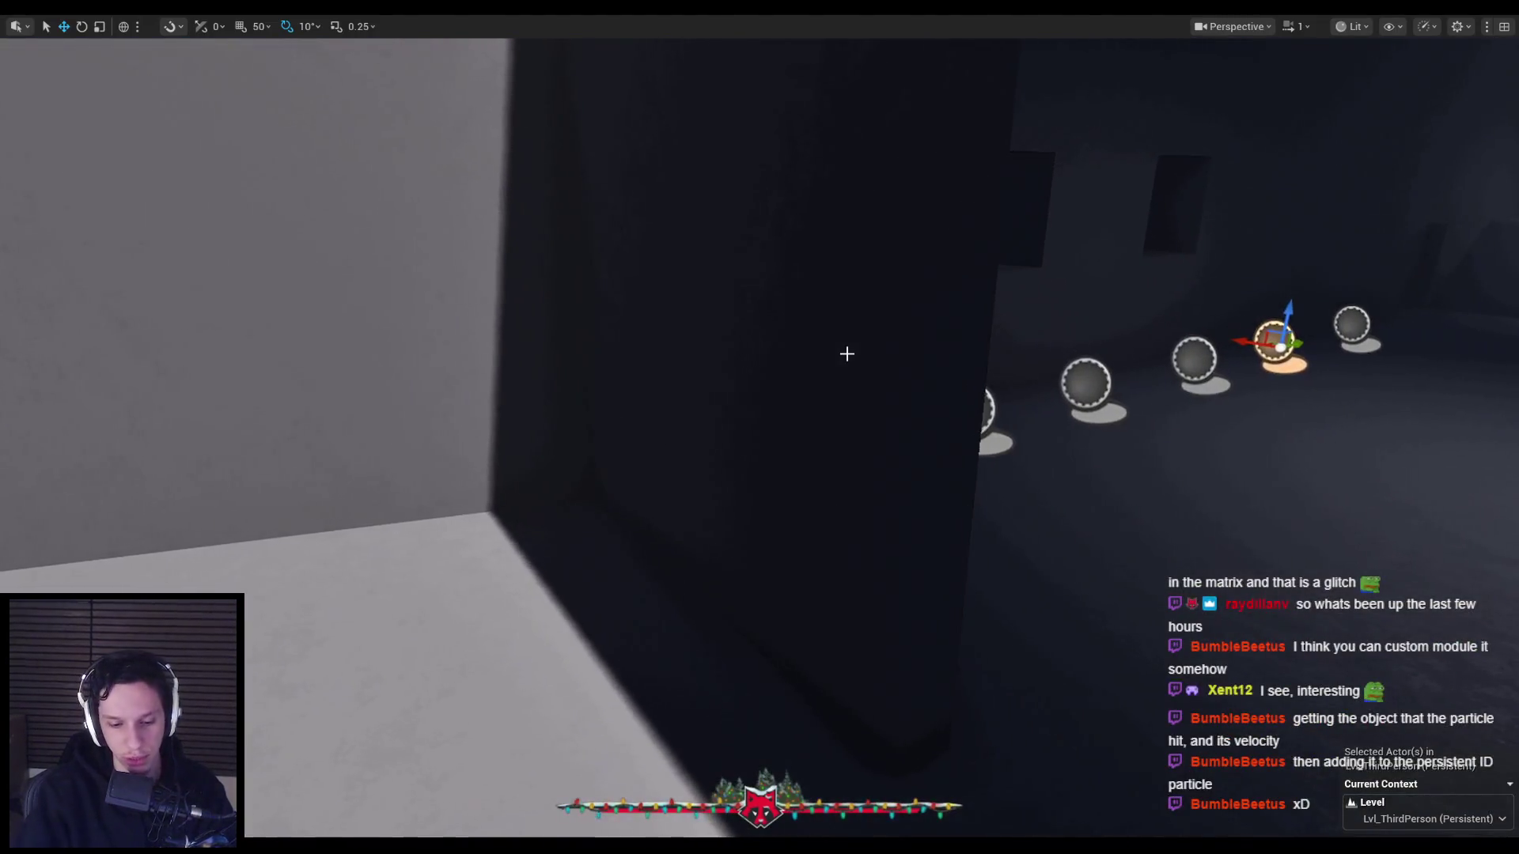
{"action": "key", "text": "alt+p"}
{"action": "key", "text": "Escape"}
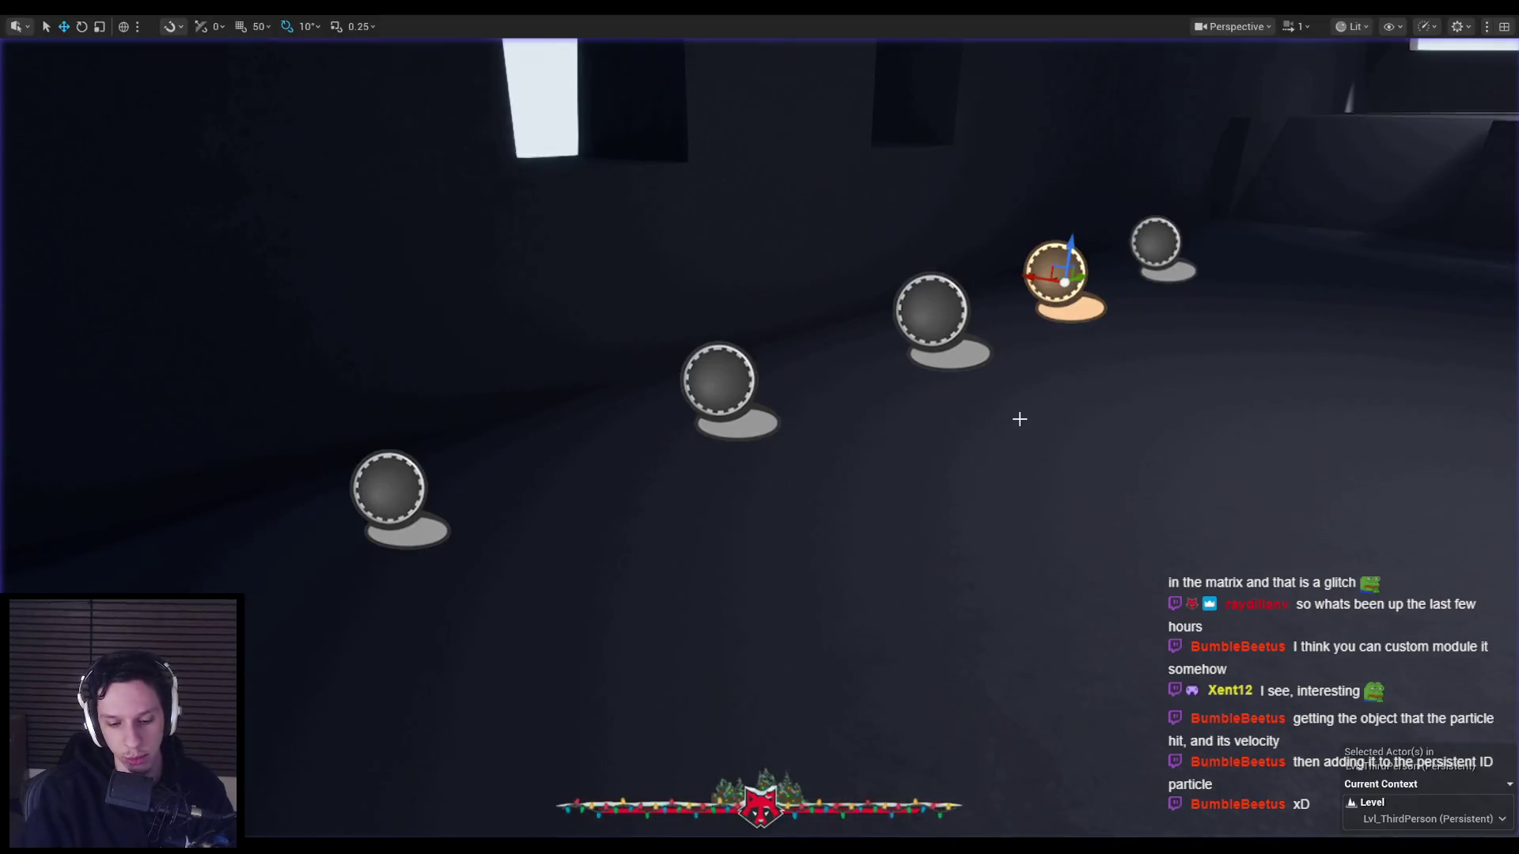
{"action": "key", "text": "alt+p"}
{"action": "key", "text": "1"}
{"action": "left_click", "coordinate": [759, 427]}
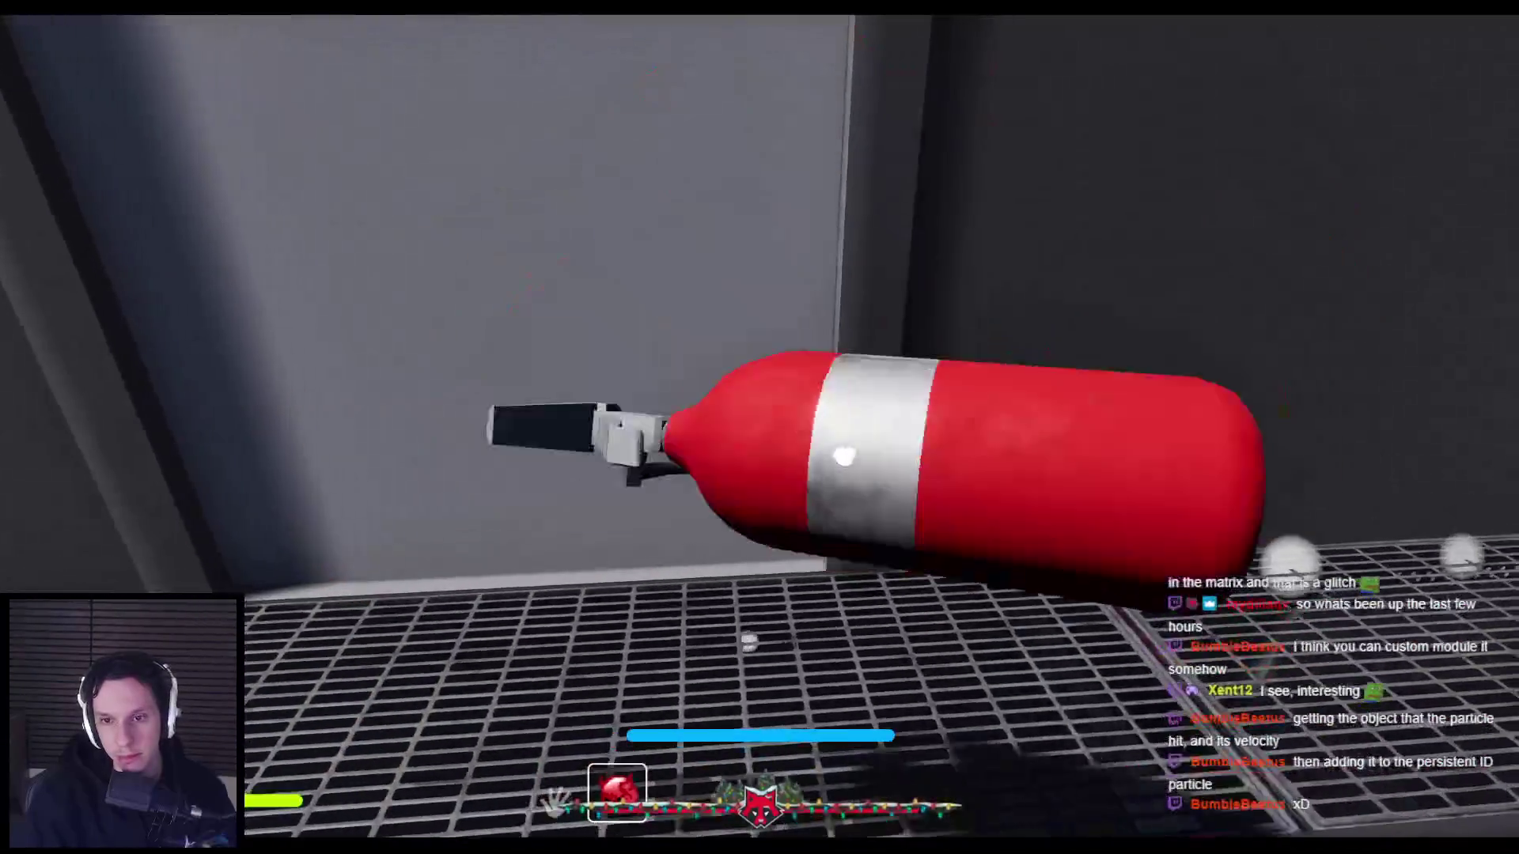
Walk down the corridor to the furnace room and swing the round furnace hatch open.
{"action": "key", "text": "w"}
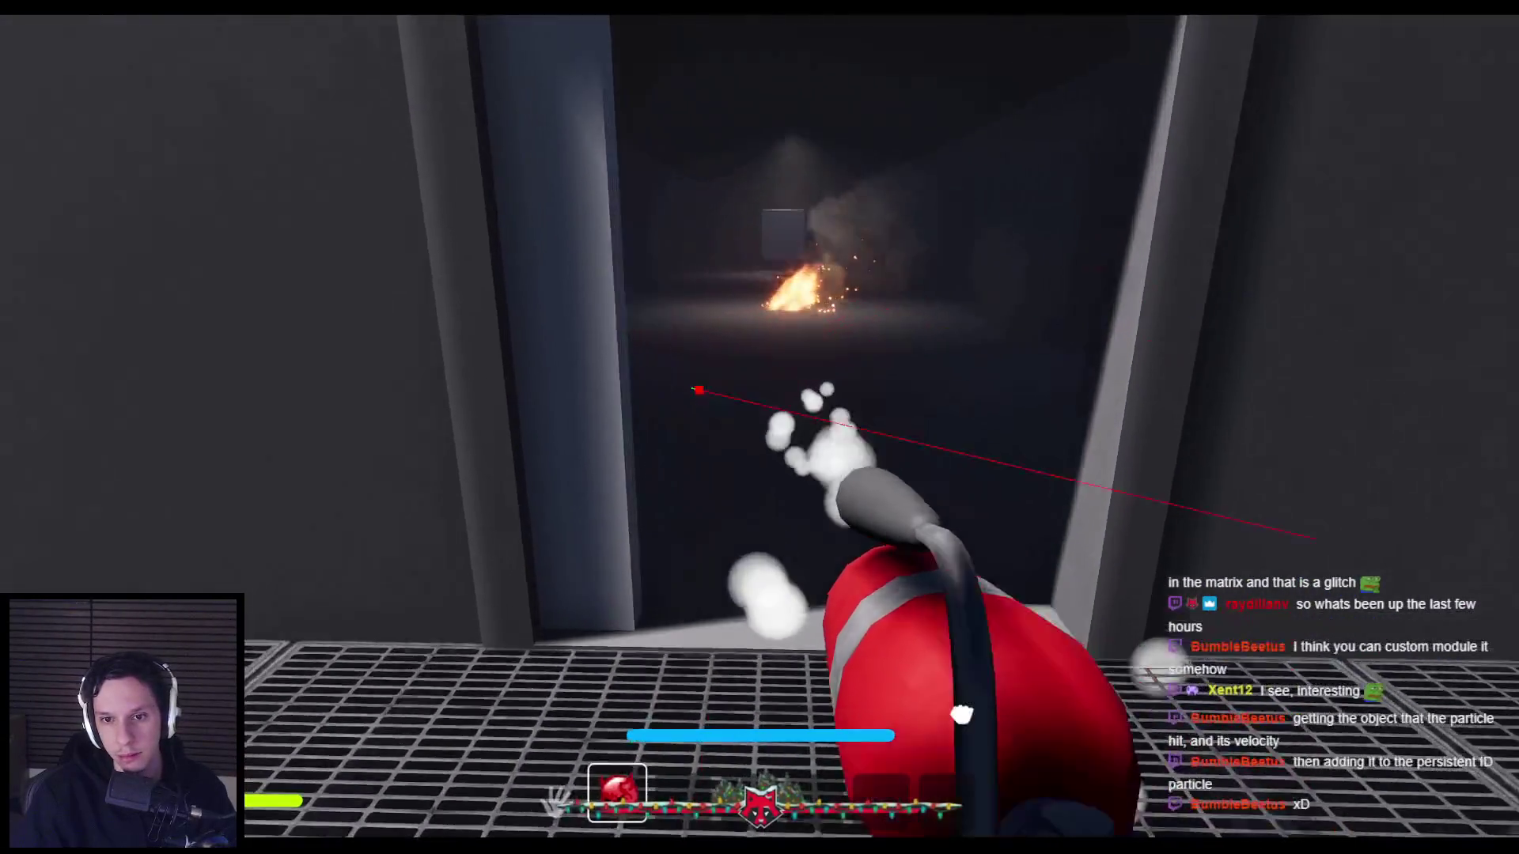
{"action": "key", "text": "w"}
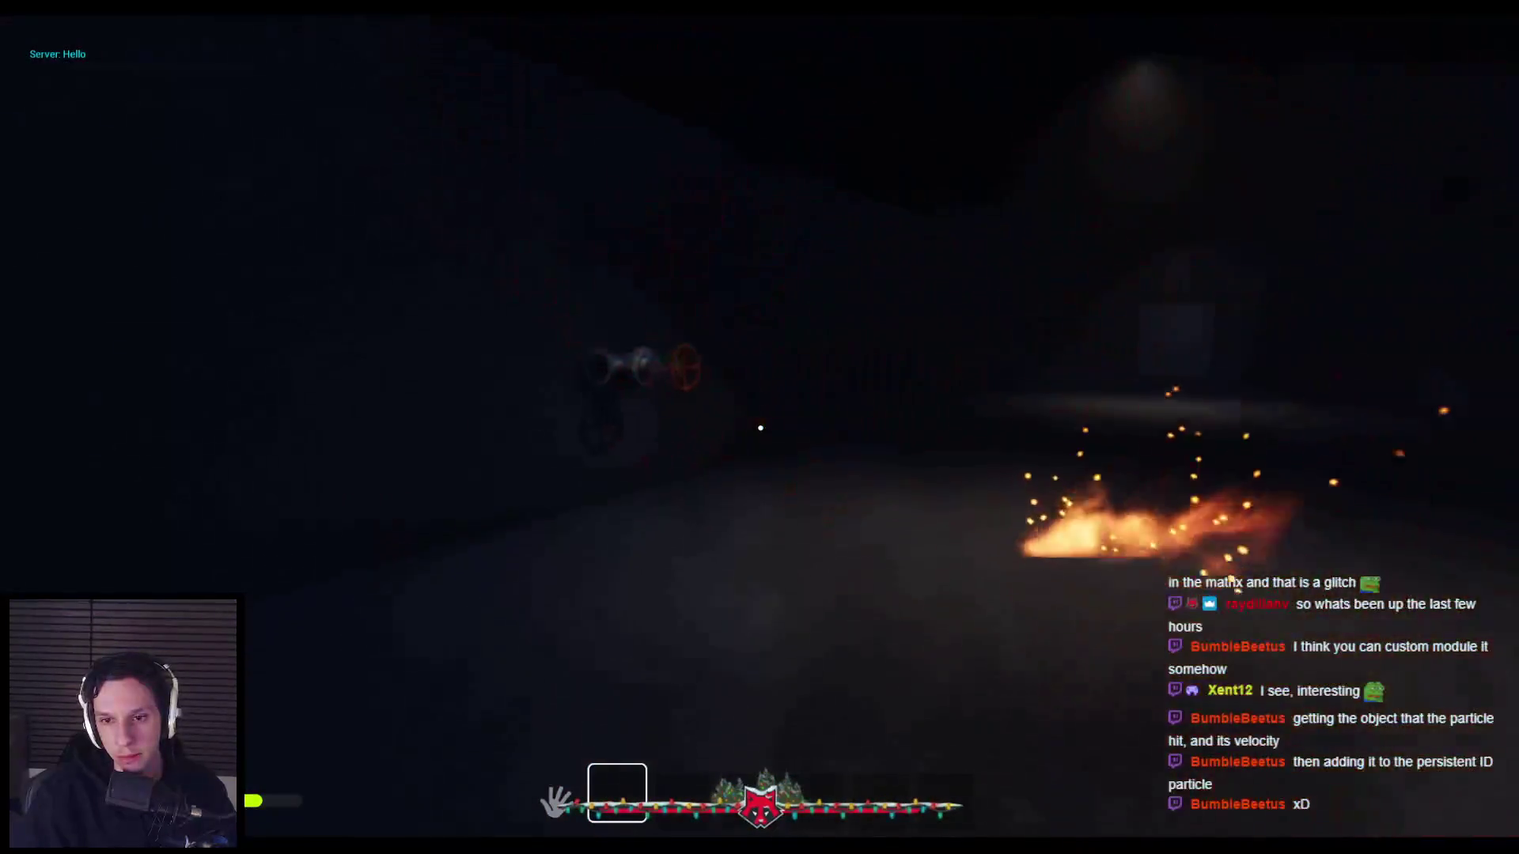
{"action": "key", "text": "w"}
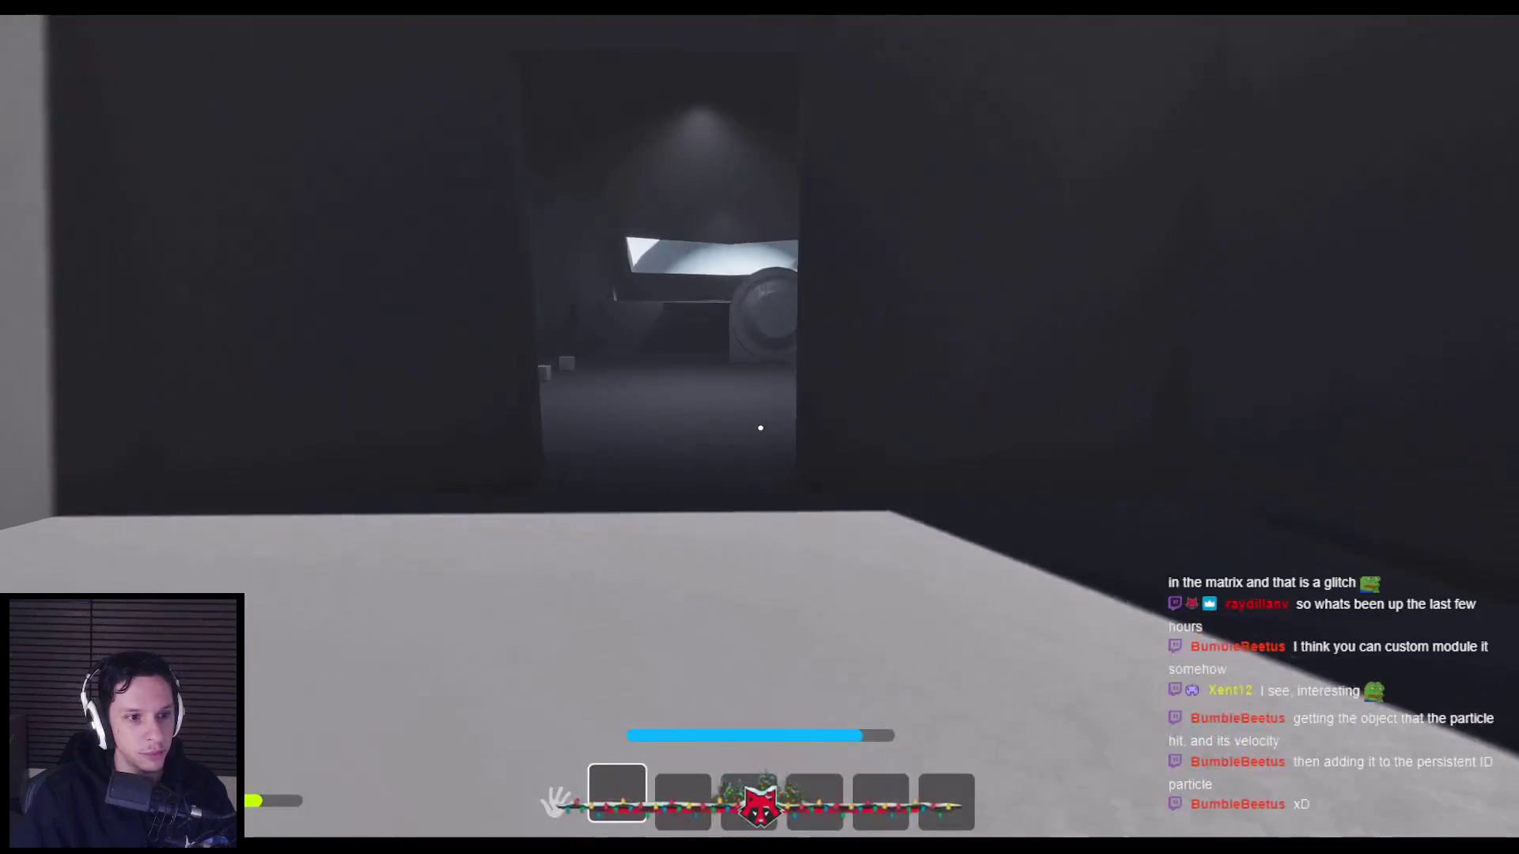
{"action": "key", "text": "w"}
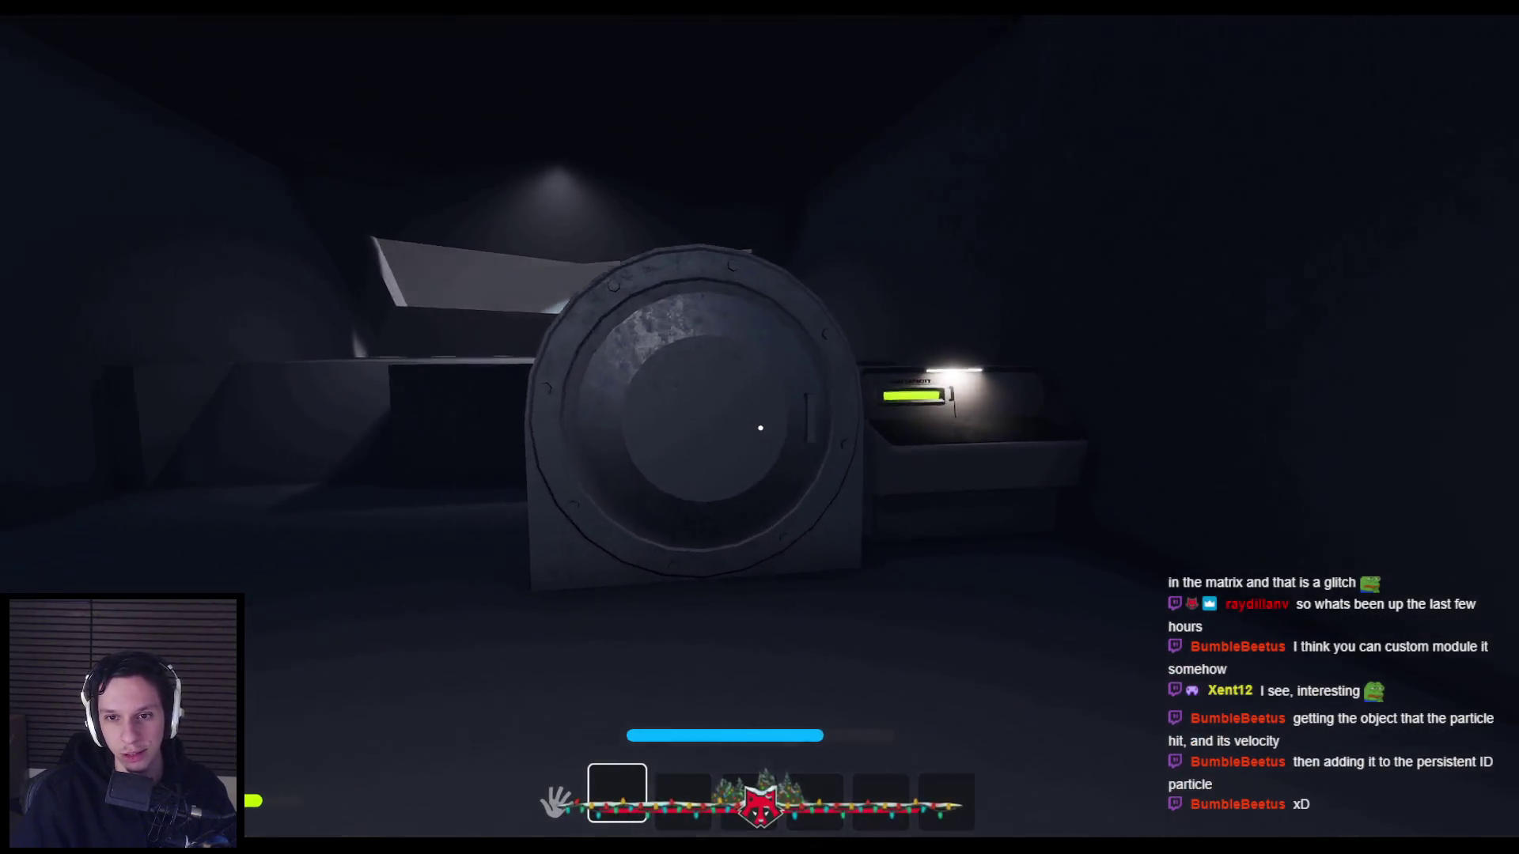
{"action": "mouse_move", "coordinate": [766, 413]}
{"action": "left_mouse_down"}
{"action": "mouse_move", "coordinate": [928, 398]}
{"action": "mouse_move", "coordinate": [831, 372]}
{"action": "left_mouse_up"}
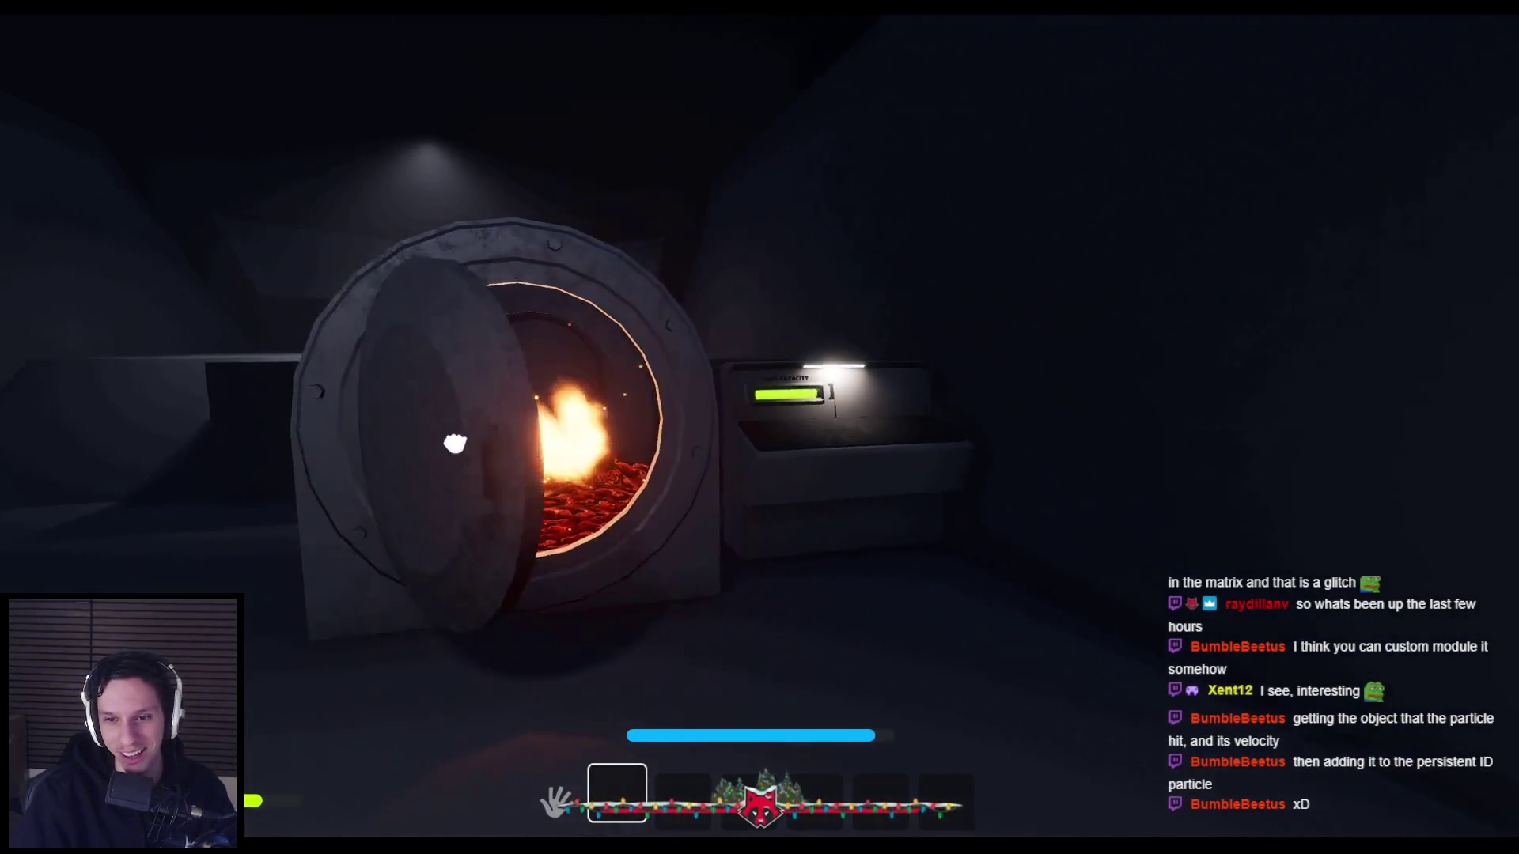
Press a breaker and pull the orange levers on the electrical panel, then stop the play-test.
{"action": "key", "text": "w"}
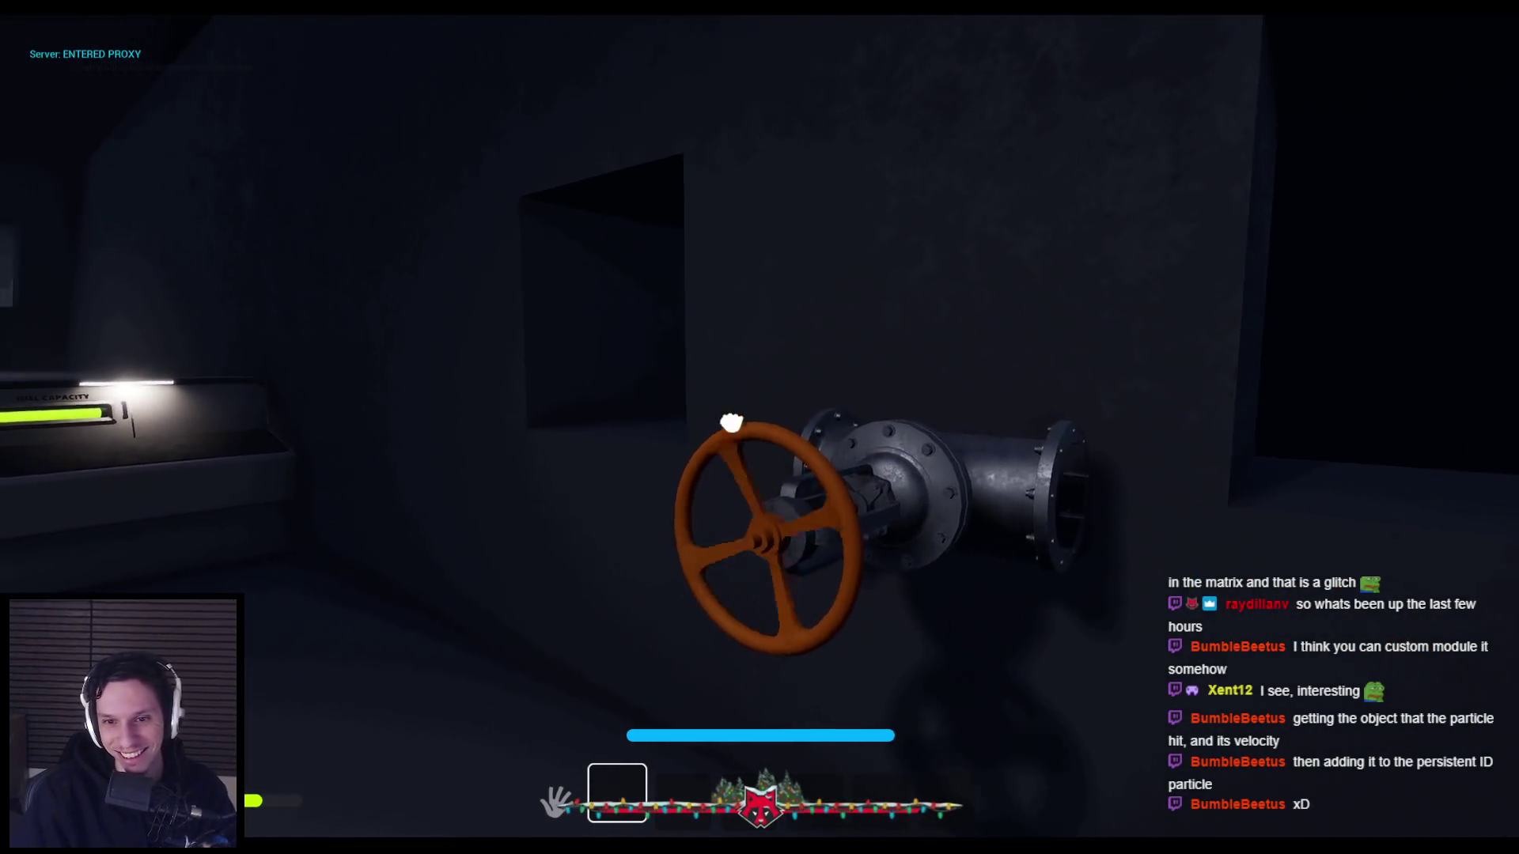
{"action": "key", "text": "w"}
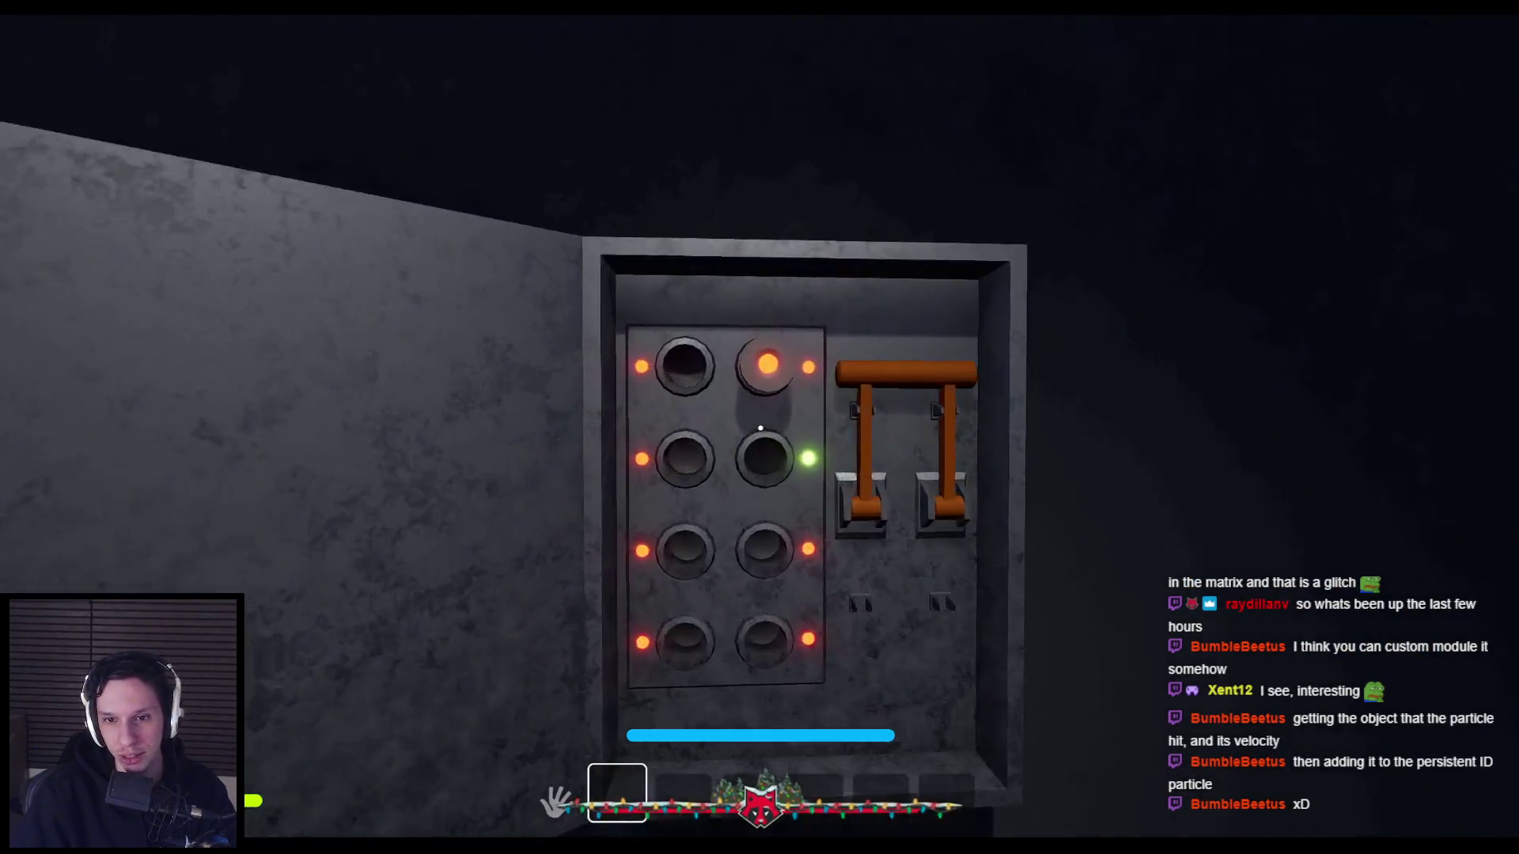
{"action": "left_click", "coordinate": [761, 431]}
{"action": "mouse_move", "coordinate": [766, 431]}
{"action": "left_mouse_down"}
{"action": "mouse_move", "coordinate": [815, 519]}
{"action": "mouse_move", "coordinate": [776, 602]}
{"action": "left_mouse_up"}
{"action": "key", "text": "s"}
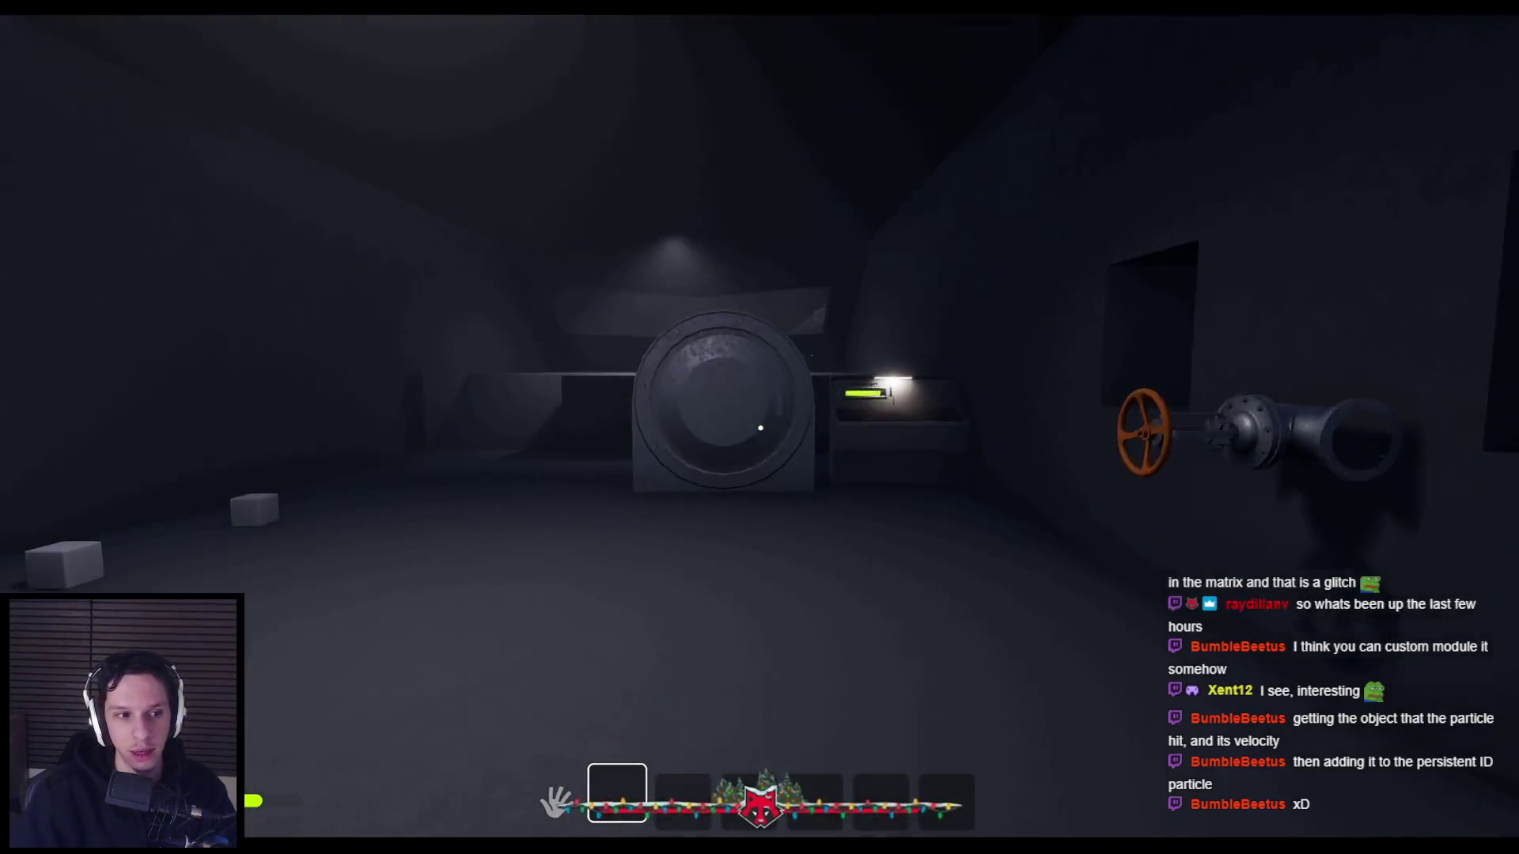
{"action": "key", "text": "Escape"}
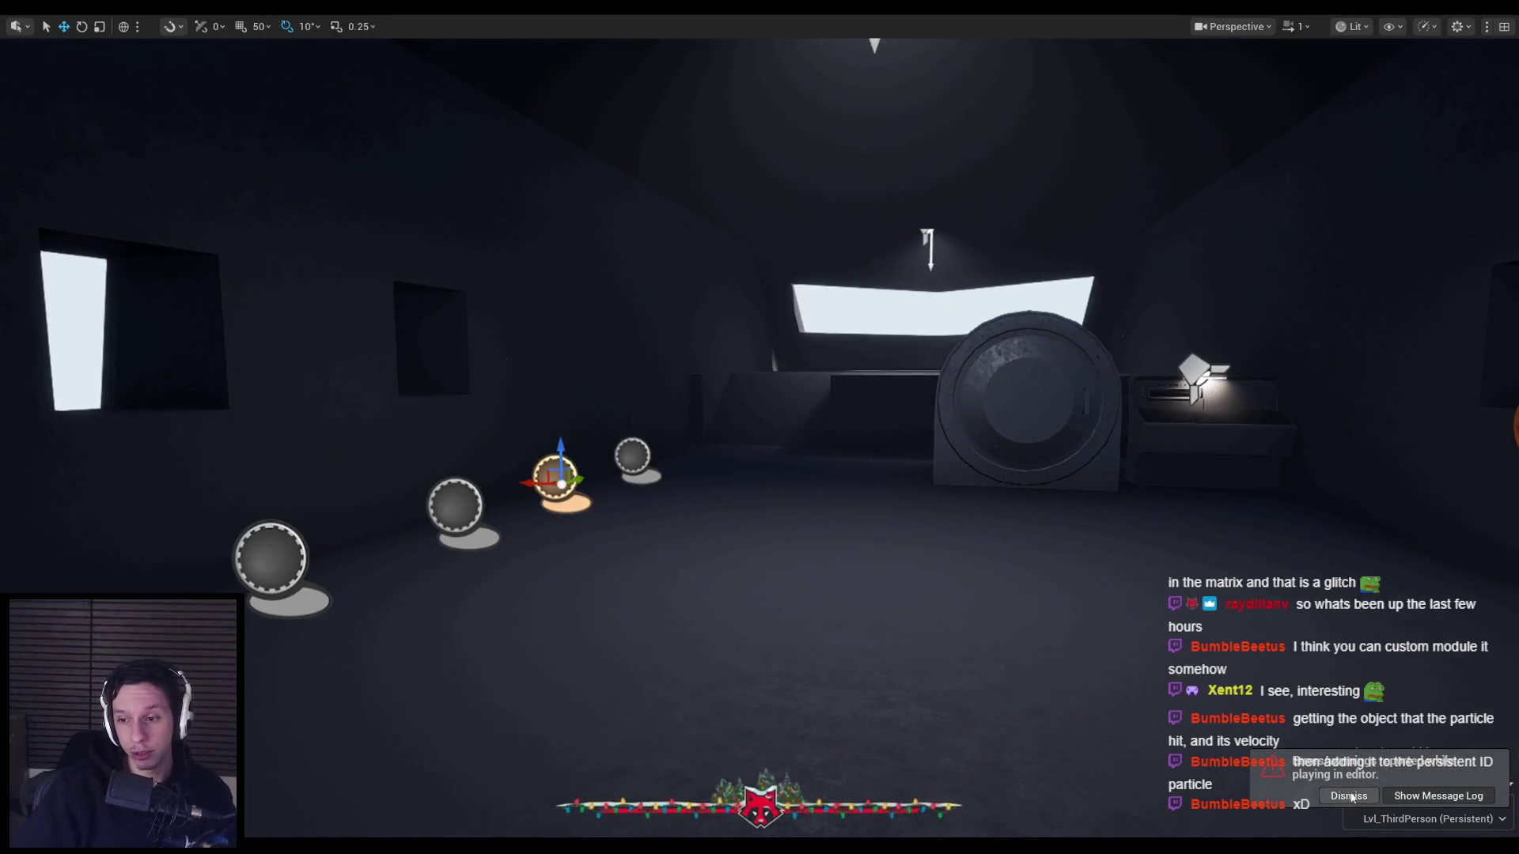
{"action": "mouse_move", "coordinate": [234, 809]}
{"action": "left_click", "coordinate": [277, 787]}
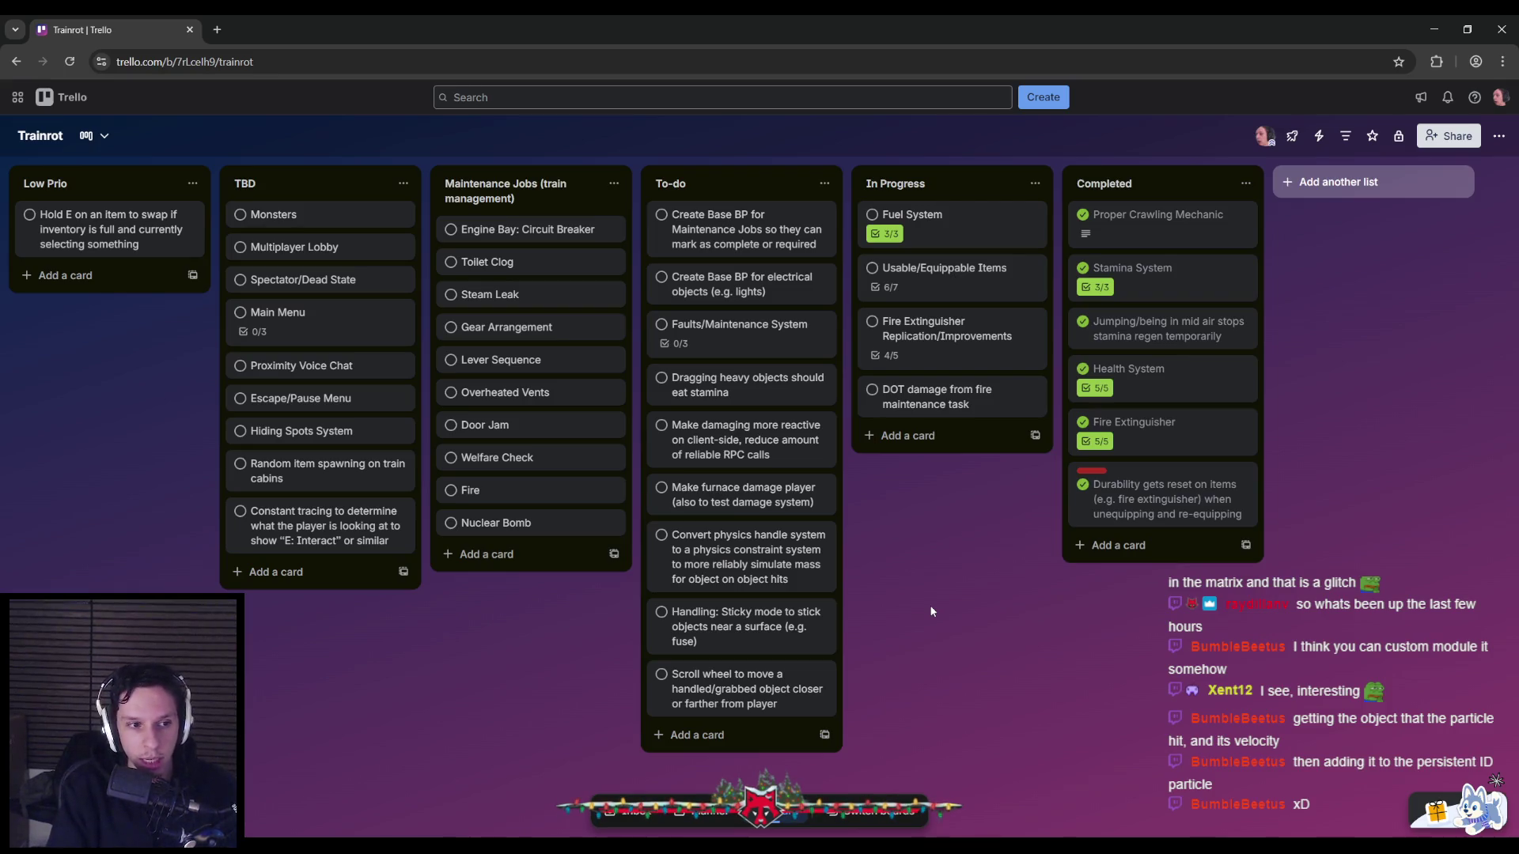
Add a 'Handcrank Flashlight' card under In Progress, then switch back to Unreal.
{"action": "left_click", "coordinate": [900, 437]}
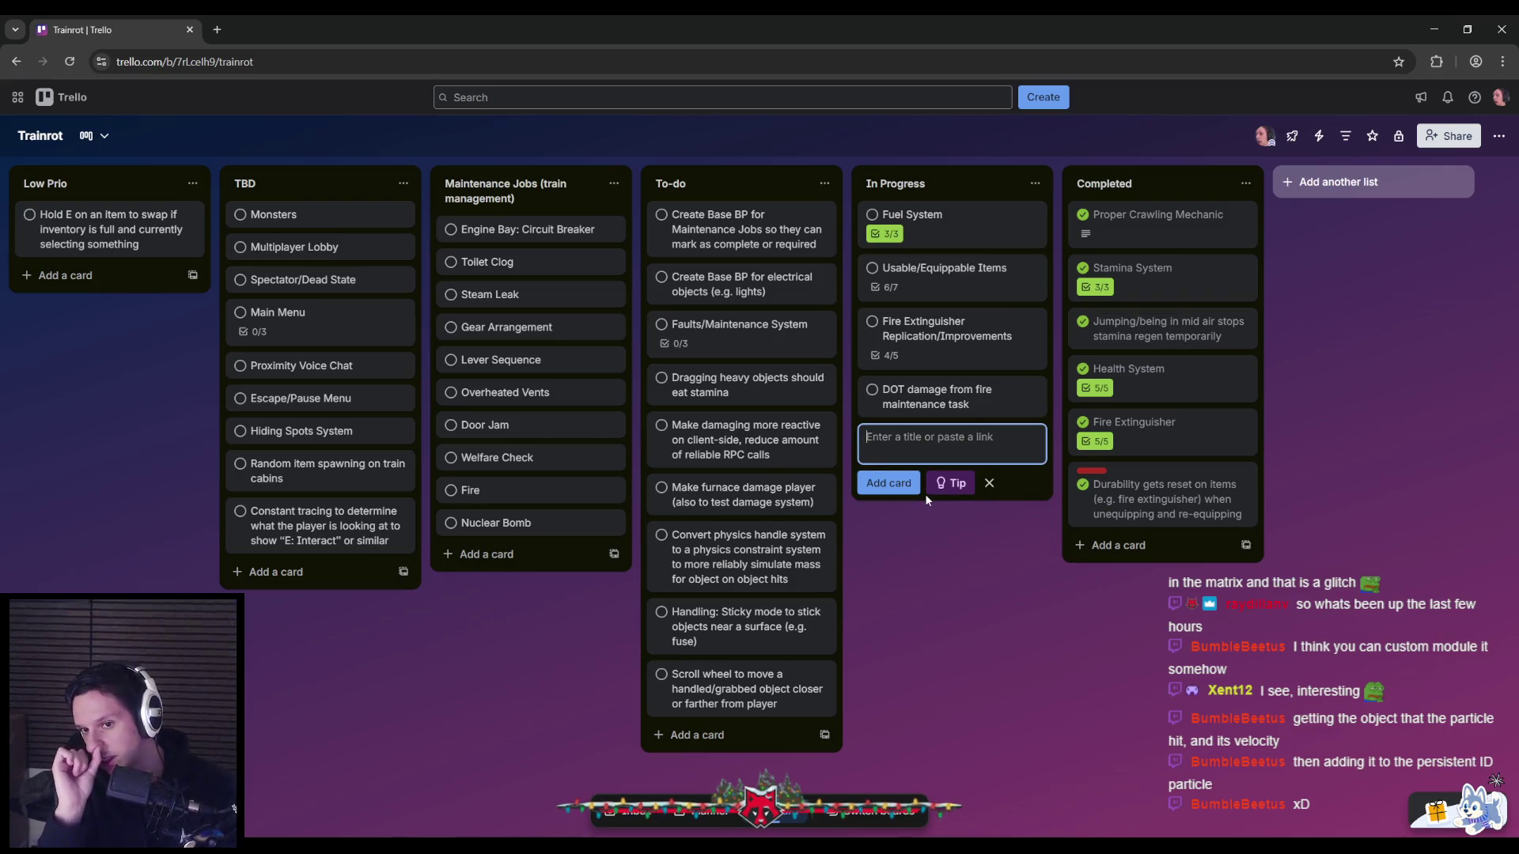
{"action": "type", "text": "Handcrank Flashlight"}
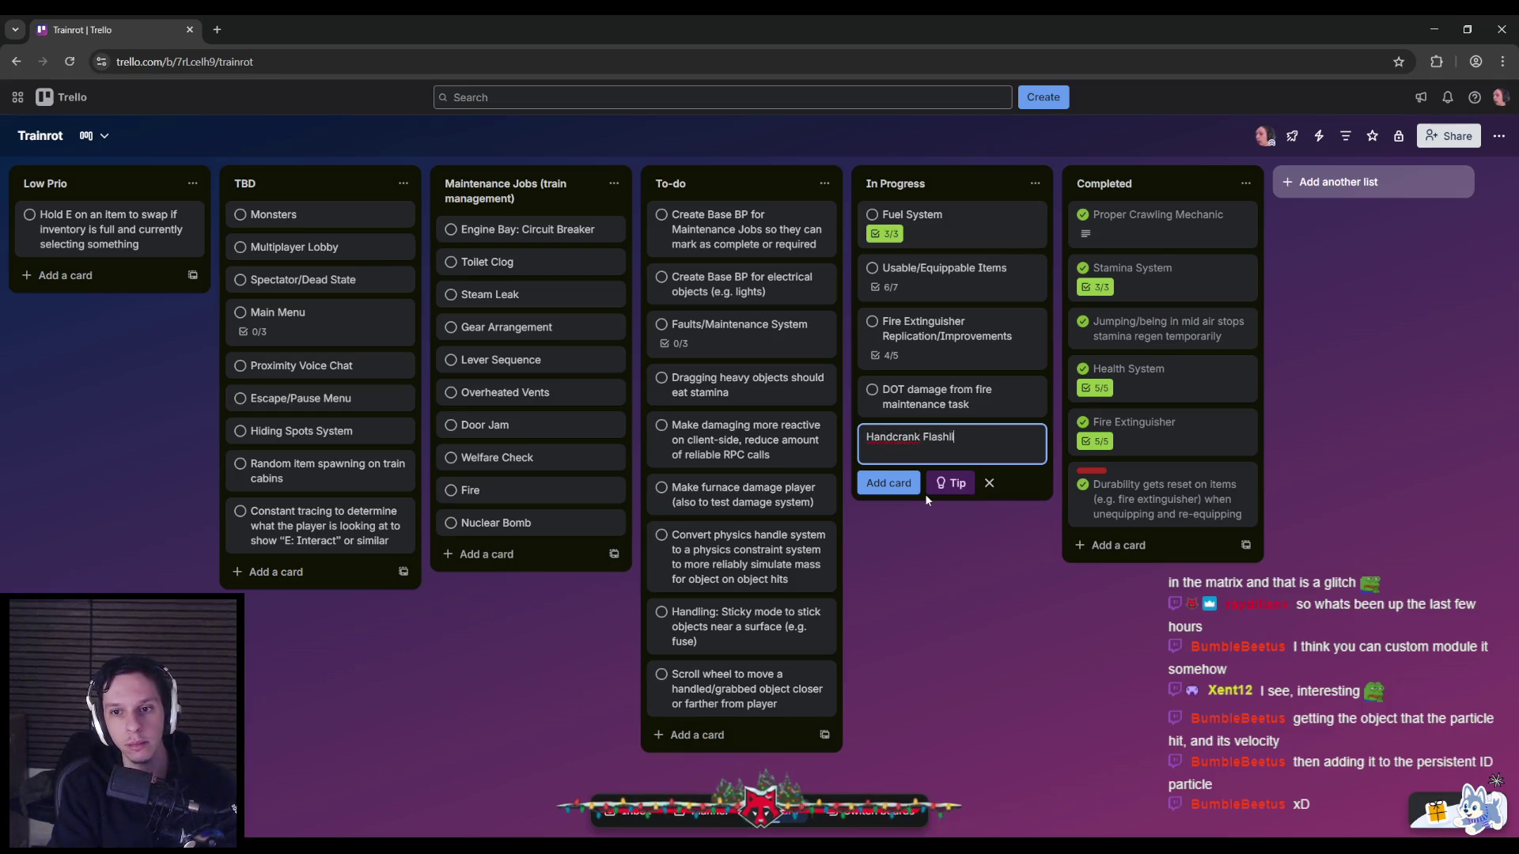
{"action": "key", "text": "Return"}
{"action": "key", "text": "Escape"}
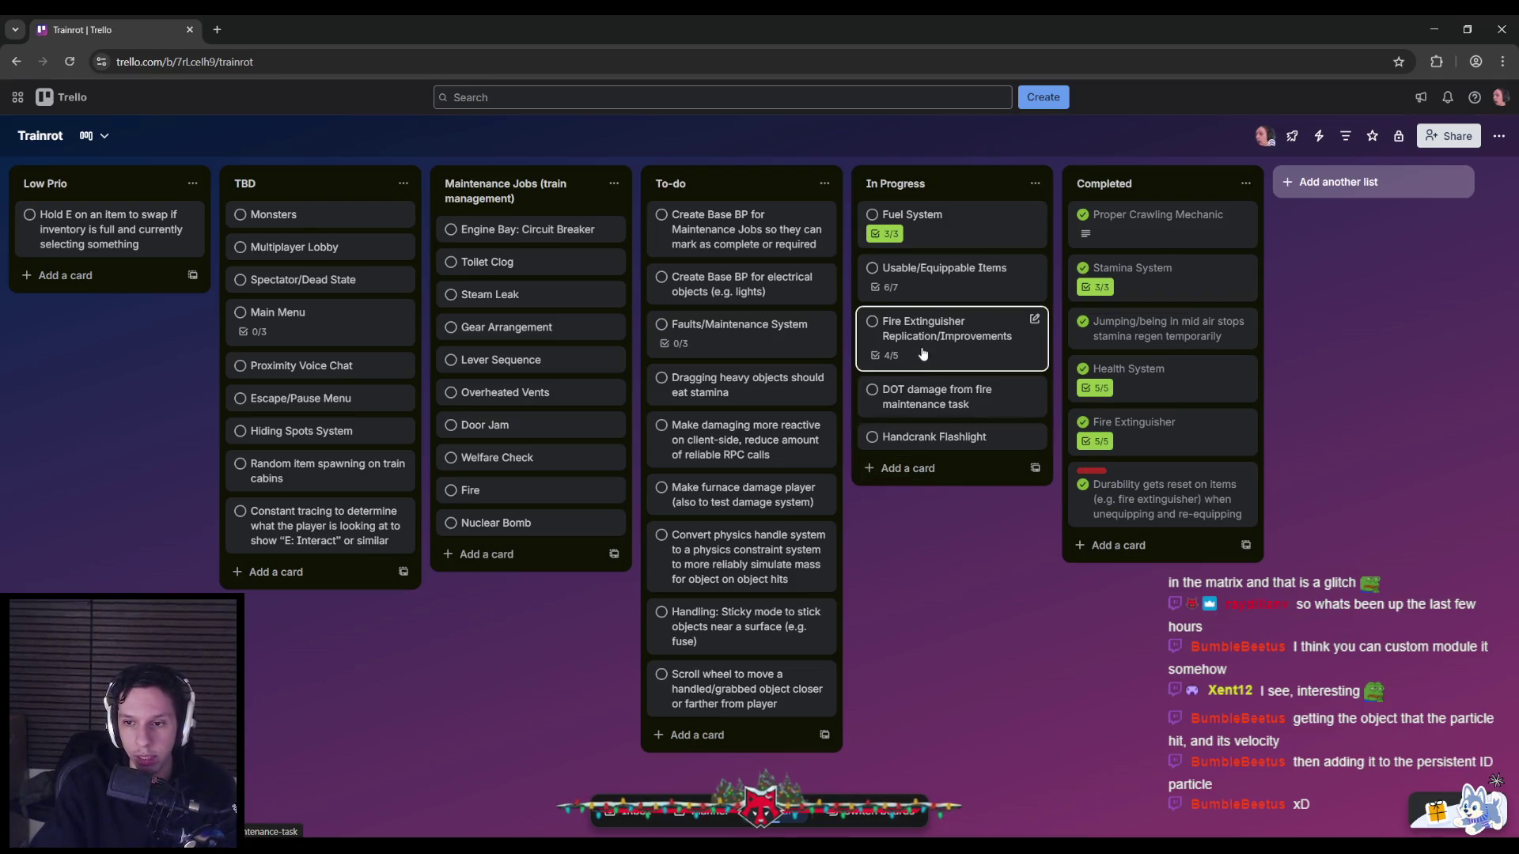
{"action": "key", "text": "alt+Tab"}
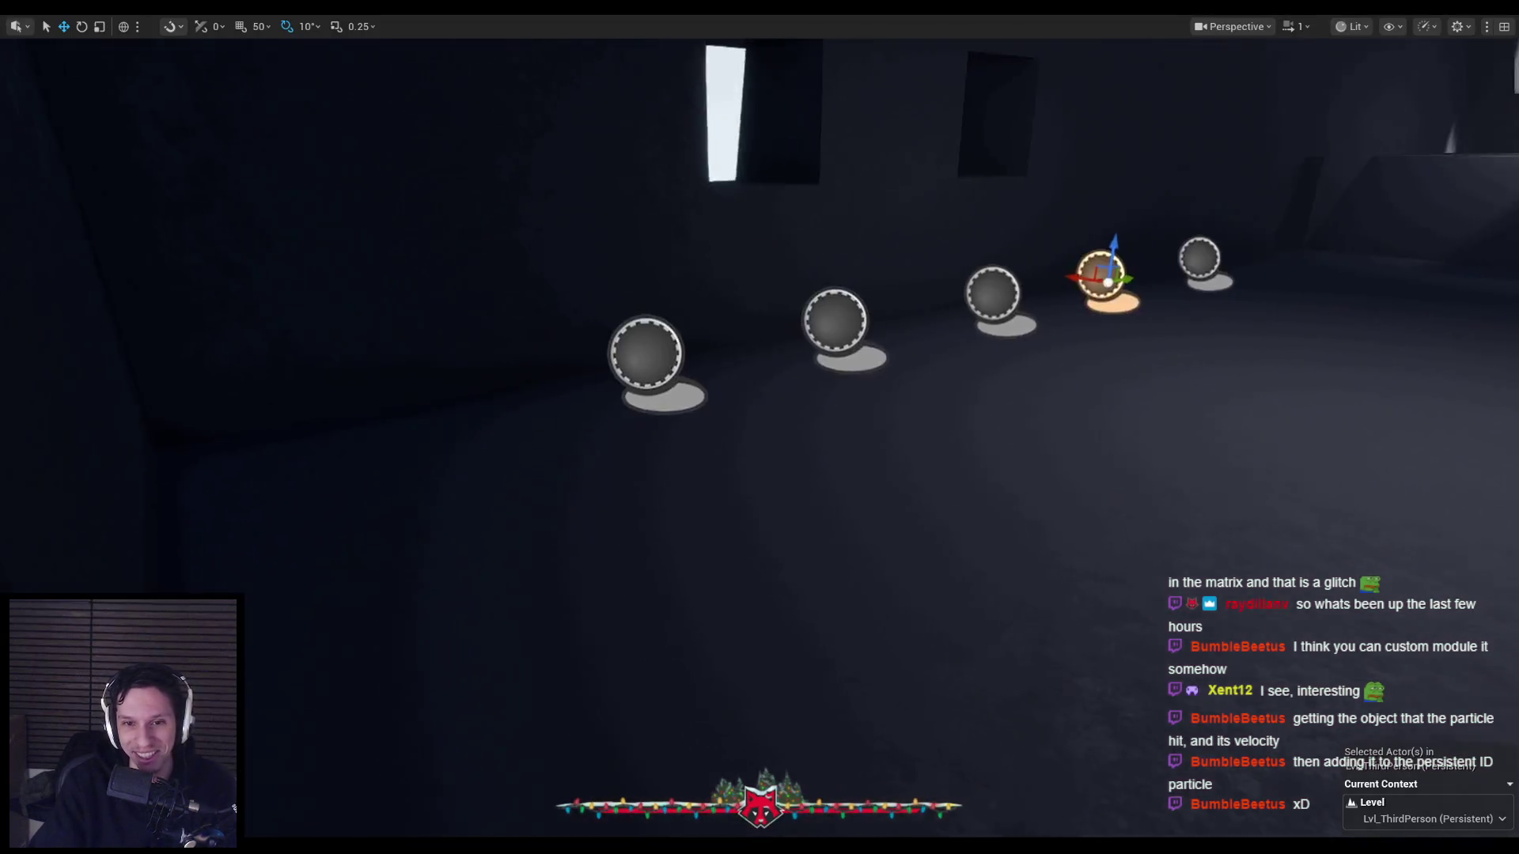
Start Play, pick up the extinguisher with E, and spray until it explodes.
{"action": "key", "text": "alt+Tab"}
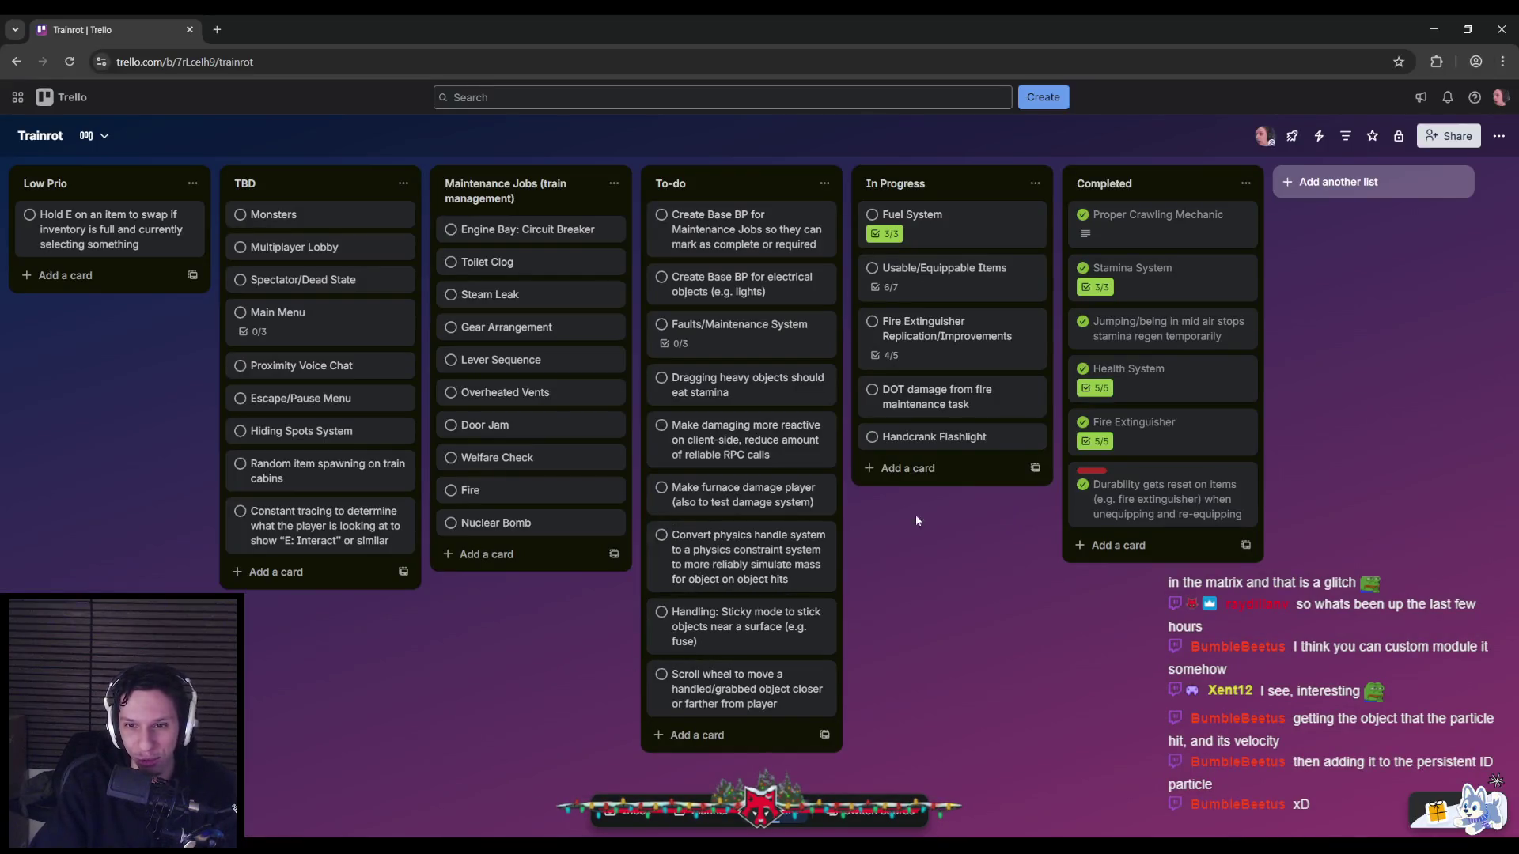
{"action": "key", "text": "alt+Tab"}
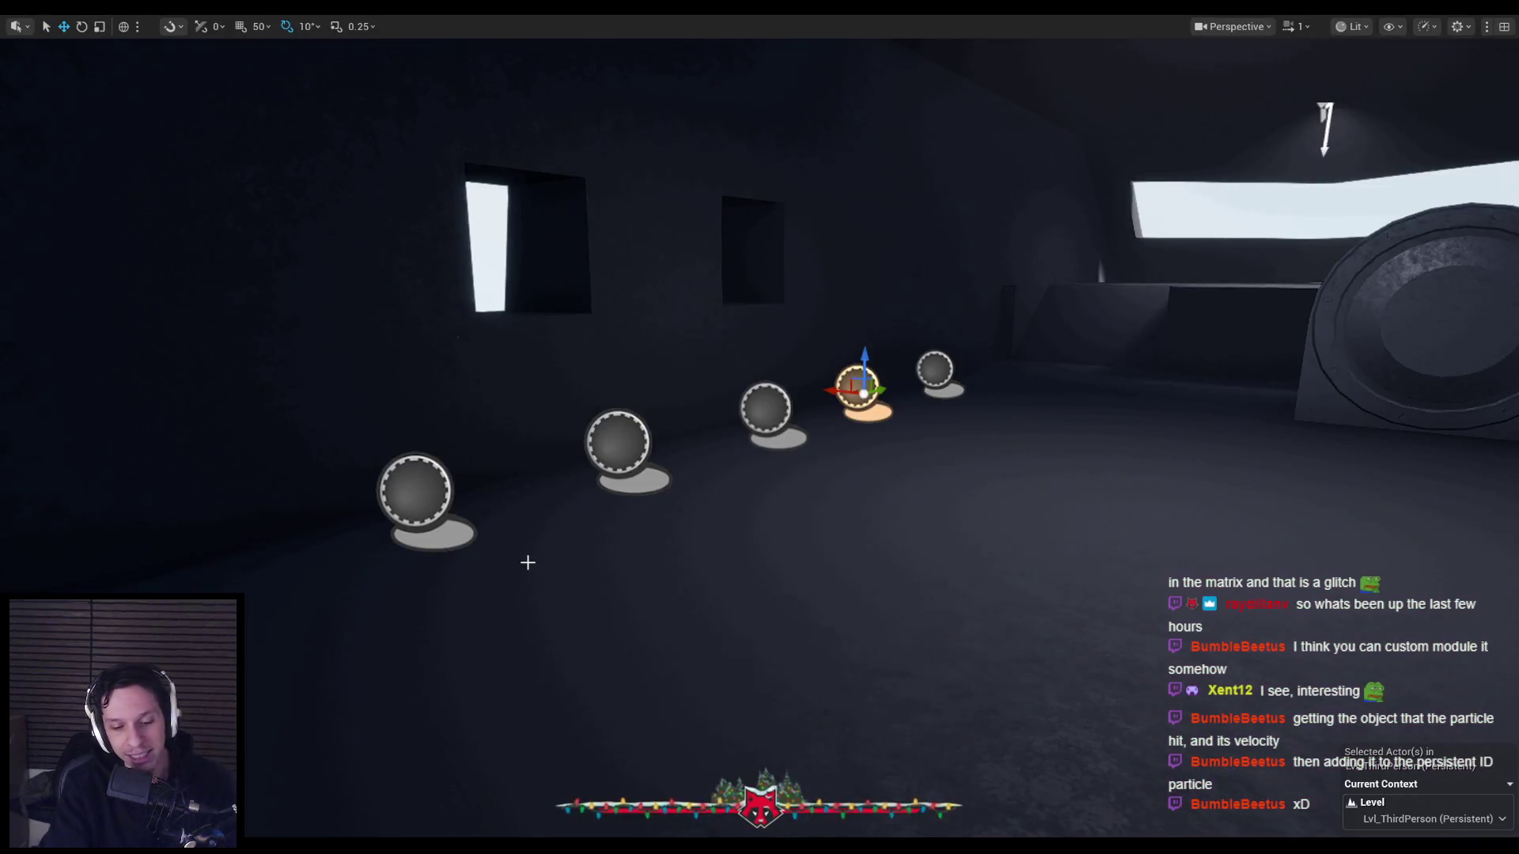
{"action": "key", "text": "alt+p"}
{"action": "key", "text": "e"}
{"action": "left_click", "coordinate": [761, 428]}
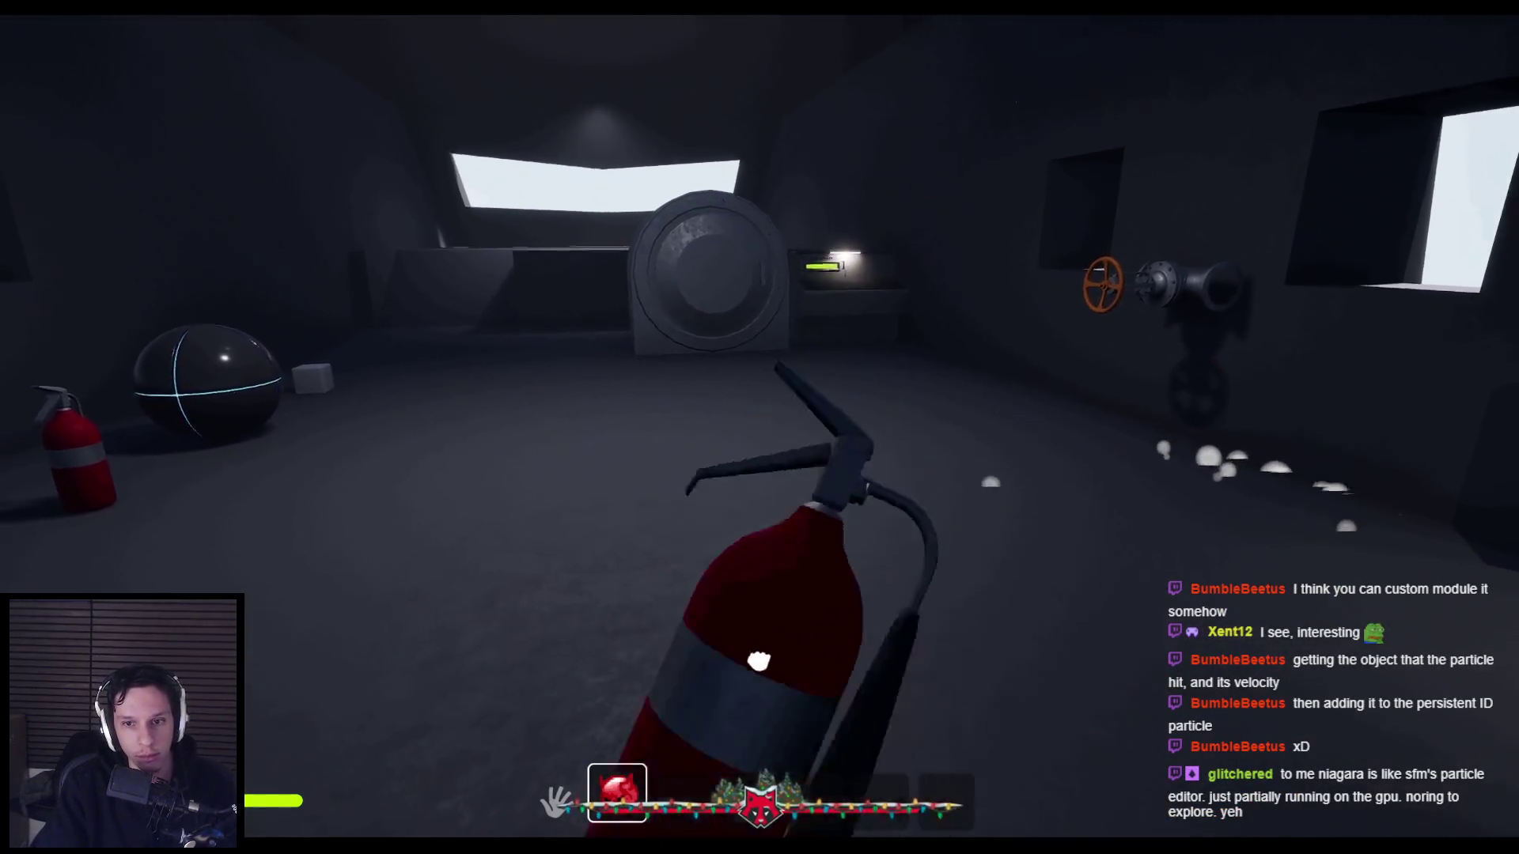
{"action": "left_click", "coordinate": [760, 428]}
Pick the extinguisher up again, spray toward the vault door until it explodes, then stop PIE.
{"action": "key", "text": "e"}
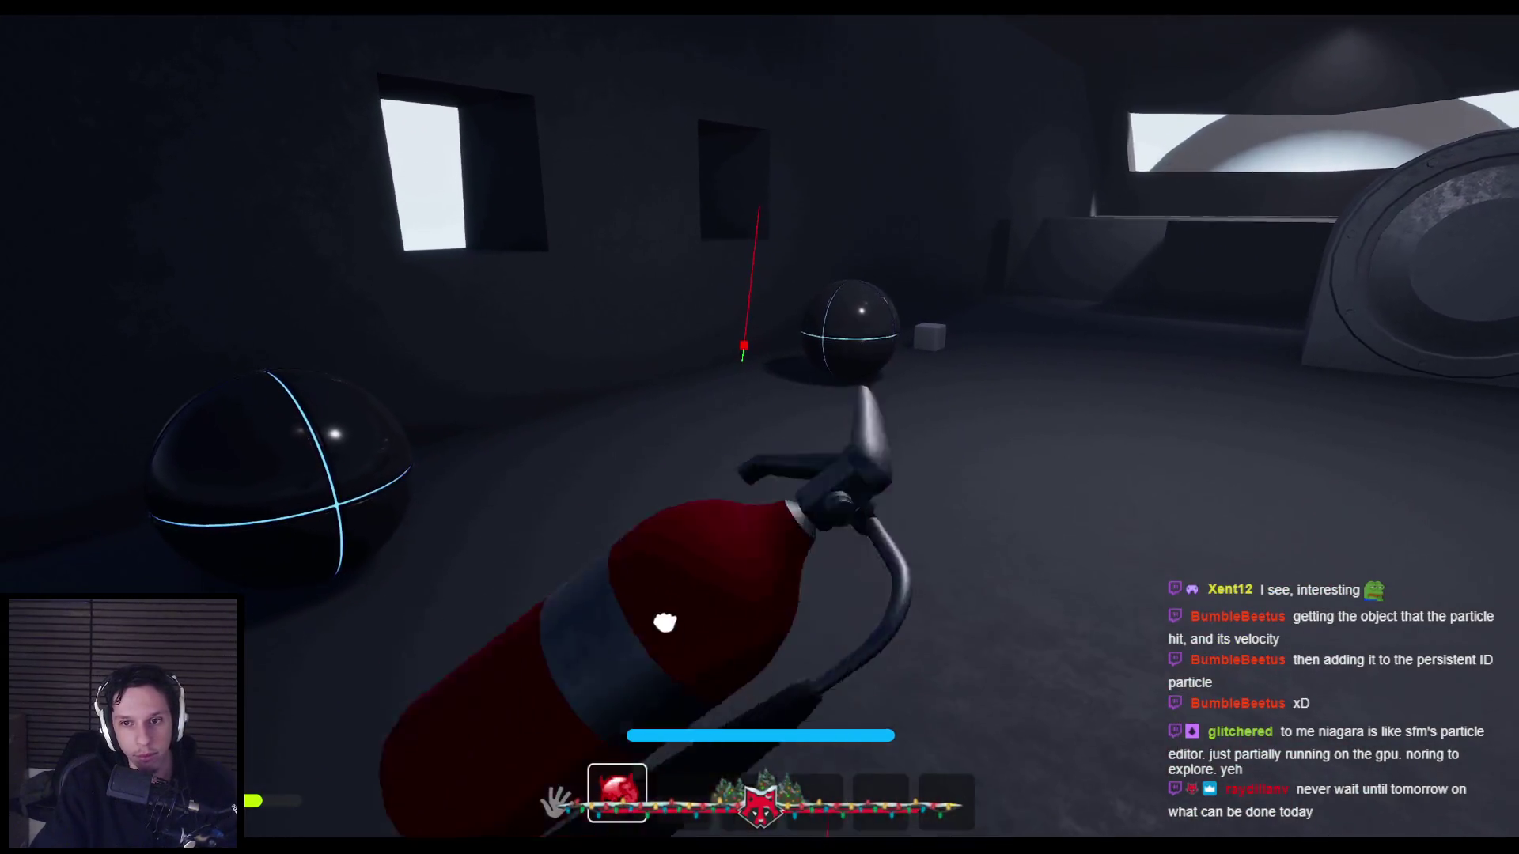
{"action": "left_click", "coordinate": [760, 428]}
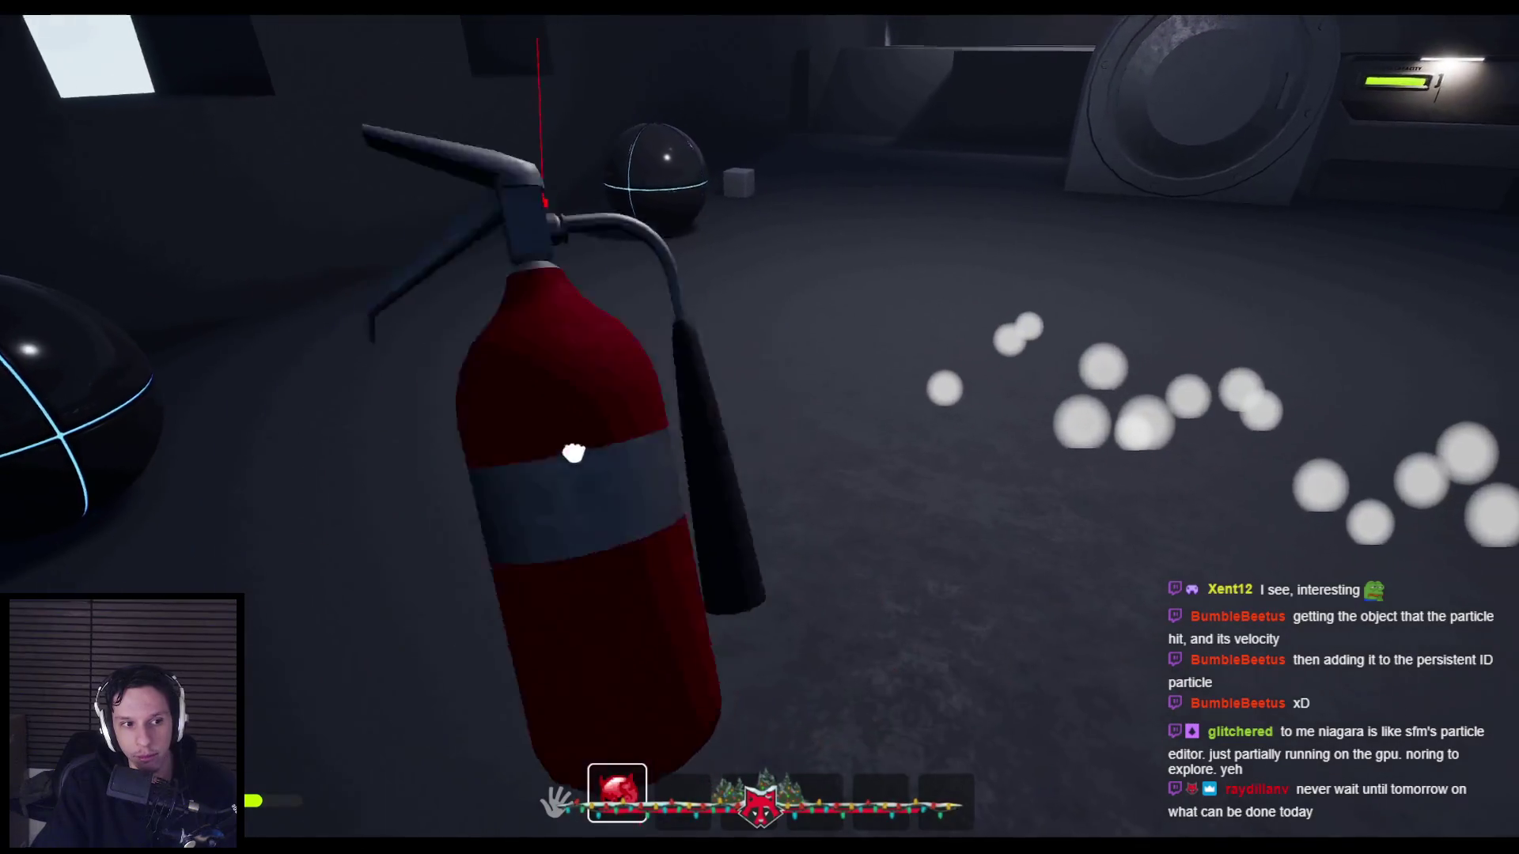
{"action": "left_click", "coordinate": [760, 428]}
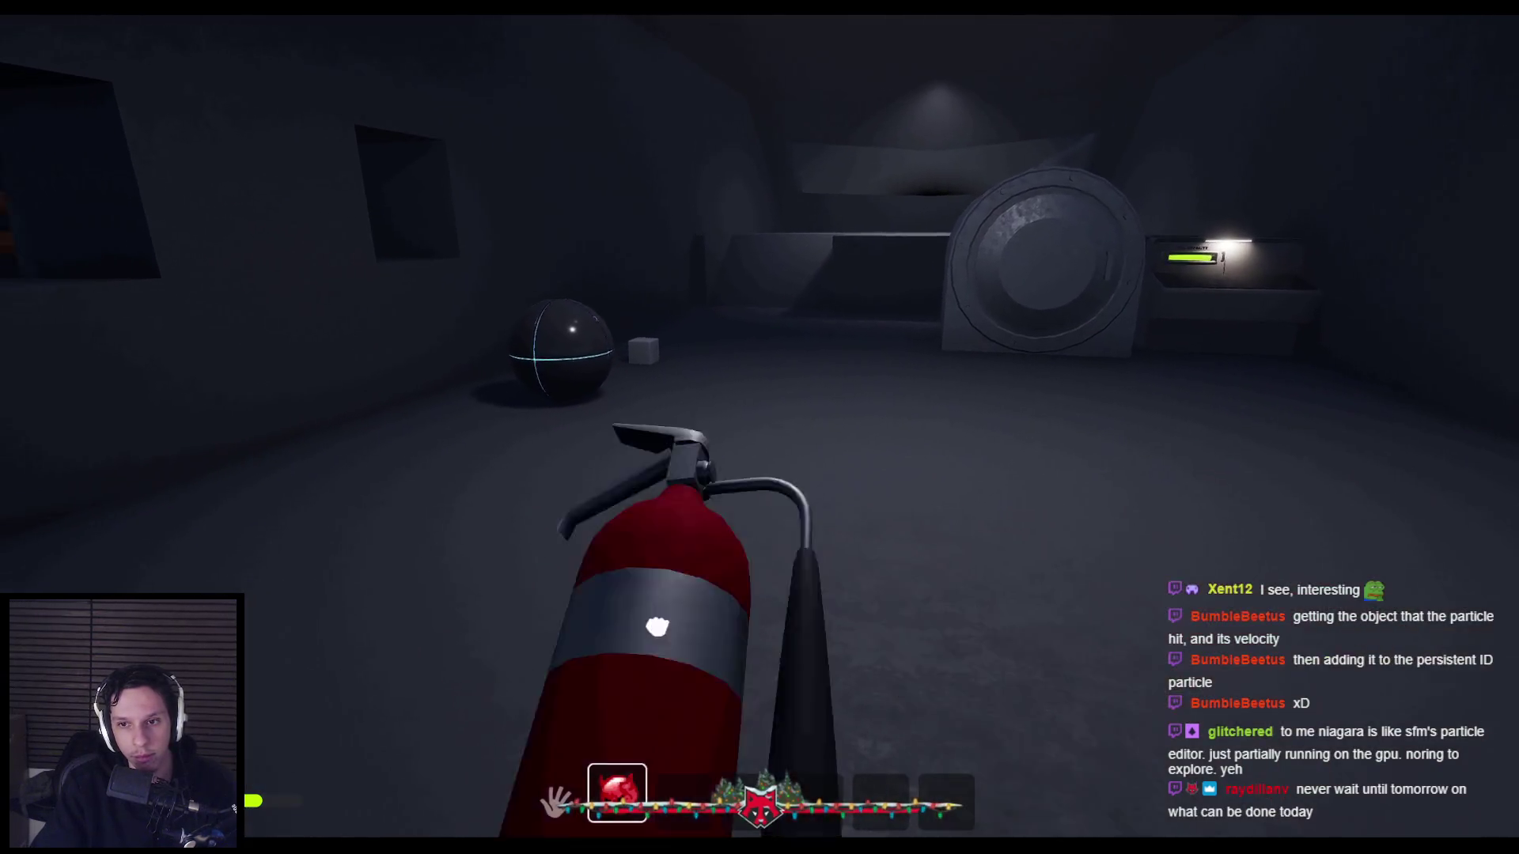
{"action": "left_click", "coordinate": [760, 428]}
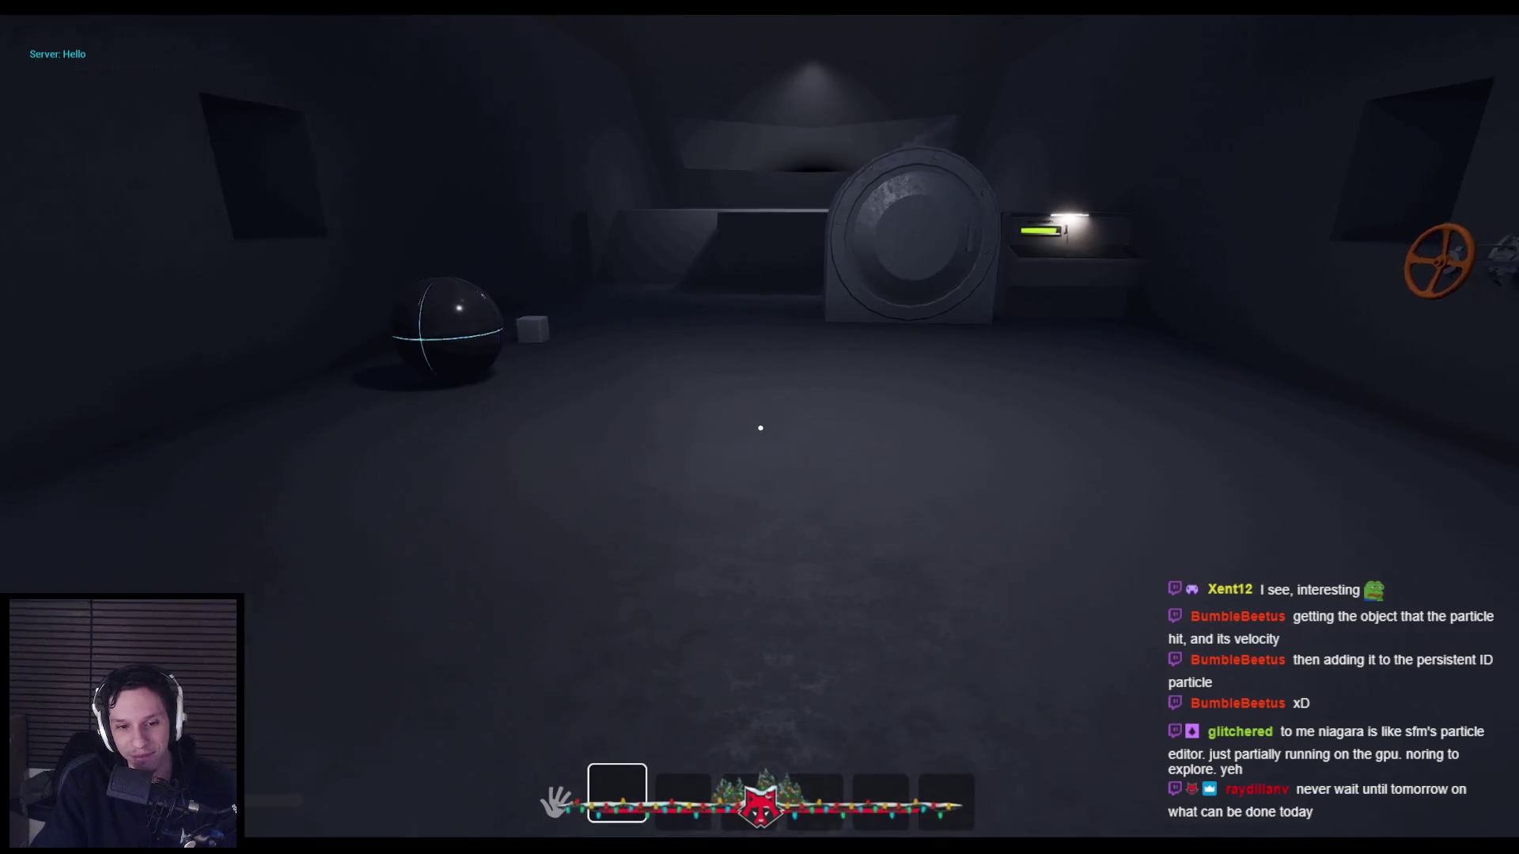
{"action": "key", "text": "Escape"}
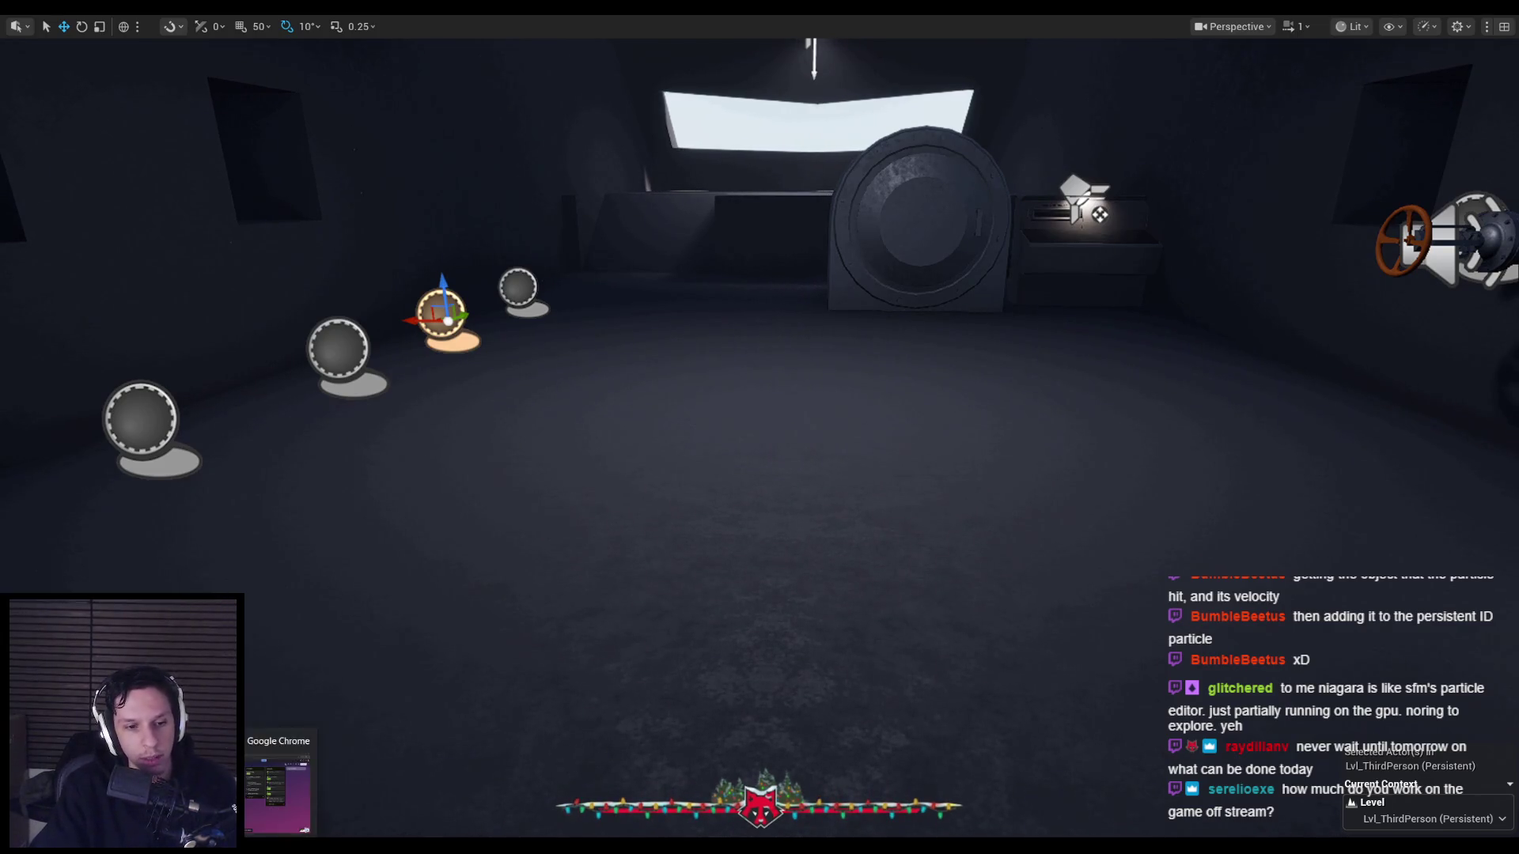
{"action": "key", "text": "alt+Tab"}
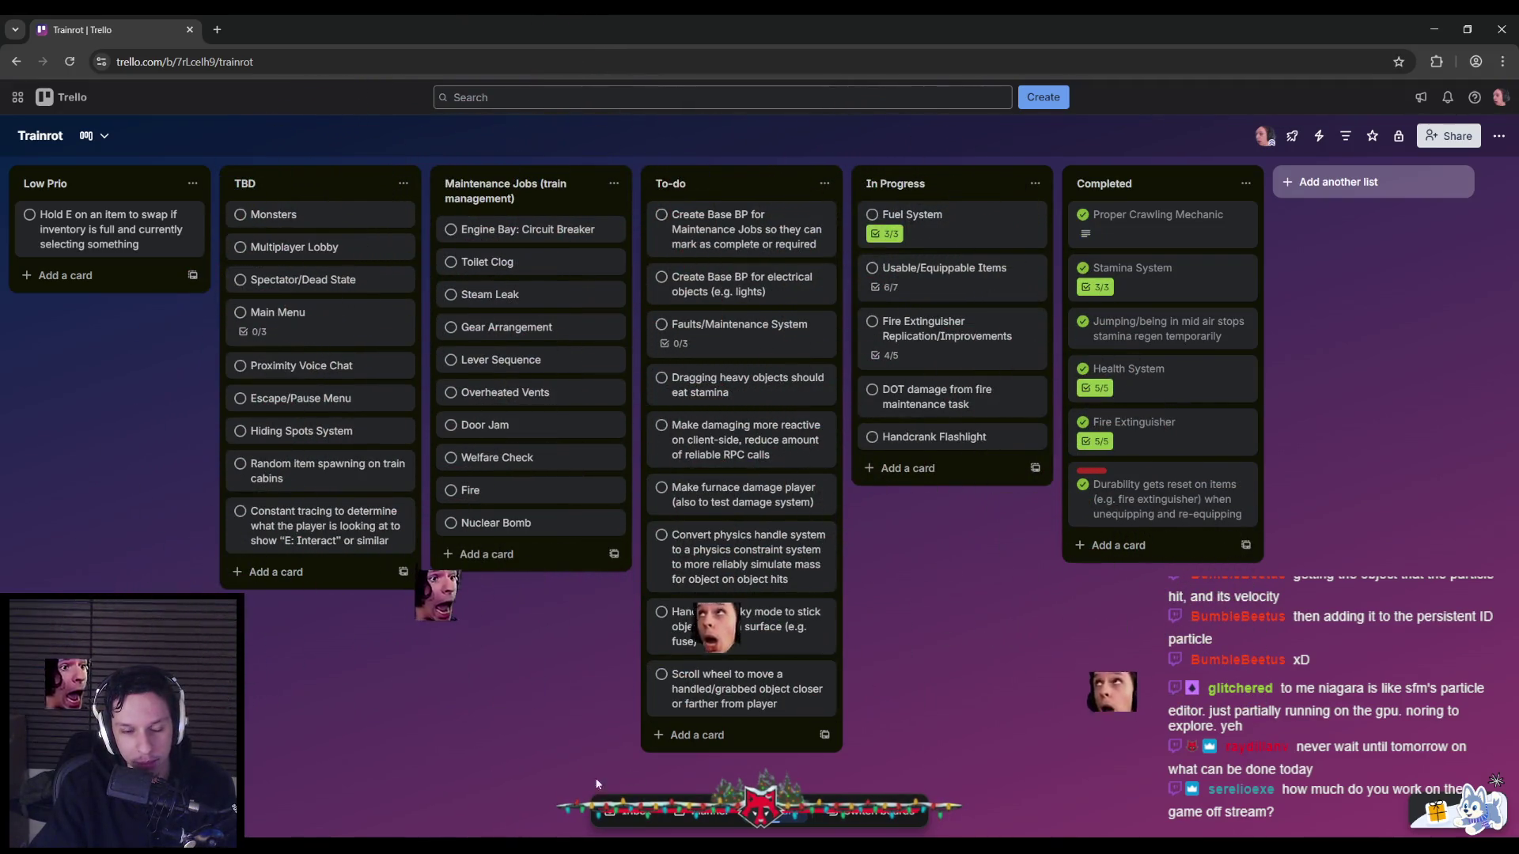
{"action": "key", "text": "alt+Tab"}
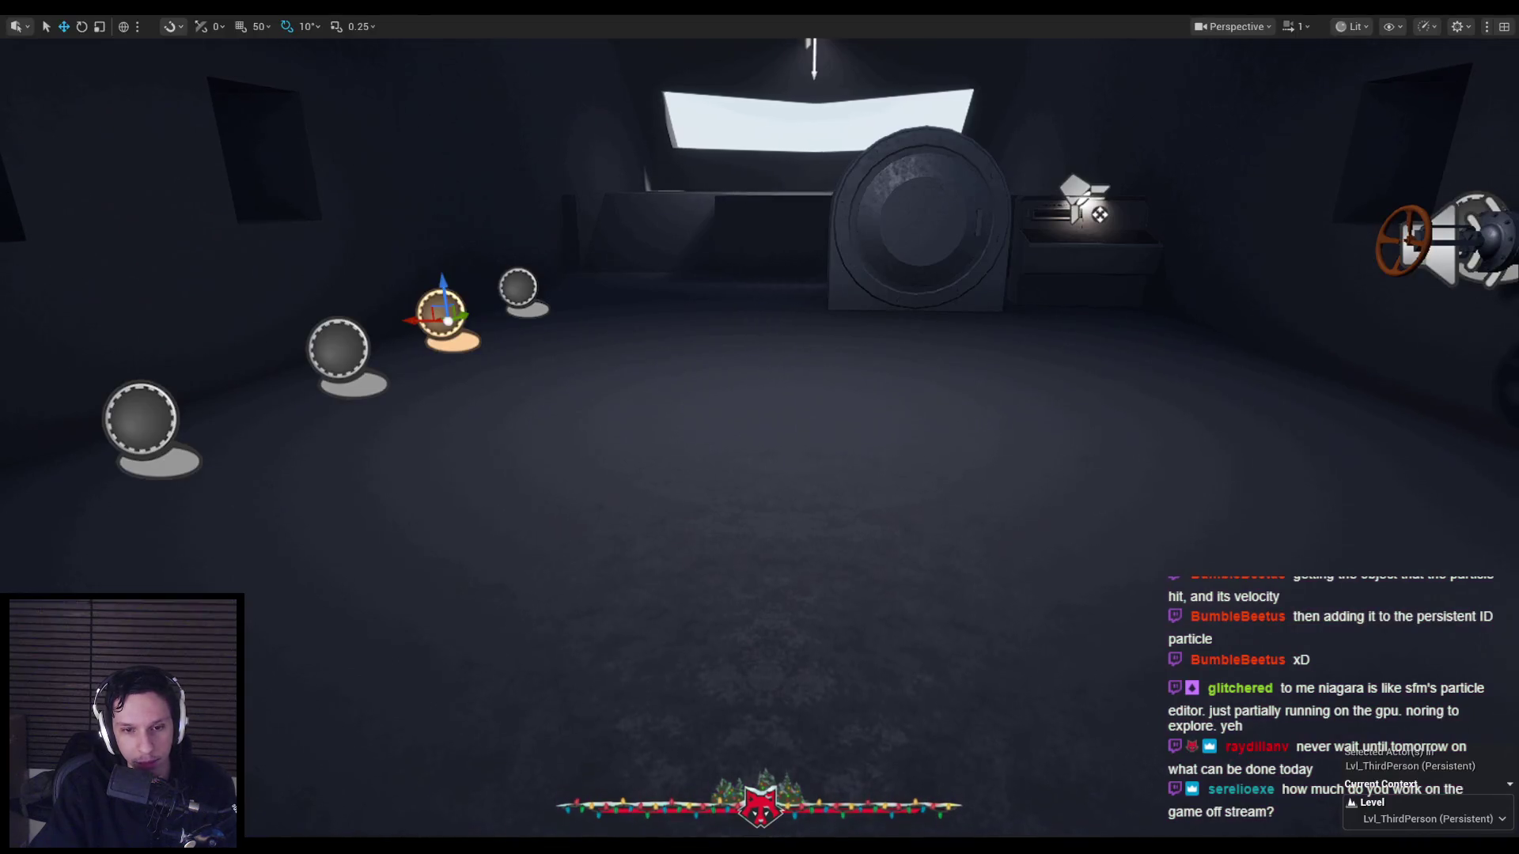
{"action": "key", "text": "ctrl+space"}
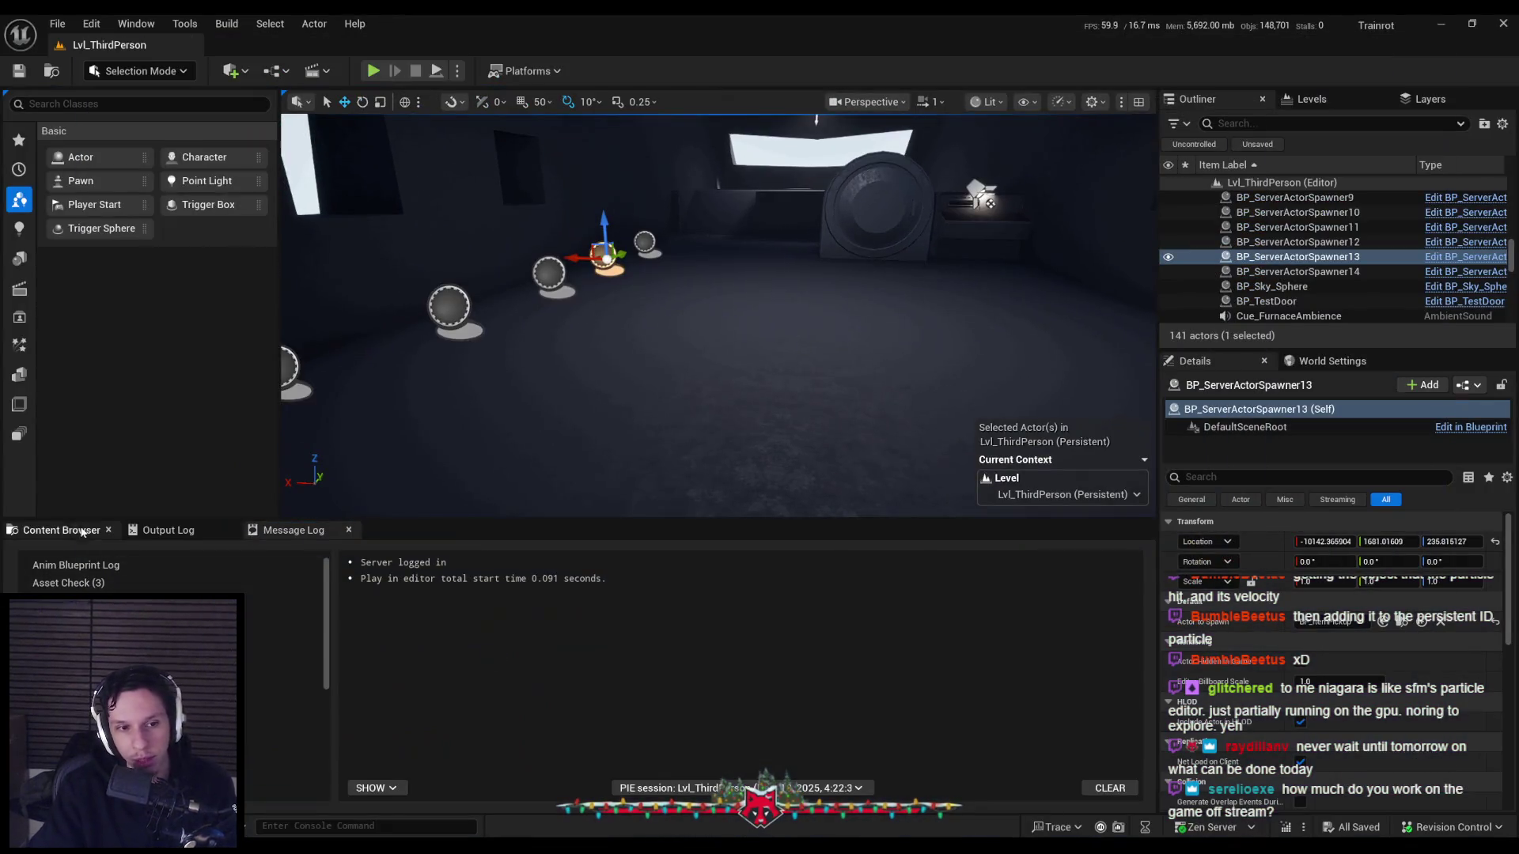
Open BP_Item-FireExtinguisher and inspect its SetRotationOnOtherClients and ShakingTick collapsed graphs.
{"action": "key", "text": "alt+Tab"}
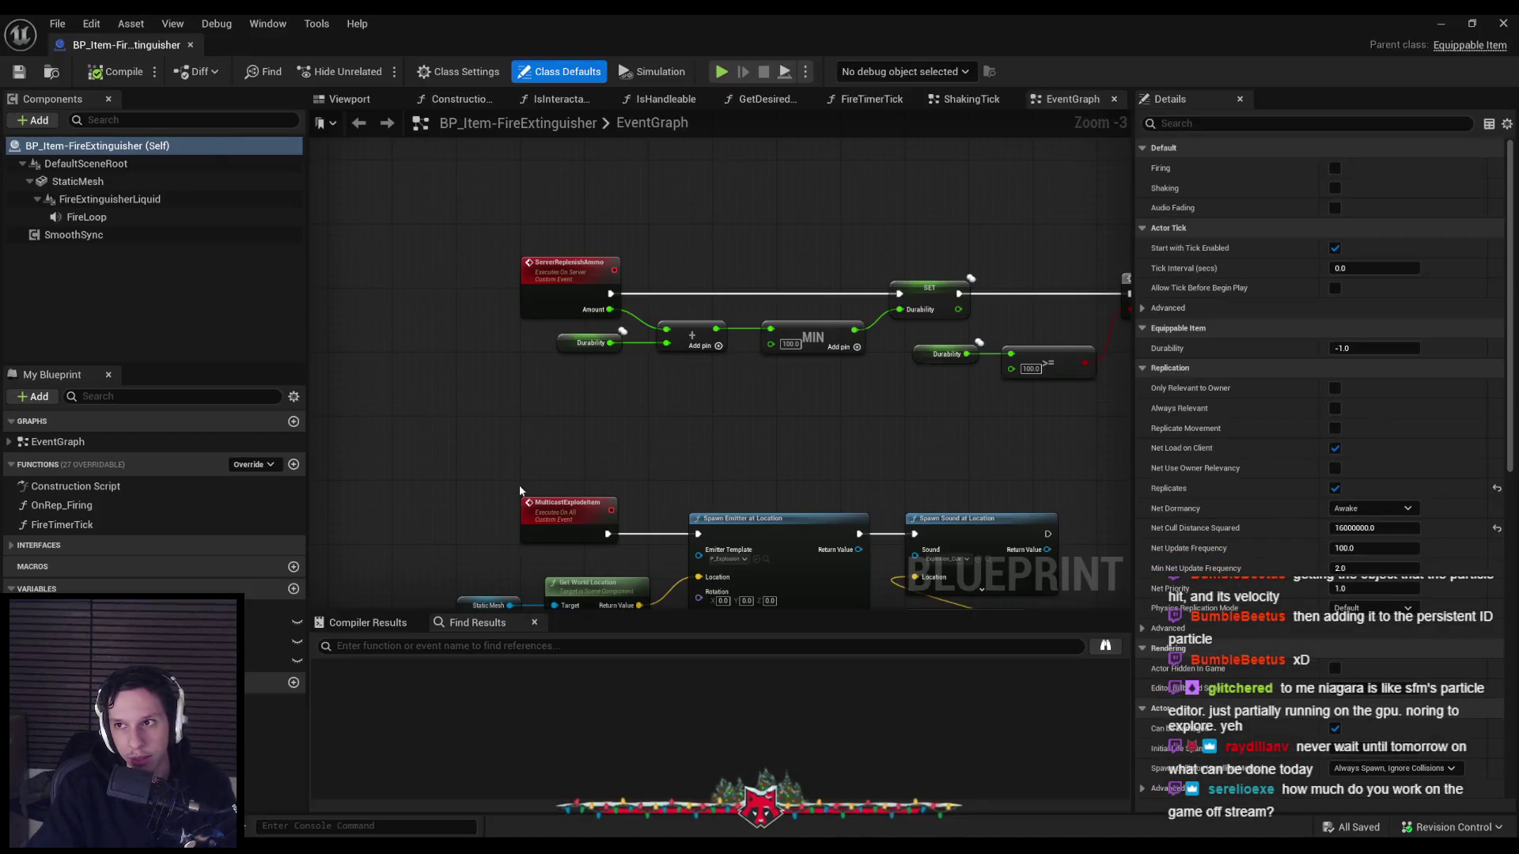
{"action": "scroll", "coordinate": [507, 327], "scroll_direction": "down", "scroll_amount": 3}
{"action": "scroll", "coordinate": [507, 328], "scroll_direction": "up", "scroll_amount": 1}
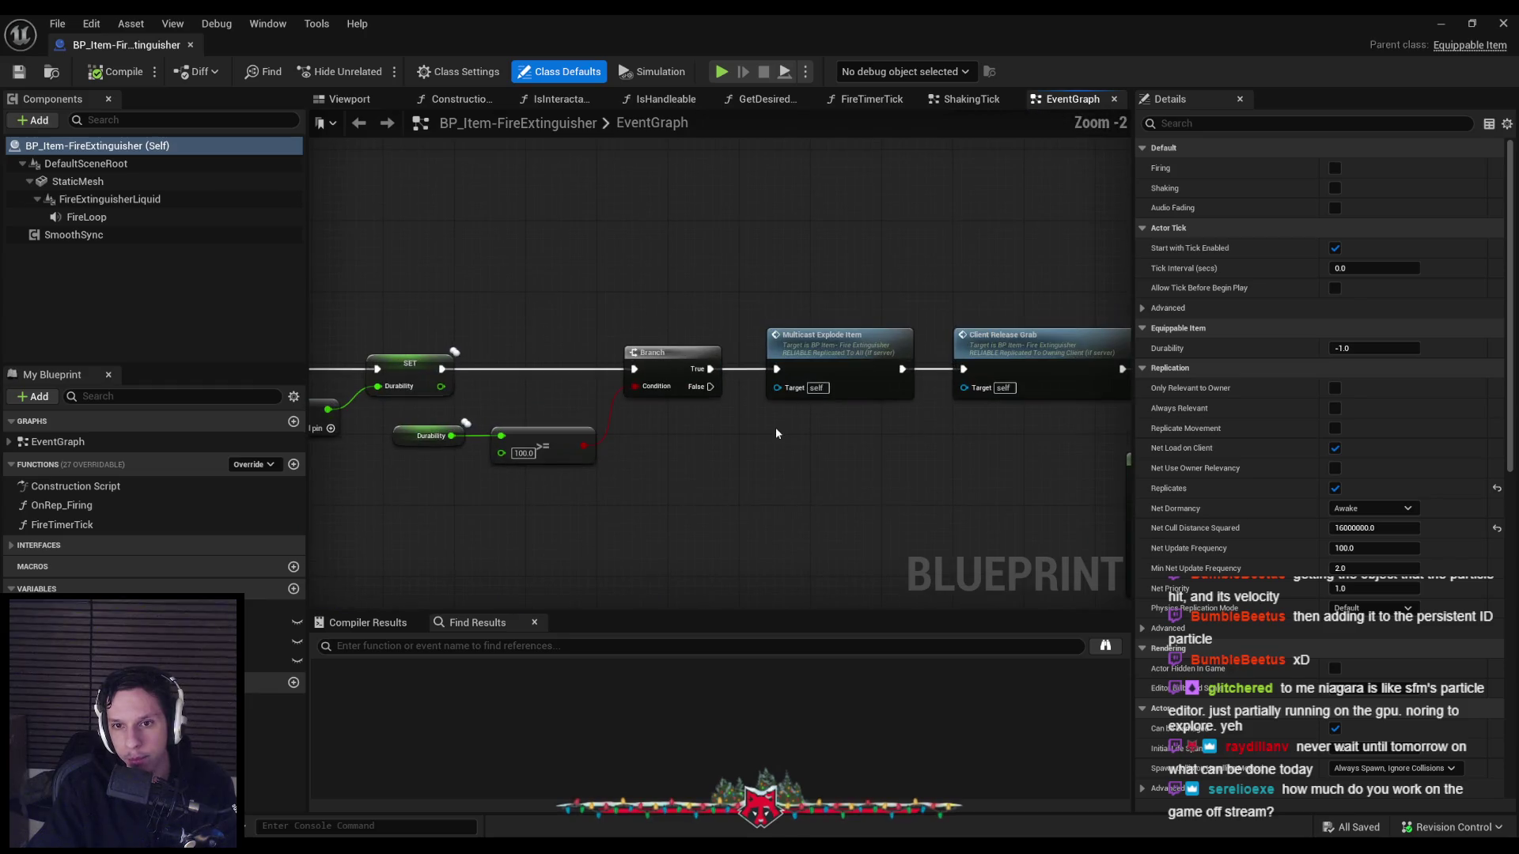
{"action": "scroll", "coordinate": [809, 340], "scroll_direction": "up", "scroll_amount": 2}
{"action": "double_click", "coordinate": [809, 340]}
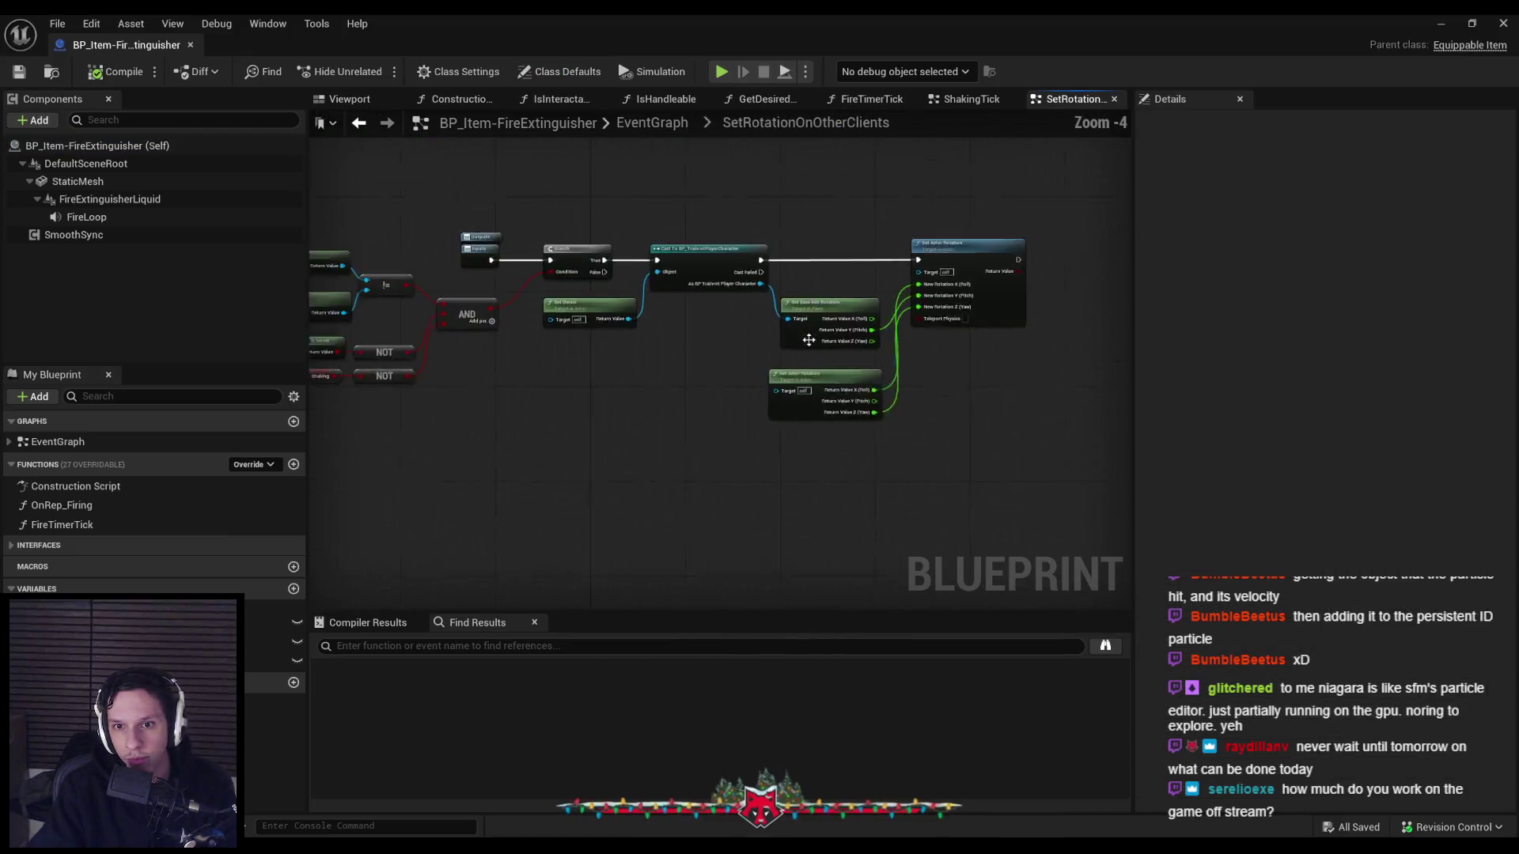
{"action": "key", "text": "alt+Left"}
{"action": "double_click", "coordinate": [776, 415]}
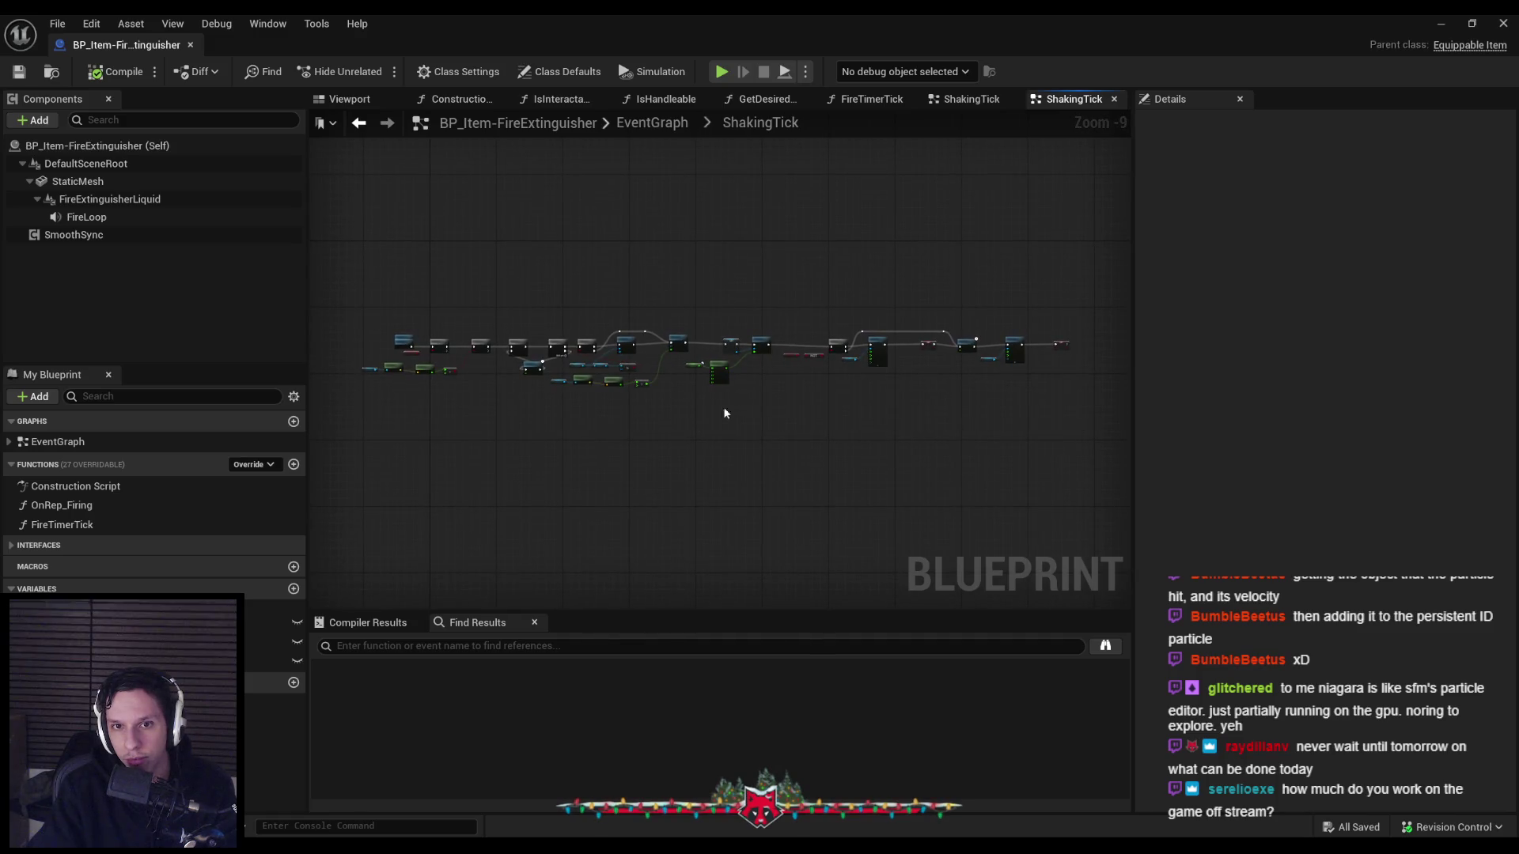
{"action": "key", "text": "alt+Left"}
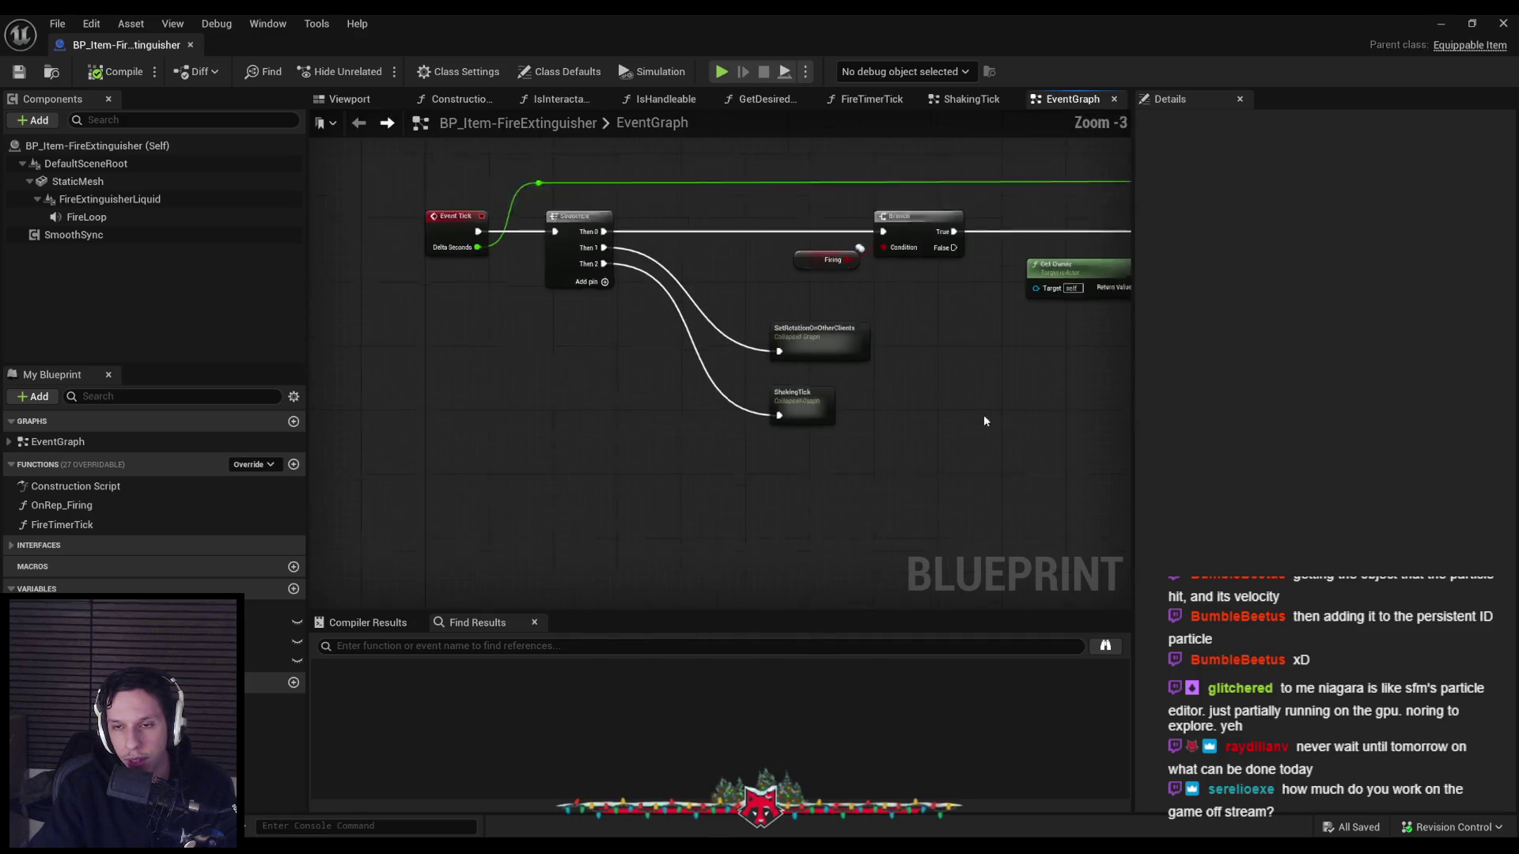
Pan the EventGraph right to the durability nodes, then switch to the Notion notes.
{"action": "scroll", "coordinate": [624, 392], "scroll_direction": "down", "scroll_amount": 3}
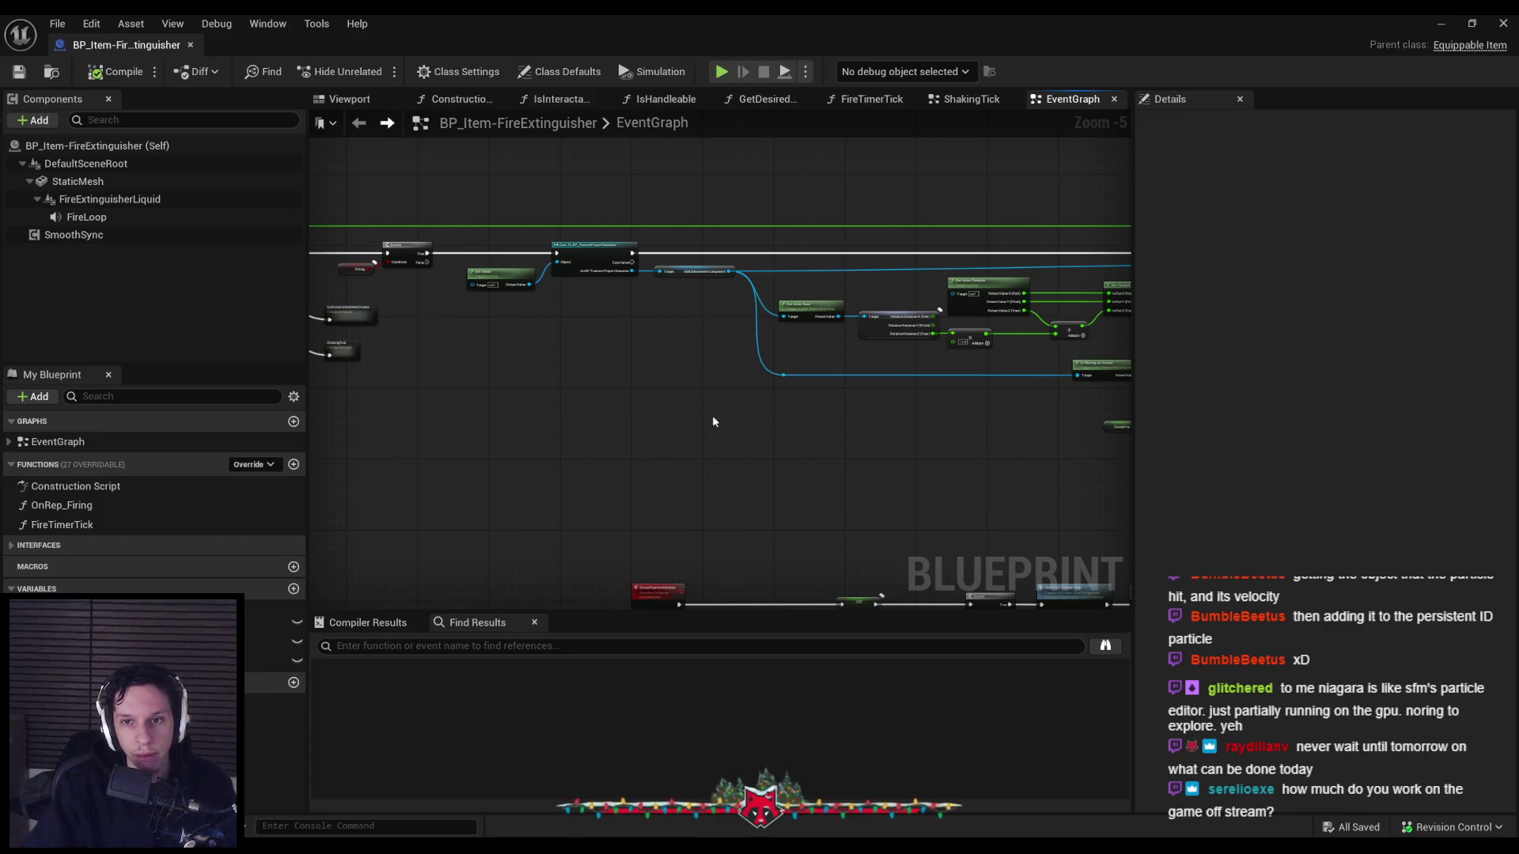
{"action": "left_click_drag", "start_coordinate": [712, 415], "coordinate": [540, 394]}
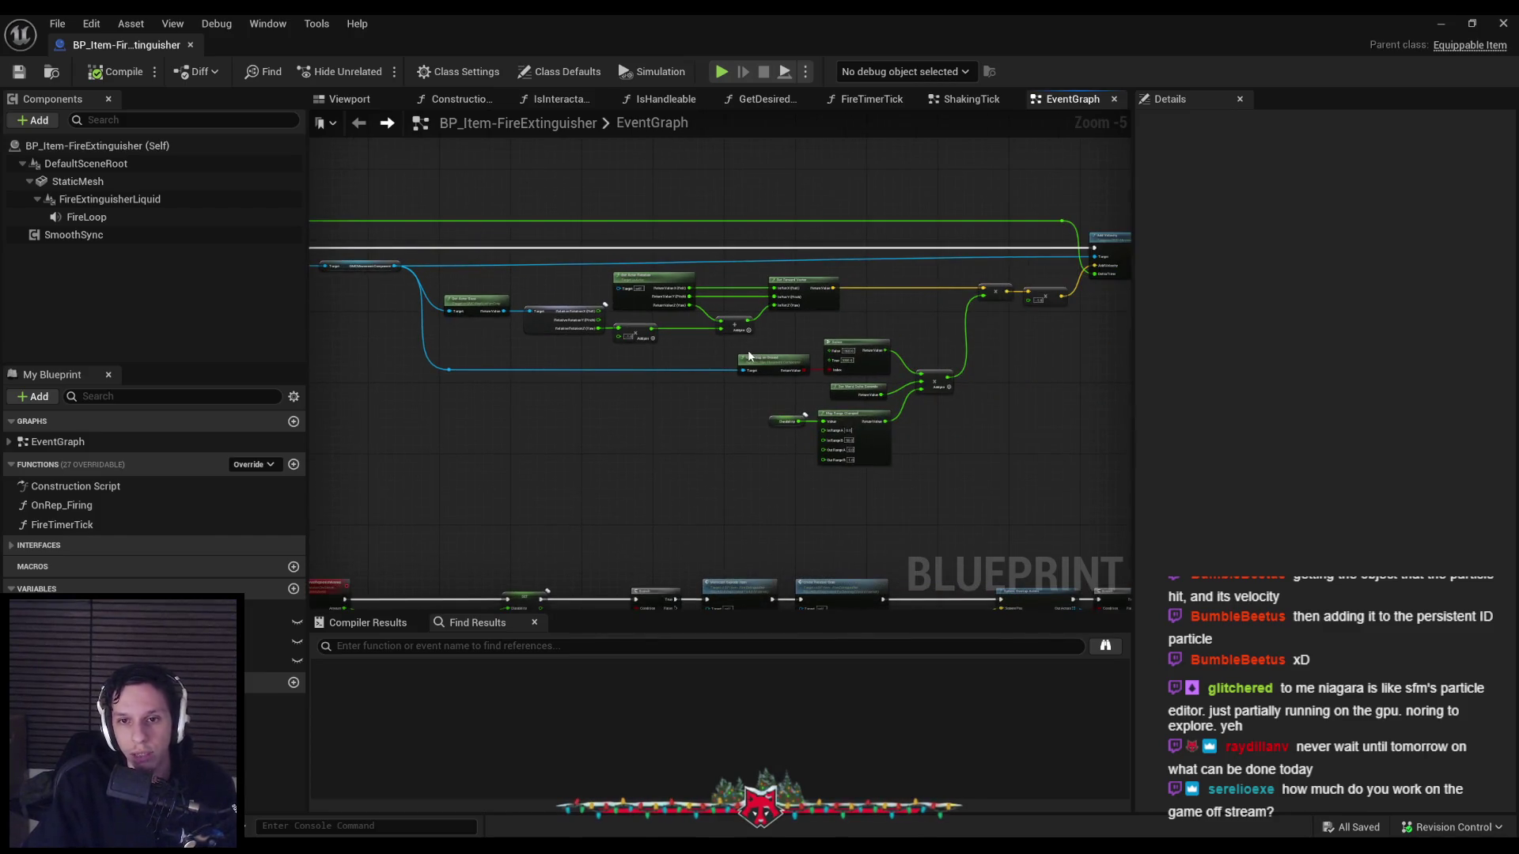
{"action": "scroll", "coordinate": [748, 354], "scroll_direction": "up", "scroll_amount": 3}
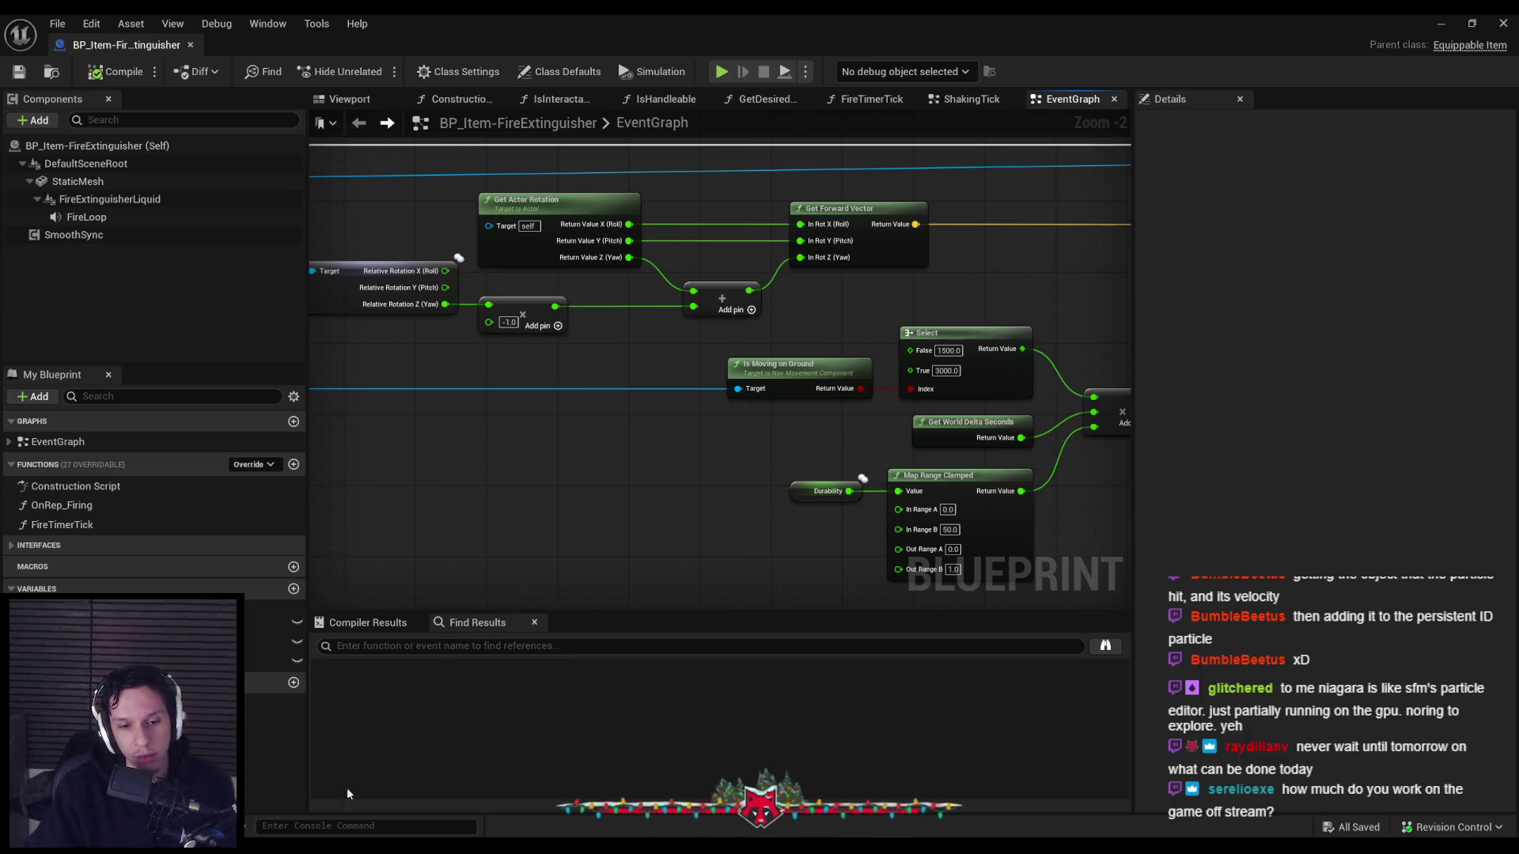
{"action": "key", "text": "alt+Tab"}
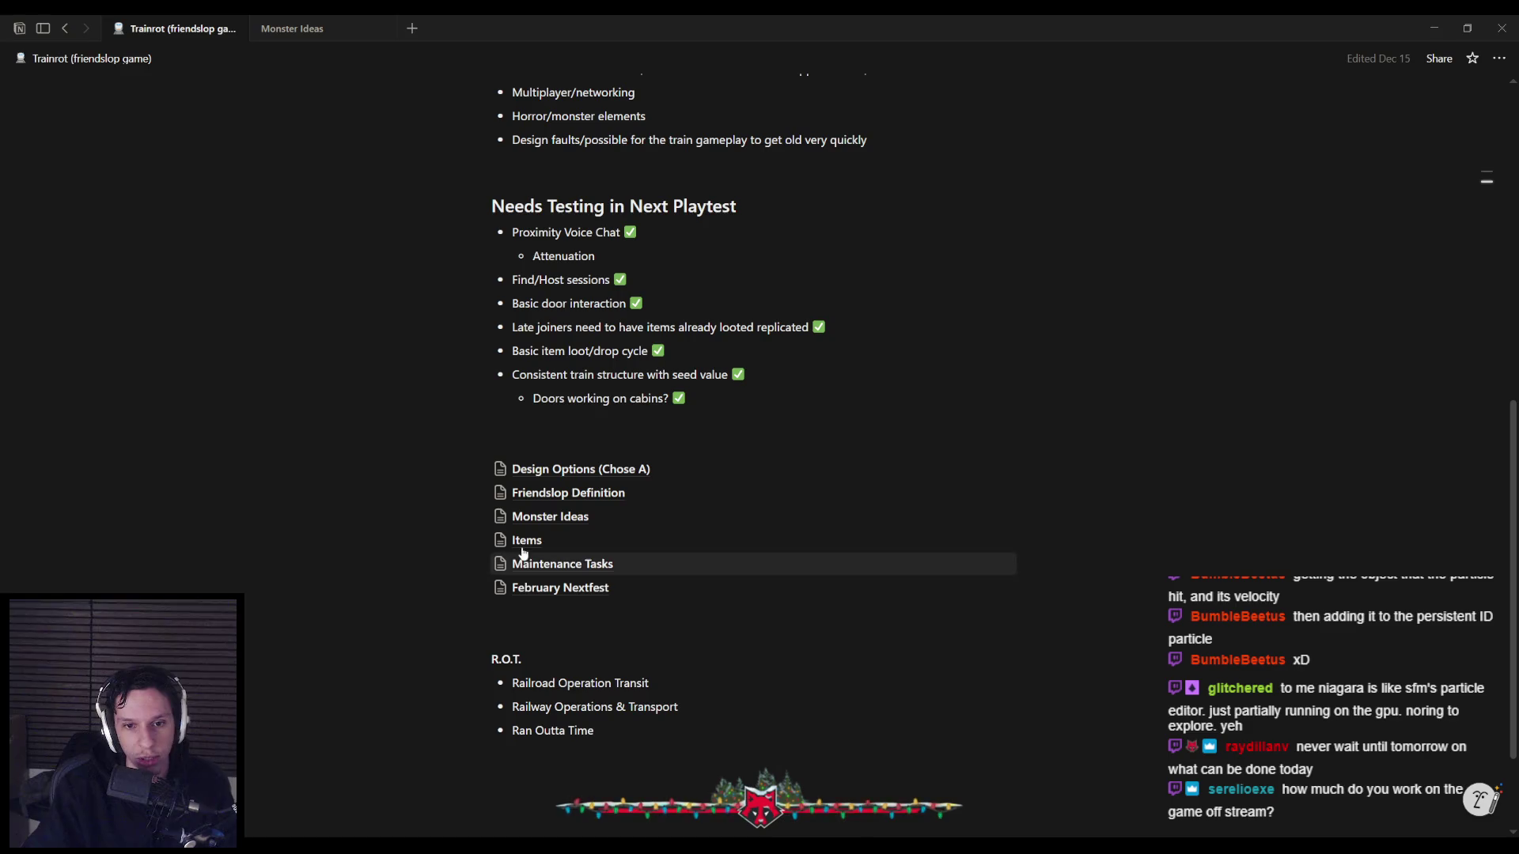
{"action": "mouse_move", "coordinate": [535, 570]}
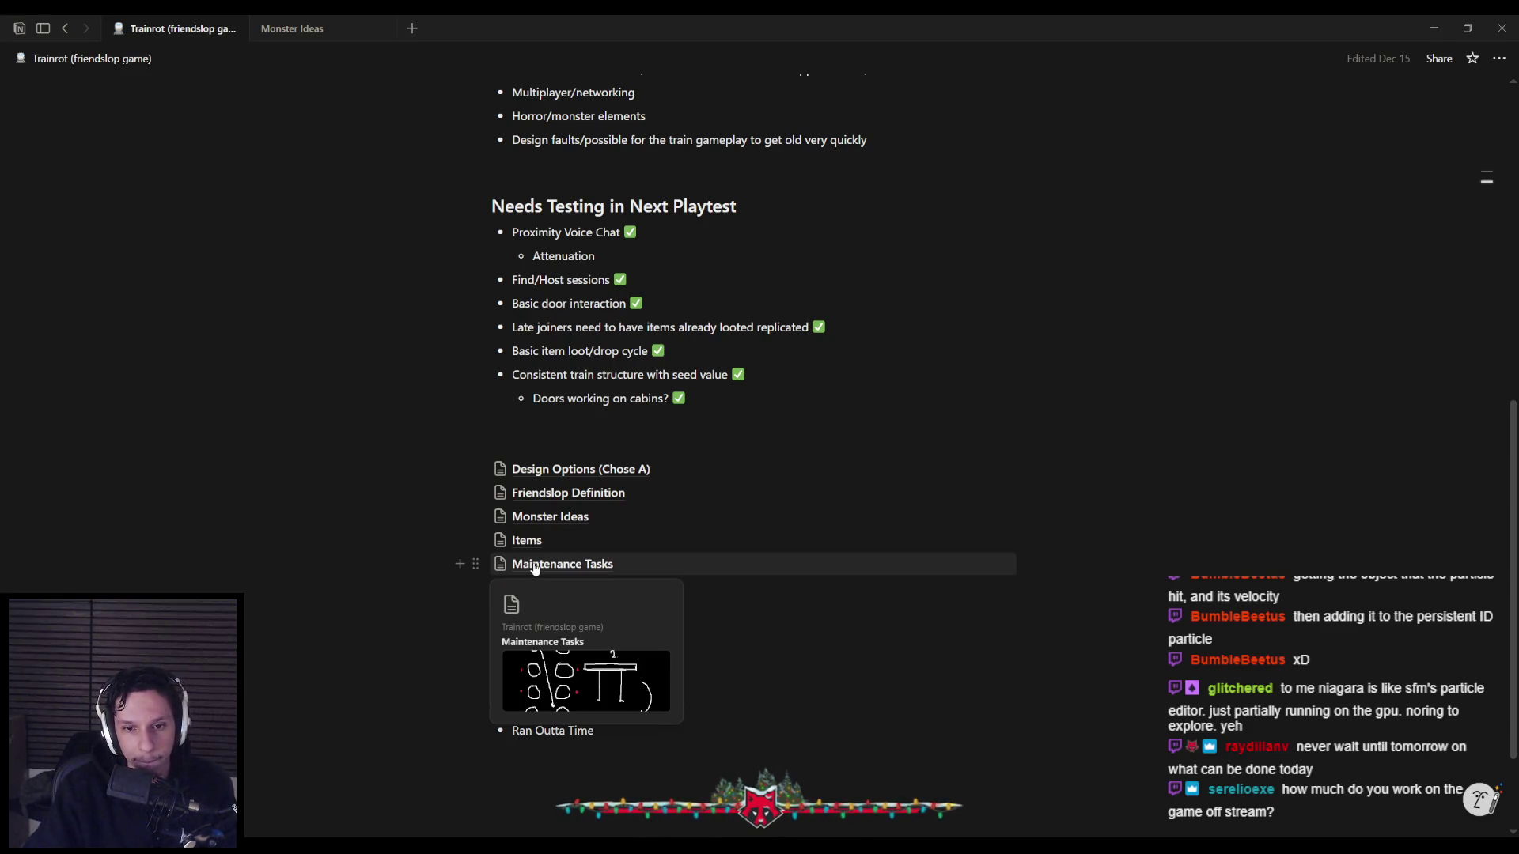
{"action": "left_click", "coordinate": [526, 540]}
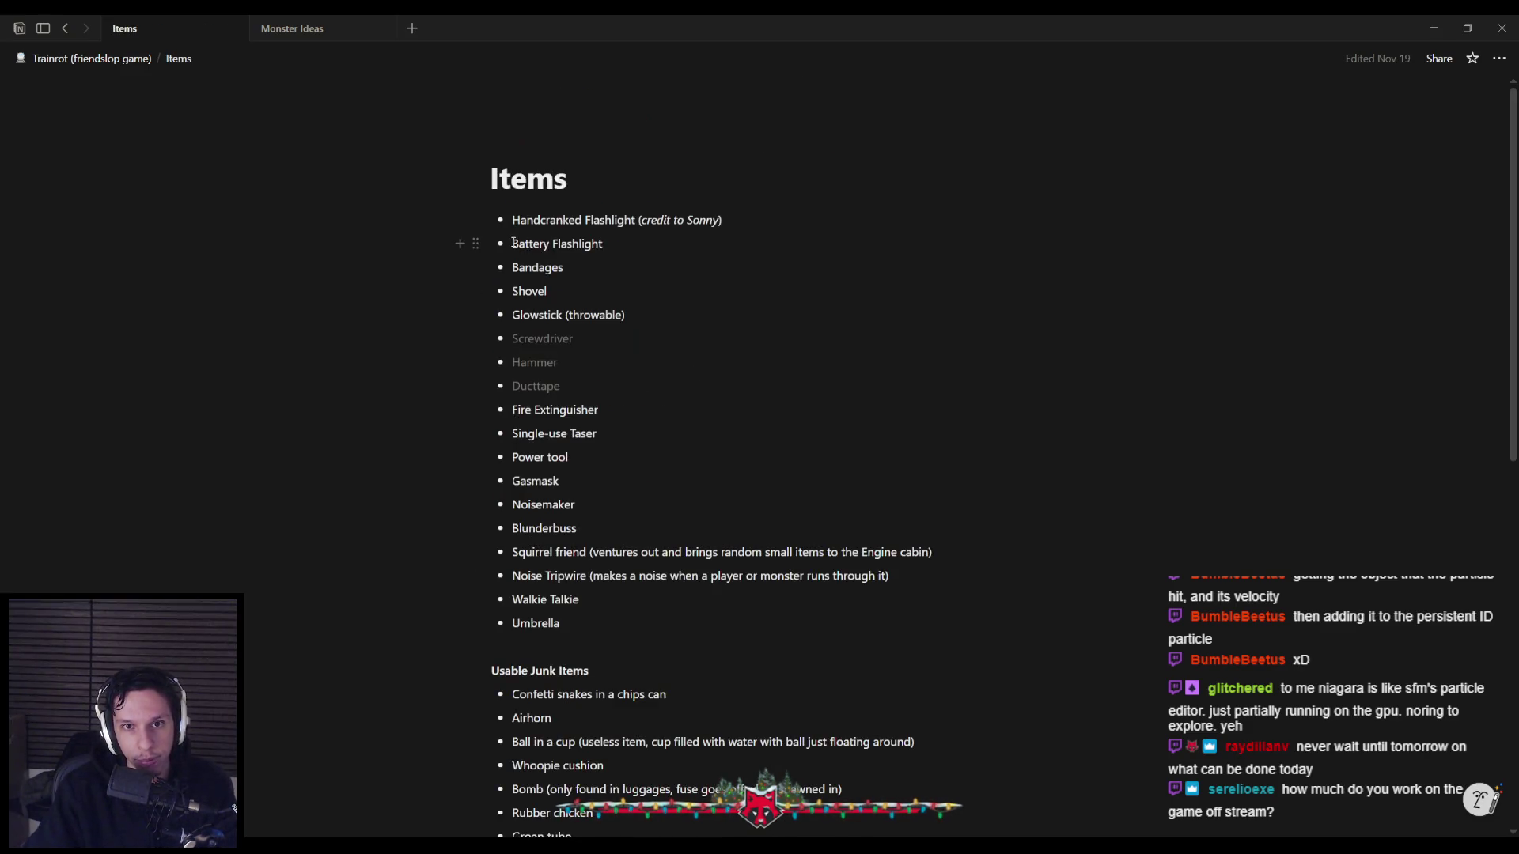
{"action": "left_click", "coordinate": [614, 257]}
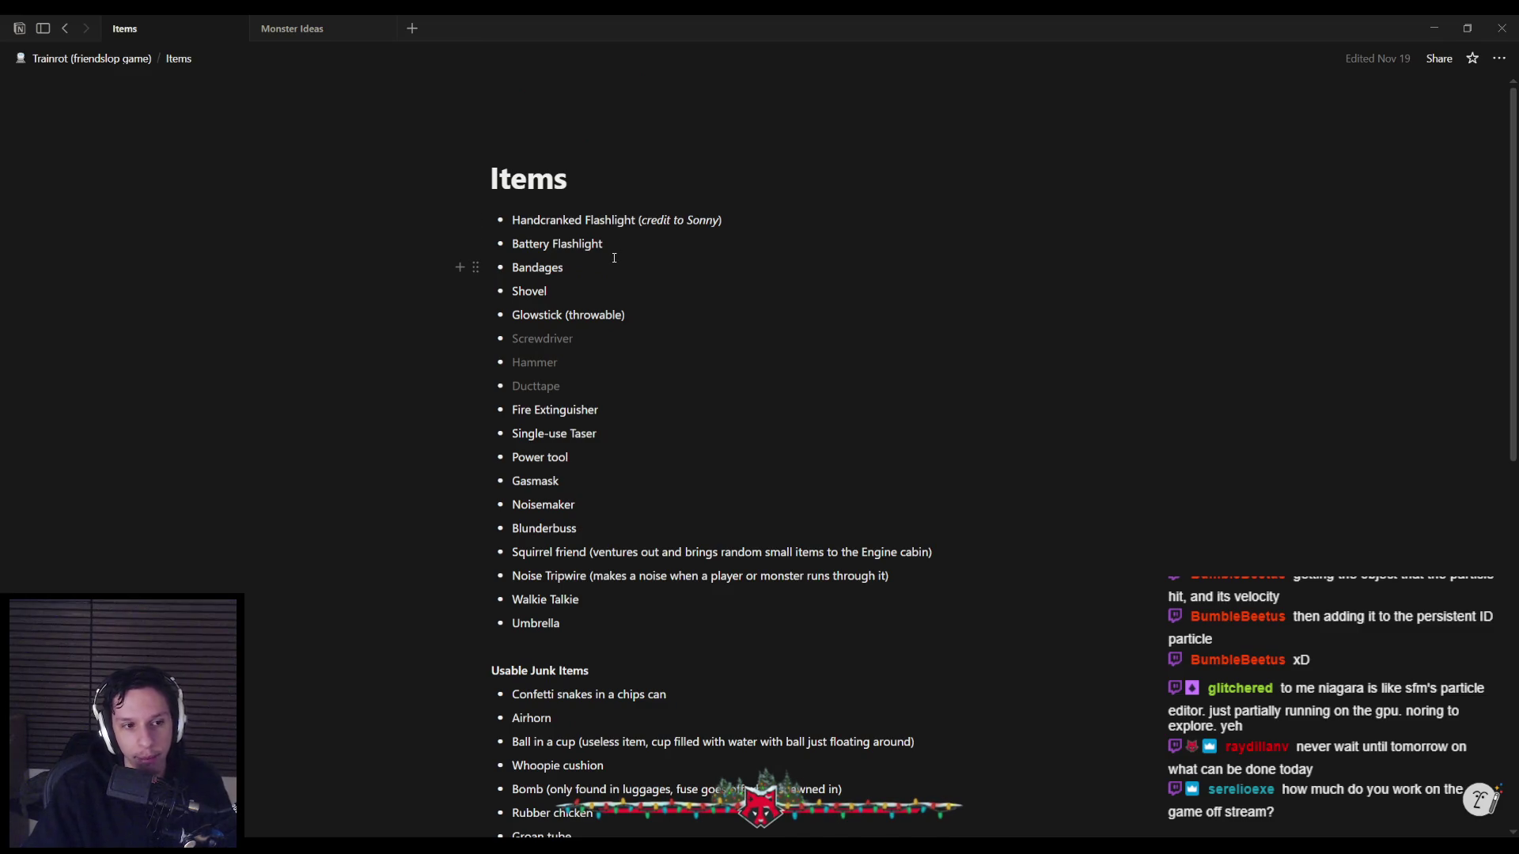
{"action": "left_click_drag", "start_coordinate": [605, 244], "coordinate": [515, 244]}
{"action": "left_click", "coordinate": [515, 244]}
{"action": "scroll", "coordinate": [522, 356], "scroll_direction": "down", "scroll_amount": 4}
{"action": "scroll", "coordinate": [513, 422], "scroll_direction": "up", "scroll_amount": 4}
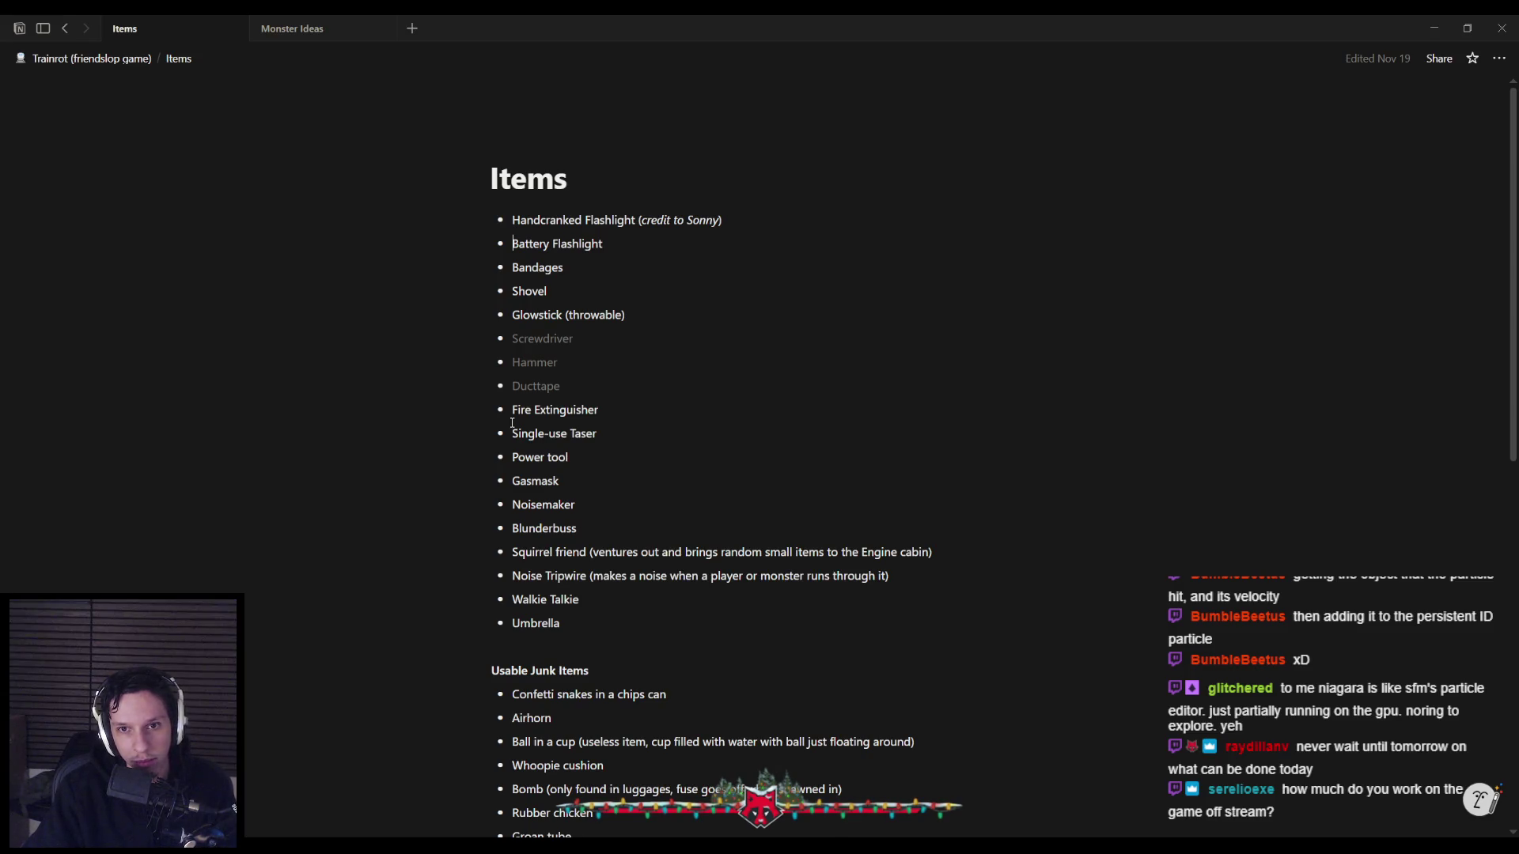
{"action": "scroll", "coordinate": [512, 423], "scroll_direction": "down", "scroll_amount": 10}
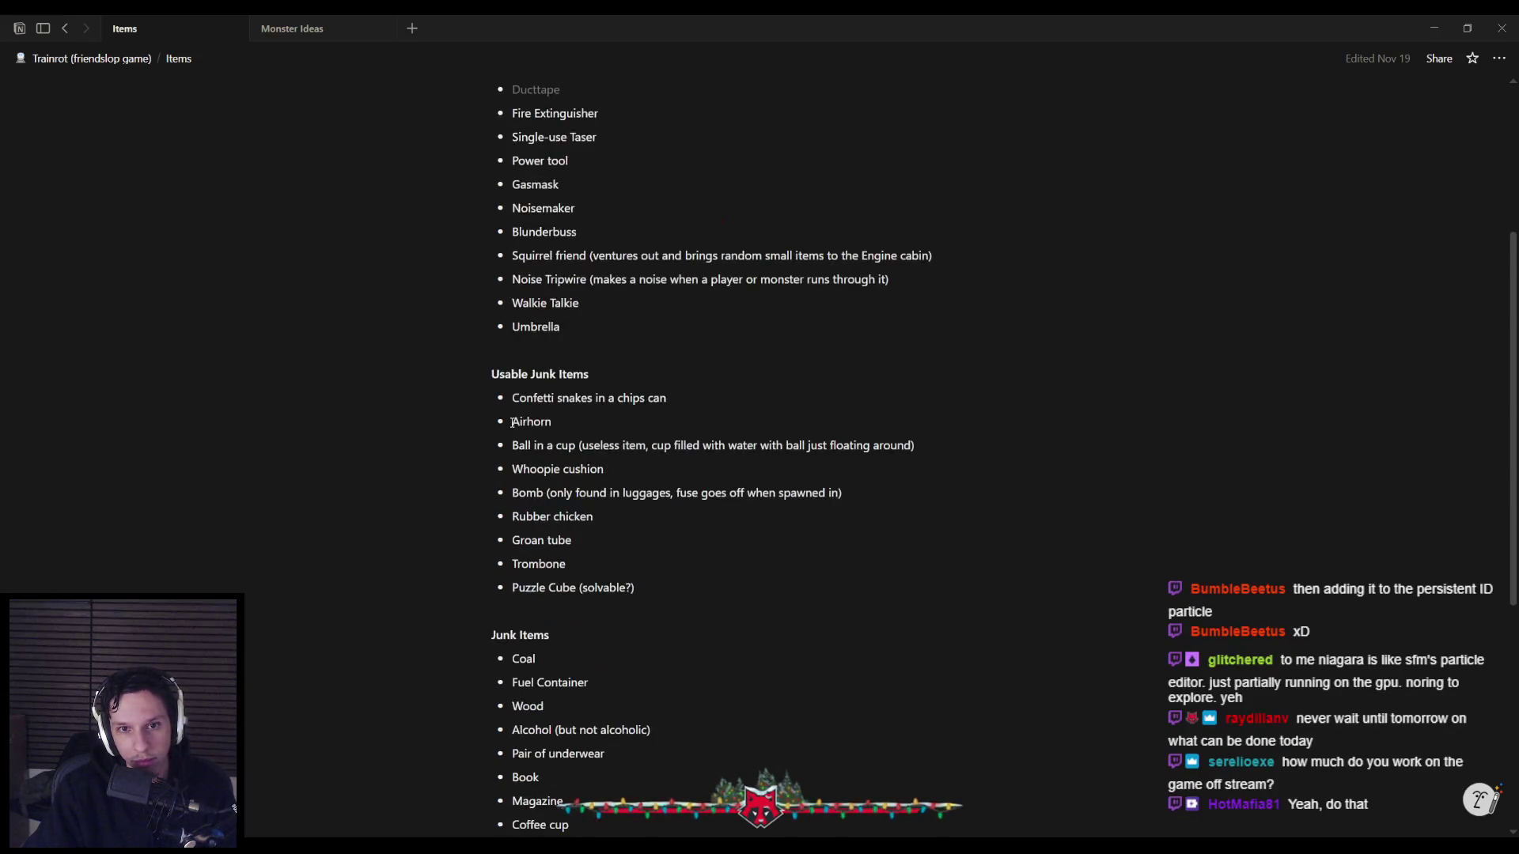
{"action": "scroll", "coordinate": [512, 423], "scroll_direction": "up", "scroll_amount": 5}
{"action": "scroll", "coordinate": [512, 423], "scroll_direction": "up", "scroll_amount": 5}
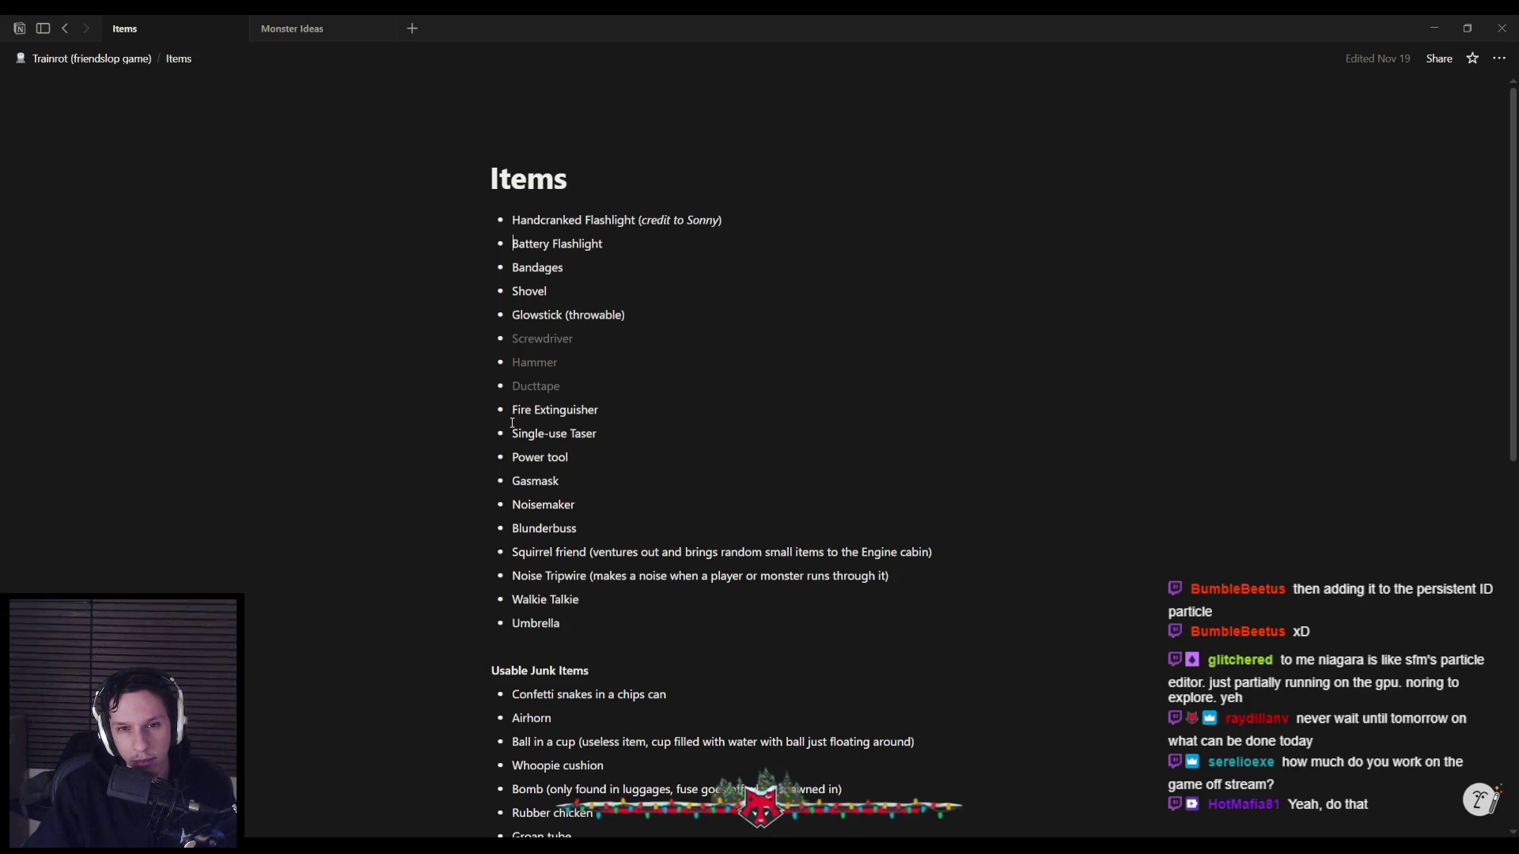
{"action": "scroll", "coordinate": [512, 423], "scroll_direction": "down", "scroll_amount": 5}
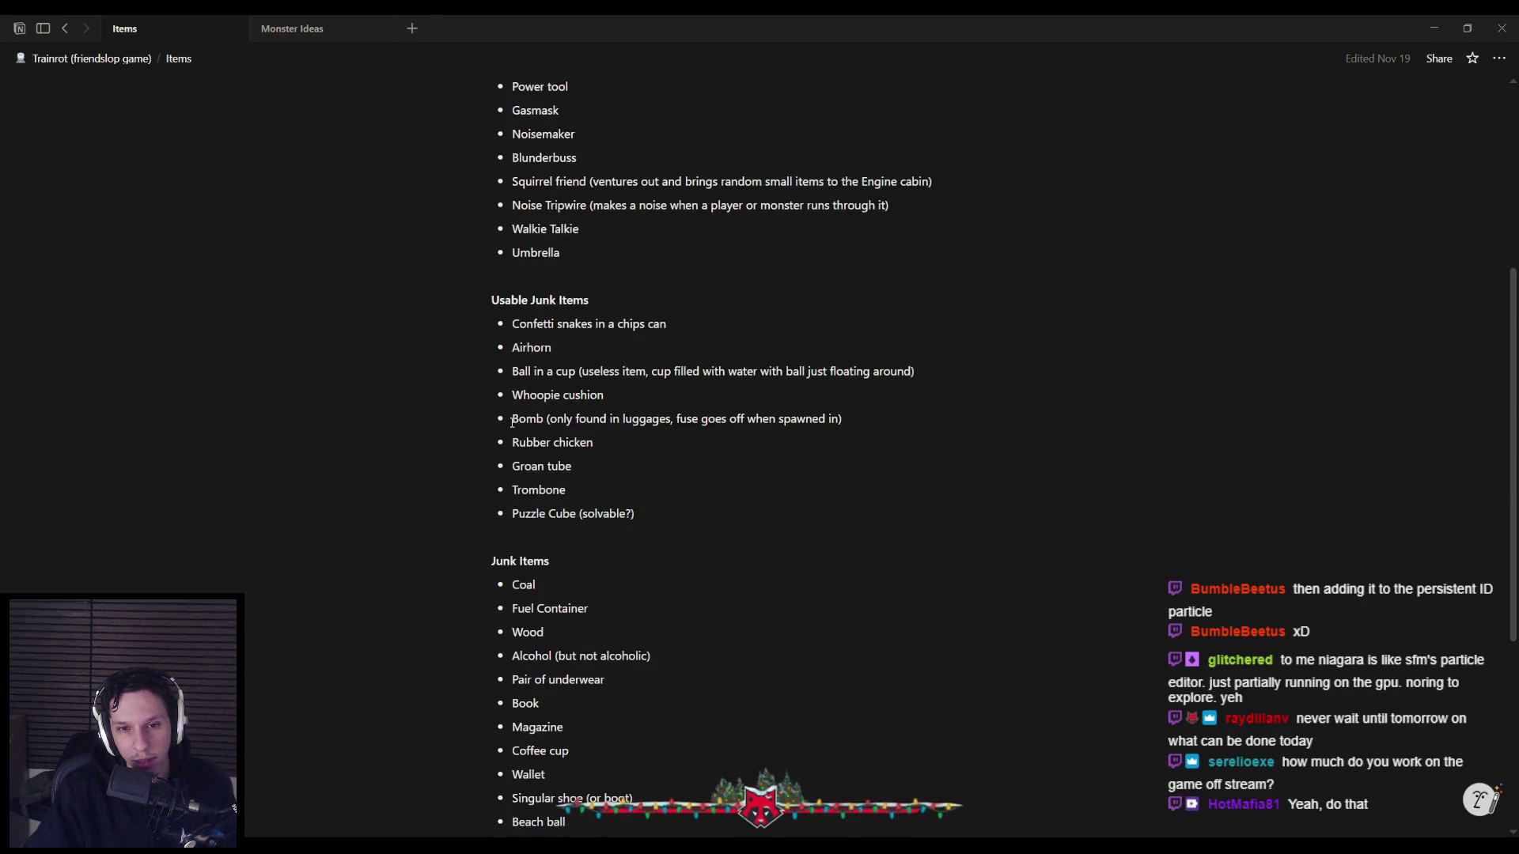
{"action": "scroll", "coordinate": [512, 423], "scroll_direction": "down", "scroll_amount": 3}
{"action": "scroll", "coordinate": [512, 423], "scroll_direction": "down", "scroll_amount": 1}
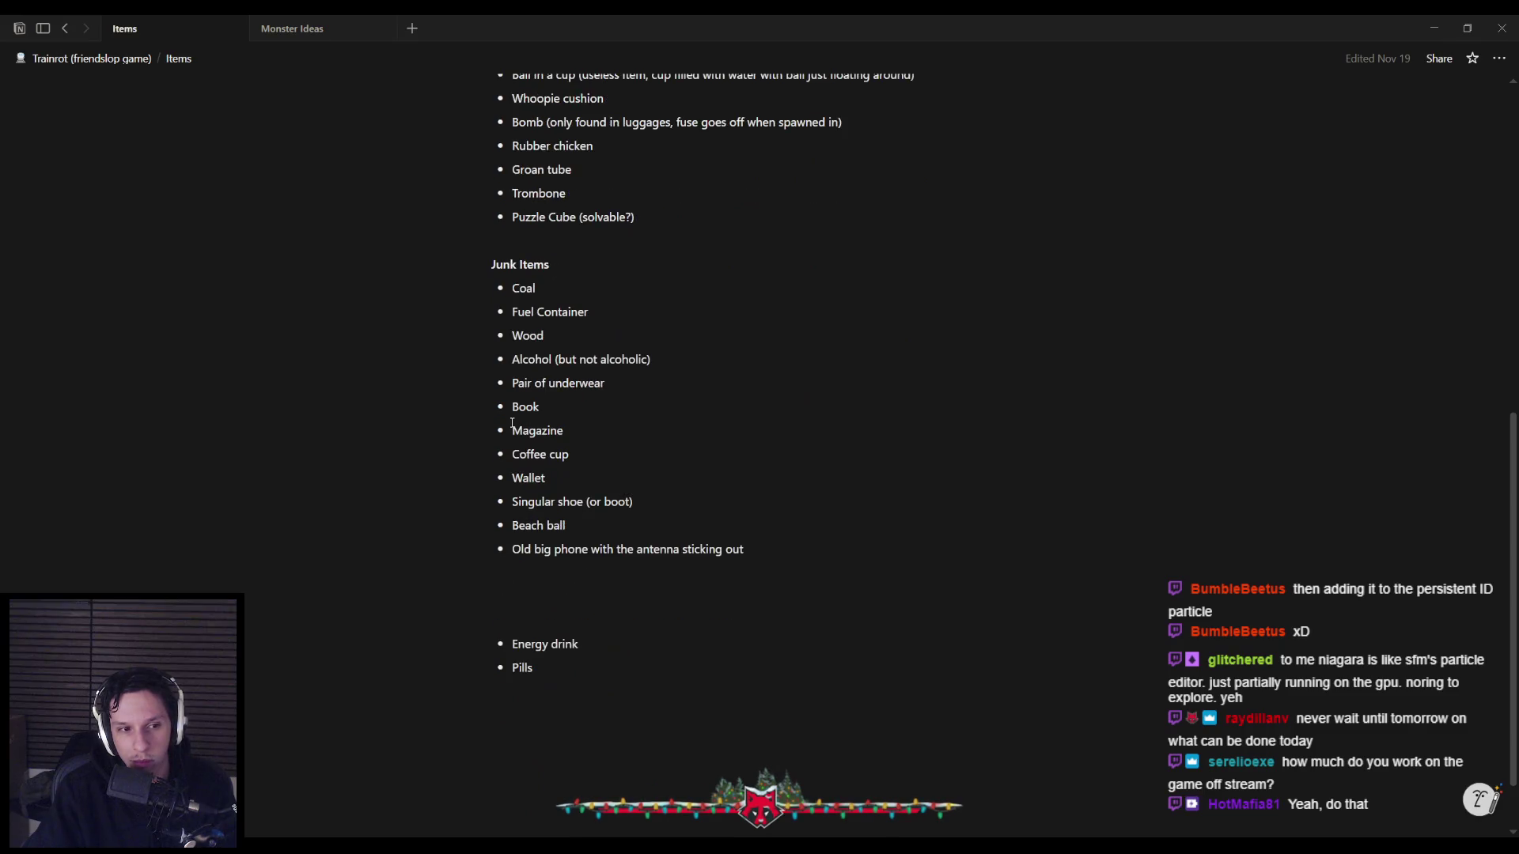
{"action": "scroll", "coordinate": [512, 423], "scroll_direction": "up", "scroll_amount": 9}
{"action": "key", "text": "alt+Tab"}
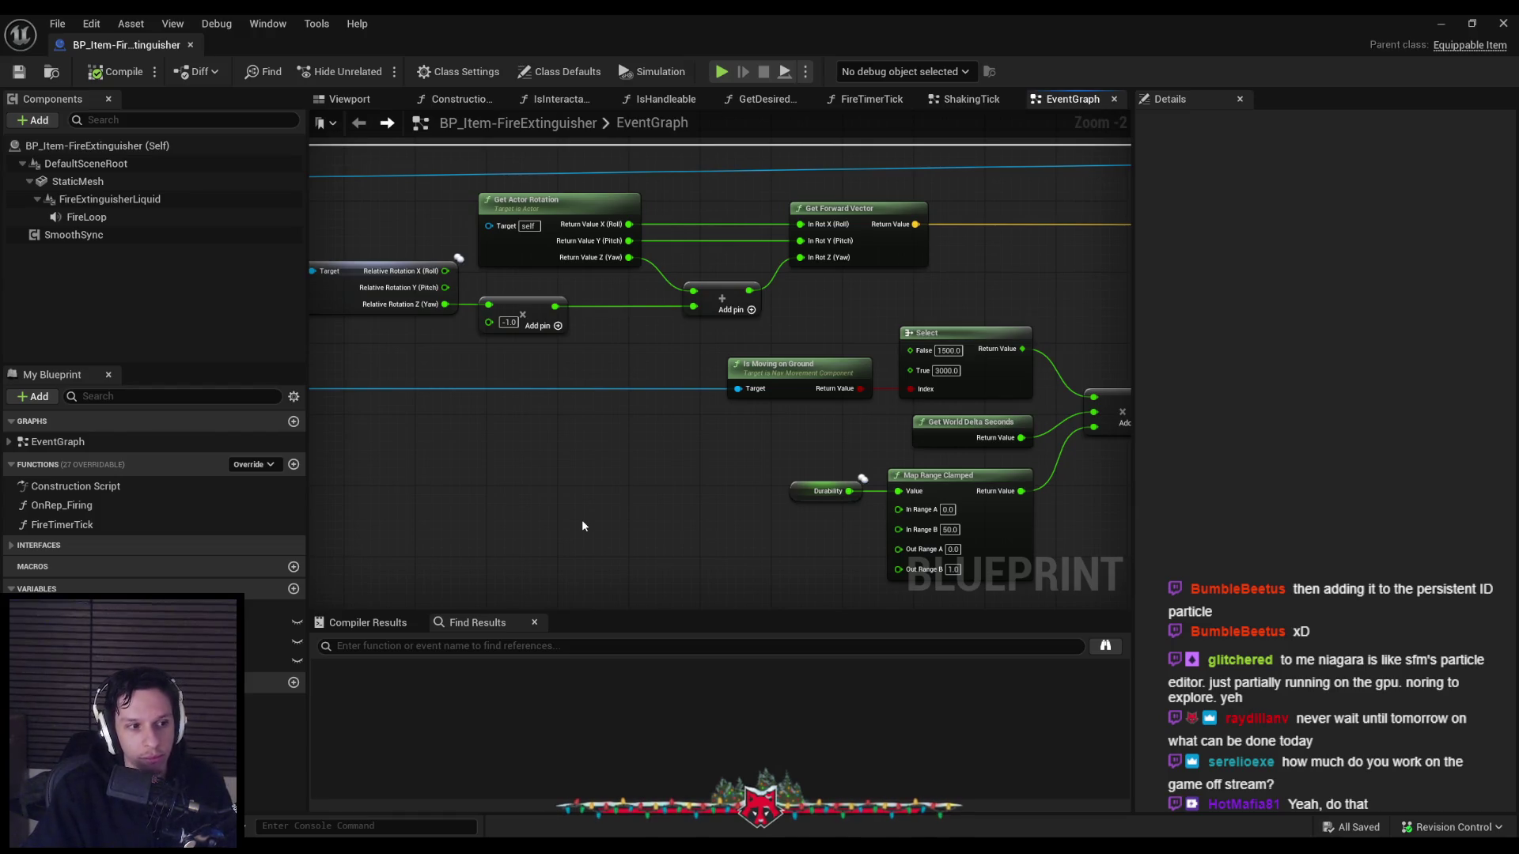
Pan and zoom around the fire extinguisher EventGraph to survey its node groups.
{"action": "left_click_drag", "start_coordinate": [581, 526], "coordinate": [675, 375]}
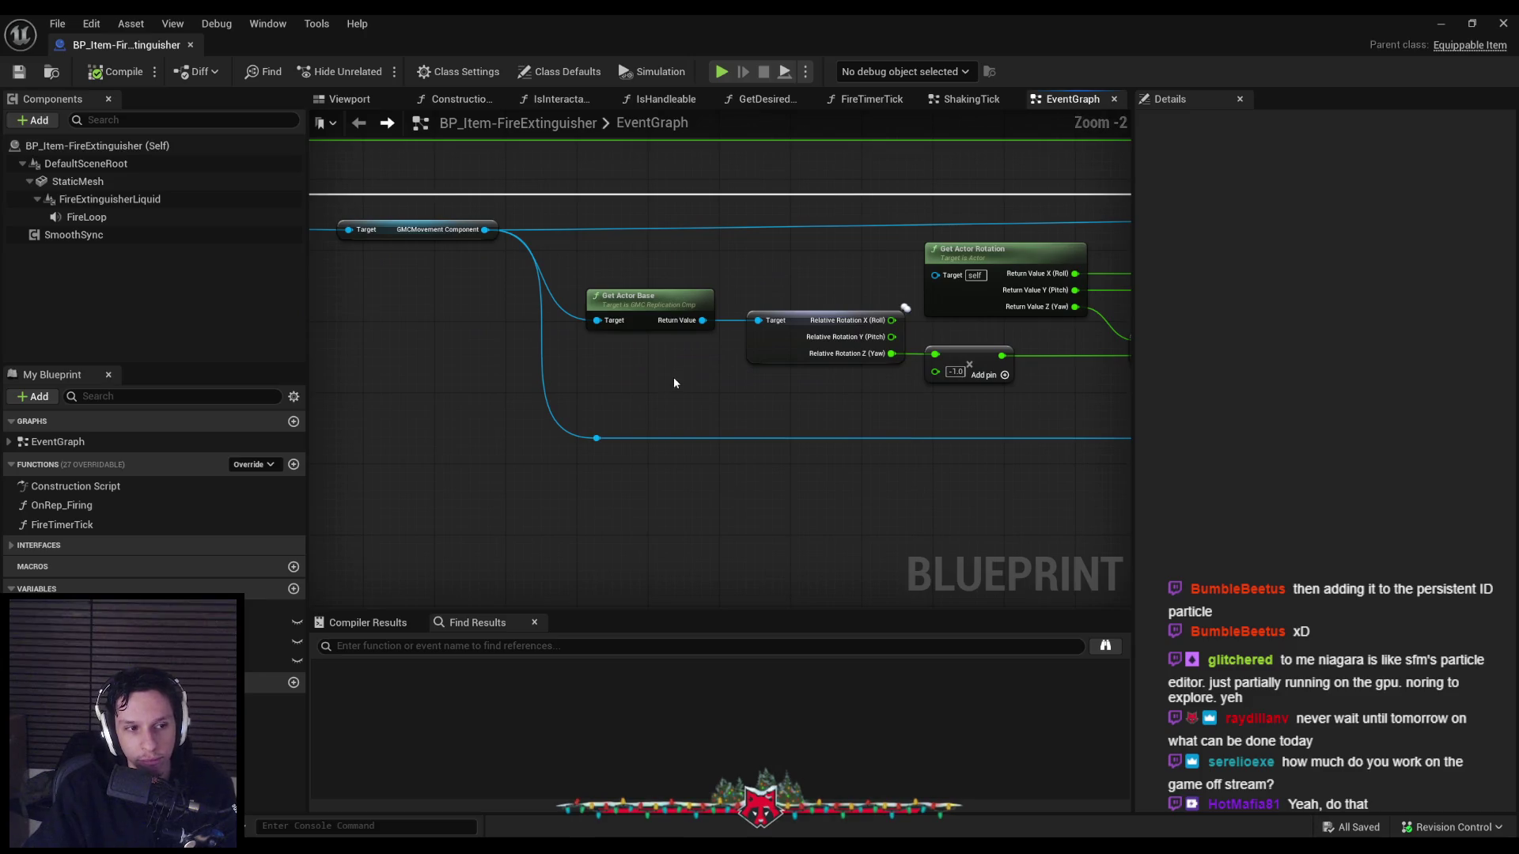
{"action": "scroll", "coordinate": [382, 404], "scroll_direction": "down", "scroll_amount": 4}
{"action": "scroll", "coordinate": [592, 424], "scroll_direction": "up", "scroll_amount": 3}
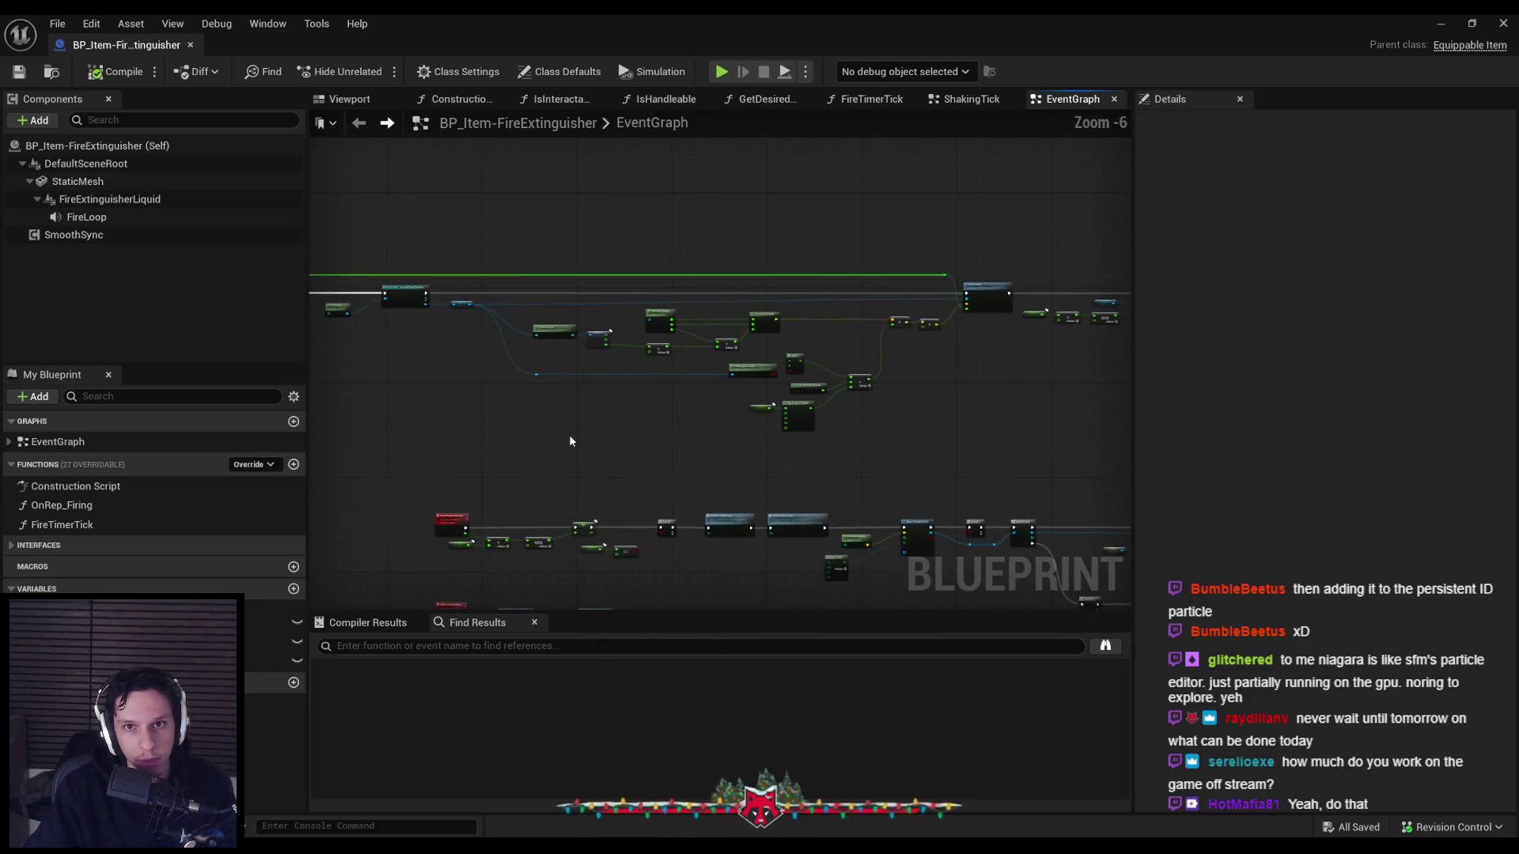
{"action": "scroll", "coordinate": [575, 431], "scroll_direction": "down", "scroll_amount": 1}
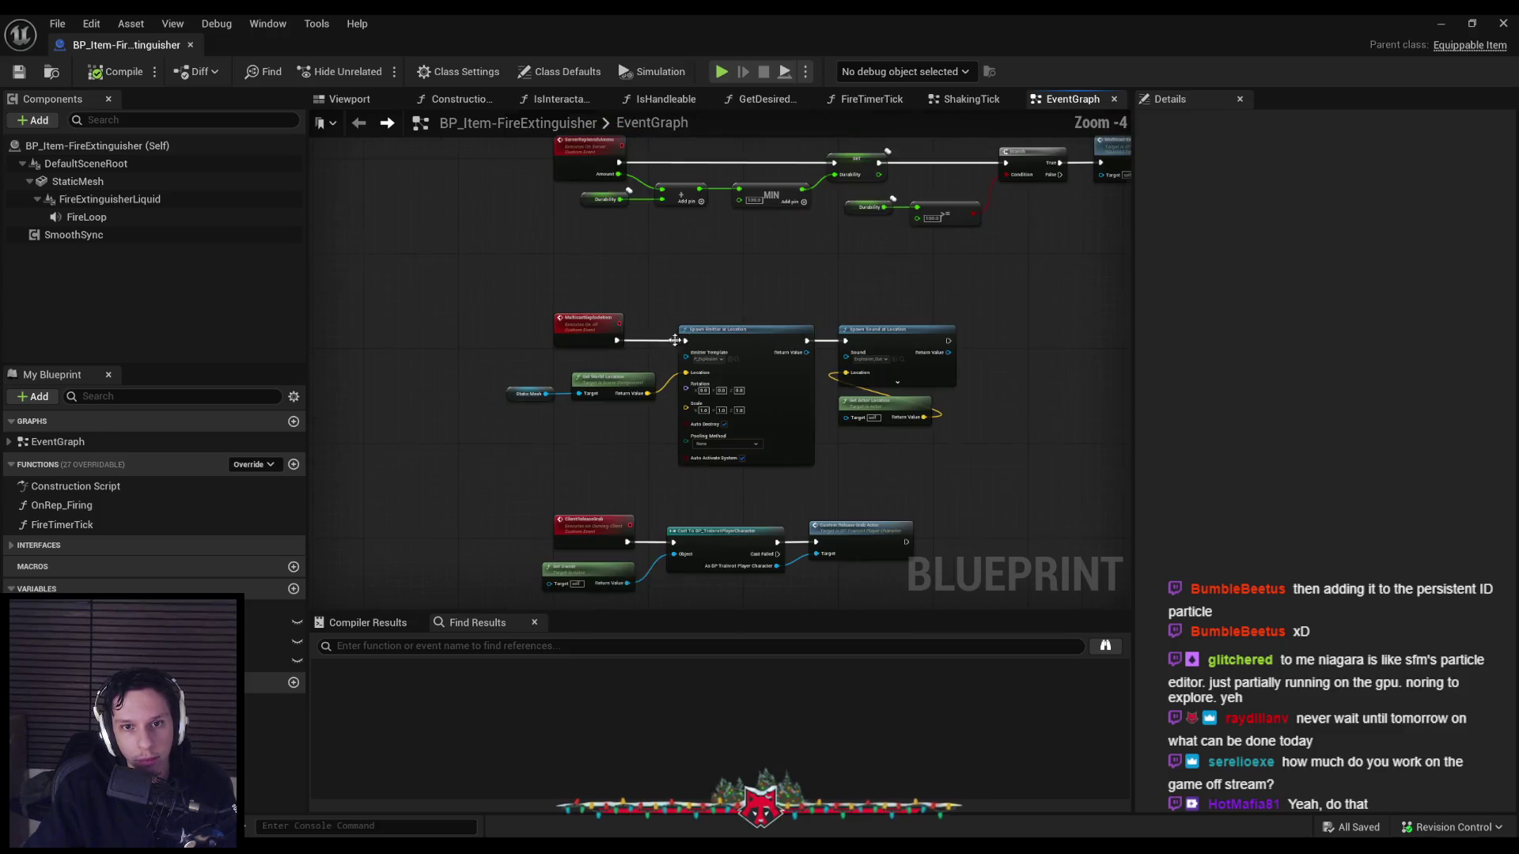
{"action": "left_click_drag", "start_coordinate": [576, 430], "coordinate": [823, 322]}
{"action": "scroll", "coordinate": [473, 326], "scroll_direction": "down", "scroll_amount": 1}
{"action": "scroll", "coordinate": [474, 331], "scroll_direction": "up", "scroll_amount": 2}
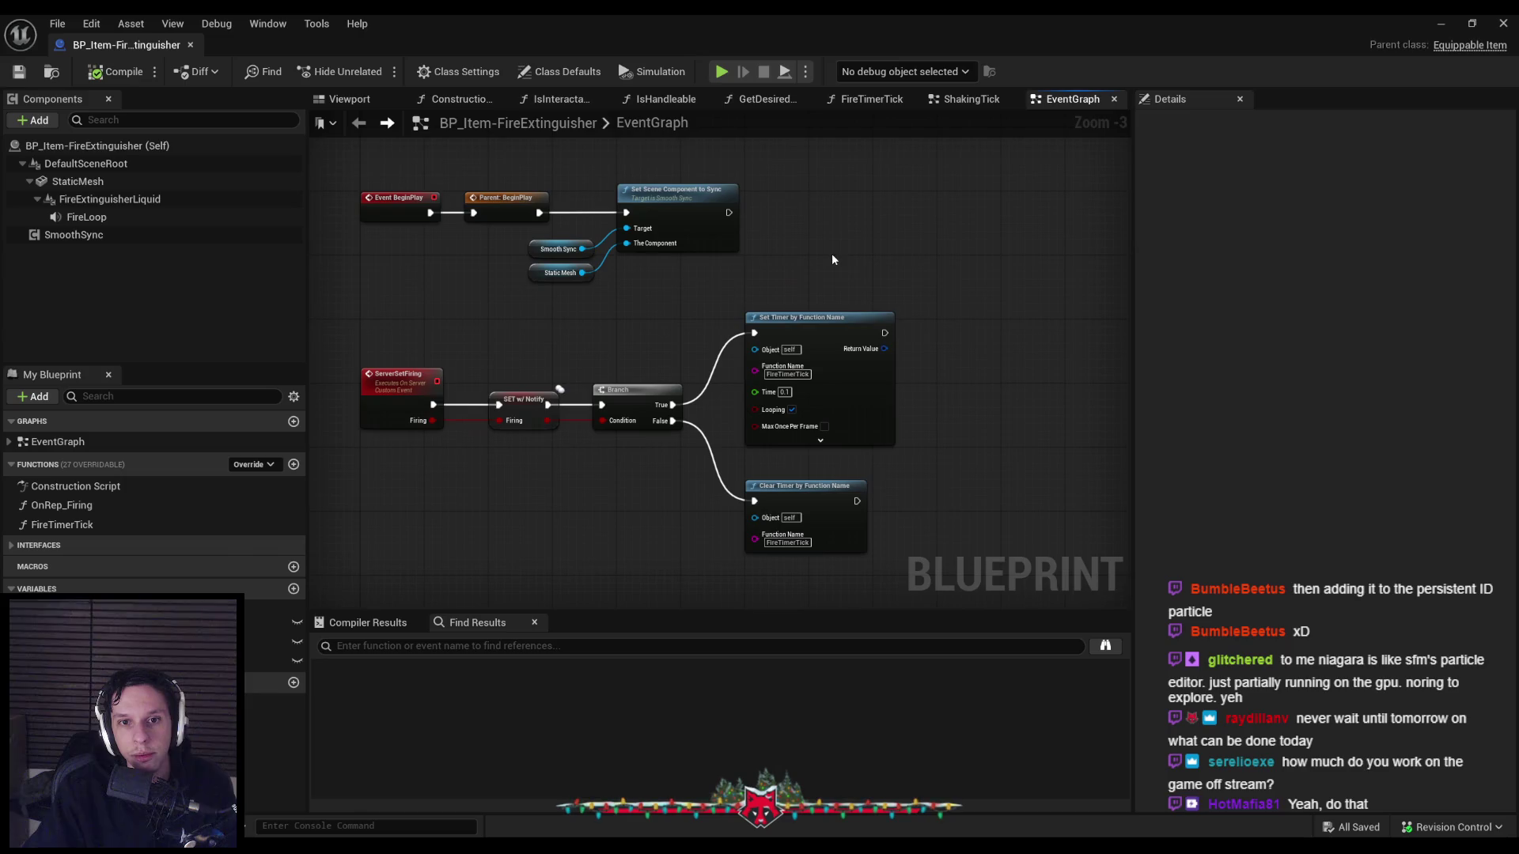
{"action": "scroll", "coordinate": [833, 258], "scroll_direction": "down", "scroll_amount": 2}
{"action": "left_click_drag", "start_coordinate": [832, 258], "coordinate": [389, 399]}
Check Trello briefly, then reopen BP_Item-FireExtinguisher from the Content Browser.
{"action": "key", "text": "alt+Tab"}
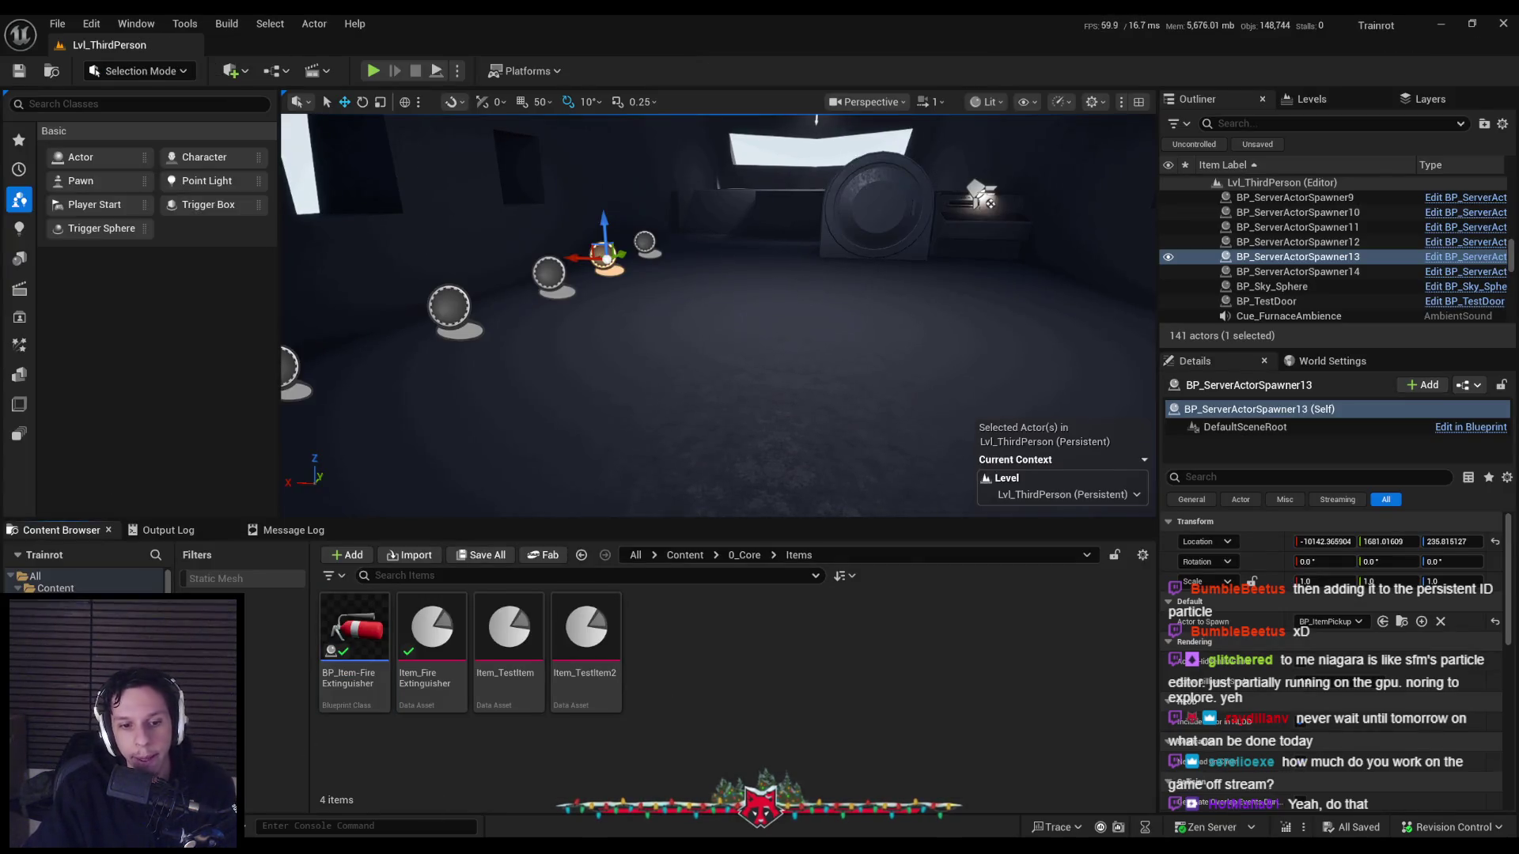
{"action": "key", "text": "alt+Tab"}
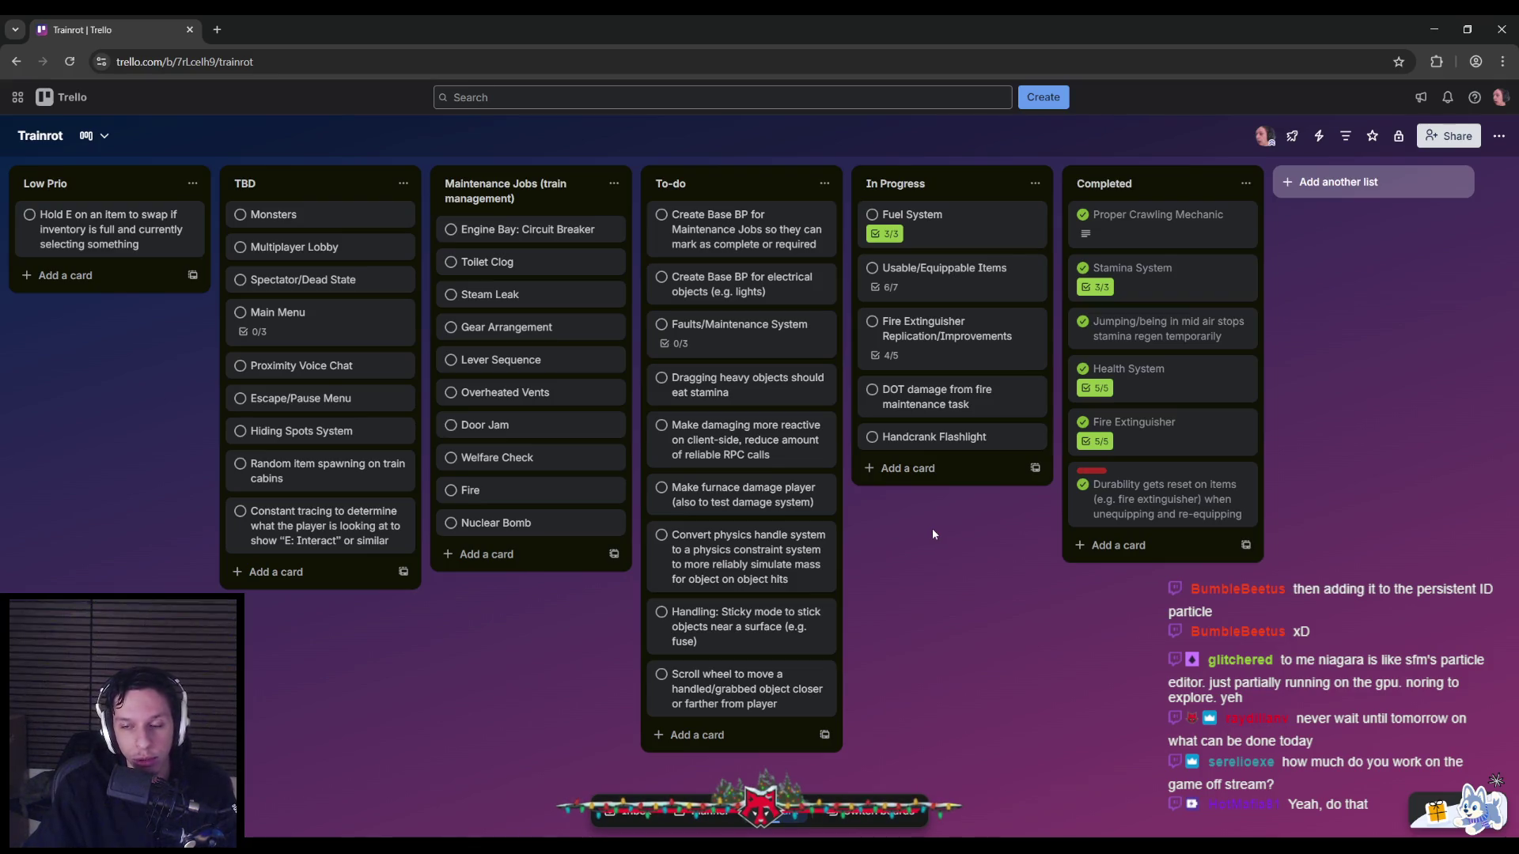
{"action": "key", "text": "alt+Tab"}
{"action": "double_click", "coordinate": [354, 629]}
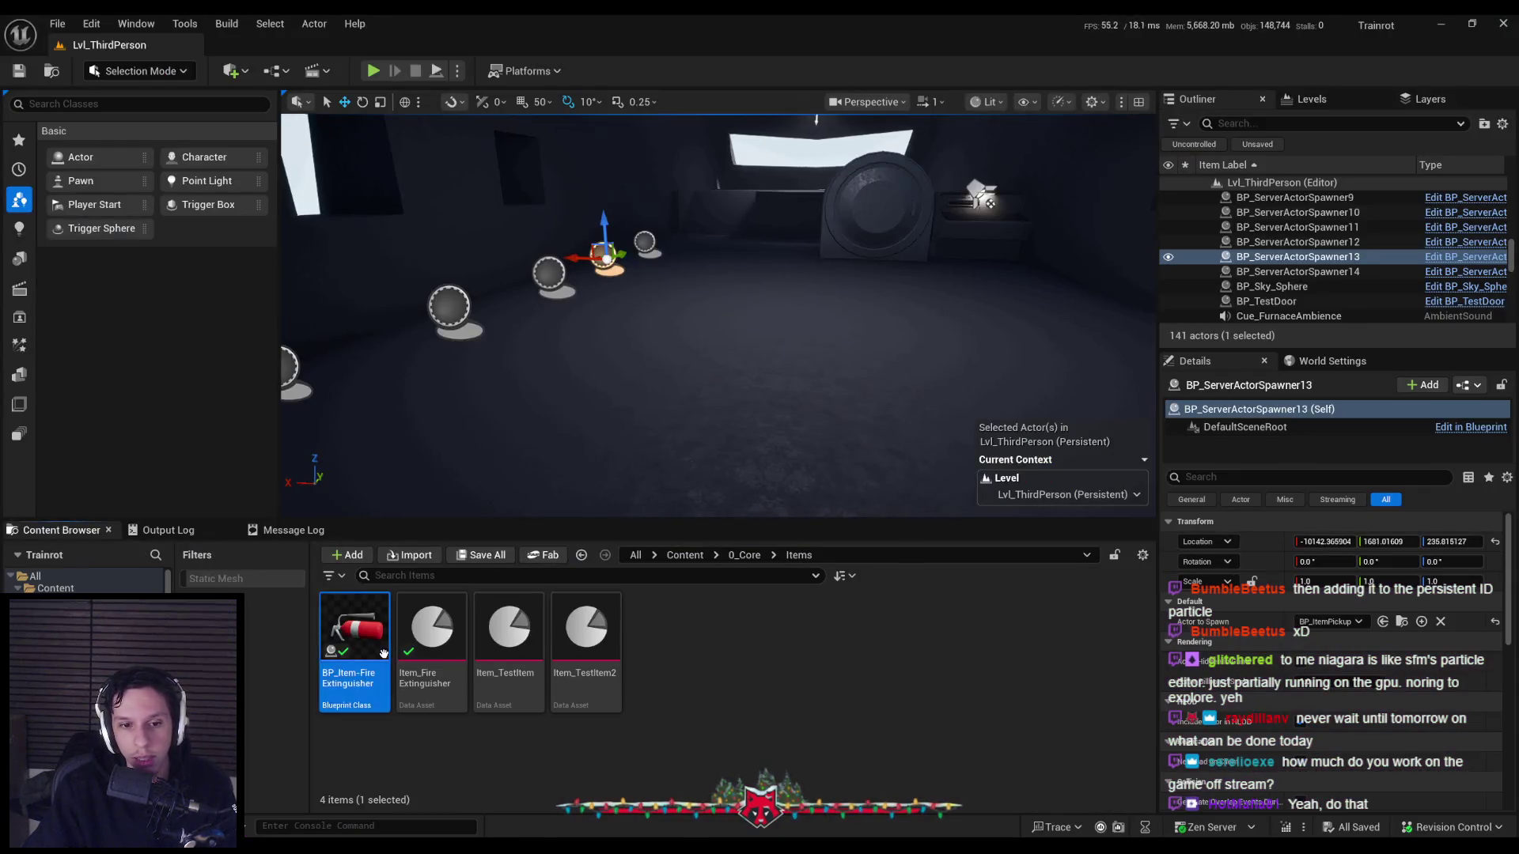
Navigate to the Branch and Multicast nodes and open the Primary Button Inputs collapsed graph.
{"action": "scroll", "coordinate": [593, 450], "scroll_direction": "up", "scroll_amount": 1}
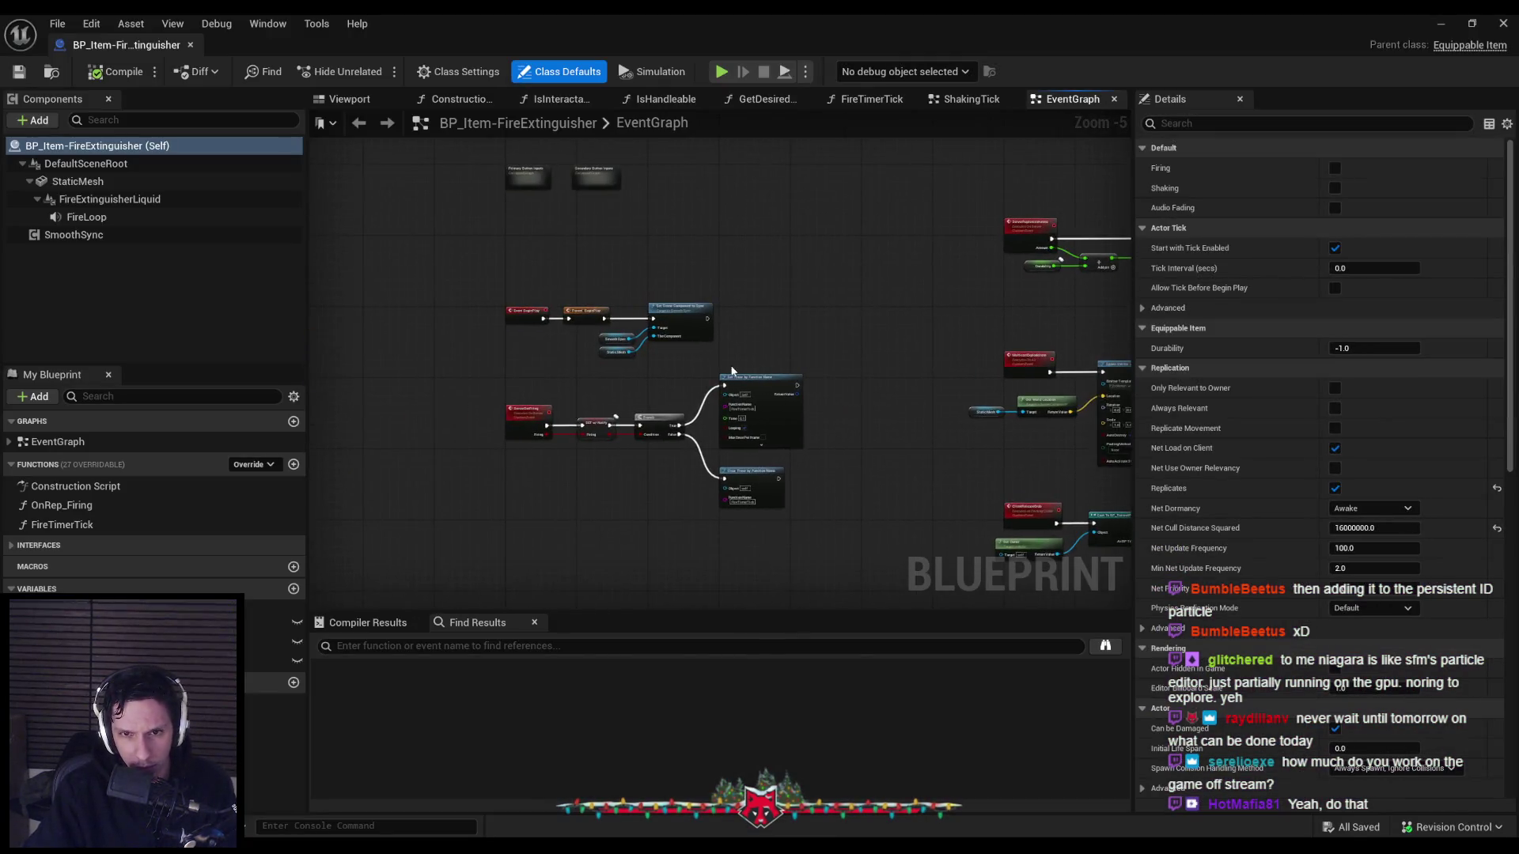
{"action": "scroll", "coordinate": [614, 455], "scroll_direction": "up", "scroll_amount": 2}
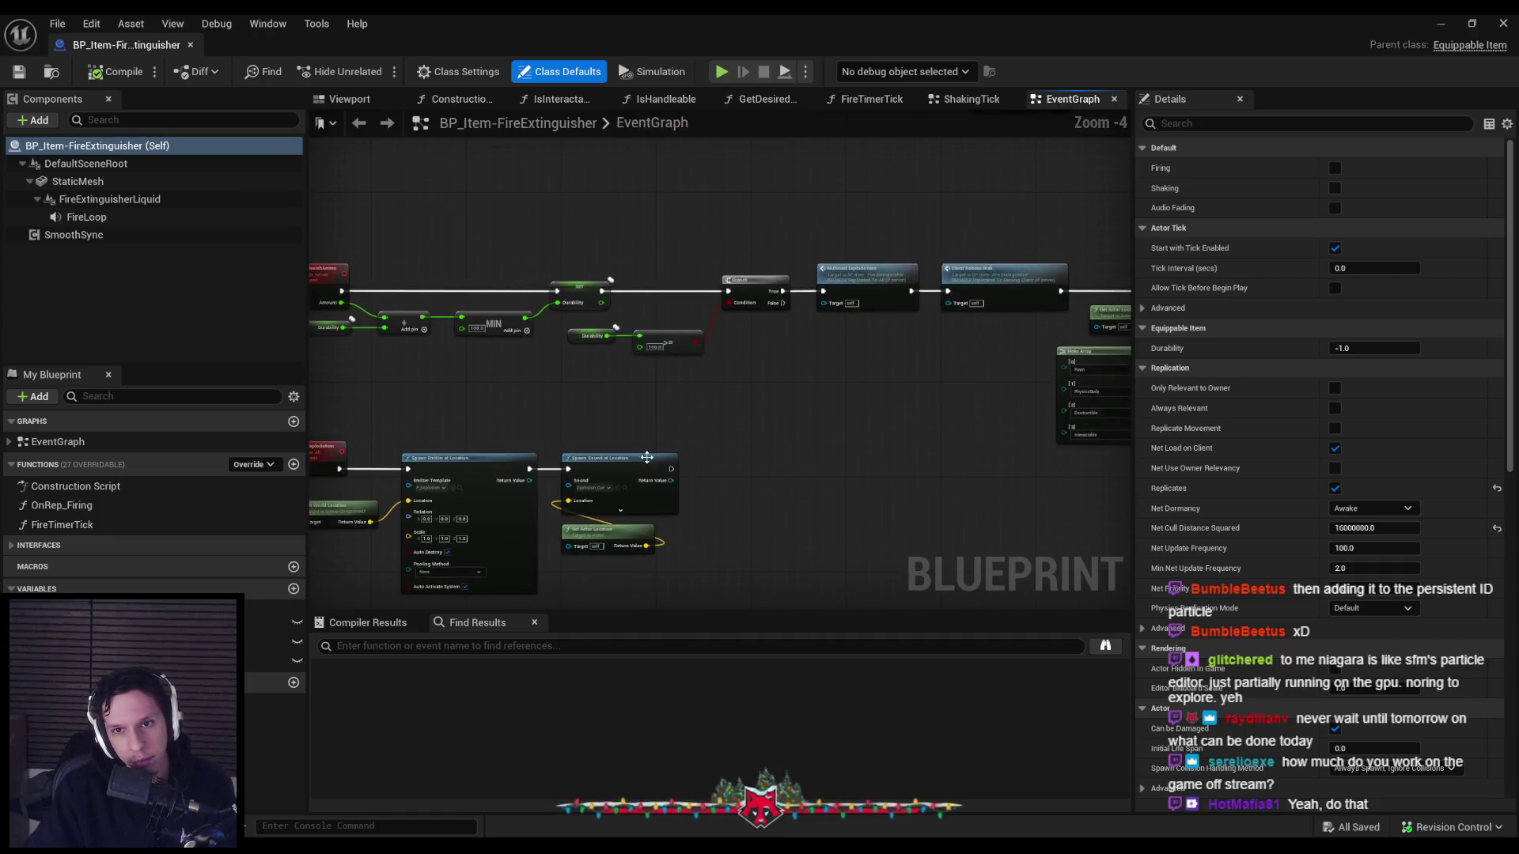
{"action": "scroll", "coordinate": [787, 413], "scroll_direction": "up", "scroll_amount": 1}
{"action": "scroll", "coordinate": [596, 285], "scroll_direction": "down", "scroll_amount": 1}
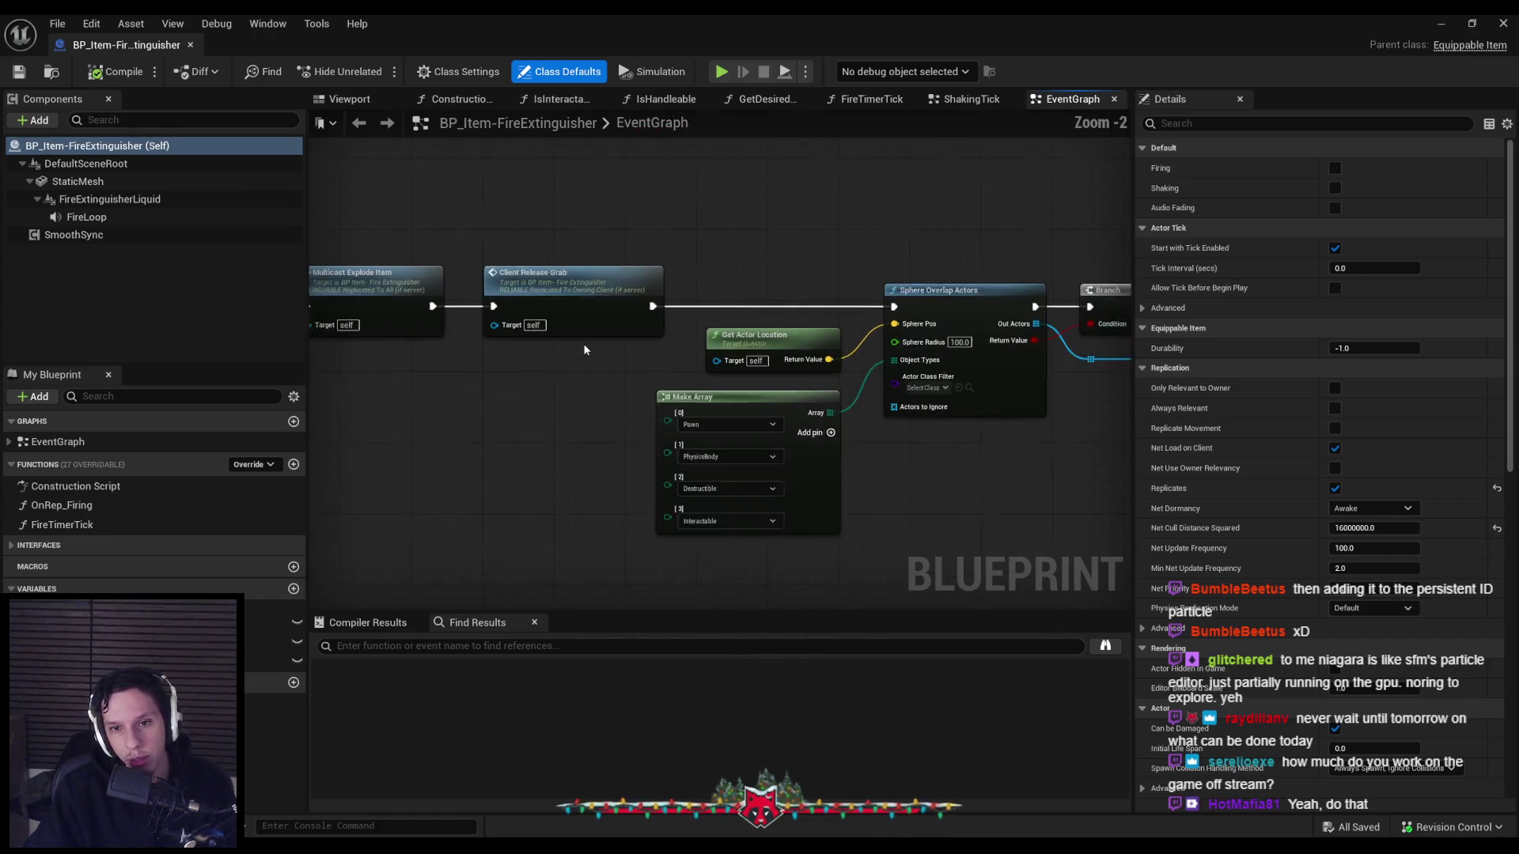
{"action": "scroll", "coordinate": [585, 309], "scroll_direction": "up", "scroll_amount": 1}
{"action": "scroll", "coordinate": [575, 327], "scroll_direction": "down", "scroll_amount": 1}
{"action": "scroll", "coordinate": [574, 348], "scroll_direction": "down", "scroll_amount": 1}
{"action": "mouse_move", "coordinate": [573, 369]}
{"action": "left_mouse_down"}
{"action": "mouse_move", "coordinate": [702, 356]}
{"action": "mouse_move", "coordinate": [872, 369]}
{"action": "left_mouse_up"}
{"action": "scroll", "coordinate": [814, 499], "scroll_direction": "down", "scroll_amount": 3}
{"action": "scroll", "coordinate": [831, 483], "scroll_direction": "up", "scroll_amount": 2}
{"action": "scroll", "coordinate": [875, 468], "scroll_direction": "down", "scroll_amount": 1}
{"action": "scroll", "coordinate": [958, 435], "scroll_direction": "up", "scroll_amount": 2}
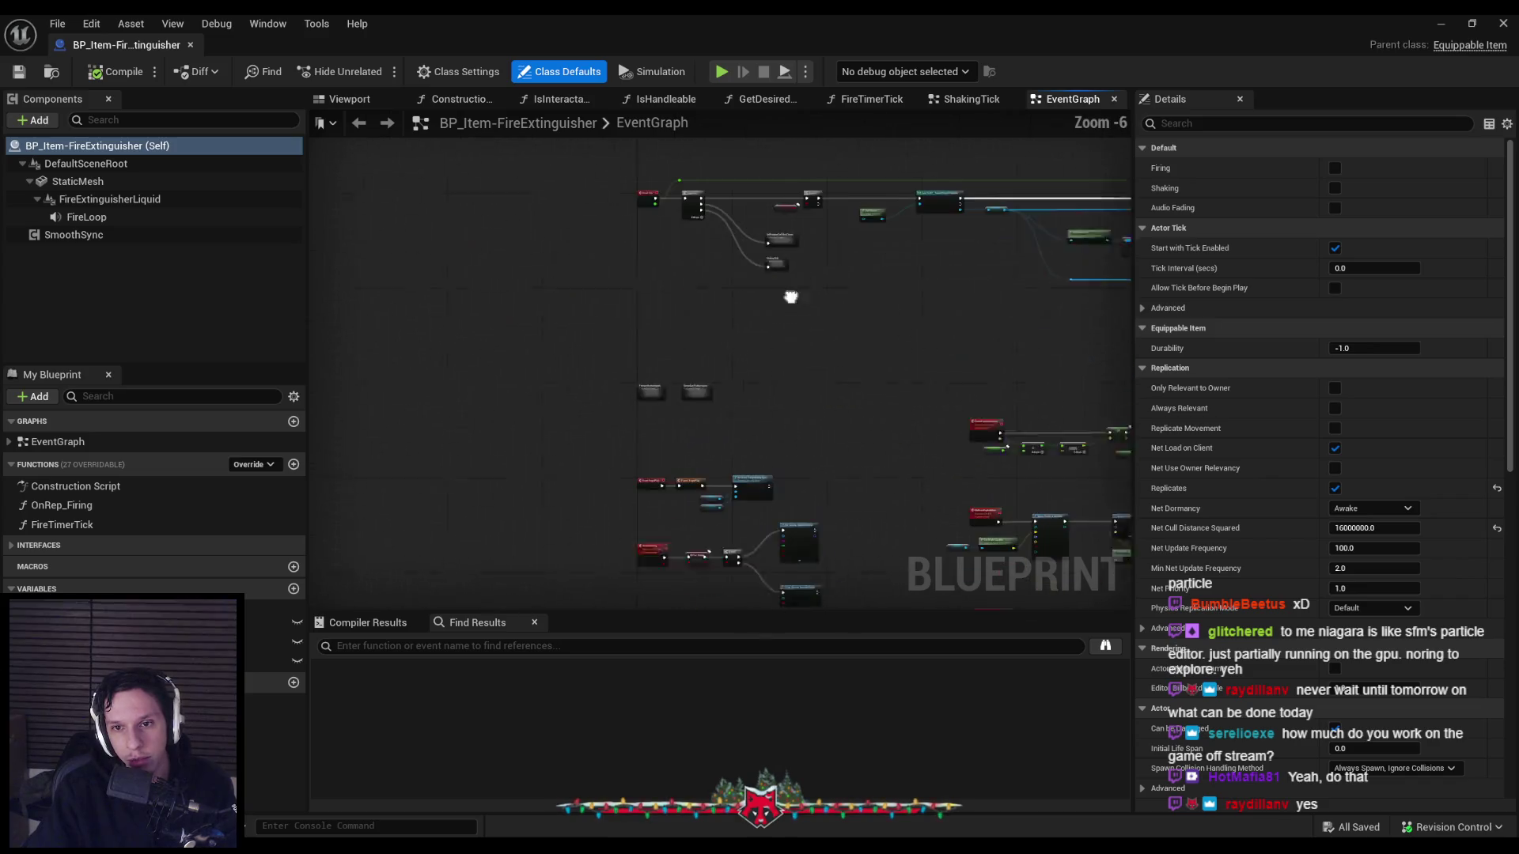
{"action": "scroll", "coordinate": [678, 407], "scroll_direction": "up", "scroll_amount": 2}
{"action": "double_click", "coordinate": [619, 388]}
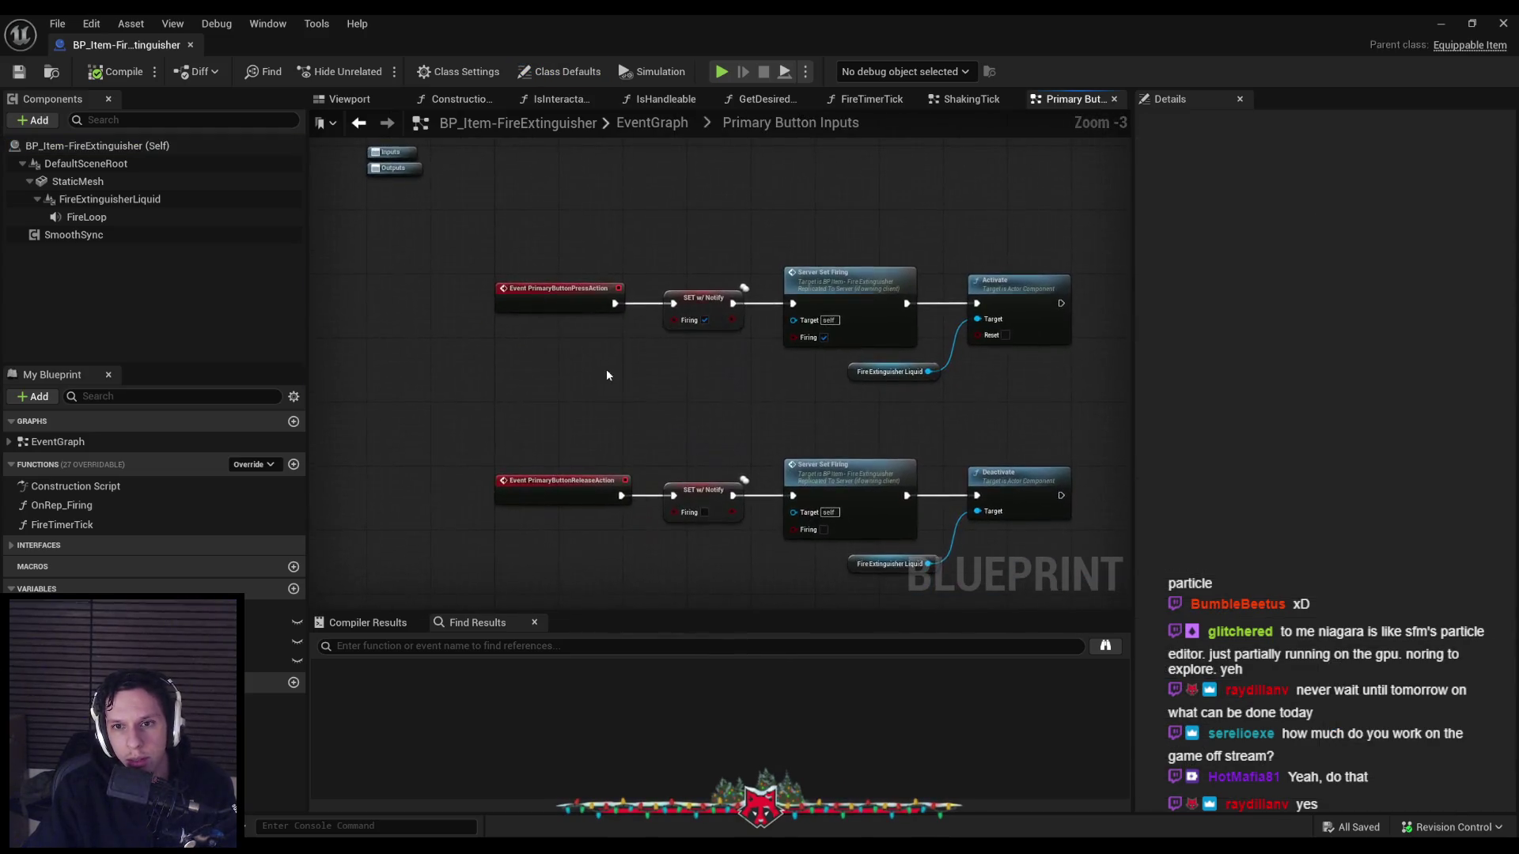
Return to the EventGraph, open Secondary Button Inputs, and pan toward the Cast and grab nodes.
{"action": "key", "text": "alt+Left"}
{"action": "double_click", "coordinate": [722, 353]}
{"action": "scroll", "coordinate": [705, 306], "scroll_direction": "up", "scroll_amount": 2}
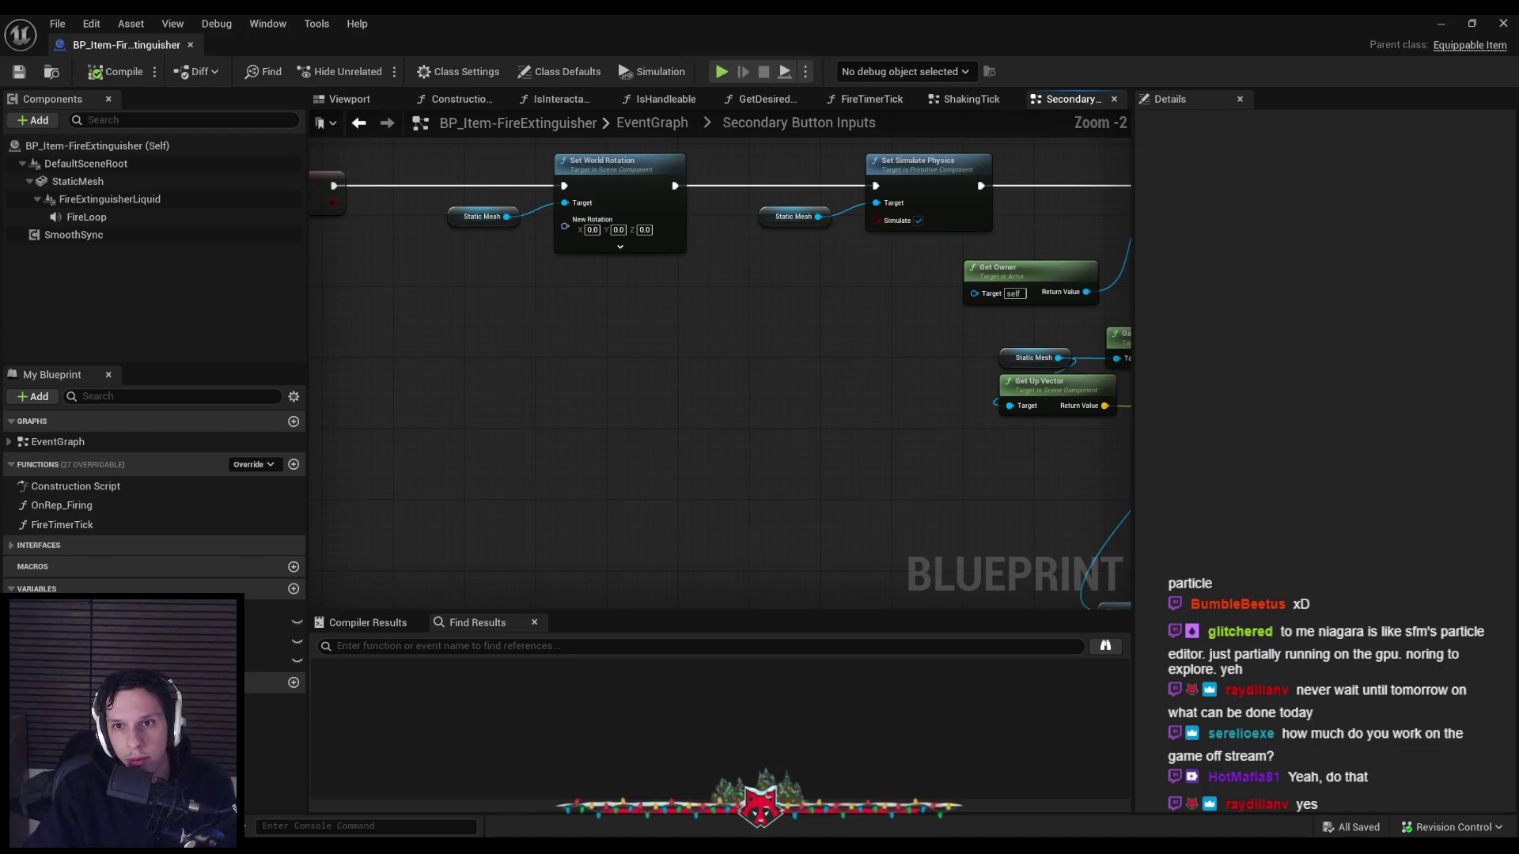
{"action": "scroll", "coordinate": [703, 306], "scroll_direction": "down", "scroll_amount": 2}
{"action": "scroll", "coordinate": [697, 329], "scroll_direction": "up", "scroll_amount": 2}
{"action": "left_click_drag", "start_coordinate": [698, 337], "coordinate": [688, 278]}
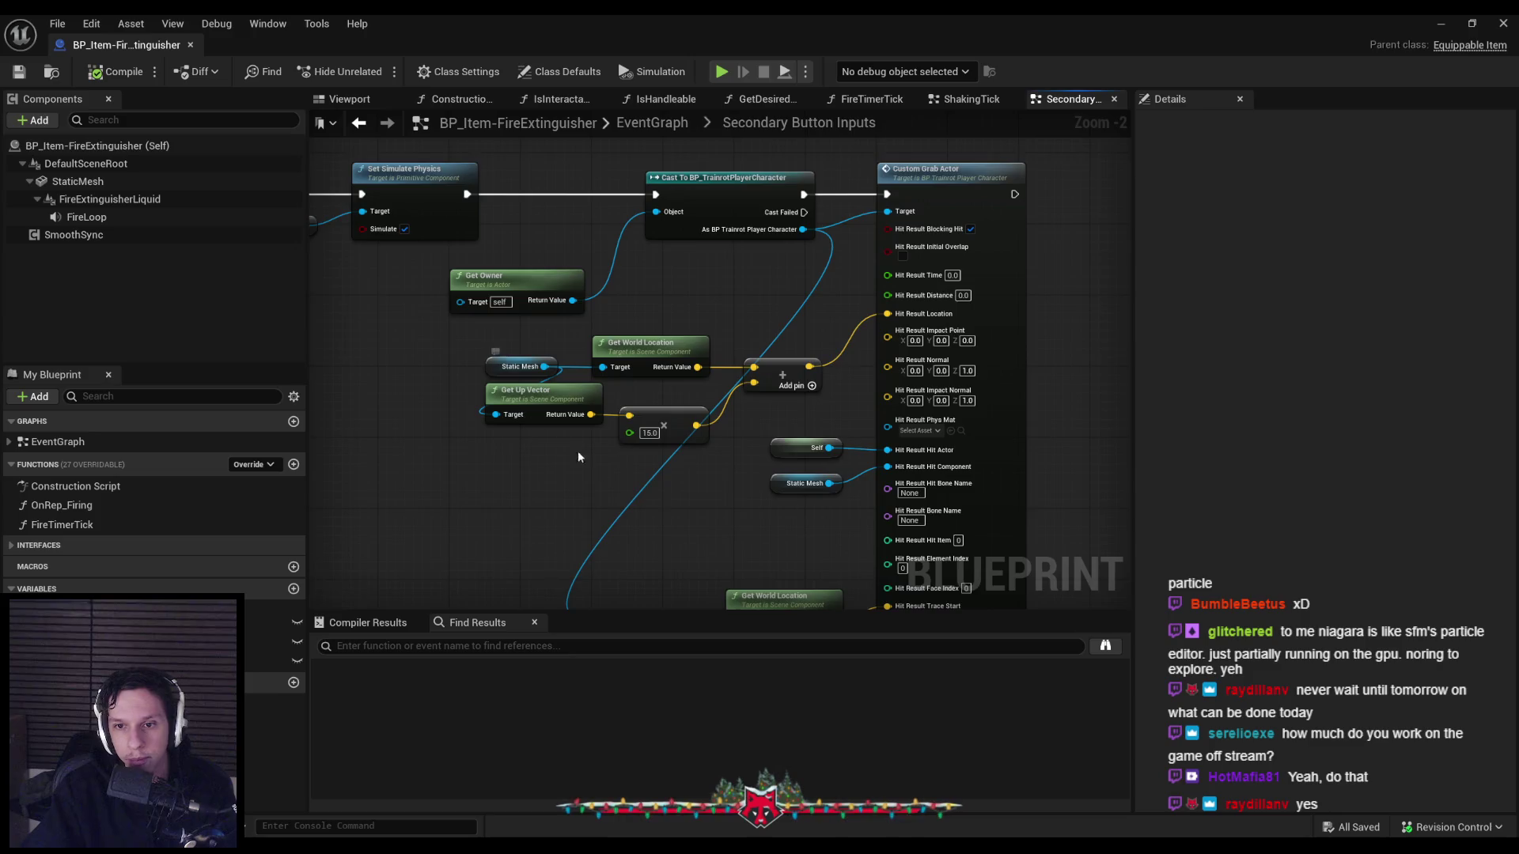
{"action": "left_click_drag", "start_coordinate": [577, 451], "coordinate": [604, 354]}
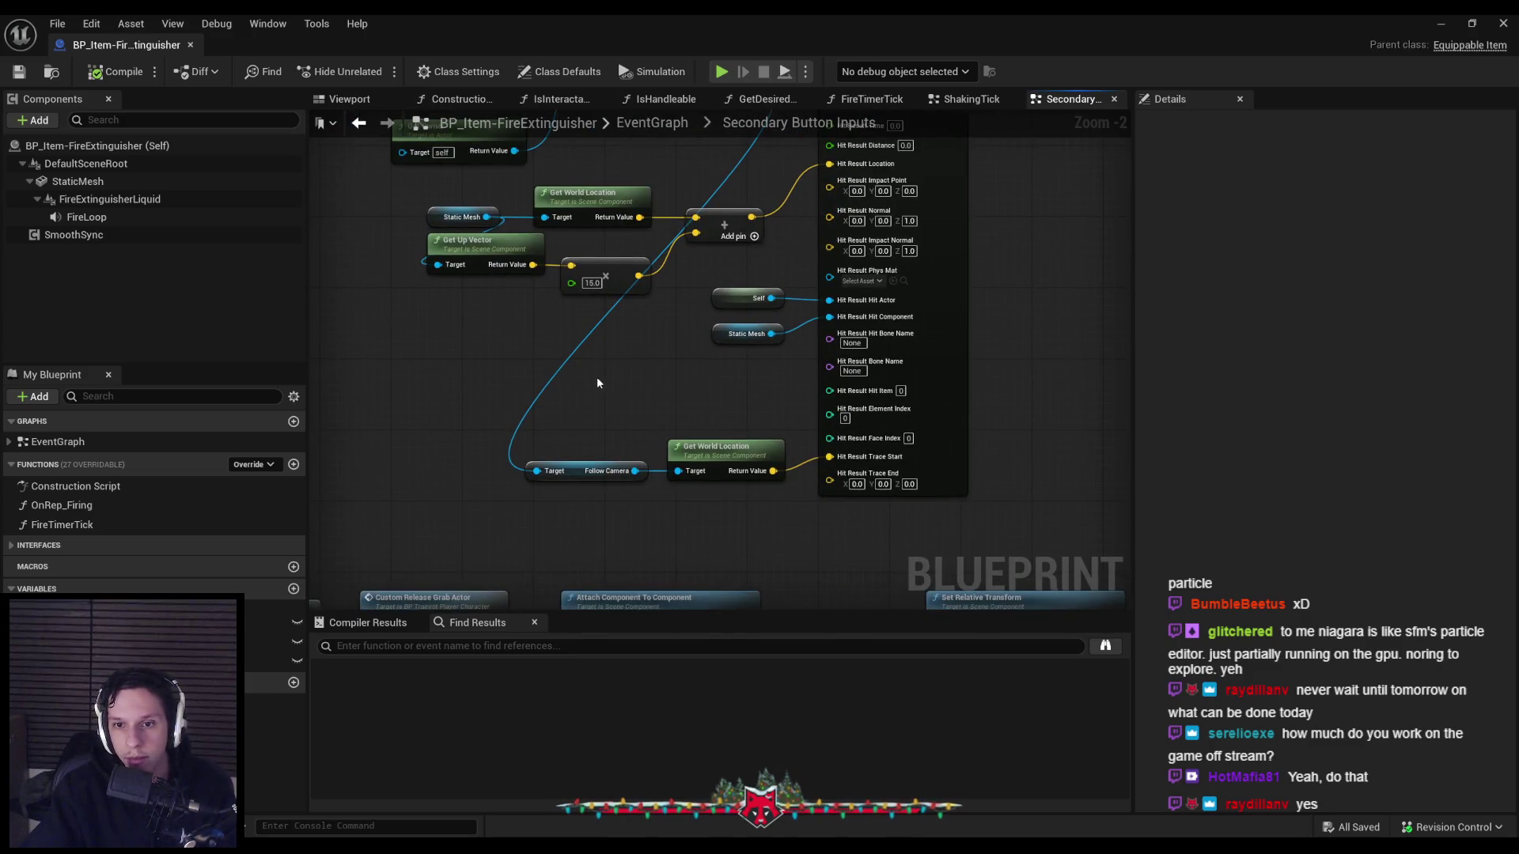
{"action": "left_click_drag", "start_coordinate": [464, 530], "coordinate": [773, 490]}
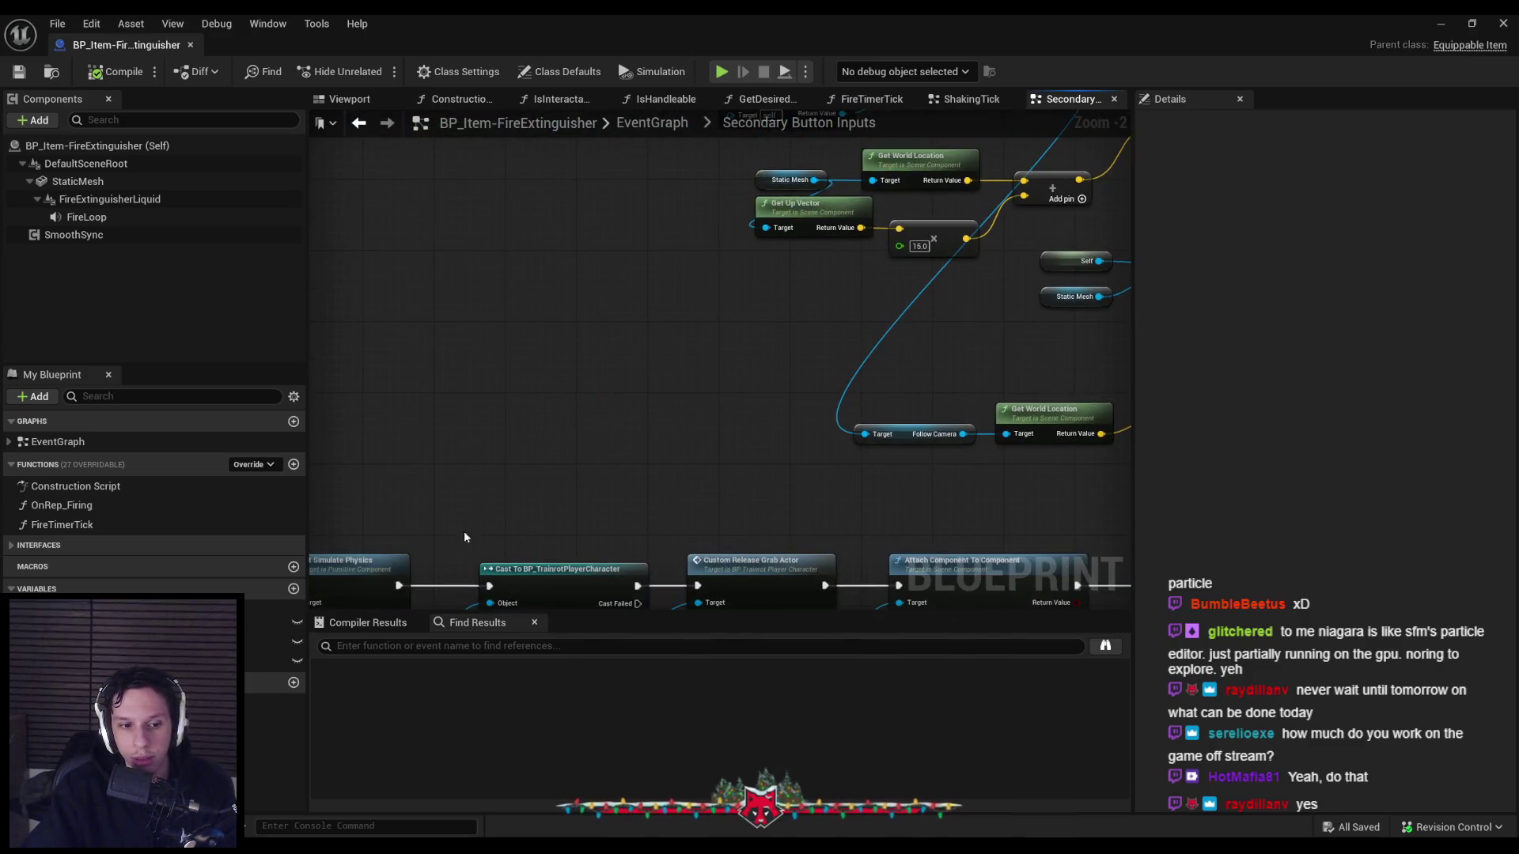
{"action": "scroll", "coordinate": [551, 514], "scroll_direction": "down", "scroll_amount": 1}
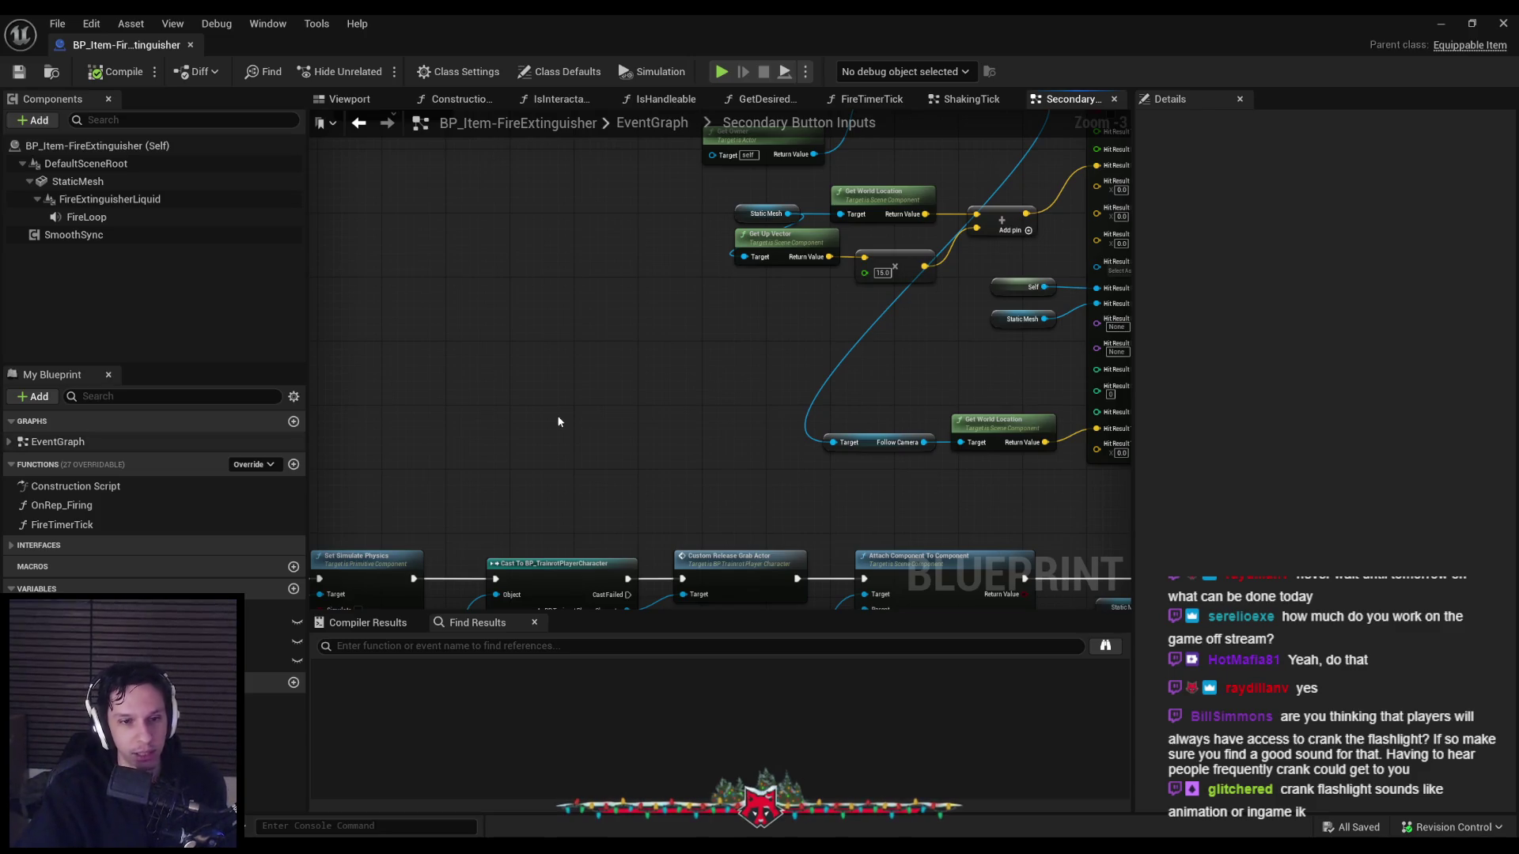
Pan to view the whole grab and release logic, then minimize the Blueprint editor.
{"action": "scroll", "coordinate": [523, 491], "scroll_direction": "down", "scroll_amount": 2}
{"action": "left_click_drag", "start_coordinate": [553, 394], "coordinate": [644, 353]}
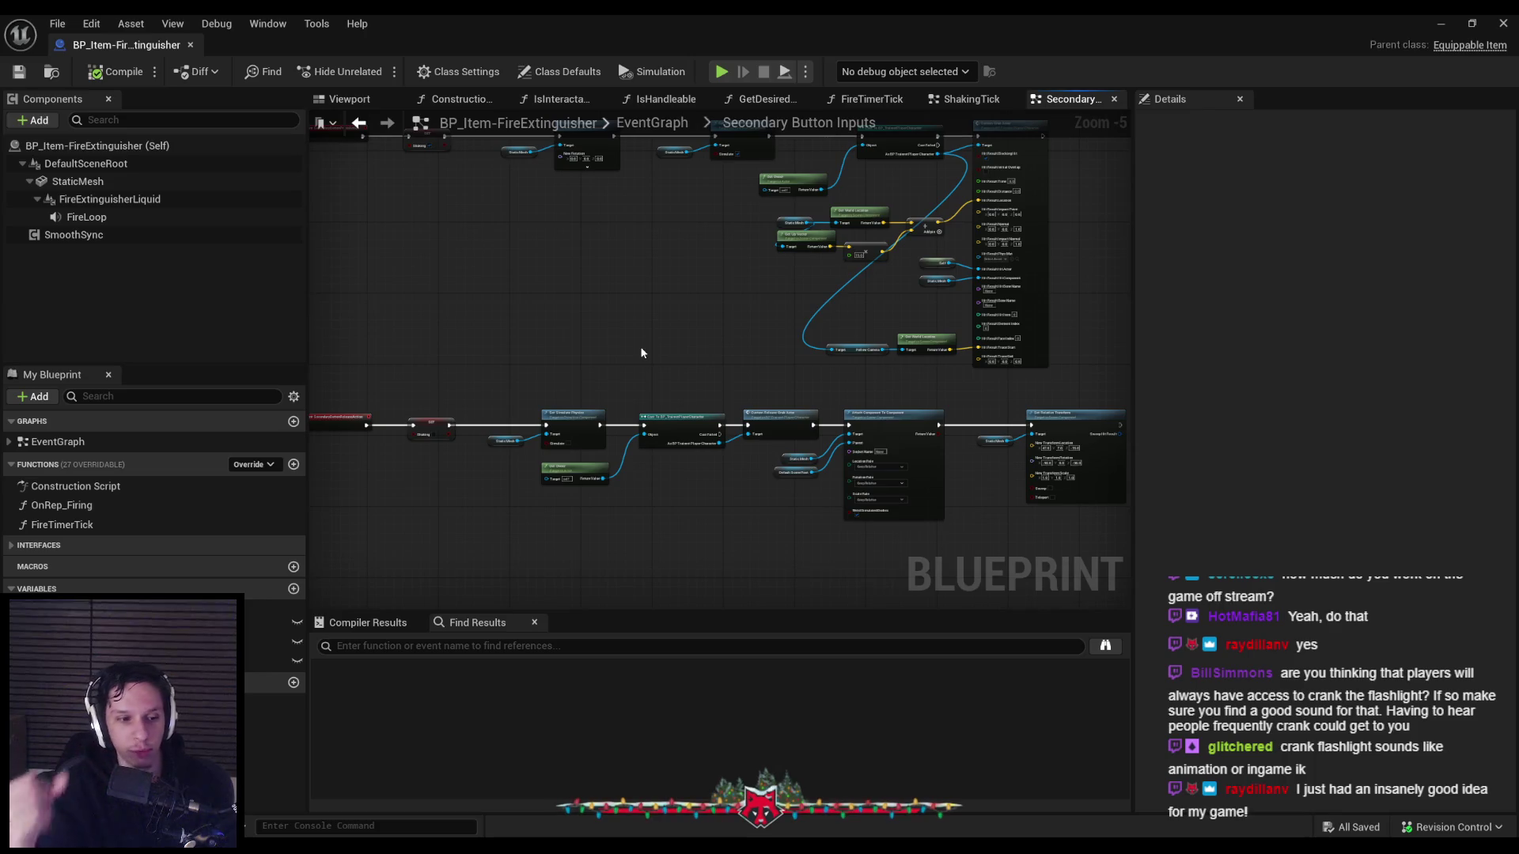
{"action": "left_click", "coordinate": [1442, 22]}
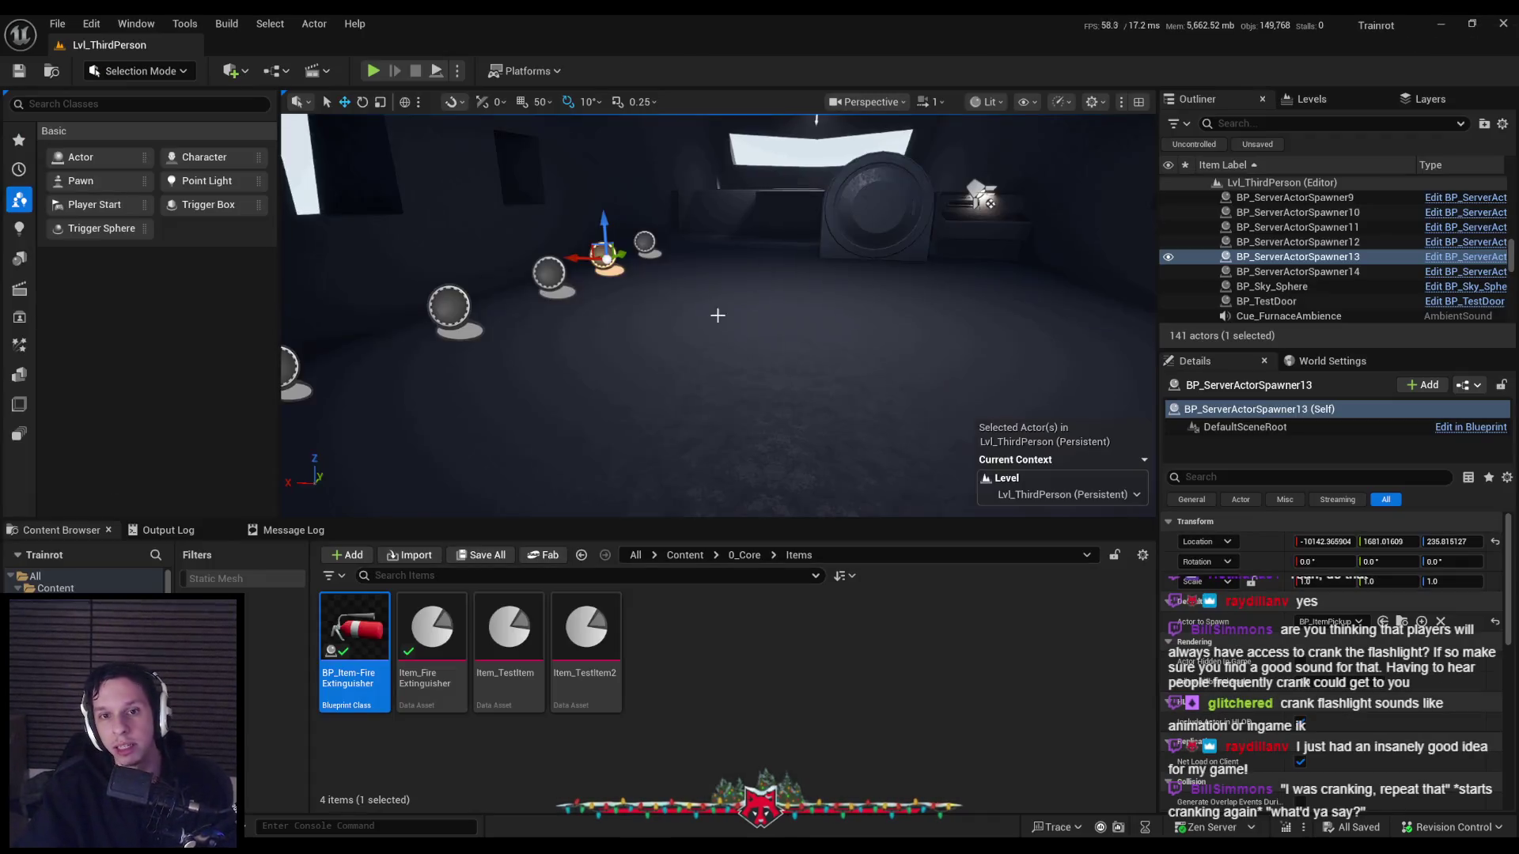
{"action": "left_click", "coordinate": [373, 70]}
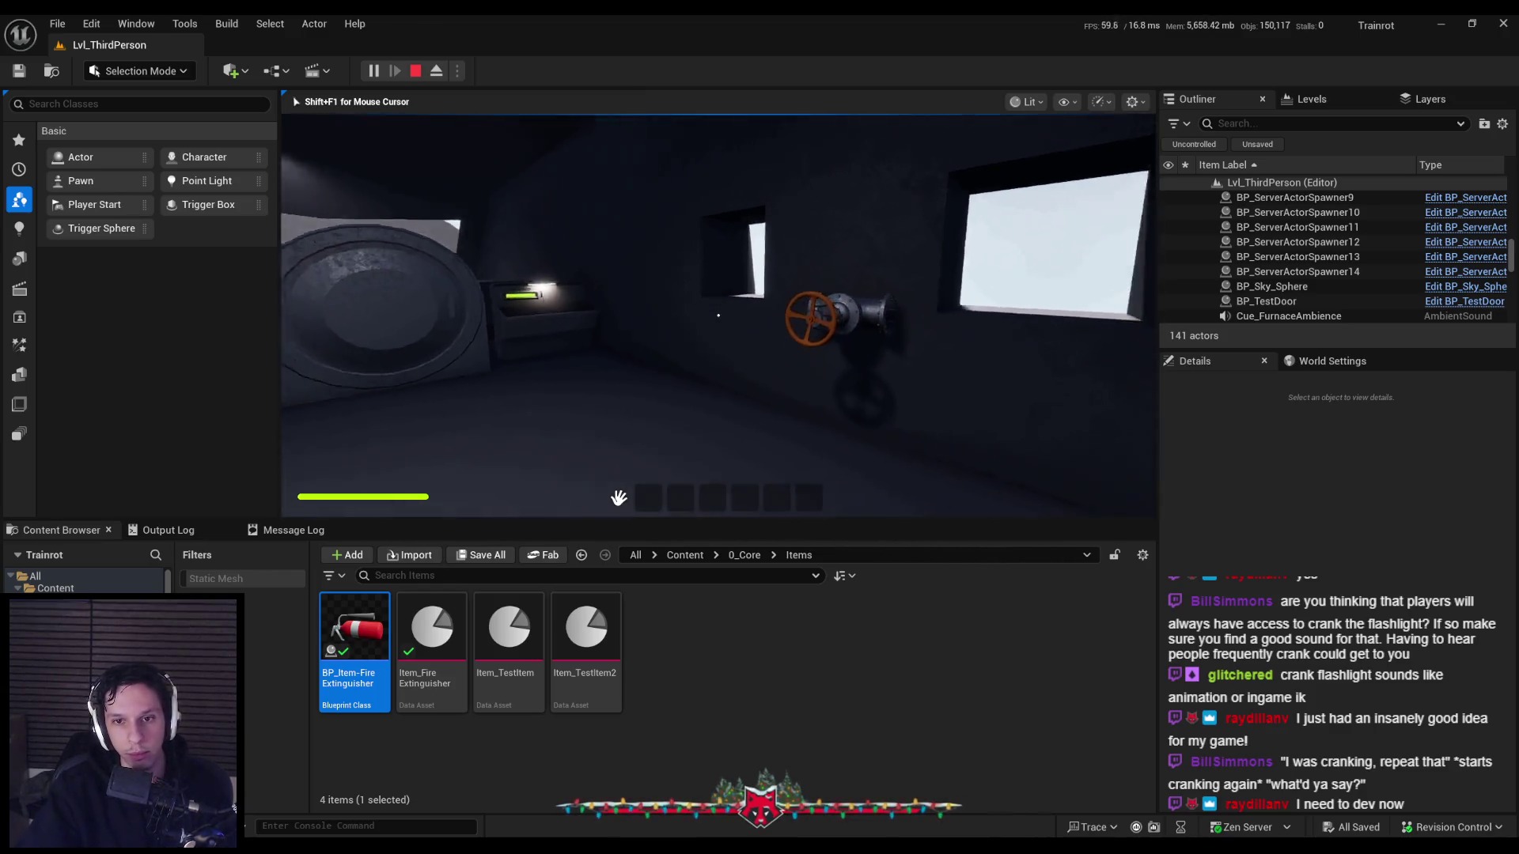
{"action": "key", "text": "e"}
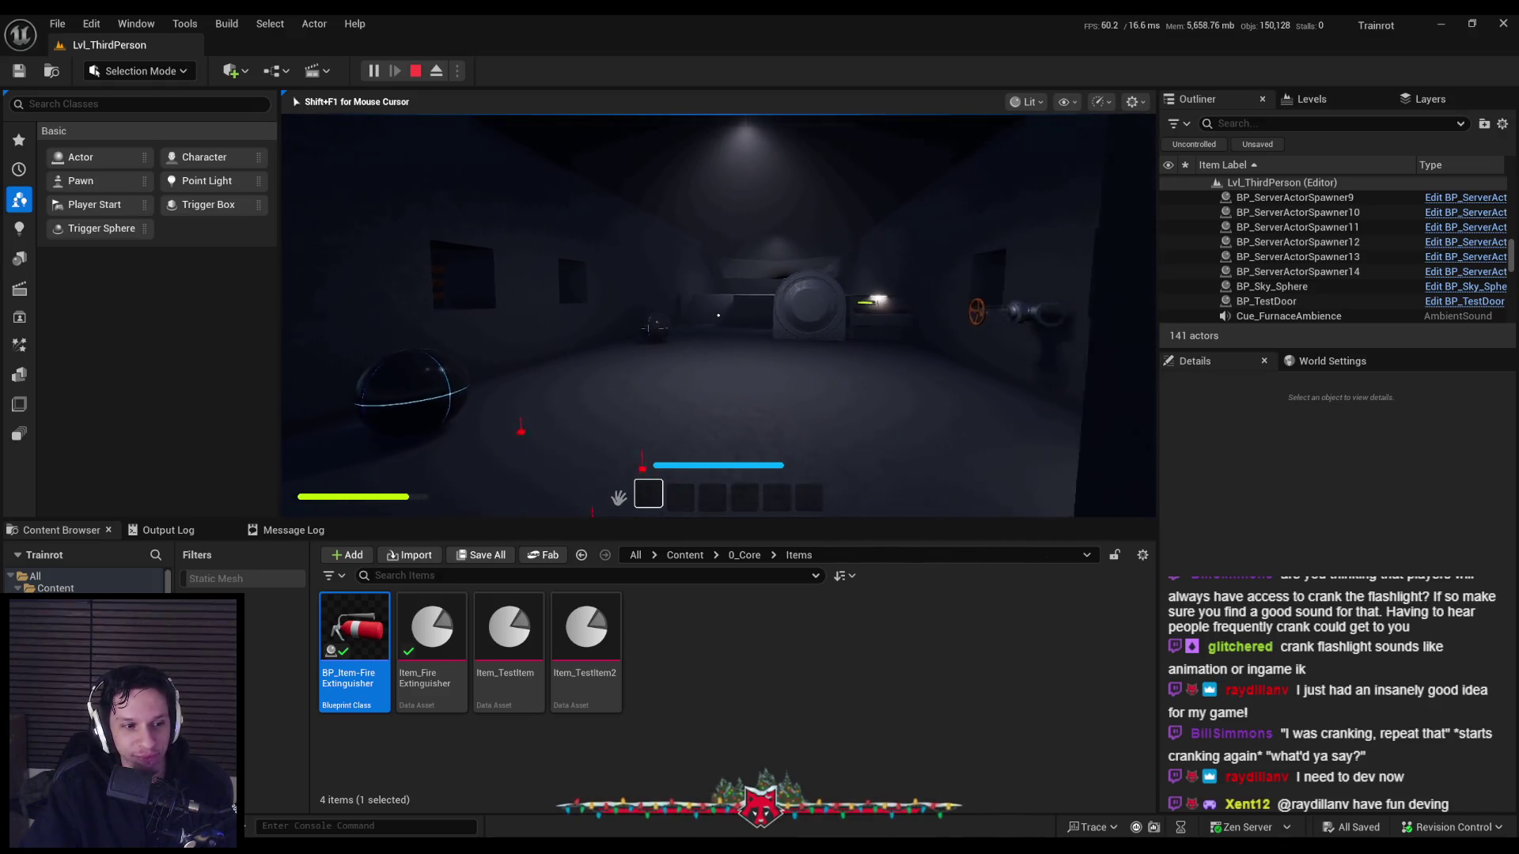
{"action": "key", "text": "Escape"}
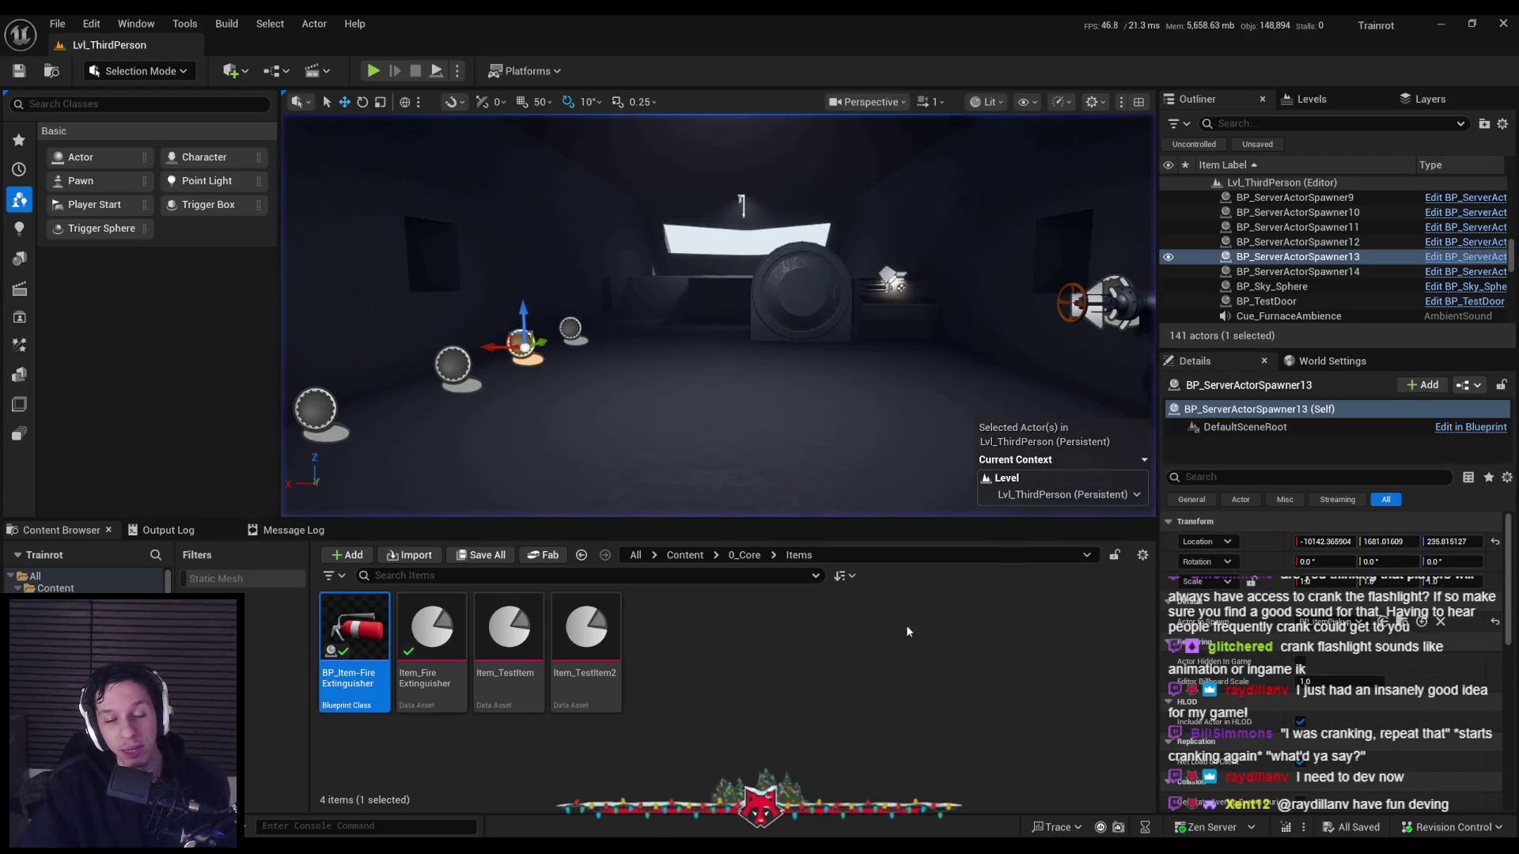
{"action": "left_click", "coordinate": [296, 807]}
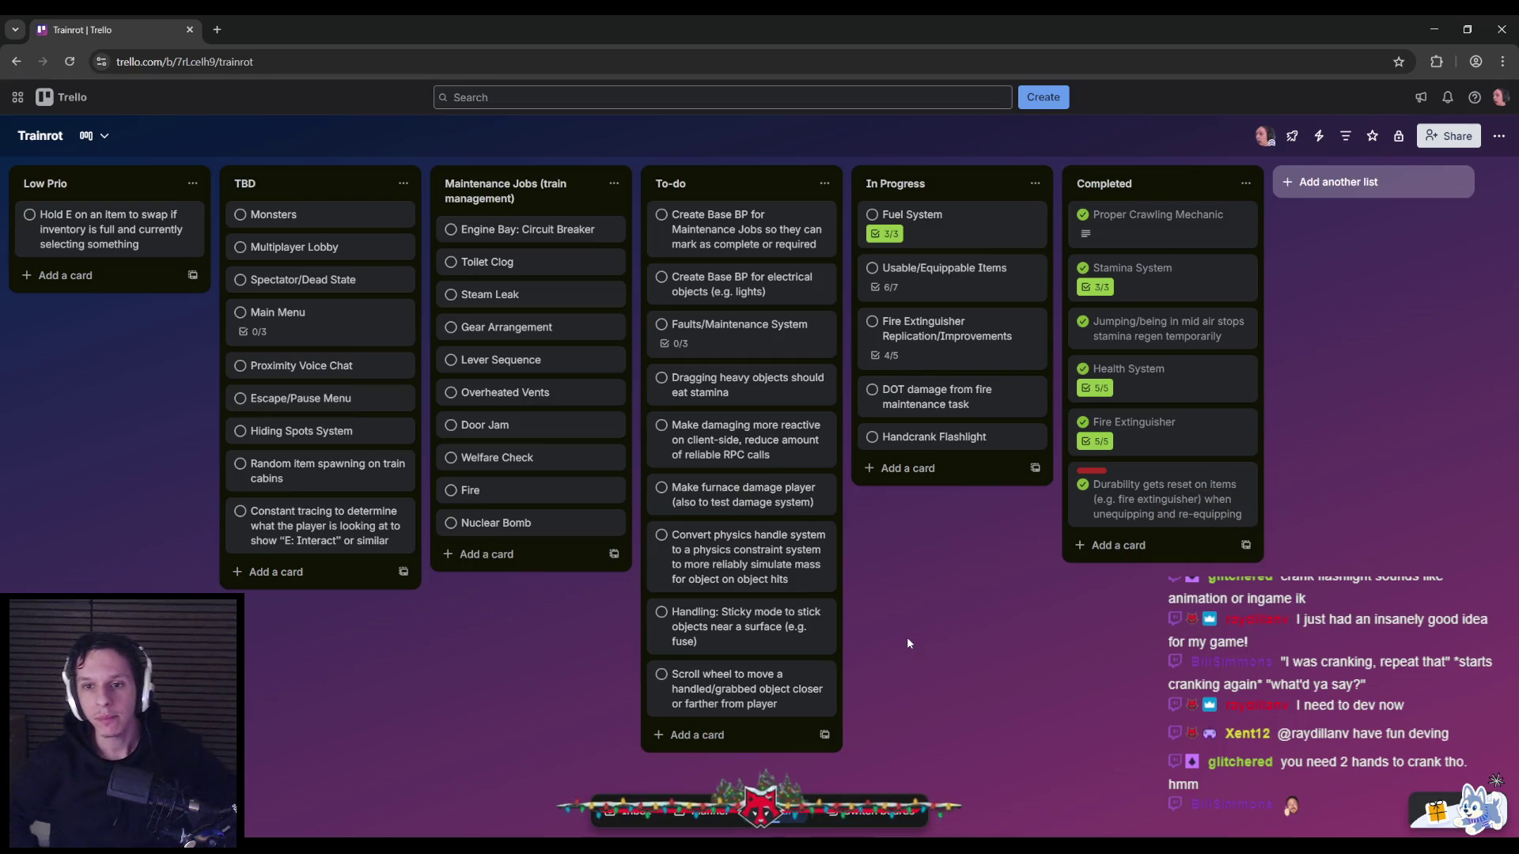
Review the Fire Extinguisher Replication (4/5), Usable/Equippable Items (6/7) and DOT damage cards in In Progress.
{"action": "left_click", "coordinate": [958, 336]}
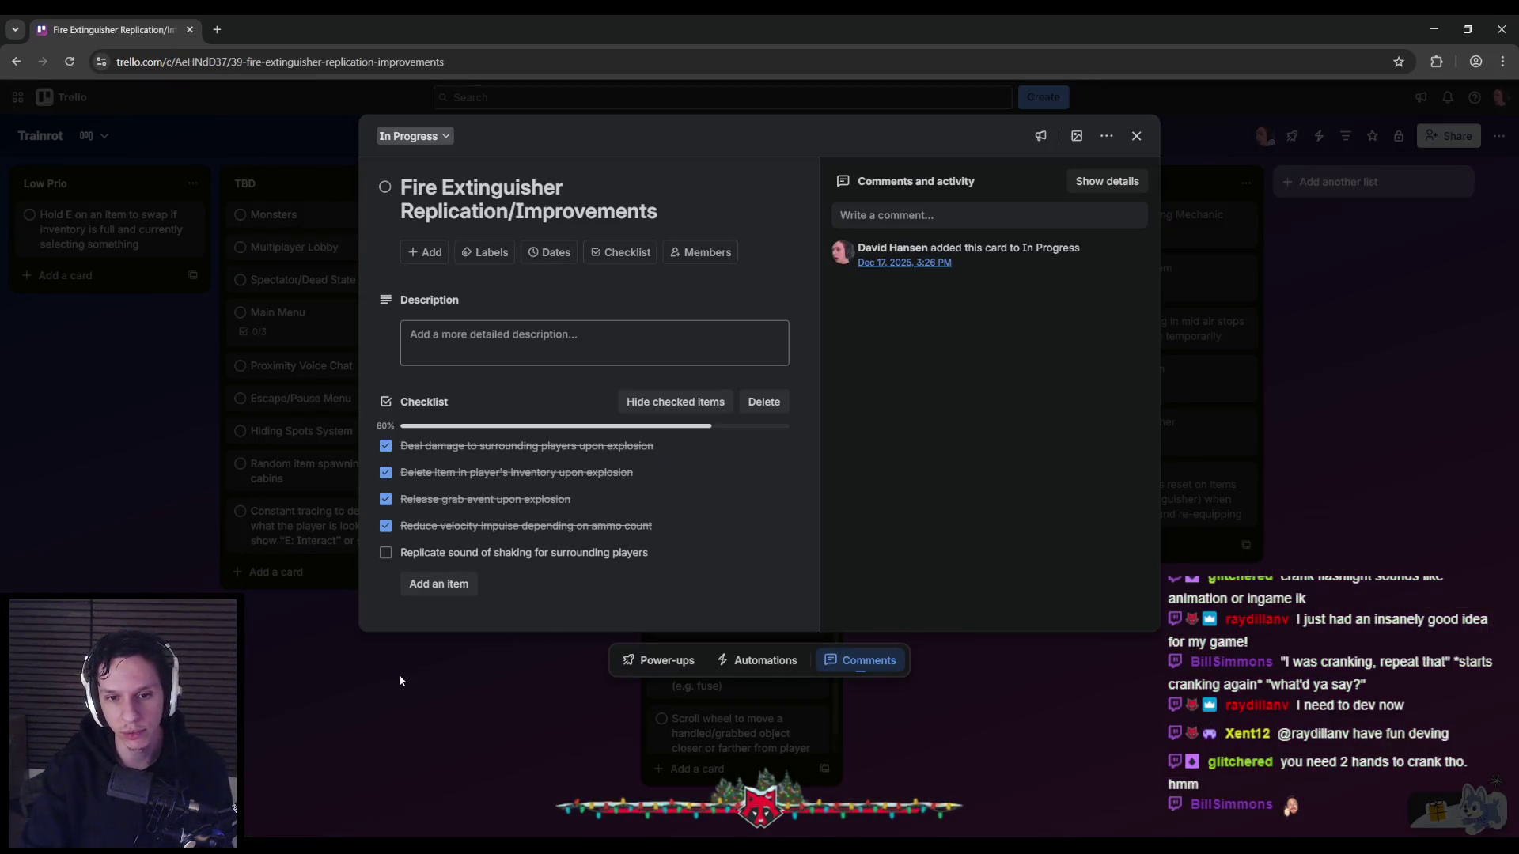
{"action": "left_click", "coordinate": [398, 676]}
{"action": "left_click", "coordinate": [966, 273]}
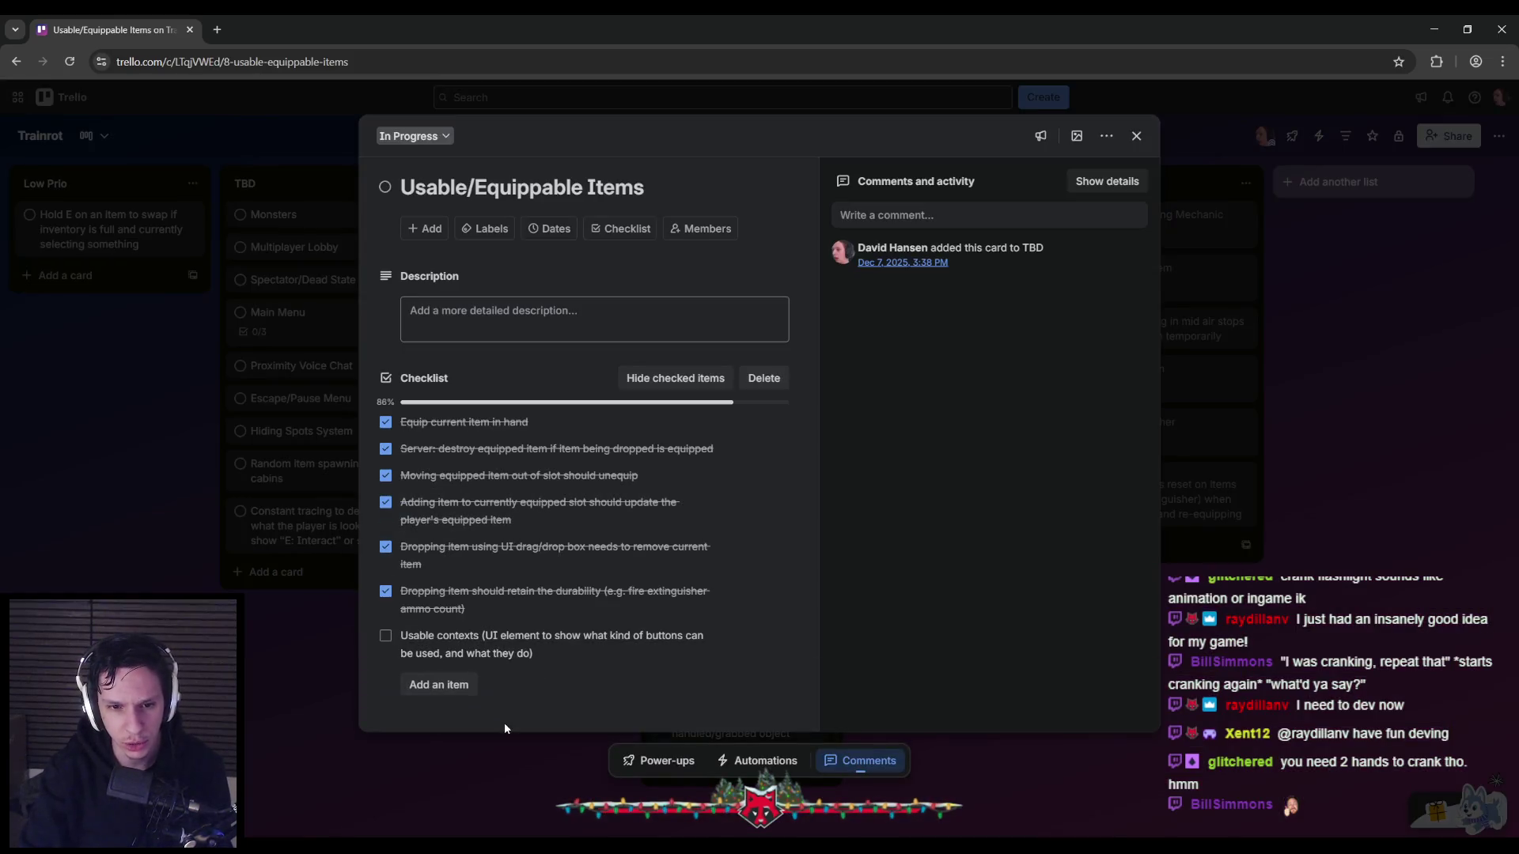
{"action": "left_click", "coordinate": [521, 762]}
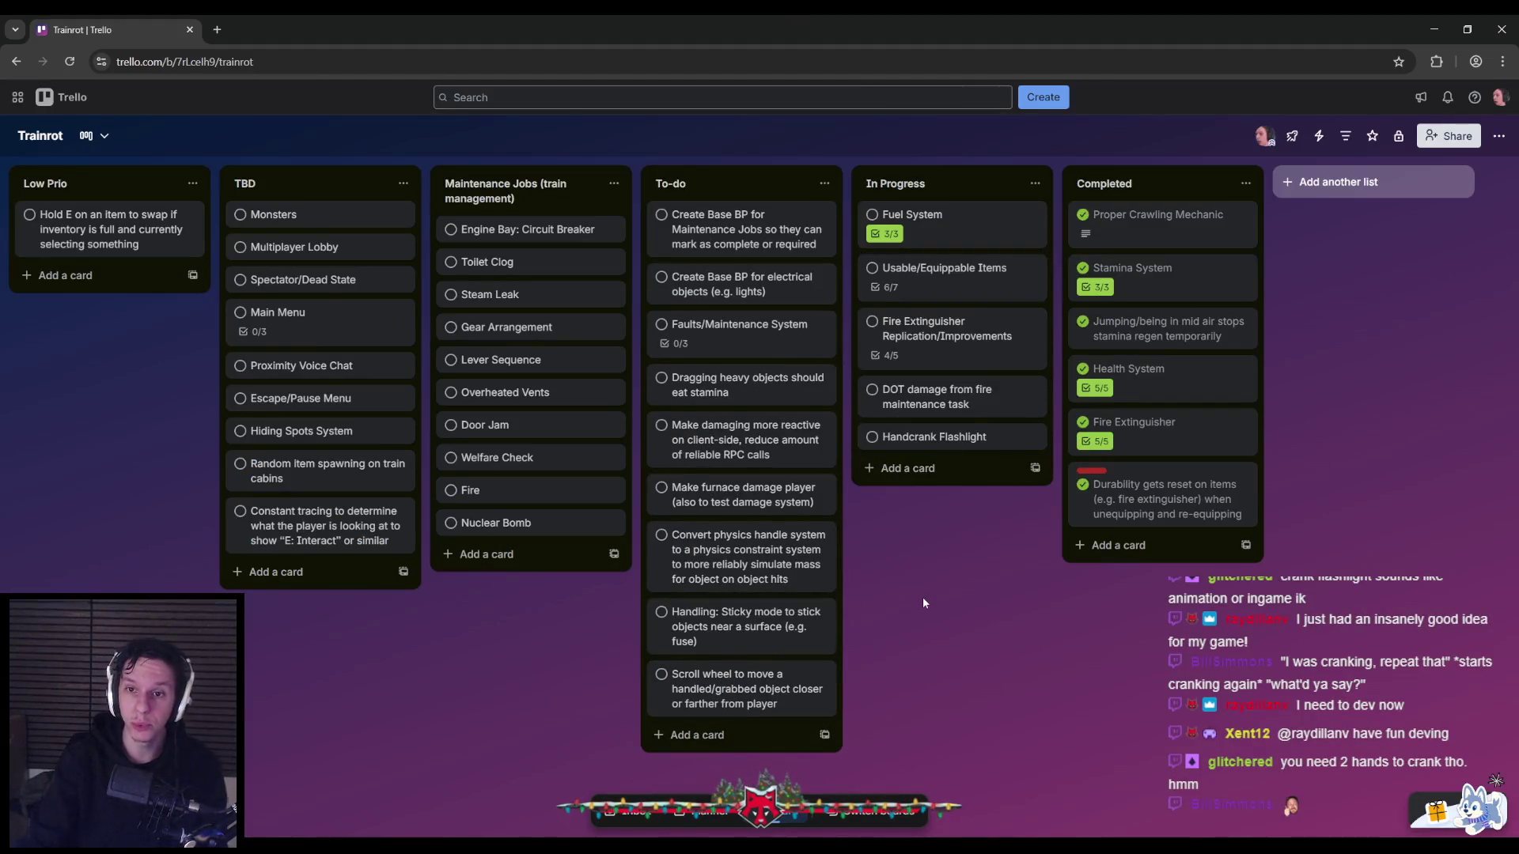
{"action": "left_click", "coordinate": [942, 400]}
{"action": "left_click", "coordinate": [343, 659]}
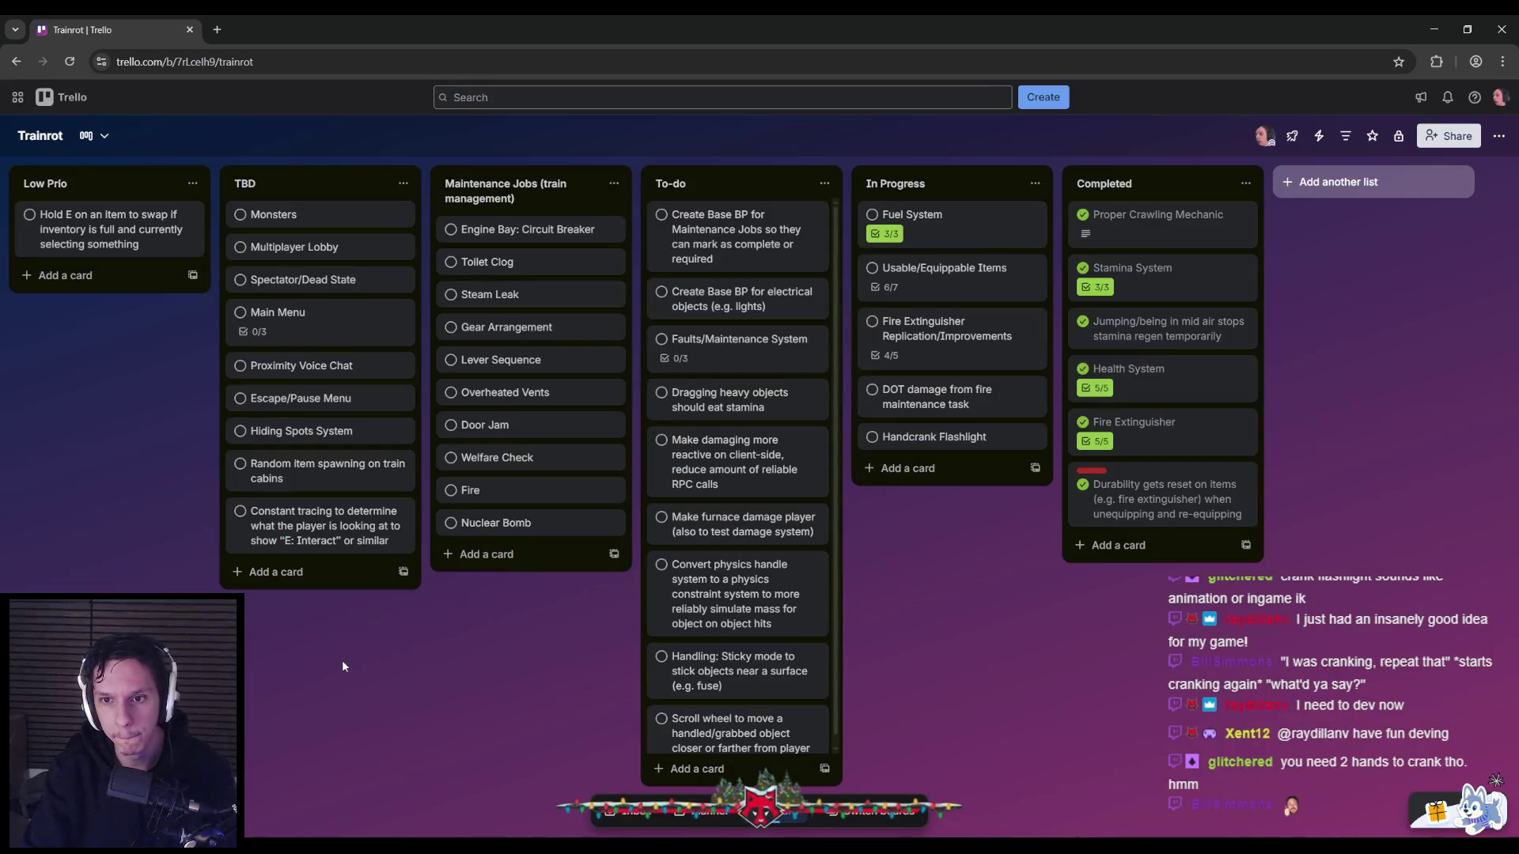